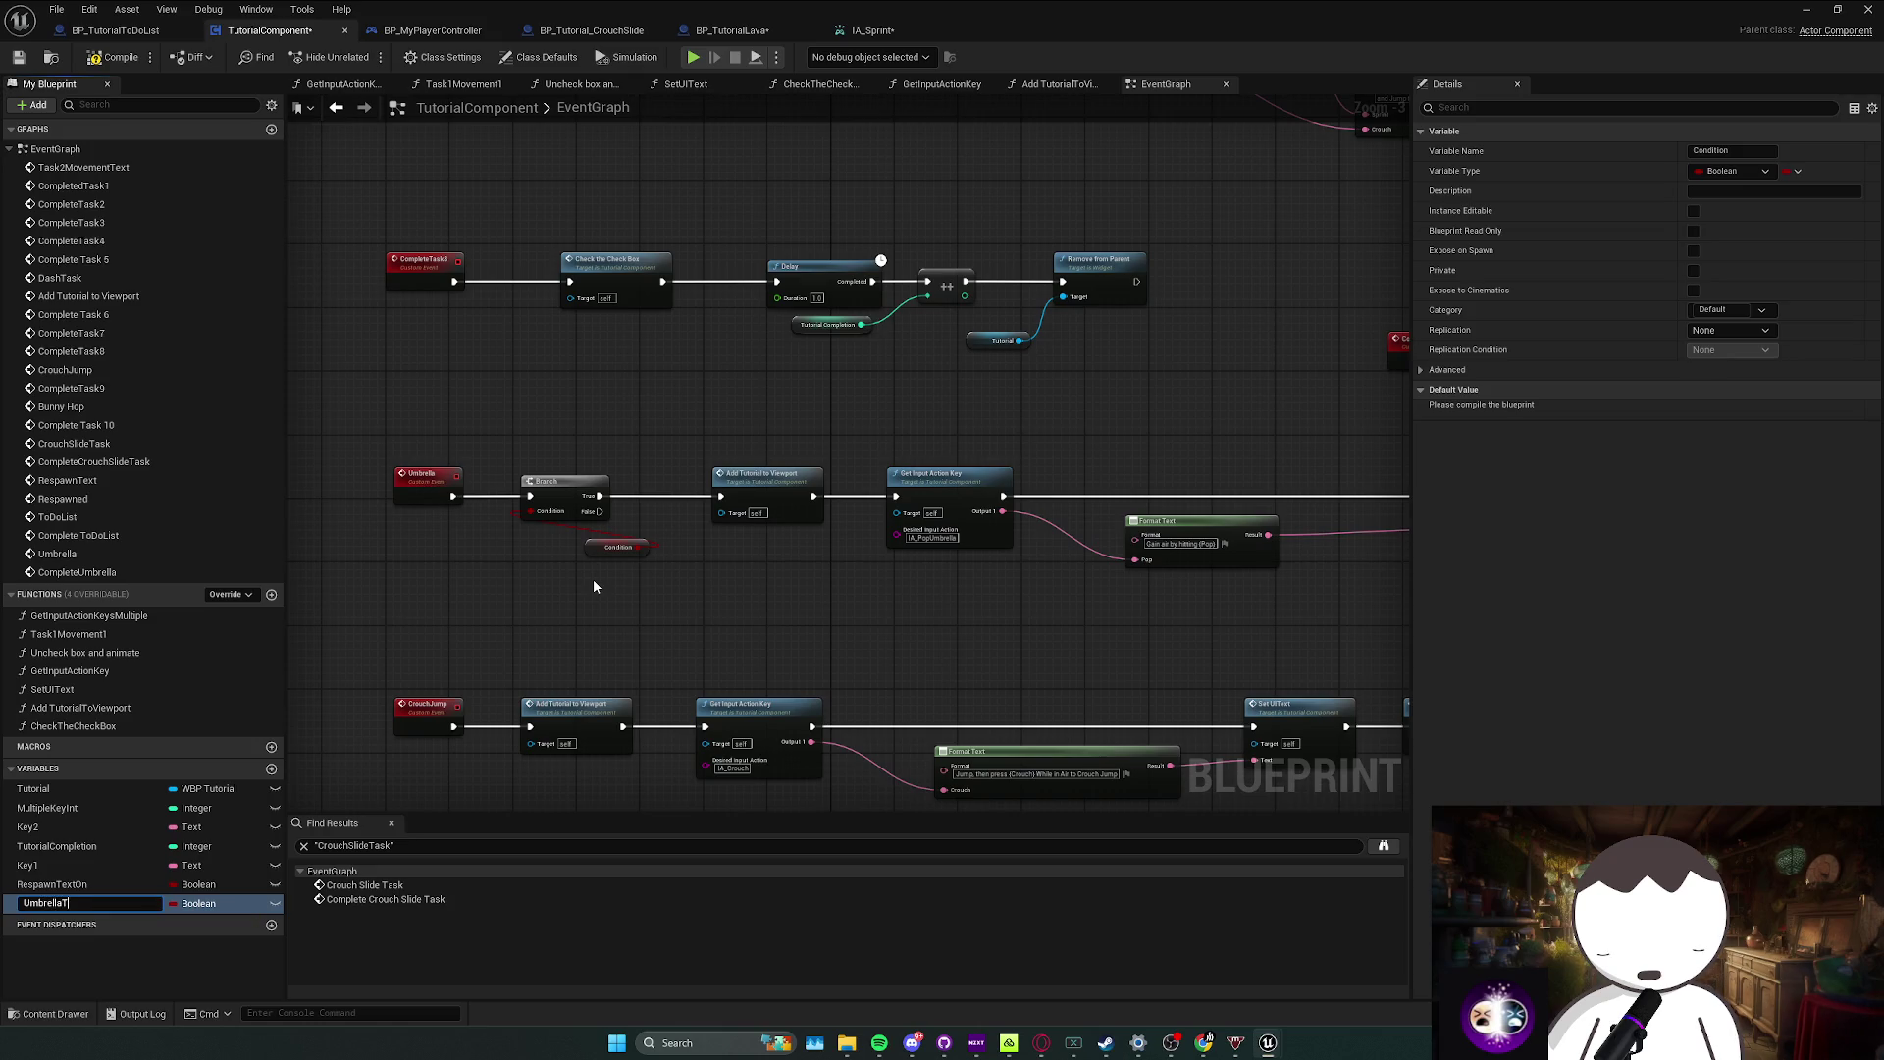
Step: Create a SET UmbrellaTut node next to the Umbrella event's Branch
left_click_drag(577, 568, 554, 561)
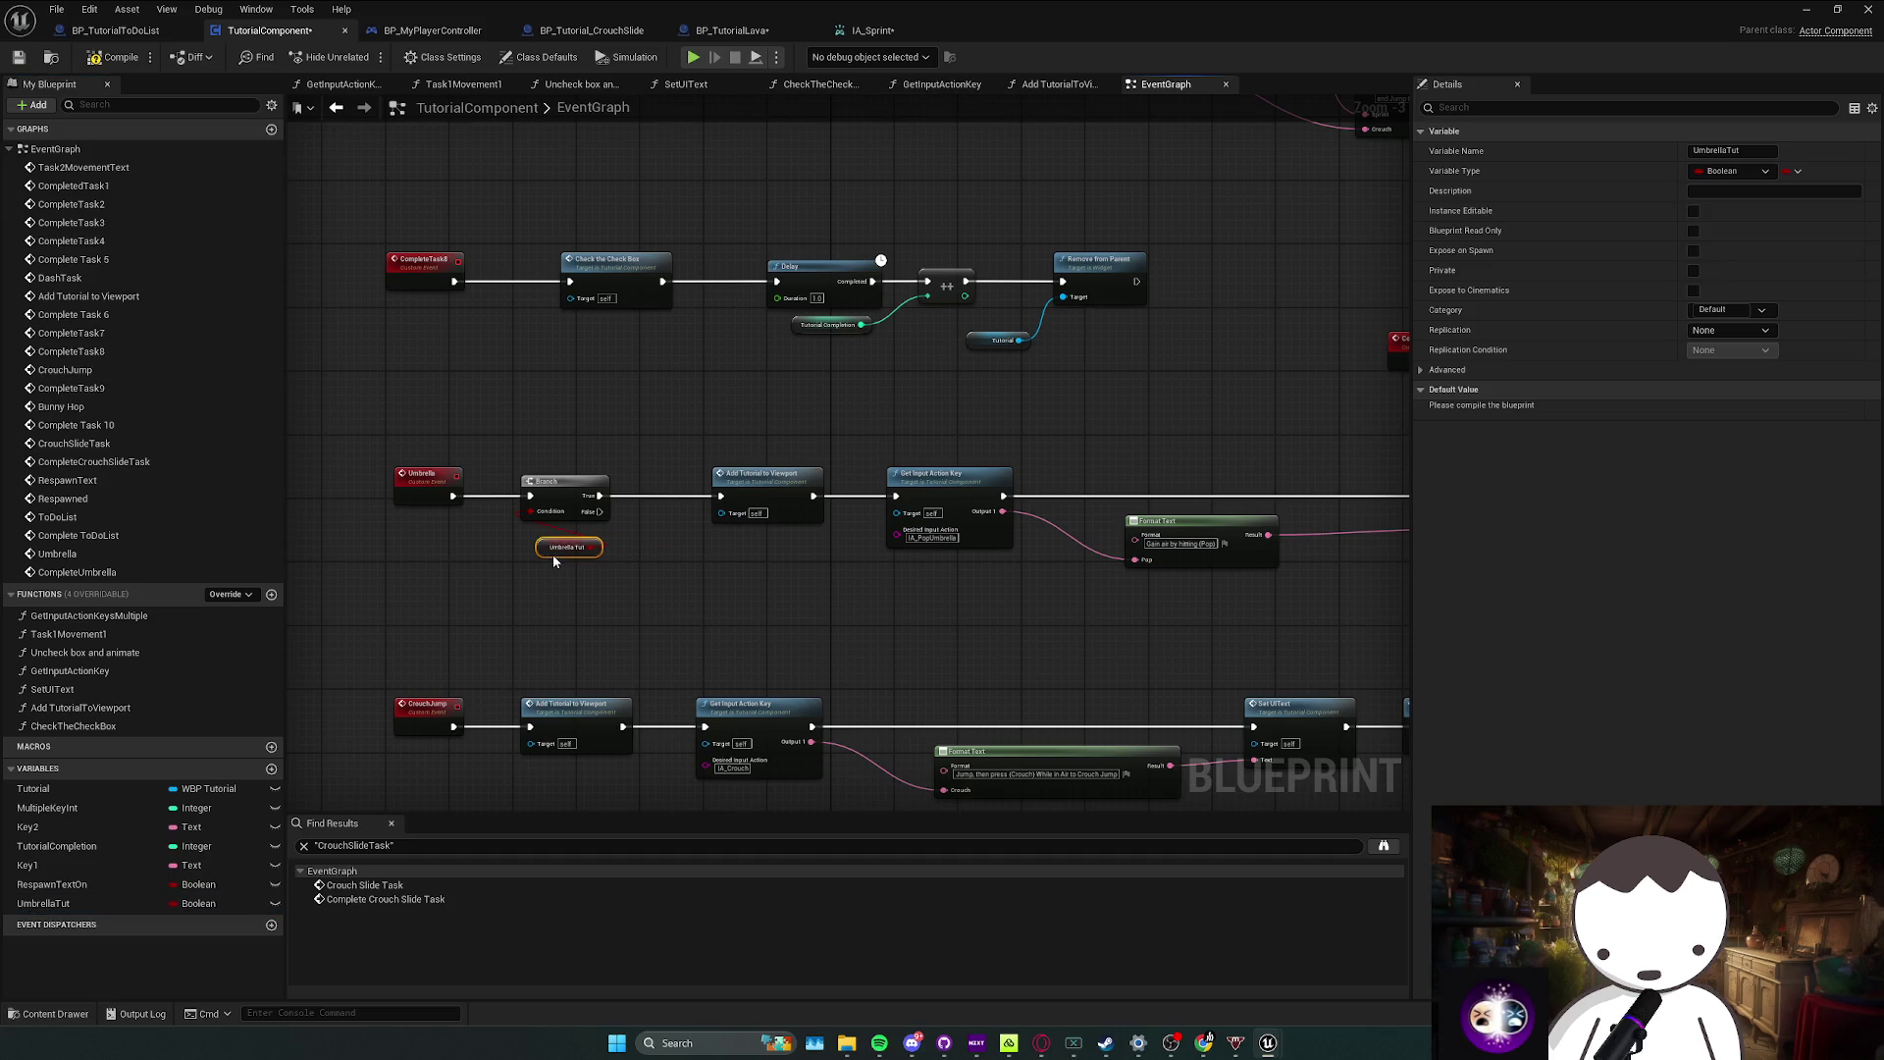
left_click(598, 491)
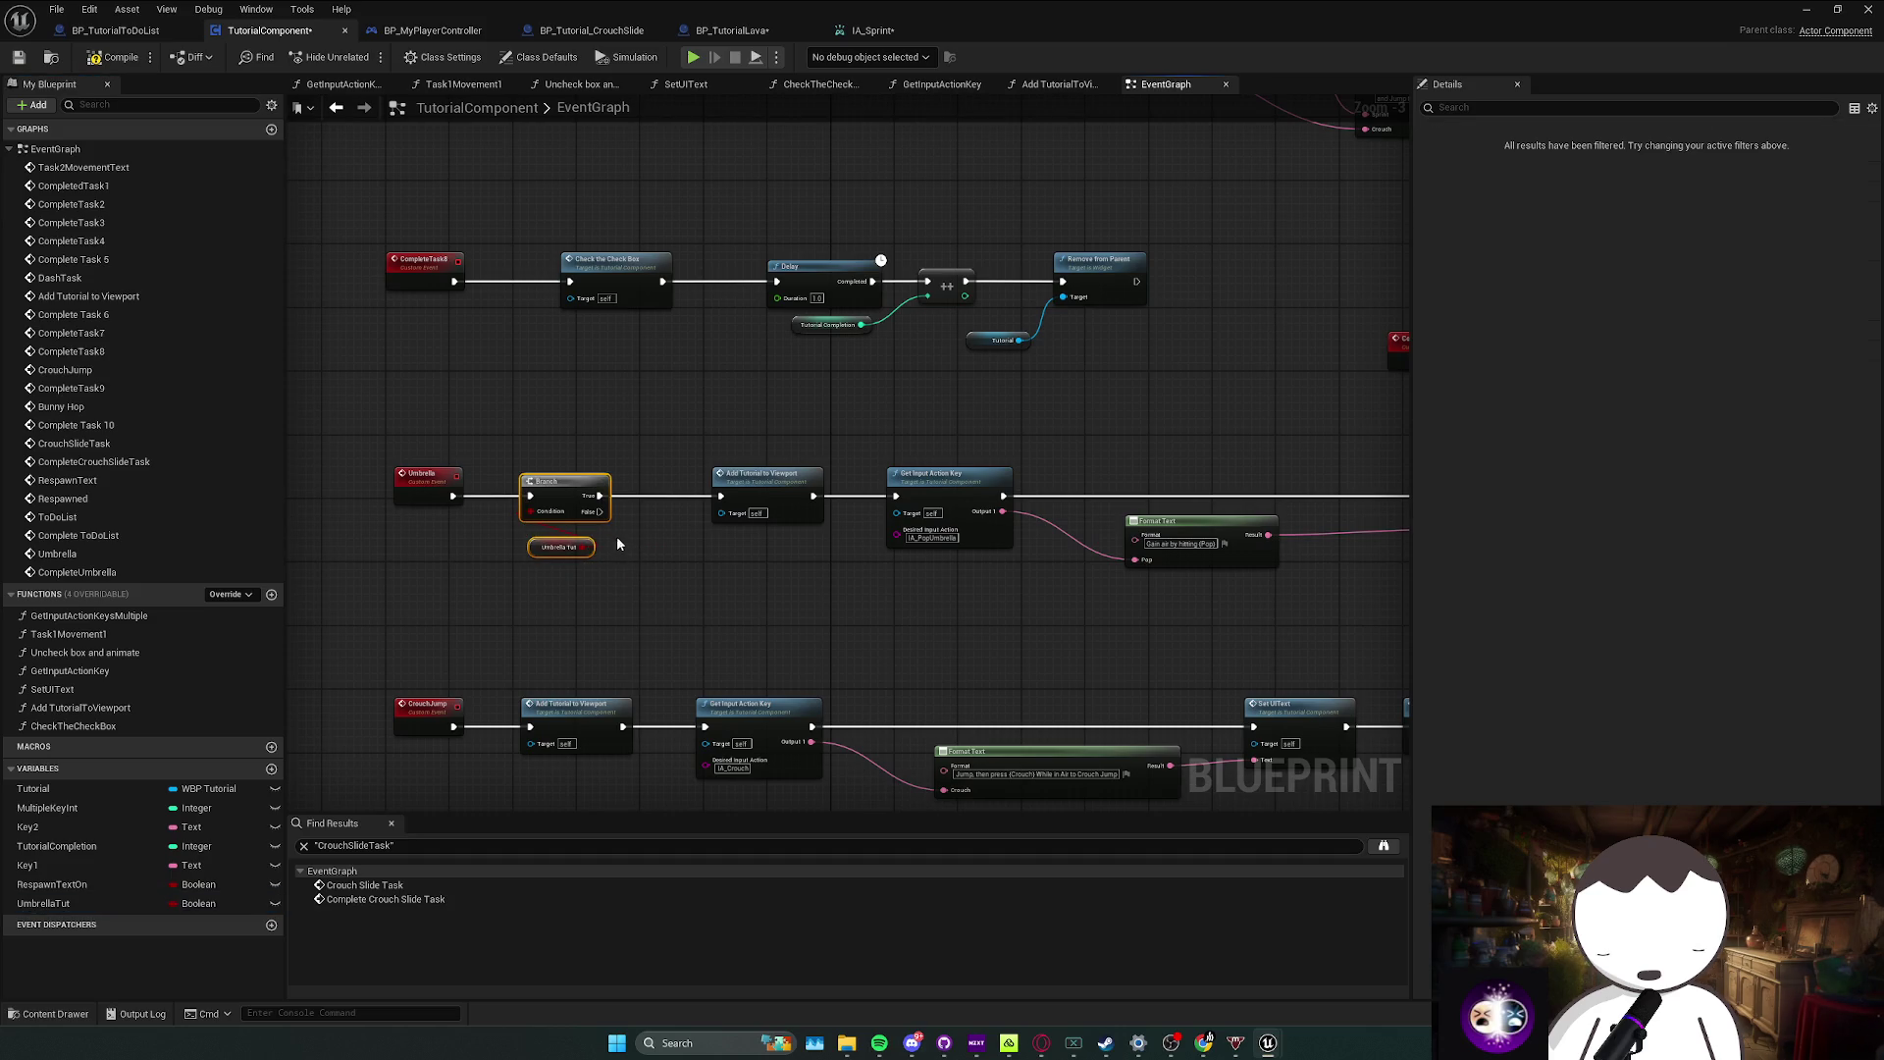
left_click_drag(589, 546, 682, 557)
left_click(745, 491)
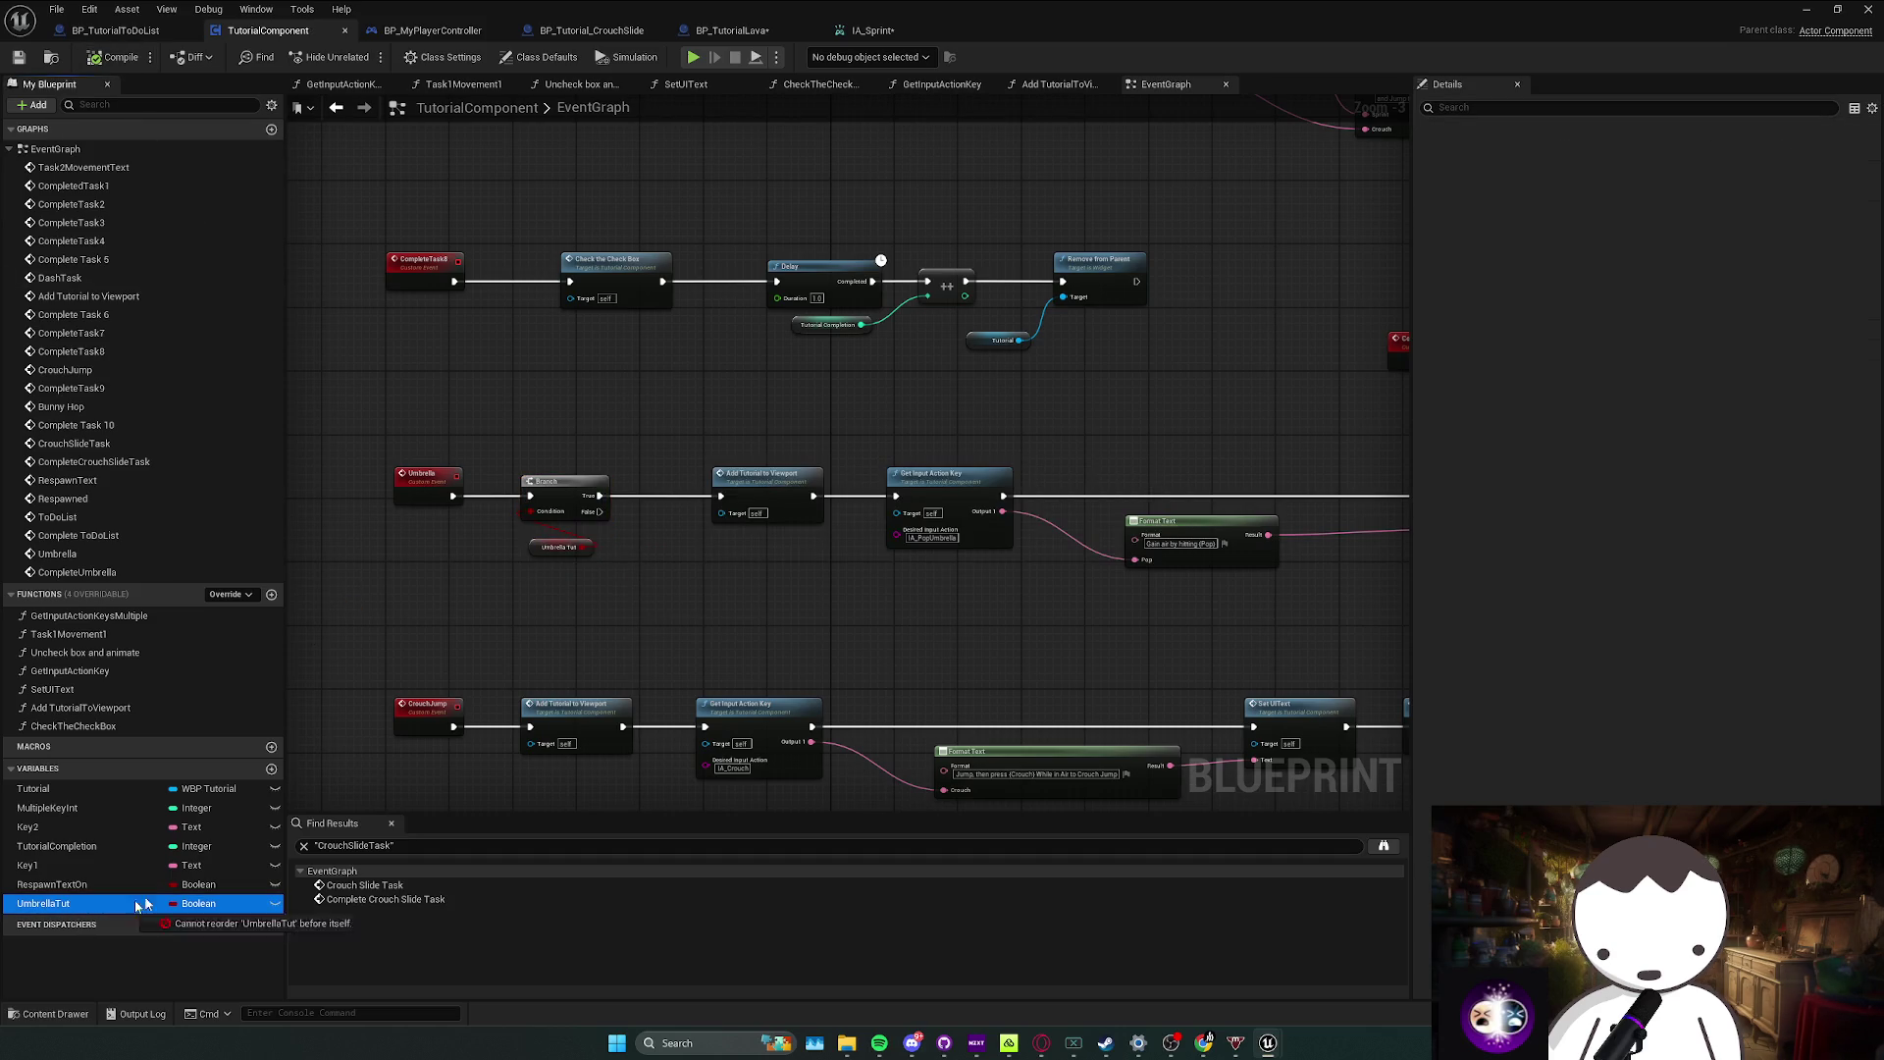
left_click(645, 559)
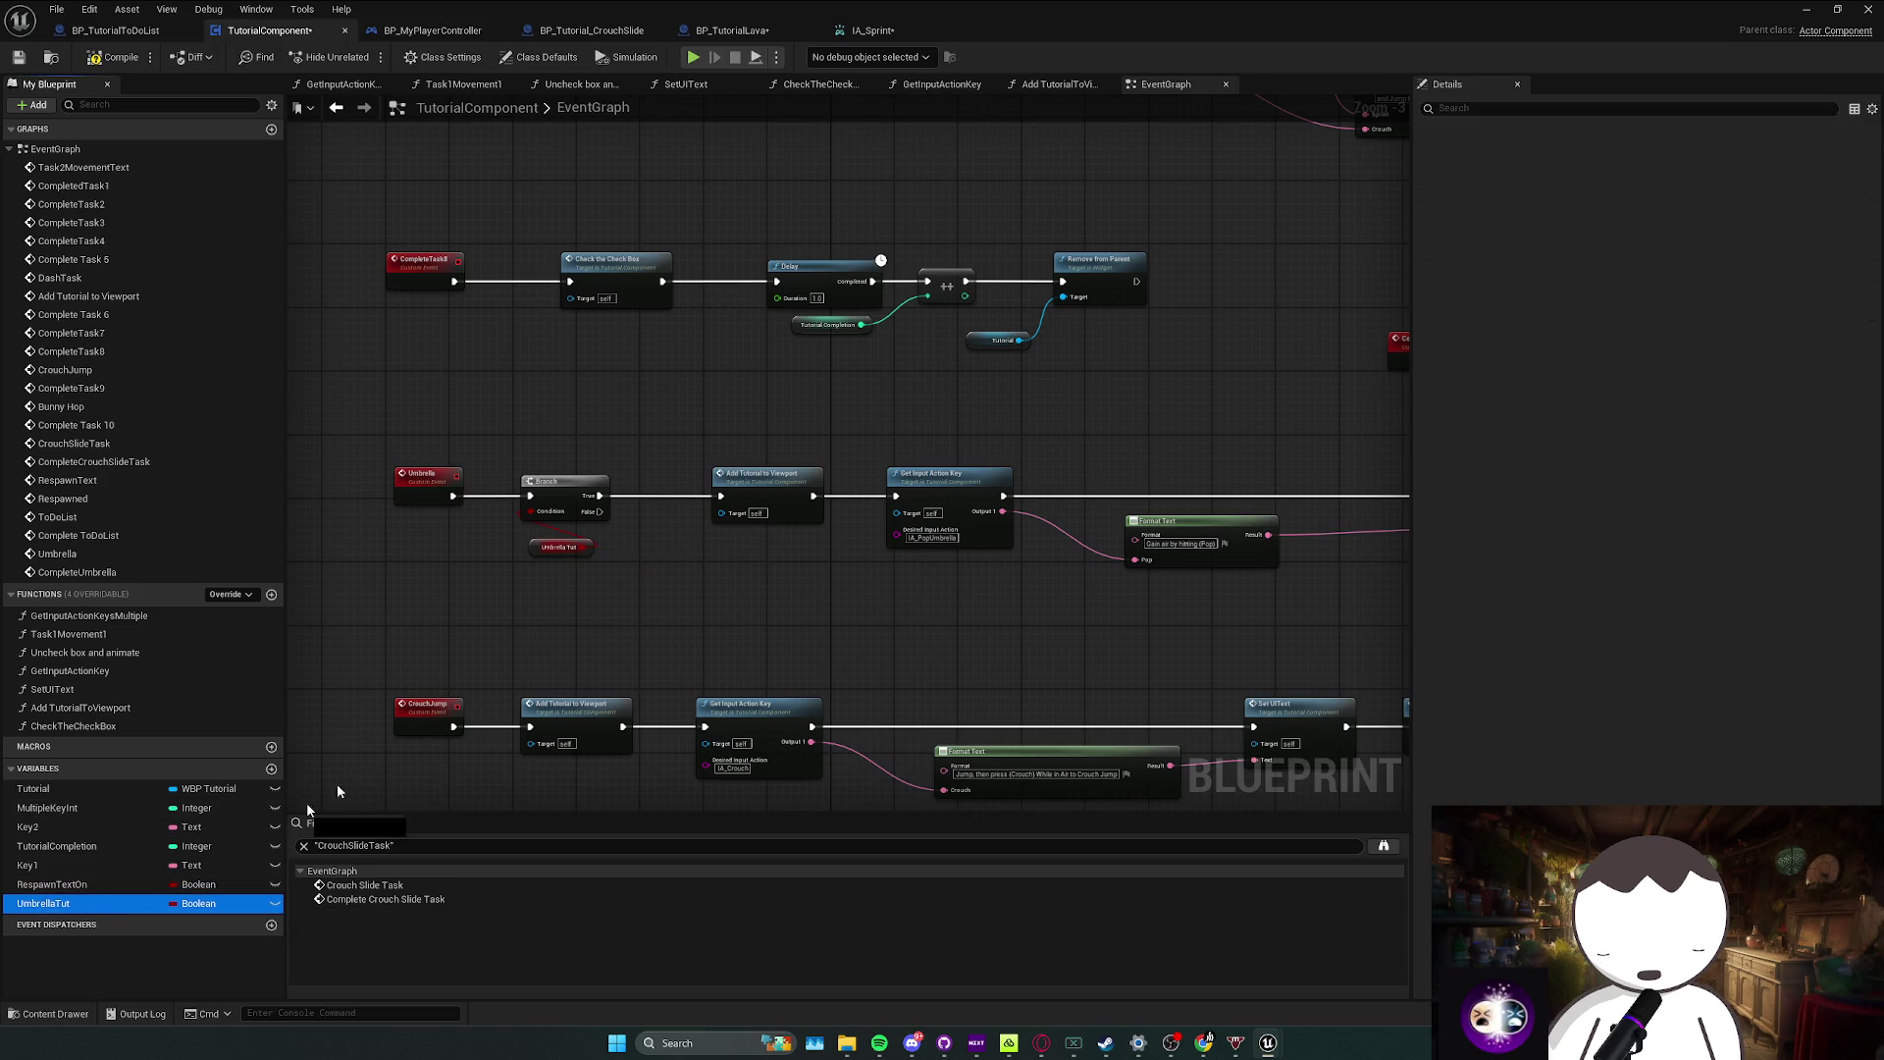
left_click_drag(711, 568, 668, 504)
Step: Delete the Umbrella Branch and wire the Umbrella event through SET UmbrellaTut into the tutorial chain
key("ctrl+z")
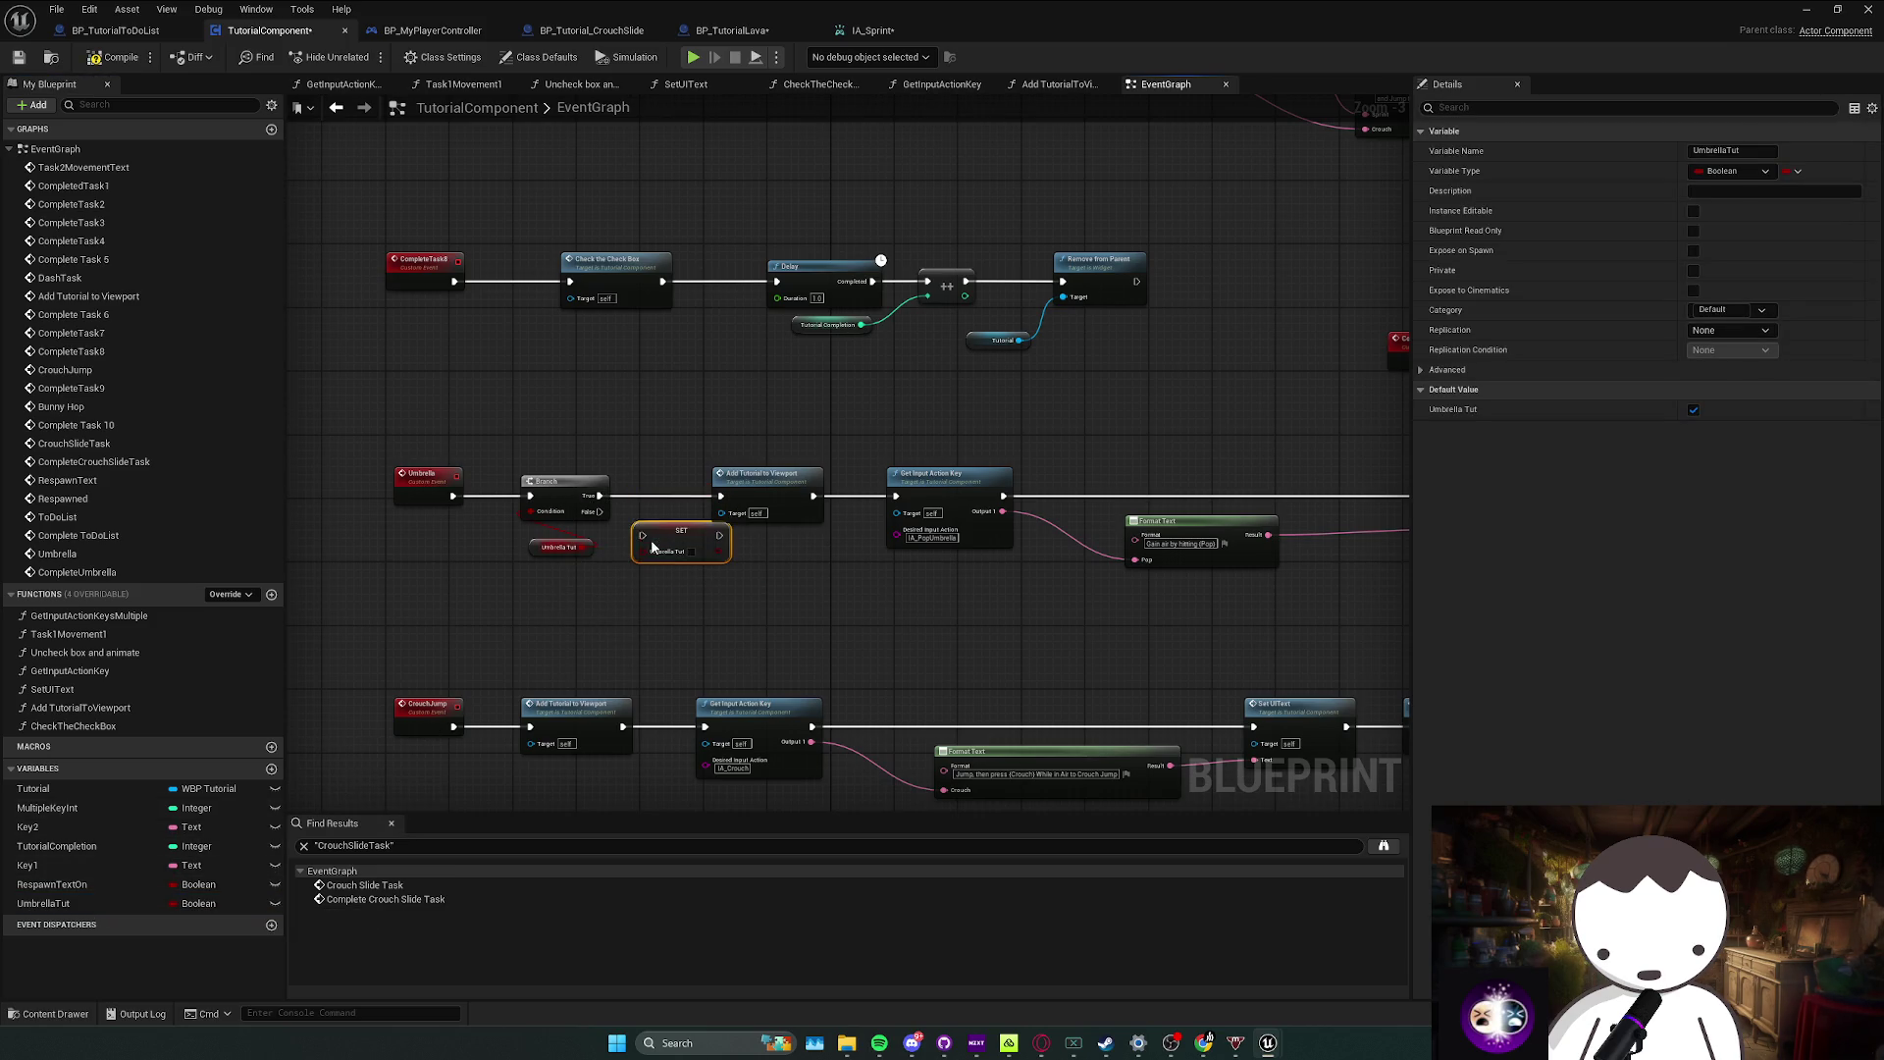
left_click_drag(532, 537, 574, 490)
key("Delete")
mouse_move(682, 535)
left_mouse_down()
mouse_move(578, 496)
mouse_move(452, 504)
left_mouse_up()
left_click_drag(617, 495, 721, 496)
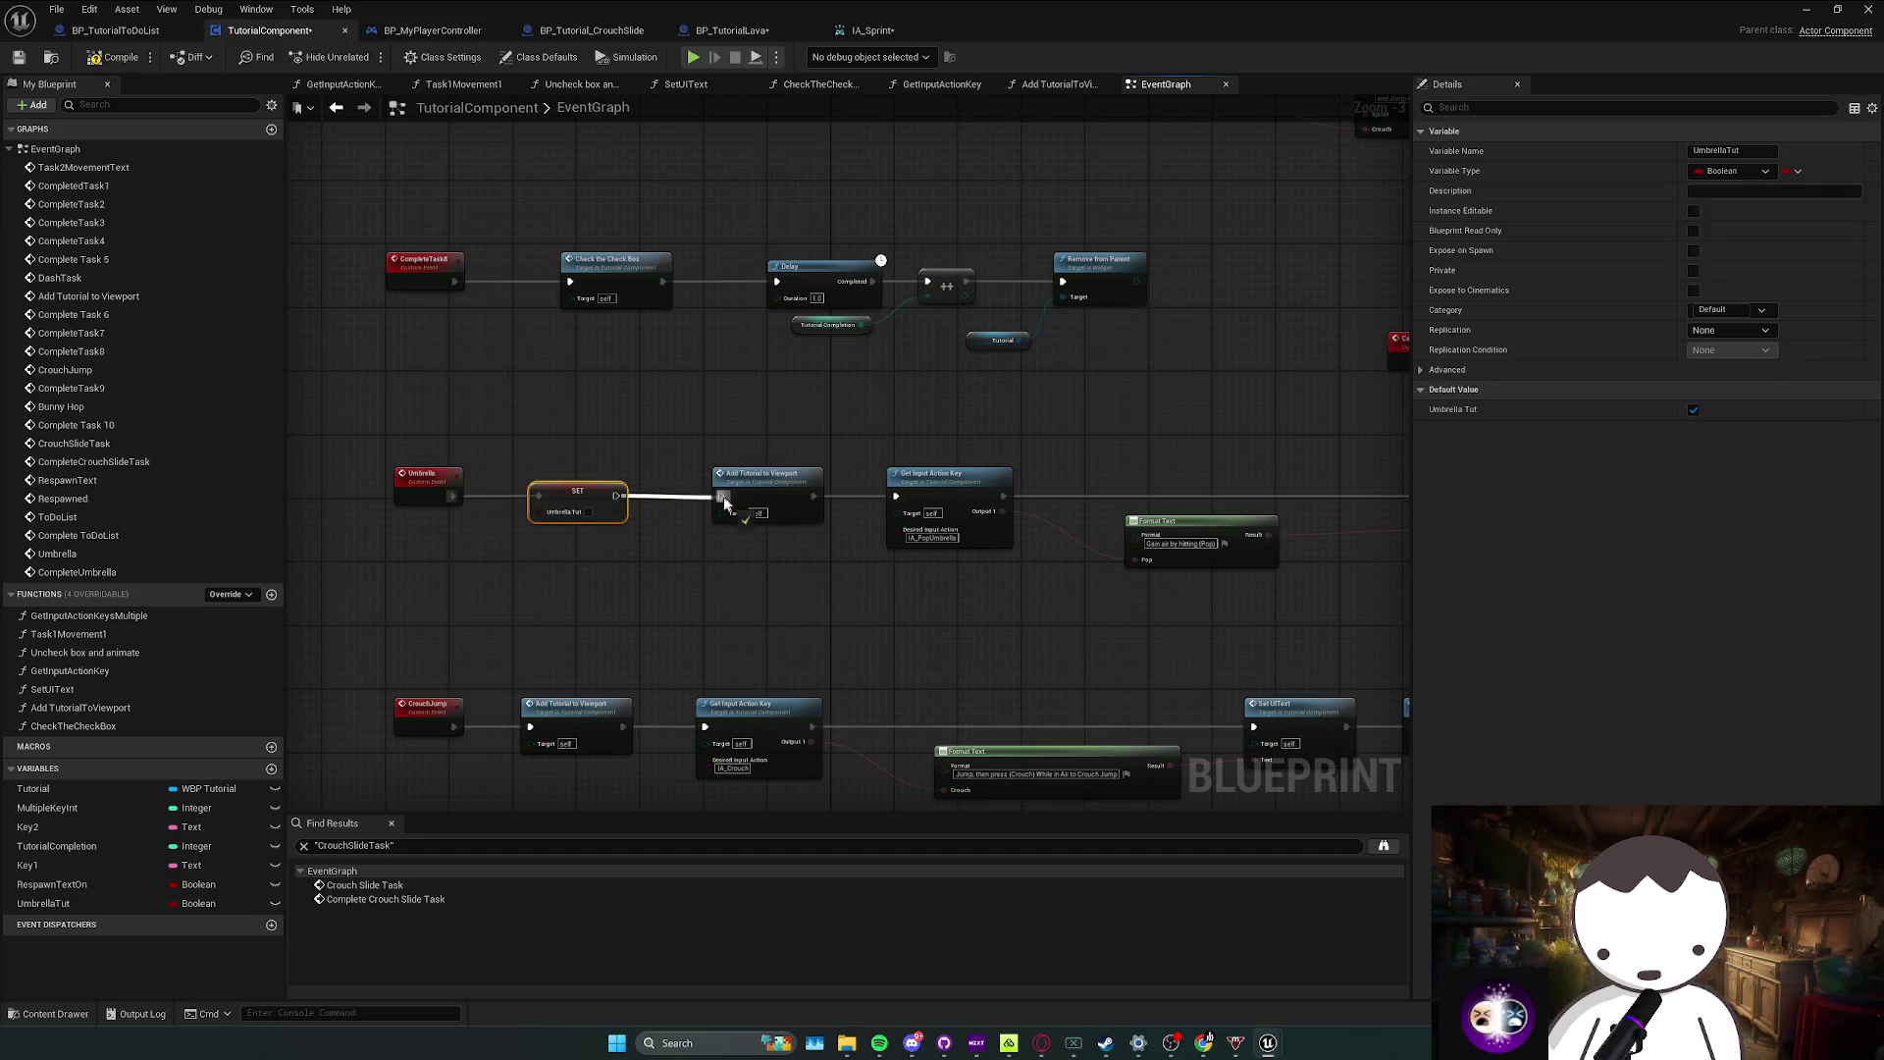
Step: Add a Branch on UmbrellaTut after the CompleteUmbrella event
mouse_move(914, 433)
left_mouse_down()
mouse_move(364, 491)
mouse_move(505, 517)
left_mouse_up()
mouse_move(43, 903)
left_mouse_down()
mouse_move(883, 463)
mouse_move(893, 485)
mouse_move(785, 431)
left_mouse_up()
key("ctrl+v")
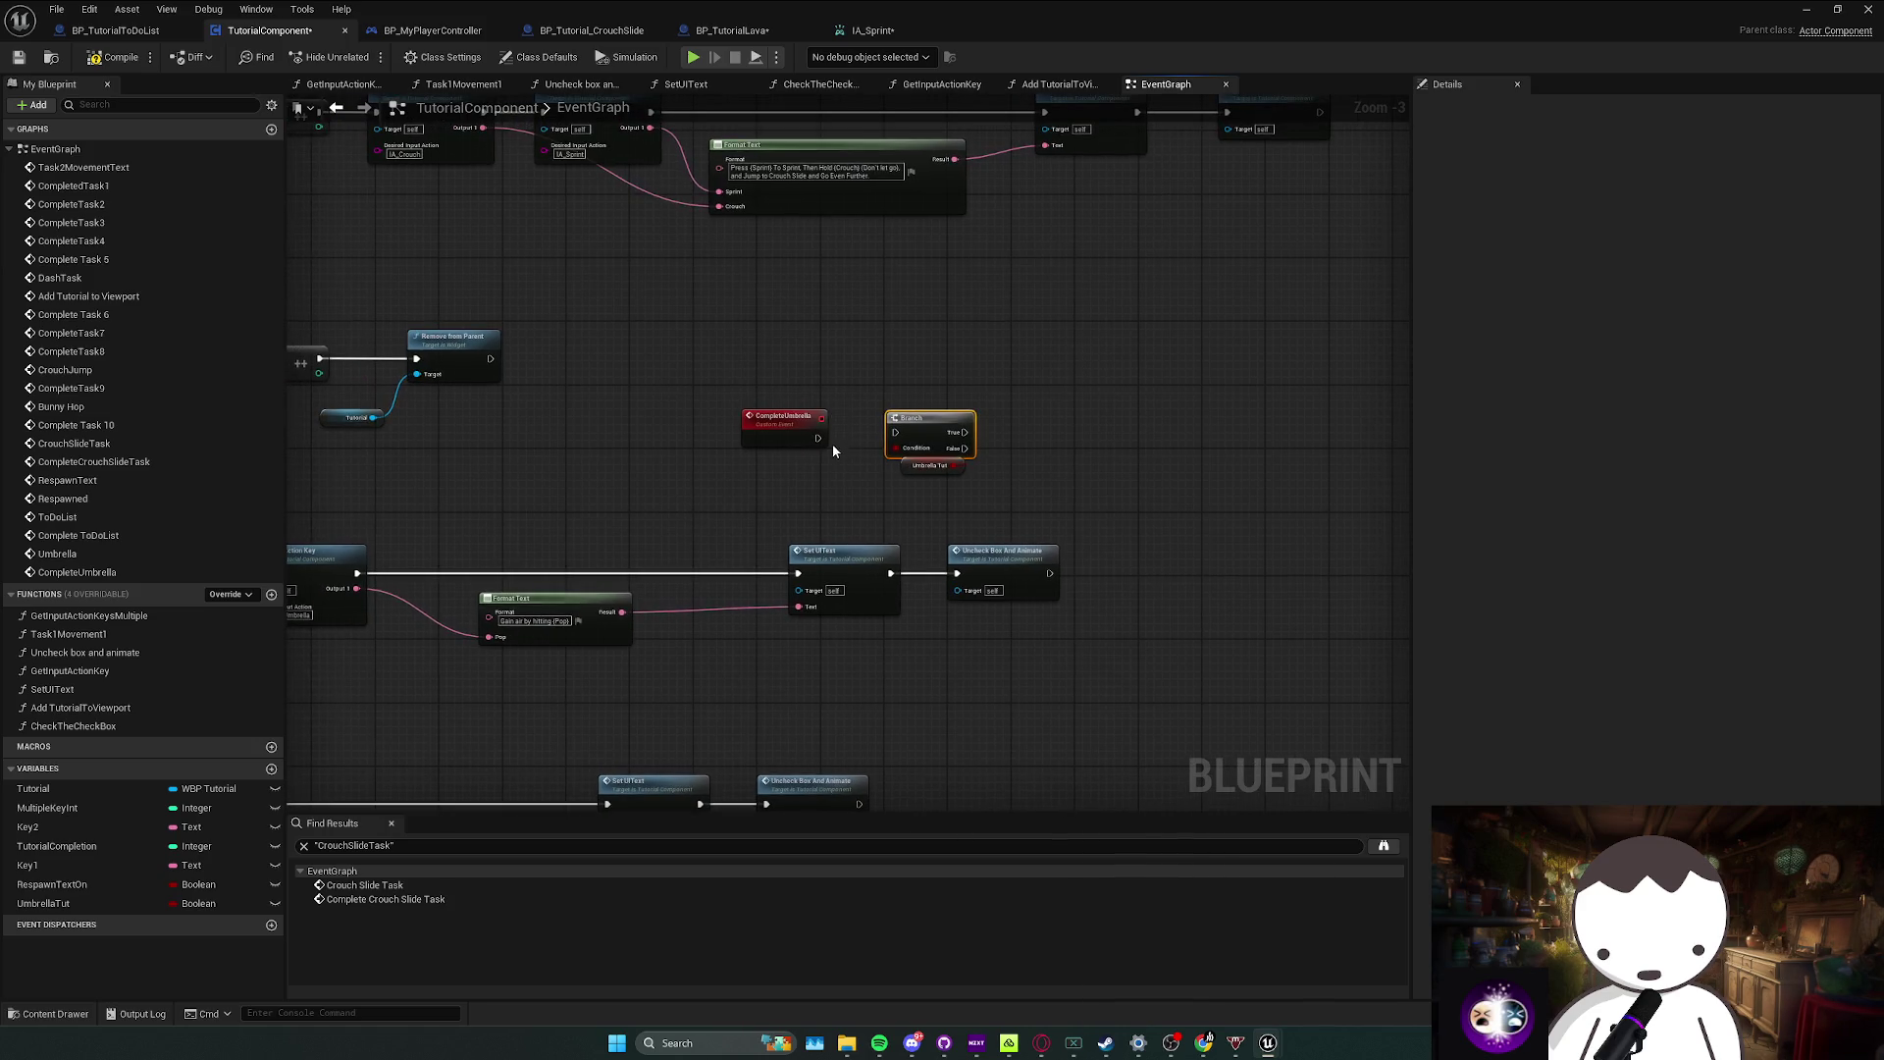
Step: Copy the Delay, Remove from Parent and Tutorial nodes and paste them beside the CompleteUmbrella Branch
mouse_move(913, 469)
left_mouse_down()
mouse_move(891, 477)
mouse_move(945, 420)
left_mouse_up()
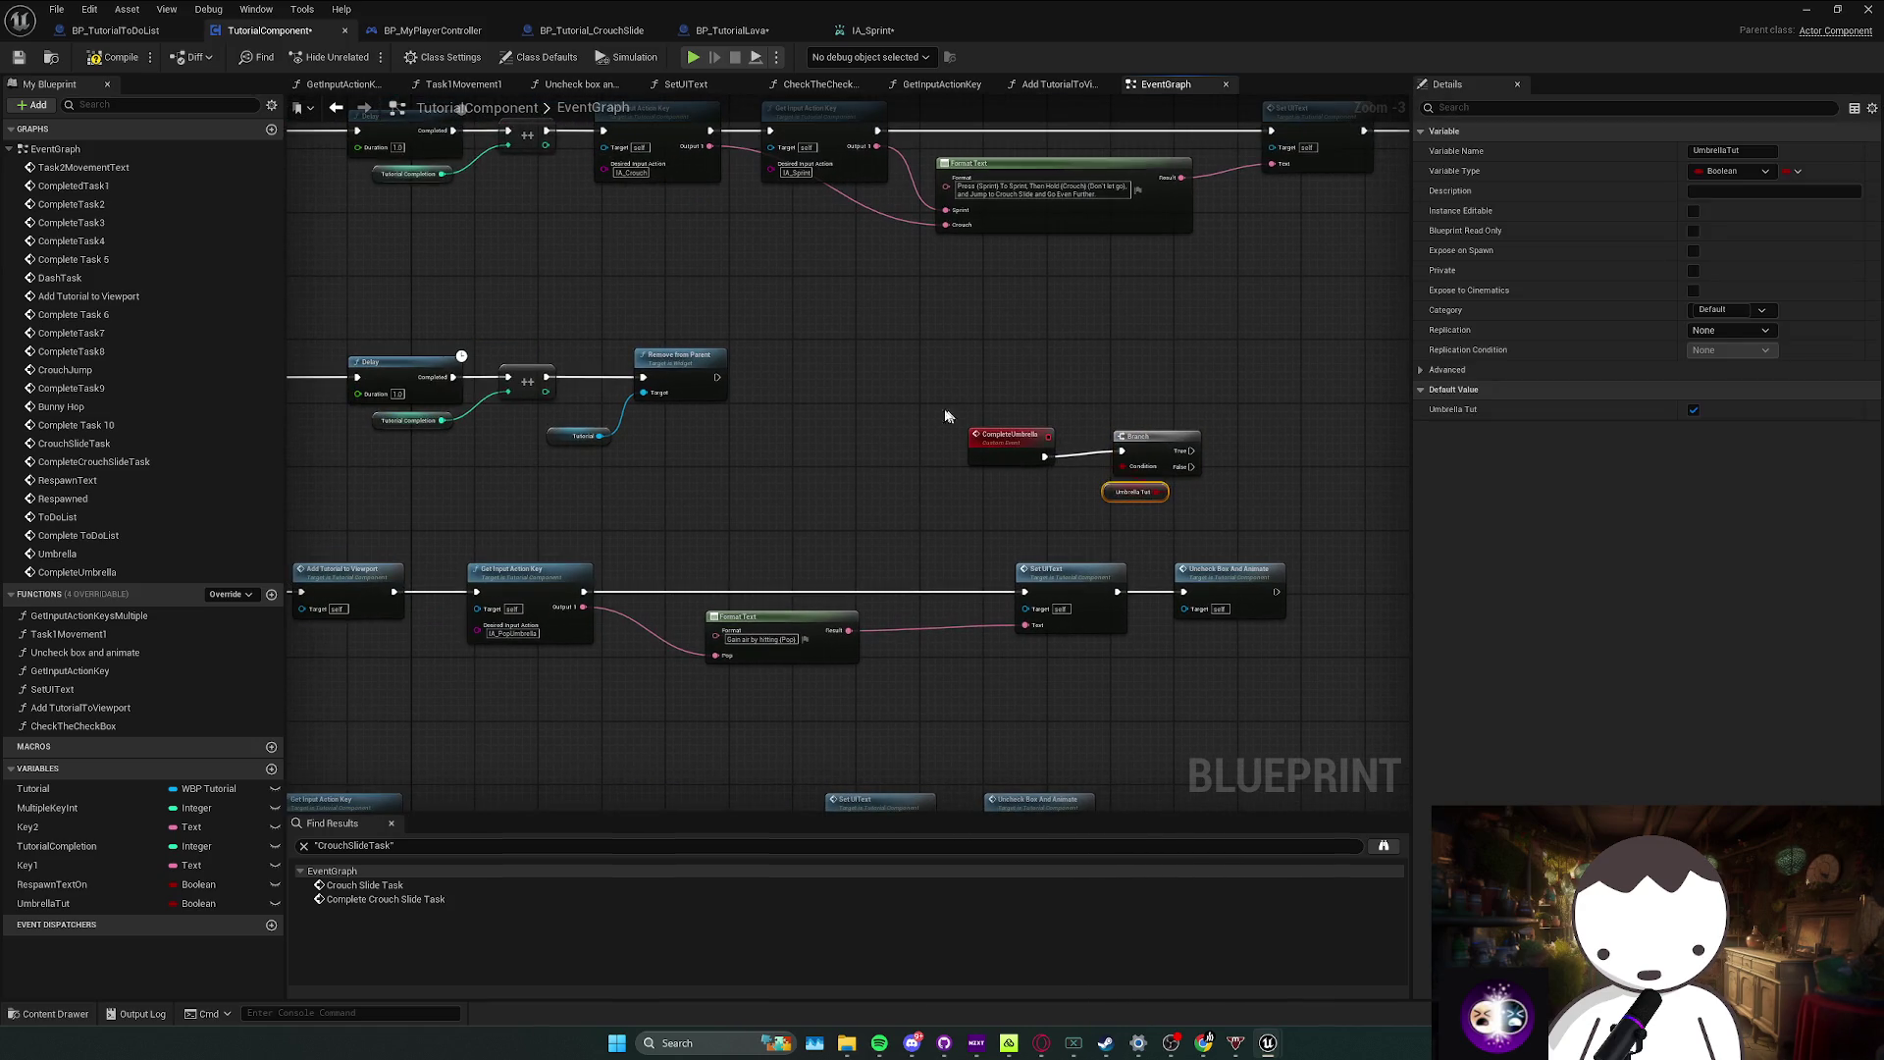
left_click(925, 492)
mouse_move(925, 492)
left_mouse_down()
mouse_move(799, 432)
mouse_move(976, 461)
mouse_move(997, 397)
left_mouse_up()
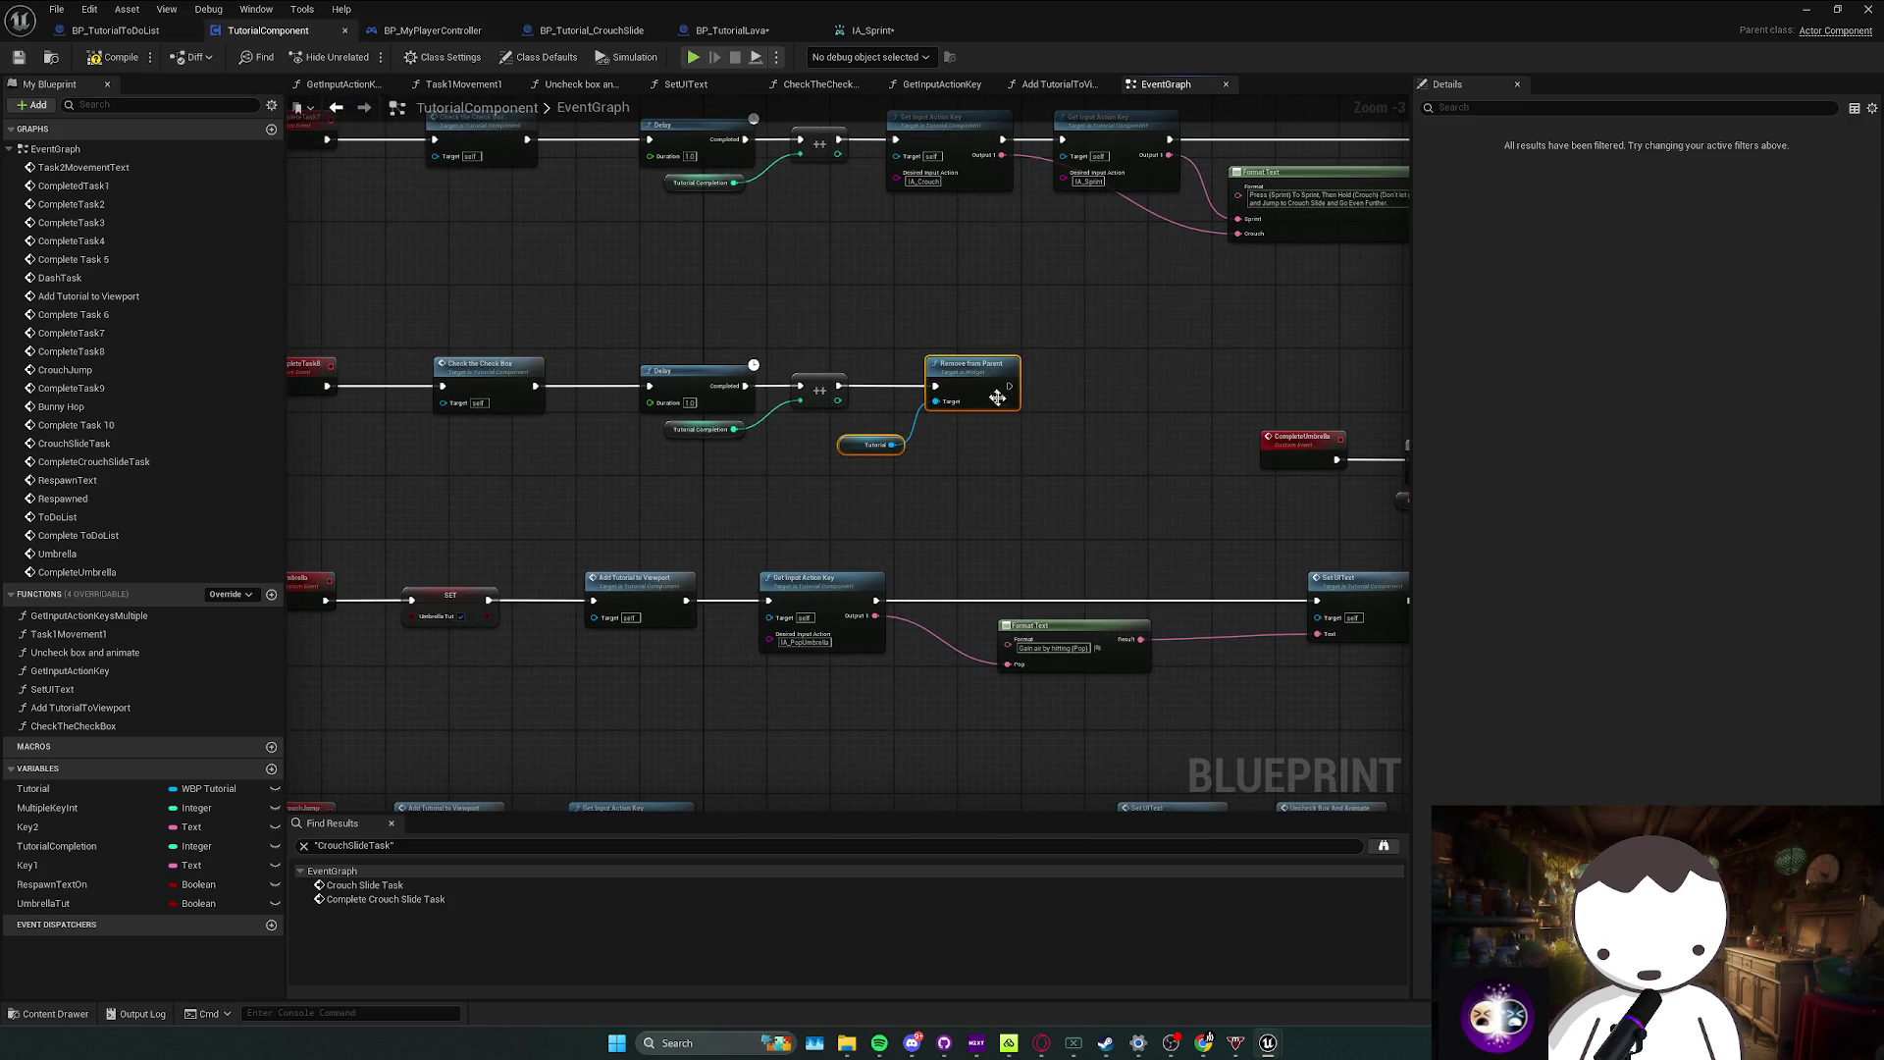
left_click(754, 364, "ctrl")
key("ctrl+c")
left_click_drag(754, 364, 168, 345)
key("ctrl+v")
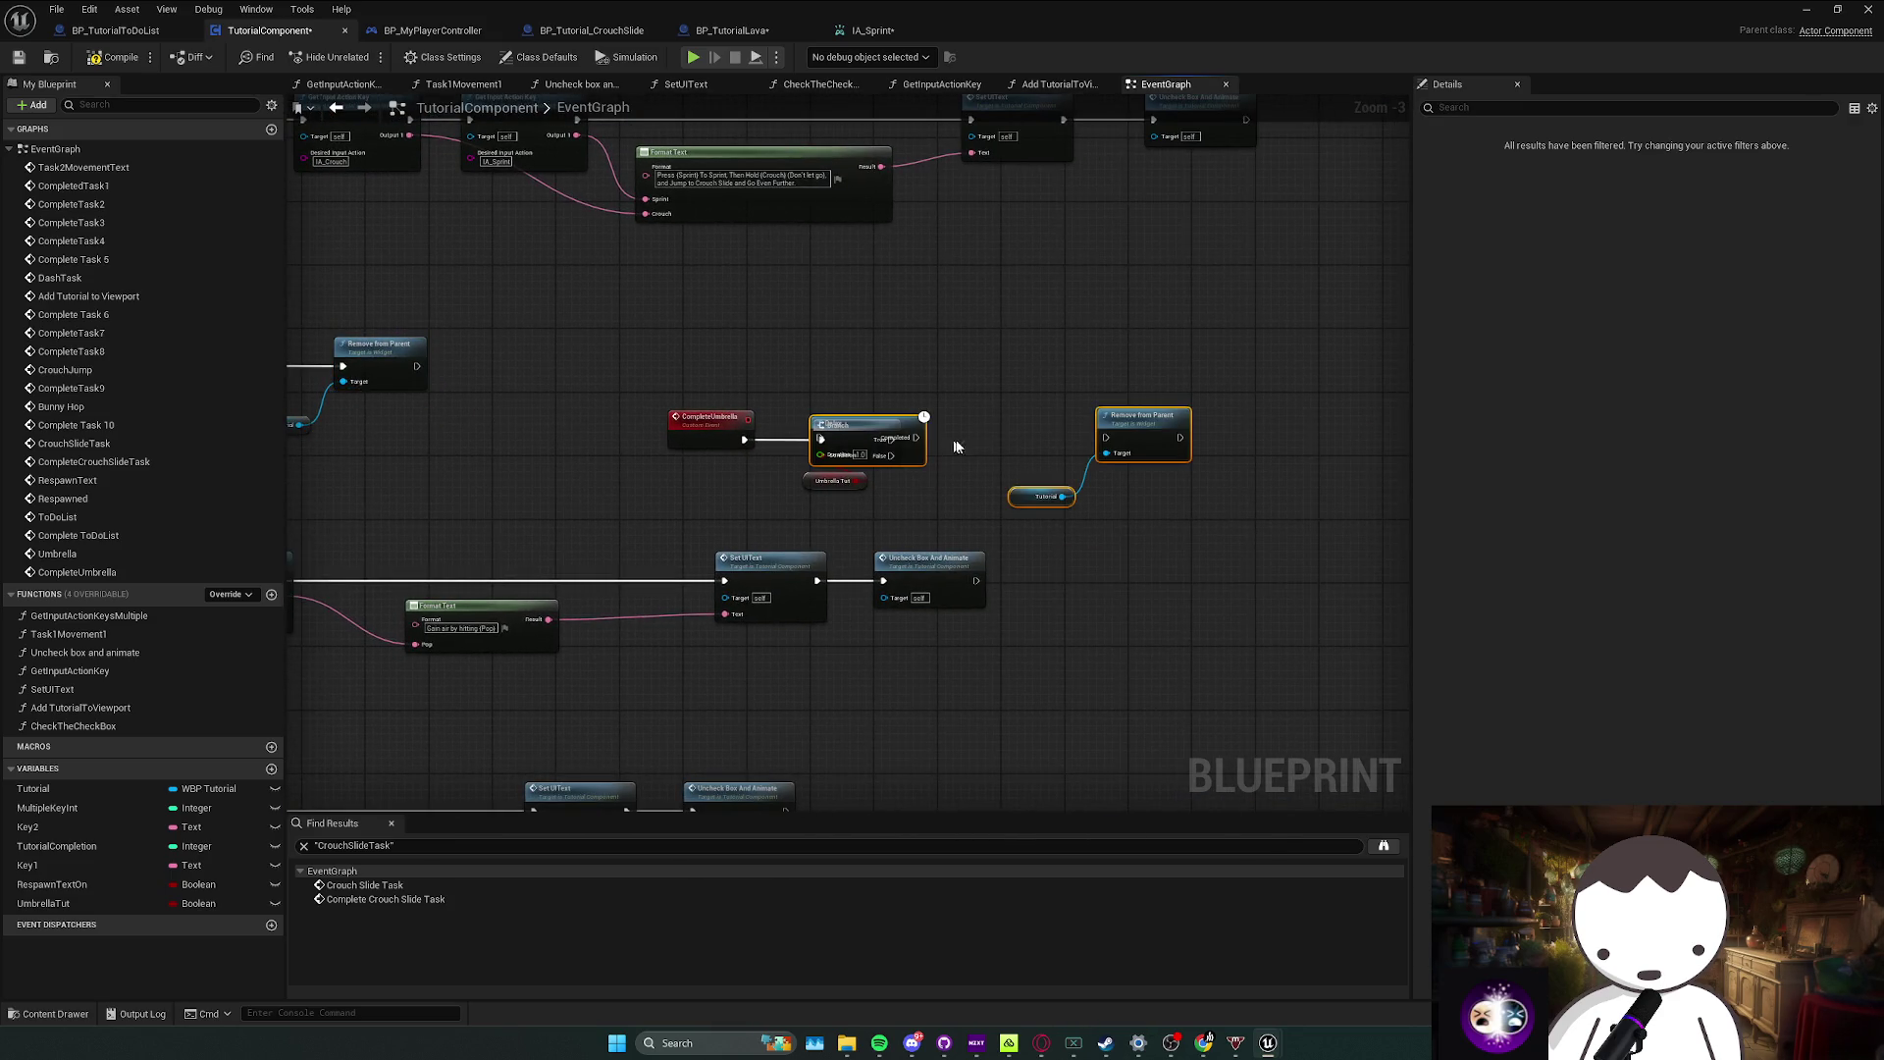
Step: Wire the Branch's True output into Delay, then Delay into Remove from Parent
left_click_drag(899, 429, 1034, 429)
left_click_drag(891, 438, 954, 438)
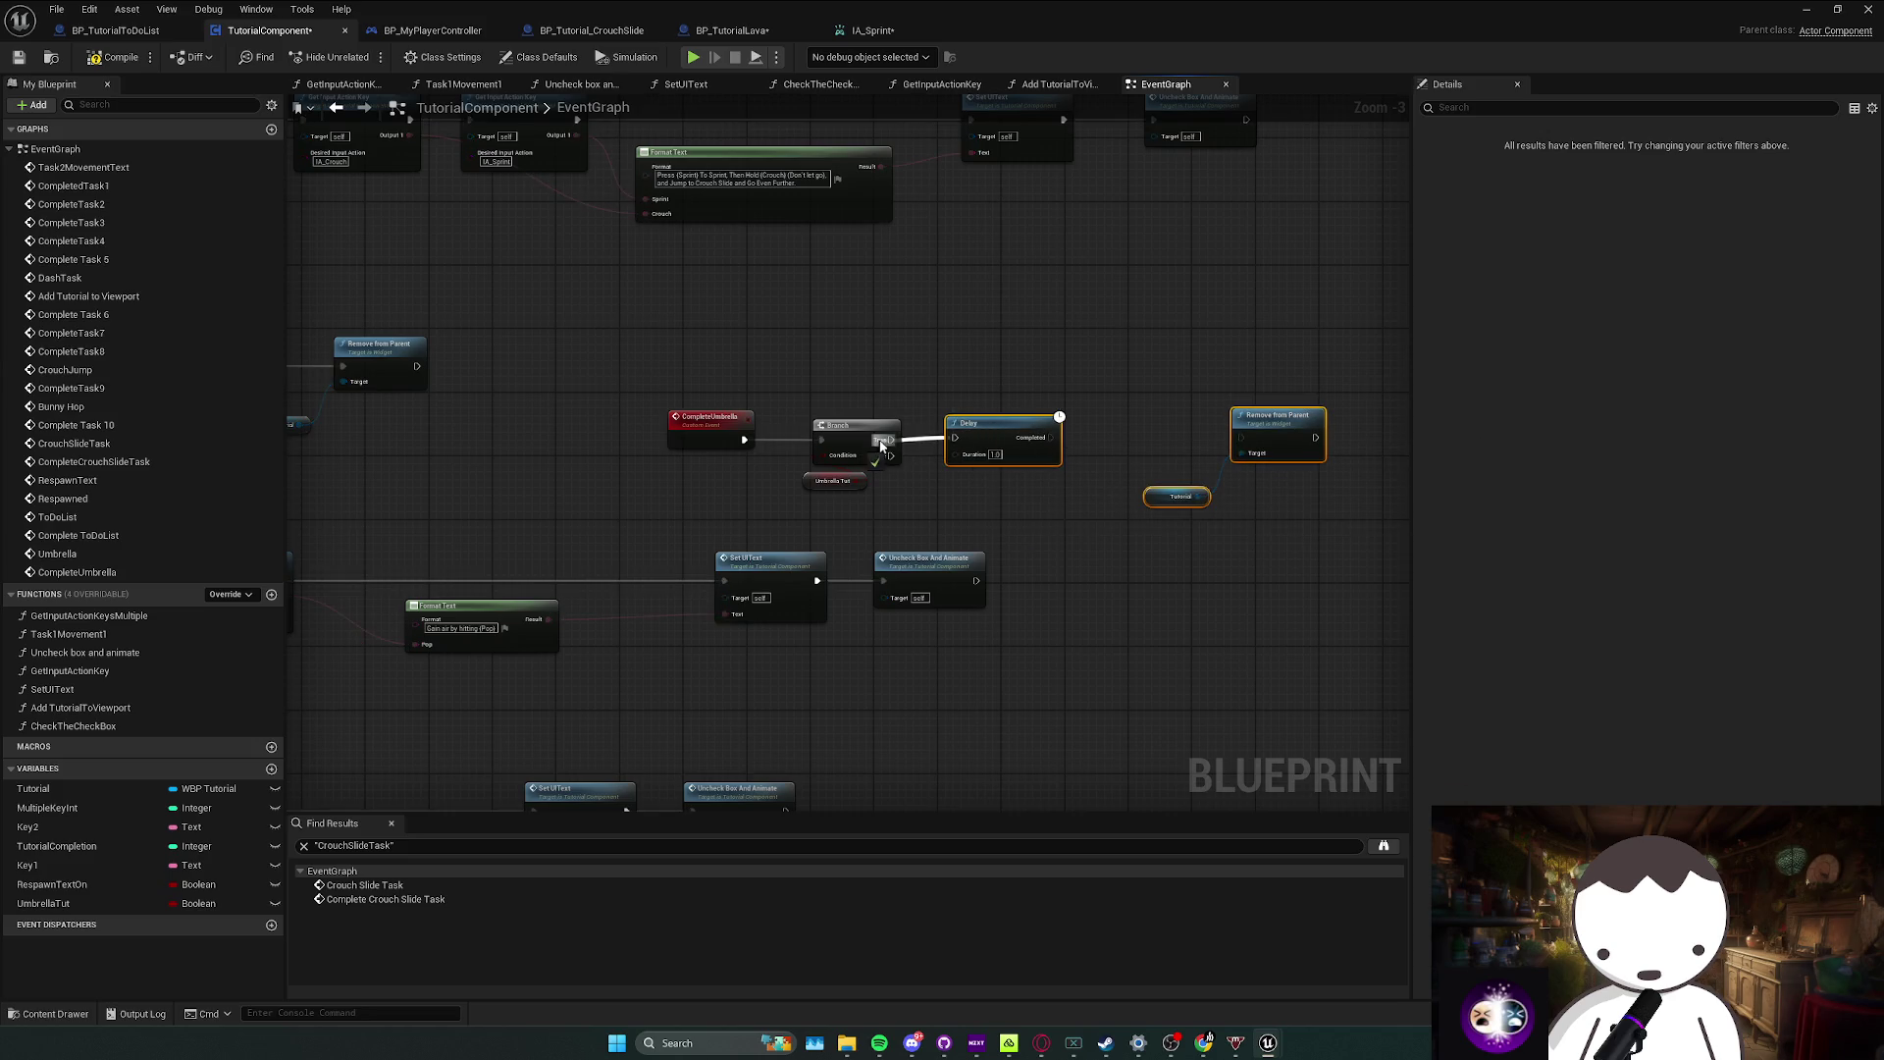
left_click_drag(1242, 432, 1051, 437)
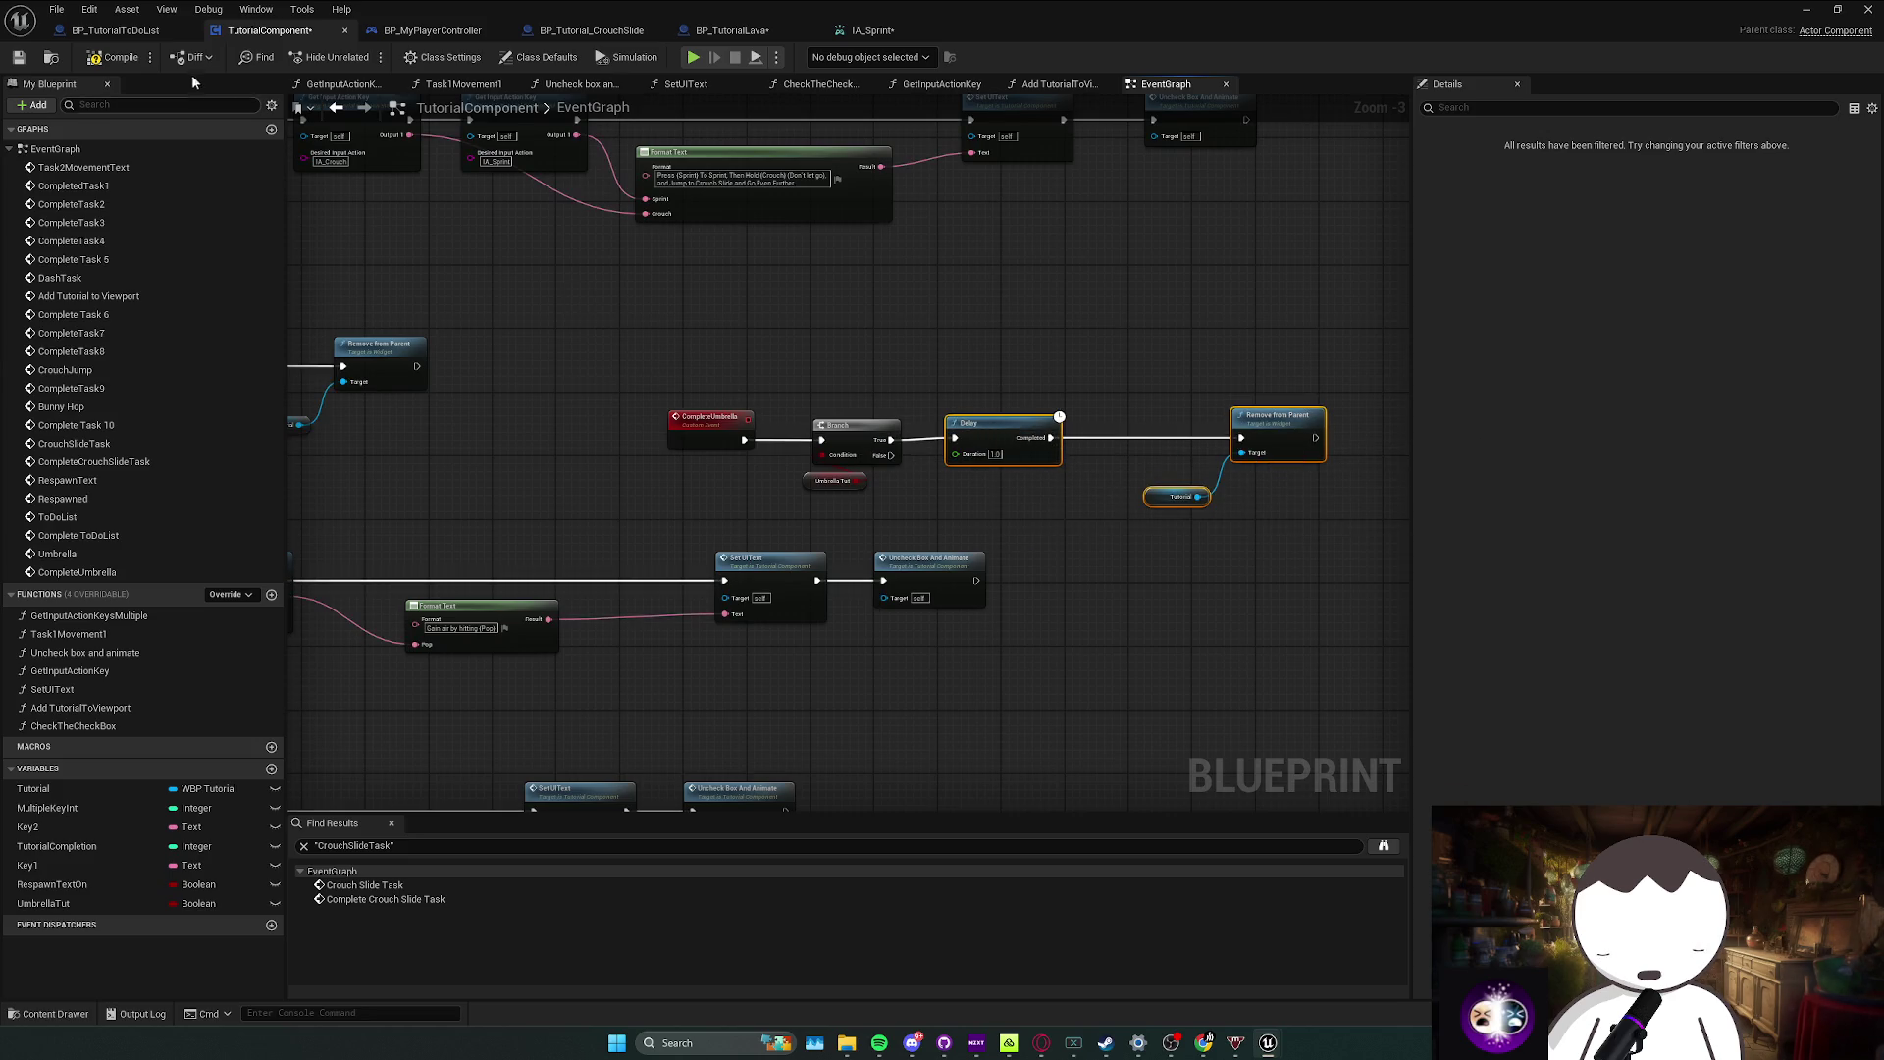
left_click(128, 32)
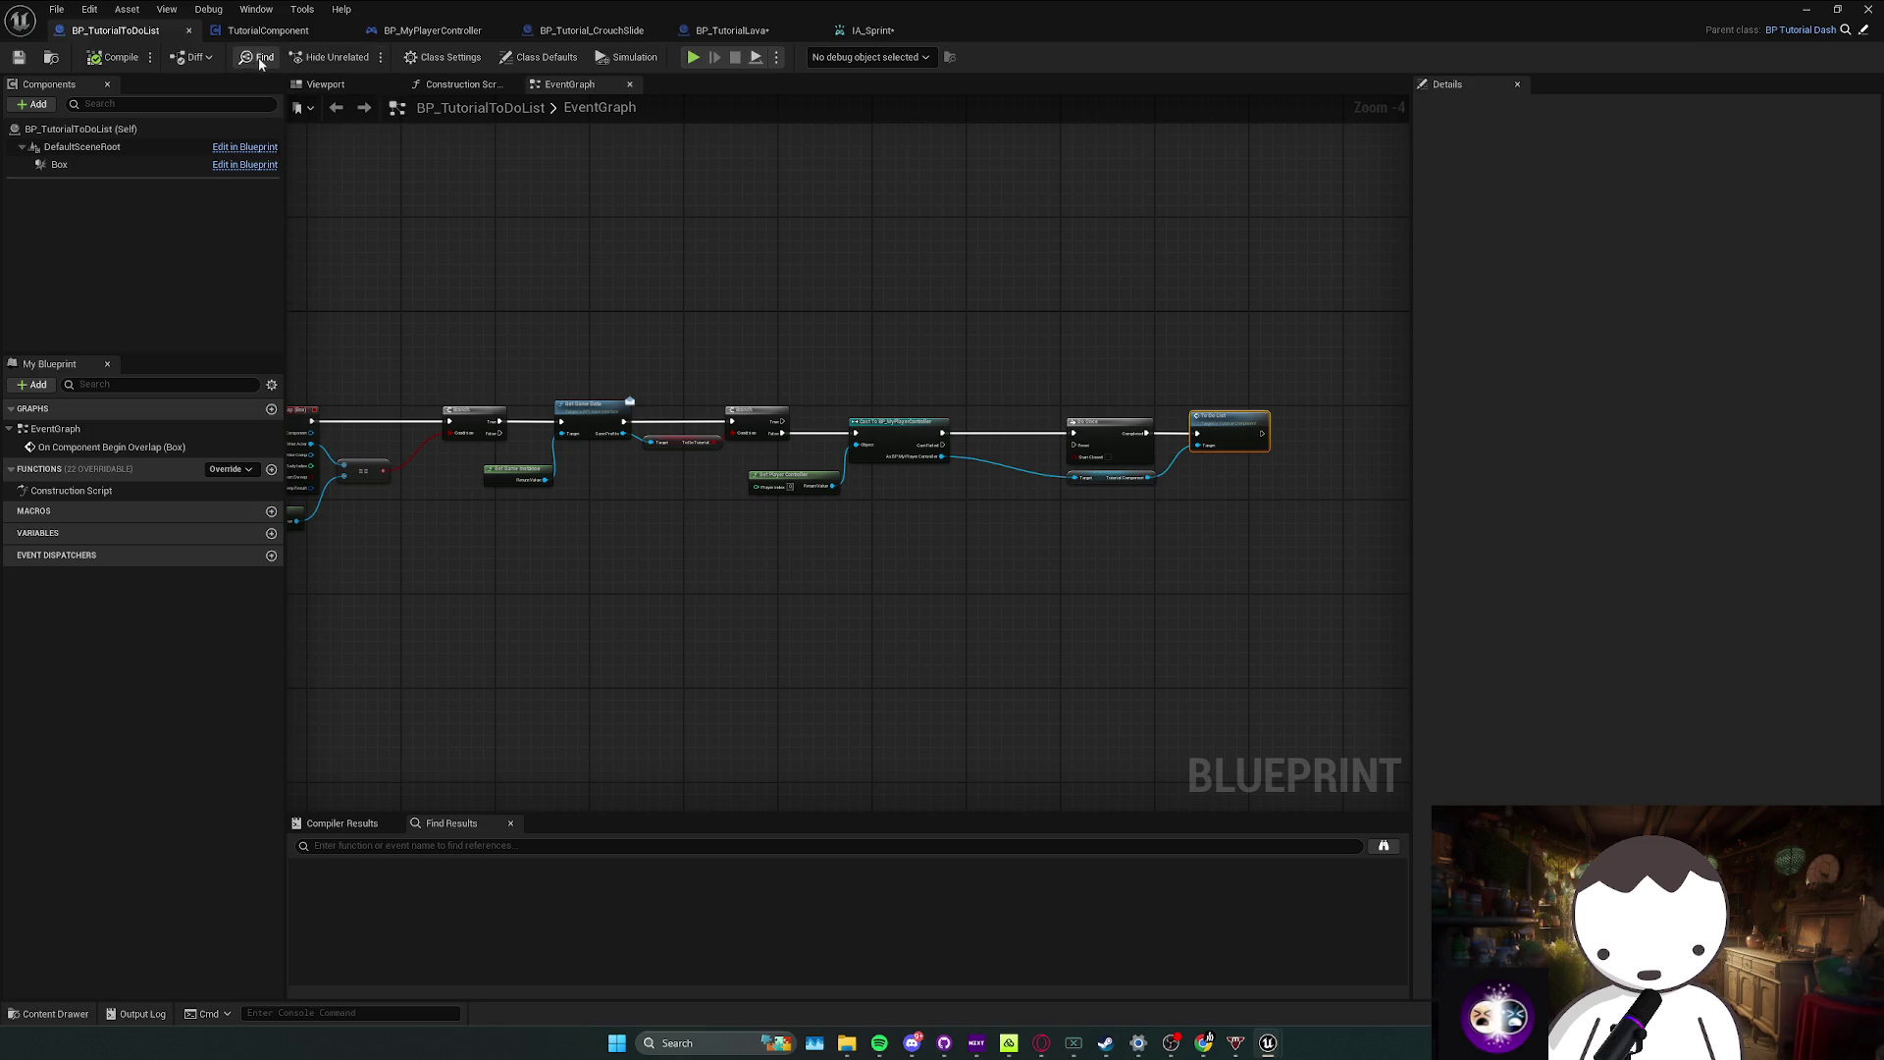
Step: In BP_MyPlayerController, add an IA_PopUmbrella input event from the action search
left_click(432, 31)
left_click_drag(852, 475, 760, 780)
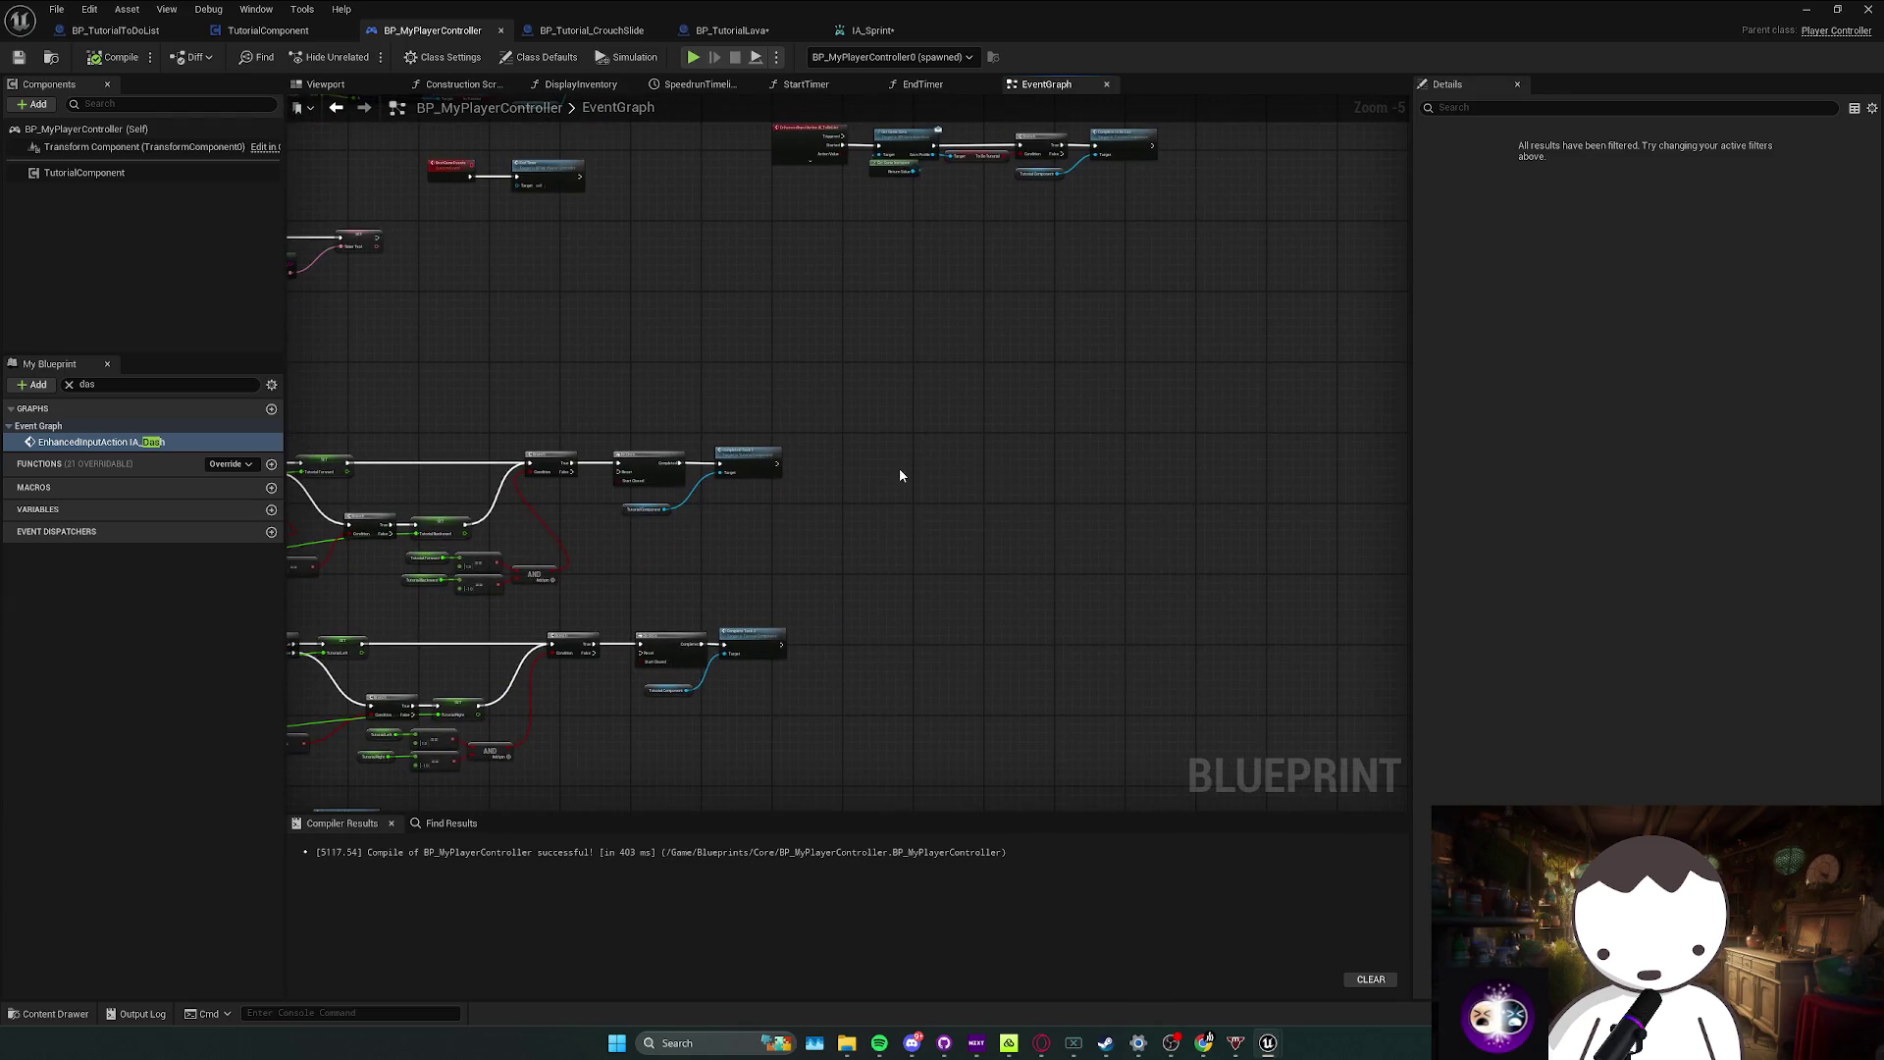
right_click(900, 475)
type("ia_u")
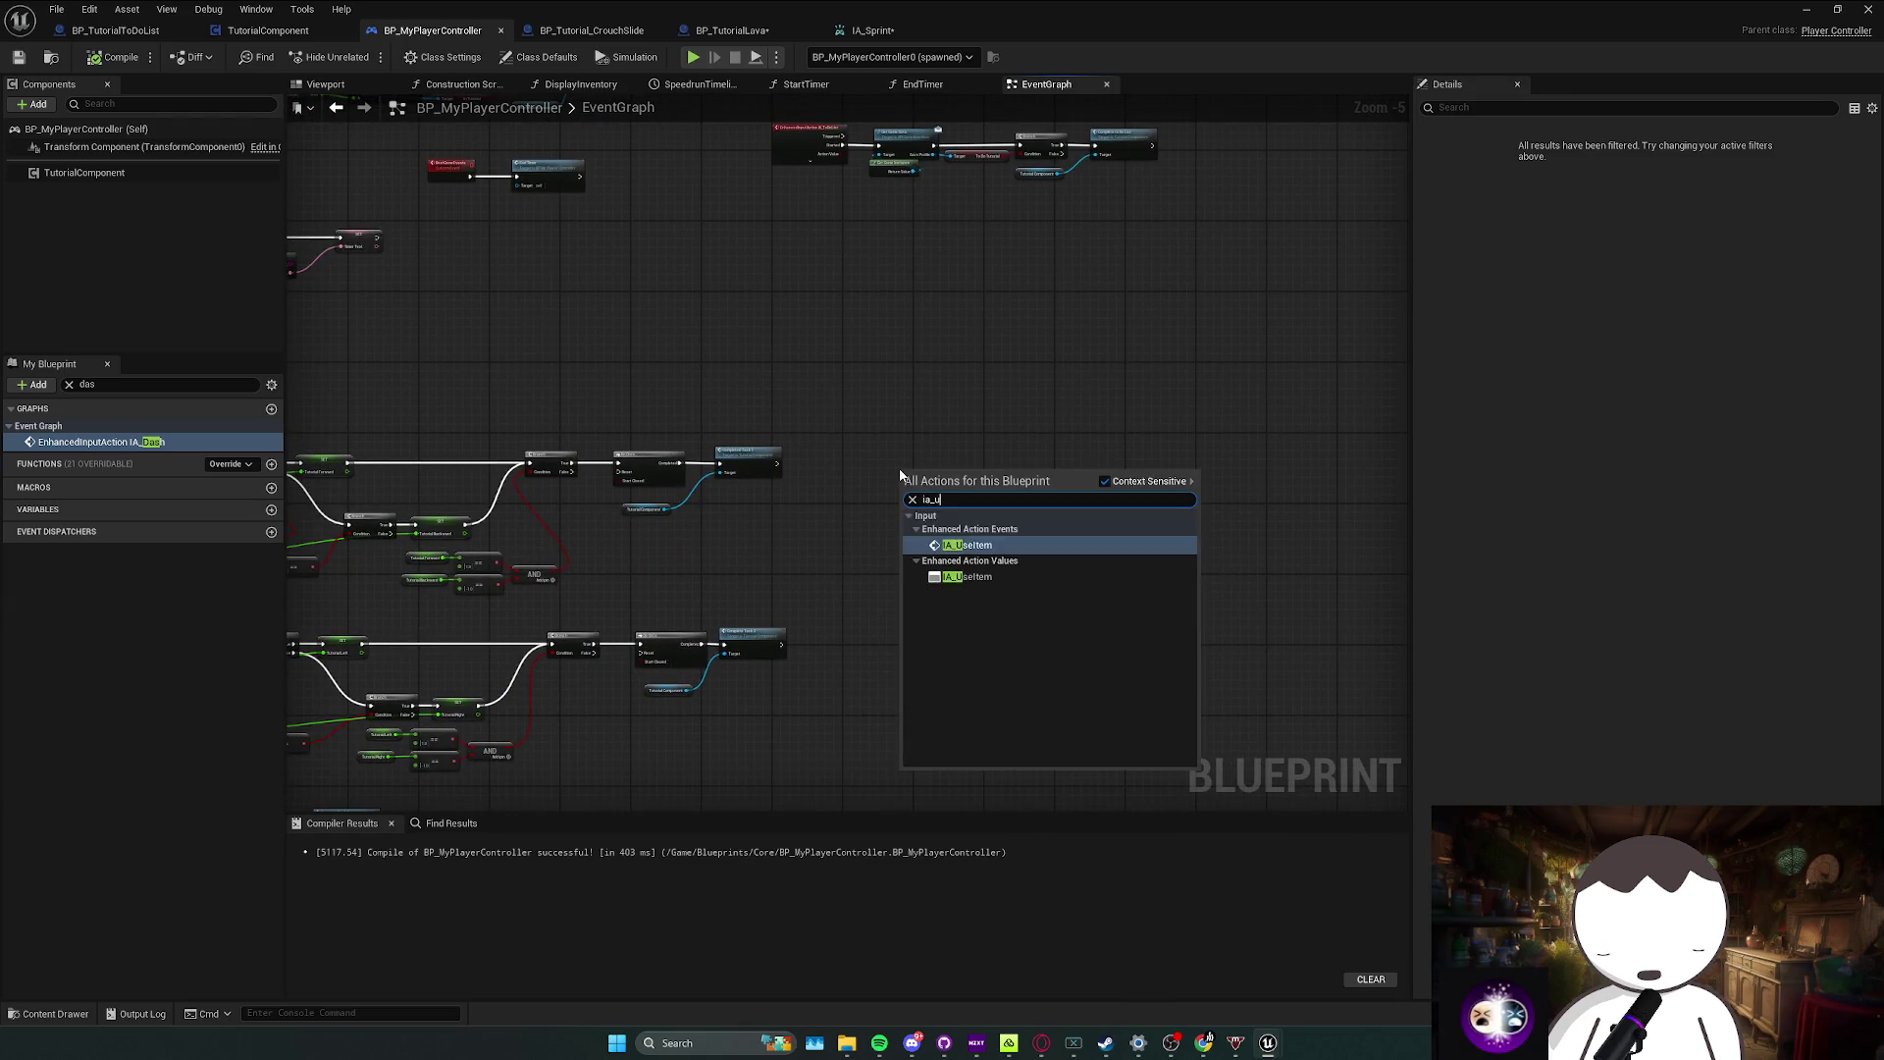
key("BackSpace")
type("po")
key("Return")
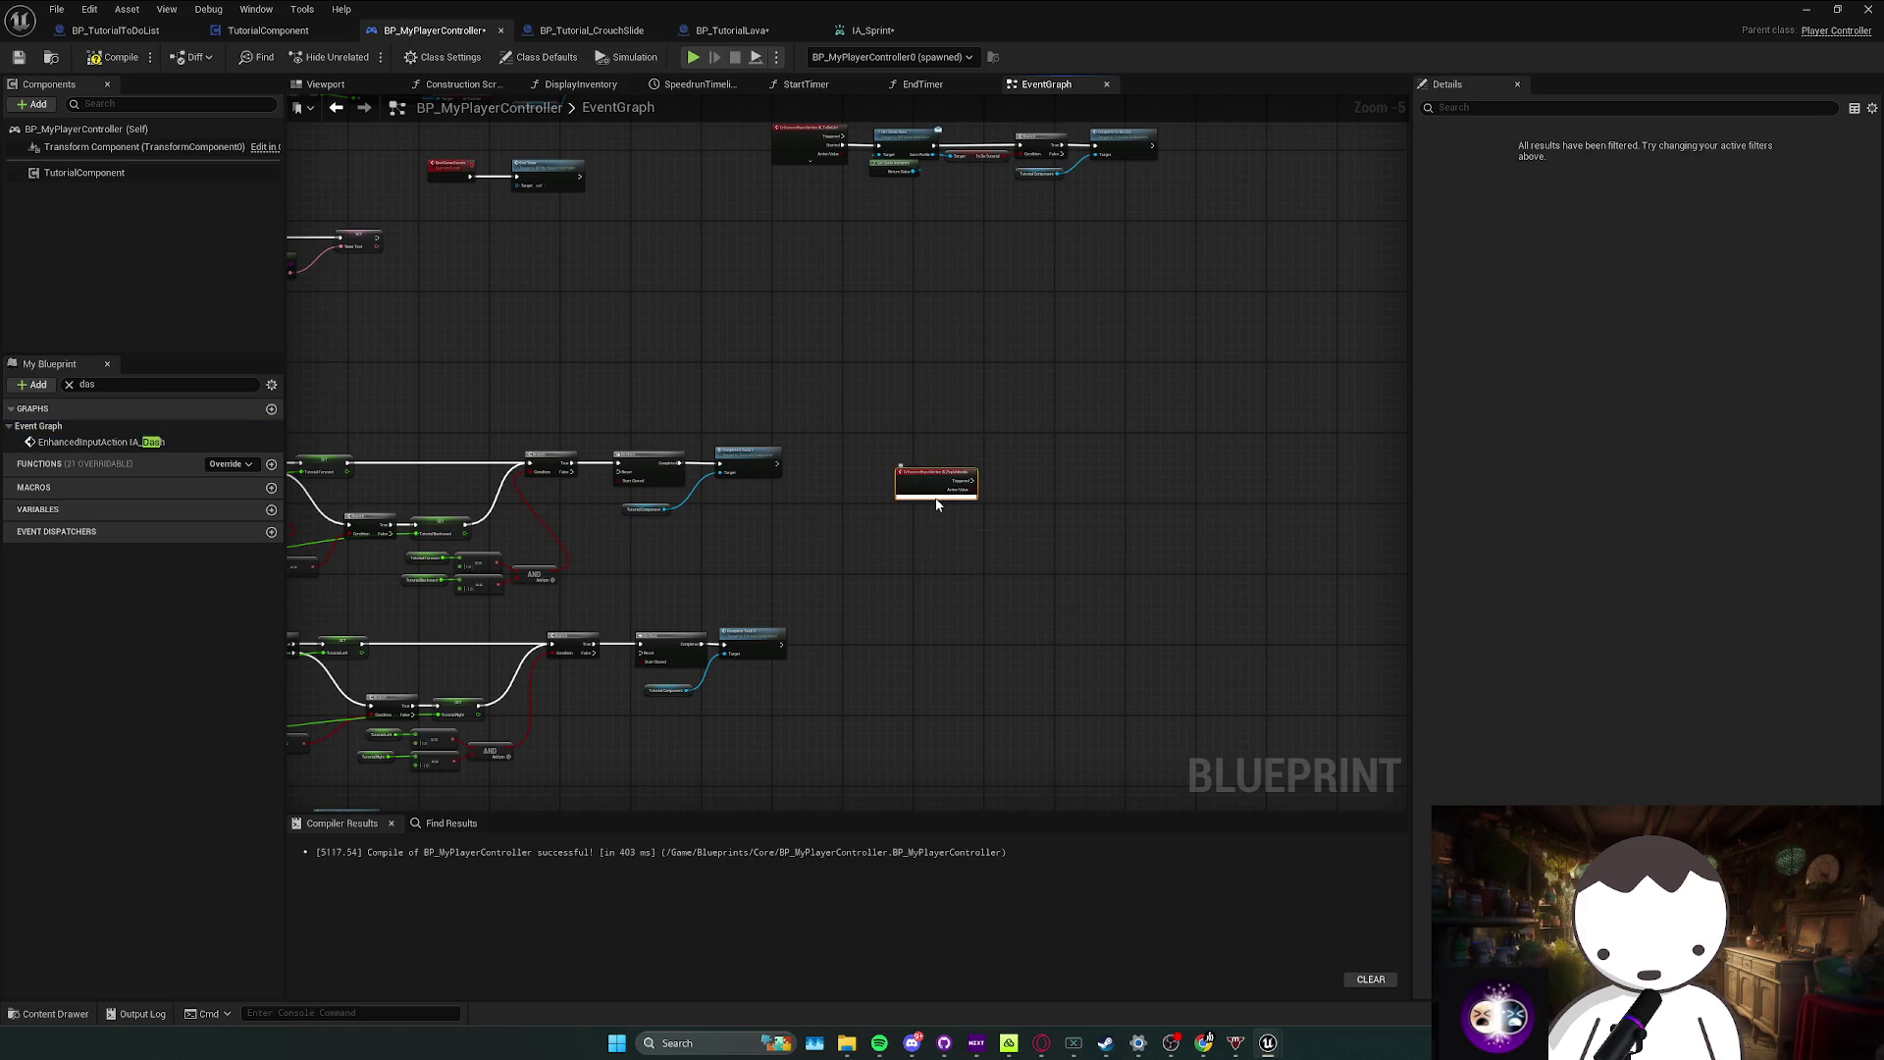
Step: Place a Tutorial Component reference beside the PopUmbrella event, then save and compile the blueprint
scroll(937, 504, "up", 2)
mouse_move(85, 172)
left_mouse_down()
mouse_move(1182, 530)
mouse_move(1015, 525)
left_mouse_up()
left_click(864, 535)
left_click_drag(864, 536, 798, 568)
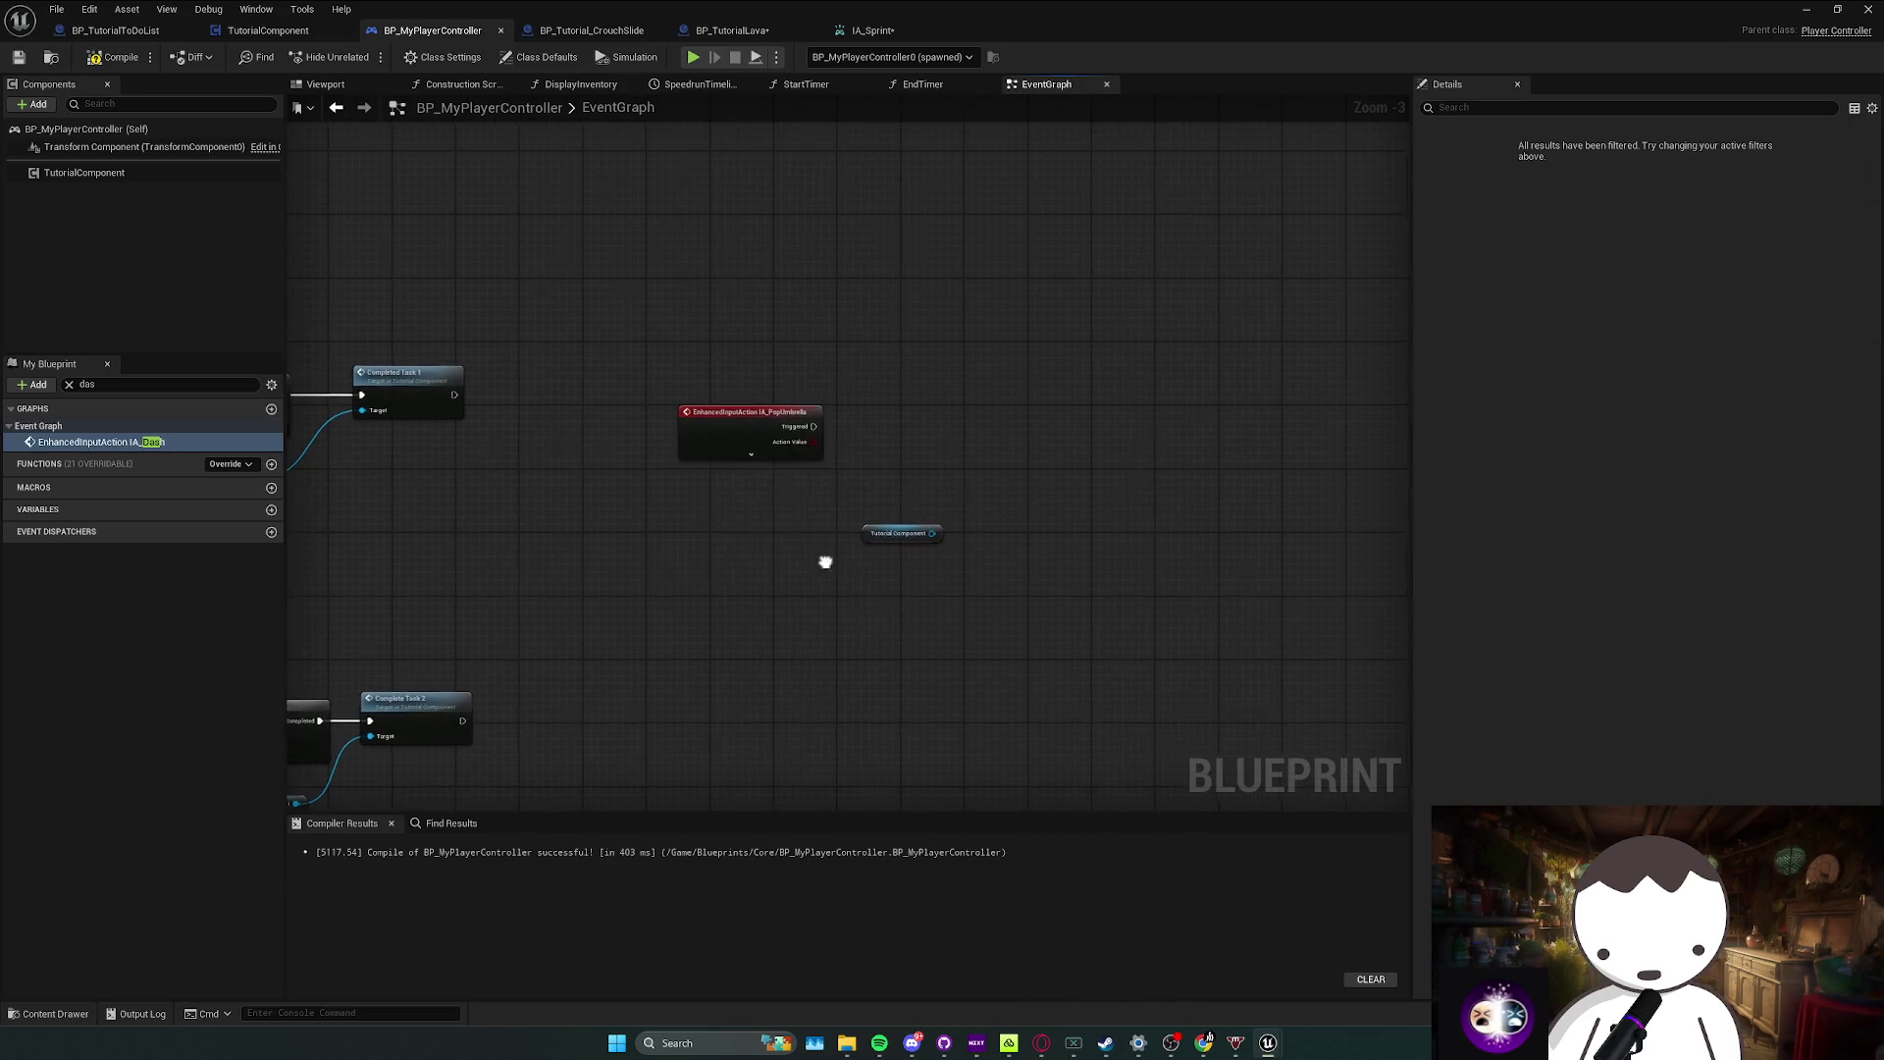
left_click(896, 518)
key("ctrl+s")
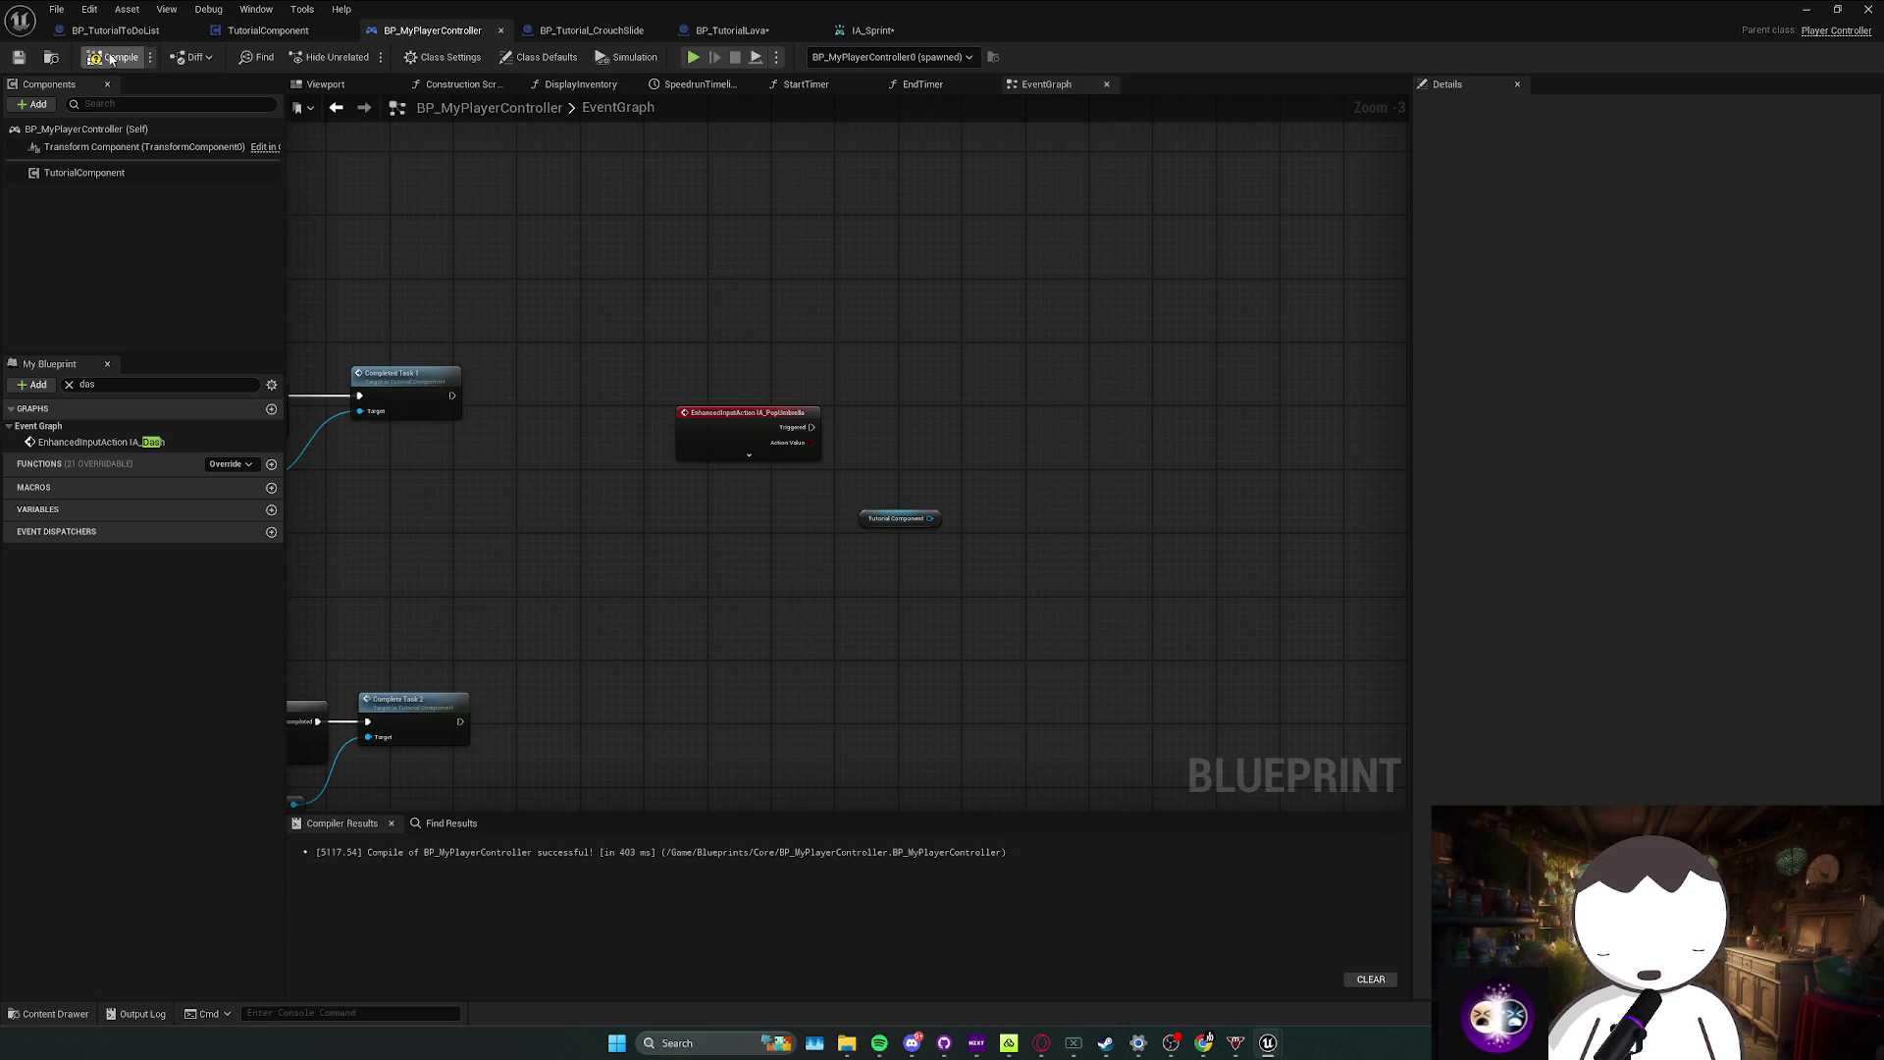
left_click(130, 30)
Step: Pan across the player controller graph to review the other task input chains
scroll(773, 303, "down", 1)
mouse_move(773, 303)
left_mouse_down()
mouse_move(889, 340)
mouse_move(1050, 344)
left_mouse_up()
left_click(435, 30)
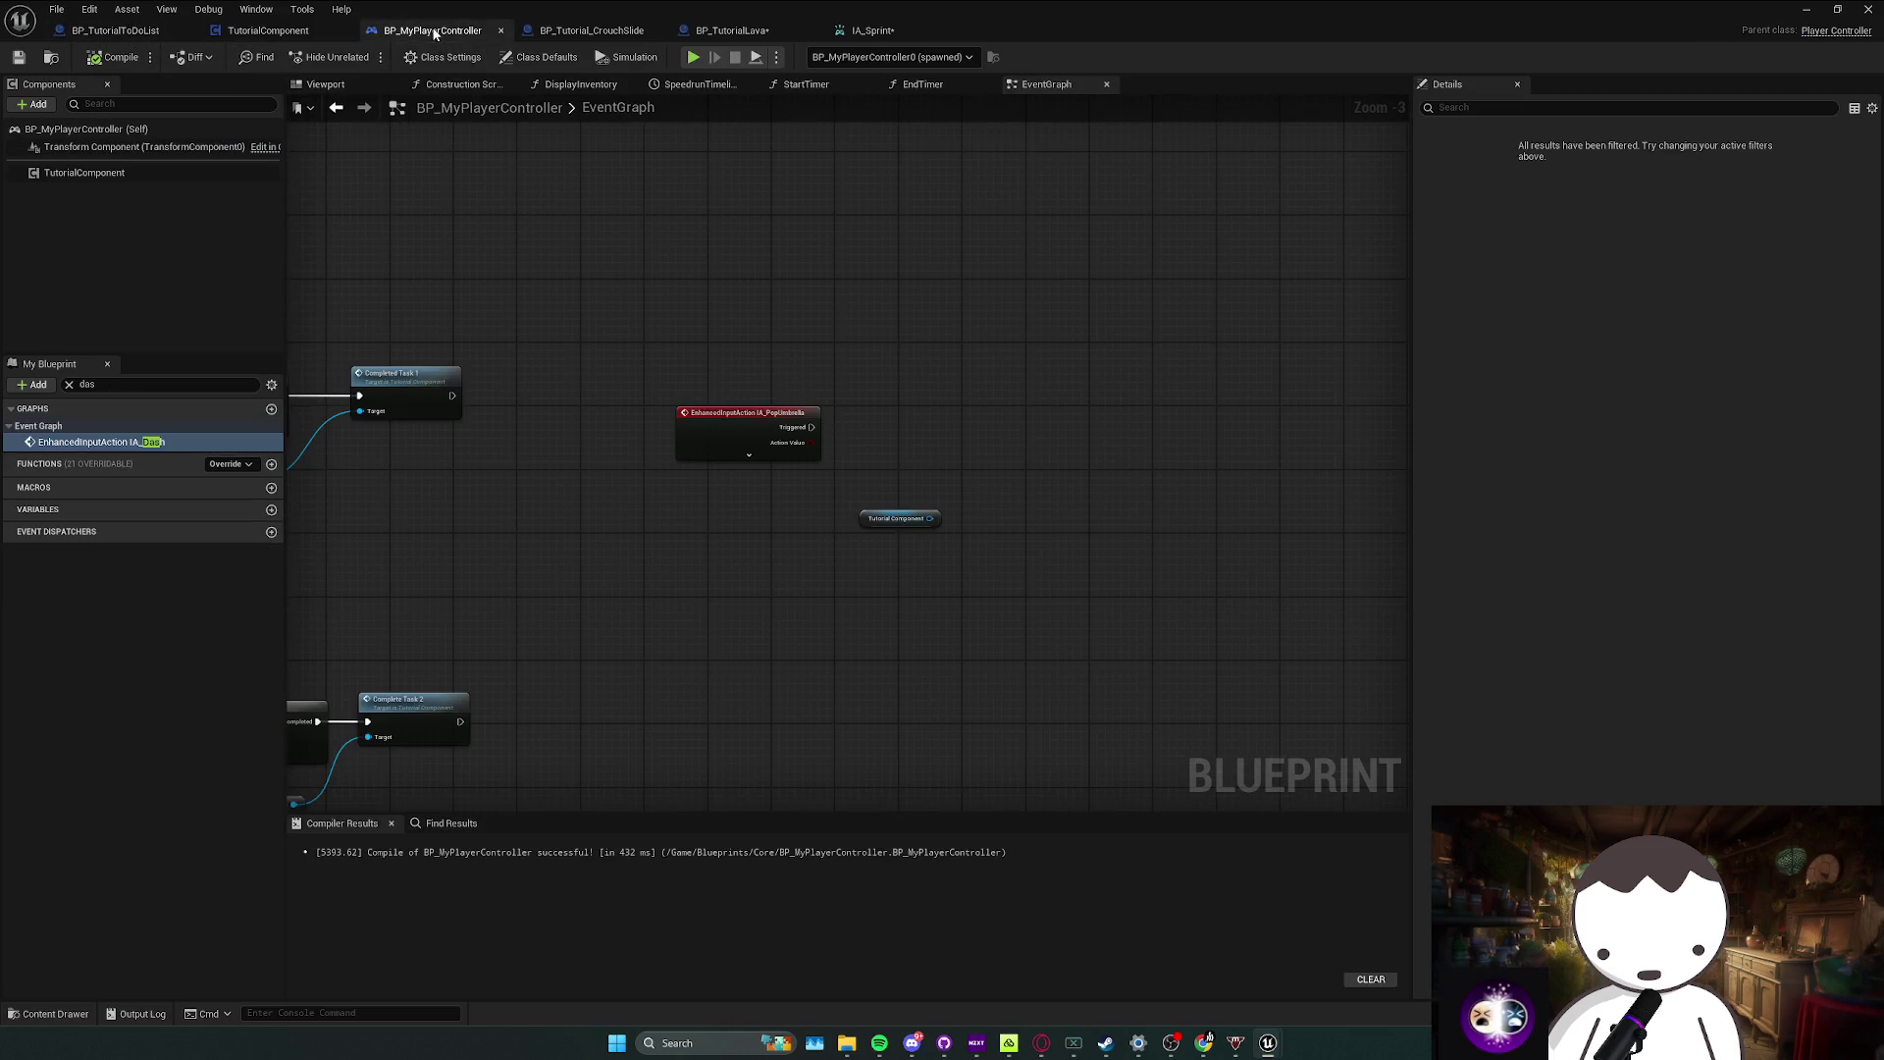
scroll(691, 367, "down", 1)
mouse_move(691, 367)
left_mouse_down()
mouse_move(757, 449)
mouse_move(866, 366)
mouse_move(903, 488)
left_mouse_up()
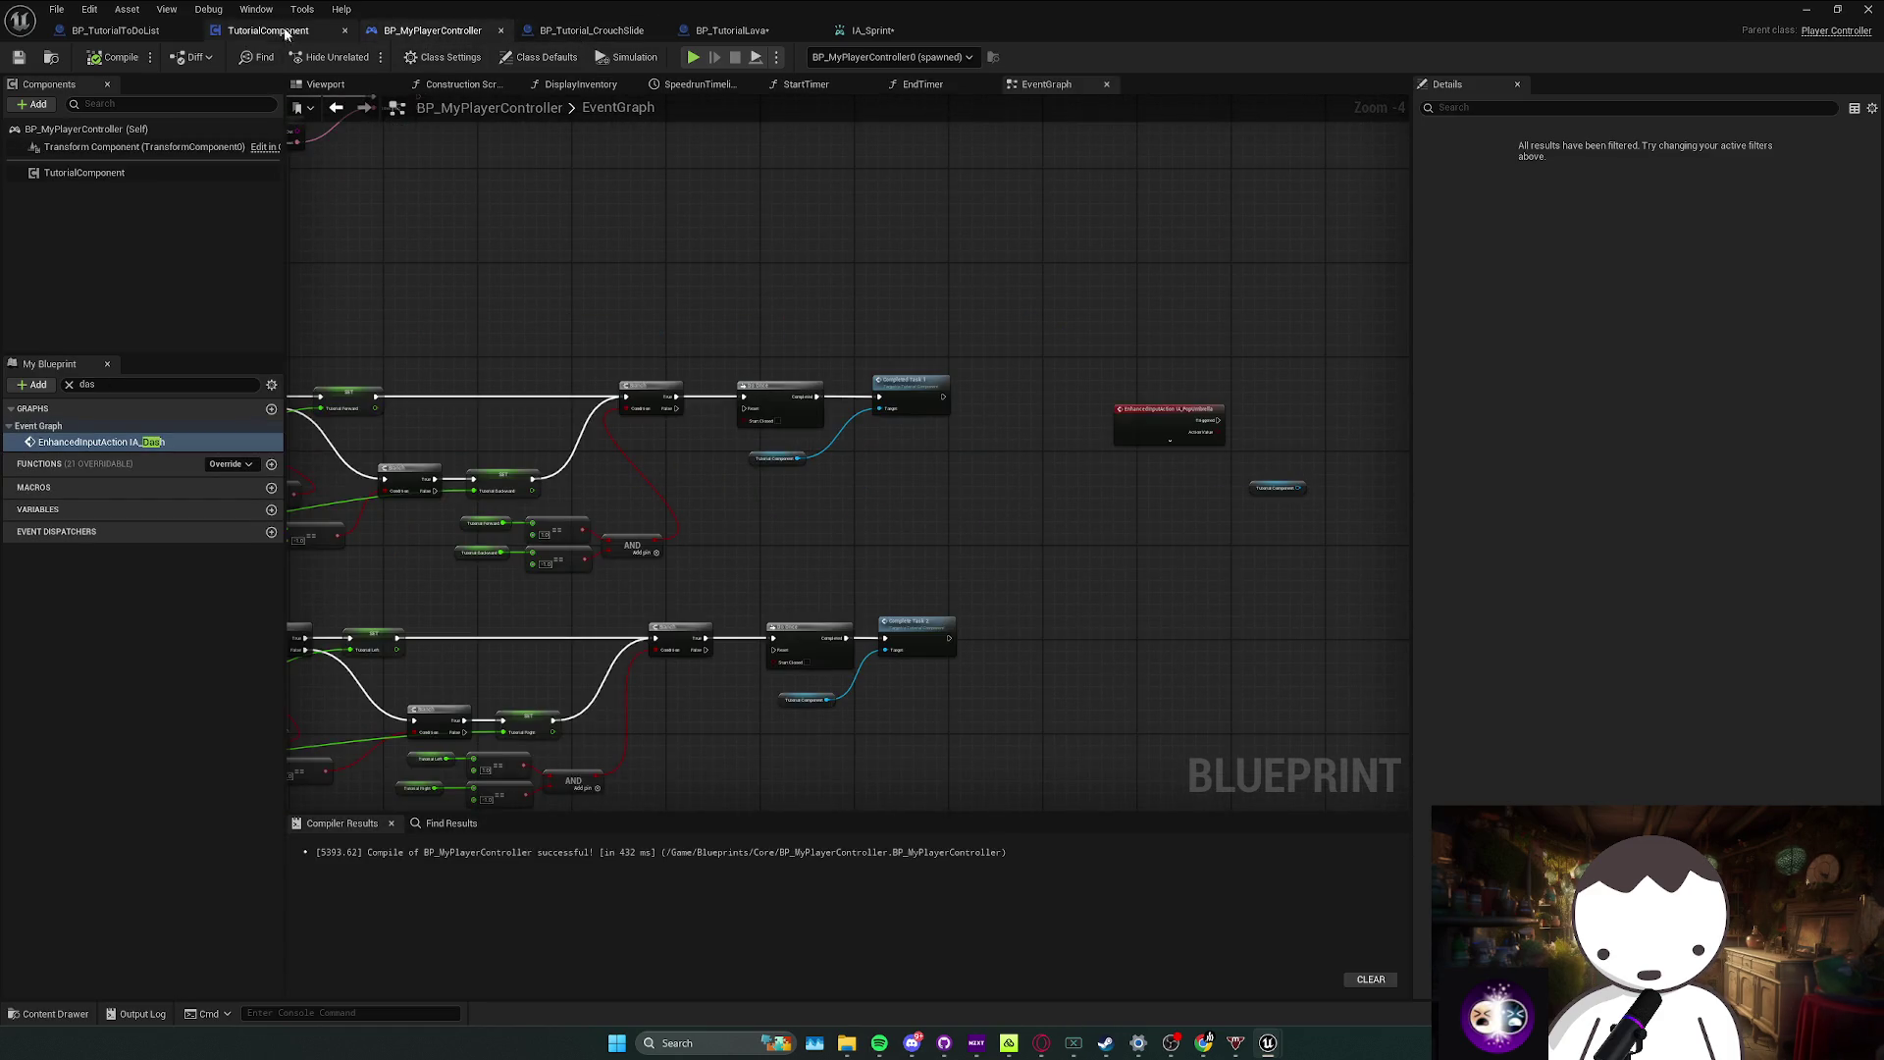
left_click_drag(633, 400, 800, 351)
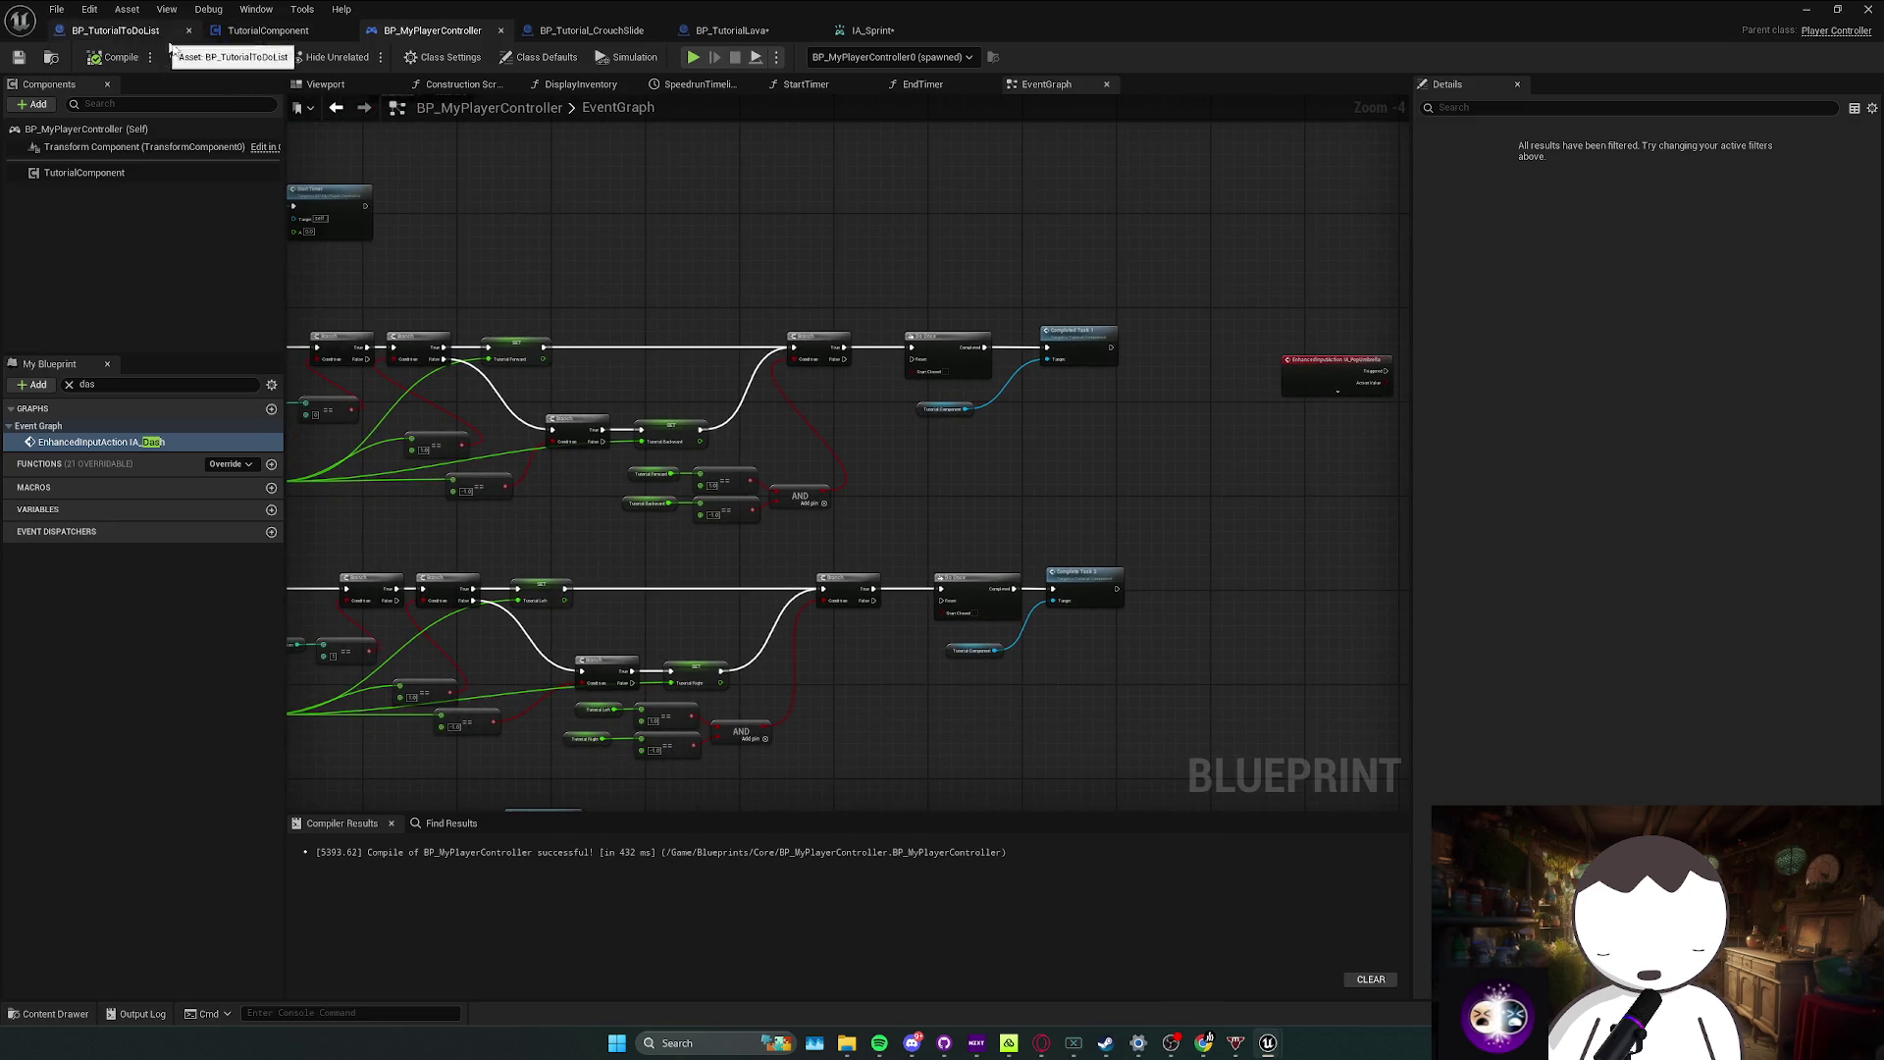
left_click_drag(1026, 484, 1118, 484)
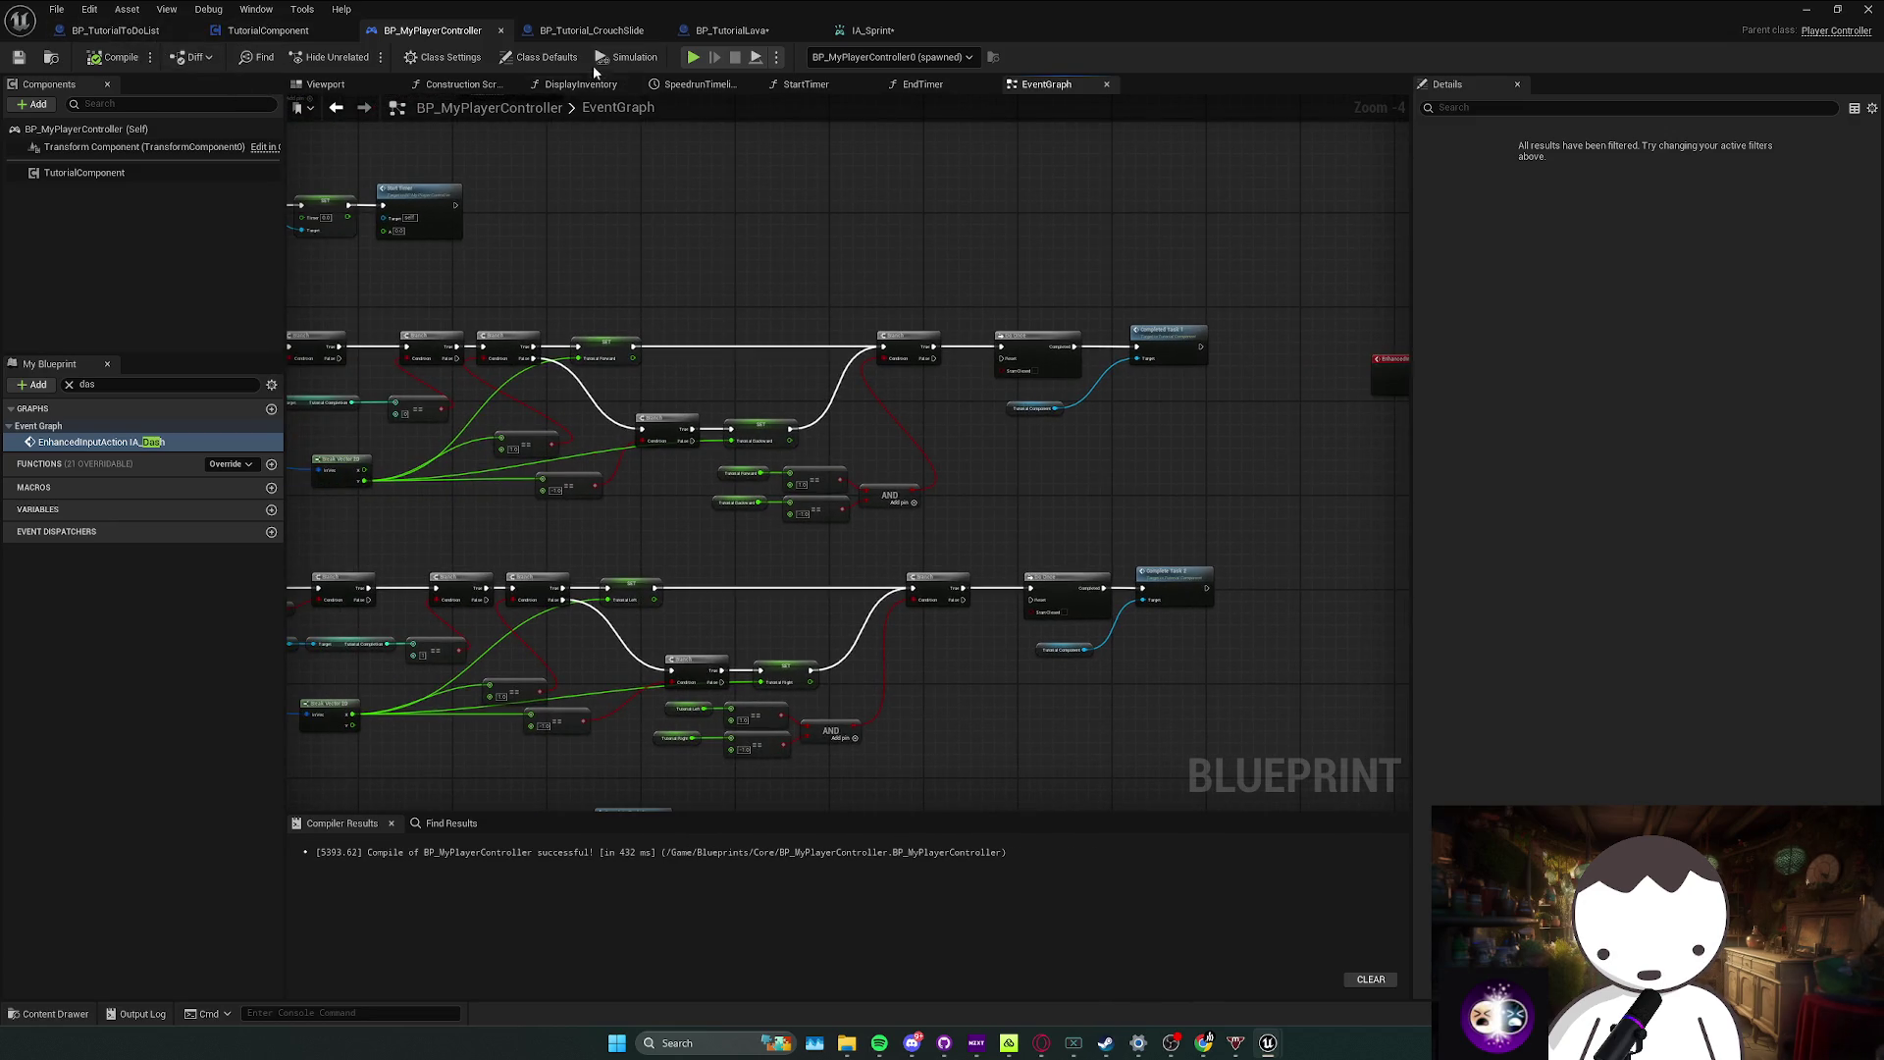
Step: Review BP_Tutorial_CrouchSlide's trigger logic, then return to TutorialComponent's CompleteUmbrella chain
left_click(548, 28)
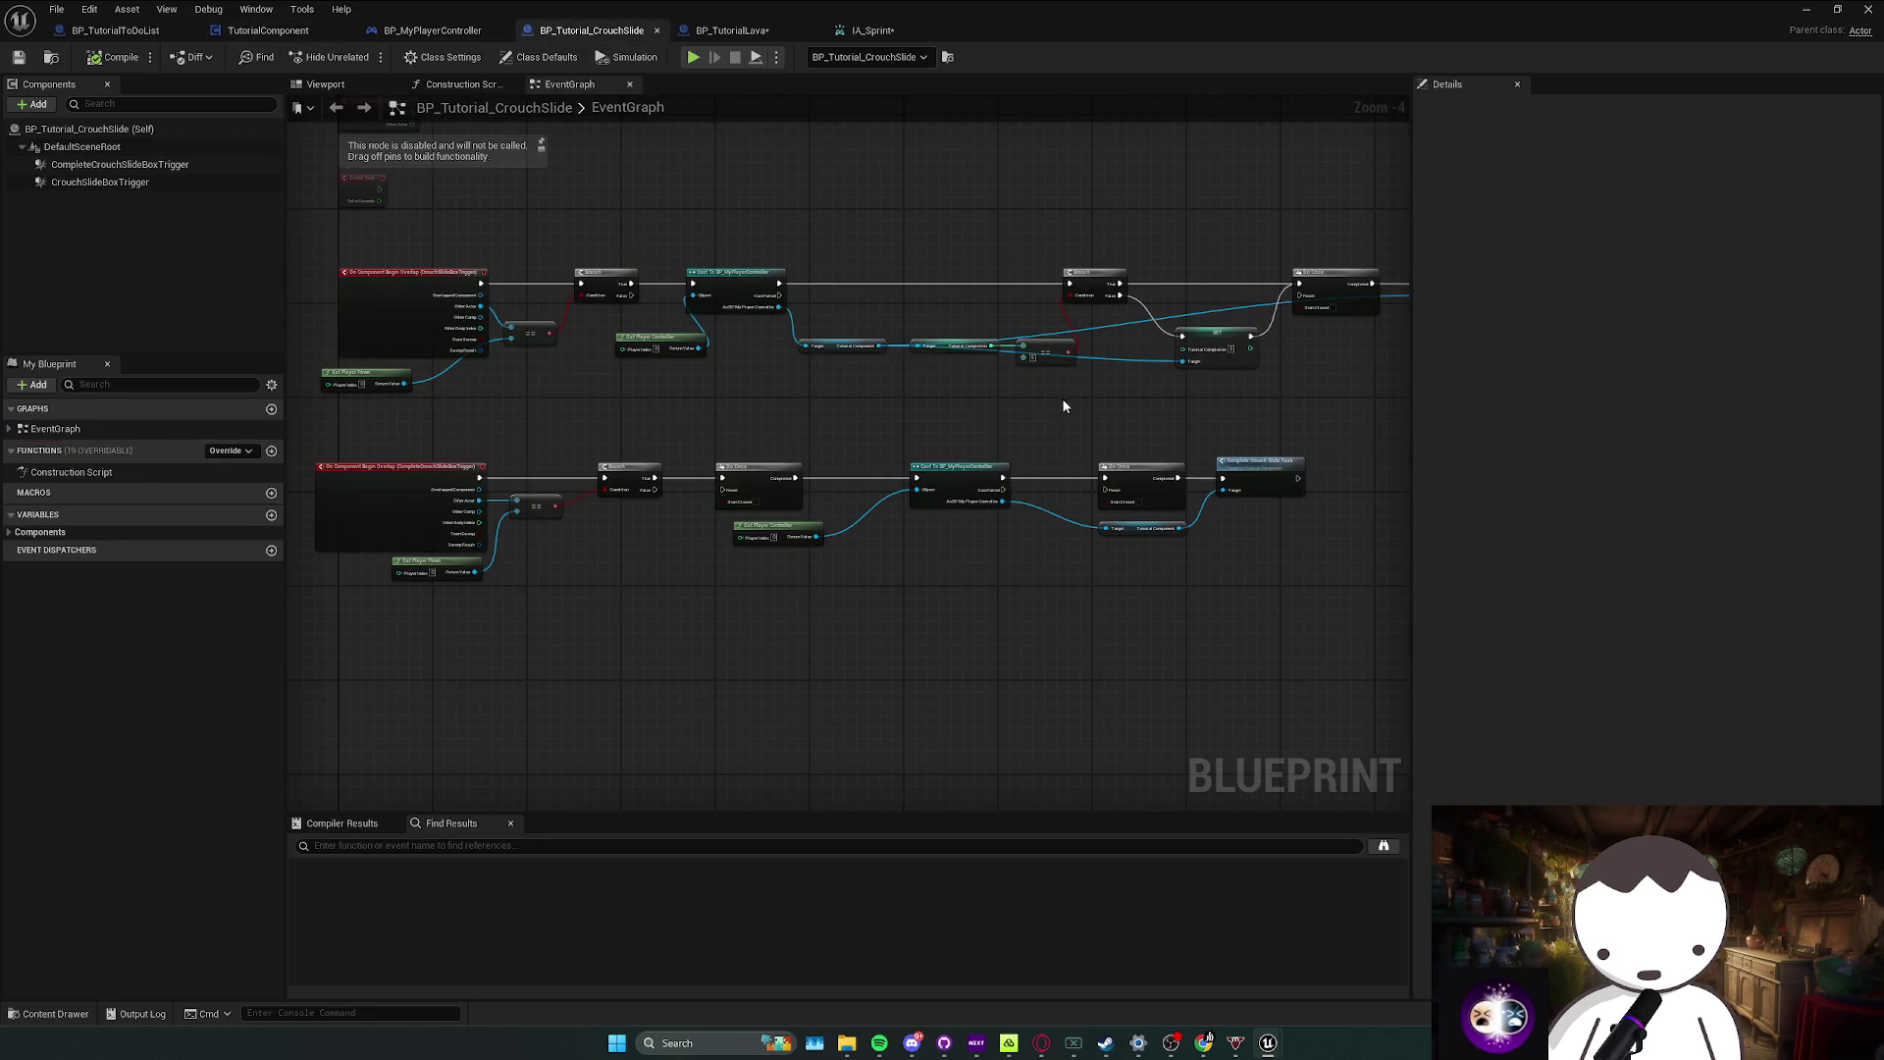
left_click_drag(1063, 406, 971, 406)
left_click(248, 34)
mouse_move(589, 412)
left_mouse_down()
mouse_move(461, 412)
mouse_move(589, 293)
mouse_move(716, 327)
mouse_move(707, 294)
mouse_move(745, 346)
mouse_move(982, 403)
mouse_move(632, 583)
mouse_move(294, 559)
mouse_move(864, 546)
mouse_move(892, 490)
left_mouse_up()
Step: Paste an Uncheck Box And Animate call after the delay and add an Umbrella call after it
left_click(1187, 299)
left_click_drag(1181, 327, 1107, 381)
scroll(1107, 381, "down", 4)
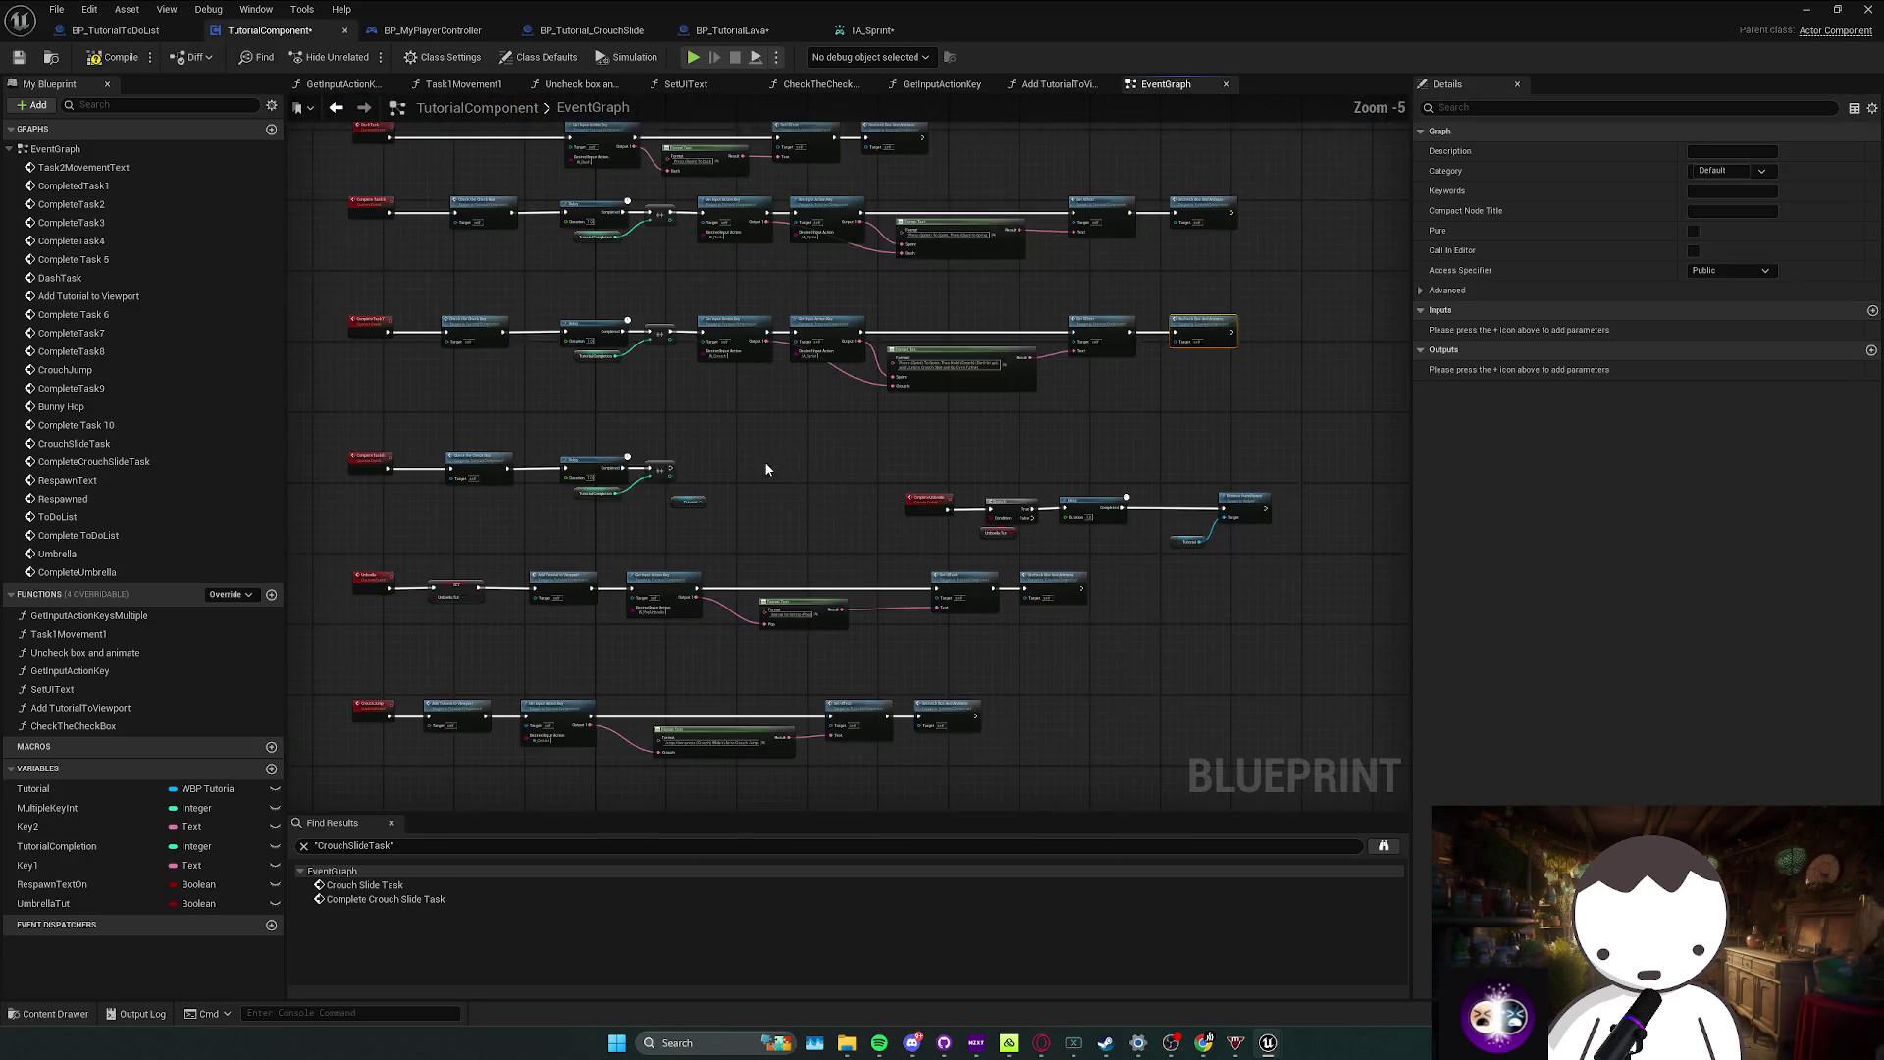
scroll(775, 459, "up", 3)
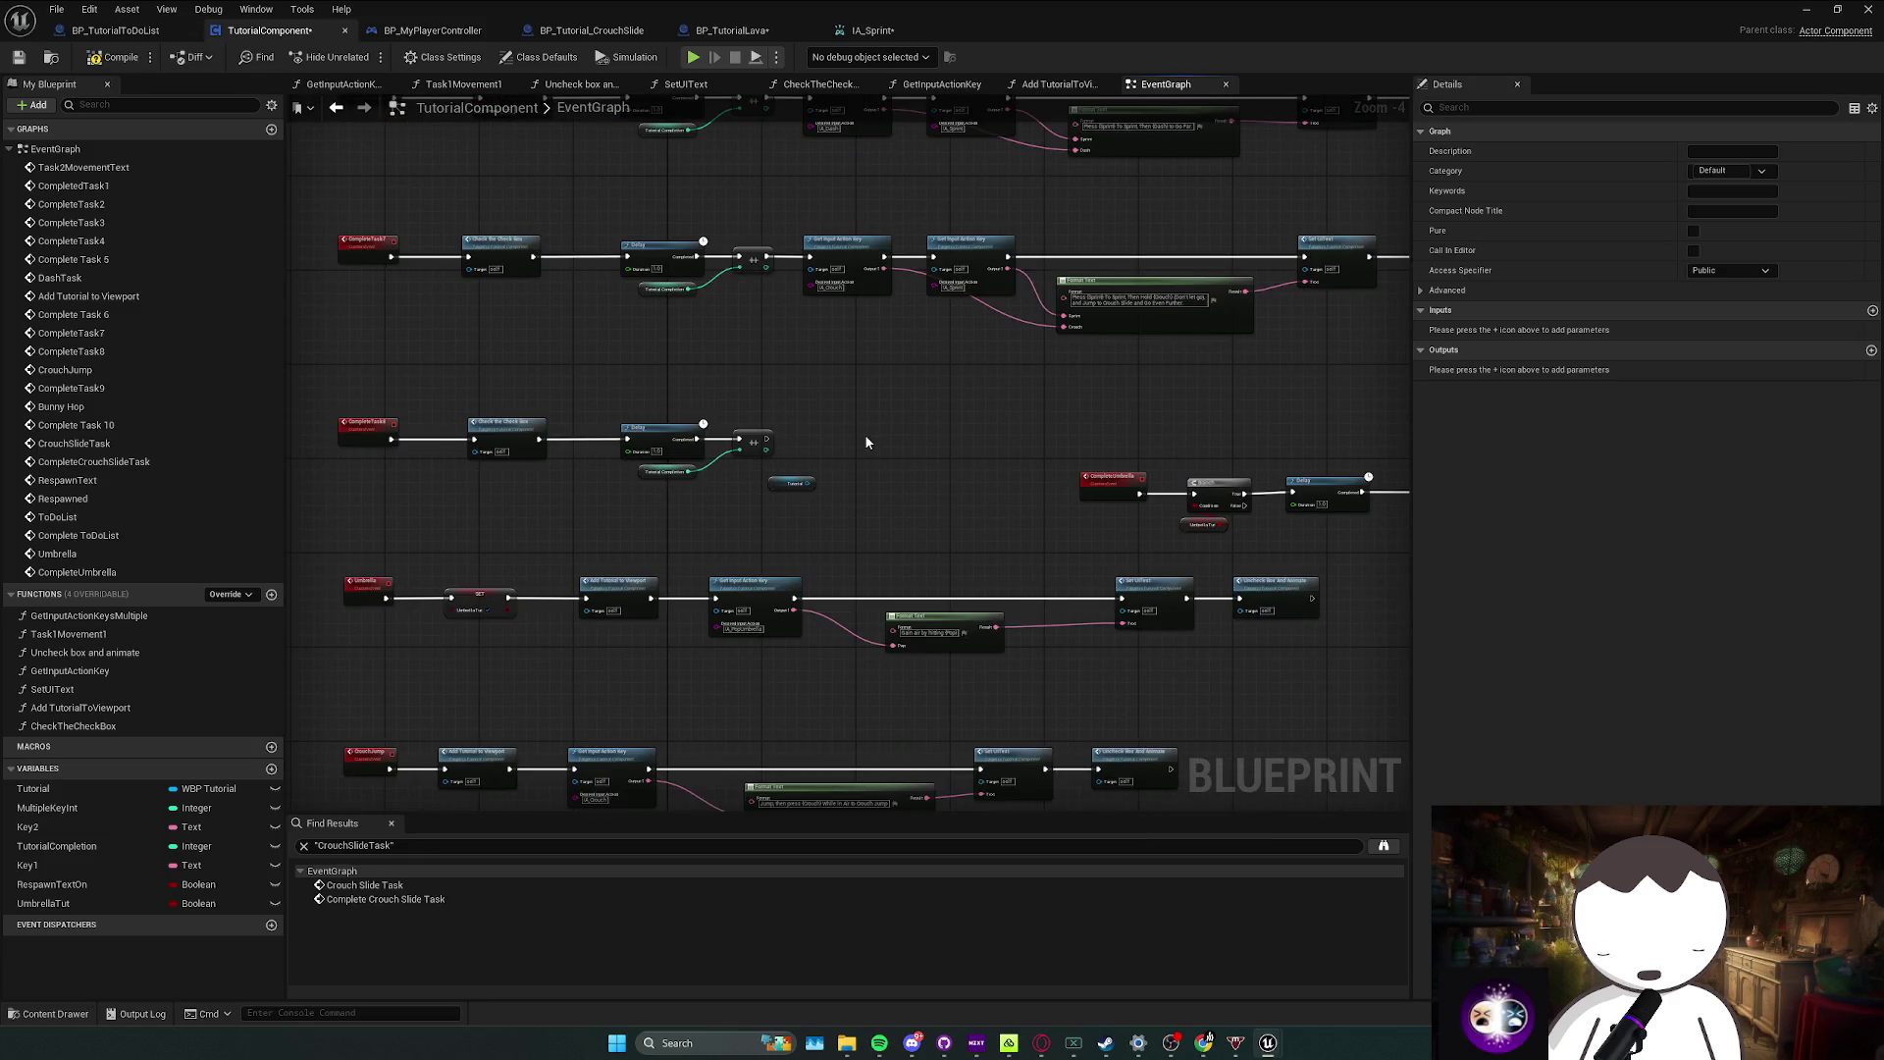
scroll(865, 442, "up", 1)
key("ctrl+v")
left_click_drag(733, 440, 846, 431)
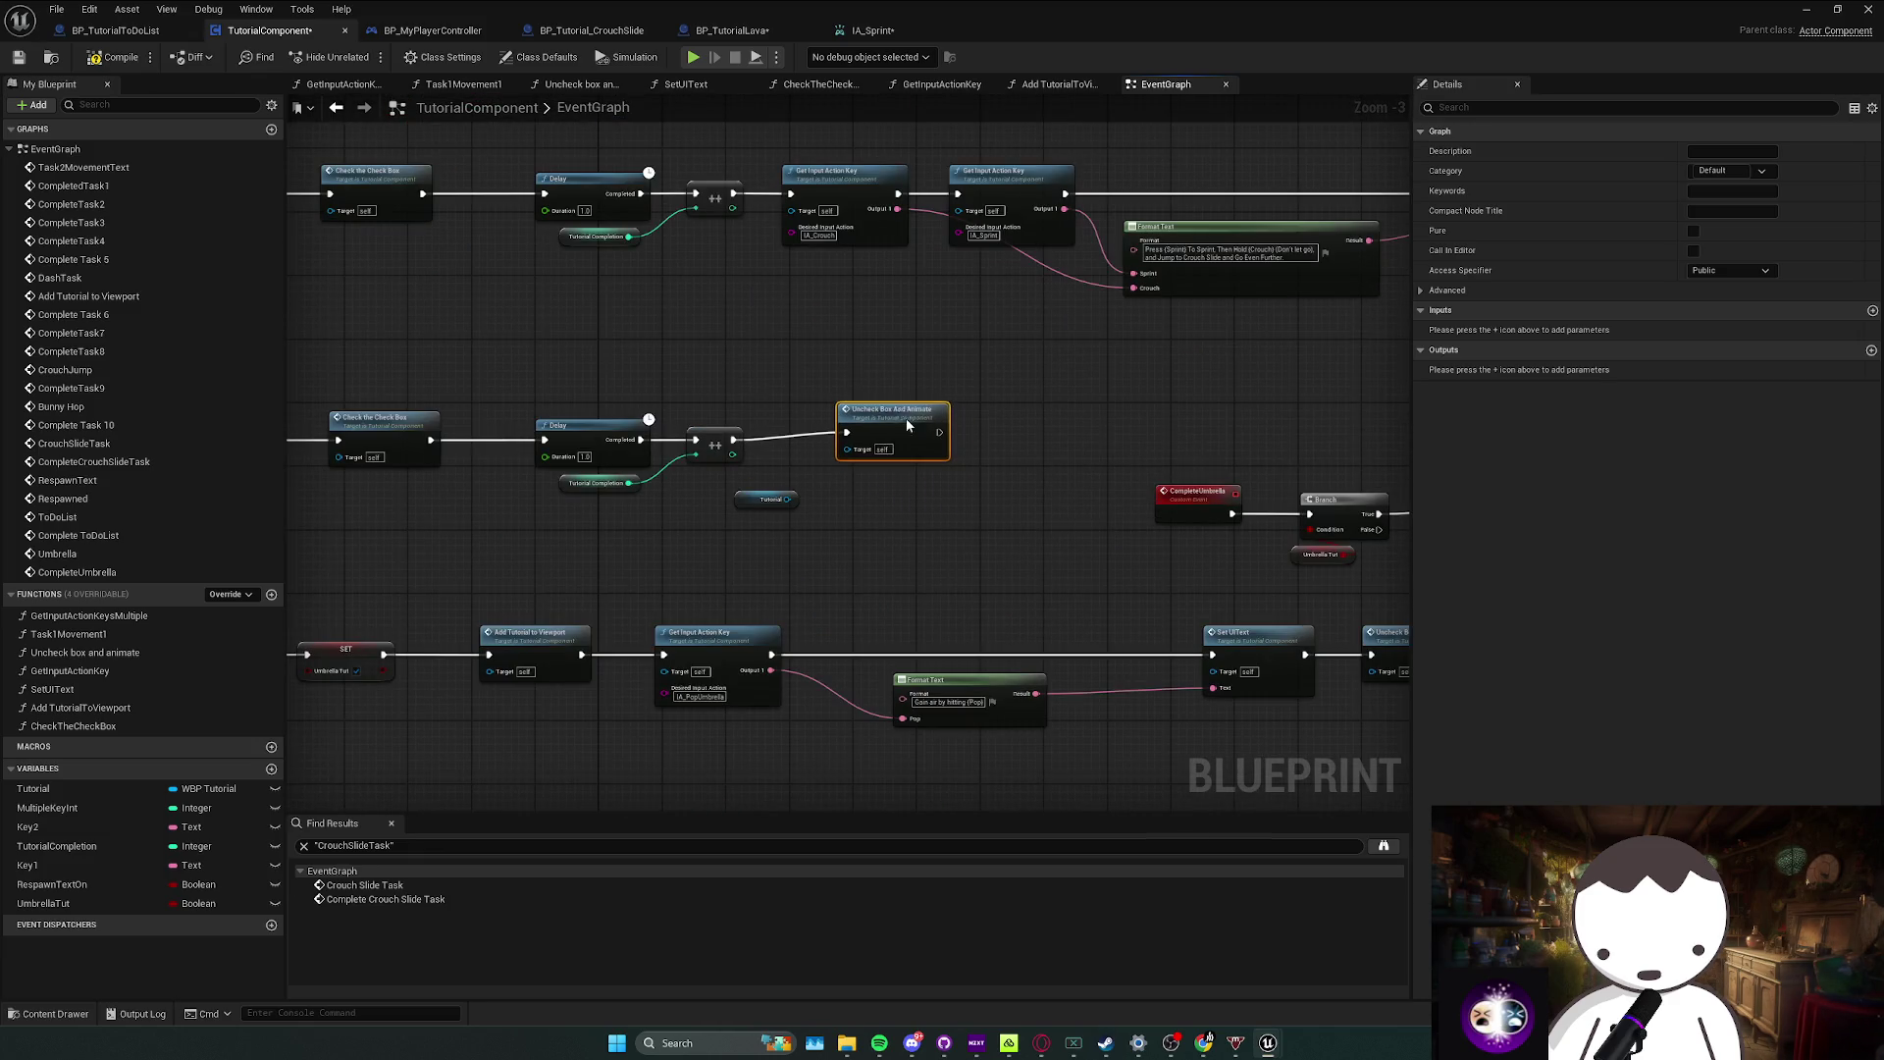
key("ctrl+z")
key("ctrl+z")
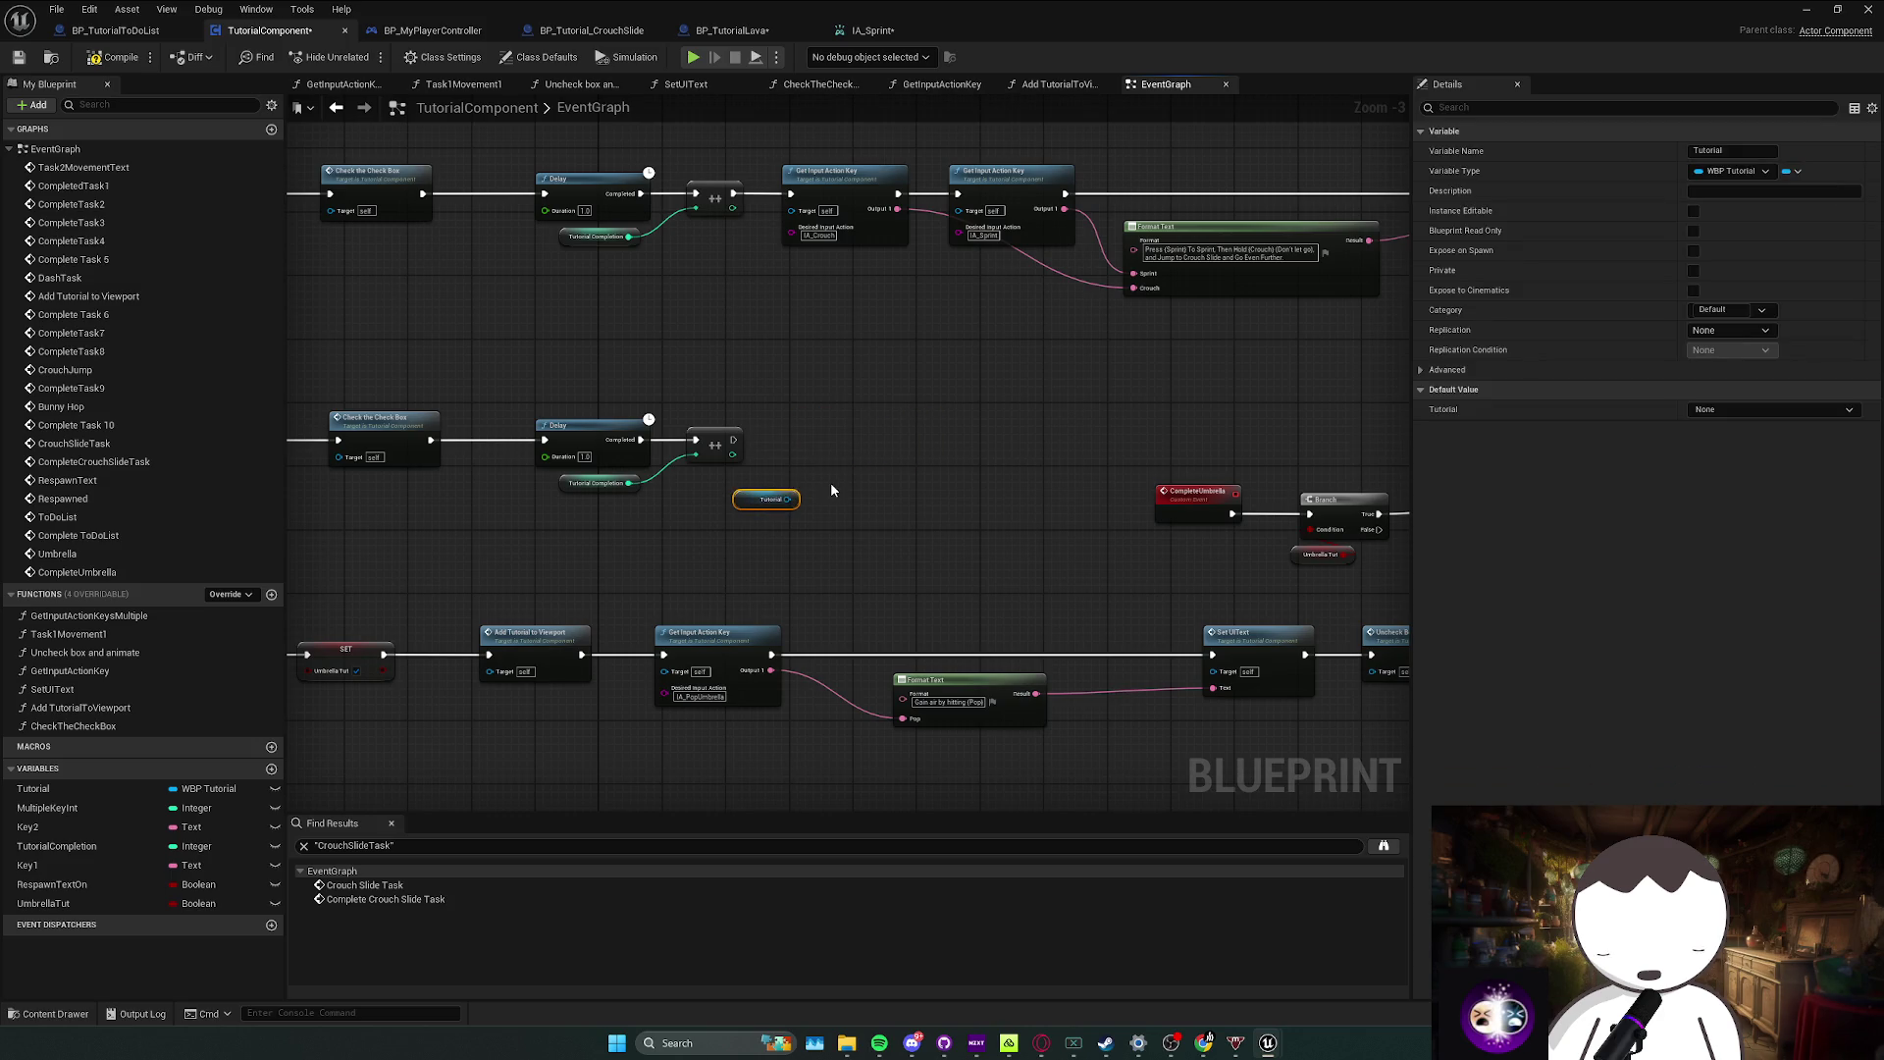
key("ctrl+y")
key("ctrl+y")
left_click_drag(893, 443, 1151, 406)
type("umb")
key("Return")
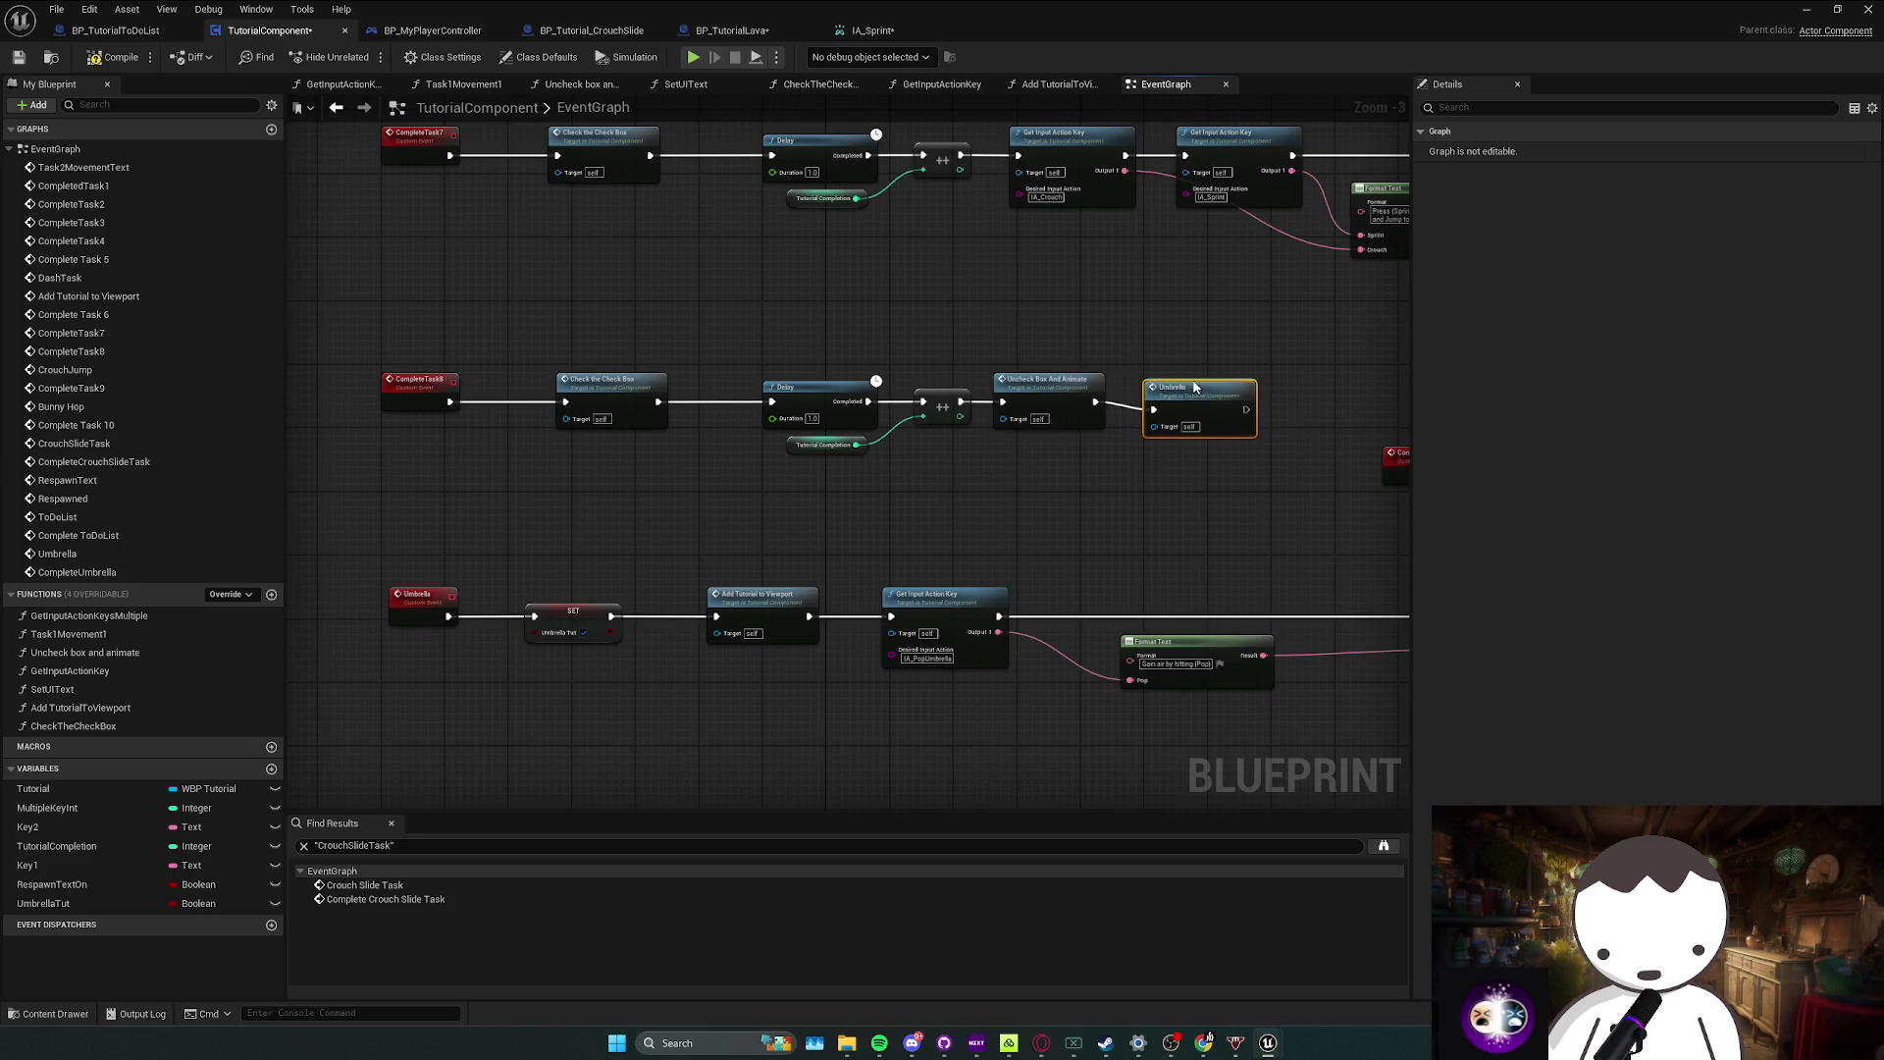
Step: Delete the misplaced Uncheck Box And Animate and Umbrella calls, undoing back to Remove from Parent
mouse_move(1227, 465)
left_mouse_down()
mouse_move(1052, 489)
mouse_move(936, 475)
mouse_move(952, 464)
left_mouse_up()
left_click(915, 420)
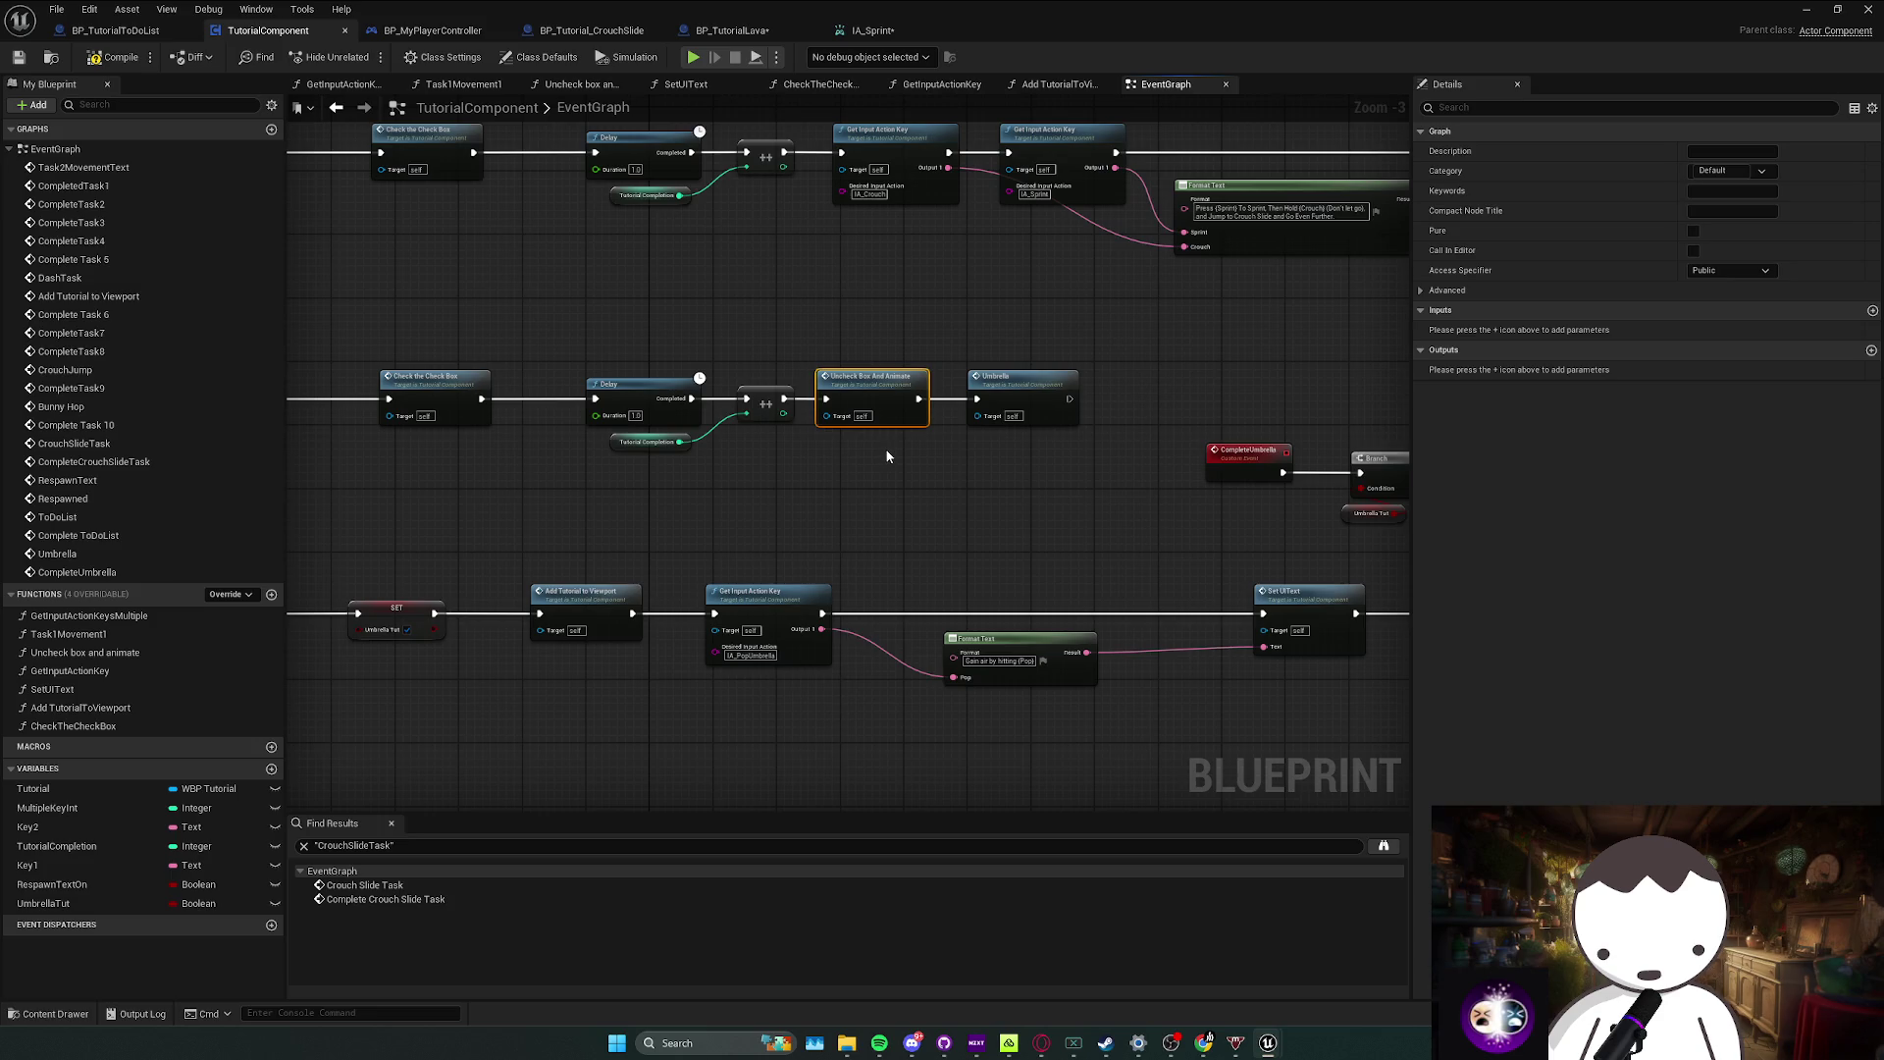
key("Delete")
left_click_drag(974, 395, 814, 407)
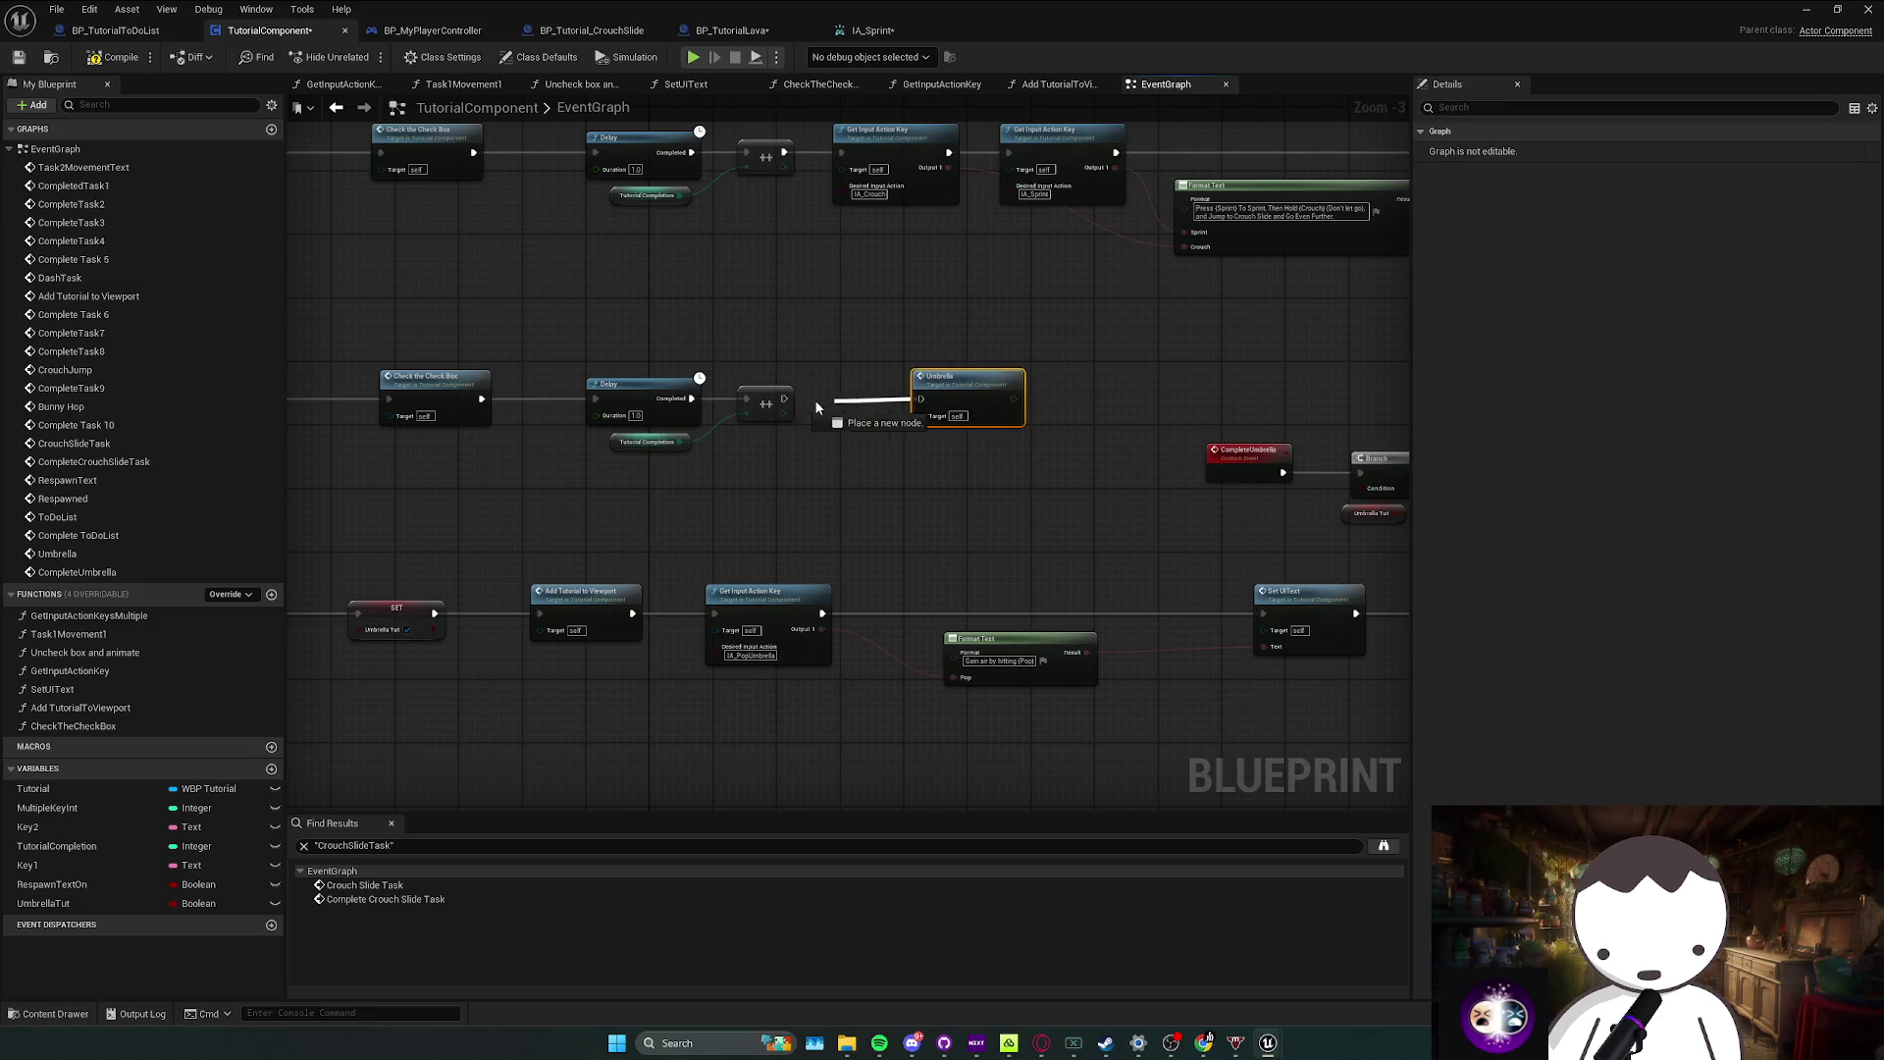
key("ctrl+z")
key("ctrl+z")
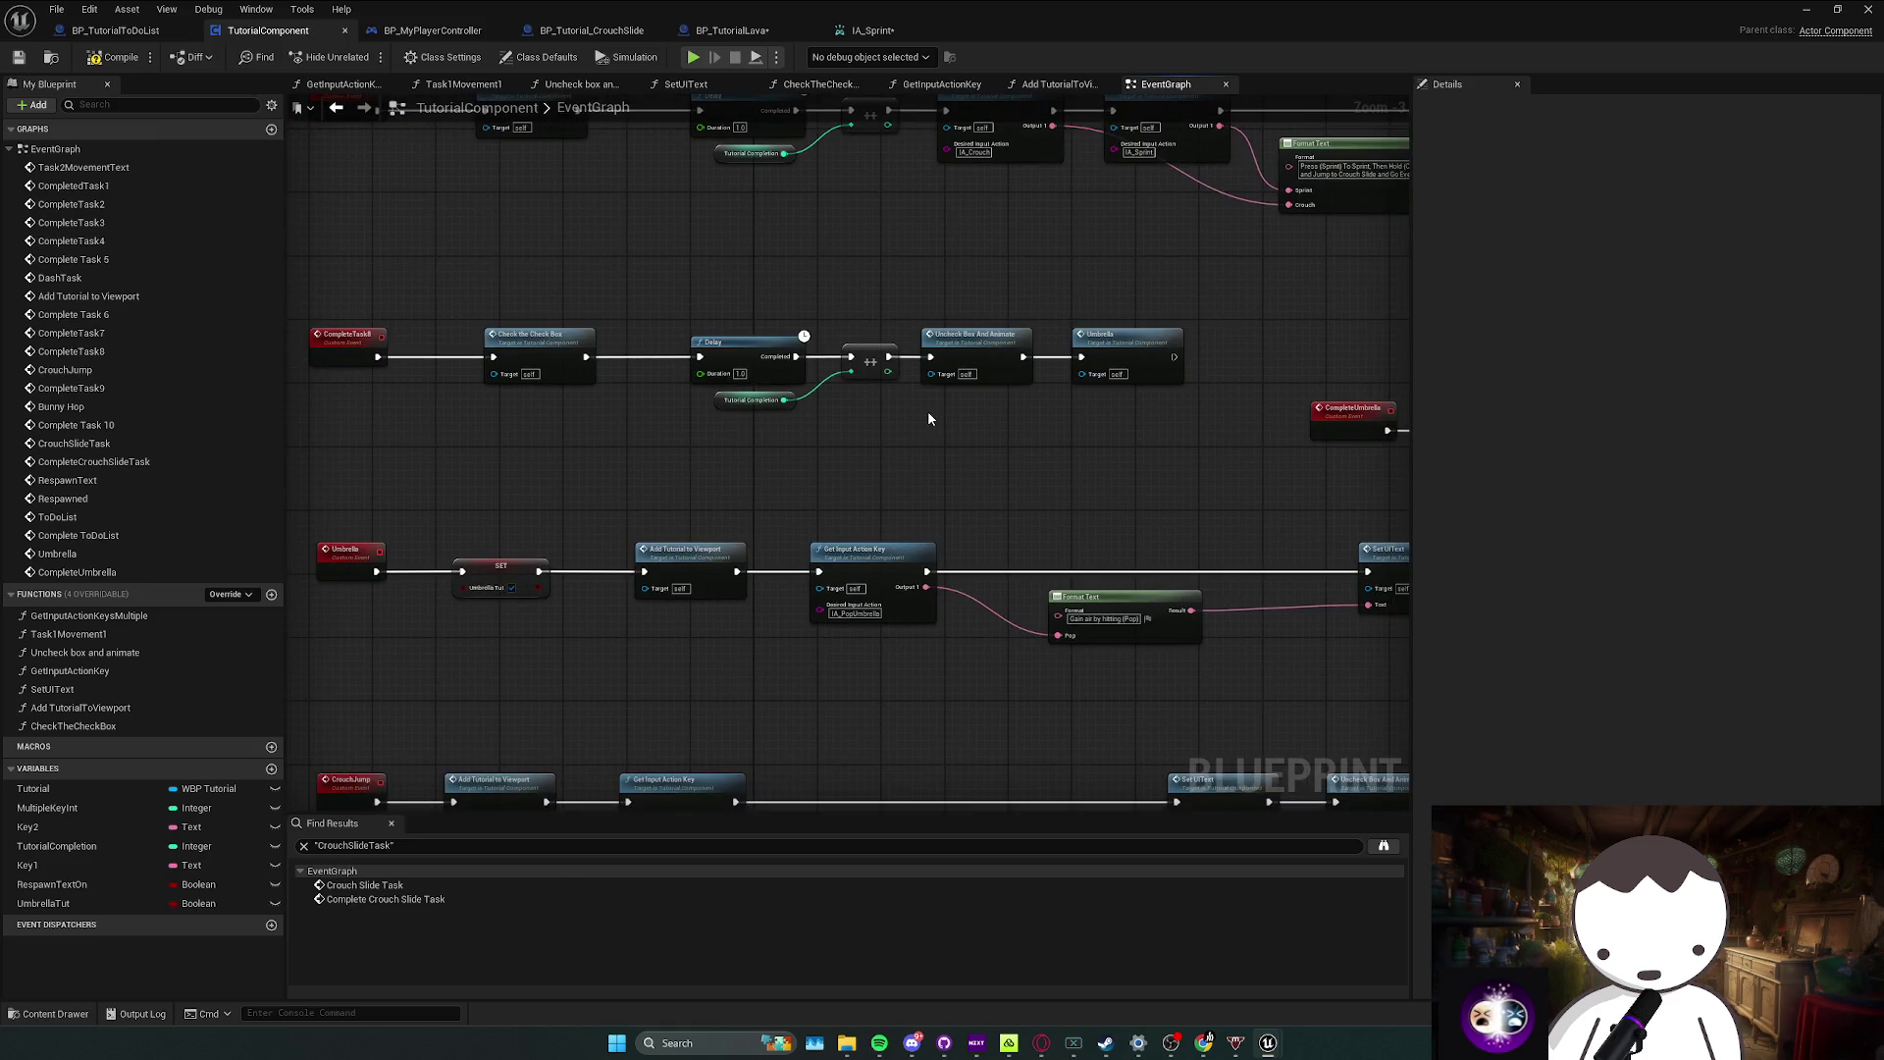
key("Delete")
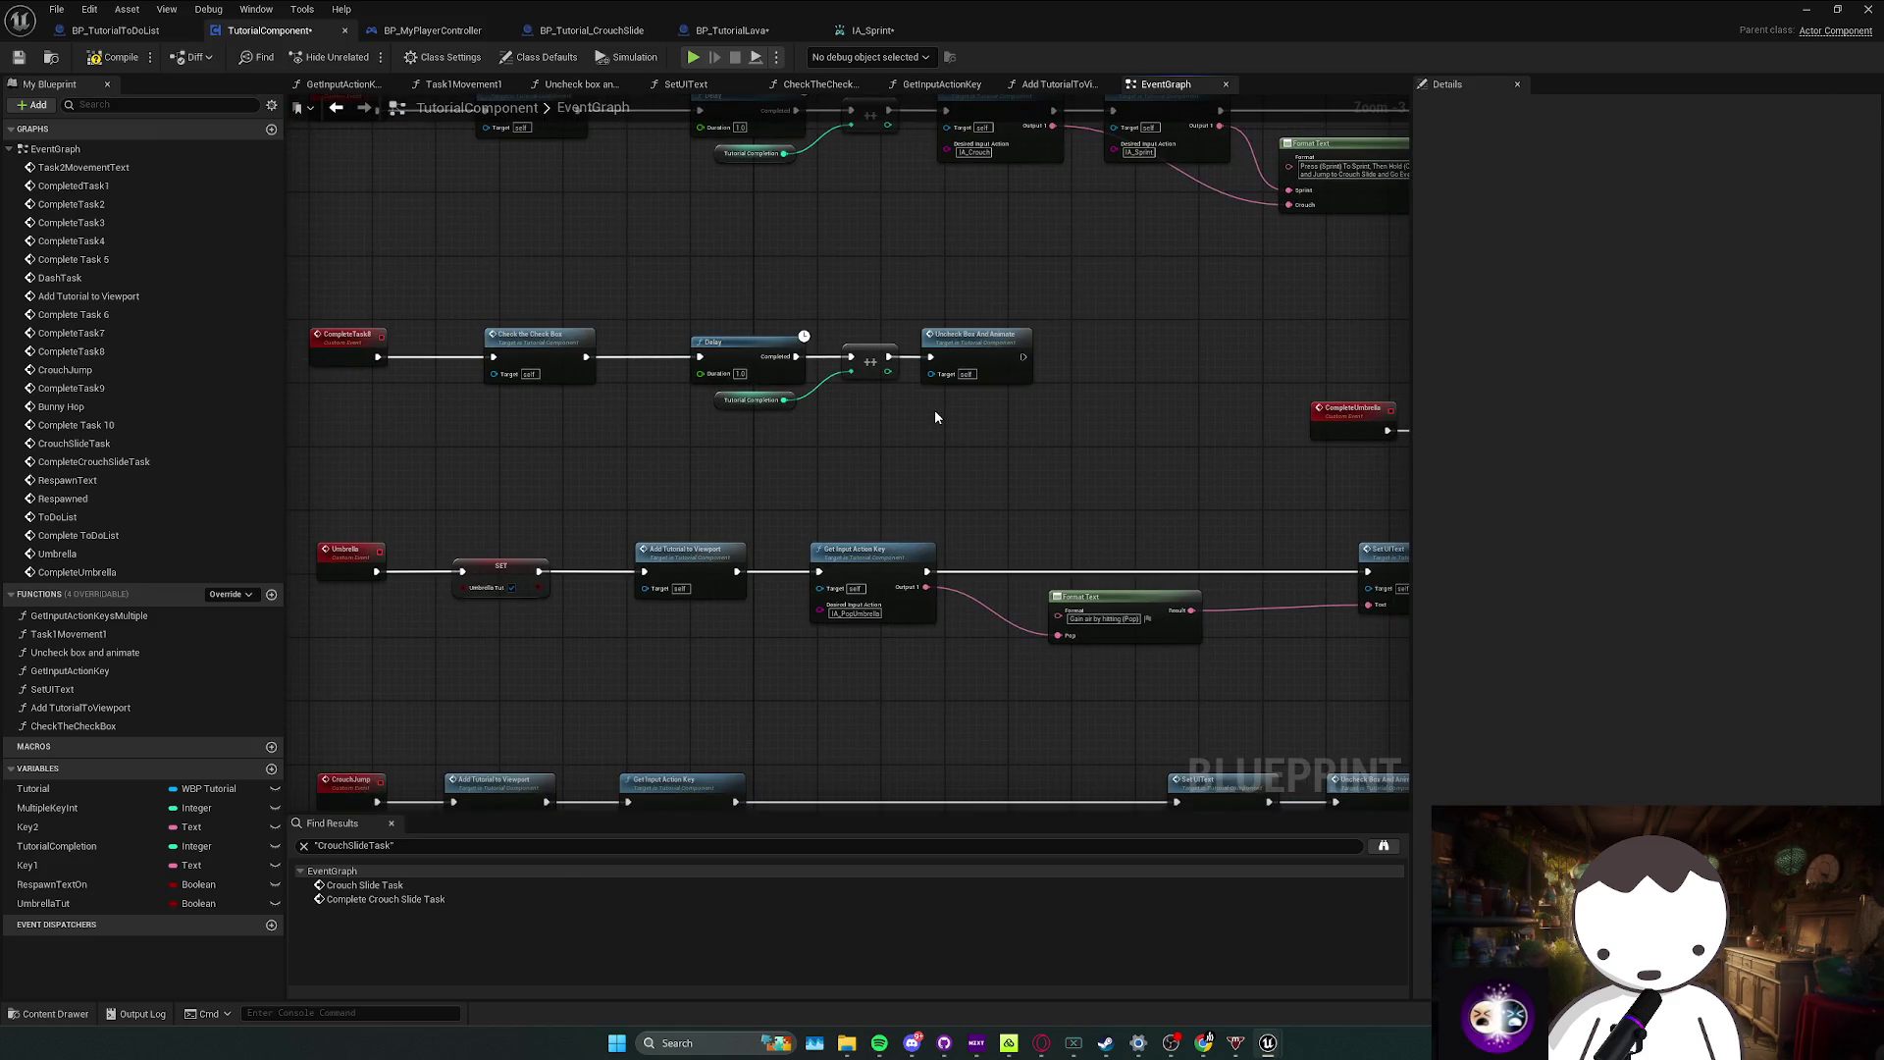
key("ctrl+z")
key("ctrl+z")
key("ctrl+z")
key("ctrl+z")
key("ctrl+z")
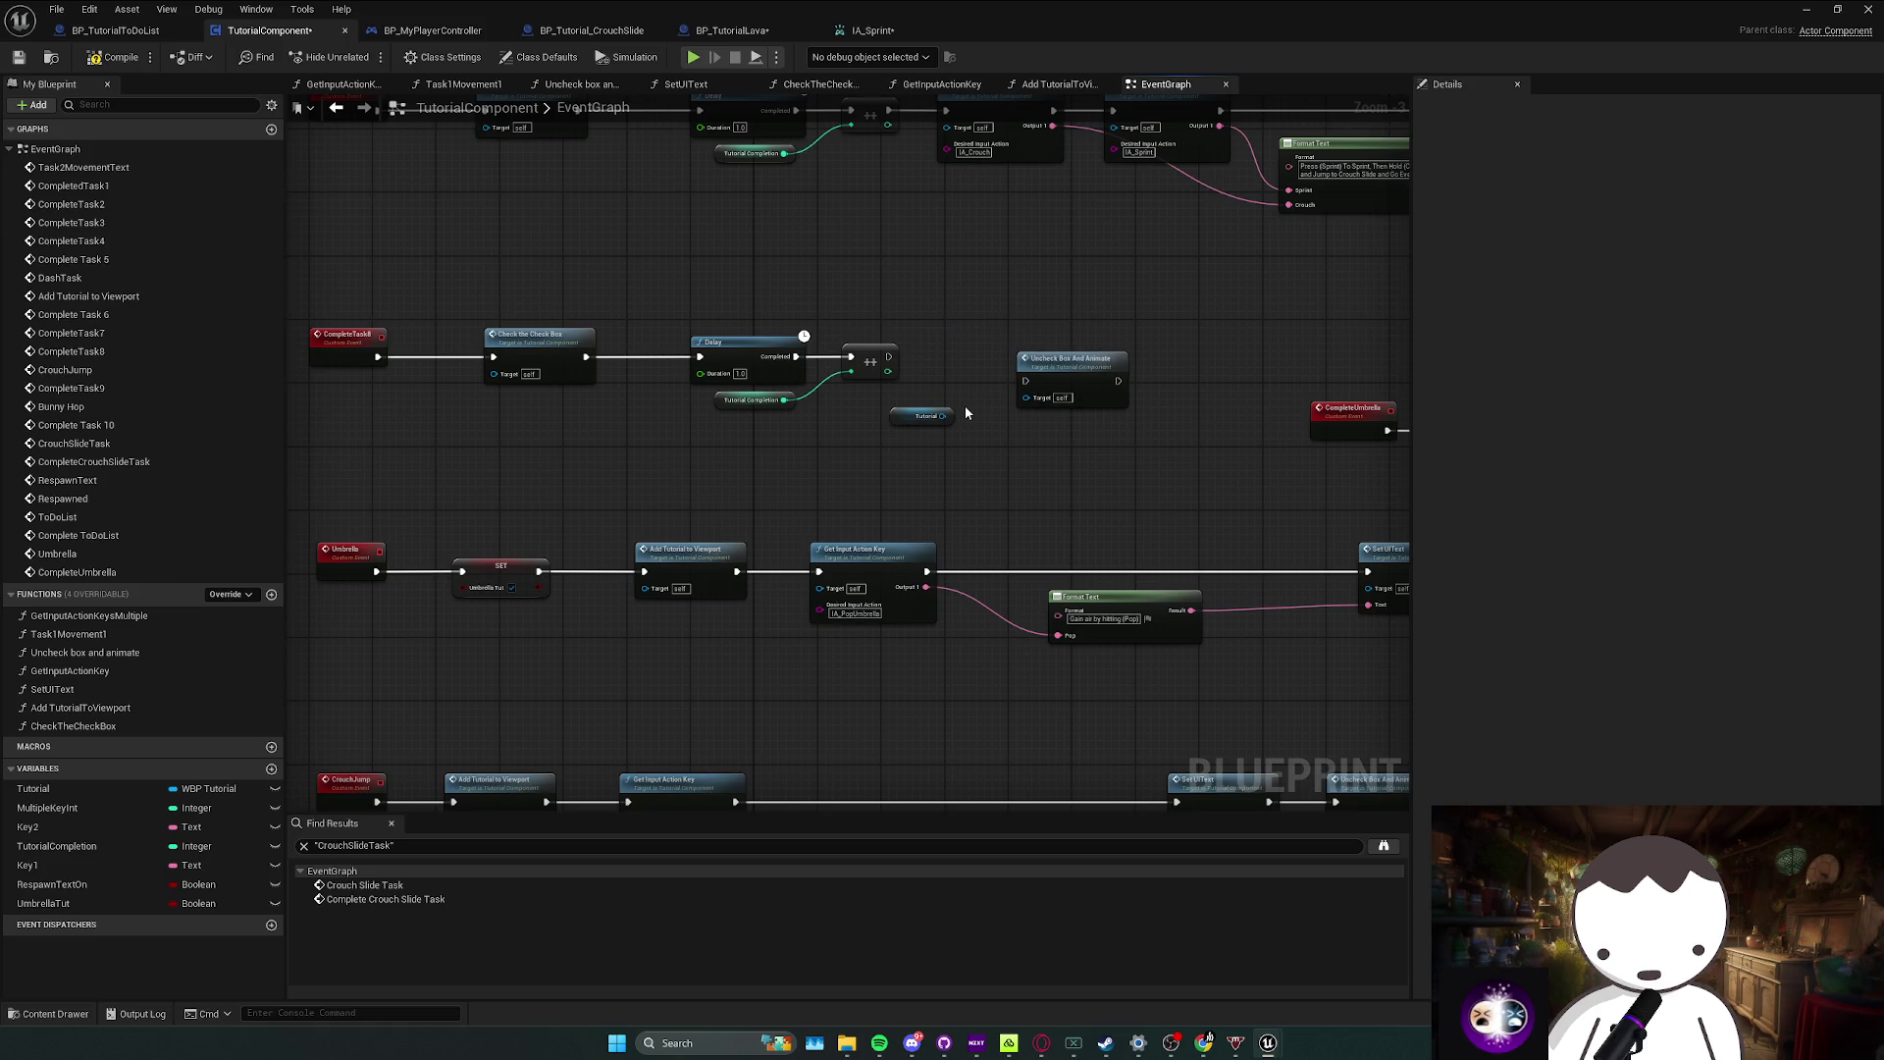
key("ctrl+z")
Step: Add an Umbrella call right after Remove from Parent on Tutorial
mouse_move(1060, 356)
left_mouse_down()
mouse_move(1157, 369)
mouse_move(1135, 359)
left_mouse_up()
type("umbre")
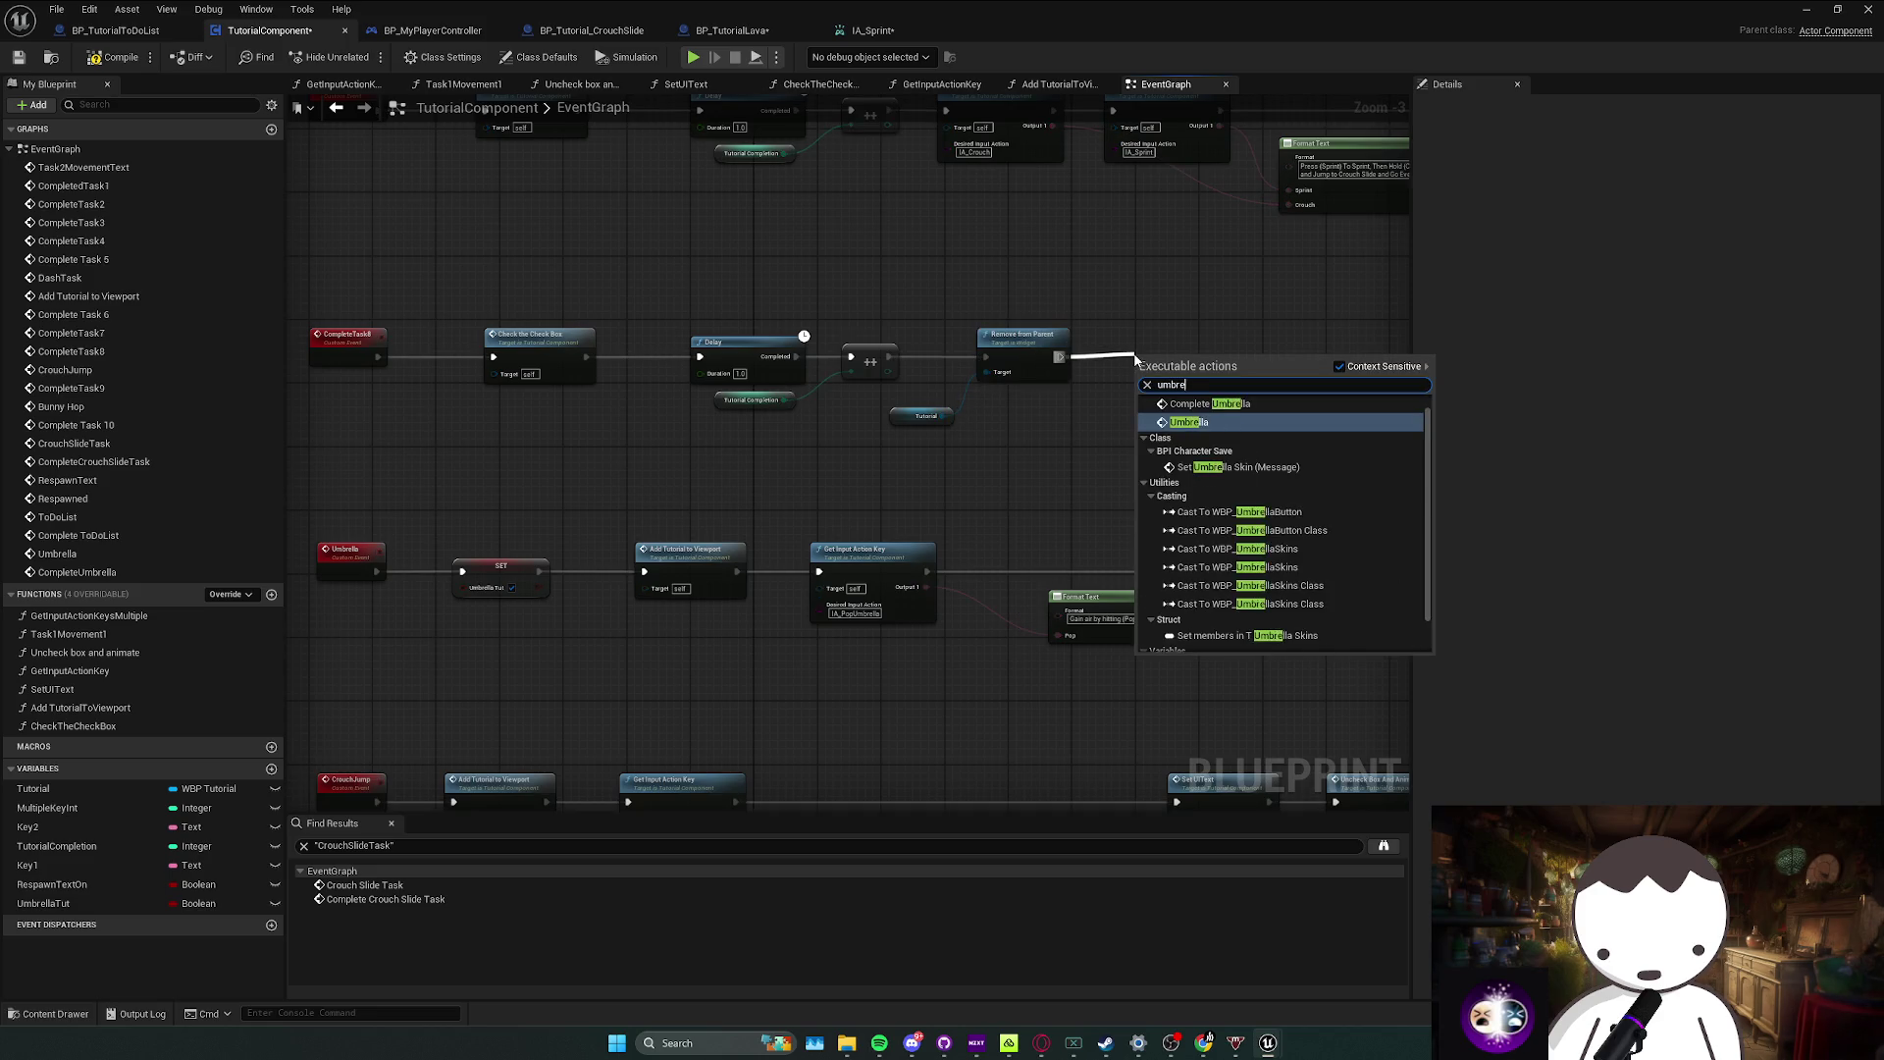
type("l")
key("Return")
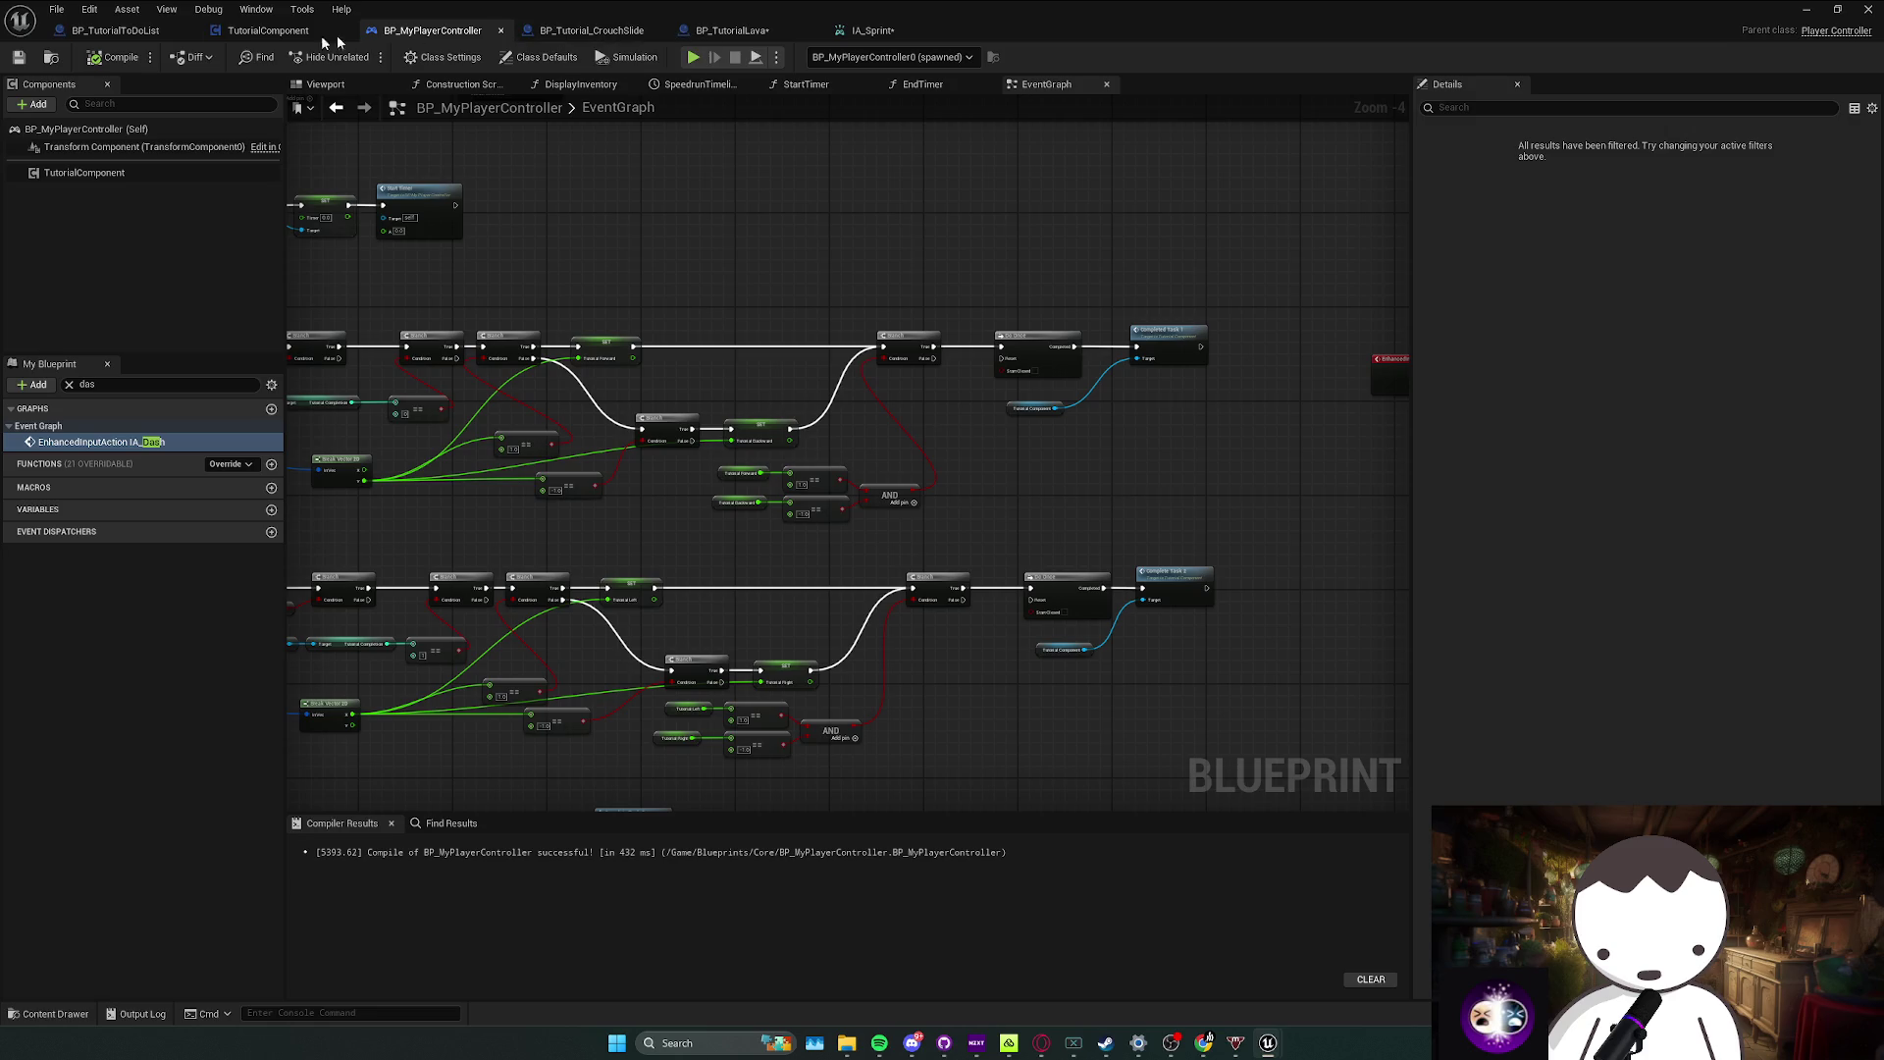
Step: Add a Get Umbrella Tut getter and a Branch on it, driven by IA_PopUmbrella's Started output
left_click_drag(990, 257, 673, 261)
scroll(858, 439, "up", 1)
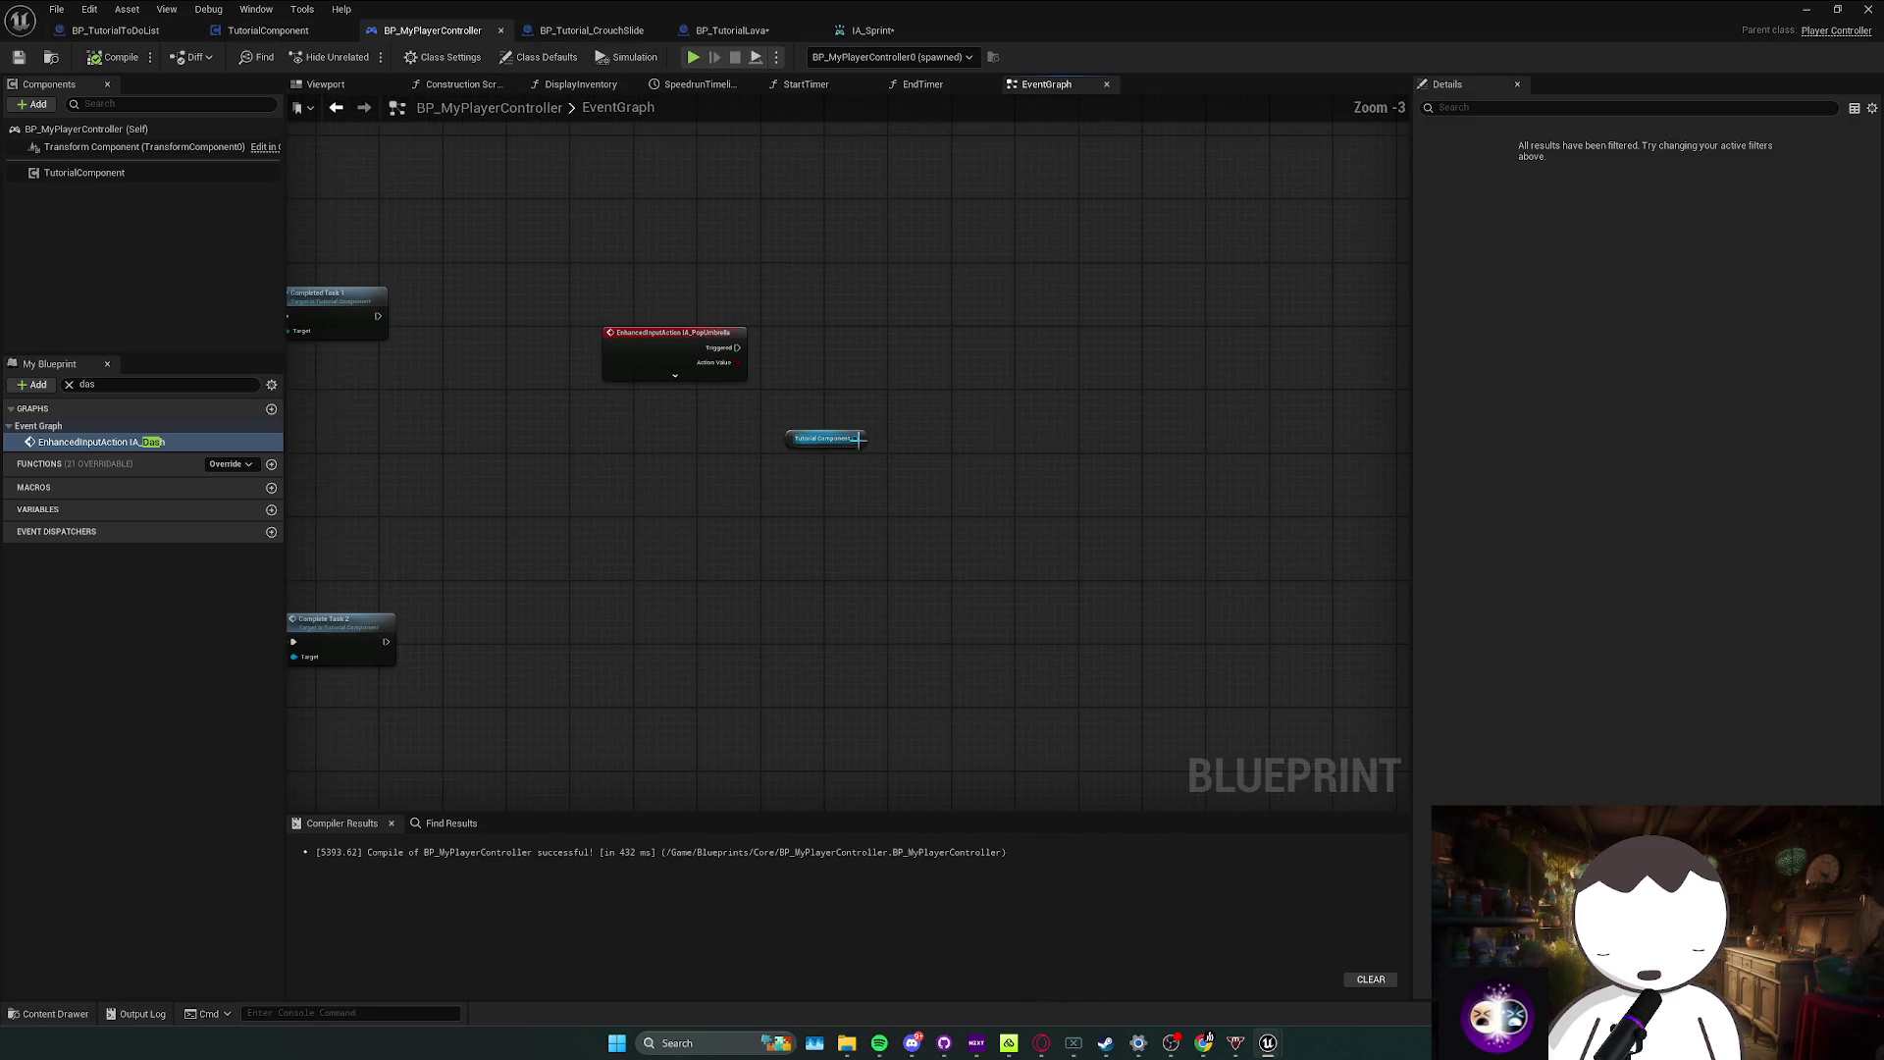
left_click_drag(932, 390, 933, 391)
type("get umbrel")
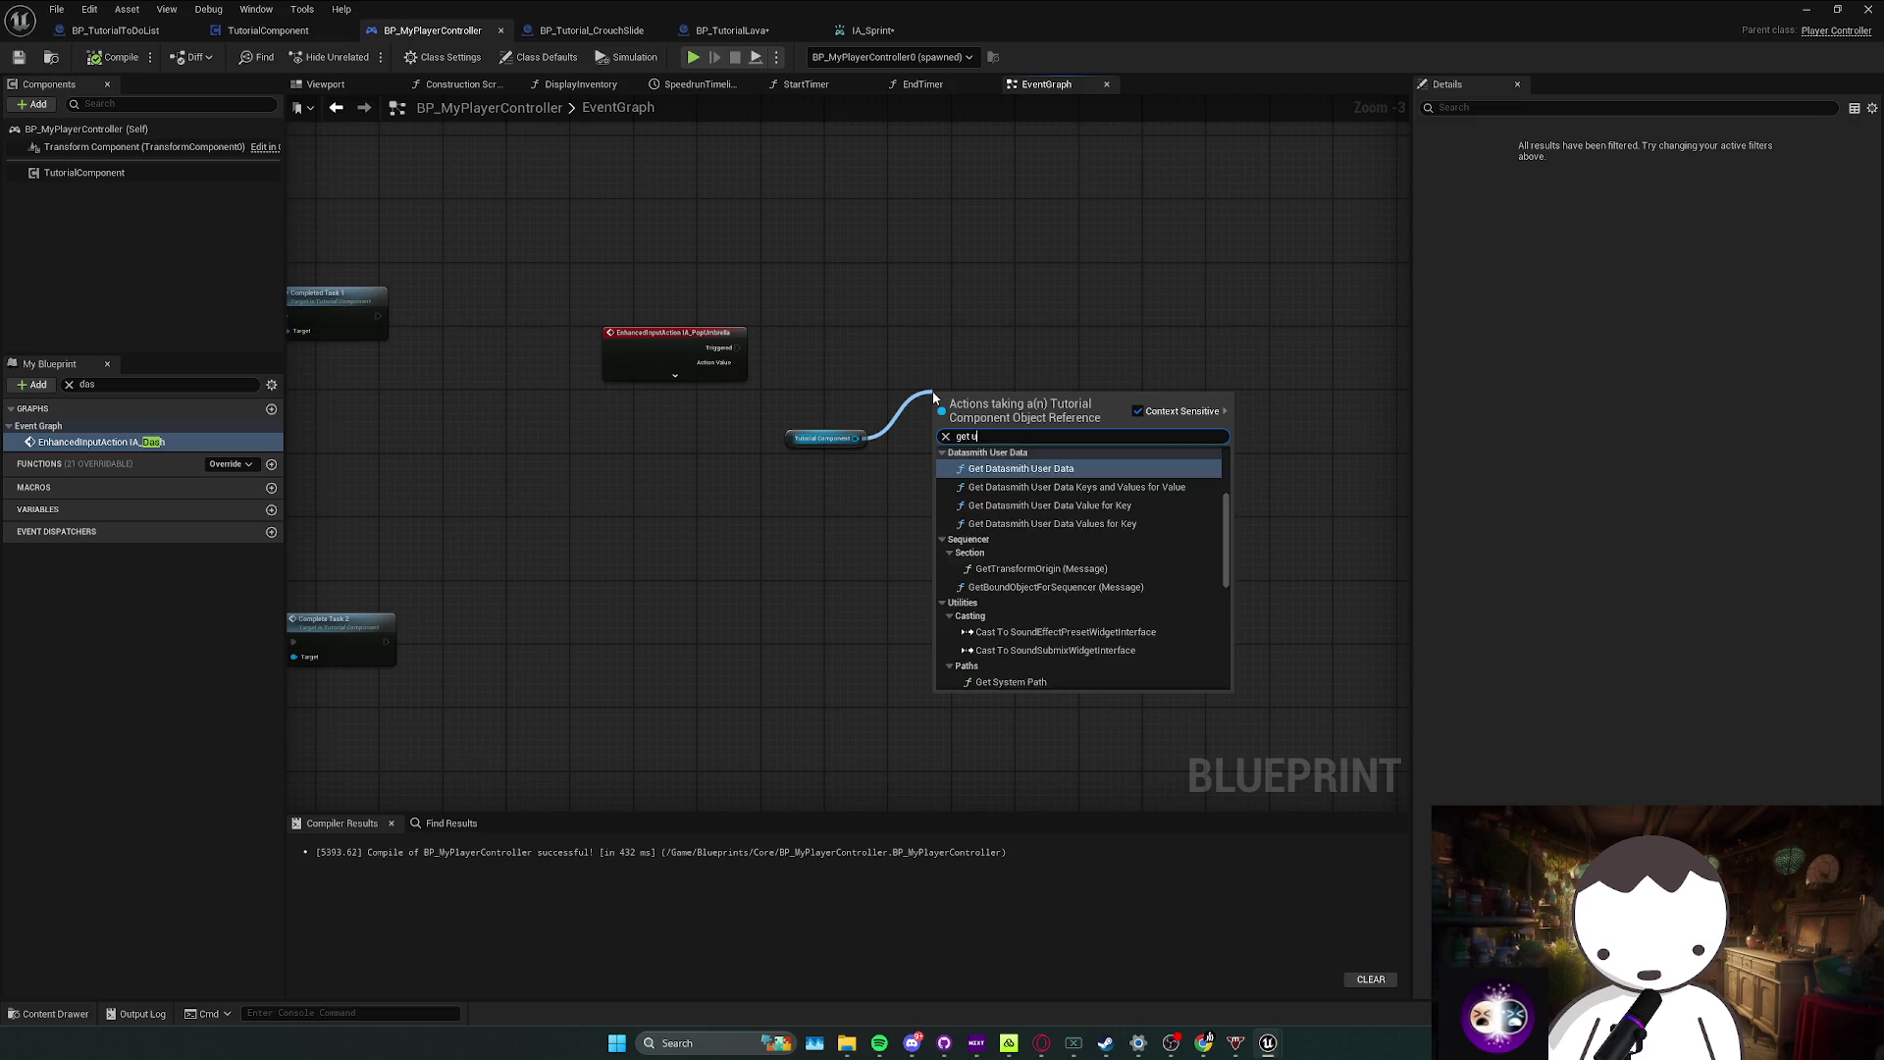
key("Return")
mouse_move(971, 395)
left_mouse_down()
mouse_move(767, 430)
mouse_move(814, 430)
left_mouse_up()
left_click(830, 379)
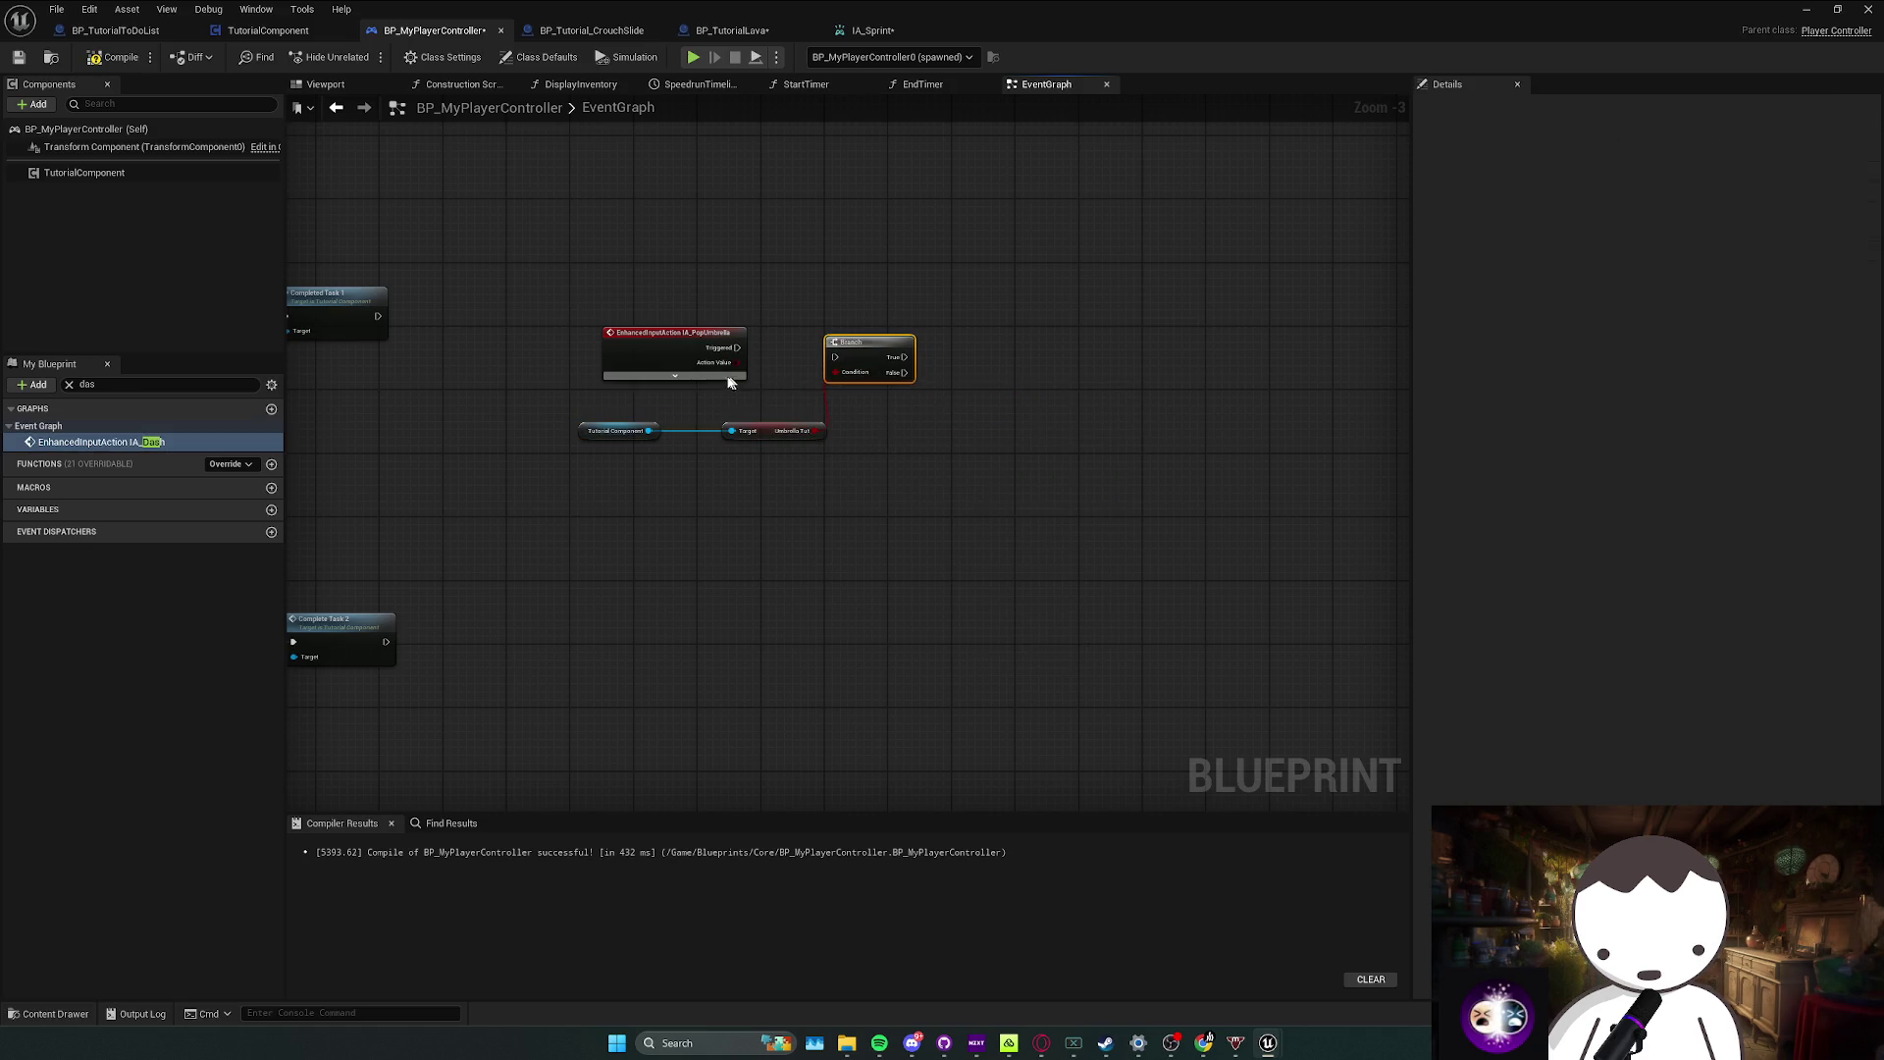
left_click(674, 375)
mouse_move(675, 312)
left_mouse_down()
mouse_move(654, 269)
mouse_move(850, 369)
mouse_move(835, 357)
left_mouse_up()
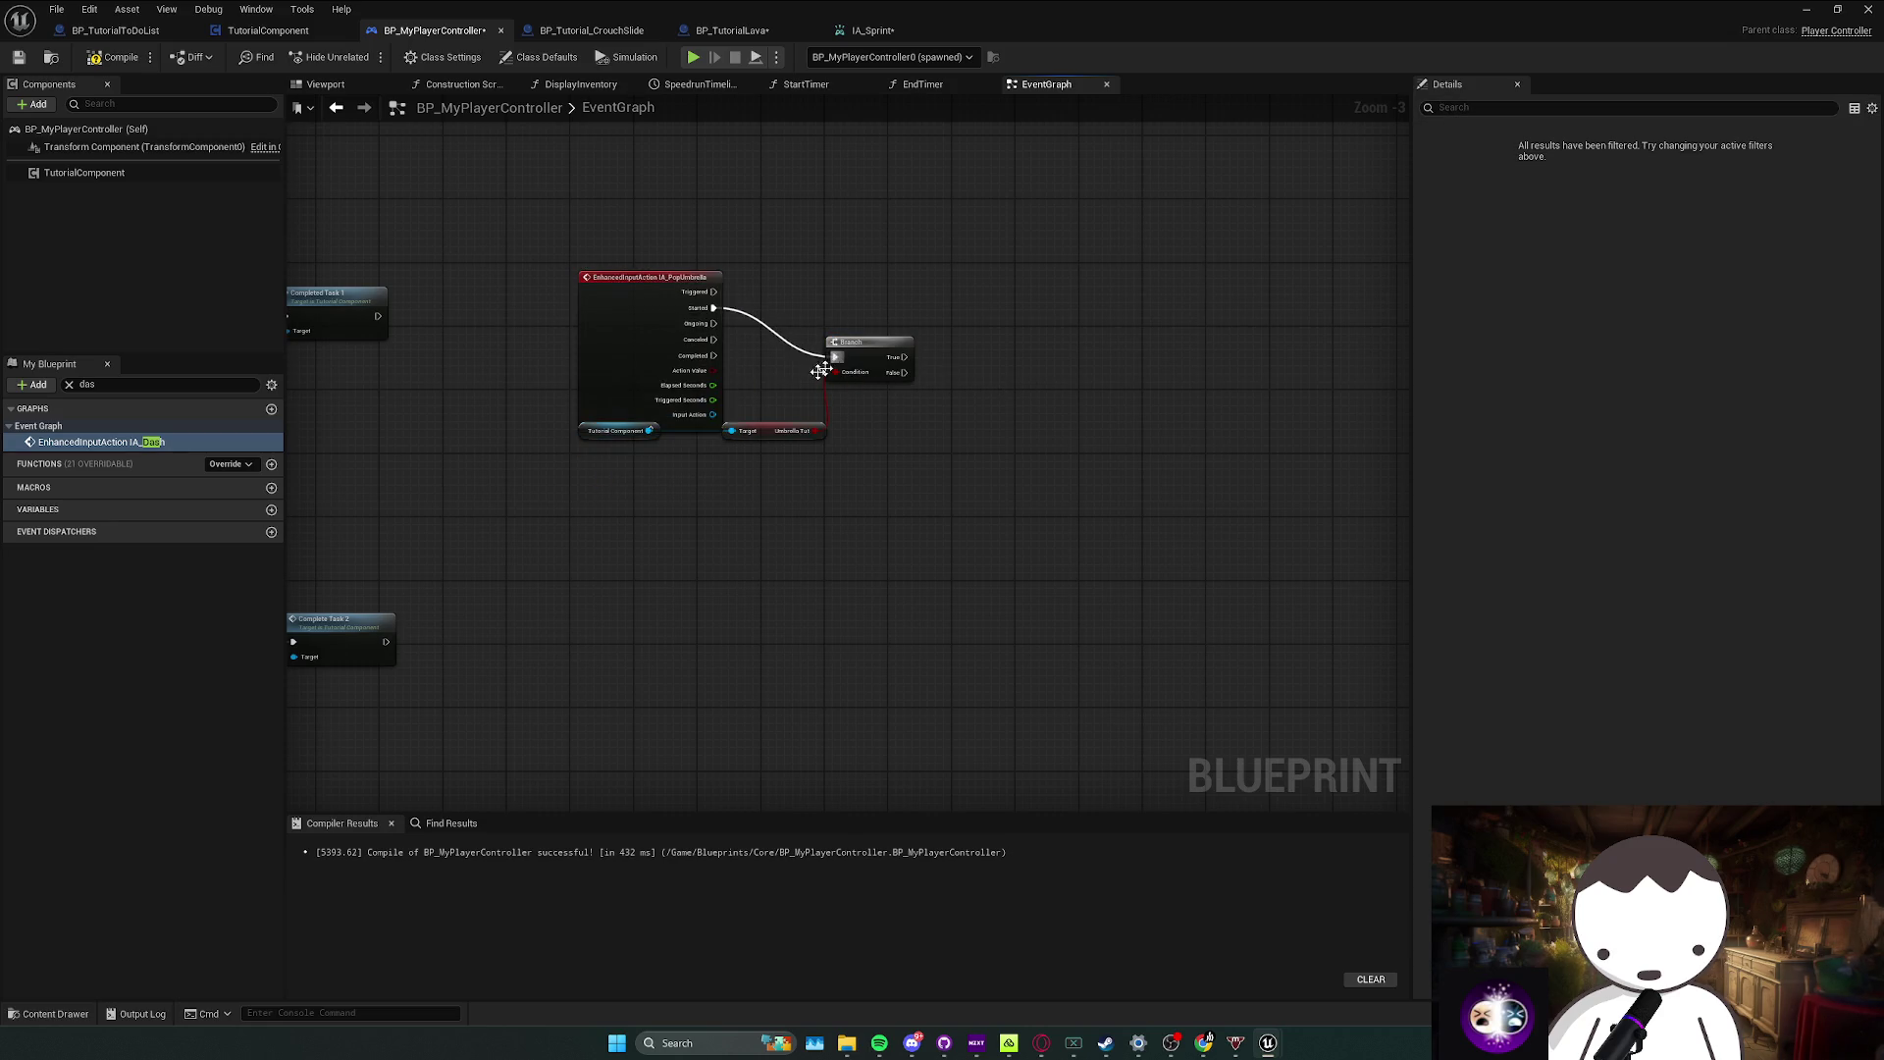
Step: Call Complete Umbrella from the Branch's True output and jump to its event definition
left_click(693, 433)
left_click_drag(640, 282, 654, 333)
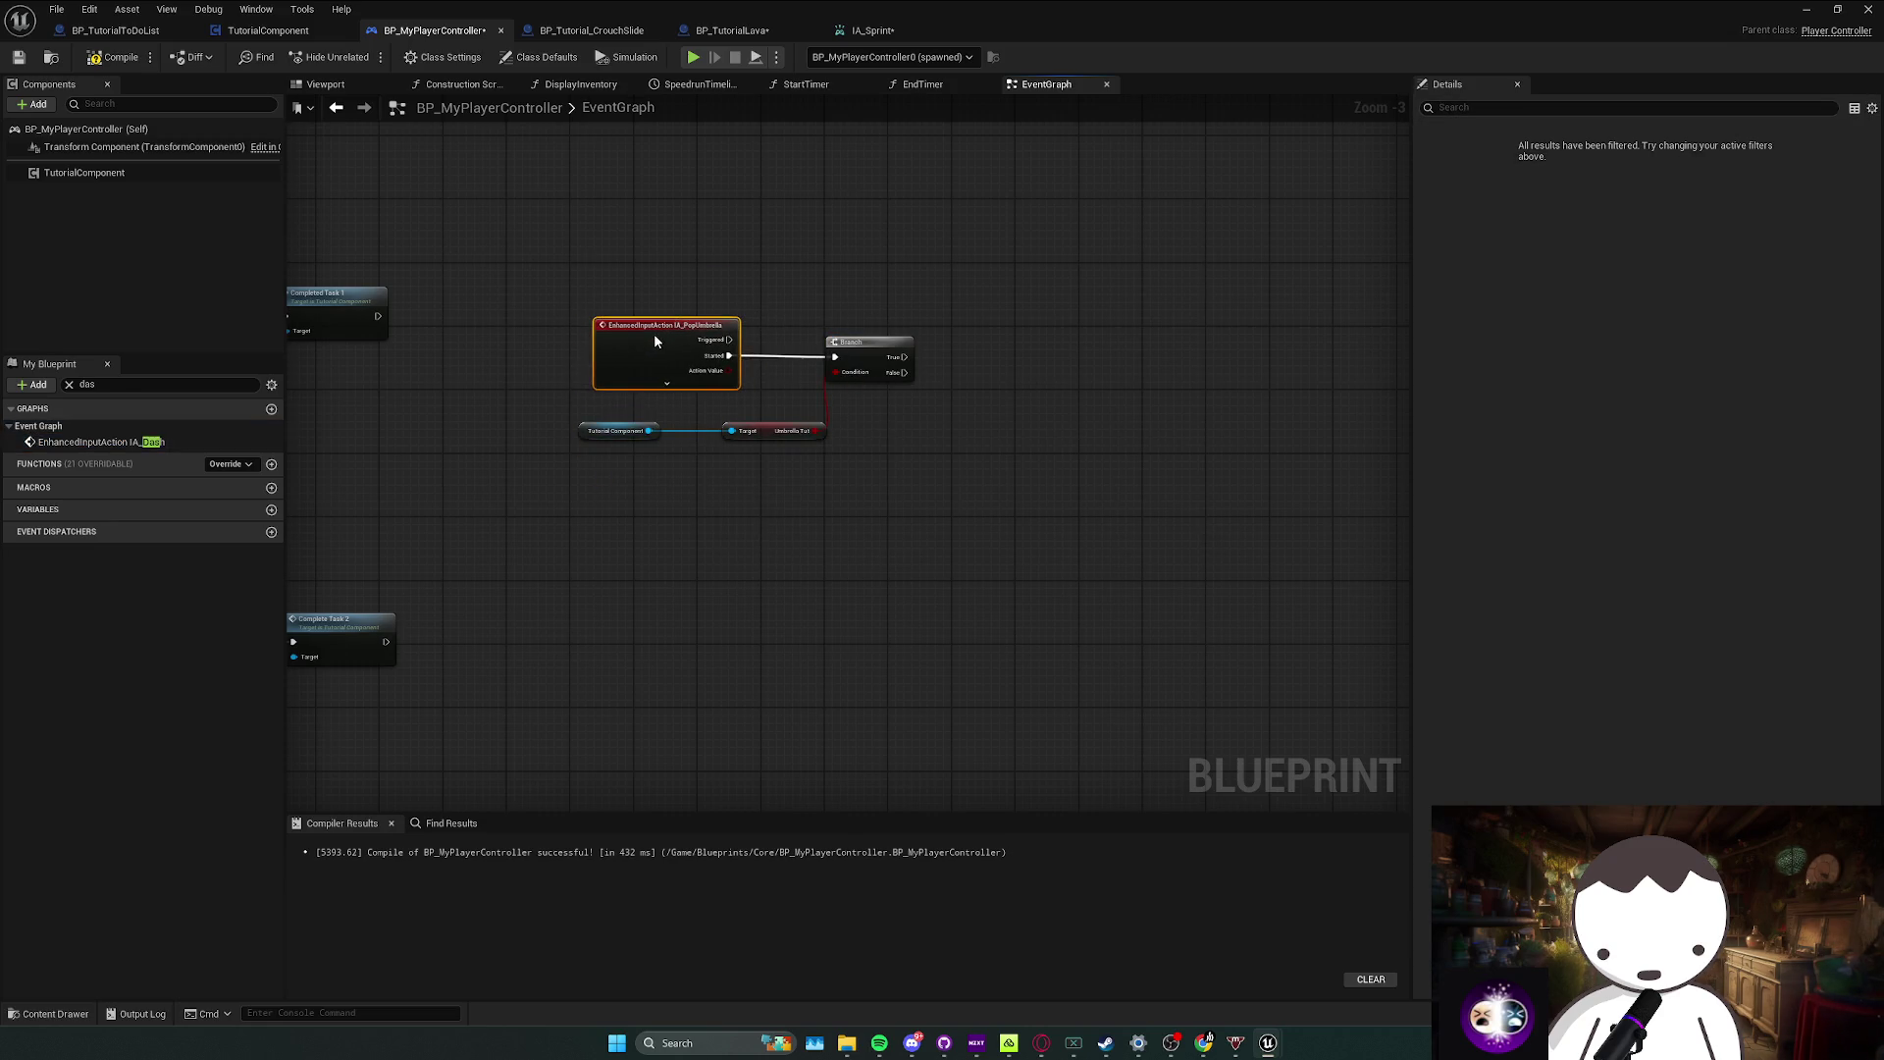
left_click_drag(977, 368, 960, 368)
mouse_move(599, 431)
left_mouse_down()
mouse_move(959, 410)
mouse_move(929, 393)
left_mouse_up()
type("complete umb")
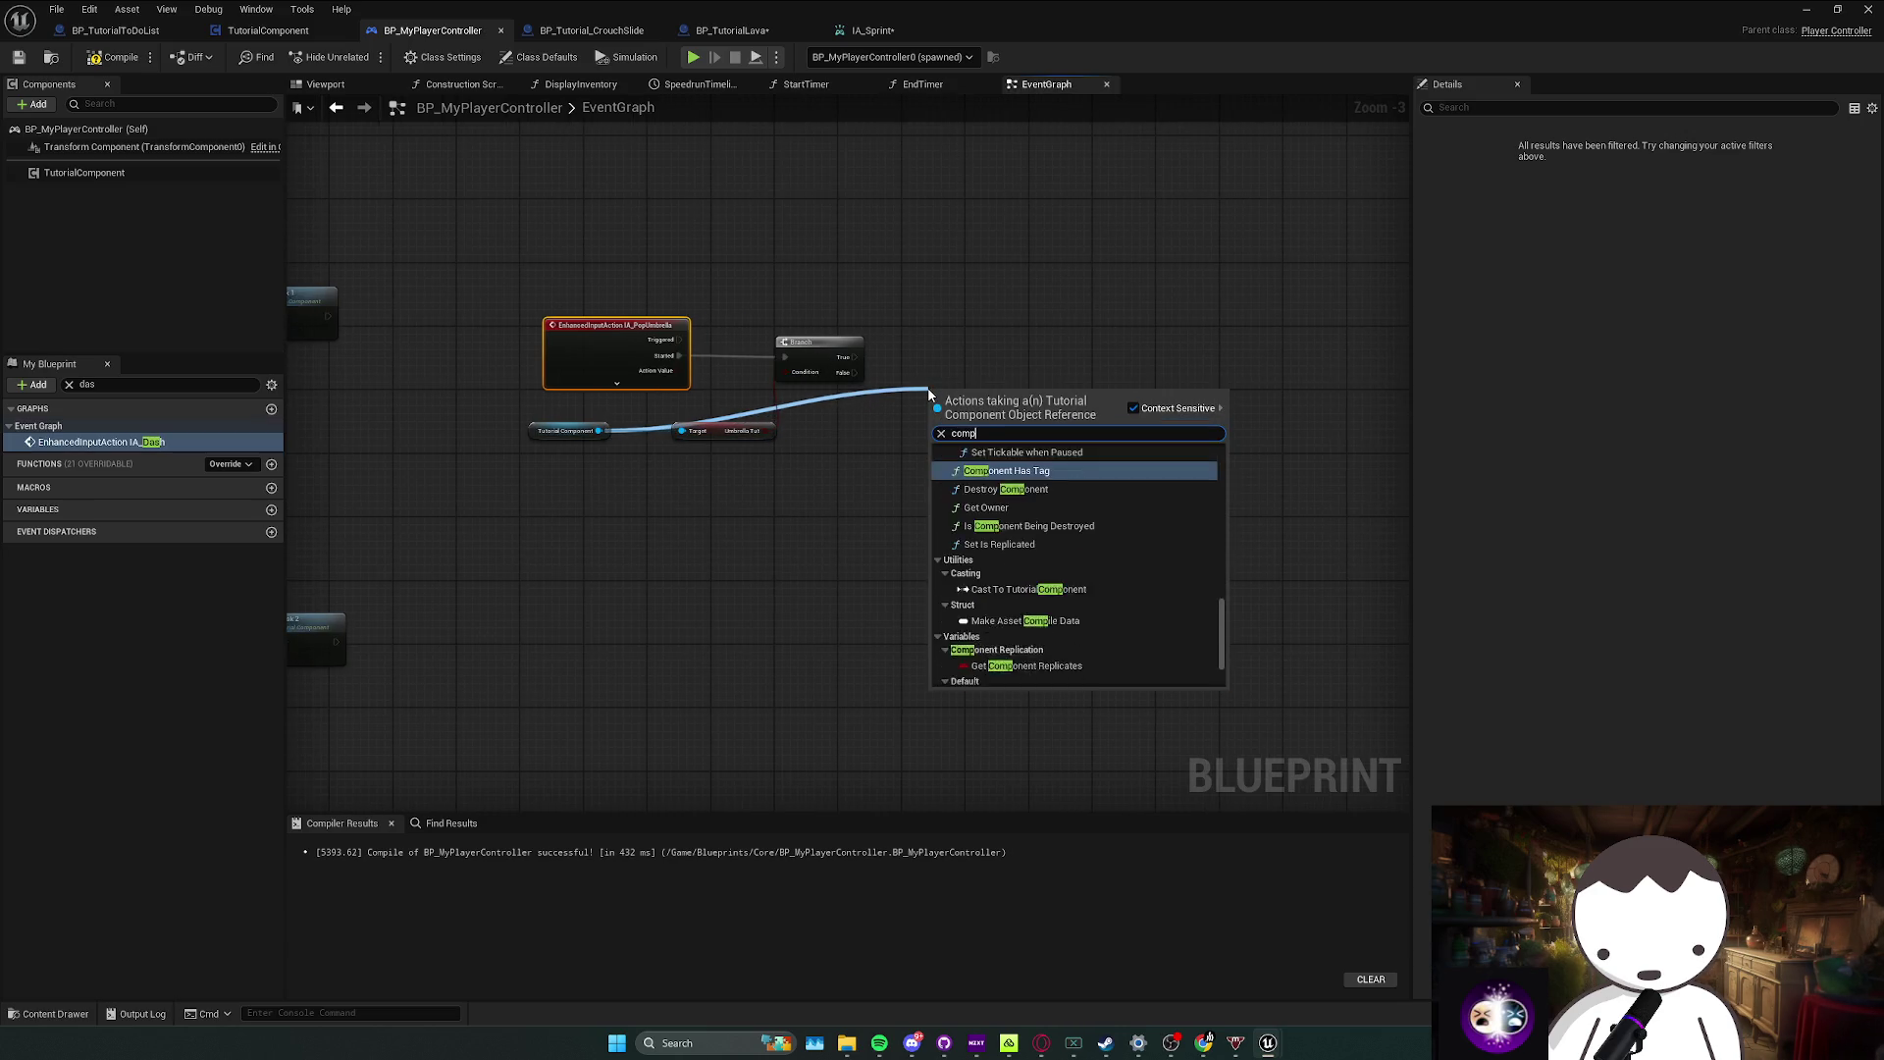
key("Return")
mouse_move(942, 396)
left_mouse_down()
mouse_move(897, 331)
mouse_move(849, 359)
left_mouse_up()
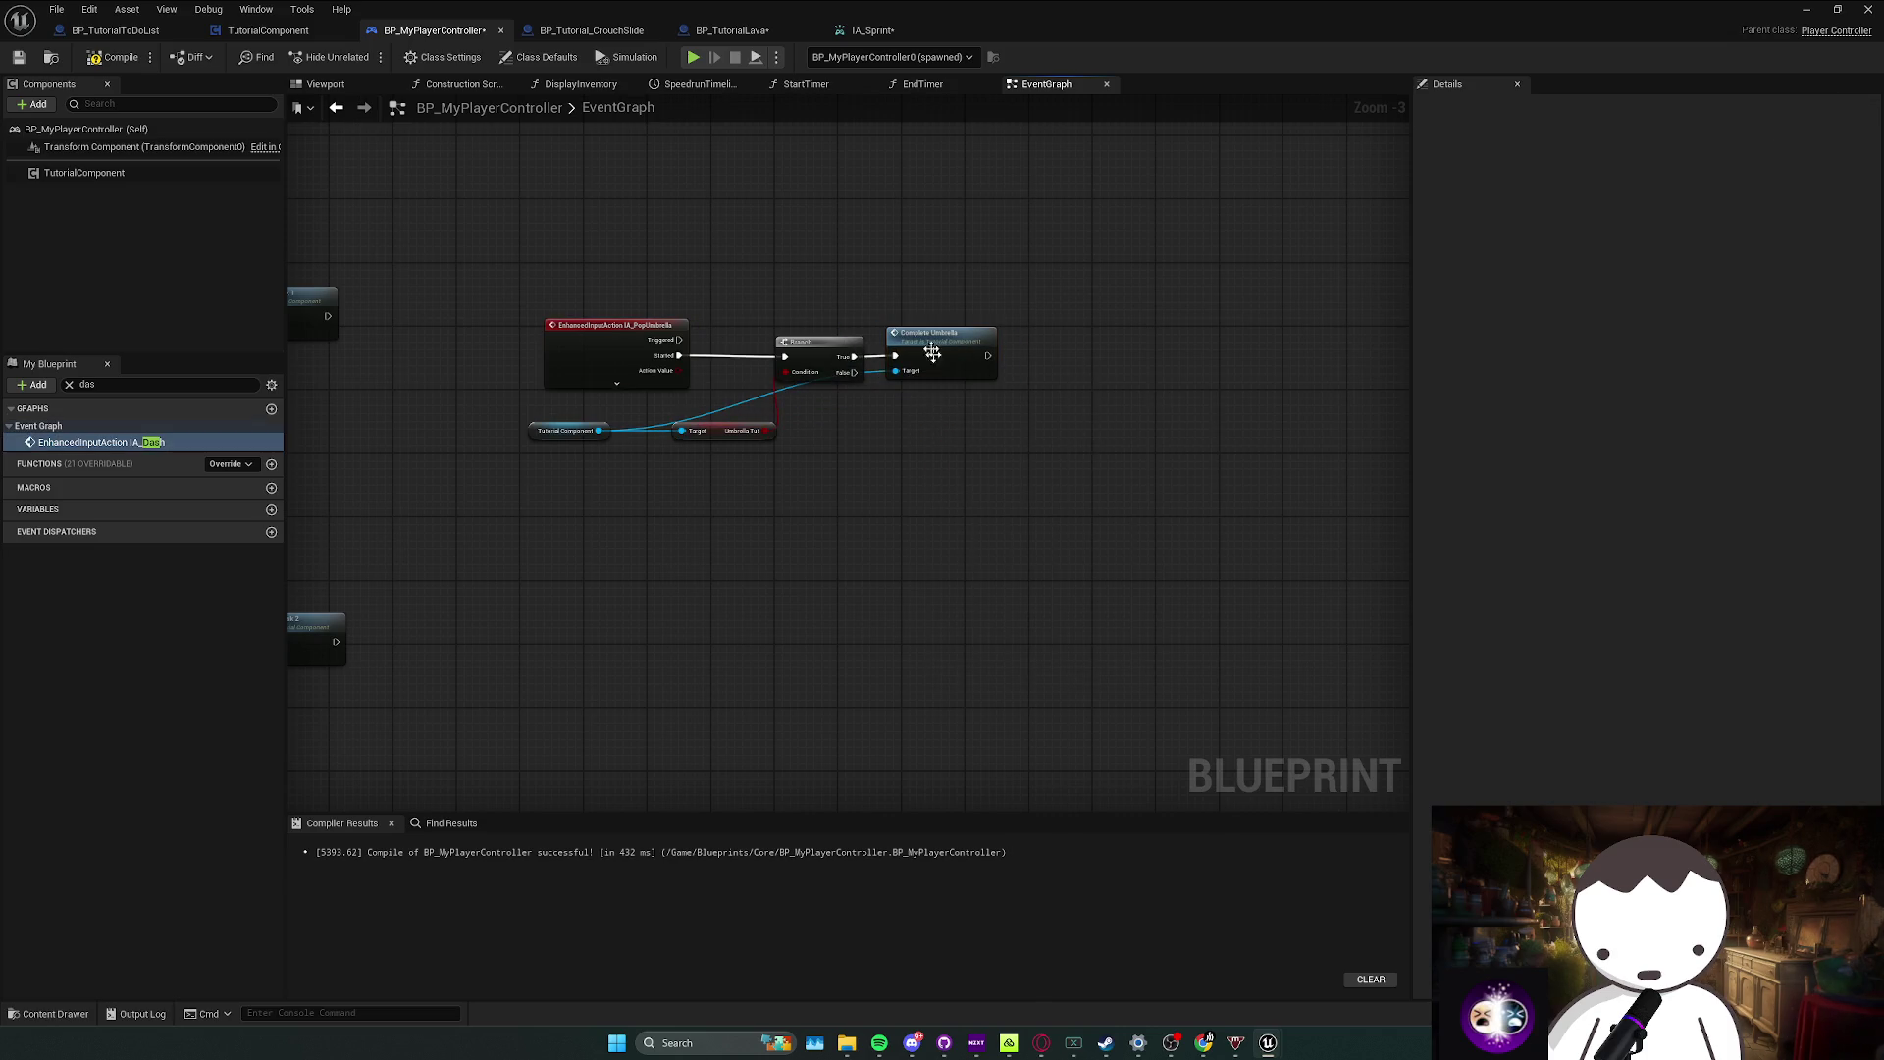
double_click(932, 338)
mouse_move(995, 526)
left_mouse_down()
mouse_move(829, 442)
mouse_move(1068, 426)
mouse_move(909, 387)
mouse_move(1288, 410)
left_mouse_up()
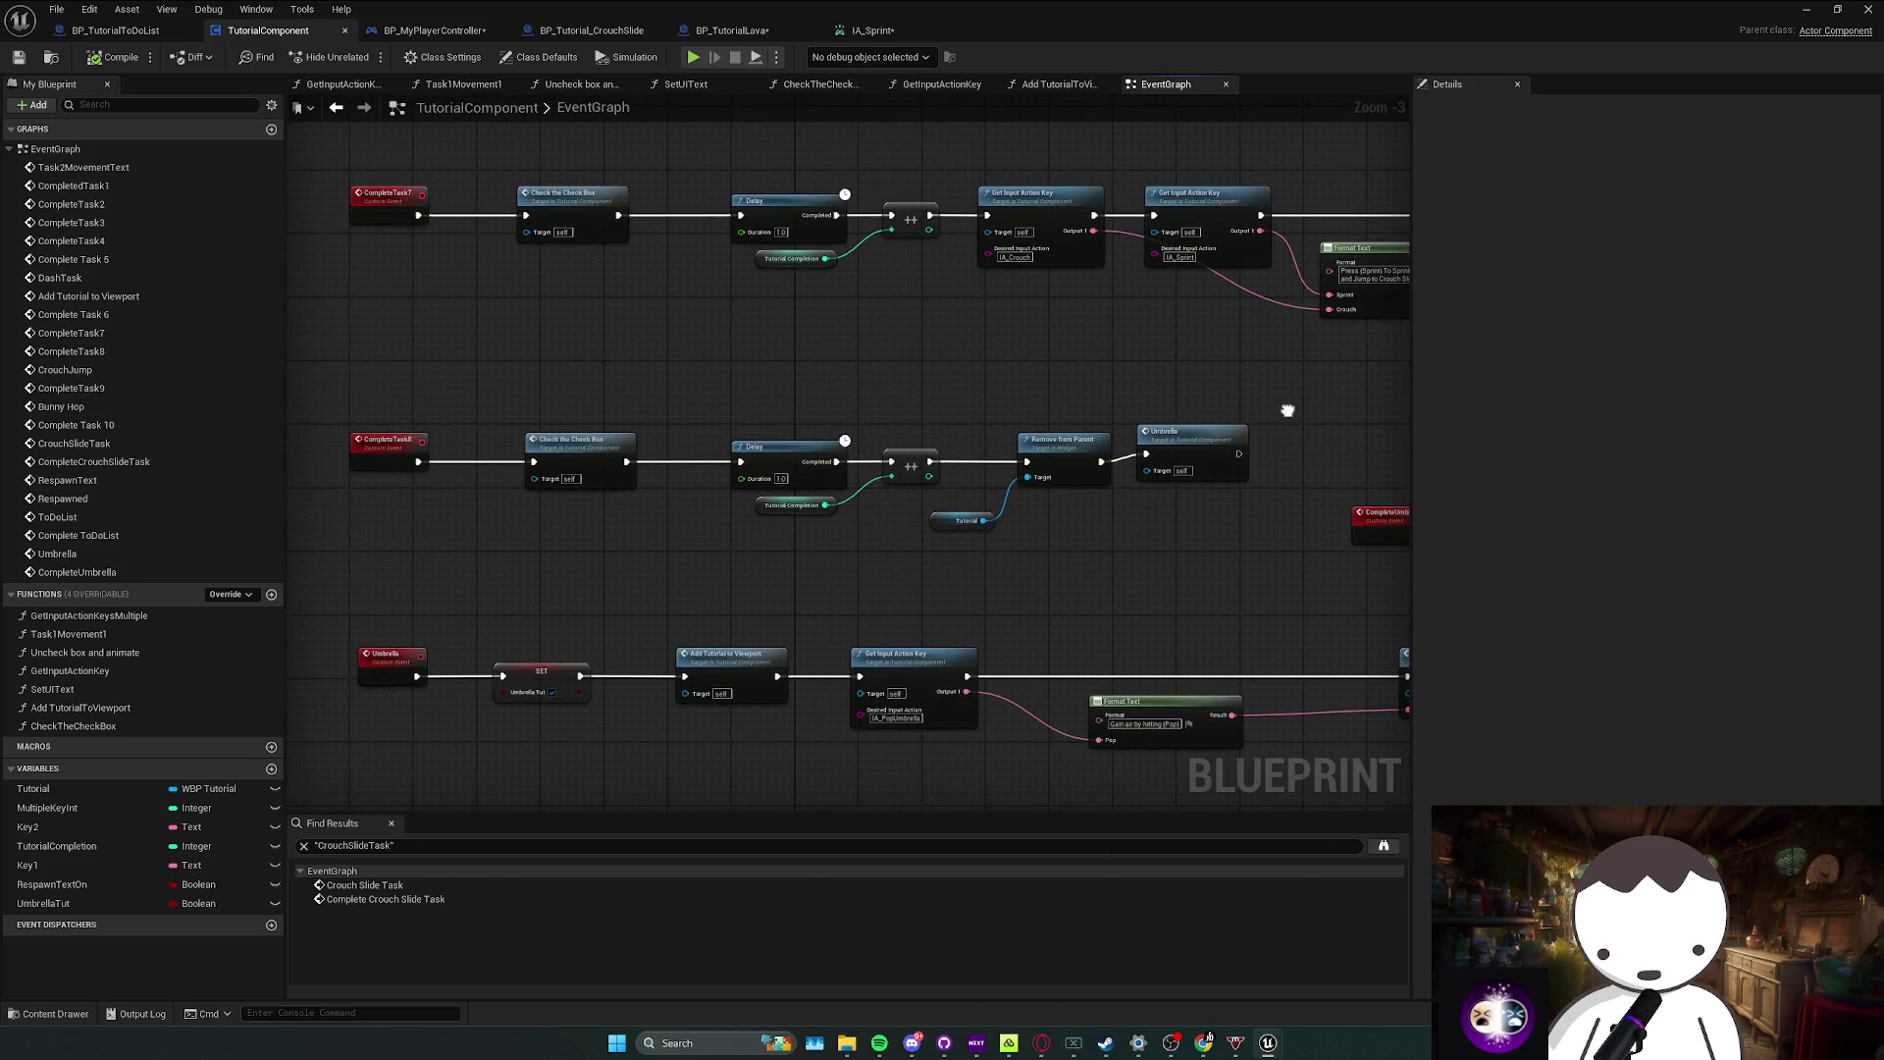
Step: Paste Check the Check Box between the CompleteUmbrella Branch and Delay, shifting Delay and Remove from Parent right
left_click_drag(976, 398, 603, 393)
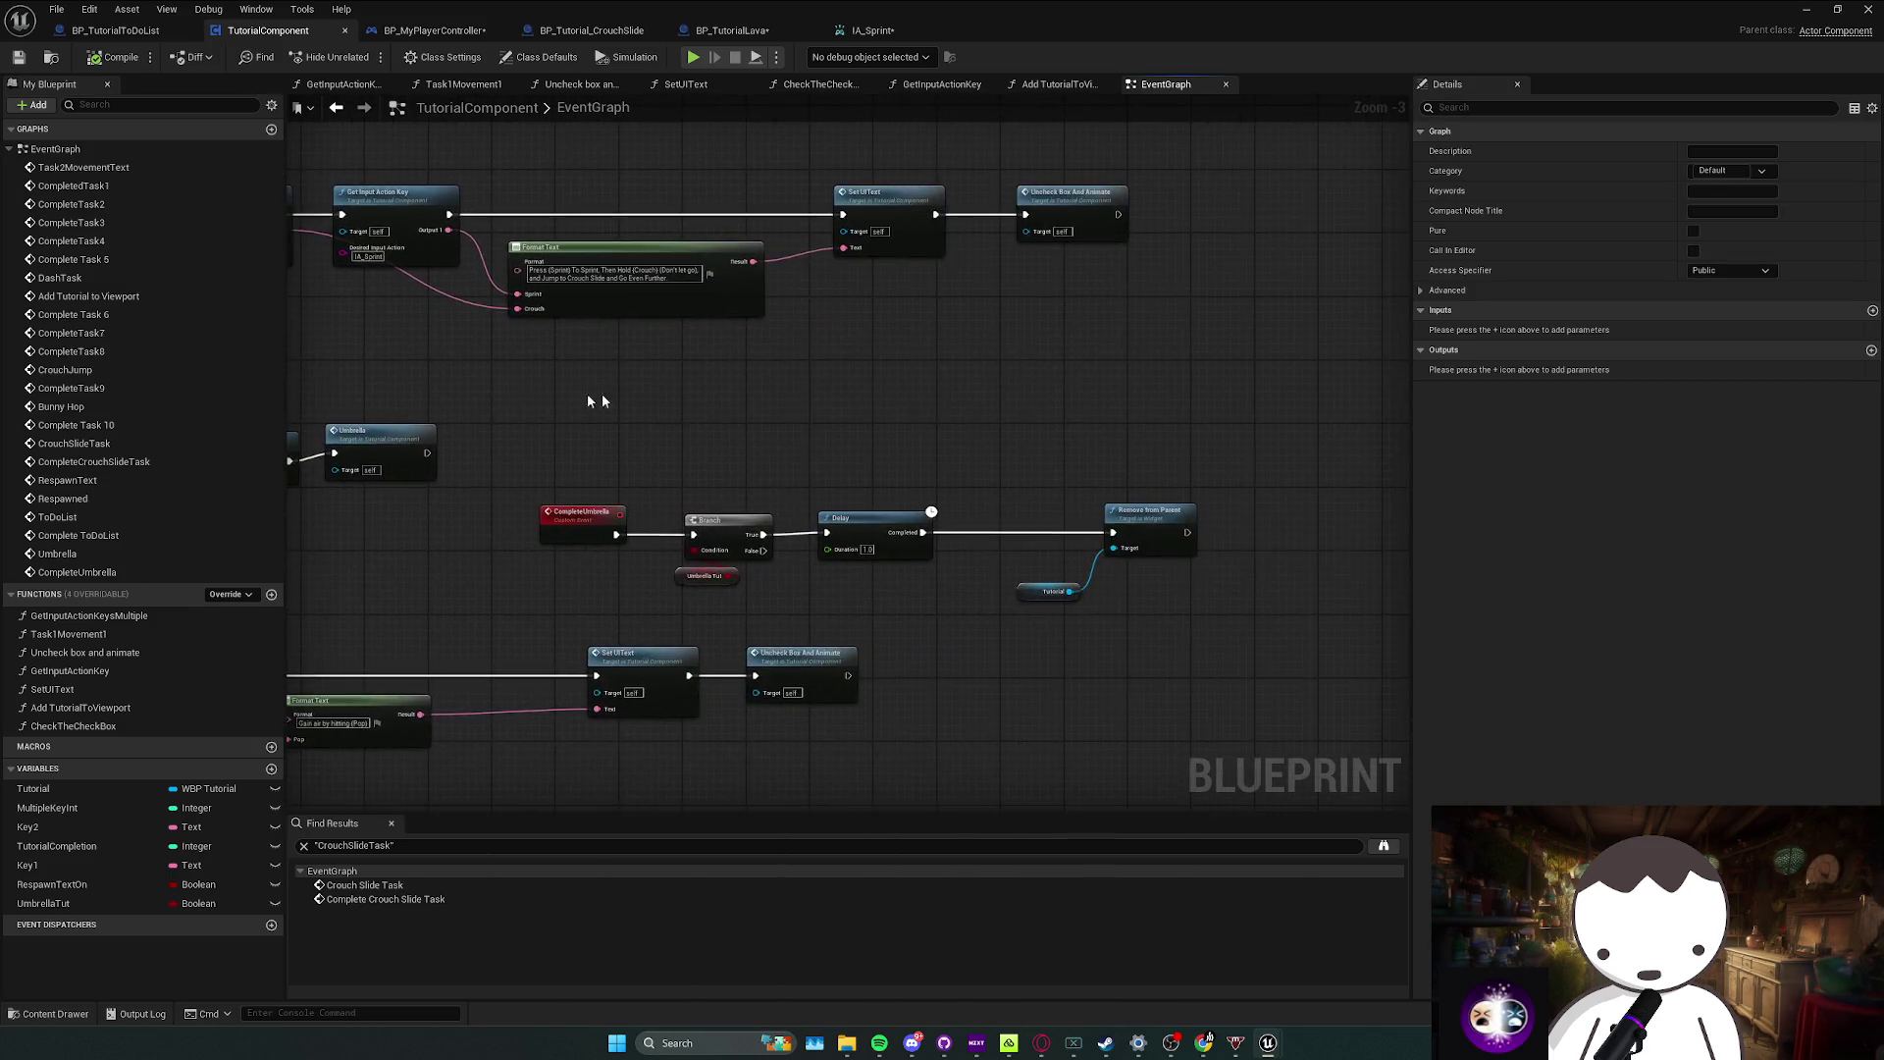
key("ctrl+v")
left_click_drag(724, 477, 834, 480)
mouse_move(1069, 569)
left_mouse_down()
mouse_move(785, 447)
mouse_move(1030, 469)
left_mouse_up()
mouse_move(832, 415)
left_mouse_down()
mouse_move(736, 494)
mouse_move(721, 486)
mouse_move(856, 487)
mouse_move(819, 487)
left_mouse_up()
mouse_move(813, 488)
left_mouse_down()
mouse_move(991, 488)
mouse_move(937, 481)
left_mouse_up()
Step: Switch to the level editor, fly the camera around, and save the L_MainMapRedone level
right_click(940, 517)
key("Escape")
left_click(1324, 344)
key("alt+Tab")
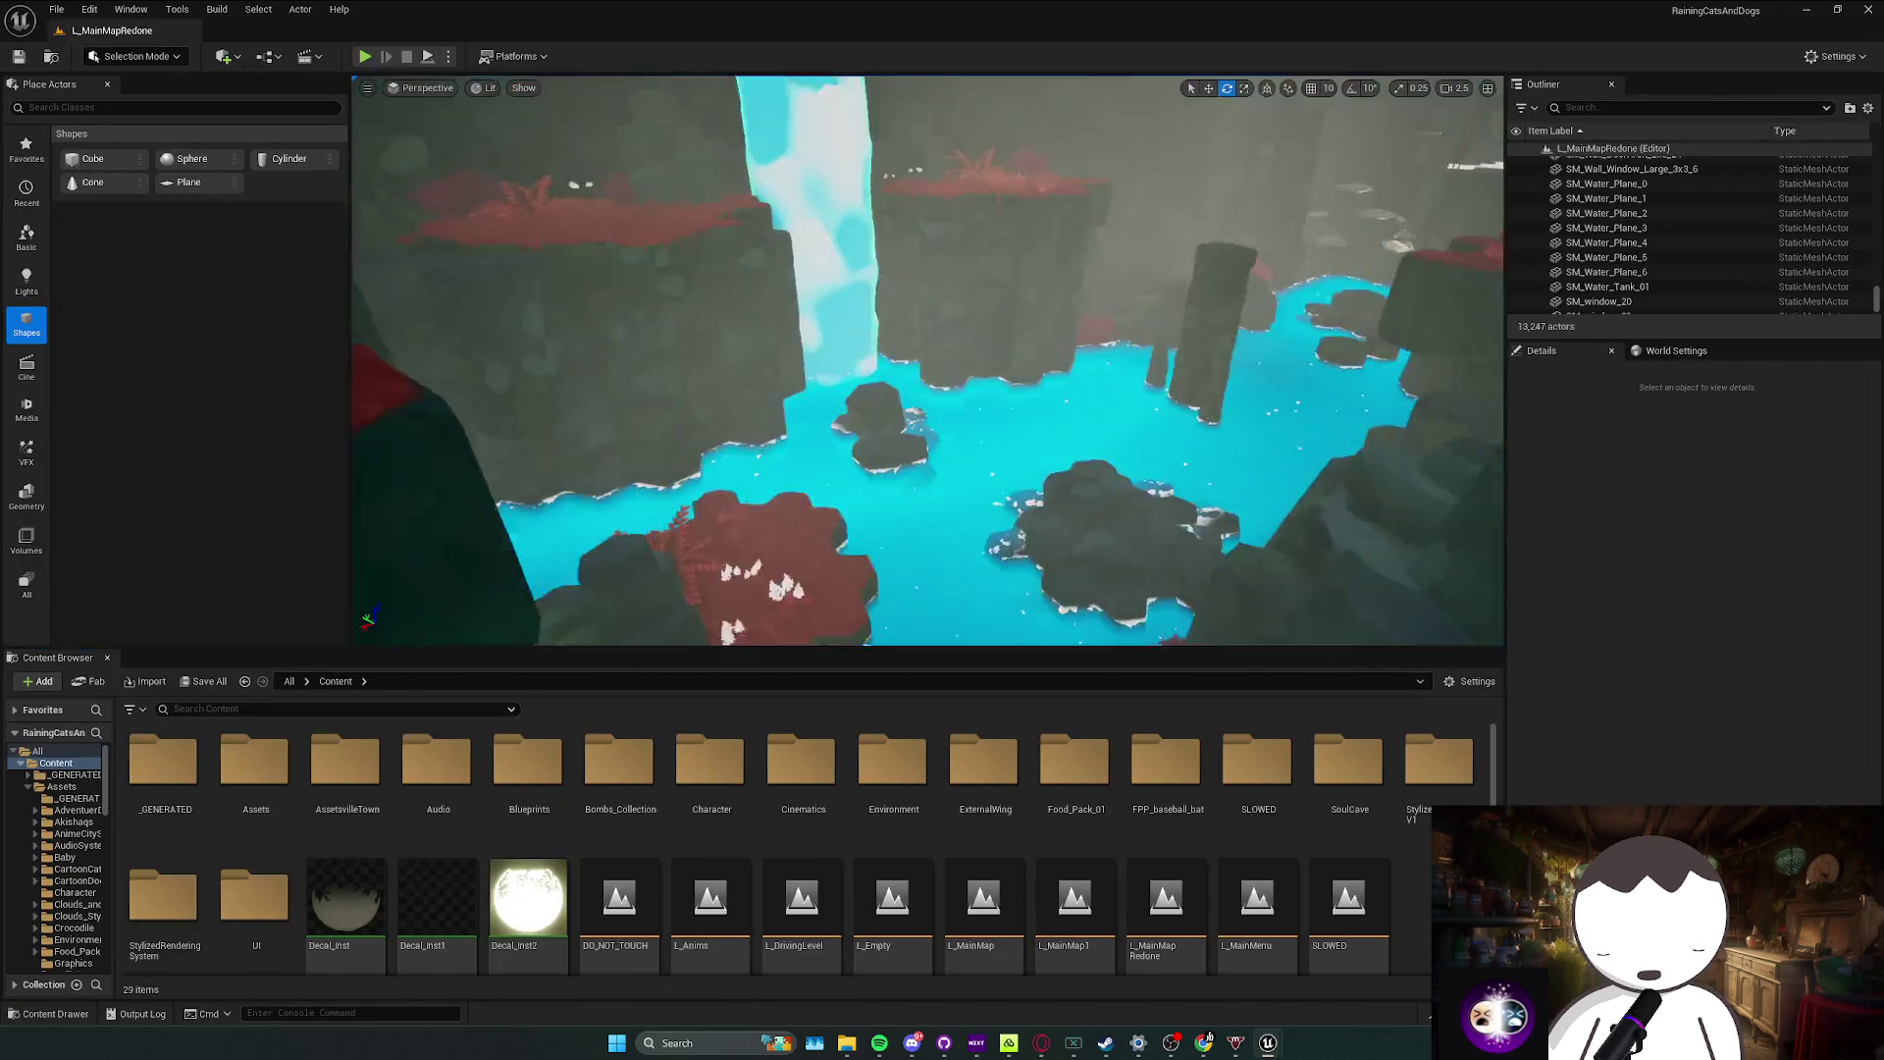
mouse_move(927, 363)
left_mouse_down()
mouse_move(981, 359)
mouse_move(1022, 210)
left_mouse_up()
key("ctrl+s")
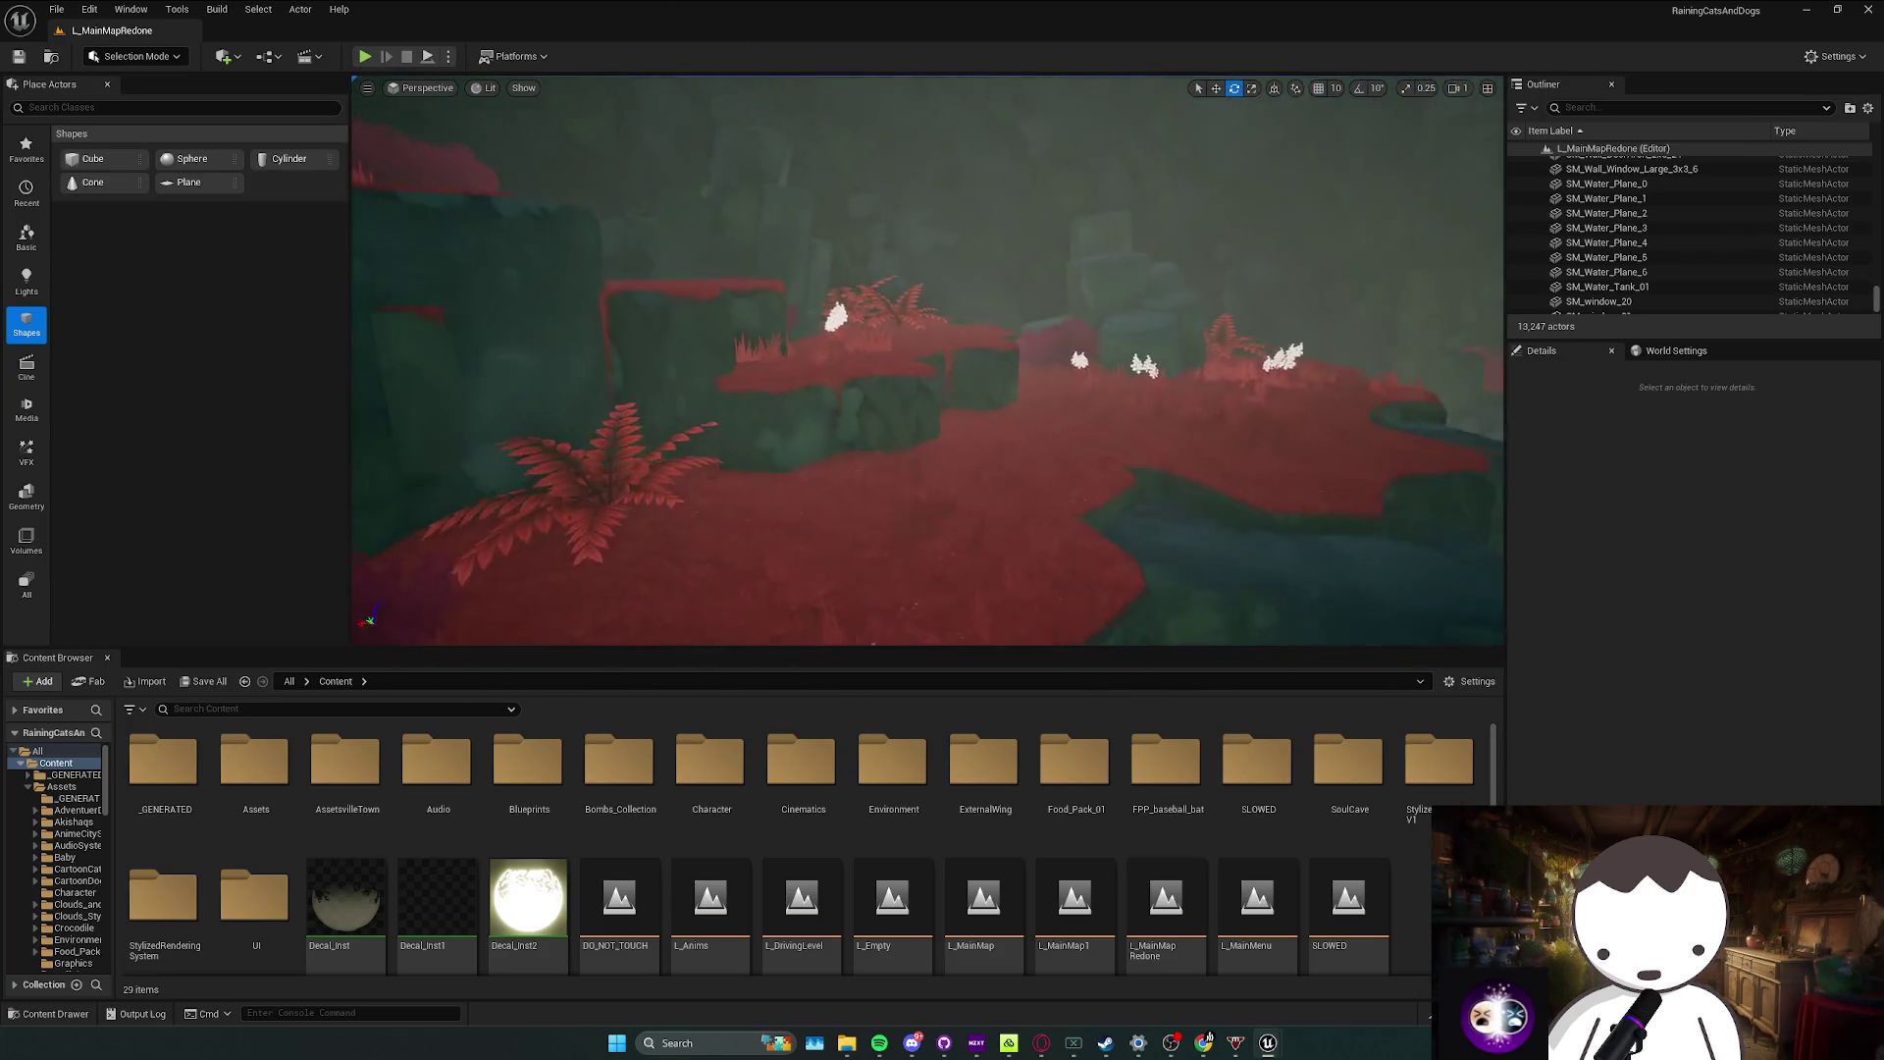
Step: Return to the TutorialComponent blueprint and pan to the Get Input Action Key nodes
mouse_move(1268, 1042)
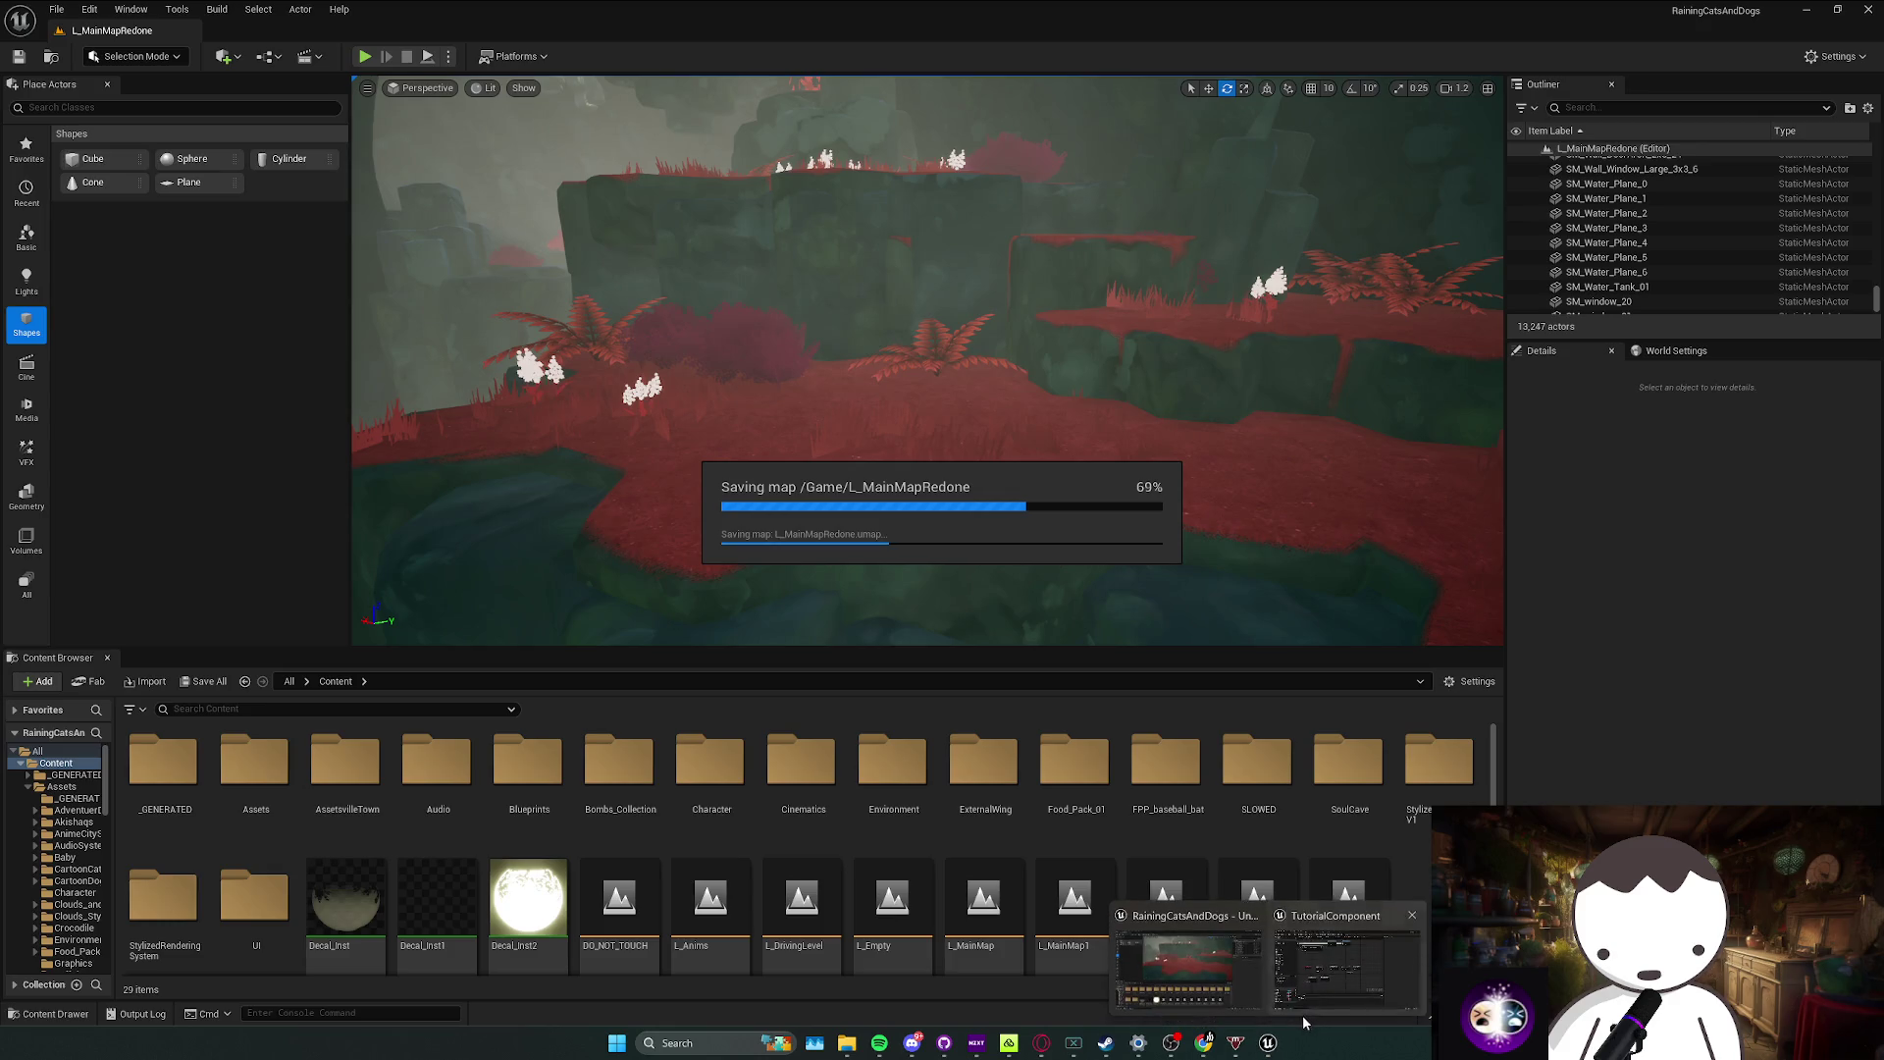
left_click(1168, 952)
right_click(930, 631)
mouse_move(324, 176)
left_mouse_down()
mouse_move(425, 159)
mouse_move(623, 195)
left_mouse_up()
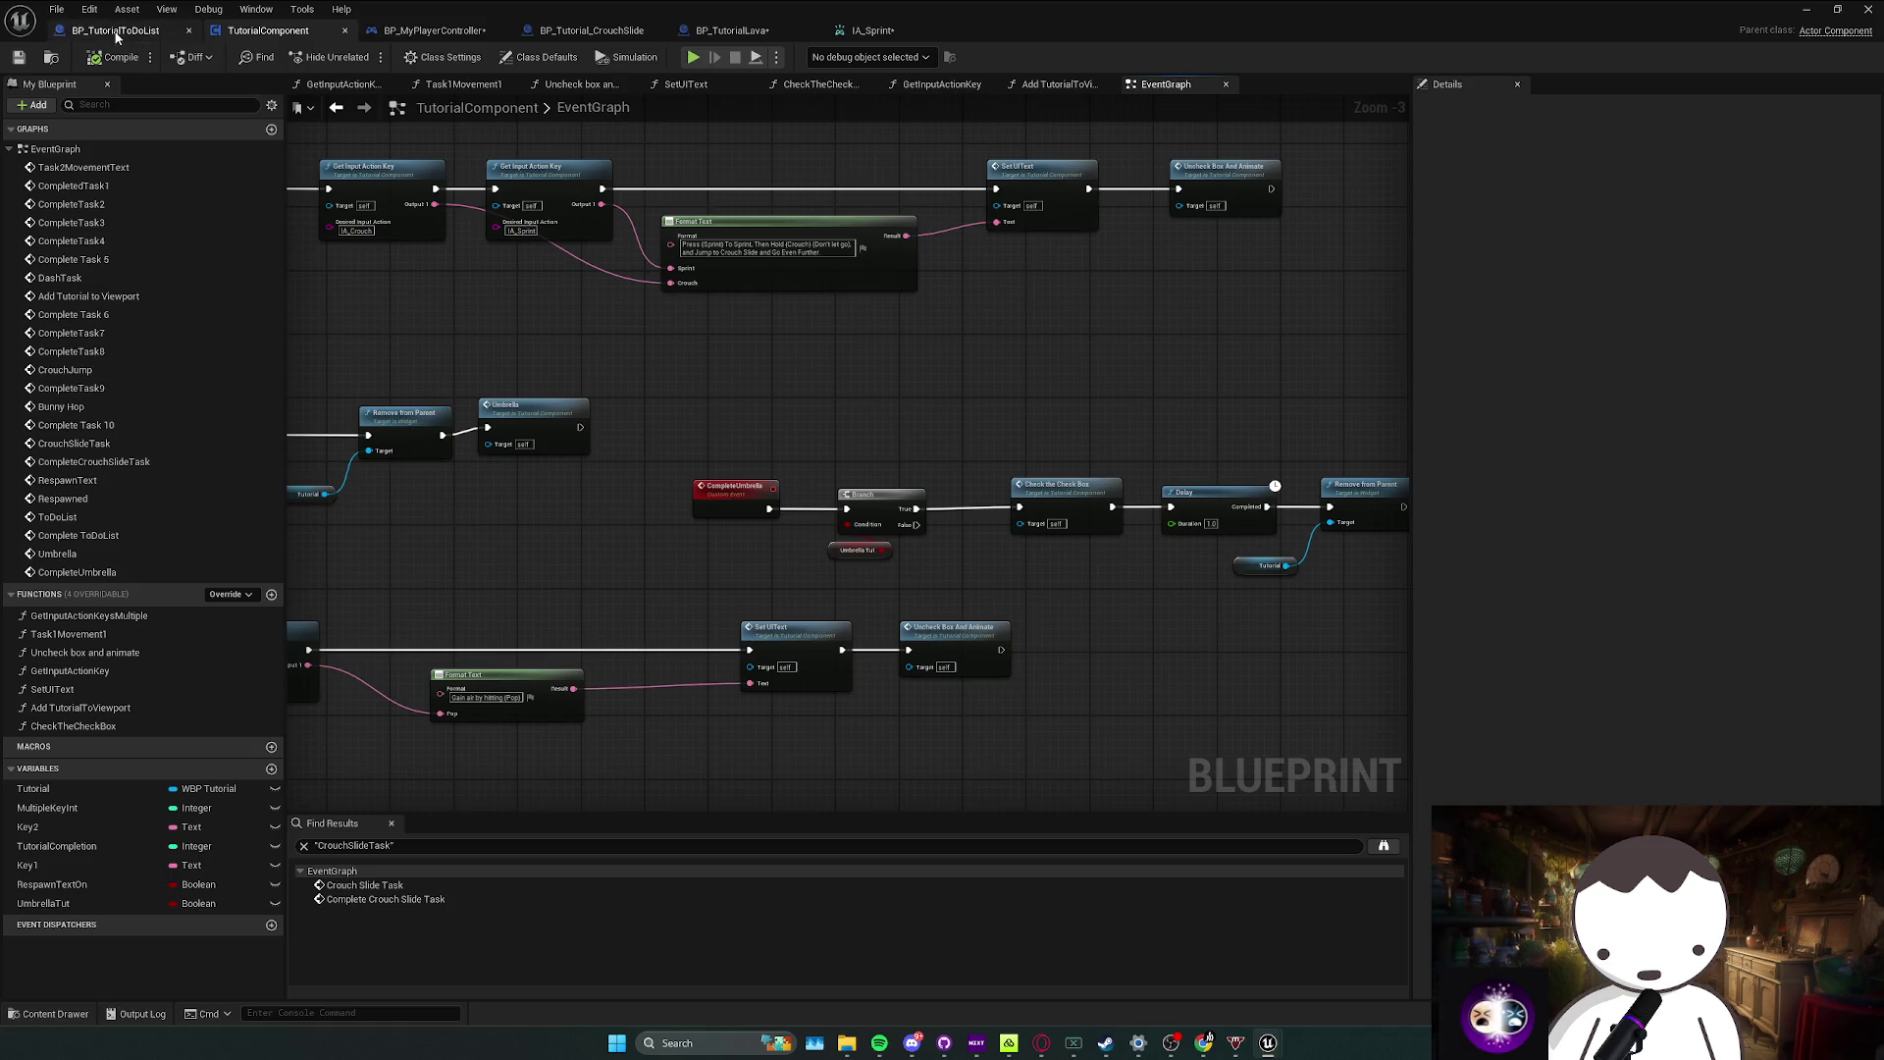
Step: Close the extra editor tabs, including BP_TutorialToDoList, BP_Tutorial_CrouchSlide and IA_Sprint
left_click(116, 32)
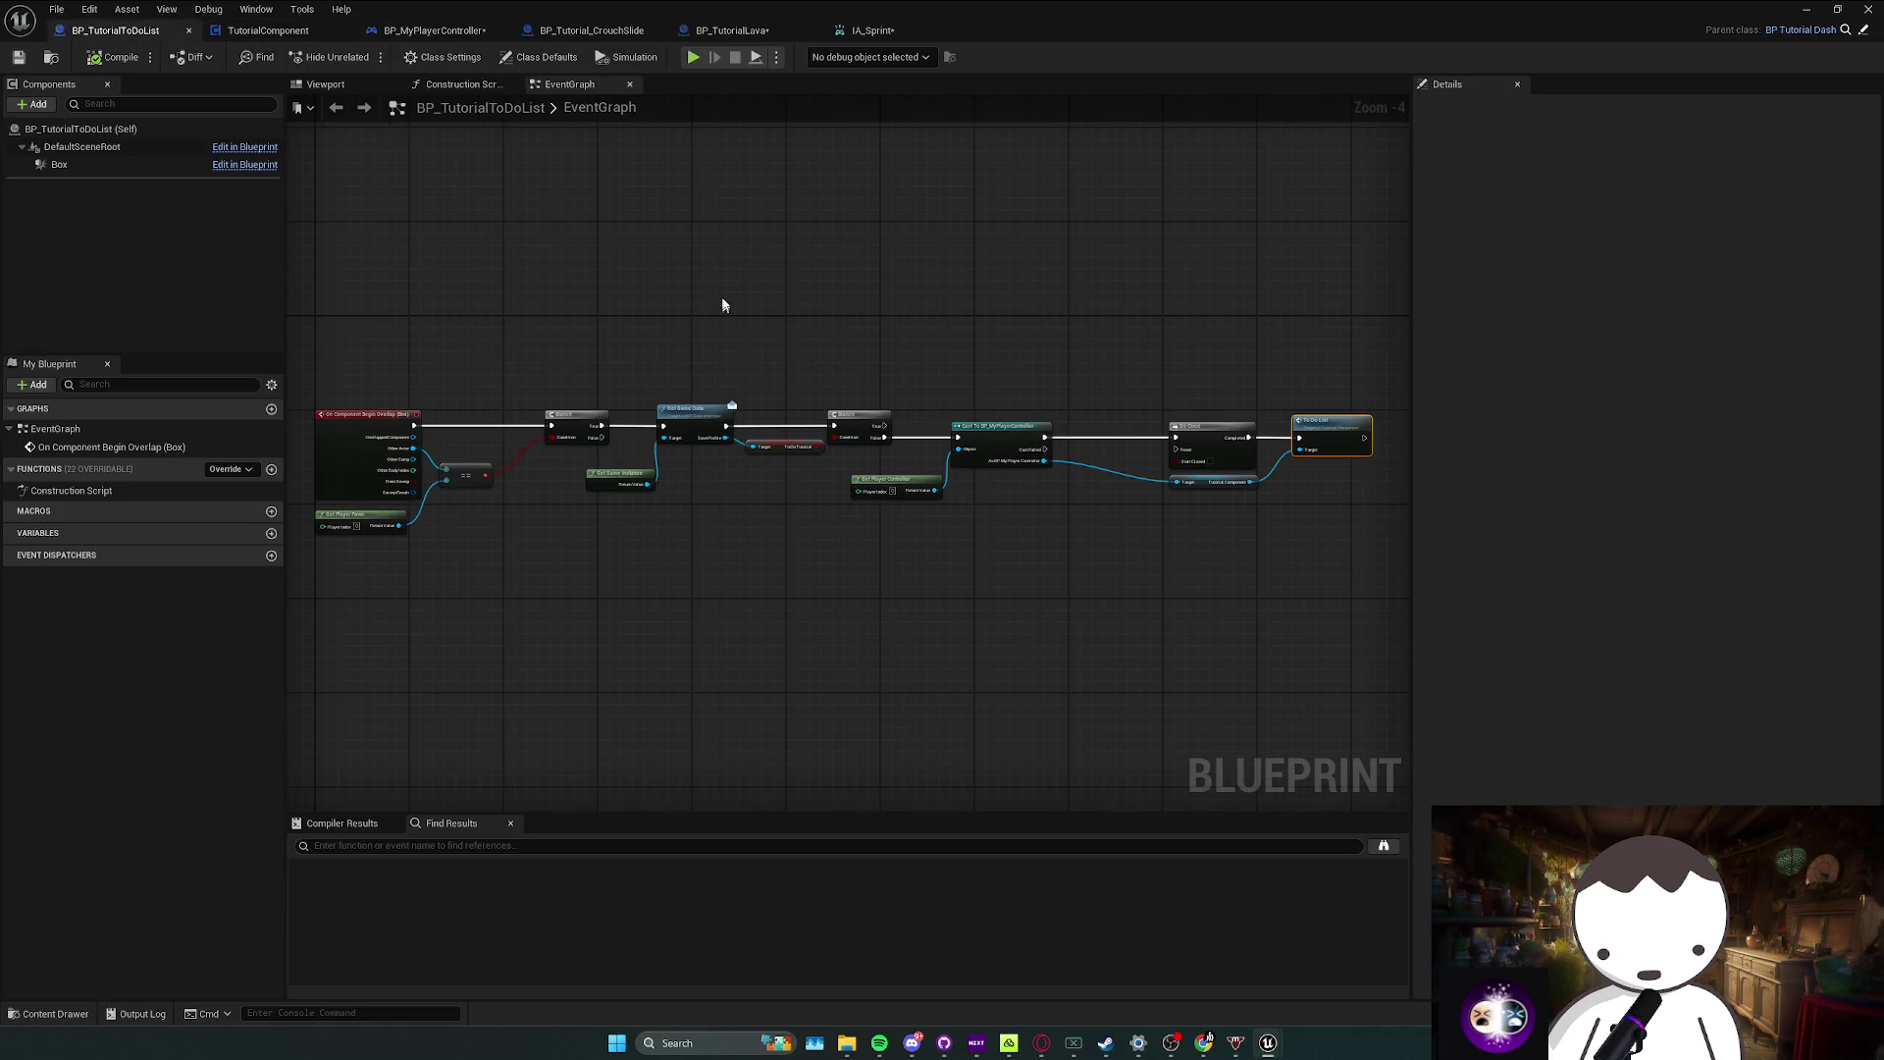
left_click(188, 33)
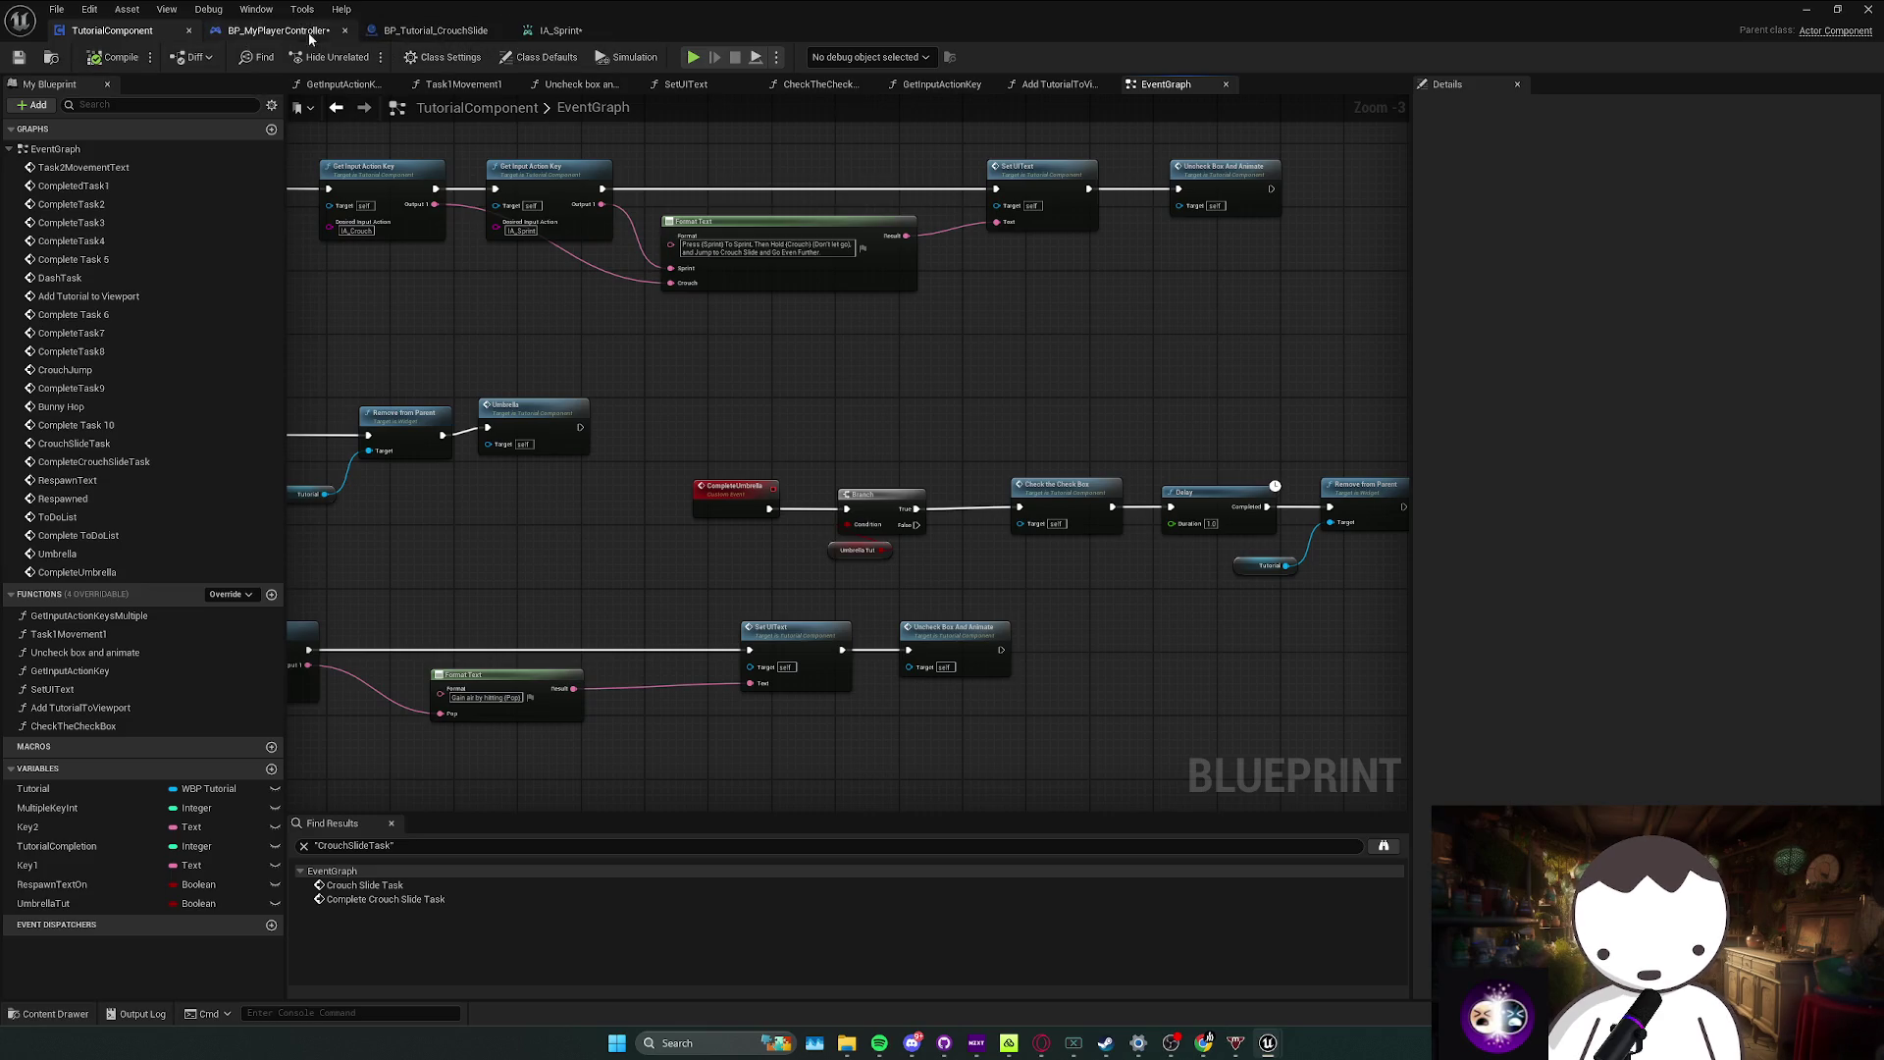
key("ctrl+w")
scroll(905, 324, "down", 1)
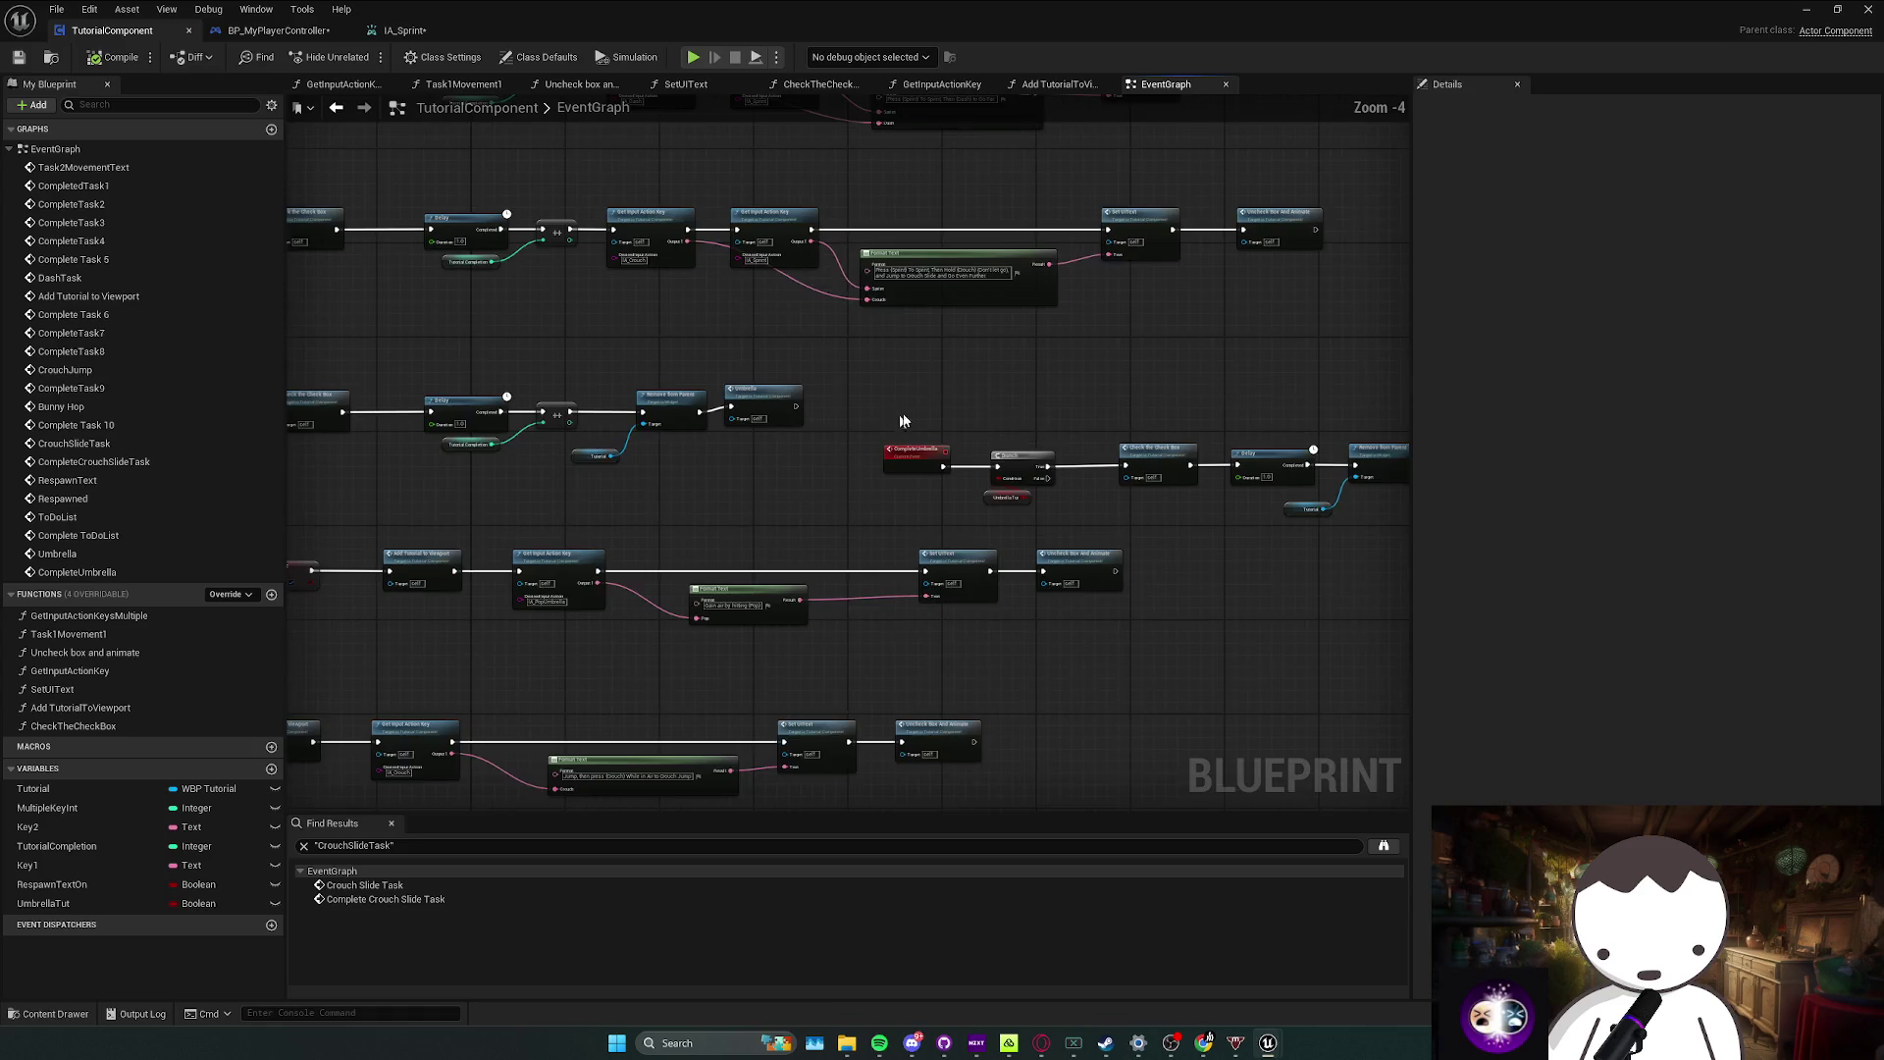
left_click(501, 30)
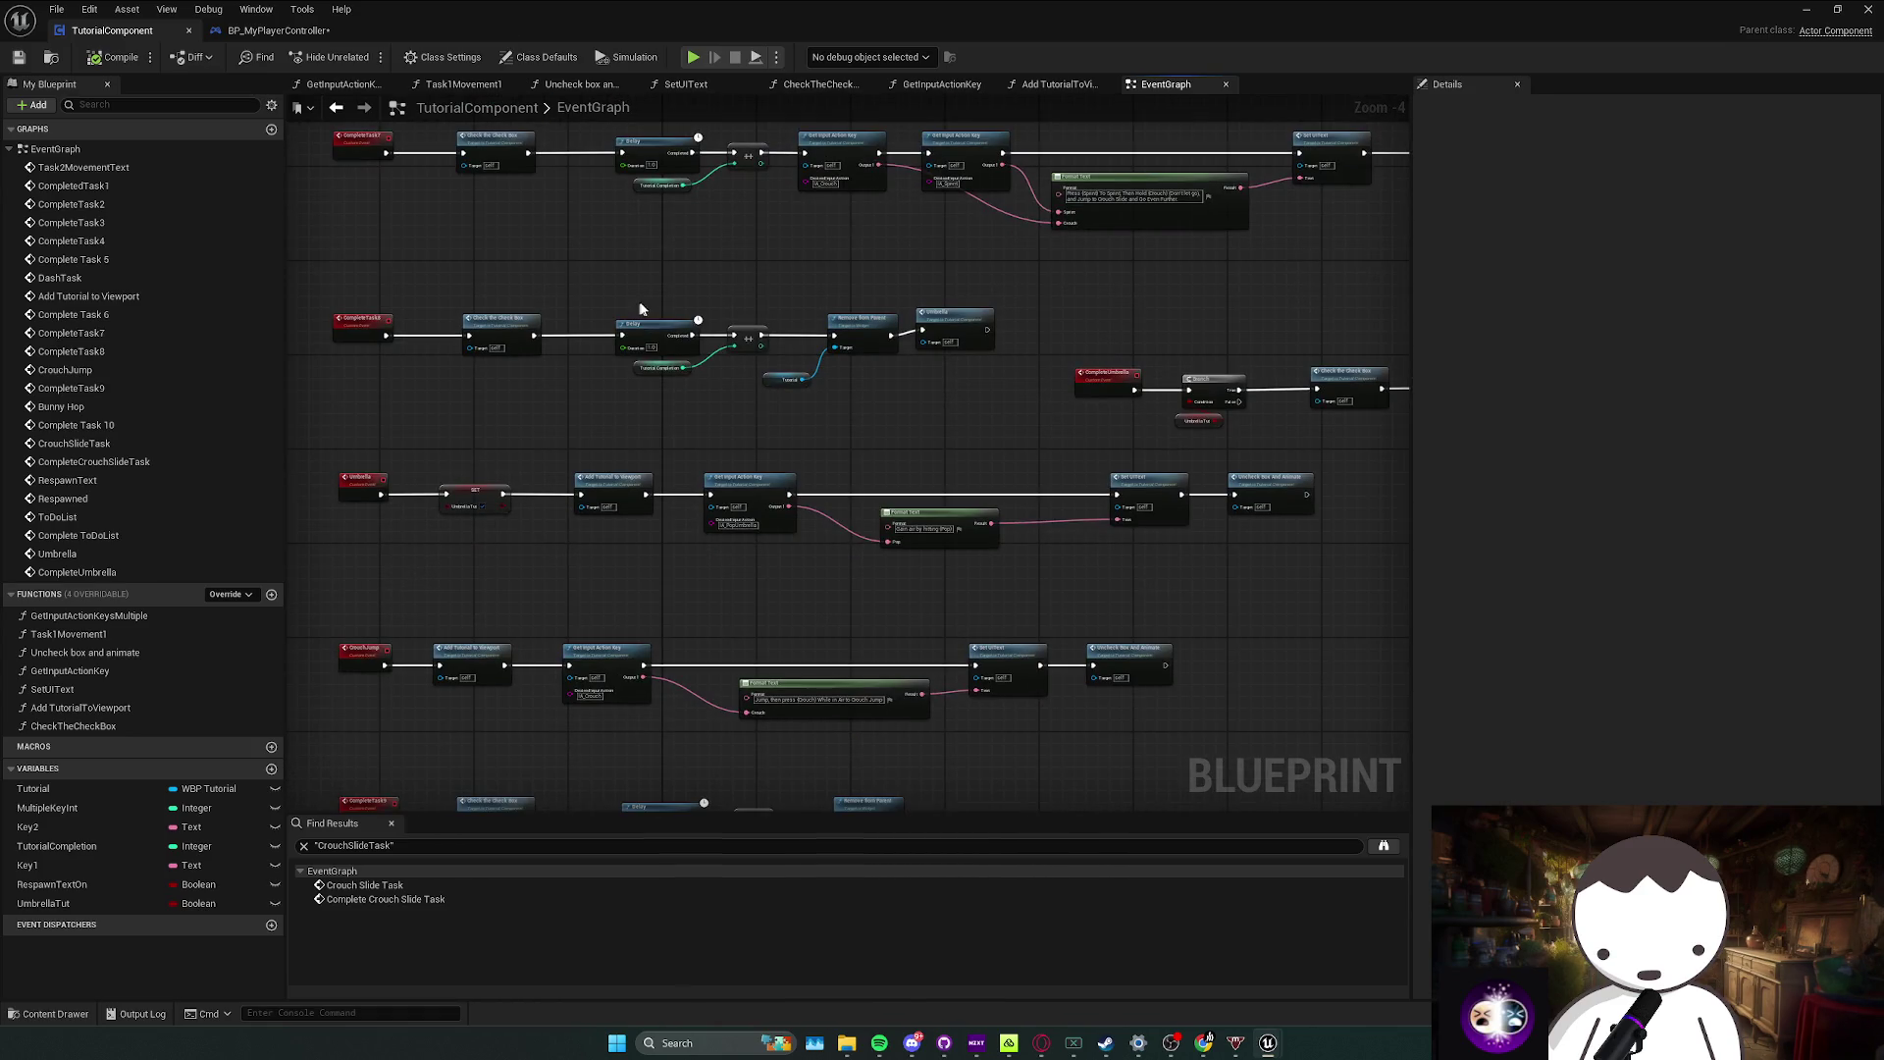
Step: Pan across the TutorialComponent graph and drag a new connection out of Remove from Parent
mouse_move(637, 337)
left_mouse_down()
mouse_move(1060, 504)
mouse_move(1022, 412)
mouse_move(1195, 417)
left_mouse_up()
left_click_drag(632, 485, 928, 435)
mouse_move(1123, 380)
left_mouse_down()
mouse_move(1052, 376)
mouse_move(998, 433)
left_mouse_up()
left_click(1048, 155)
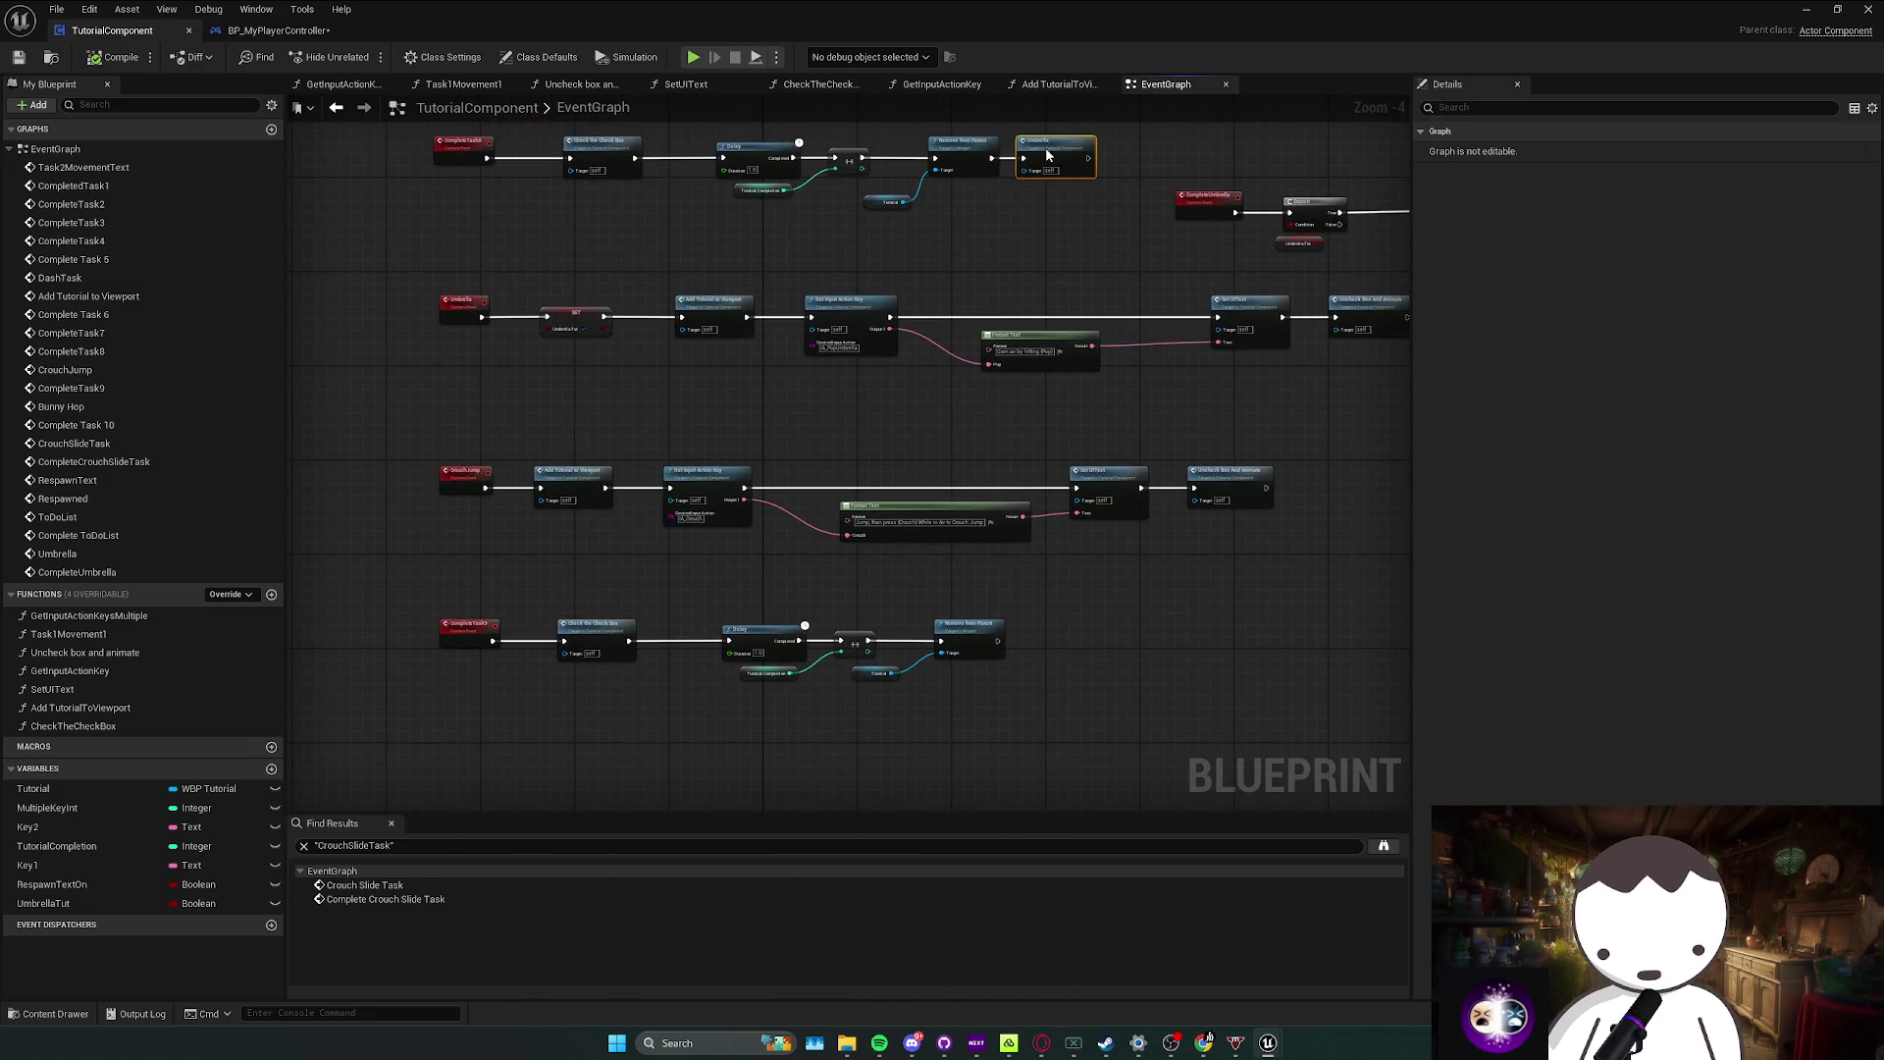
left_click(569, 469)
mouse_move(546, 497)
left_mouse_down()
mouse_move(454, 468)
mouse_move(1040, 392)
mouse_move(1109, 319)
left_mouse_up()
mouse_move(764, 395)
left_mouse_down()
mouse_move(1316, 324)
mouse_move(887, 379)
left_mouse_up()
left_click_drag(1227, 301, 1265, 304)
Step: Add a CrouchJump call after Remove from Parent and inspect the crouch key and Format Text nodes
type("crouch ju")
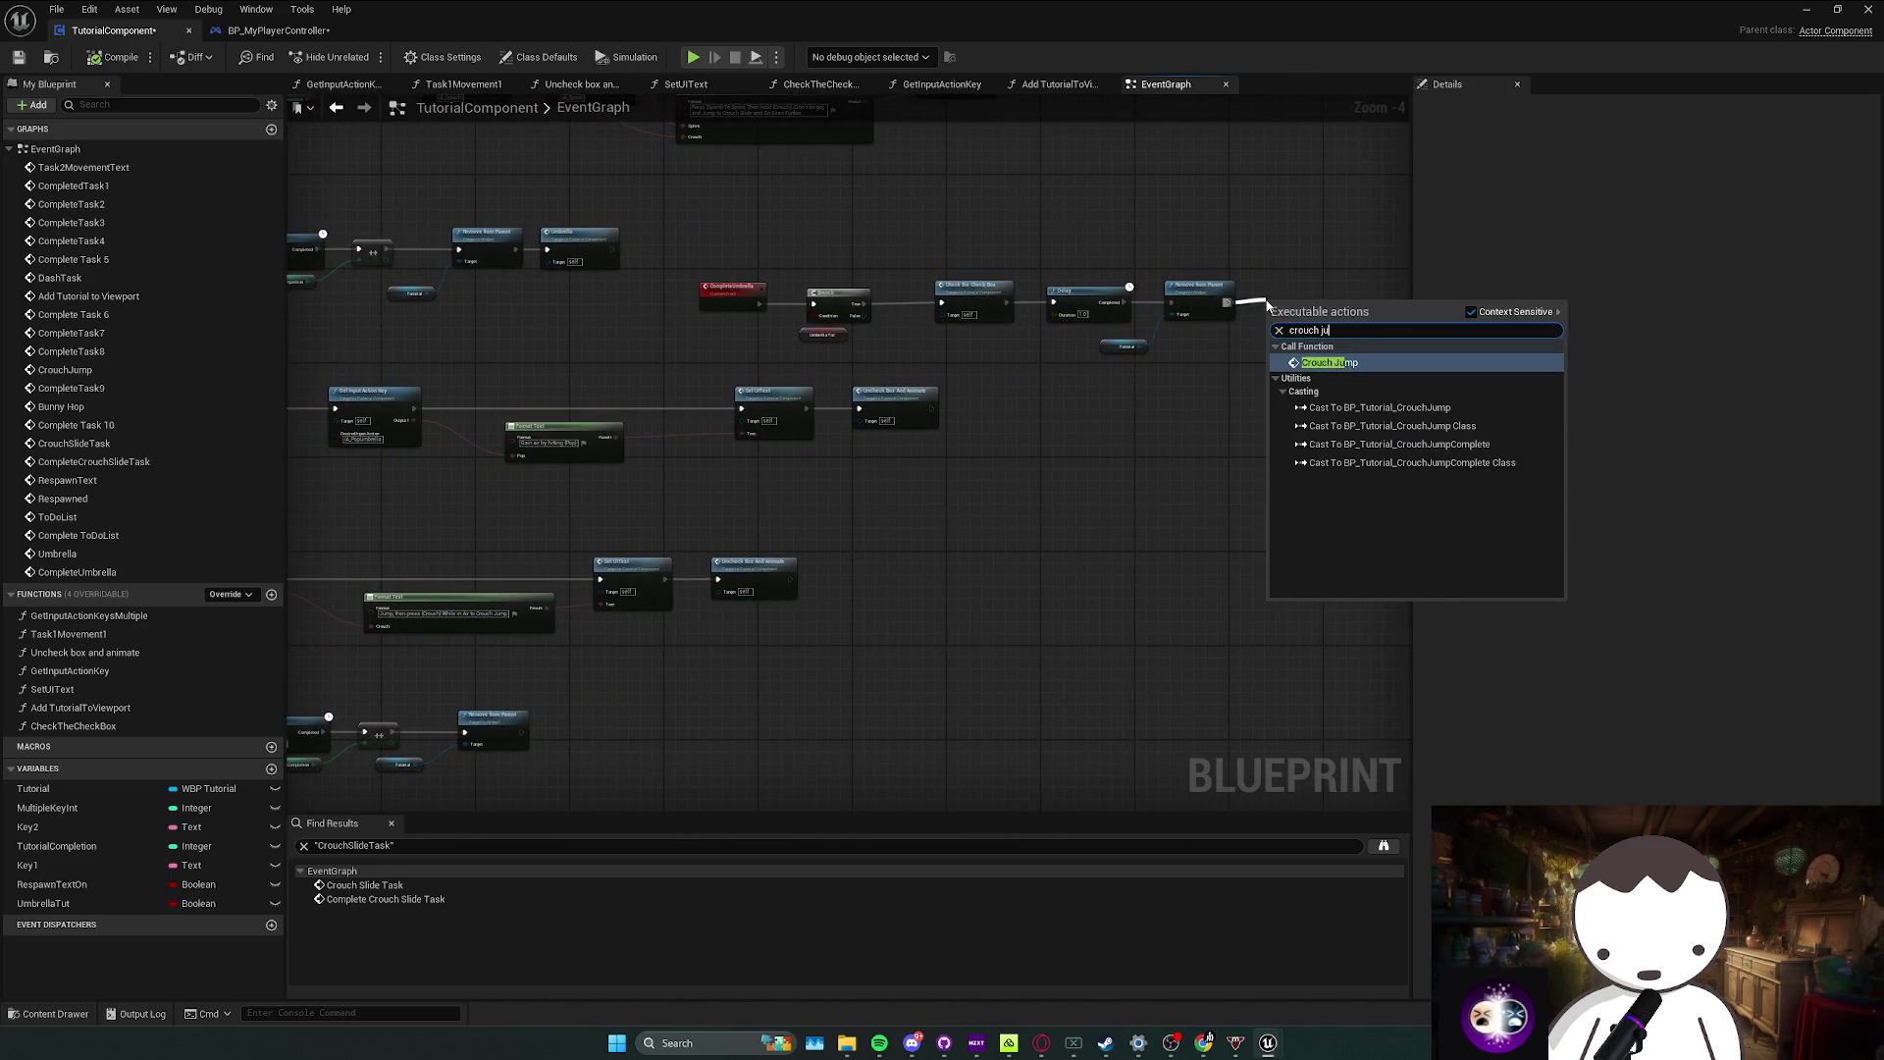
key("Return")
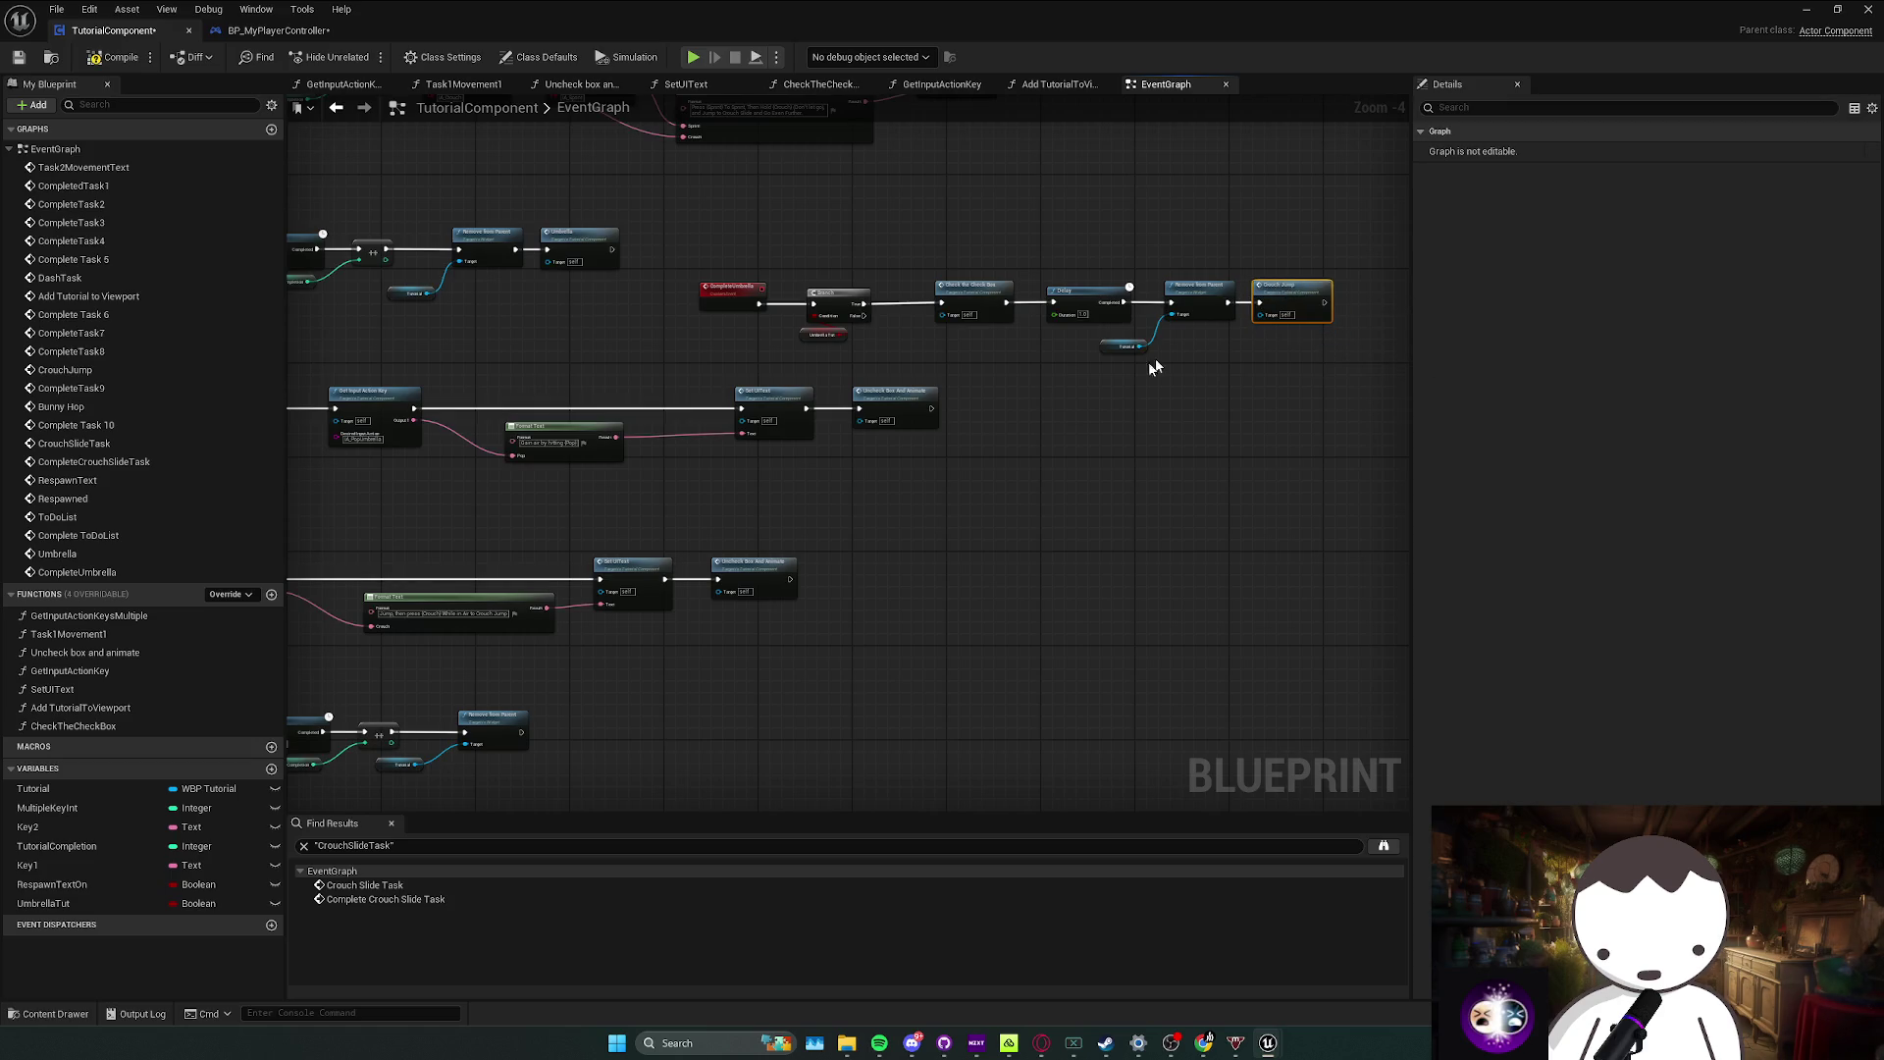
scroll(1153, 367, "up", 1)
left_click(643, 534)
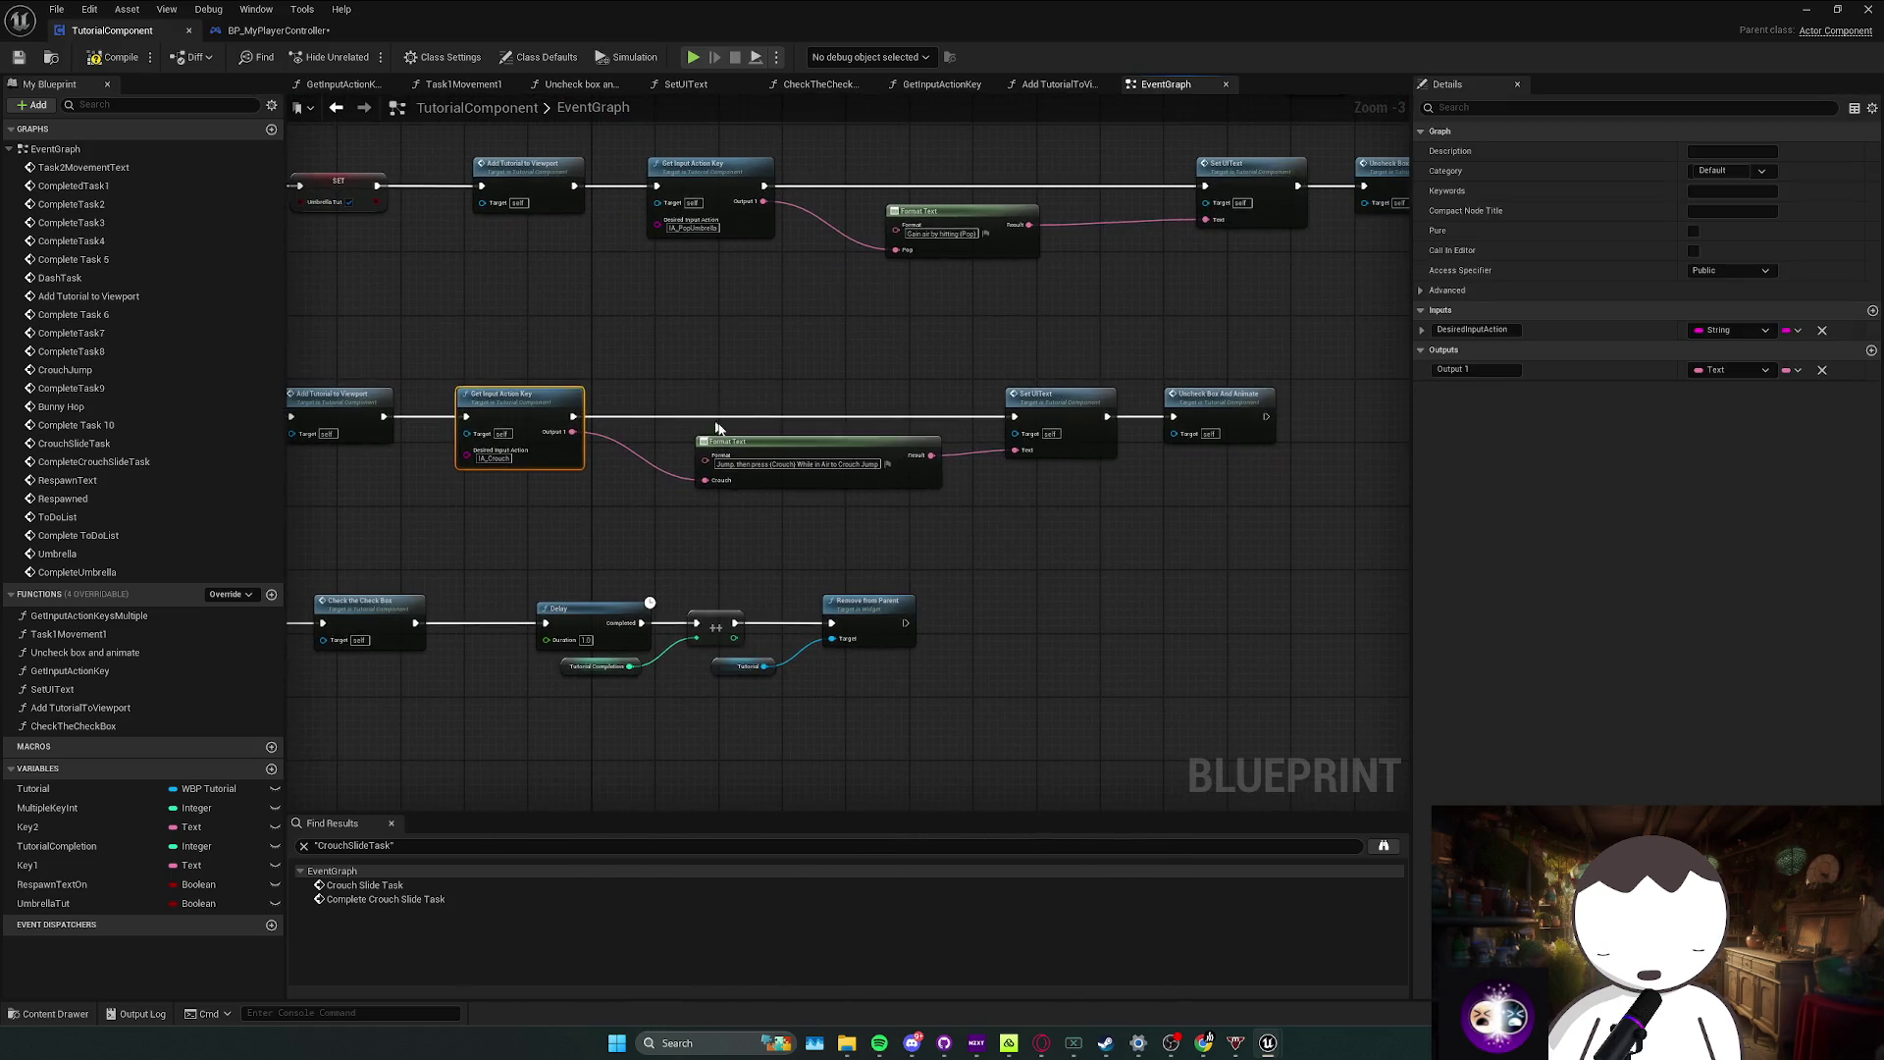
left_click(724, 442)
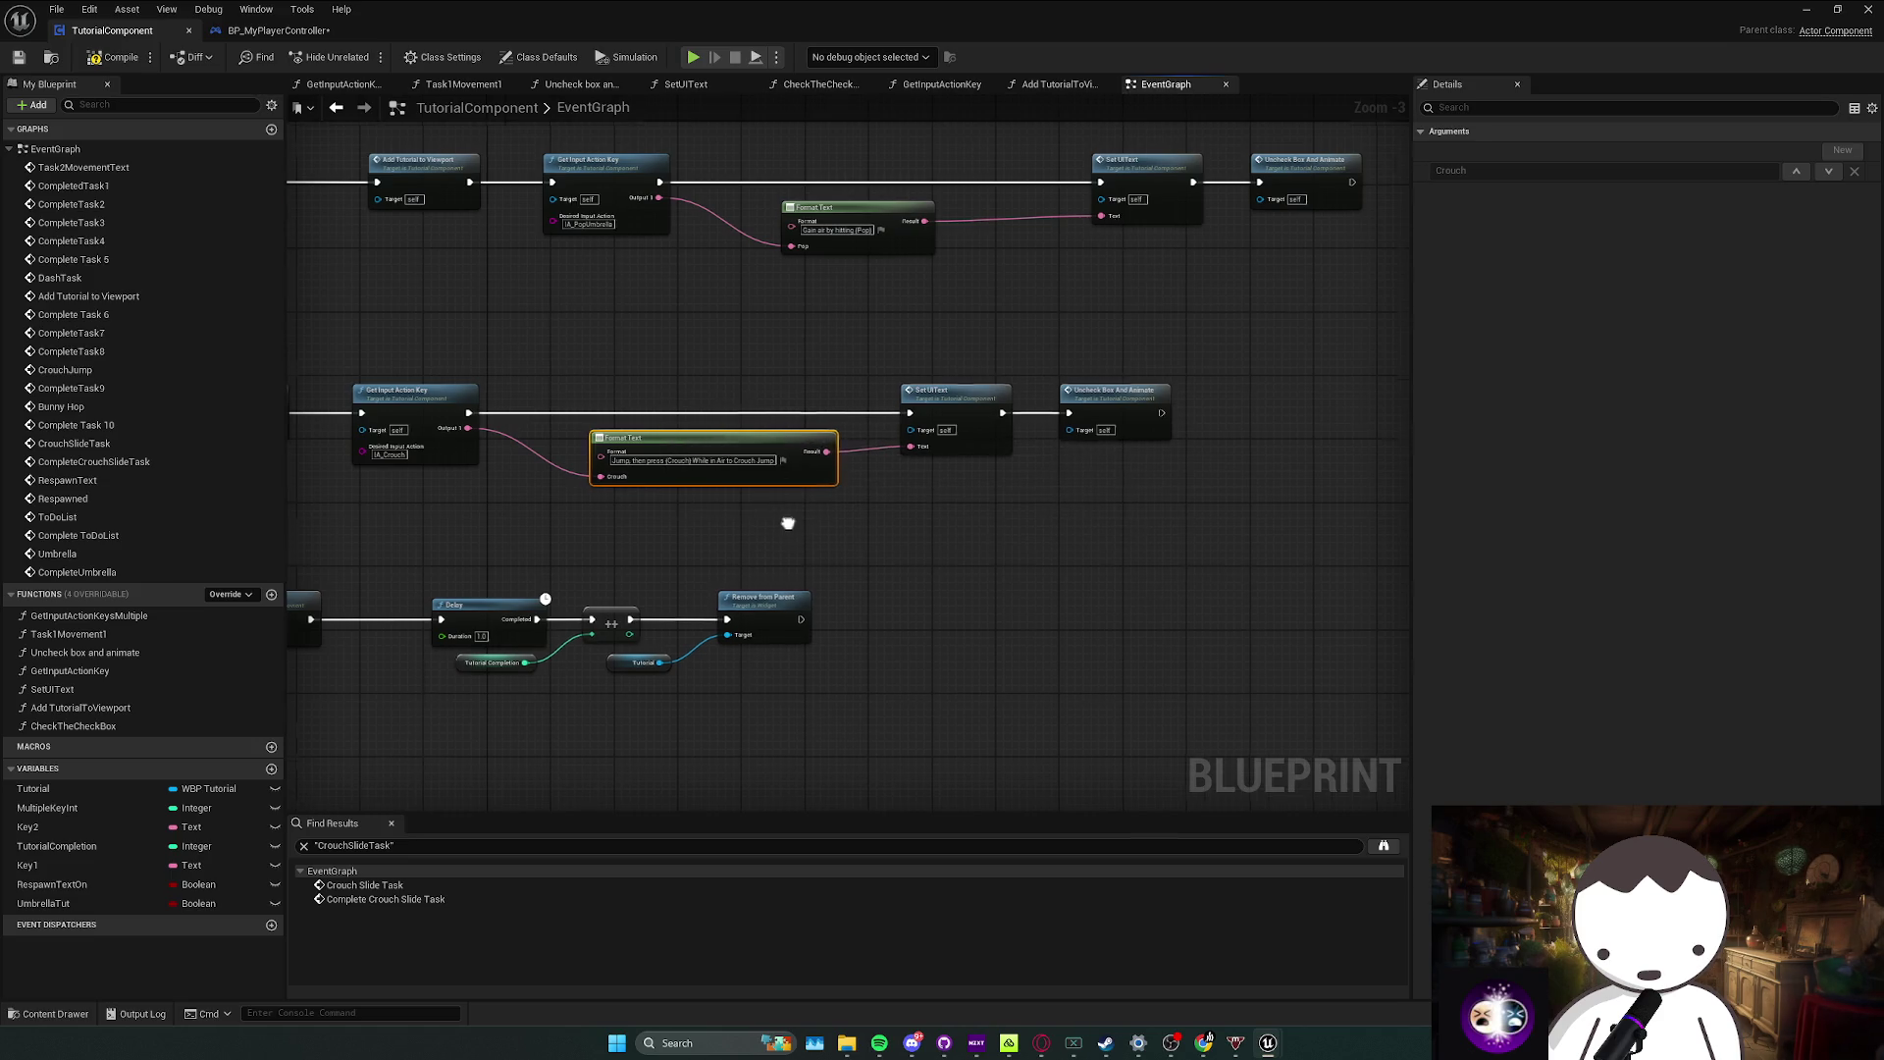
Step: Shift the five-node crouch row about 160 px to the right
scroll(775, 521, "down", 1)
left_click_drag(540, 518, 1273, 425)
left_click_drag(599, 452, 751, 445)
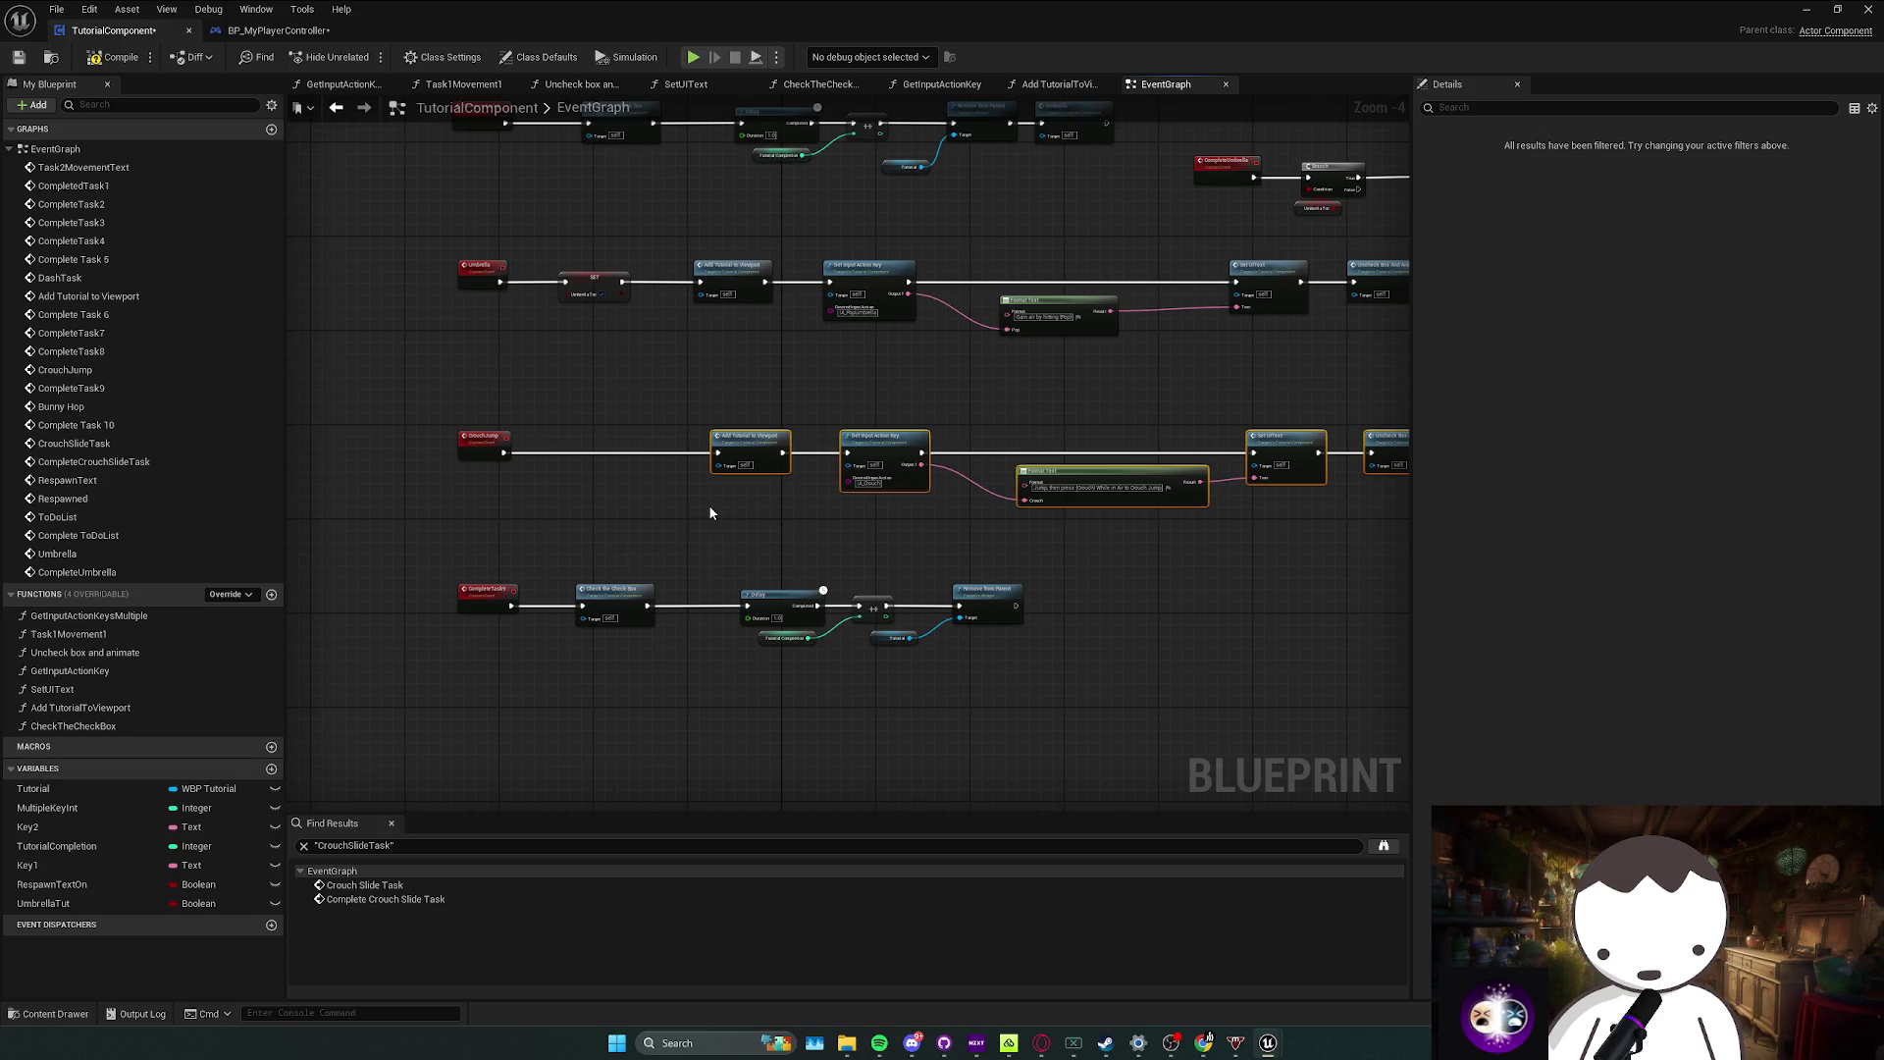
scroll(665, 498, "up", 1)
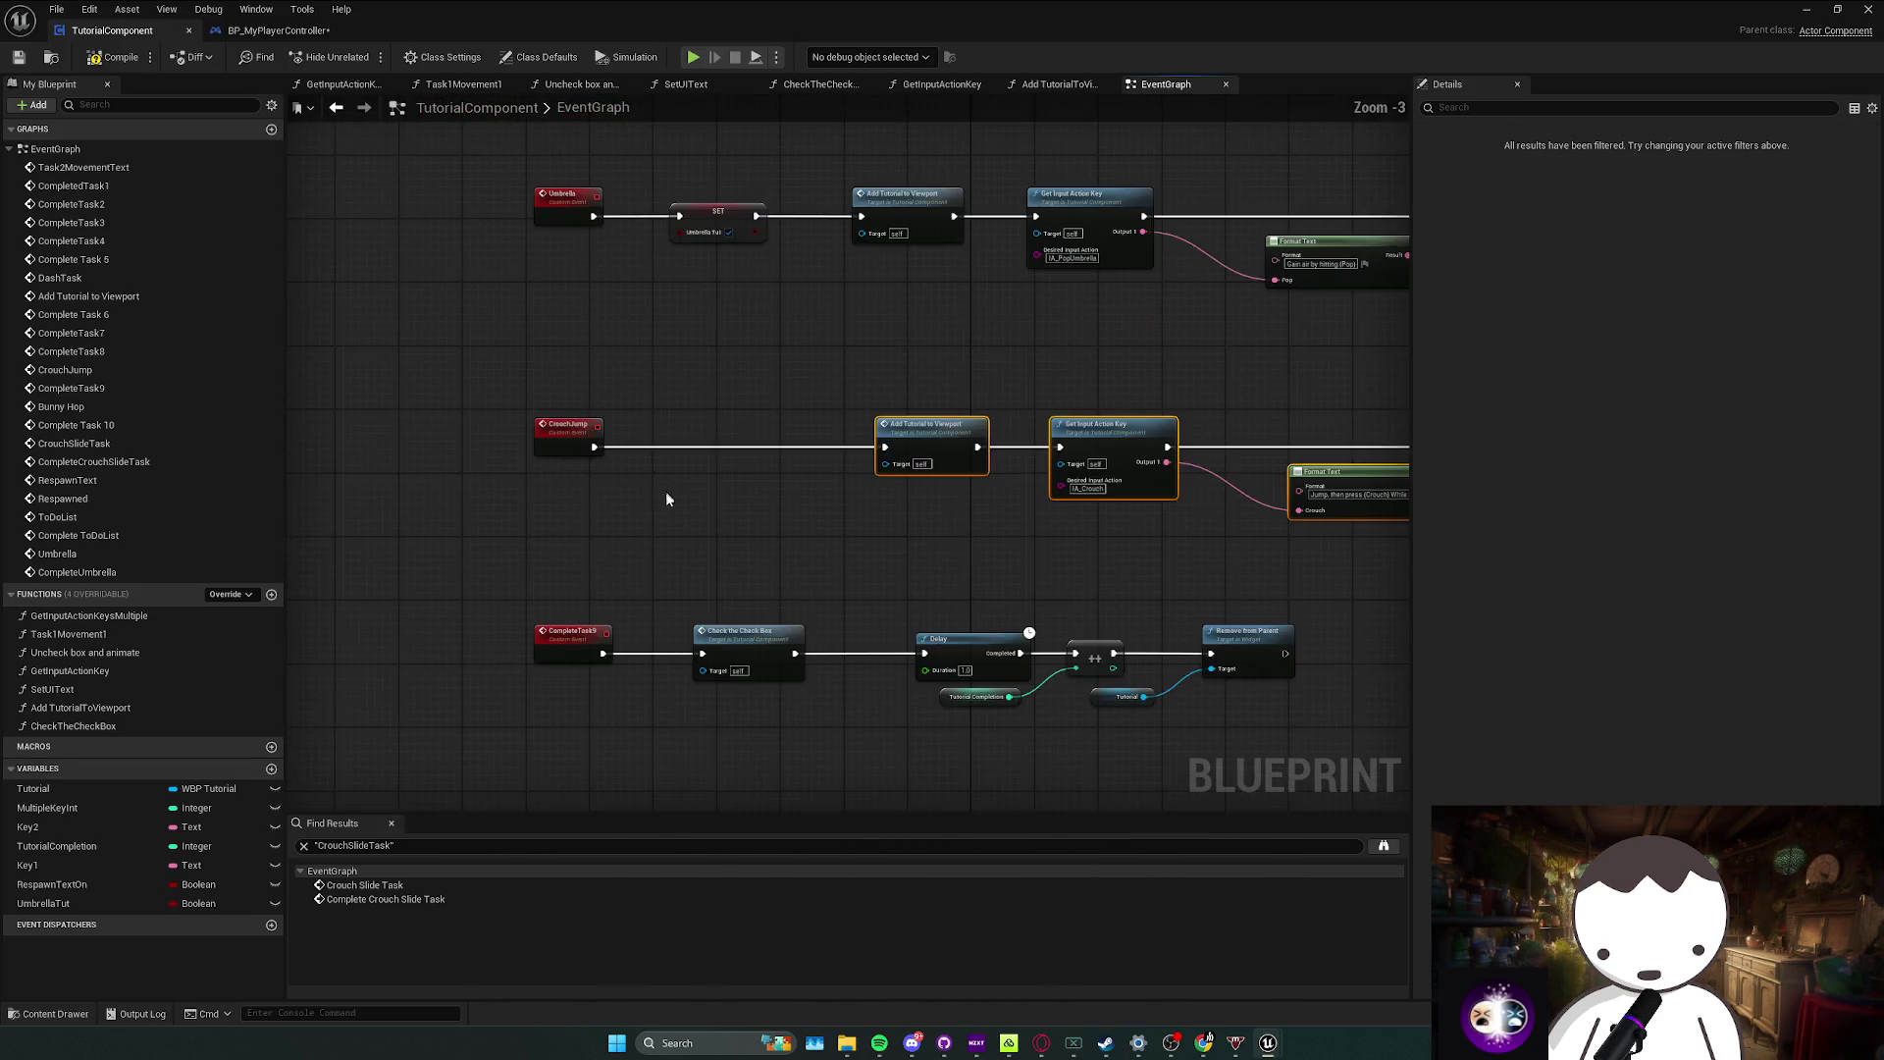
left_click(563, 565)
Step: Move the bottom-row delay and removal nodes left so they sit closer together
scroll(691, 610, "down", 1)
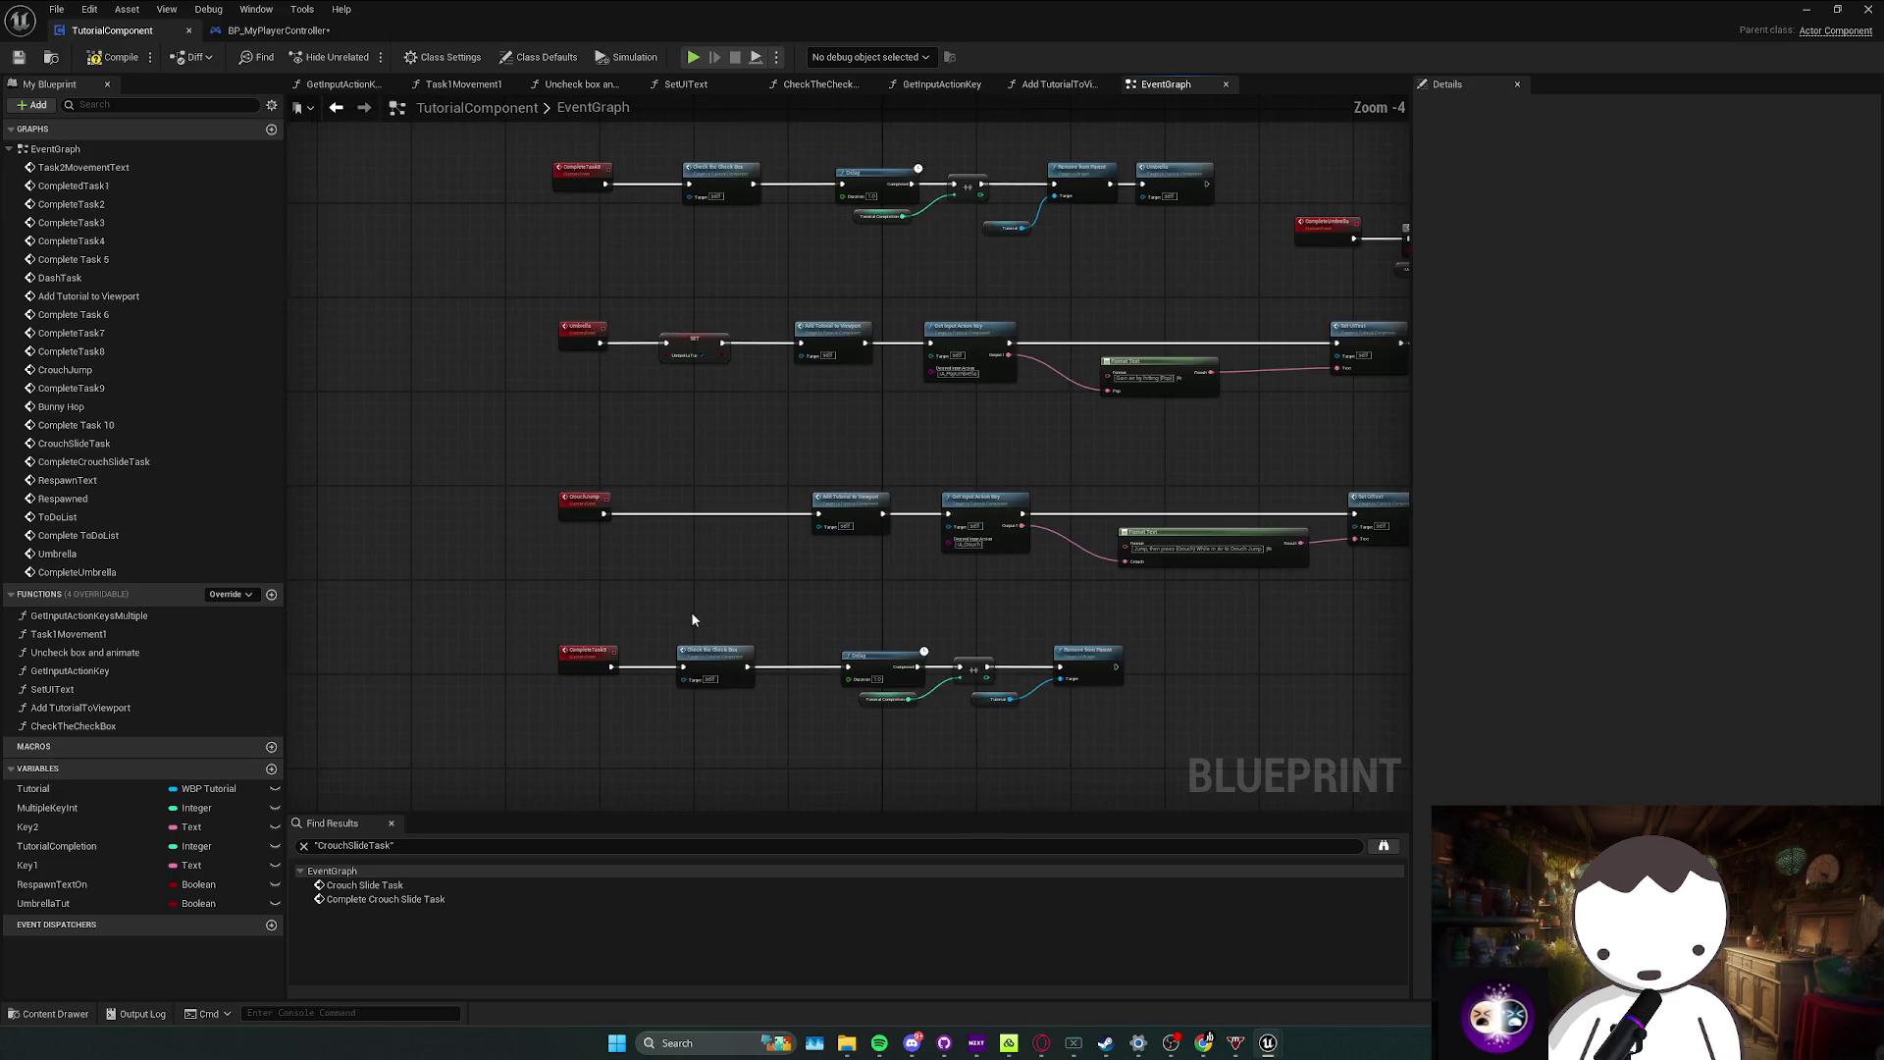
left_click_drag(805, 610, 691, 628)
left_click_drag(814, 670, 726, 699)
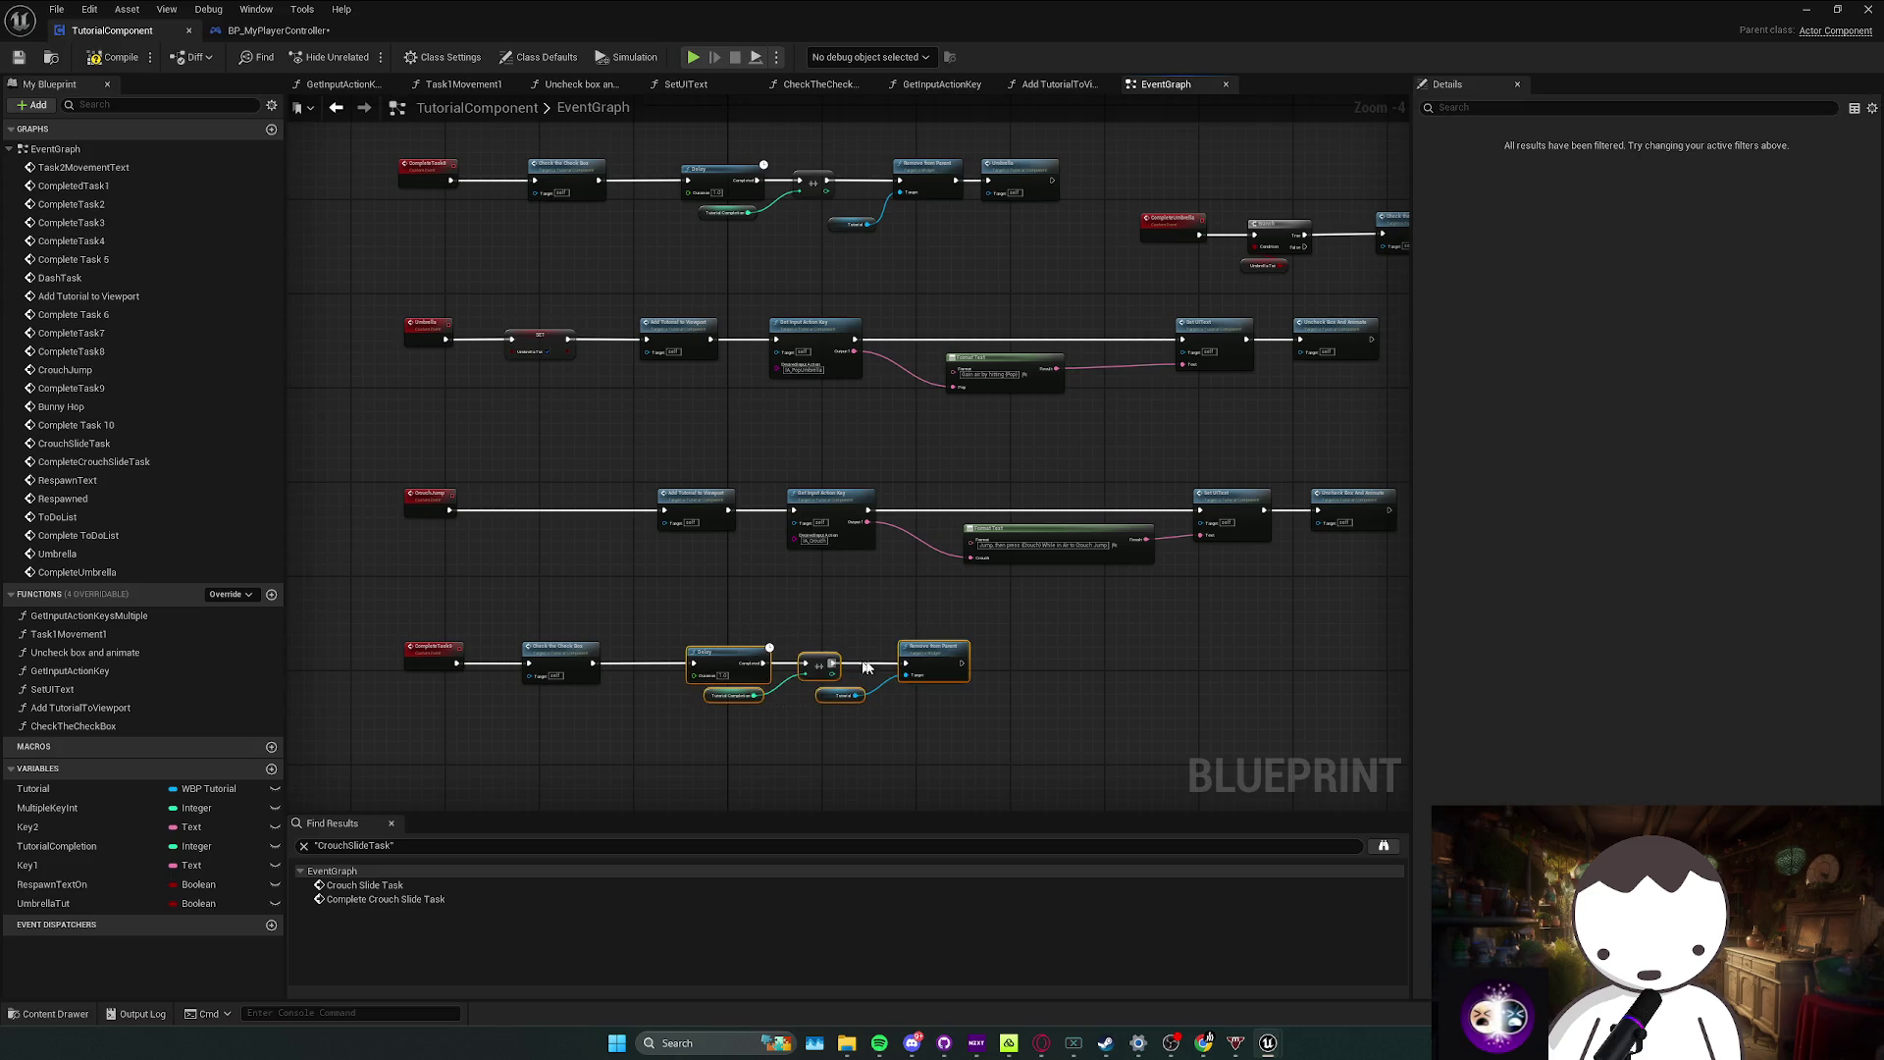
left_click_drag(955, 660, 926, 660)
mouse_move(833, 607)
left_mouse_down()
mouse_move(679, 577)
mouse_move(804, 575)
left_mouse_up()
Step: Duplicate UmbrellaTut as CrouchJumpTut, set it after the CrouchJump event, and compile
scroll(640, 538, "up", 1)
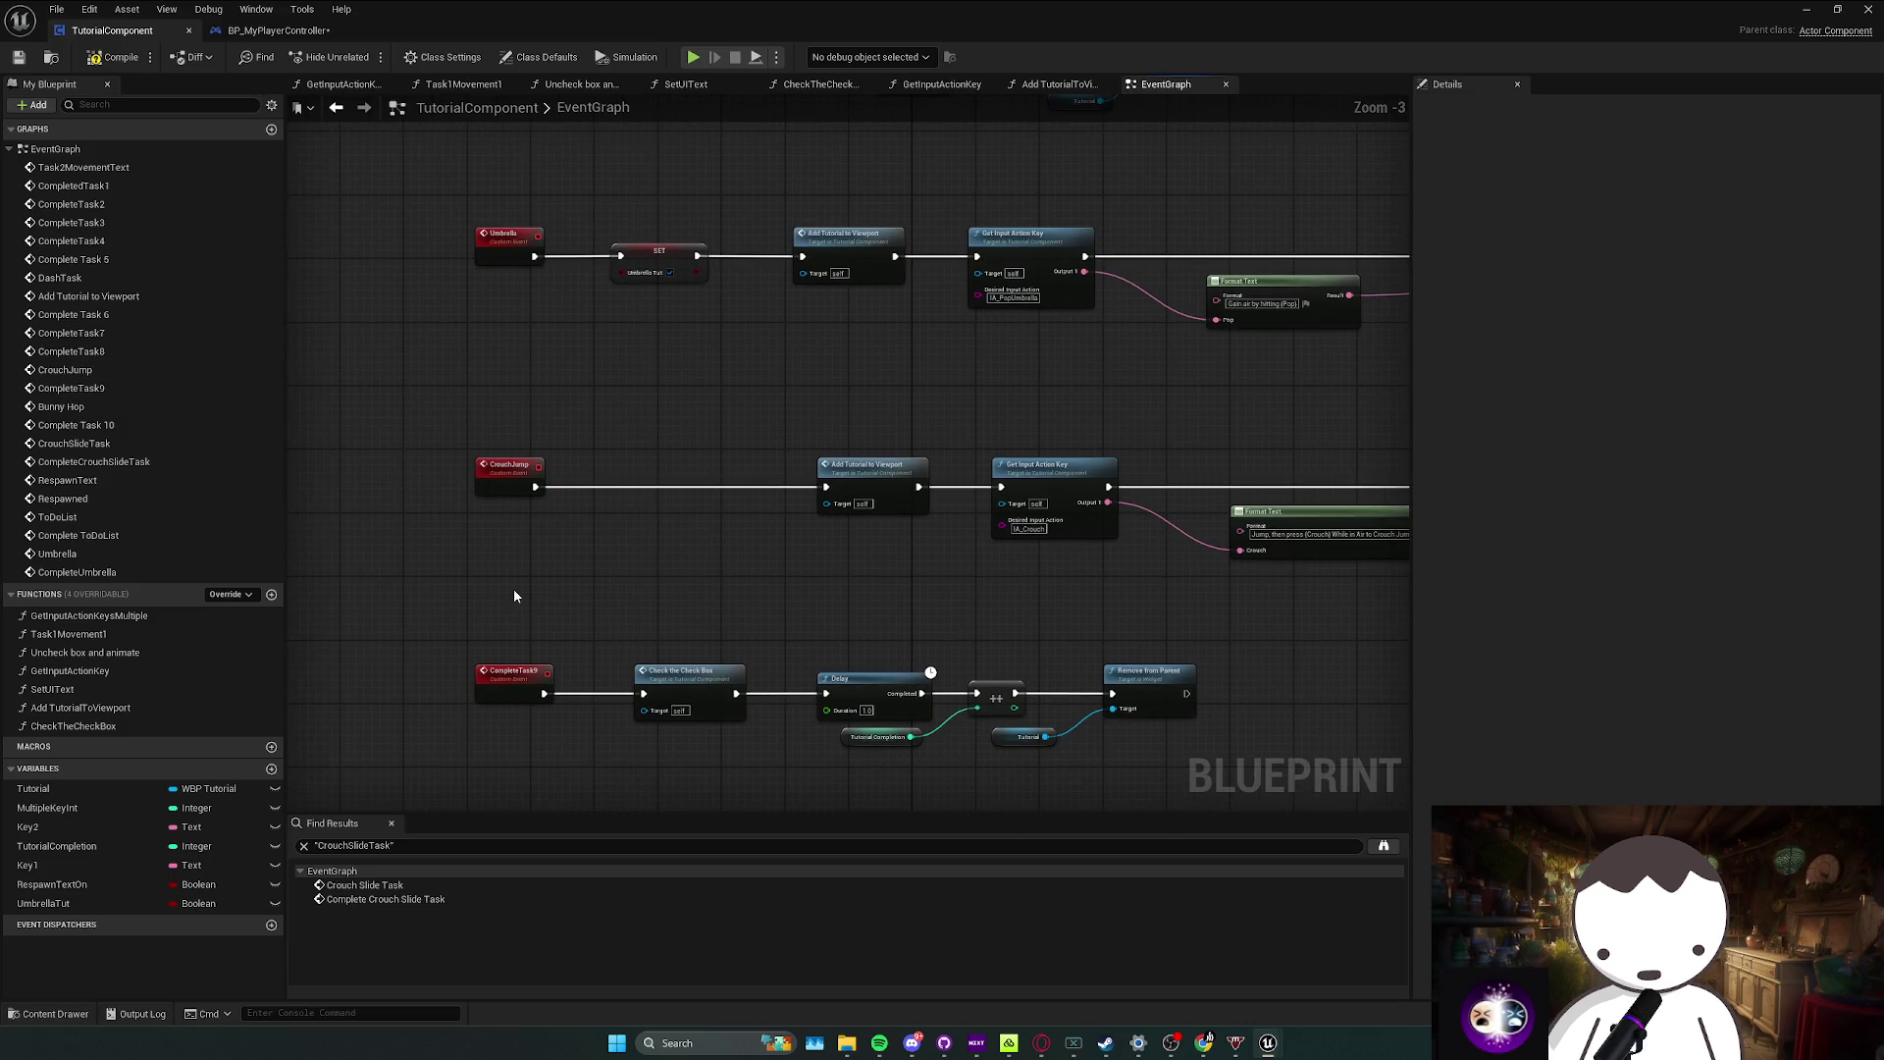
left_click(77, 903)
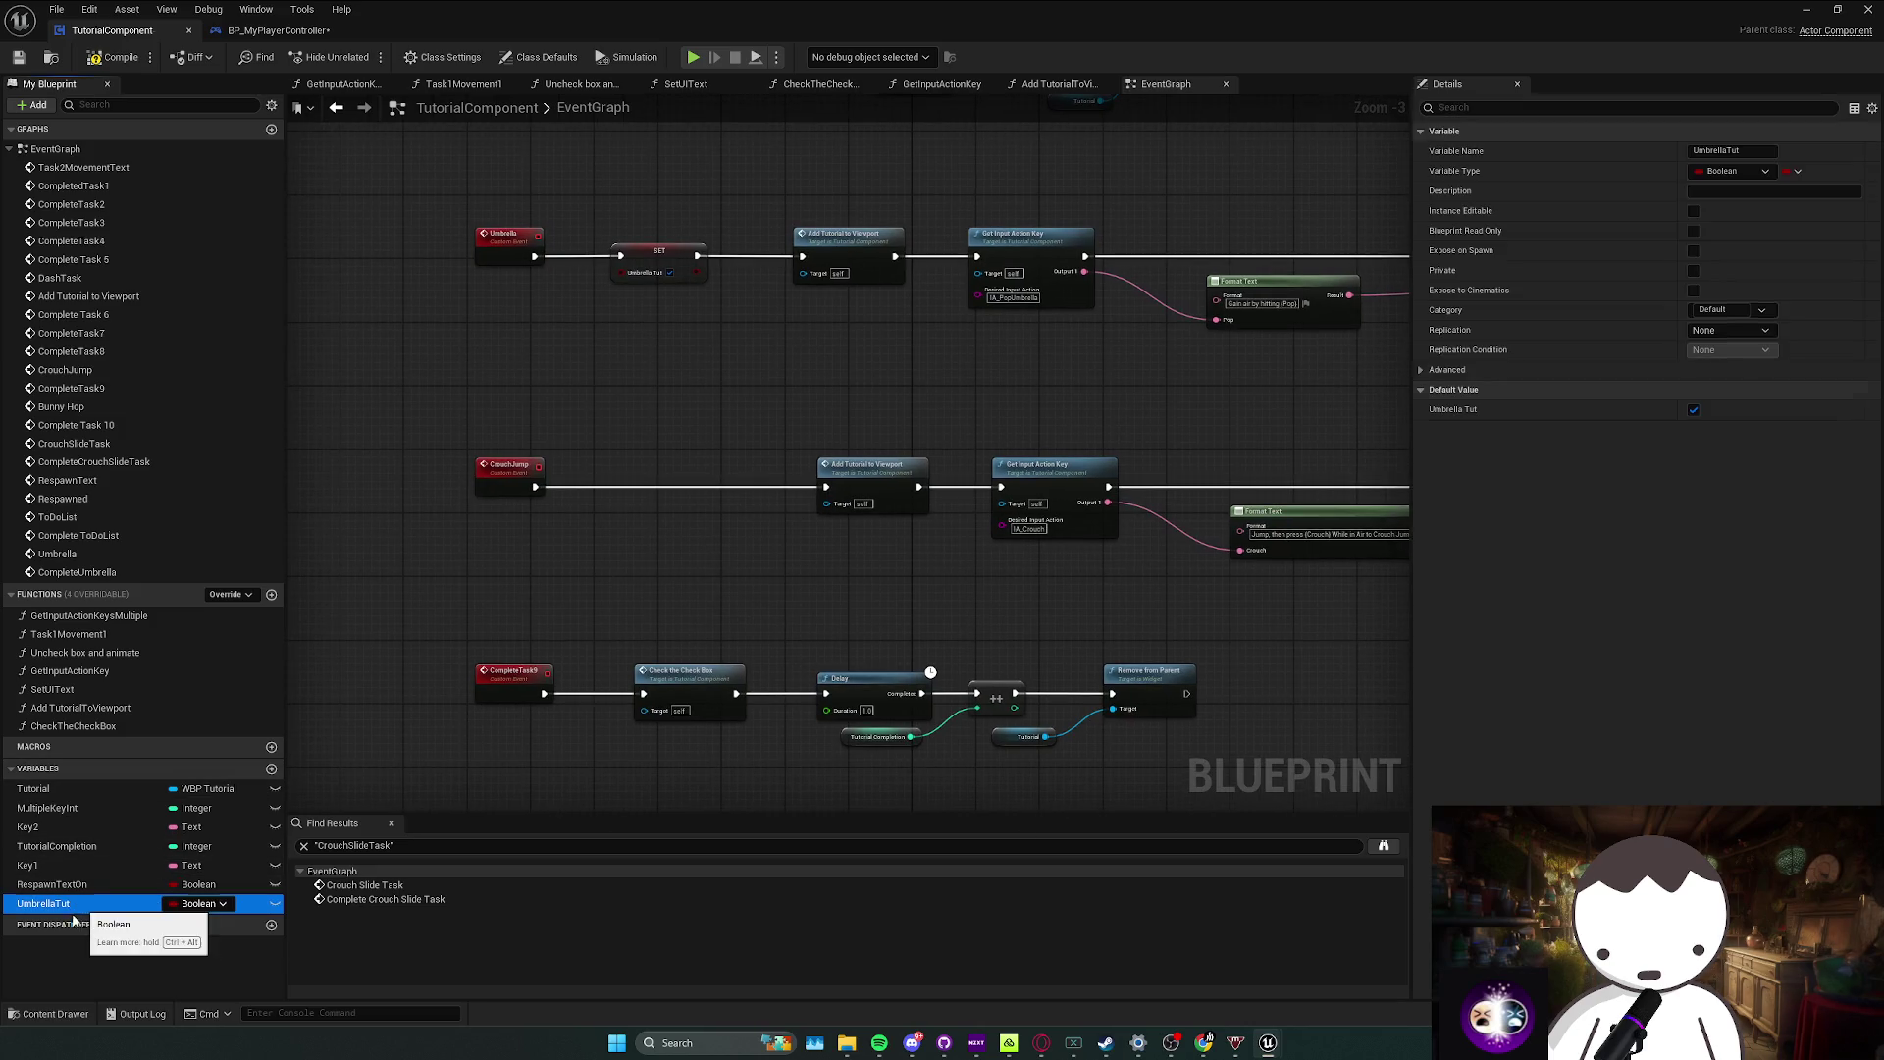
key("ctrl+d")
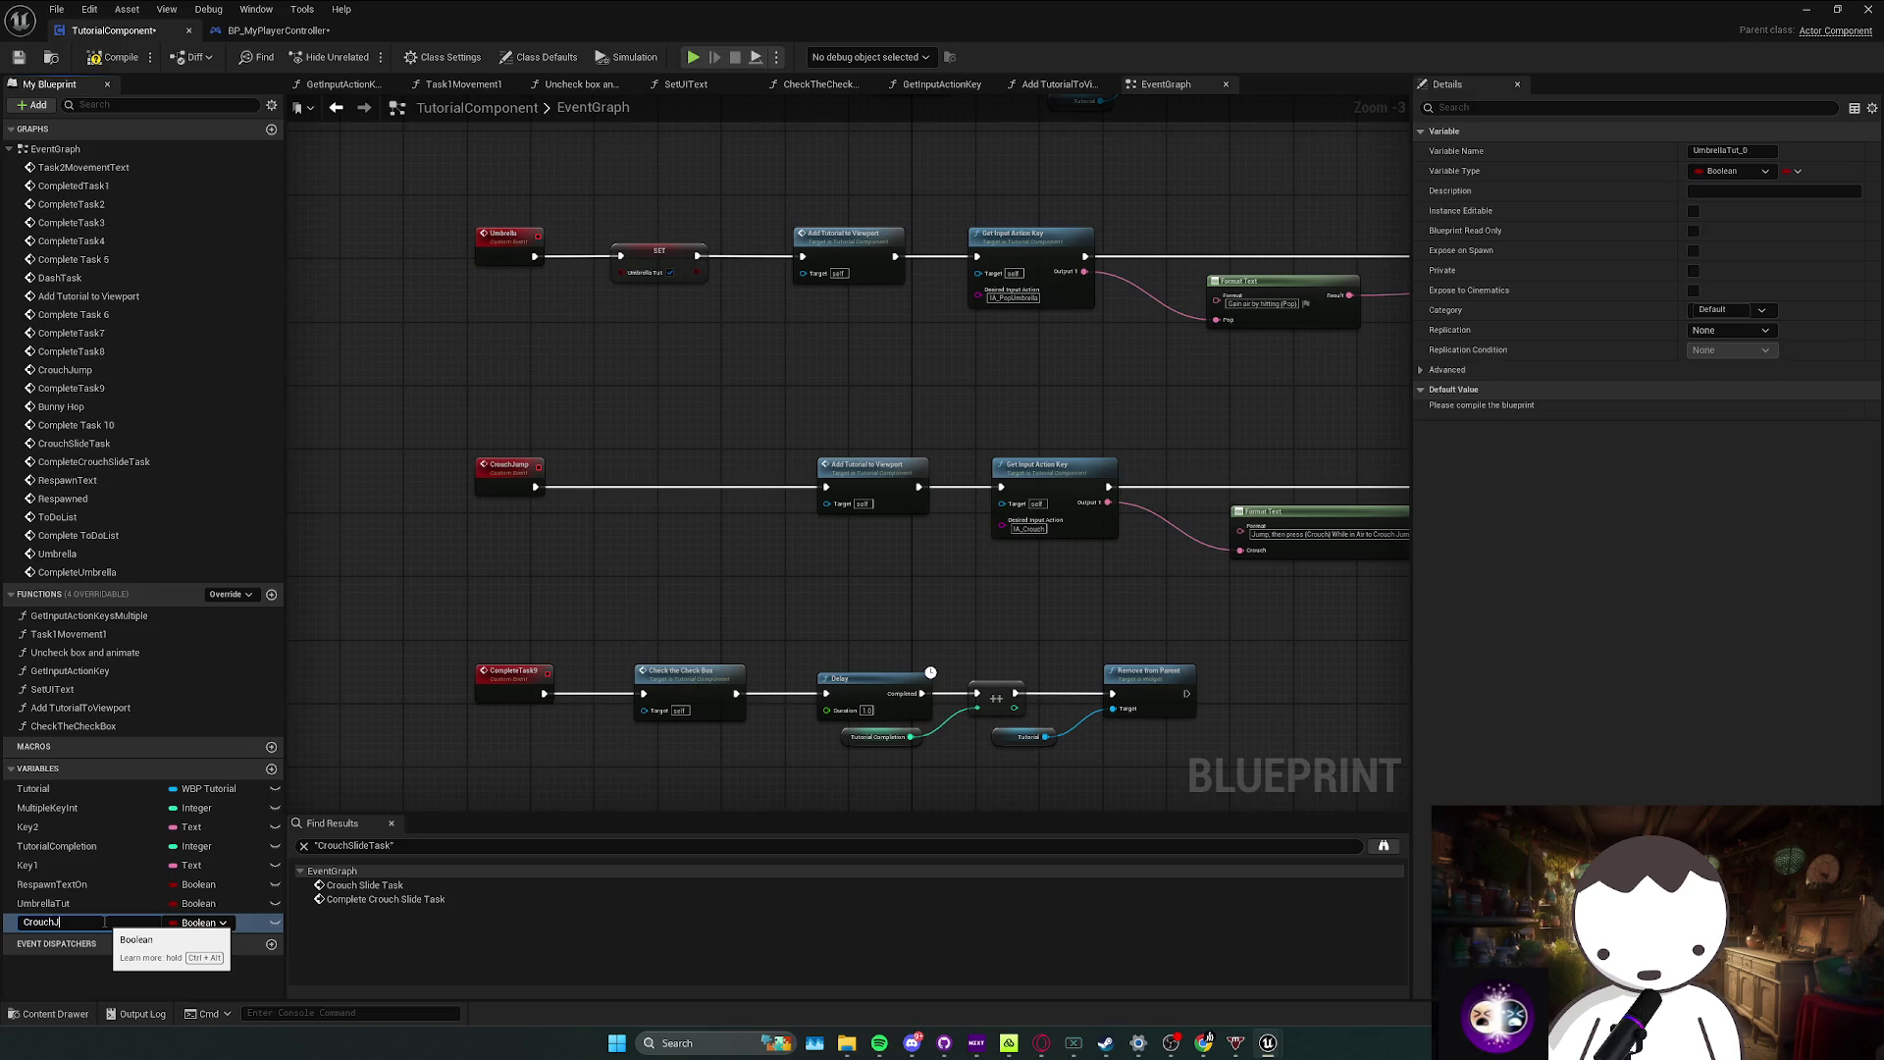
type("CrouchJumpTut")
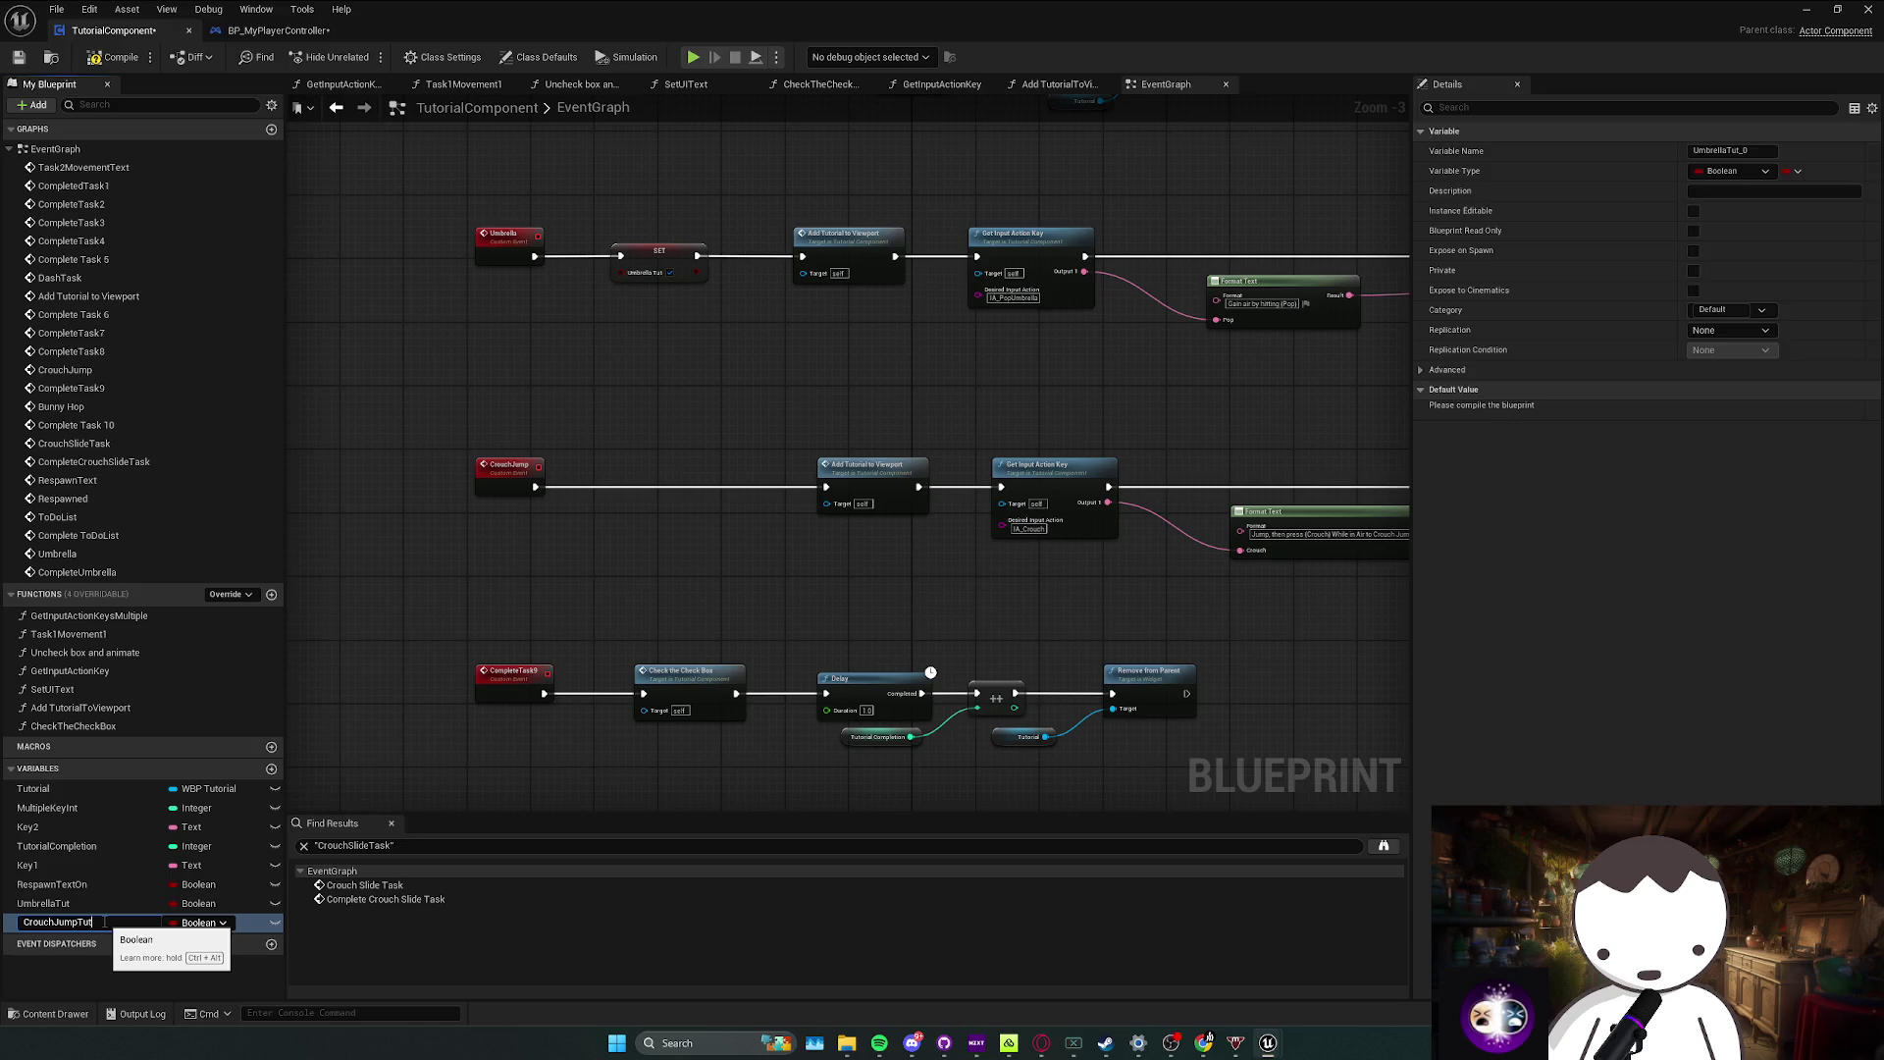
key("Return")
mouse_move(104, 922)
left_mouse_down()
mouse_move(569, 510)
mouse_move(598, 520)
mouse_move(589, 487)
mouse_move(826, 487)
left_mouse_up()
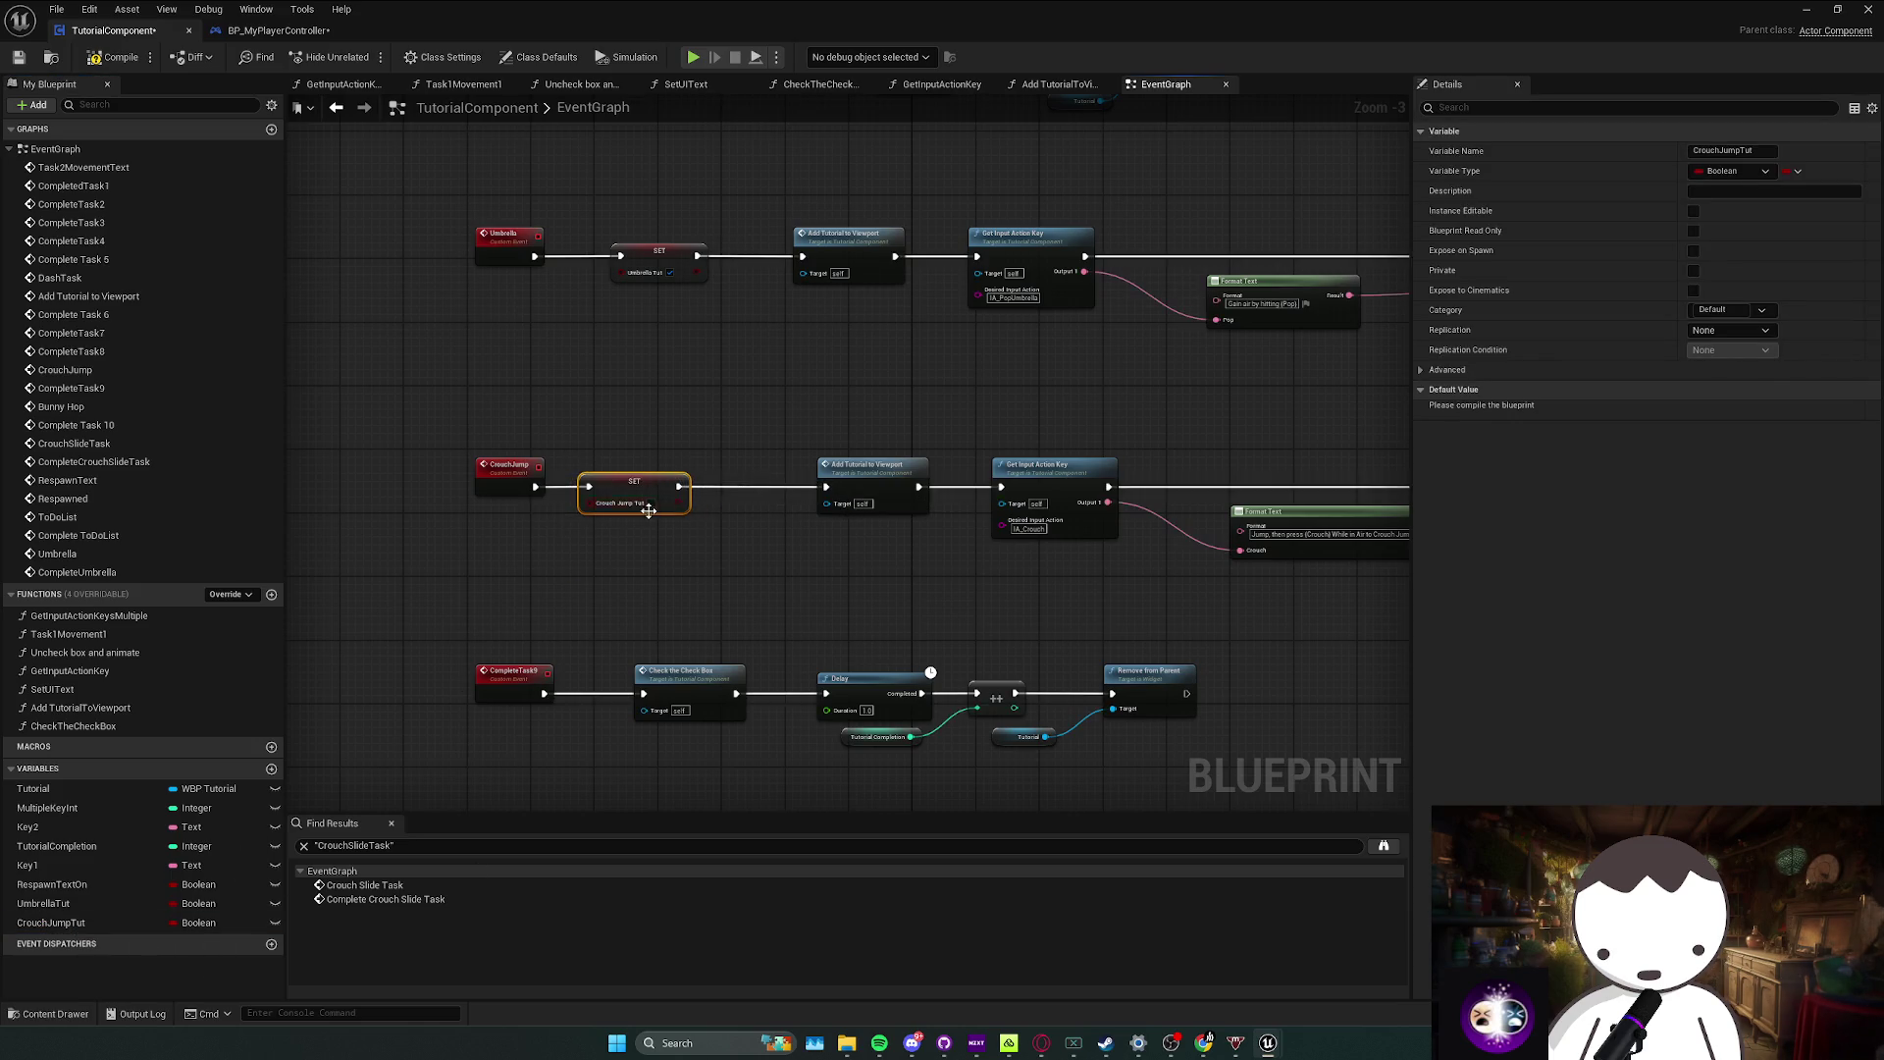
key("F7")
Step: Switch to BP_MyPlayerController's graph and clear the old search text to look for IA_Crouch
mouse_move(951, 425)
left_mouse_down()
mouse_move(715, 433)
mouse_move(614, 408)
mouse_move(694, 394)
mouse_move(639, 385)
mouse_move(839, 393)
left_mouse_up()
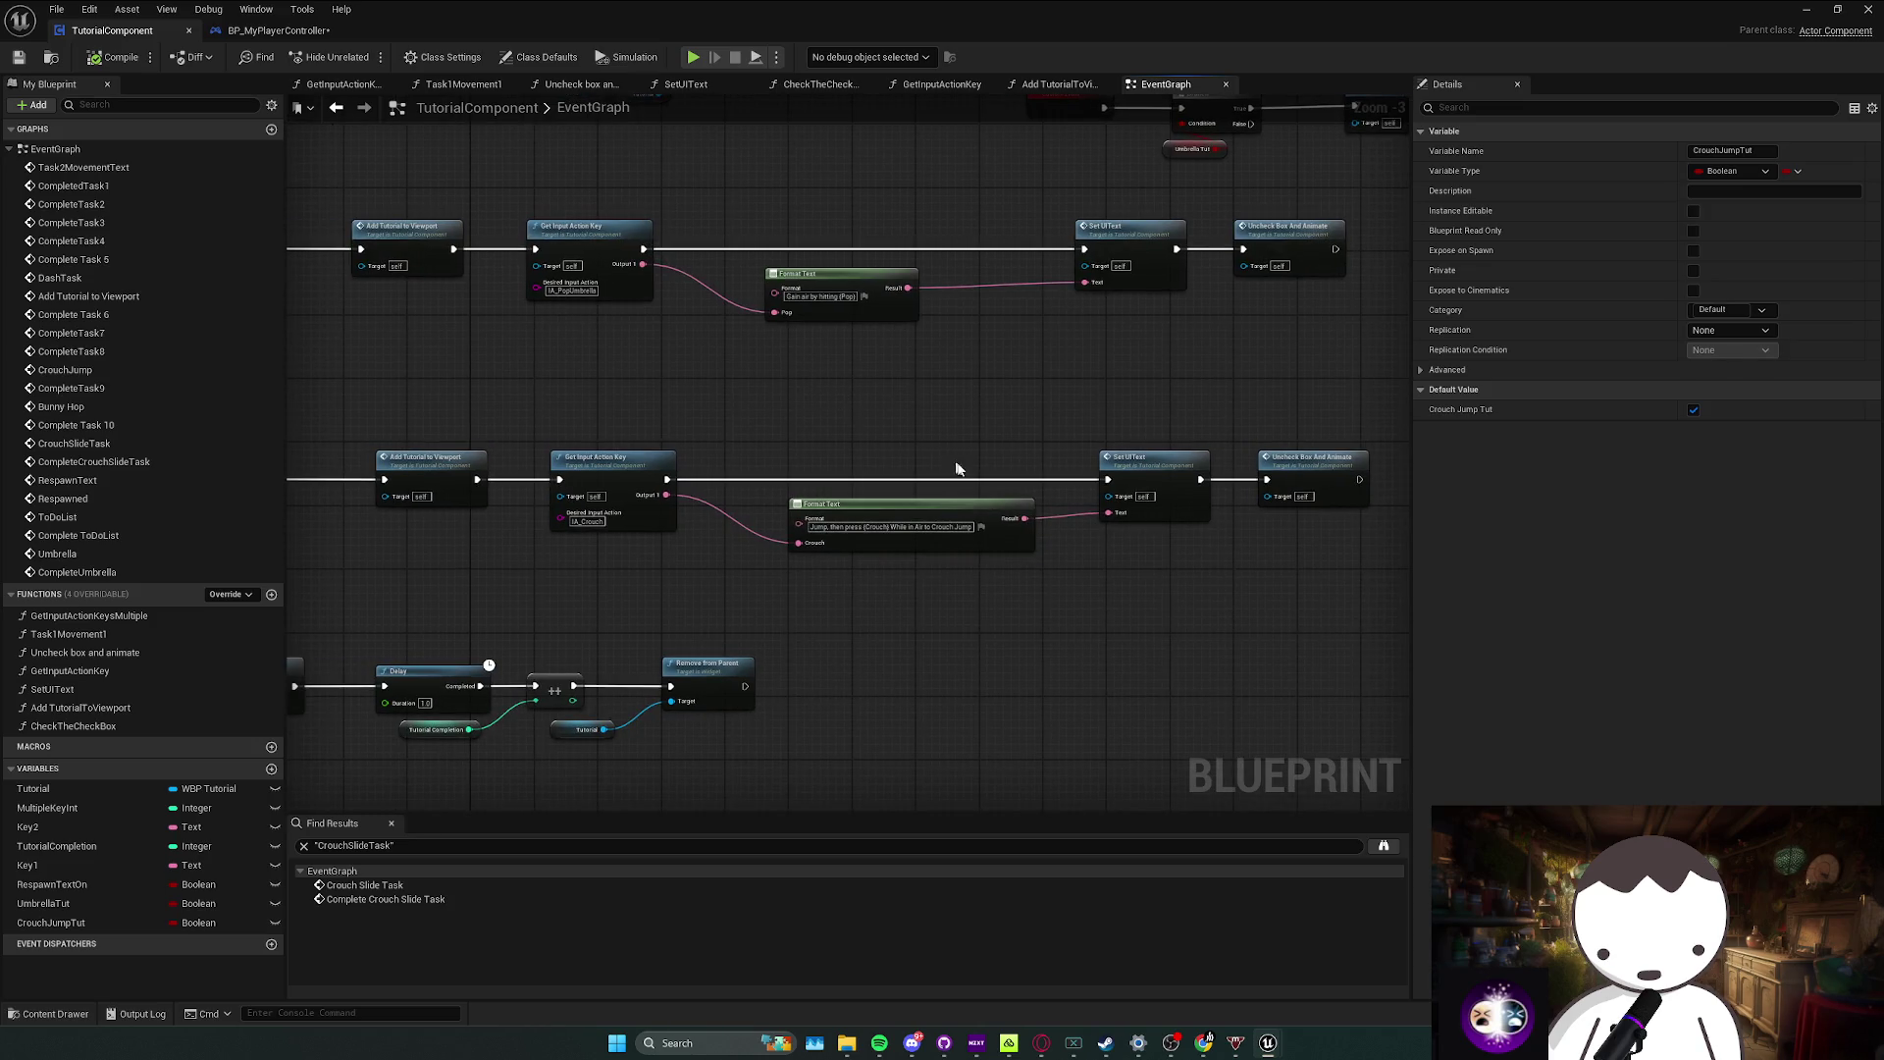
left_click(278, 30)
scroll(707, 403, "down", 1)
mouse_move(706, 403)
left_mouse_down()
mouse_move(732, 476)
mouse_move(1073, 476)
mouse_move(917, 424)
mouse_move(1050, 461)
mouse_move(1102, 533)
mouse_move(1079, 526)
left_mouse_up()
scroll(1131, 539, "down", 1)
key("BackSpace")
key("BackSpace")
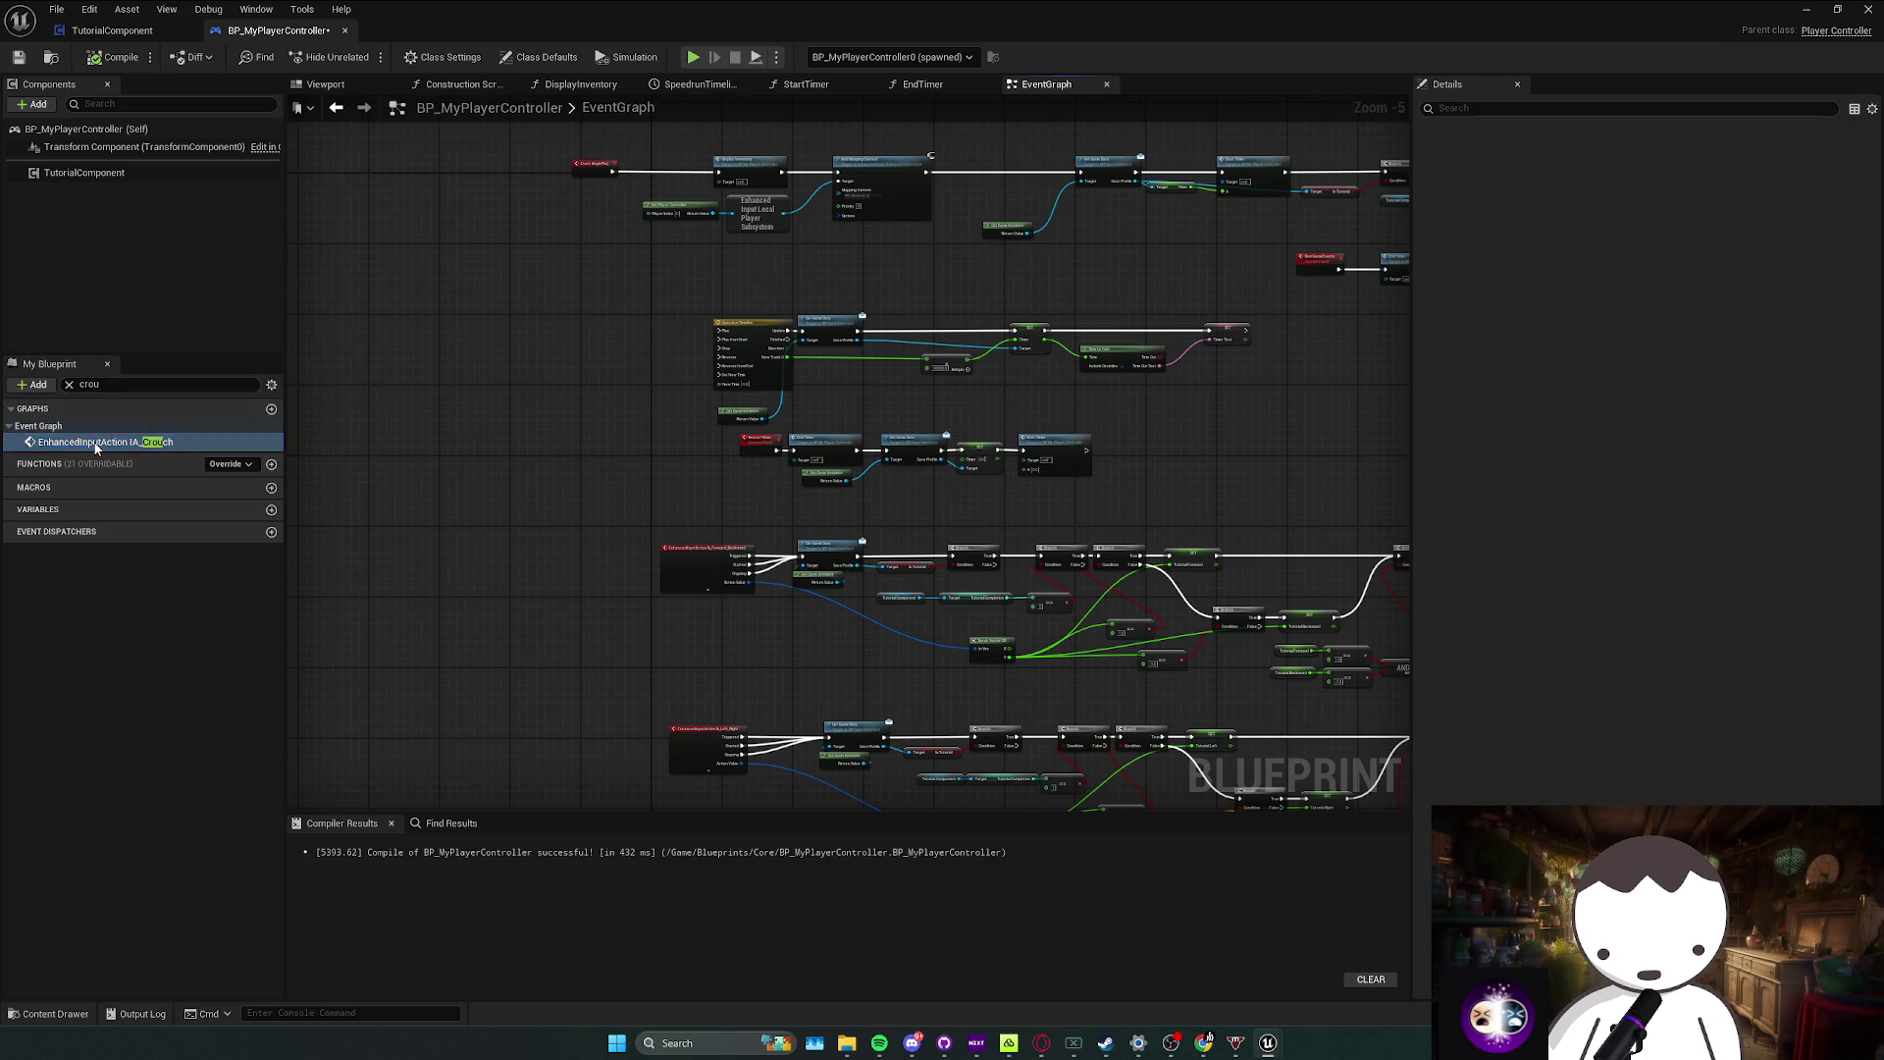
Step: After the IA_Crouch event, add a Branch conditioned on the Crouch Jump Tut flag
double_click(95, 443)
mouse_move(1074, 526)
left_mouse_down()
mouse_move(863, 521)
mouse_move(654, 469)
left_mouse_up()
scroll(863, 521, "down", 1)
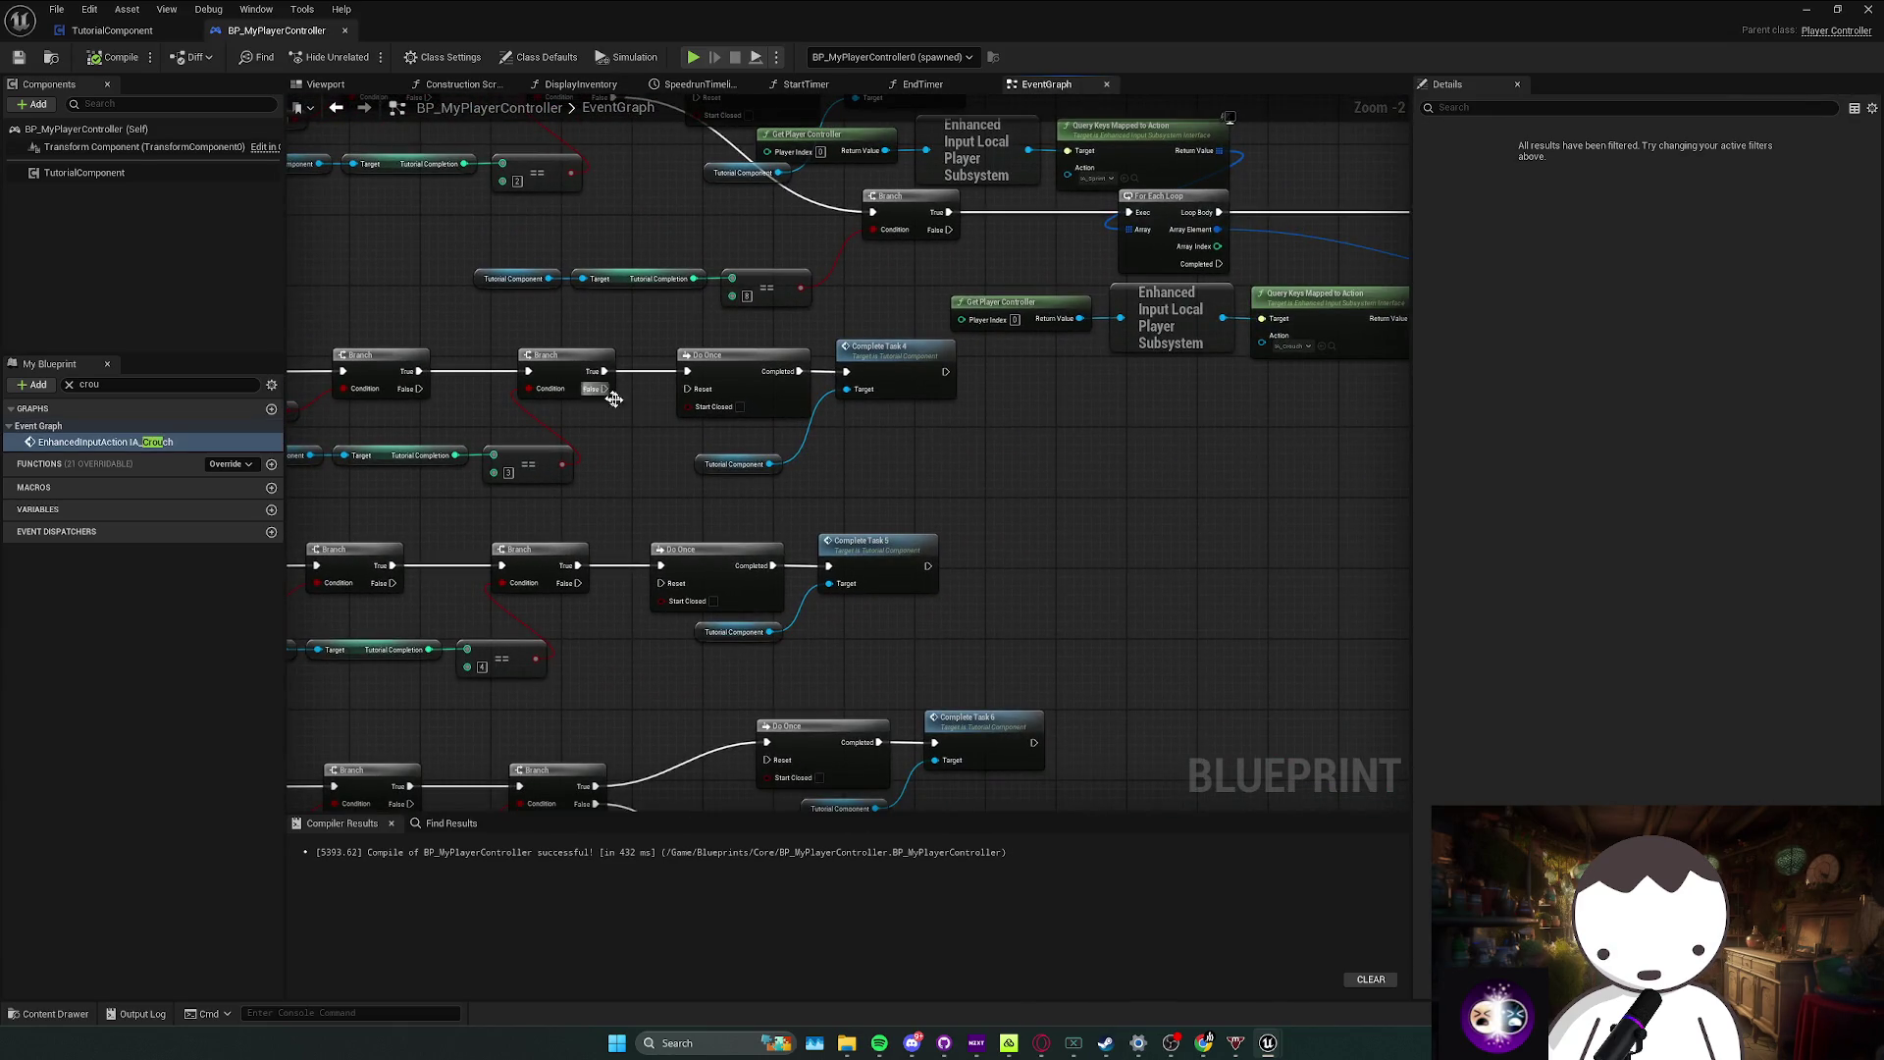
left_click(1117, 466)
left_click(763, 469)
key("ctrl+c")
key("ctrl+v")
left_click_drag(1062, 543, 1133, 547)
type("get crou")
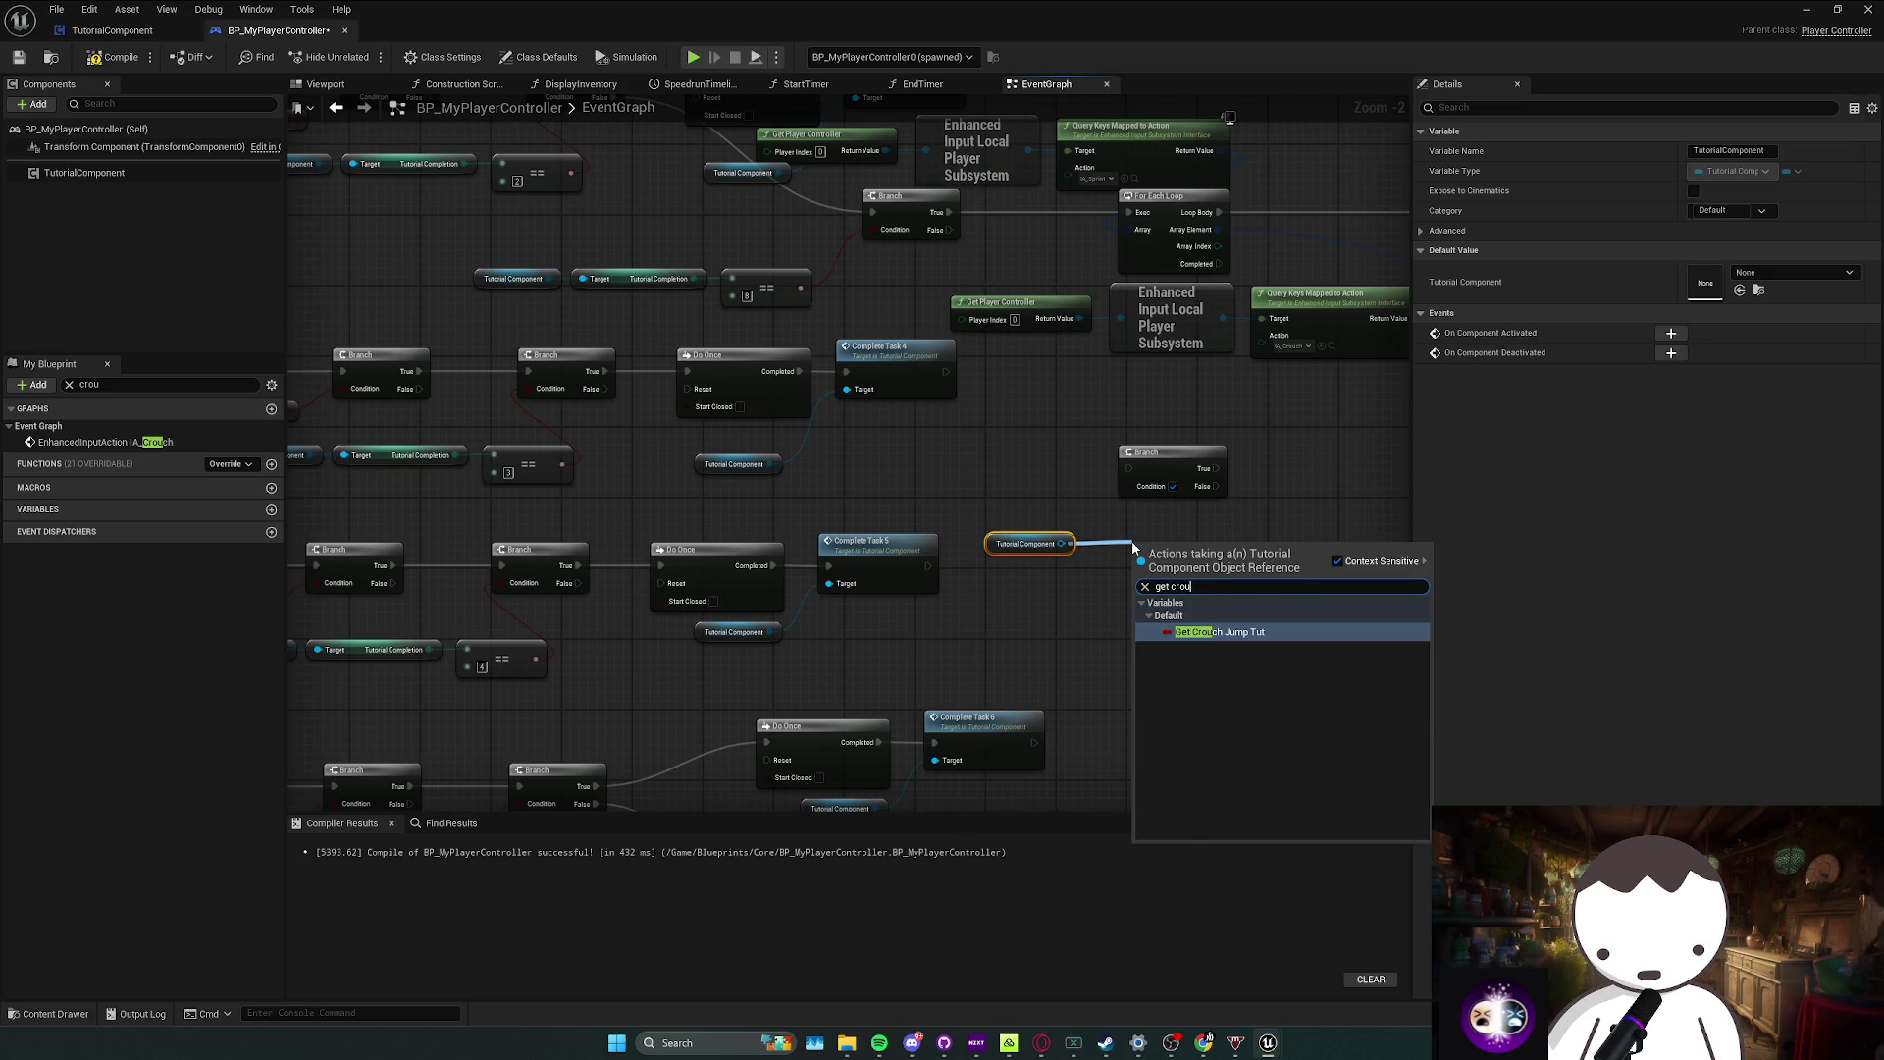
key("Return")
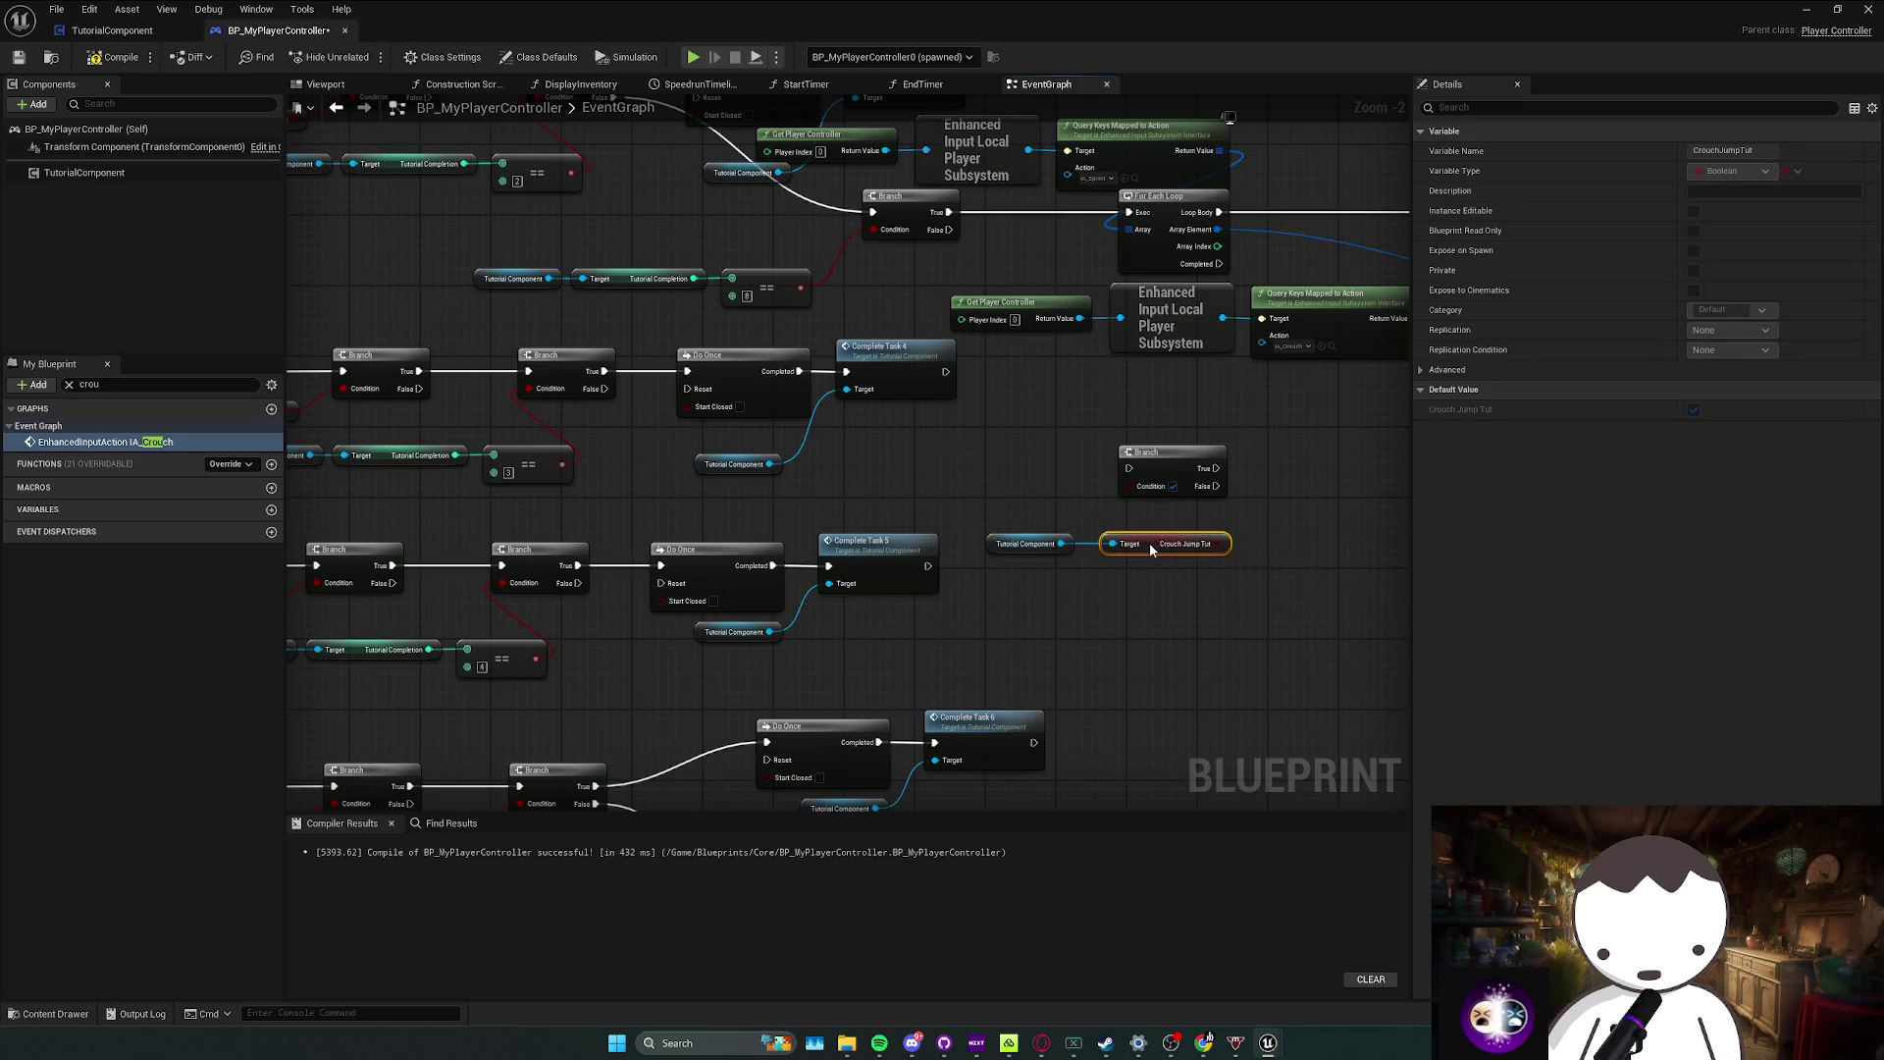
mouse_move(1220, 544)
left_mouse_down()
mouse_move(1129, 486)
mouse_move(603, 389)
left_mouse_up()
left_click_drag(850, 444, 965, 450)
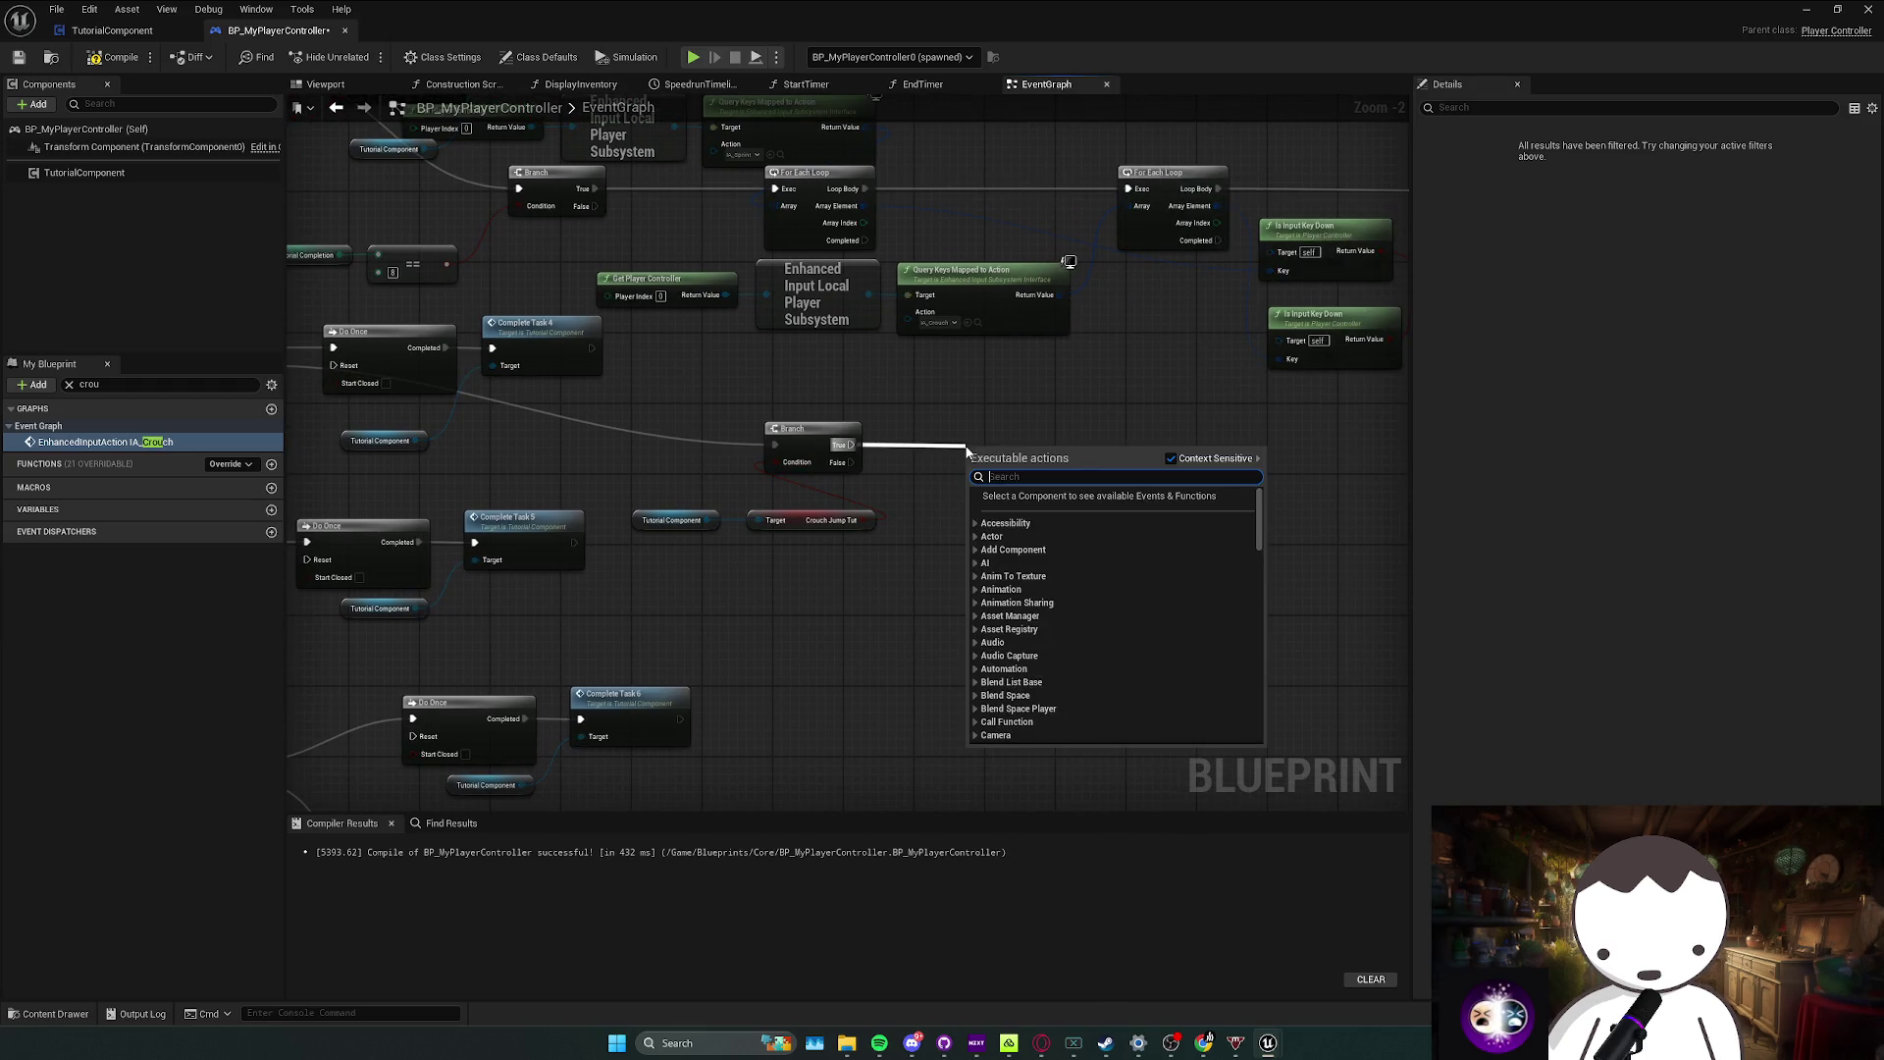
Step: Add a second Branch checking whether Get Player Character's movement Is Falling
right_click(795, 610)
type("get playe")
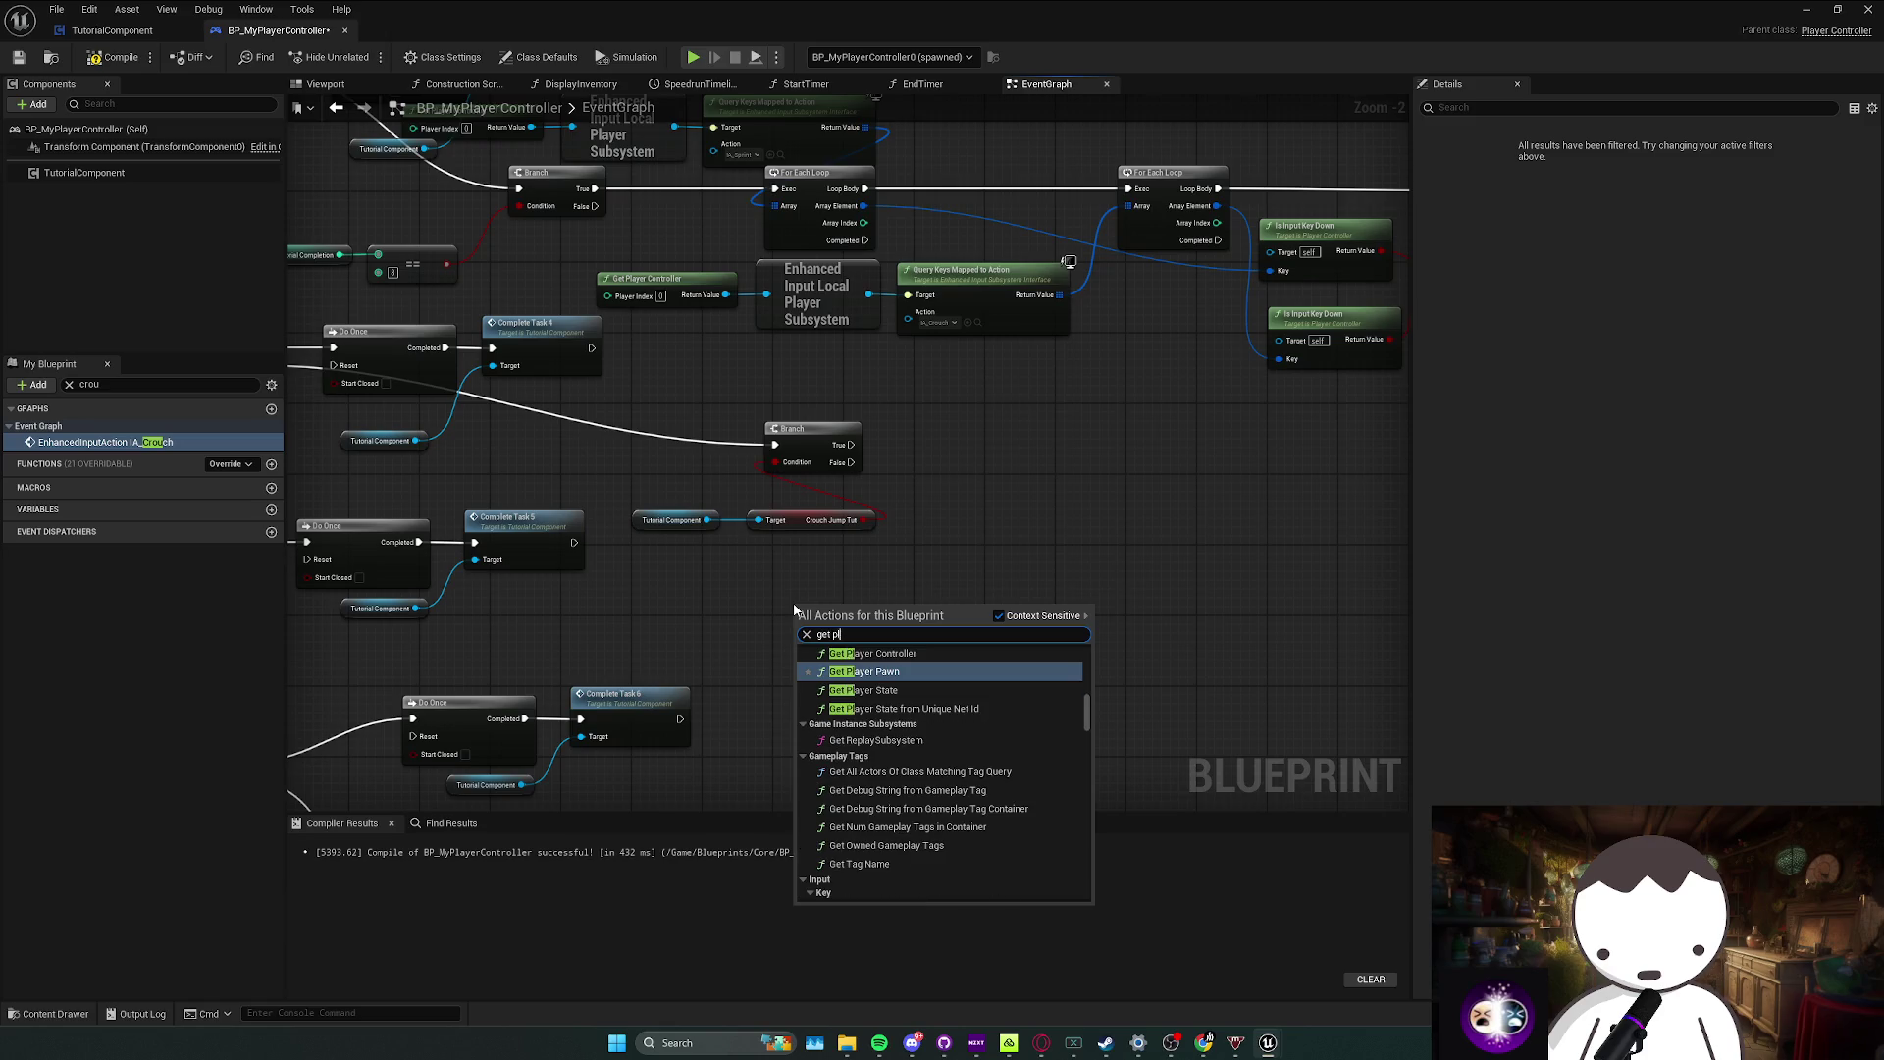
scroll(942, 765, "down", 1)
left_click(888, 770)
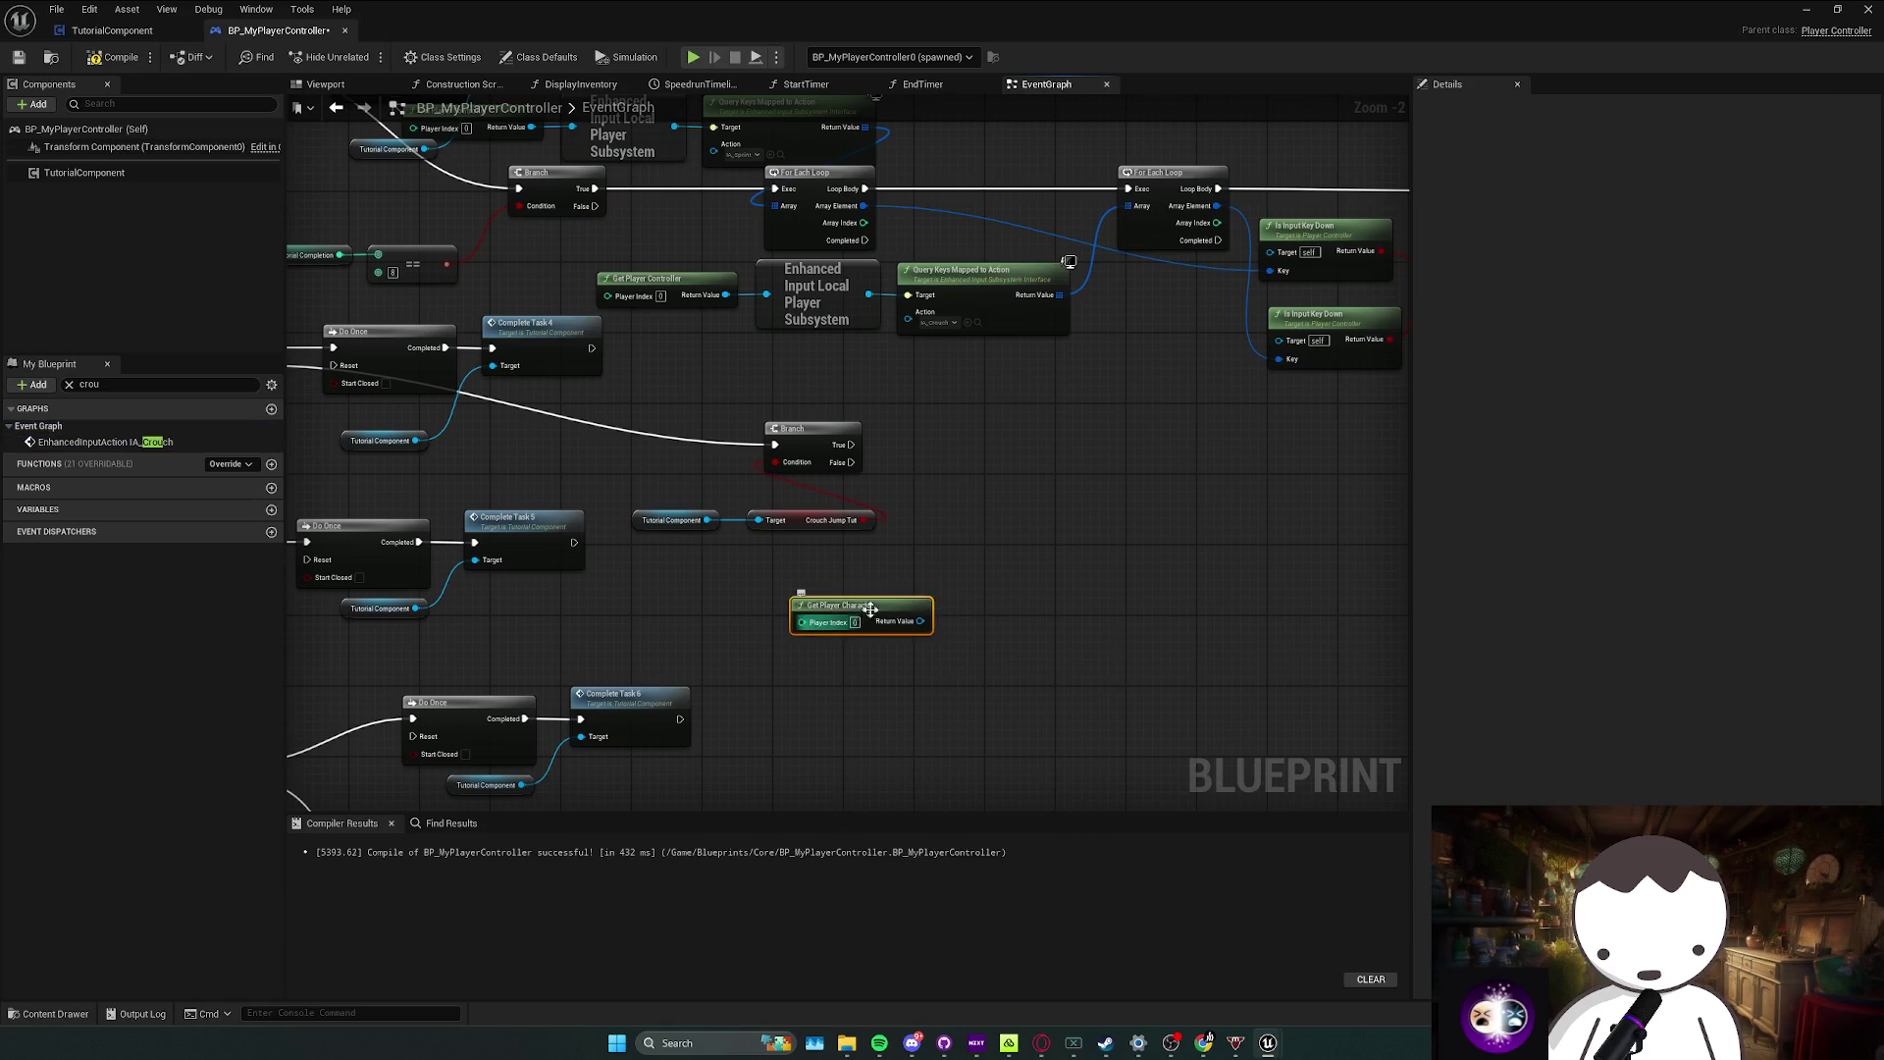
left_click_drag(860, 595, 903, 593)
type("get")
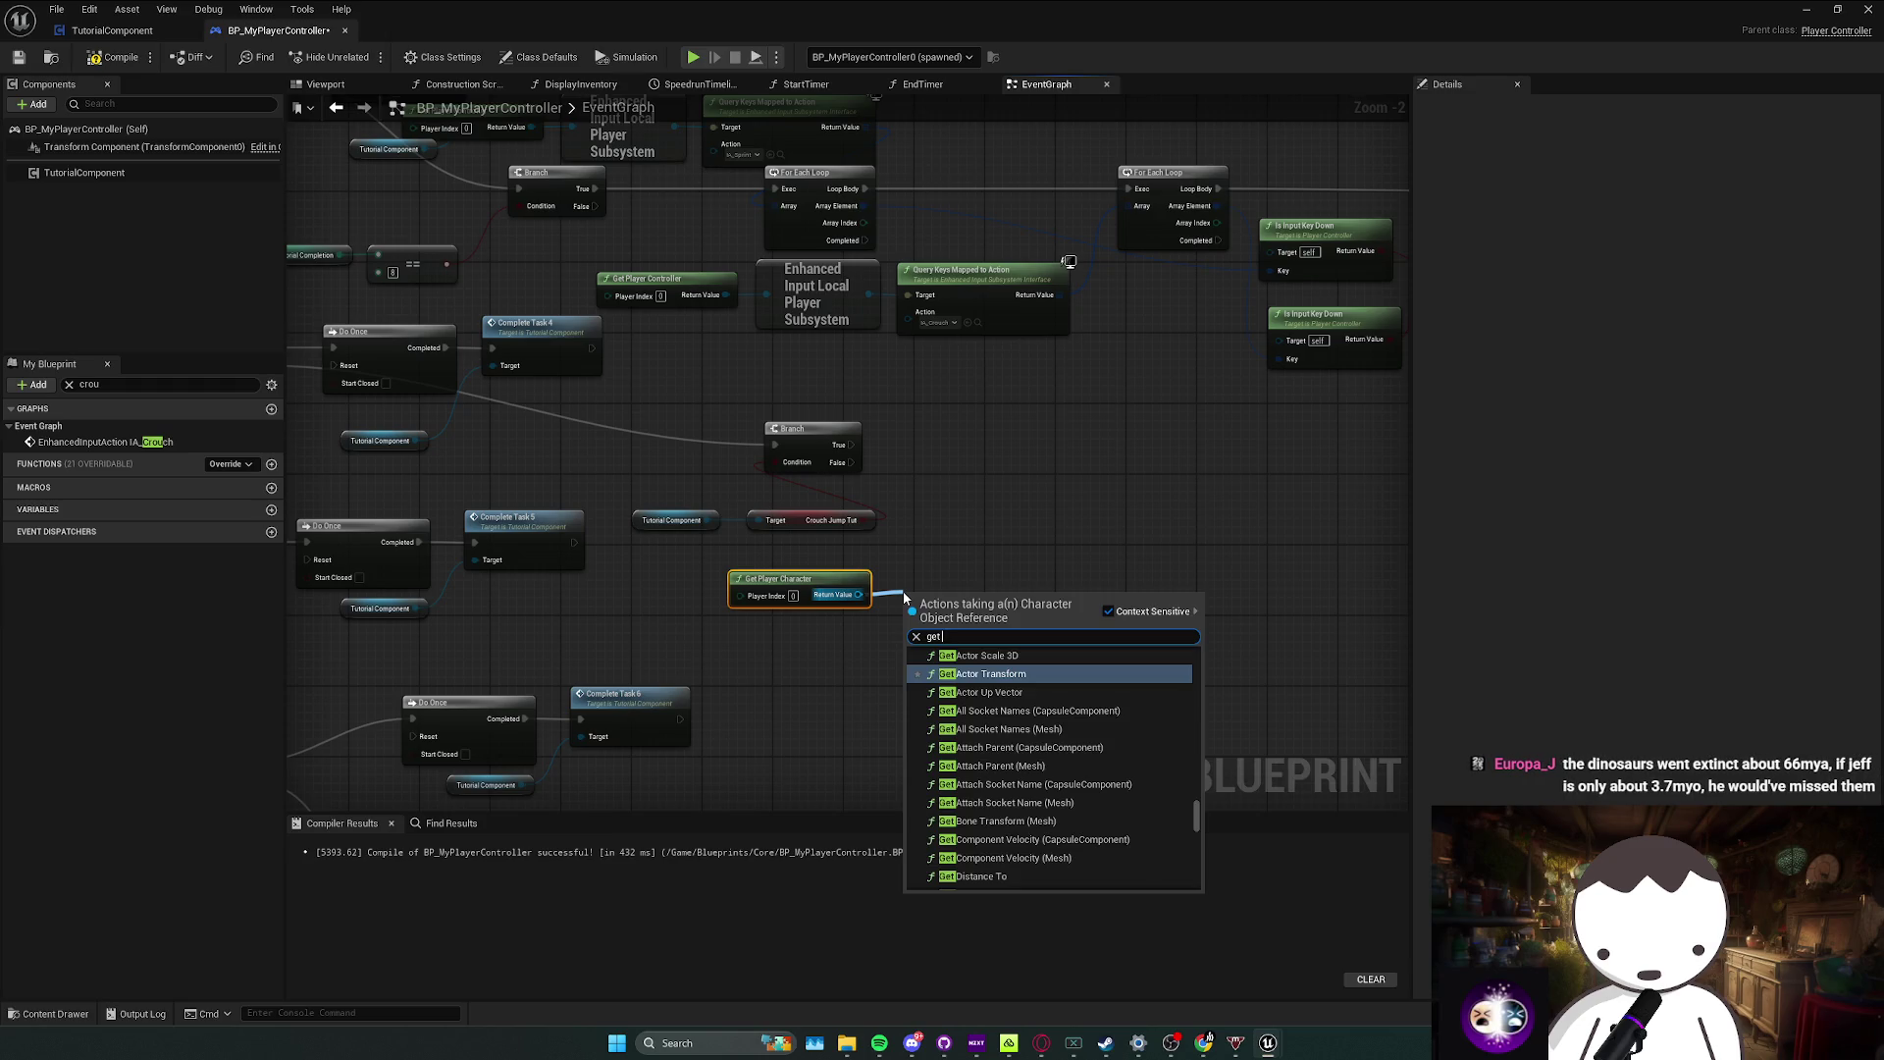
type(" is inp")
key("BackSpace")
key("BackSpace")
key("BackSpace")
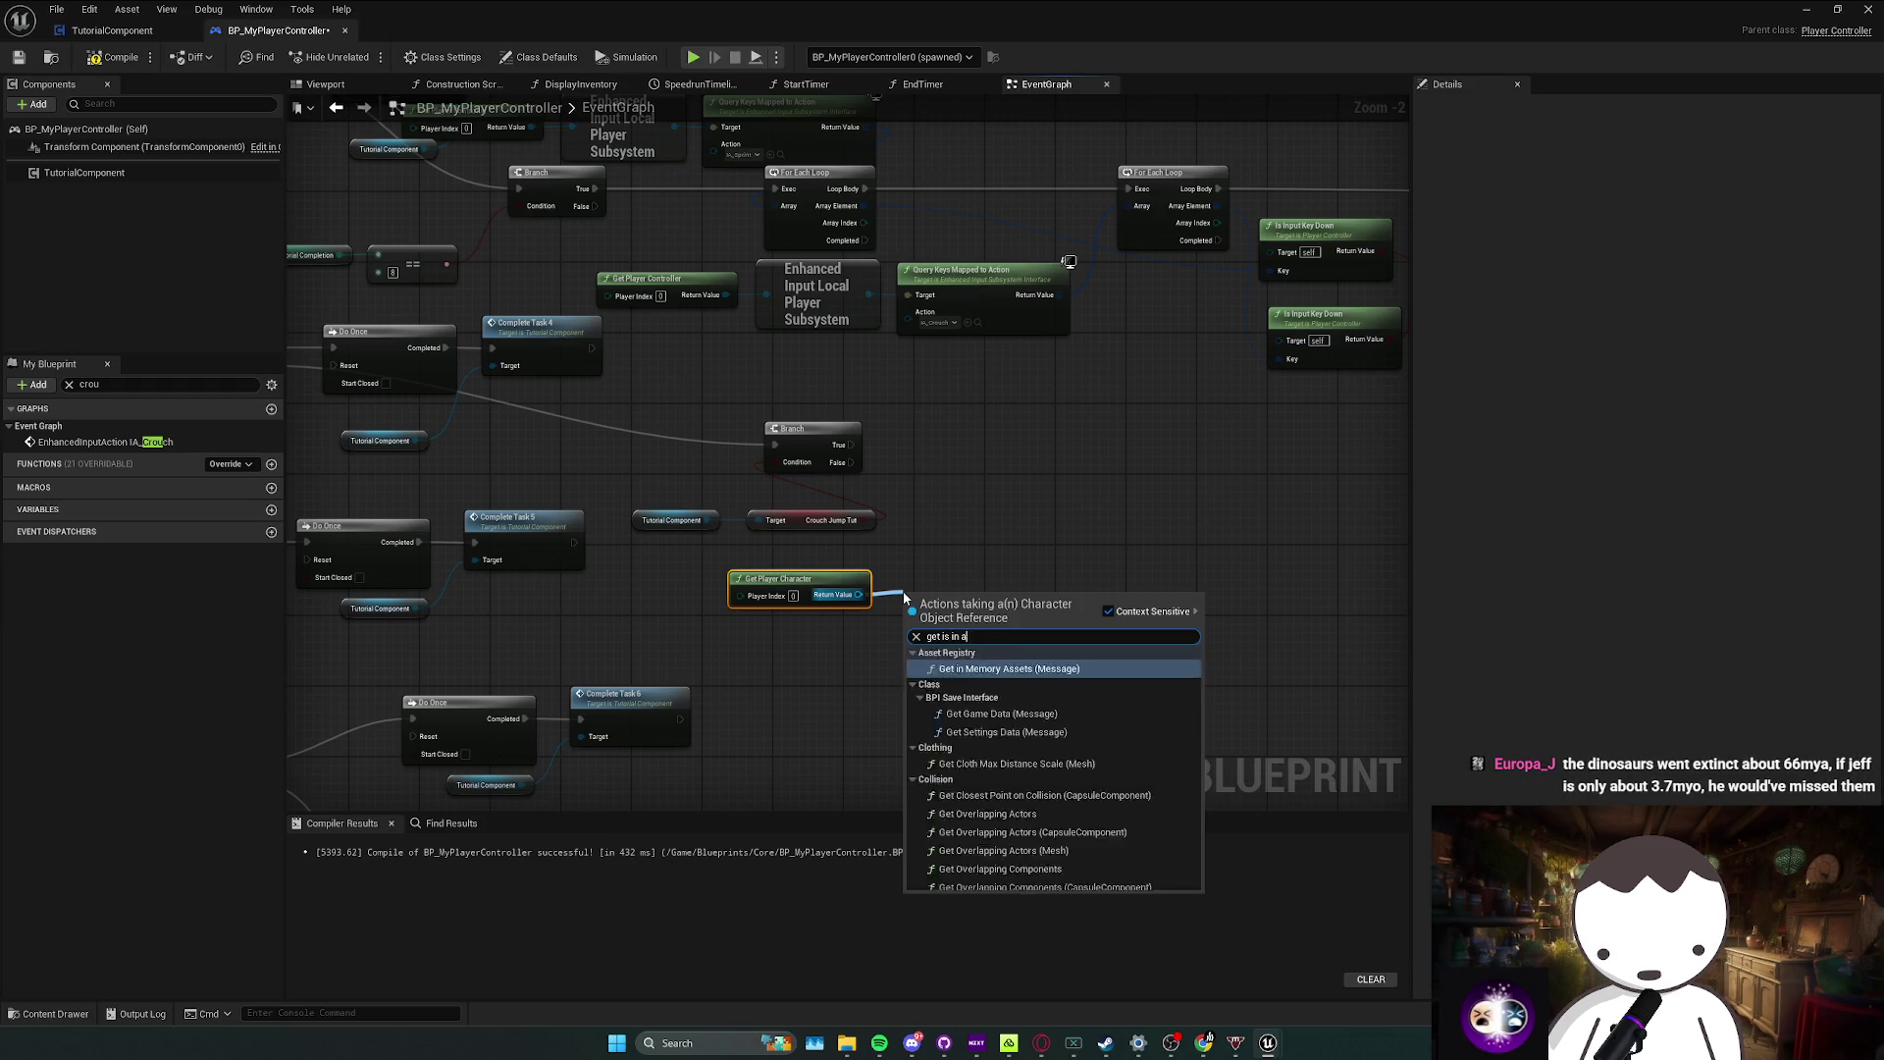
type("in ai")
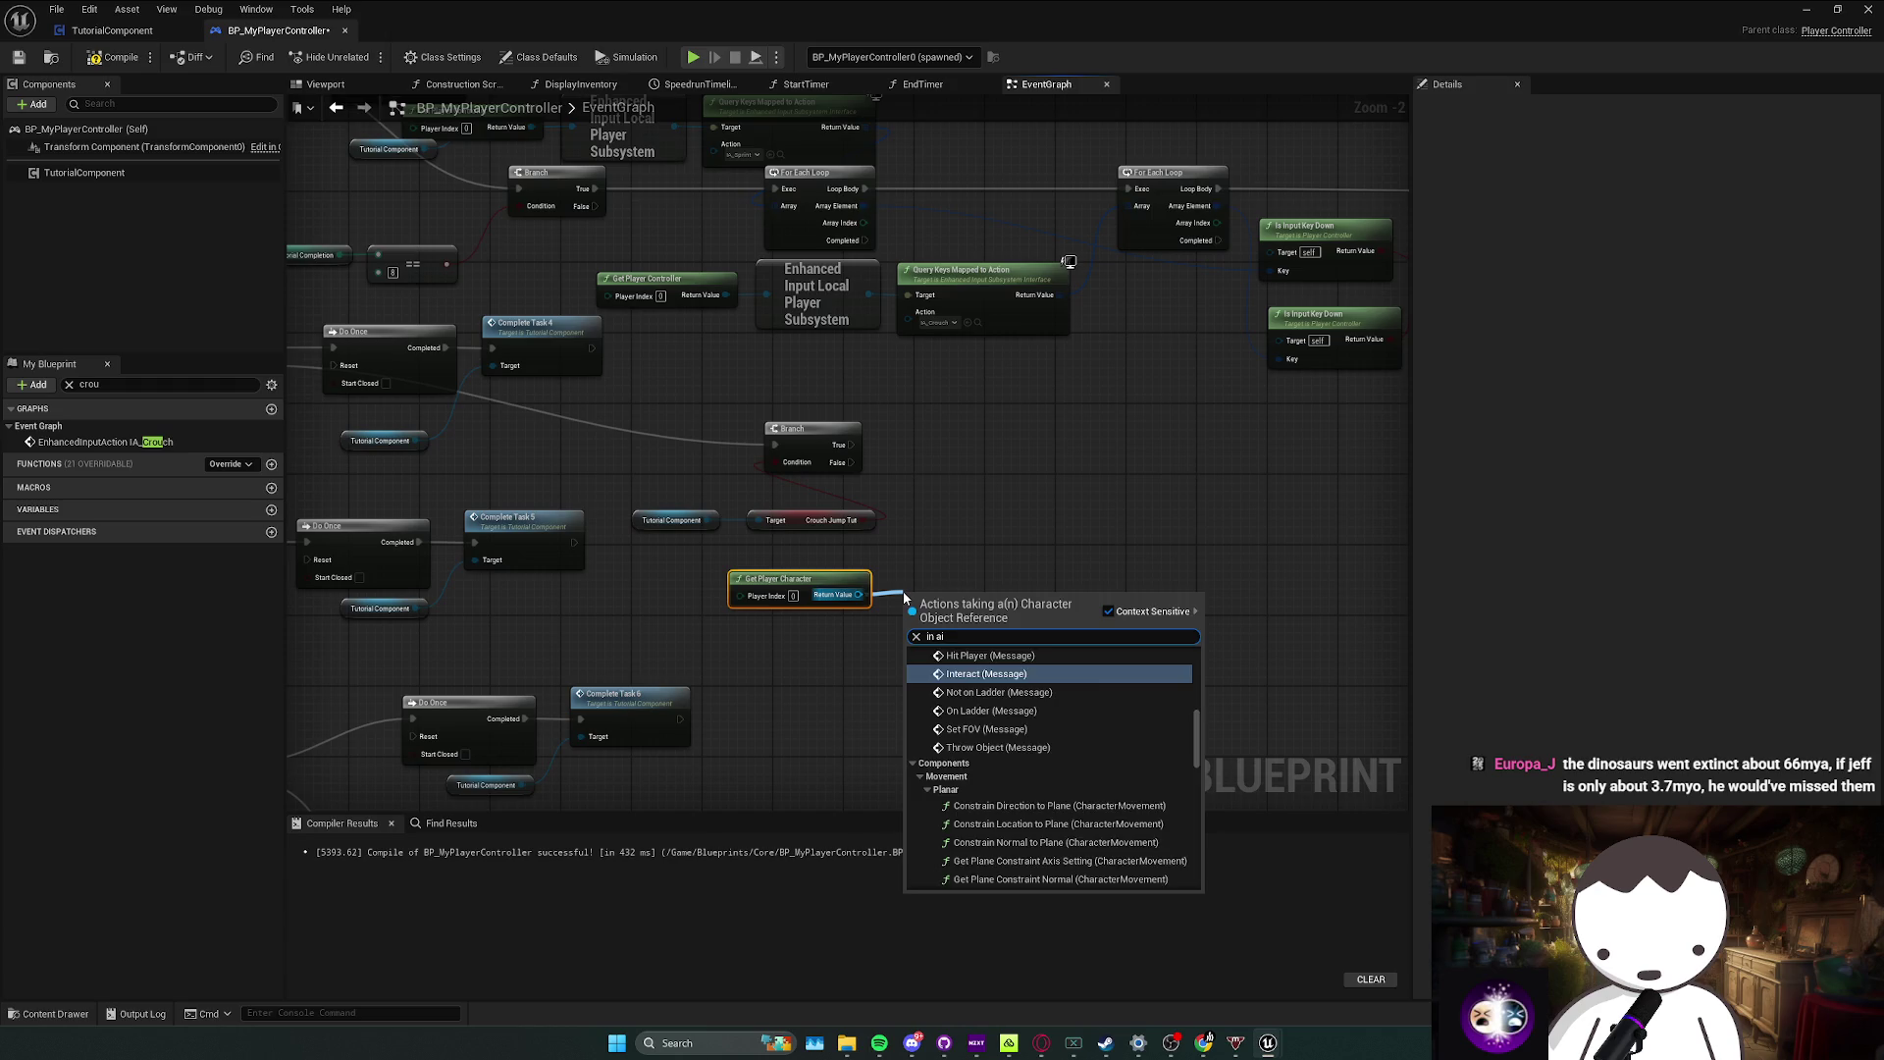
type("s falling")
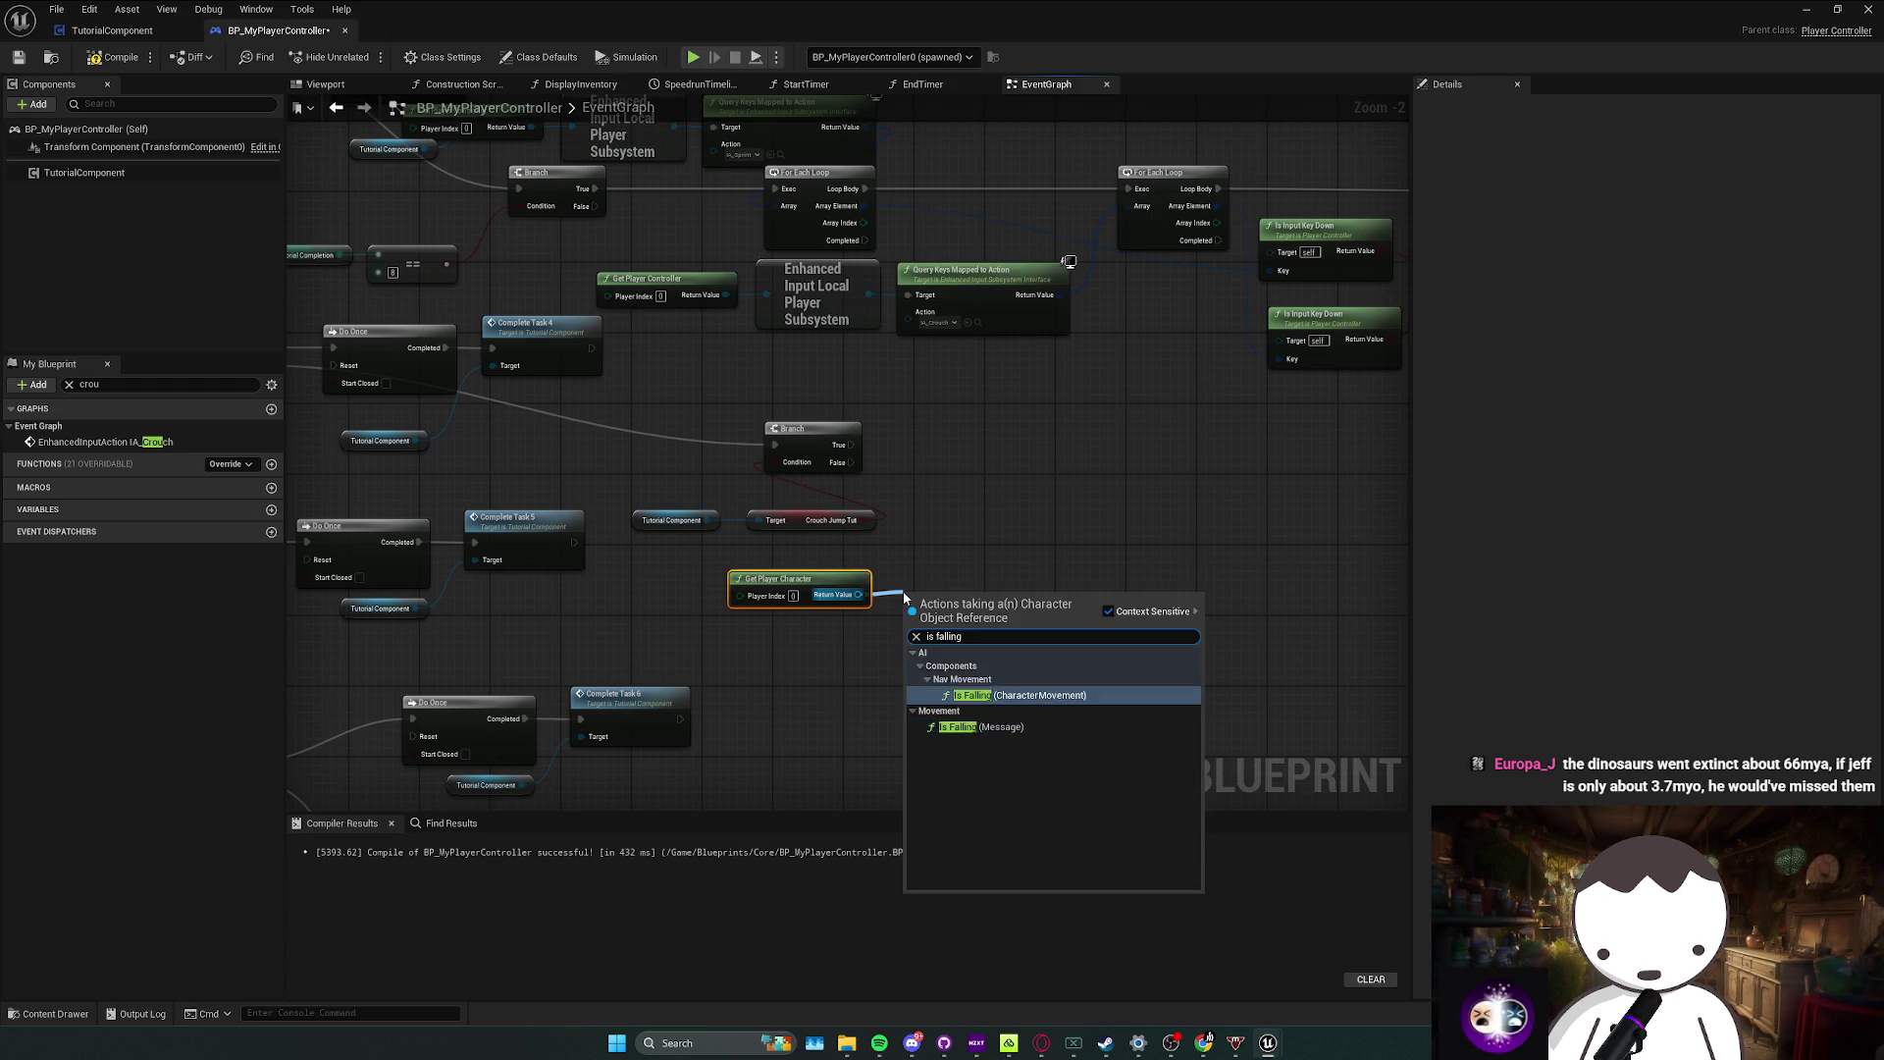
key("Return")
mouse_move(903, 590)
left_mouse_down()
mouse_move(1050, 604)
mouse_move(1128, 581)
left_mouse_up()
key("q")
mouse_move(905, 481)
left_mouse_down()
mouse_move(1211, 575)
mouse_move(1197, 595)
mouse_move(976, 451)
left_mouse_up()
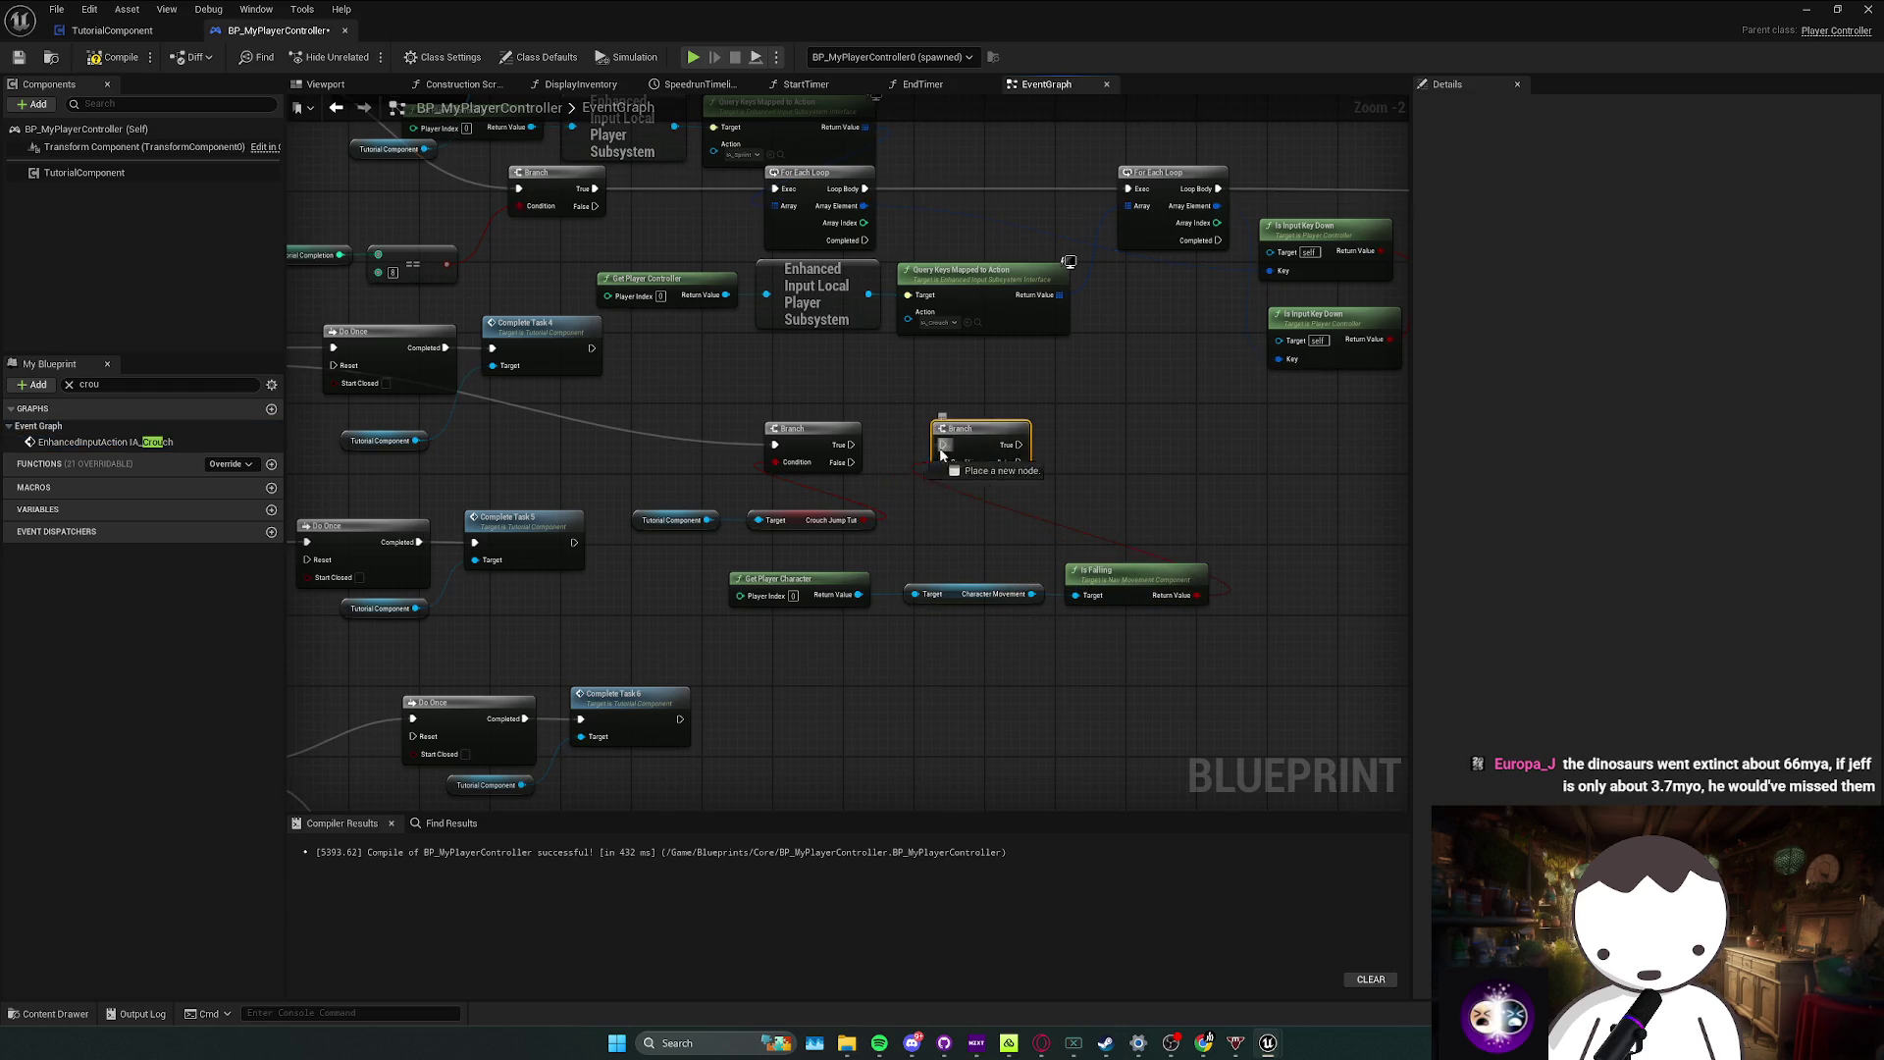
left_click_drag(854, 463, 851, 444)
mouse_move(1036, 444)
left_mouse_down()
mouse_move(888, 445)
mouse_move(895, 468)
left_mouse_up()
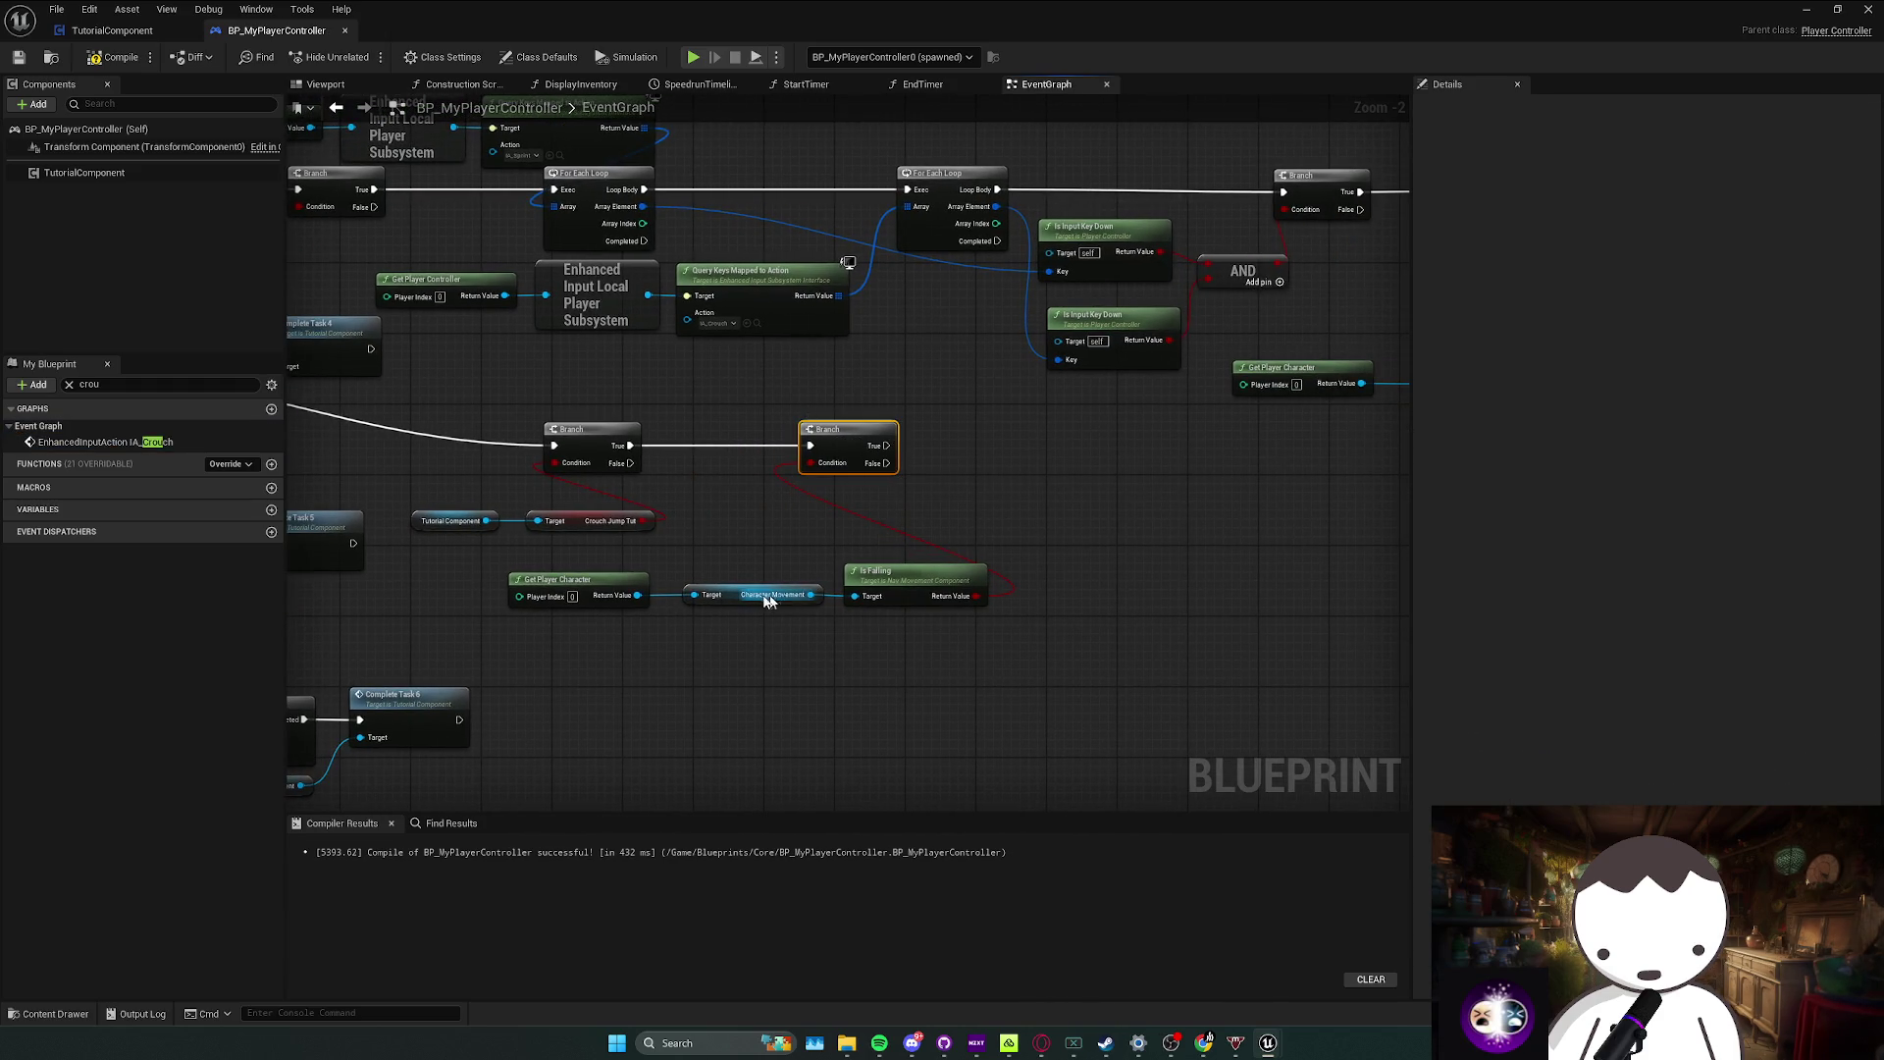
Step: Trigger Complete Task 9 from the second Branch's output
left_click_drag(489, 527, 929, 498)
type("complete task 9")
key("BackSpace")
type("9")
key("Return")
mouse_move(928, 492)
left_mouse_down()
mouse_move(948, 416)
mouse_move(951, 446)
left_mouse_up()
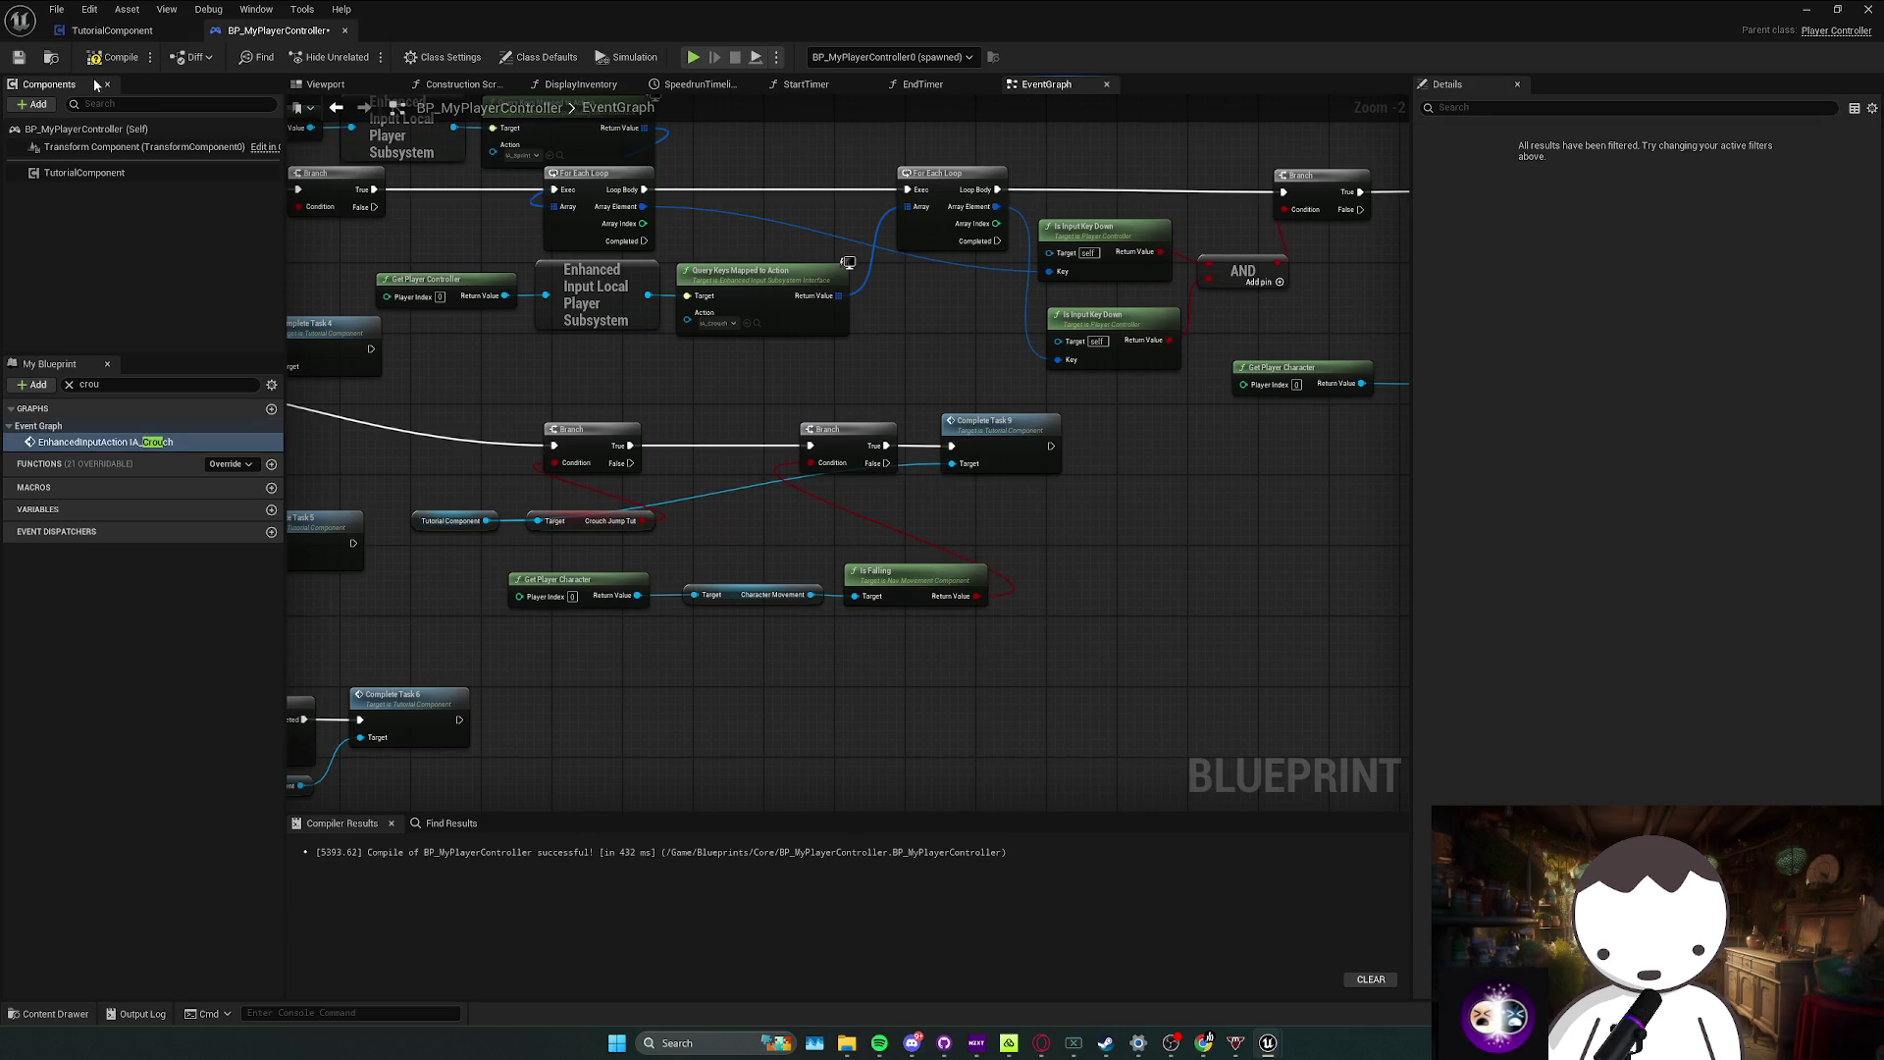
left_click(1818, 9)
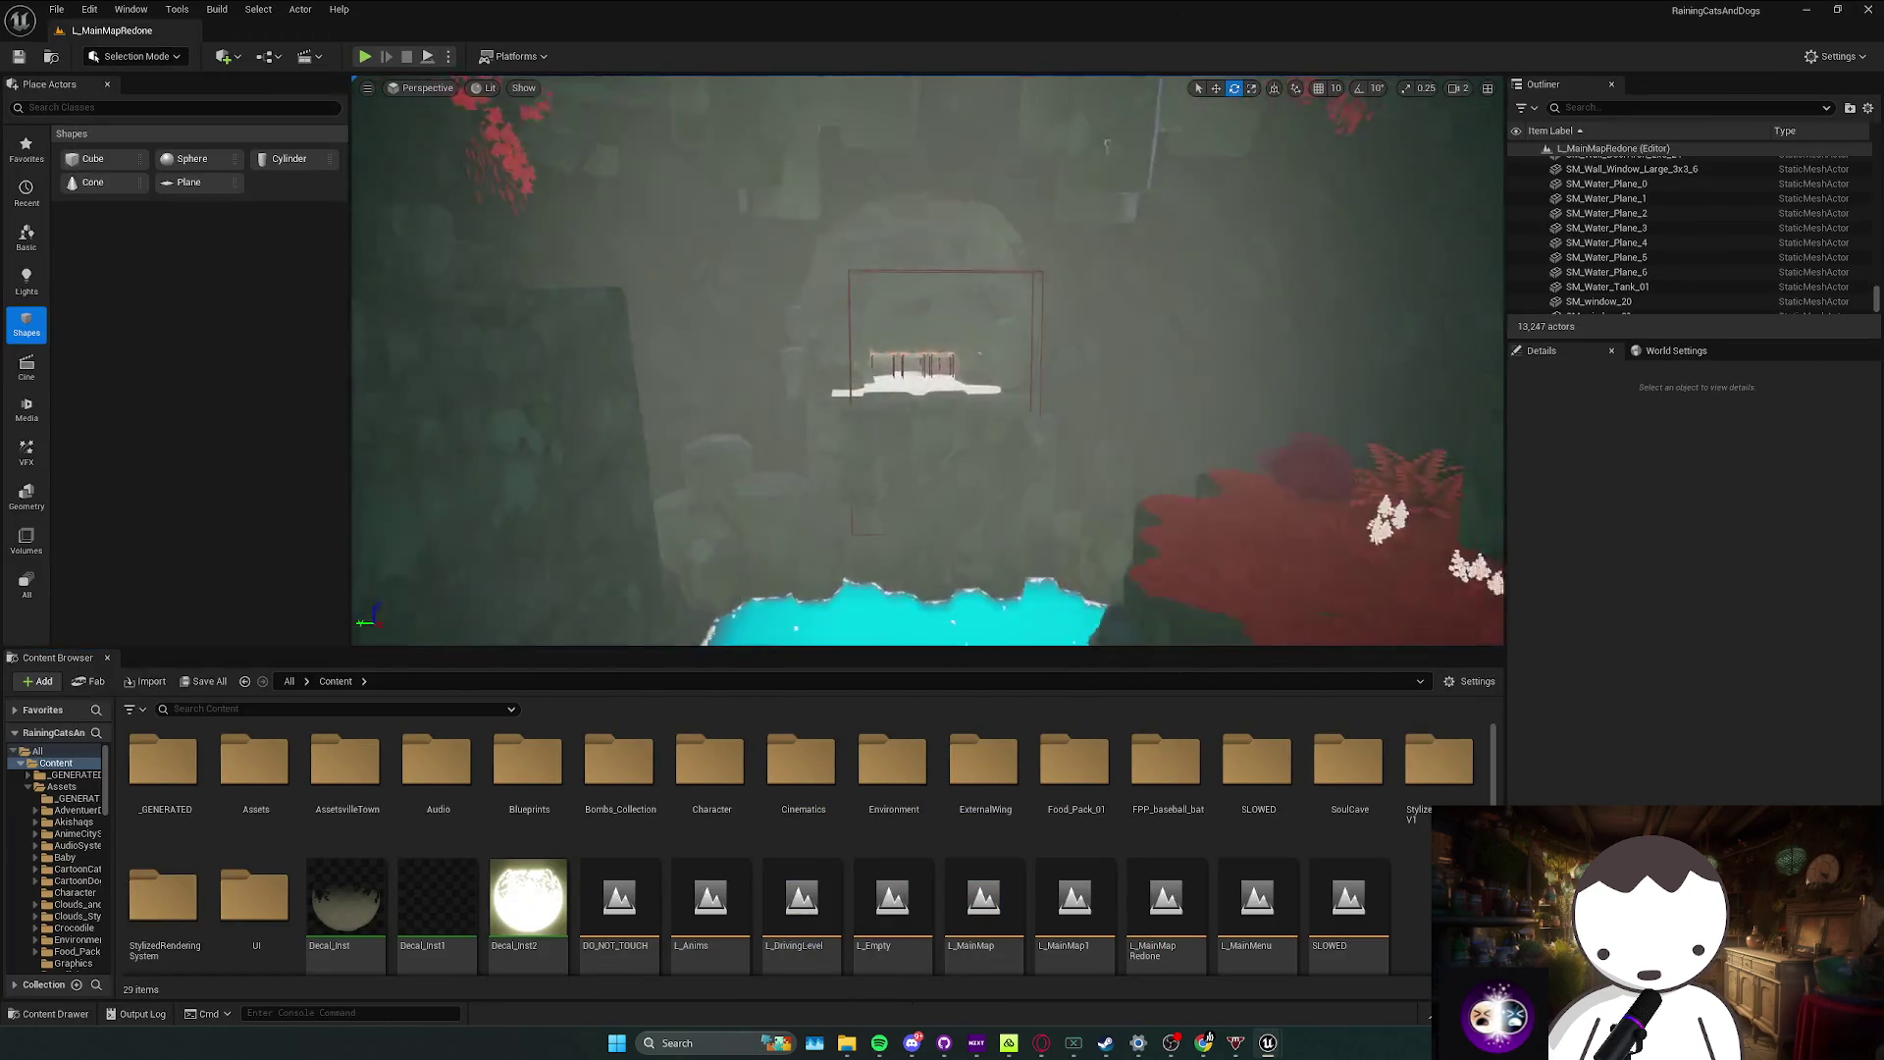
Step: Play-test twice near the orange diamond to try crouch jumping, then return to the player controller blueprint
left_click_drag(862, 294, 862, 294)
key("alt+p")
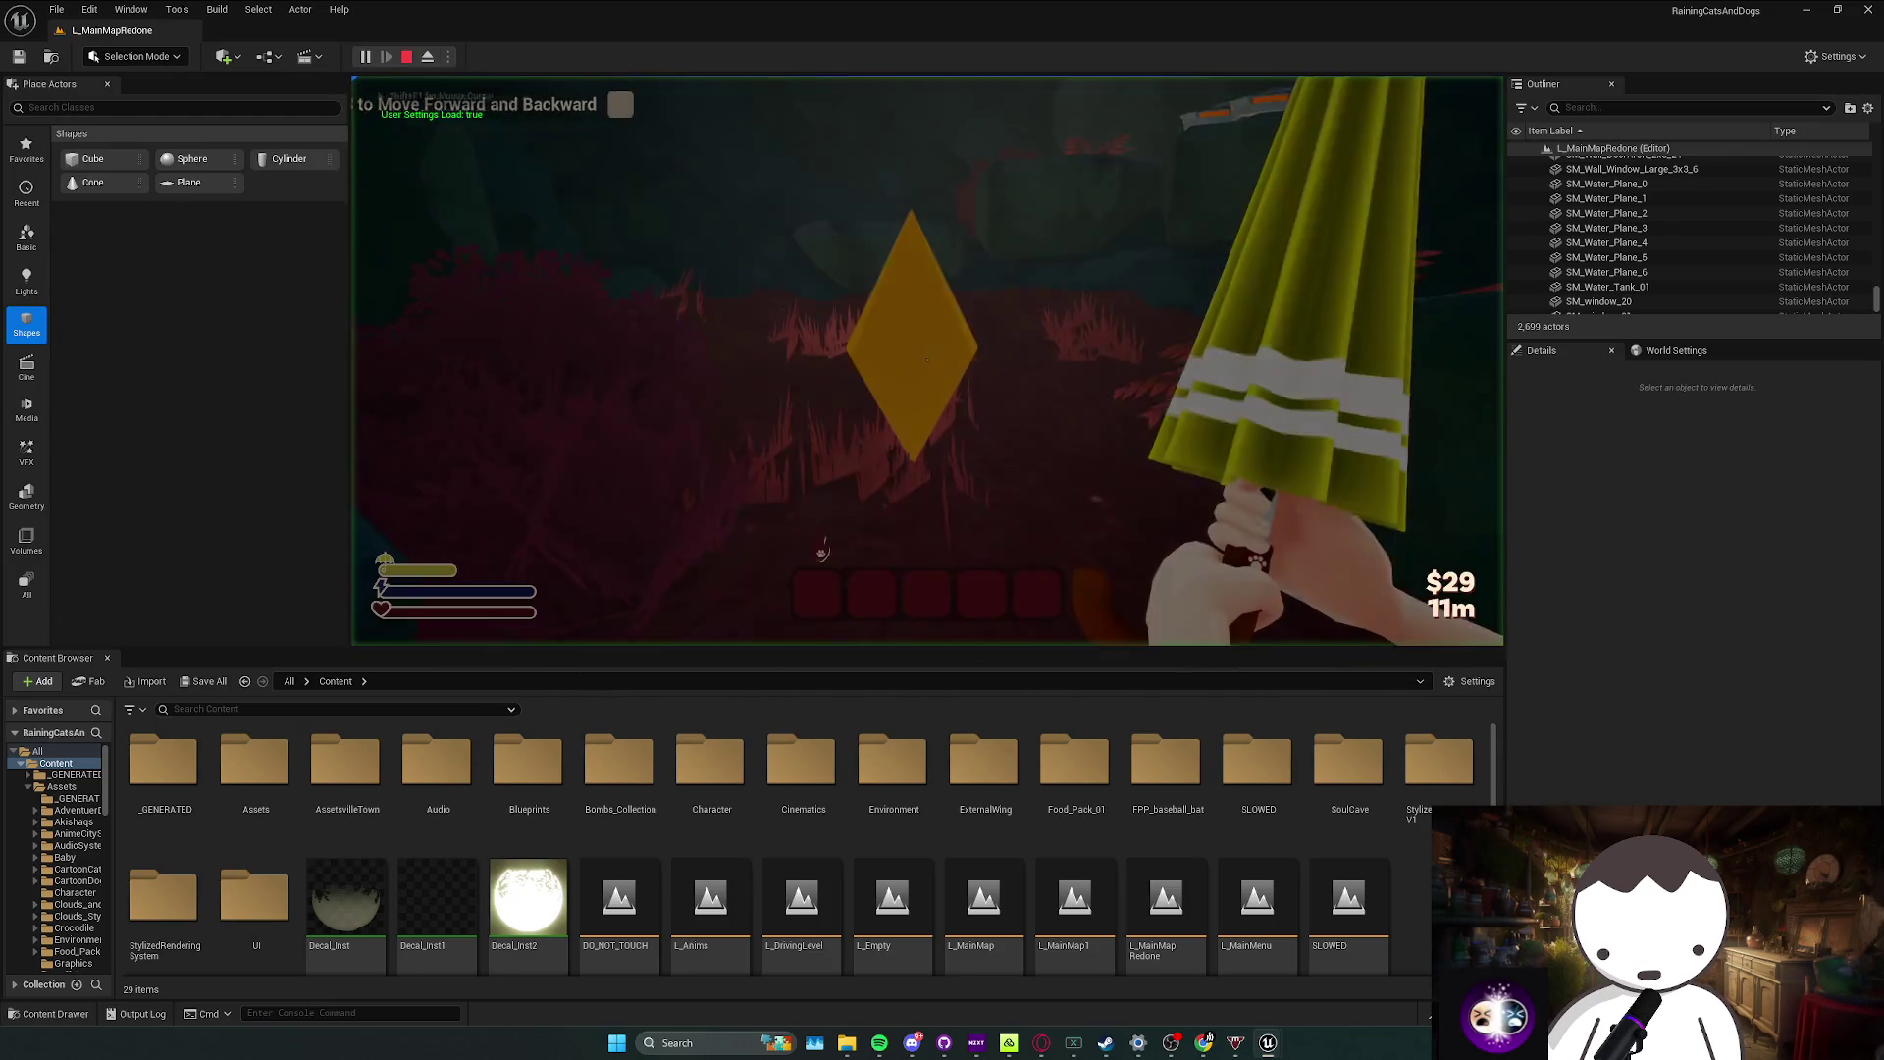
key("w")
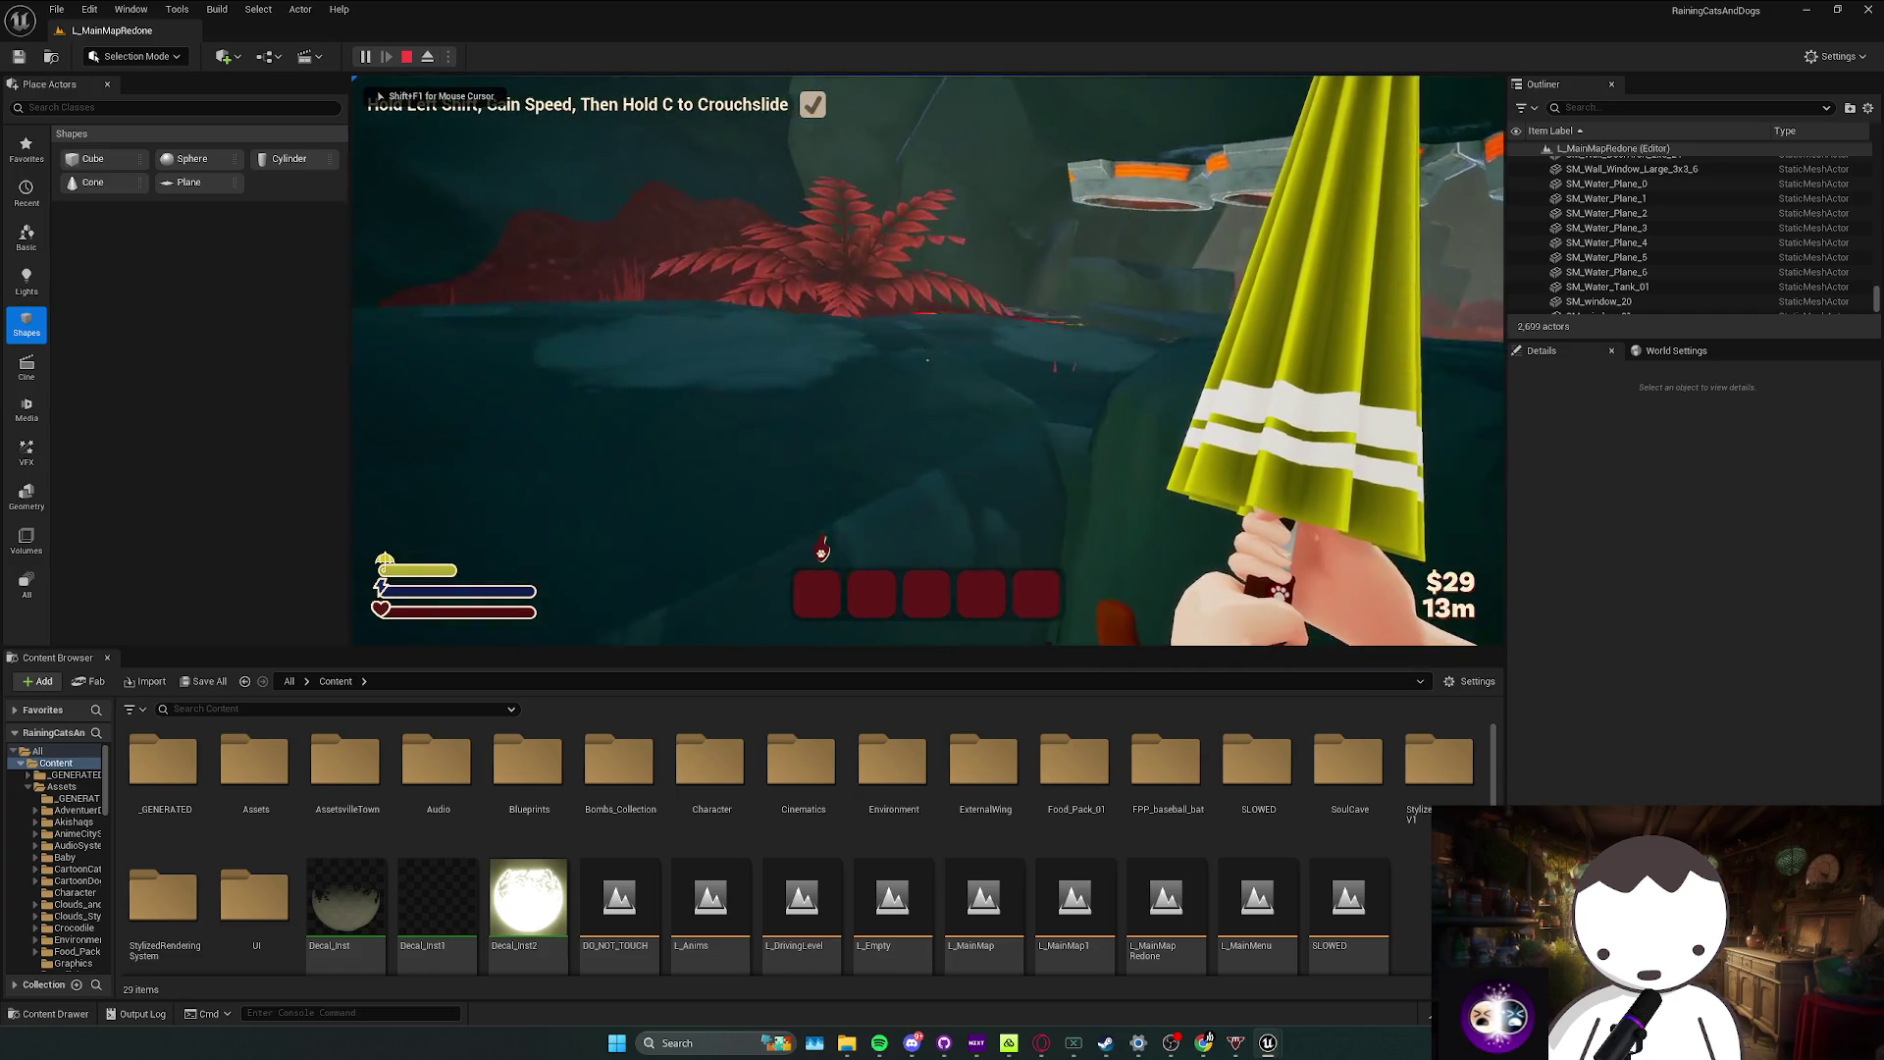
key("w")
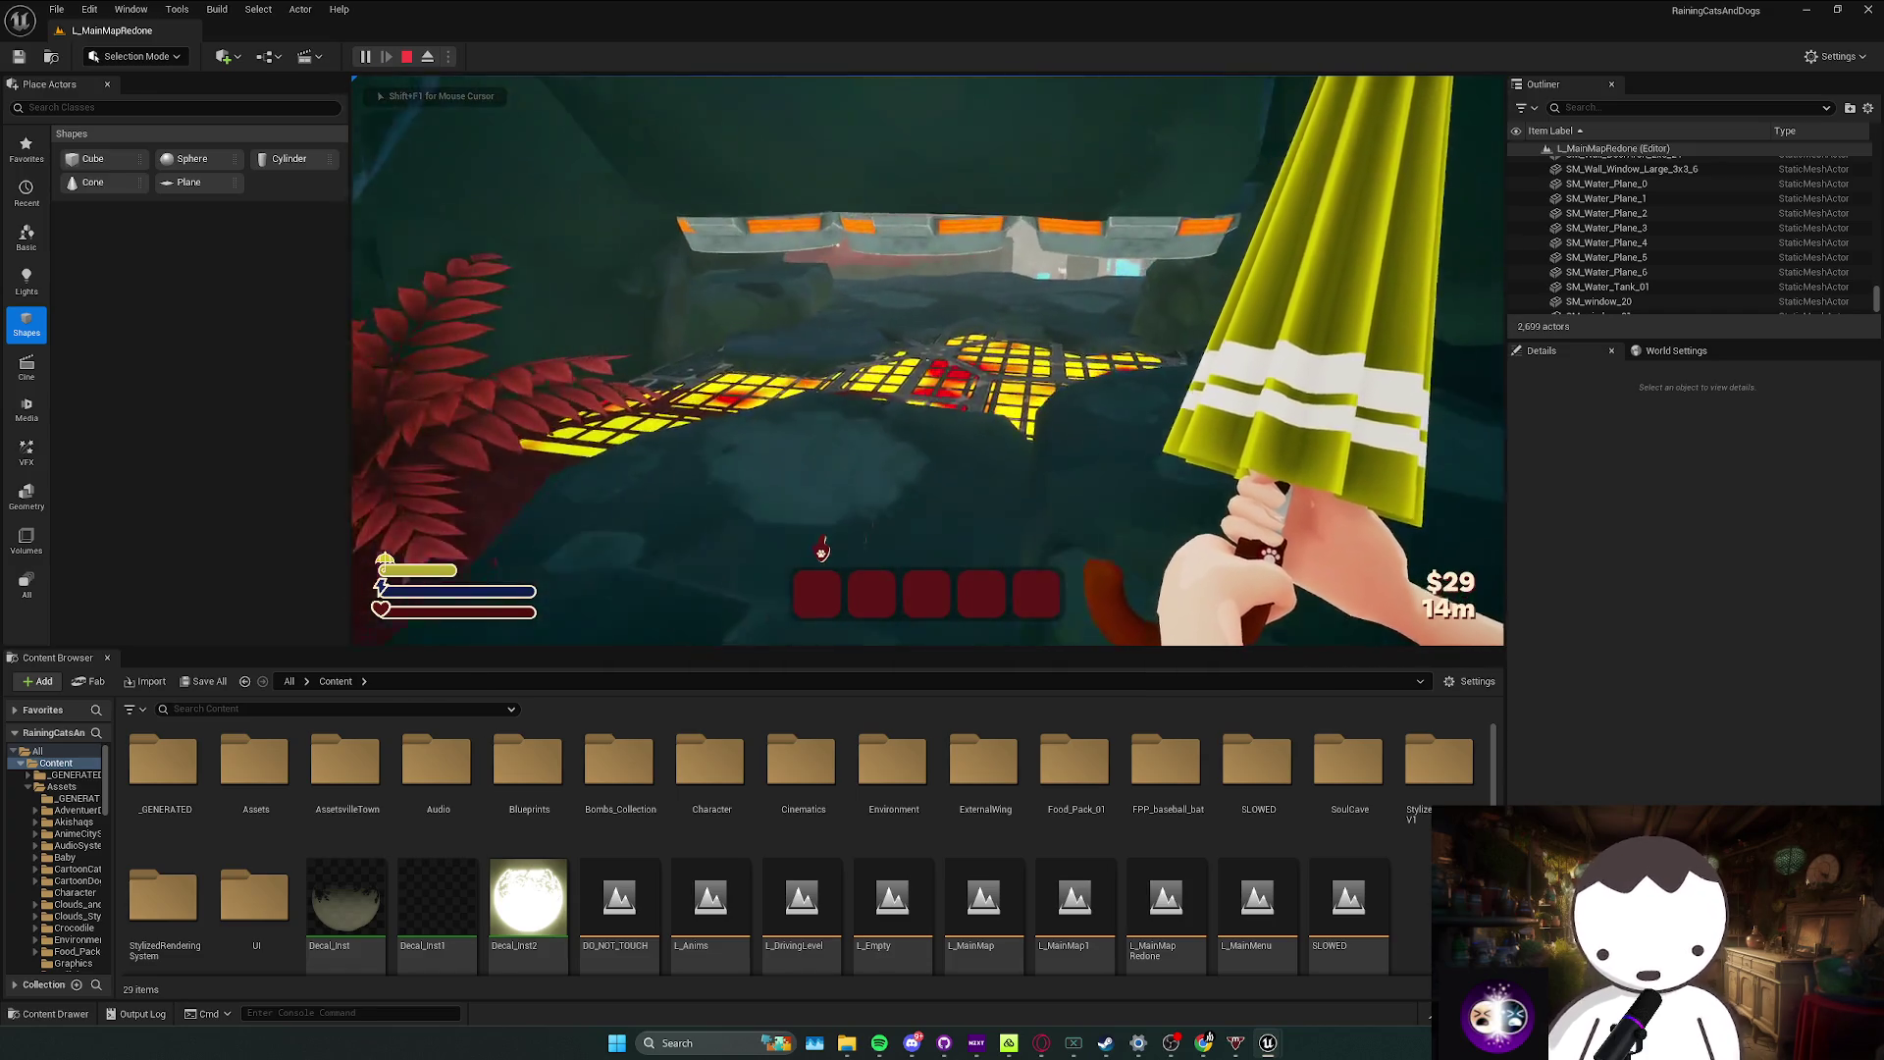
key("w")
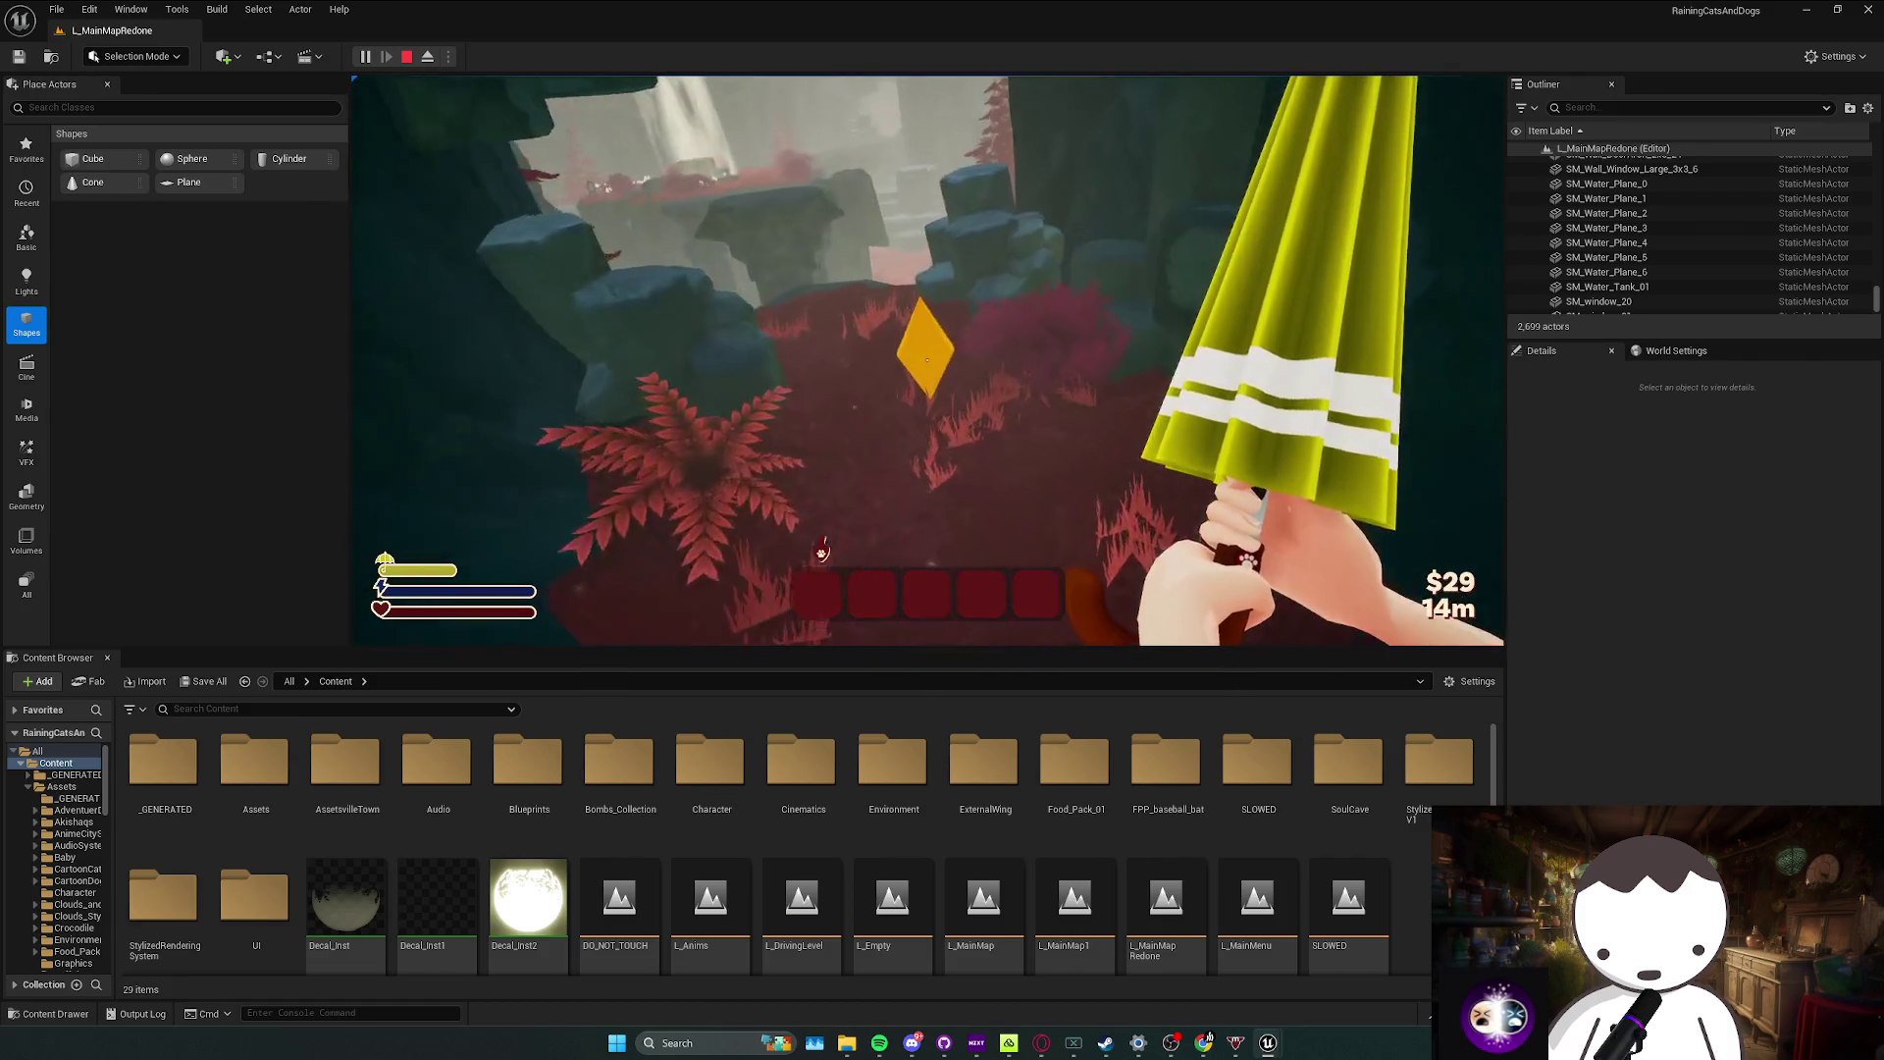
left_click(407, 57)
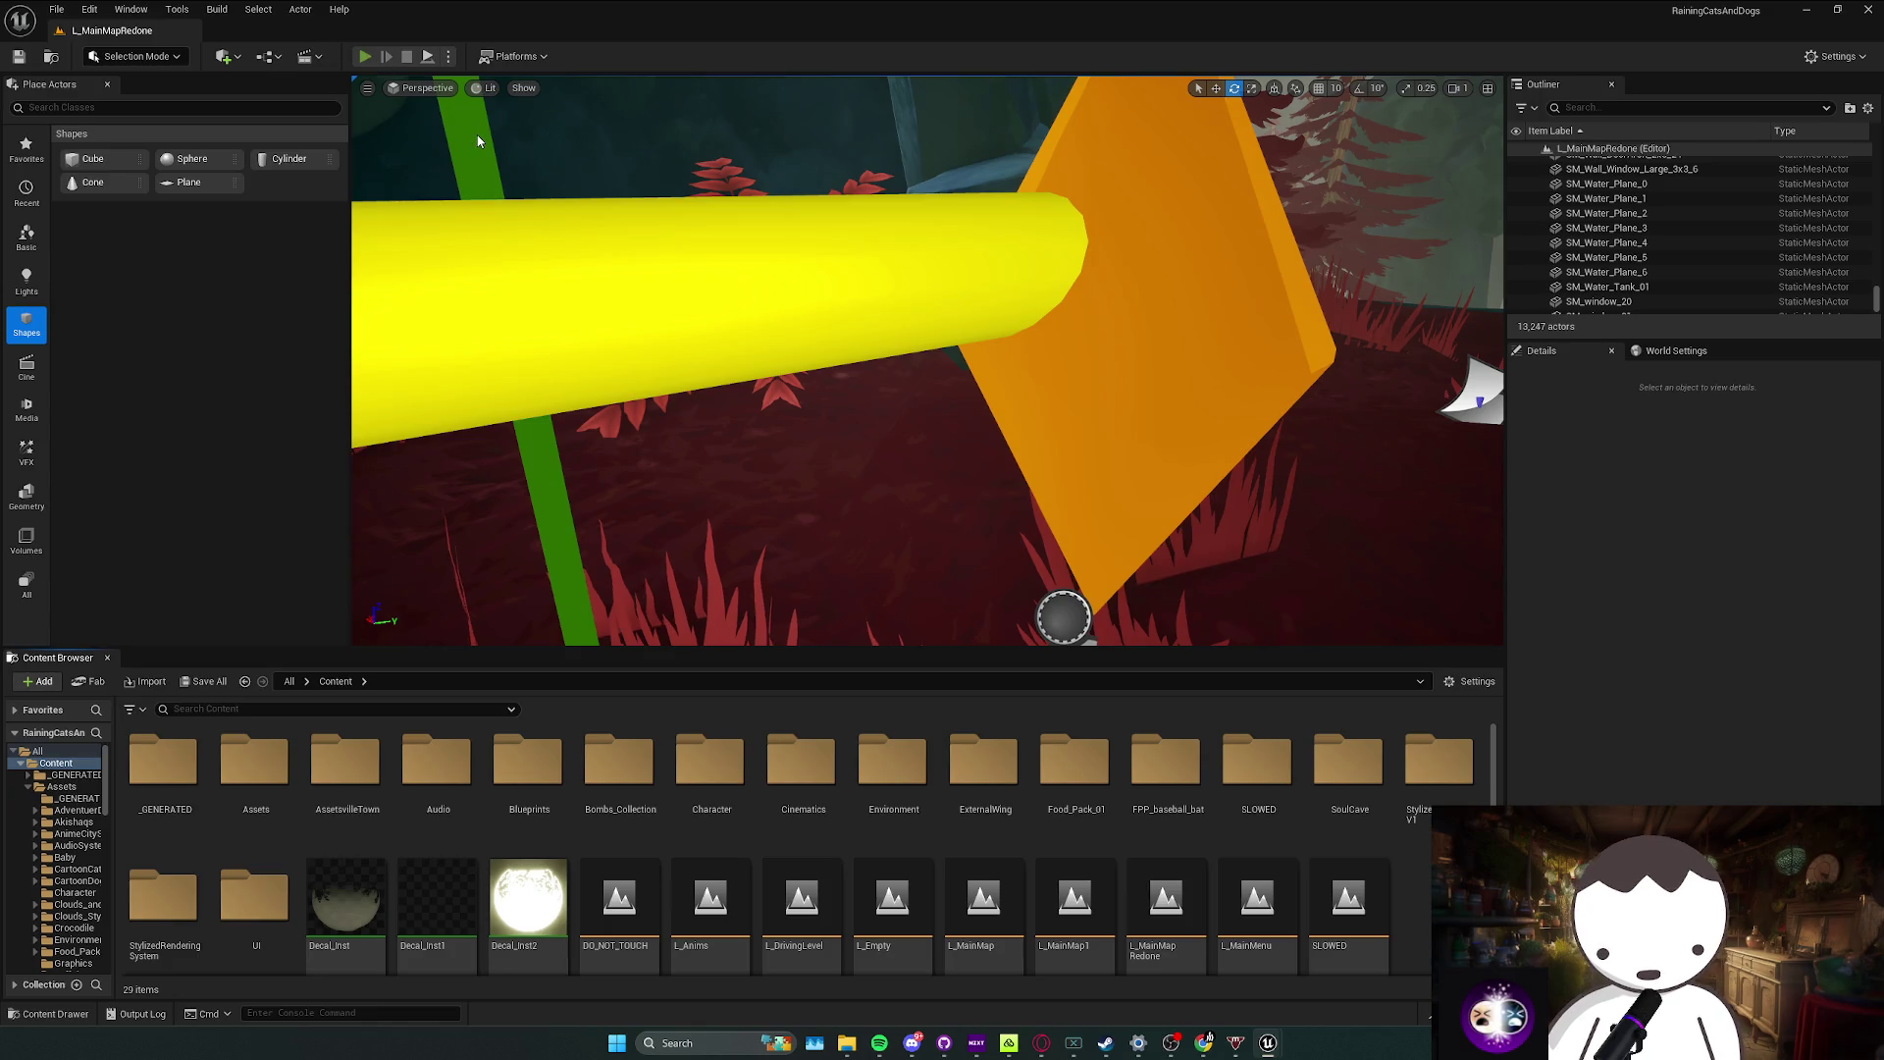
key("alt+p")
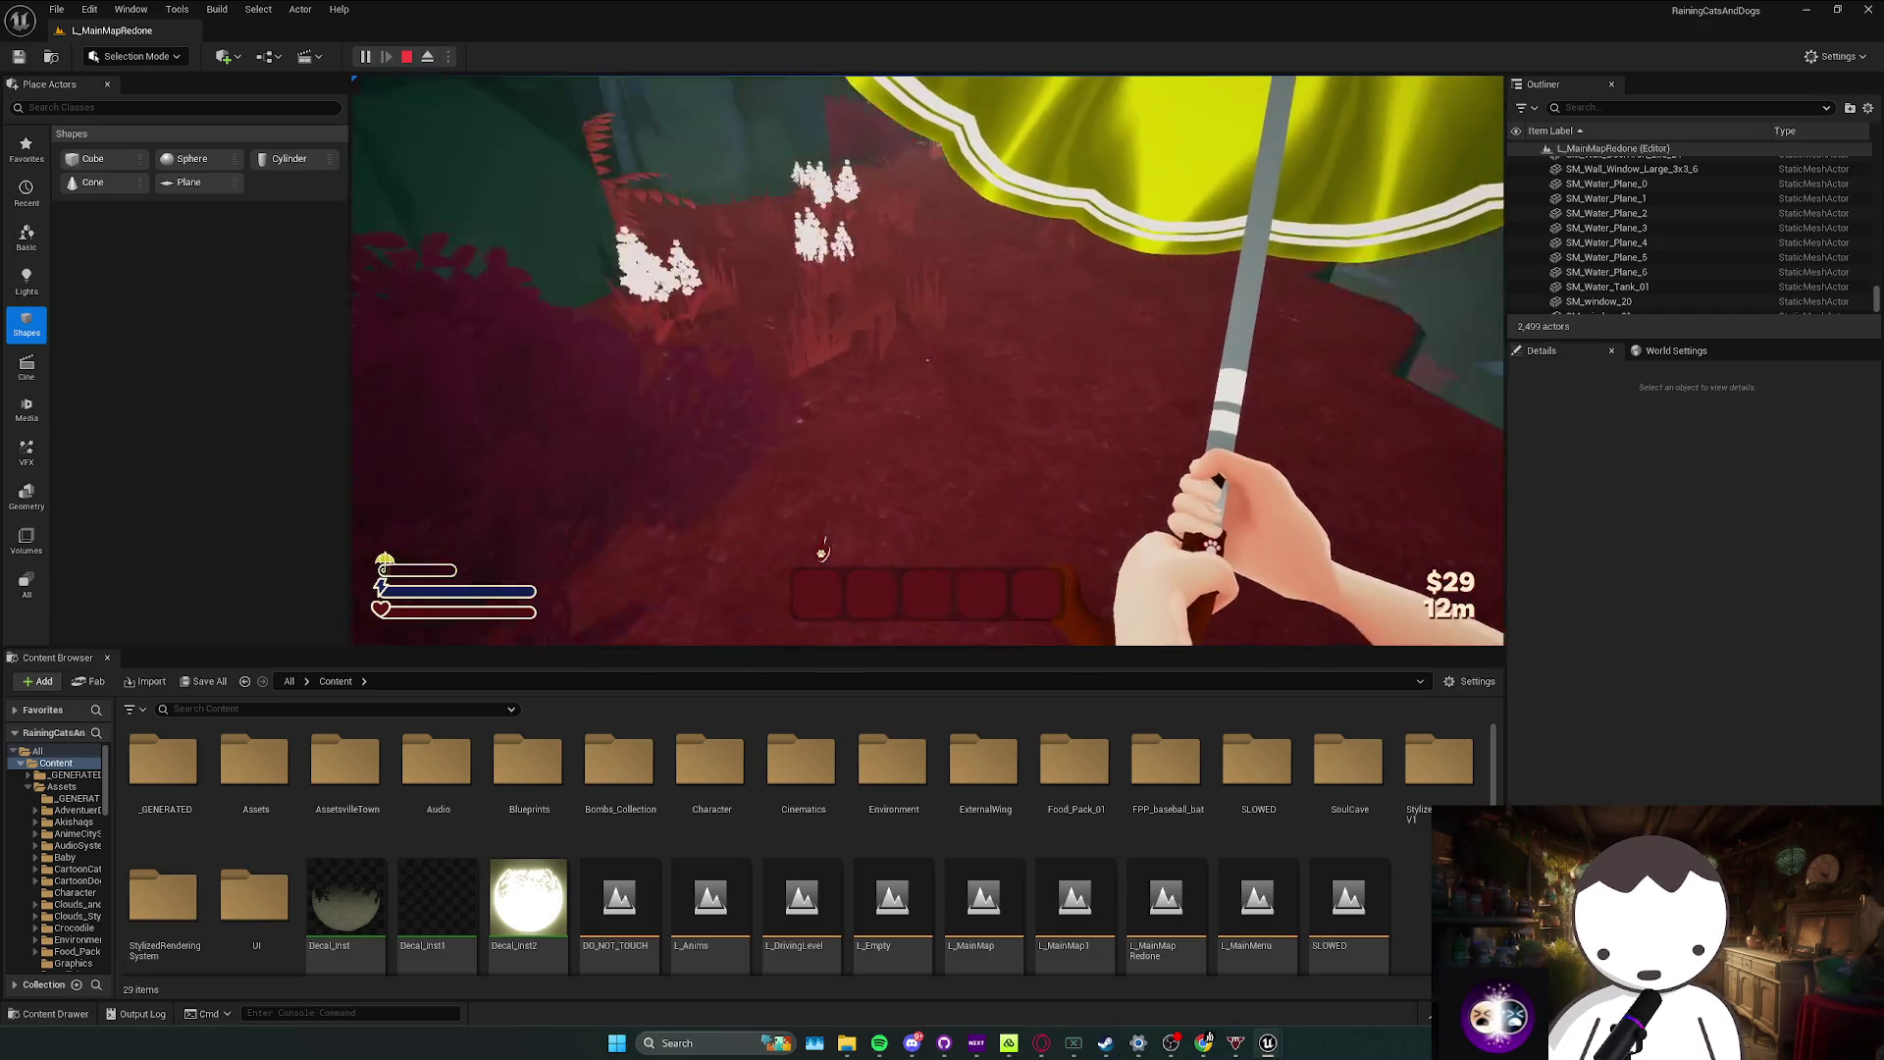
key("Escape")
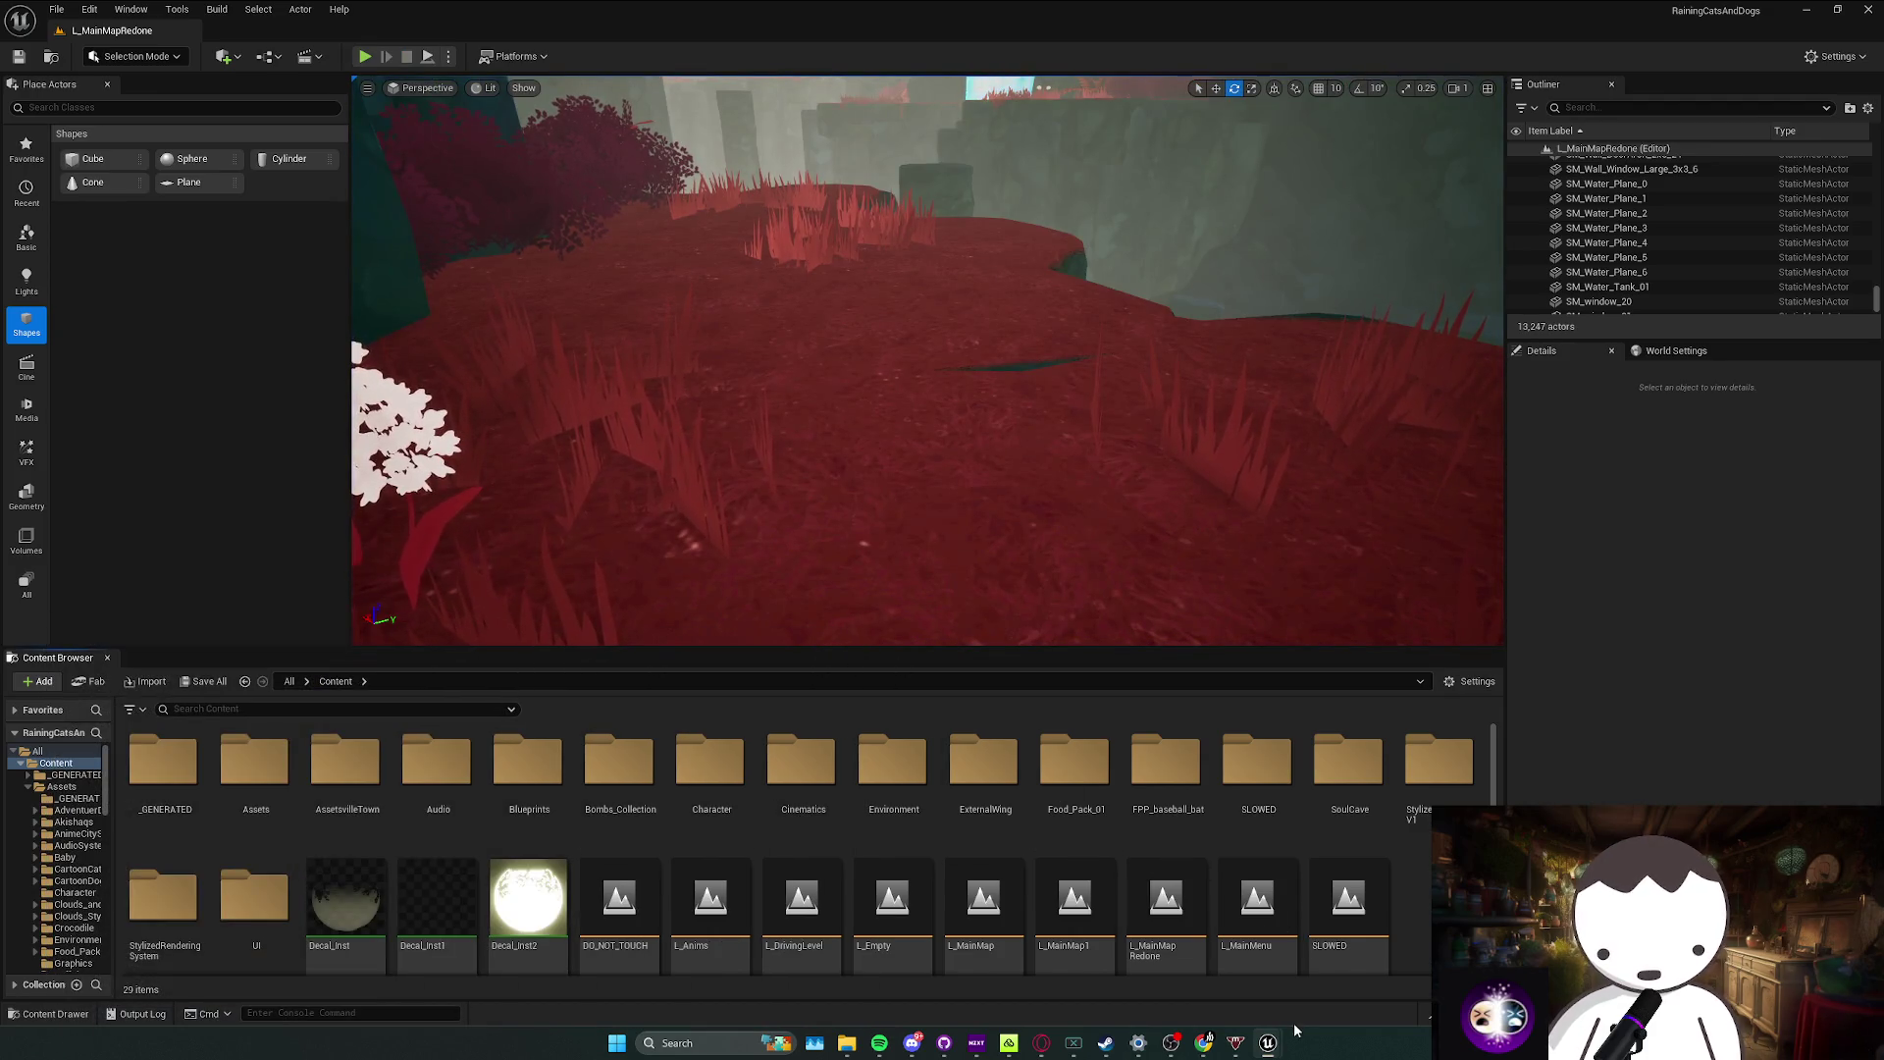
mouse_move(1275, 1035)
left_click(1345, 991)
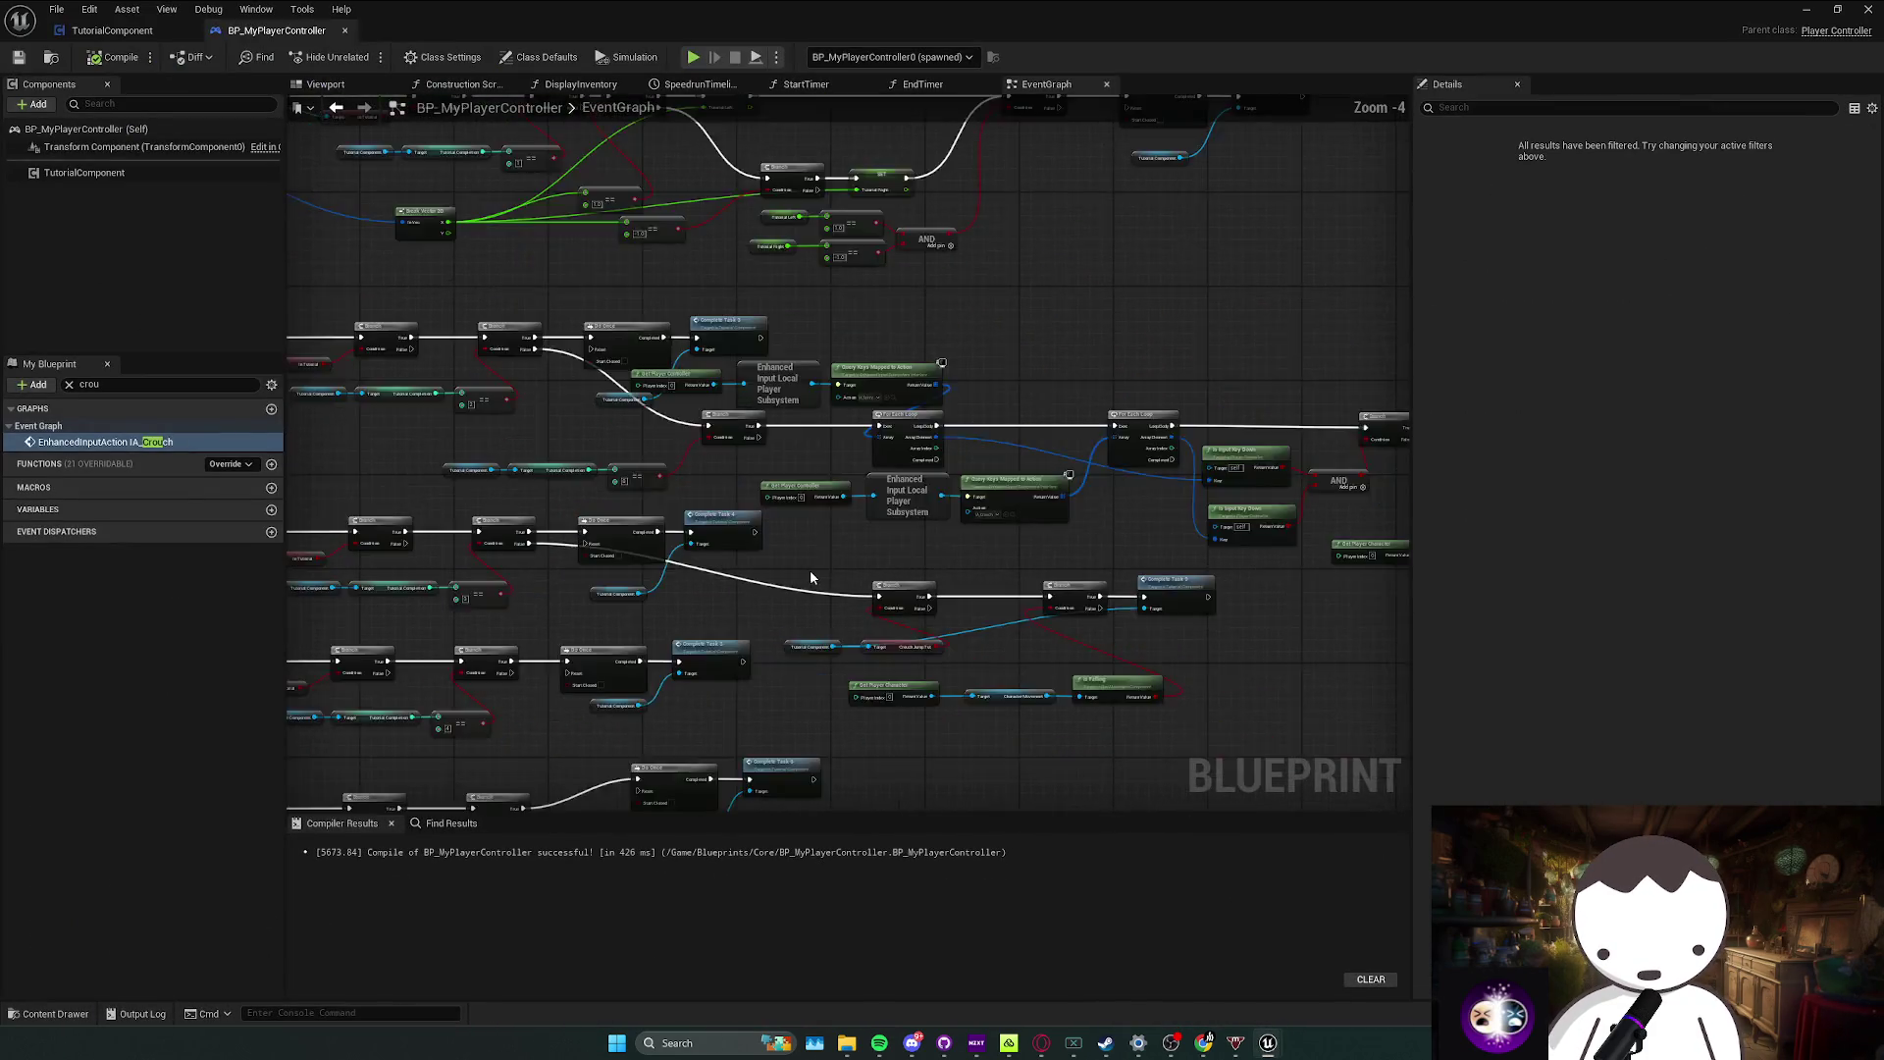
scroll(663, 618, "up", 2)
scroll(663, 618, "down", 3)
scroll(772, 698, "up", 1)
key("alt+Tab")
left_click_drag(1020, 403, 1079, 344)
left_click(1046, 408)
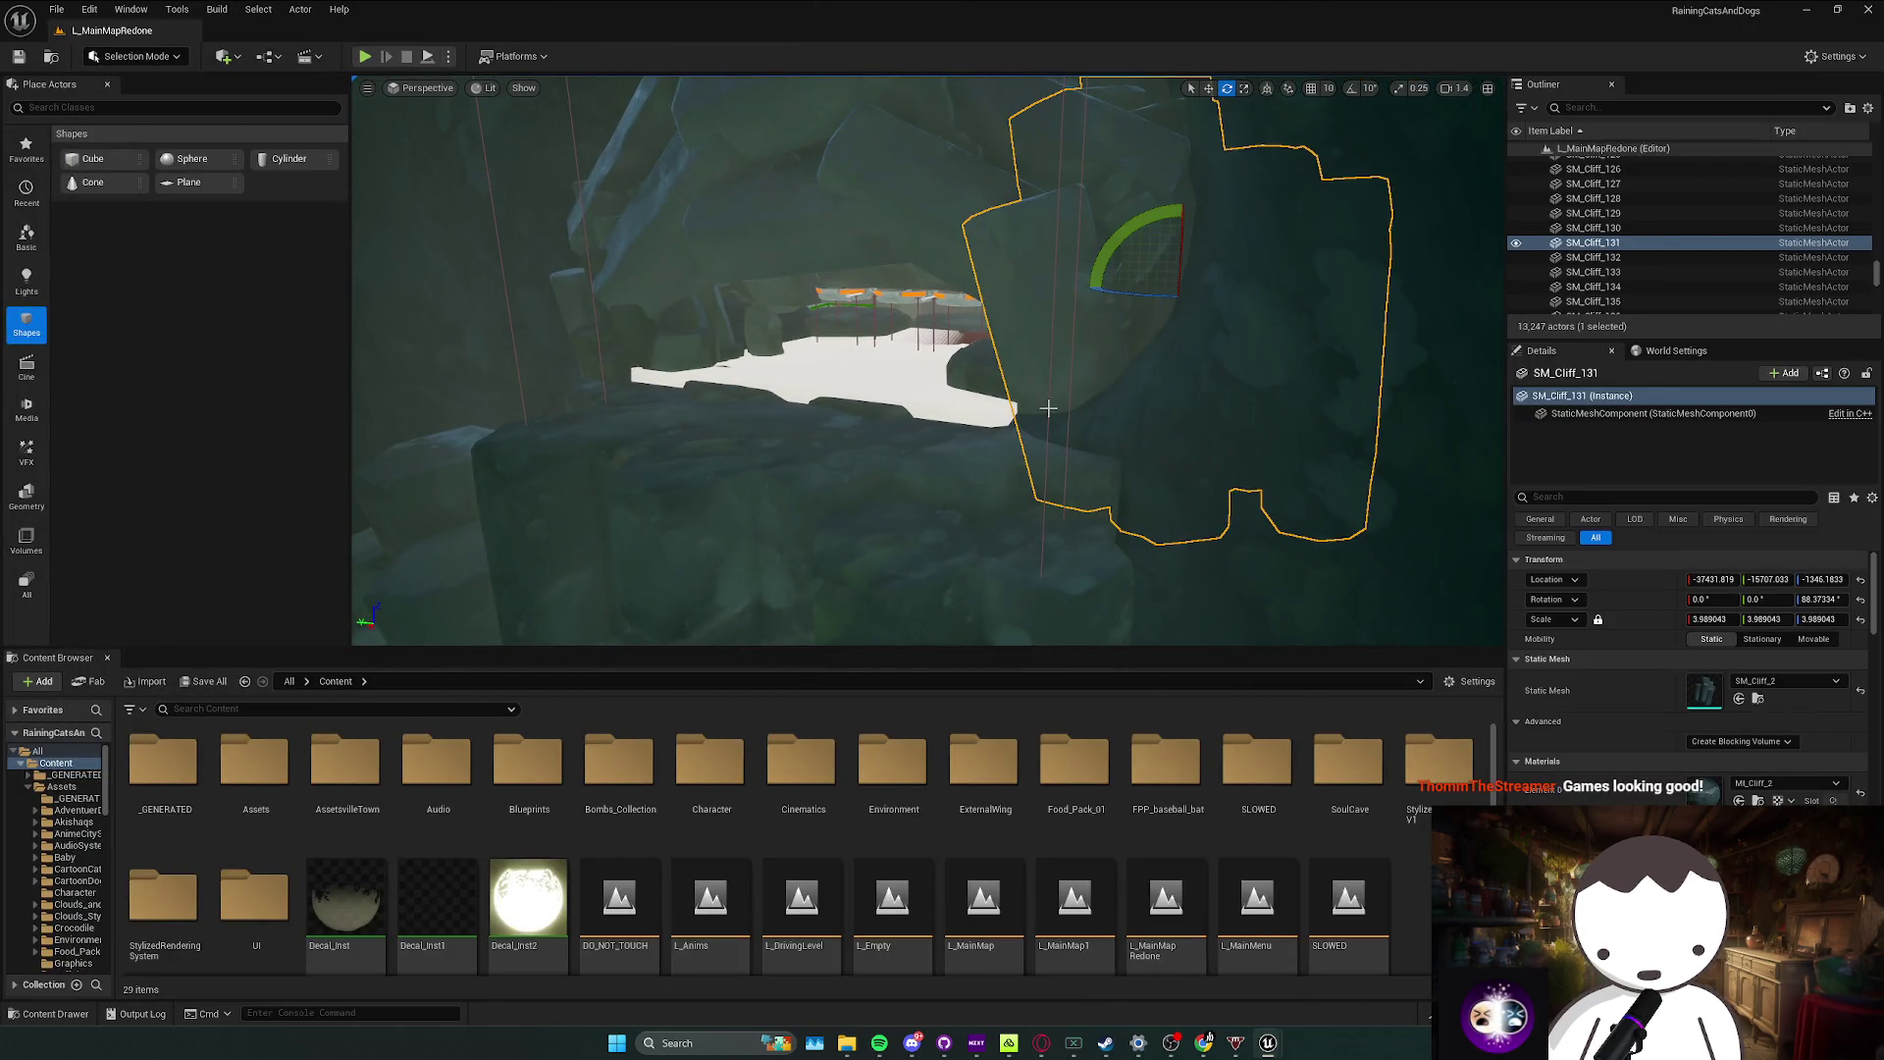
right_click(1609, 243)
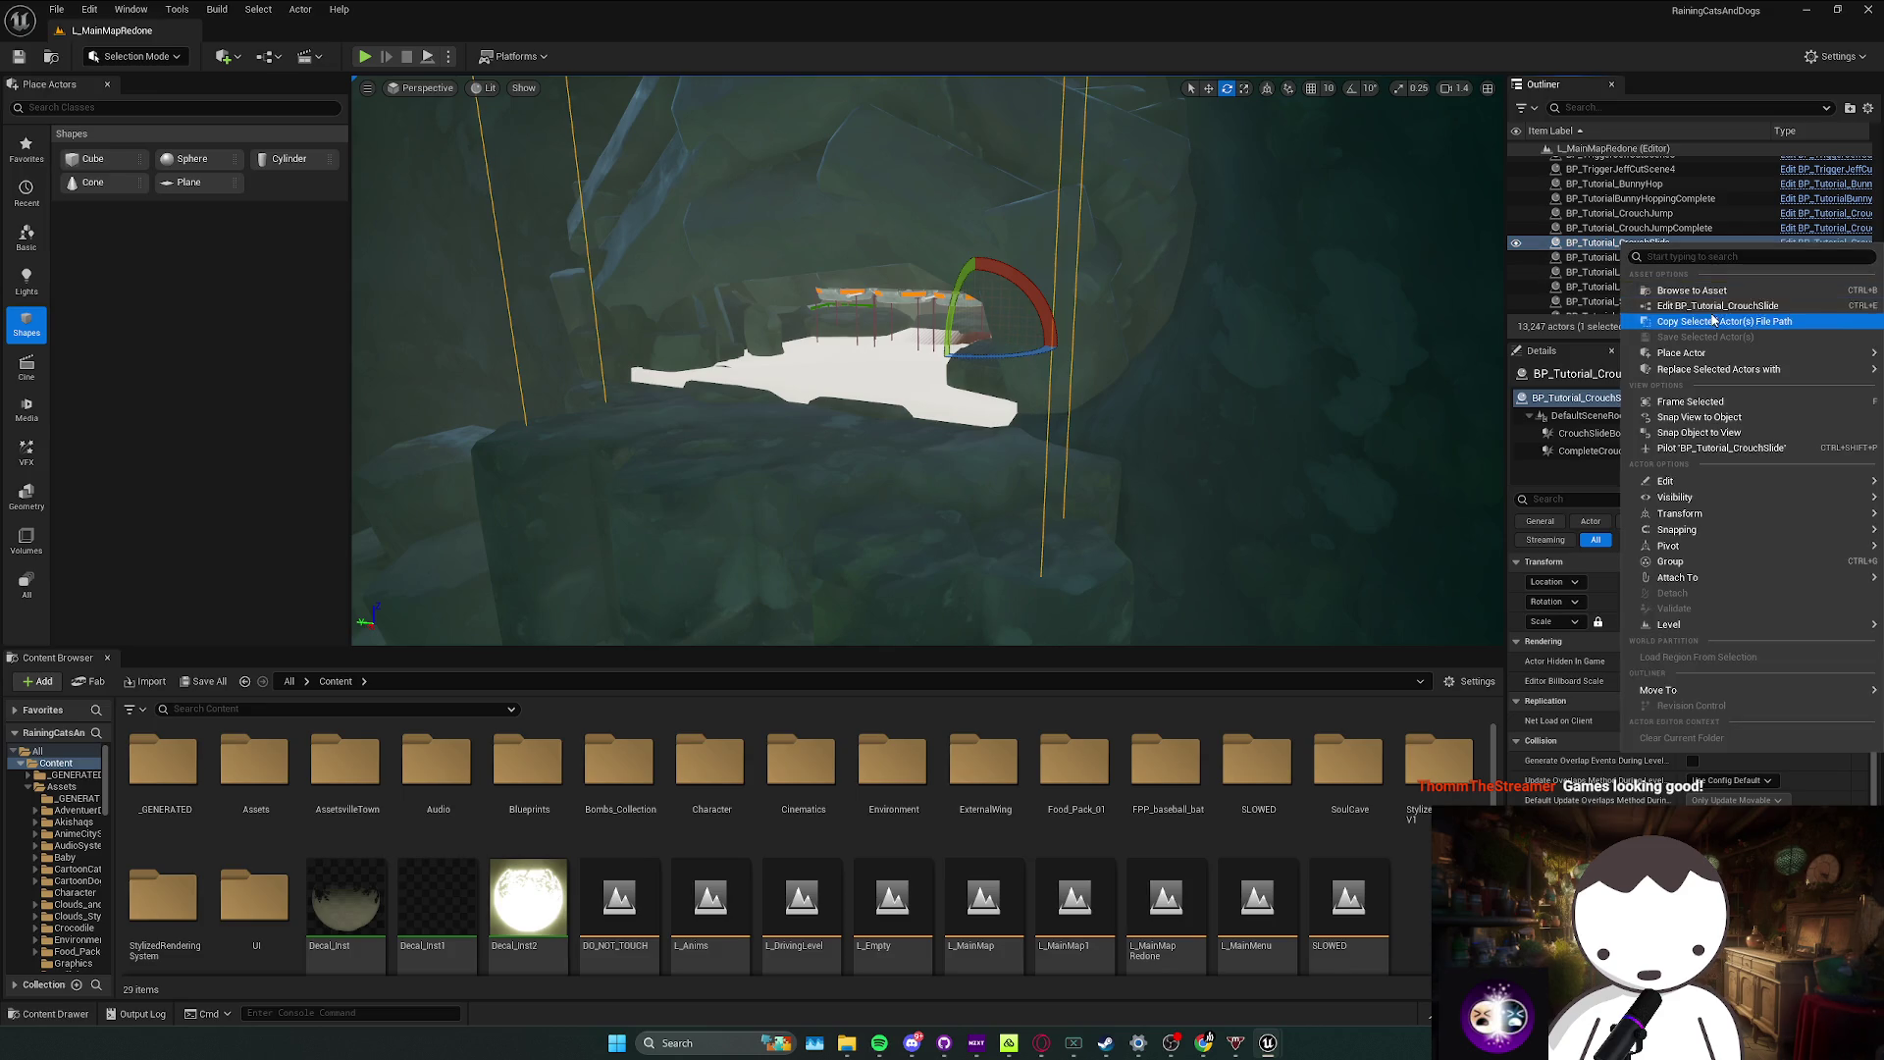
Step: From the crouch-slide trigger's Blueprint, jump to the CompleteCrouchSlideTask event in TutorialComponent
key("Escape")
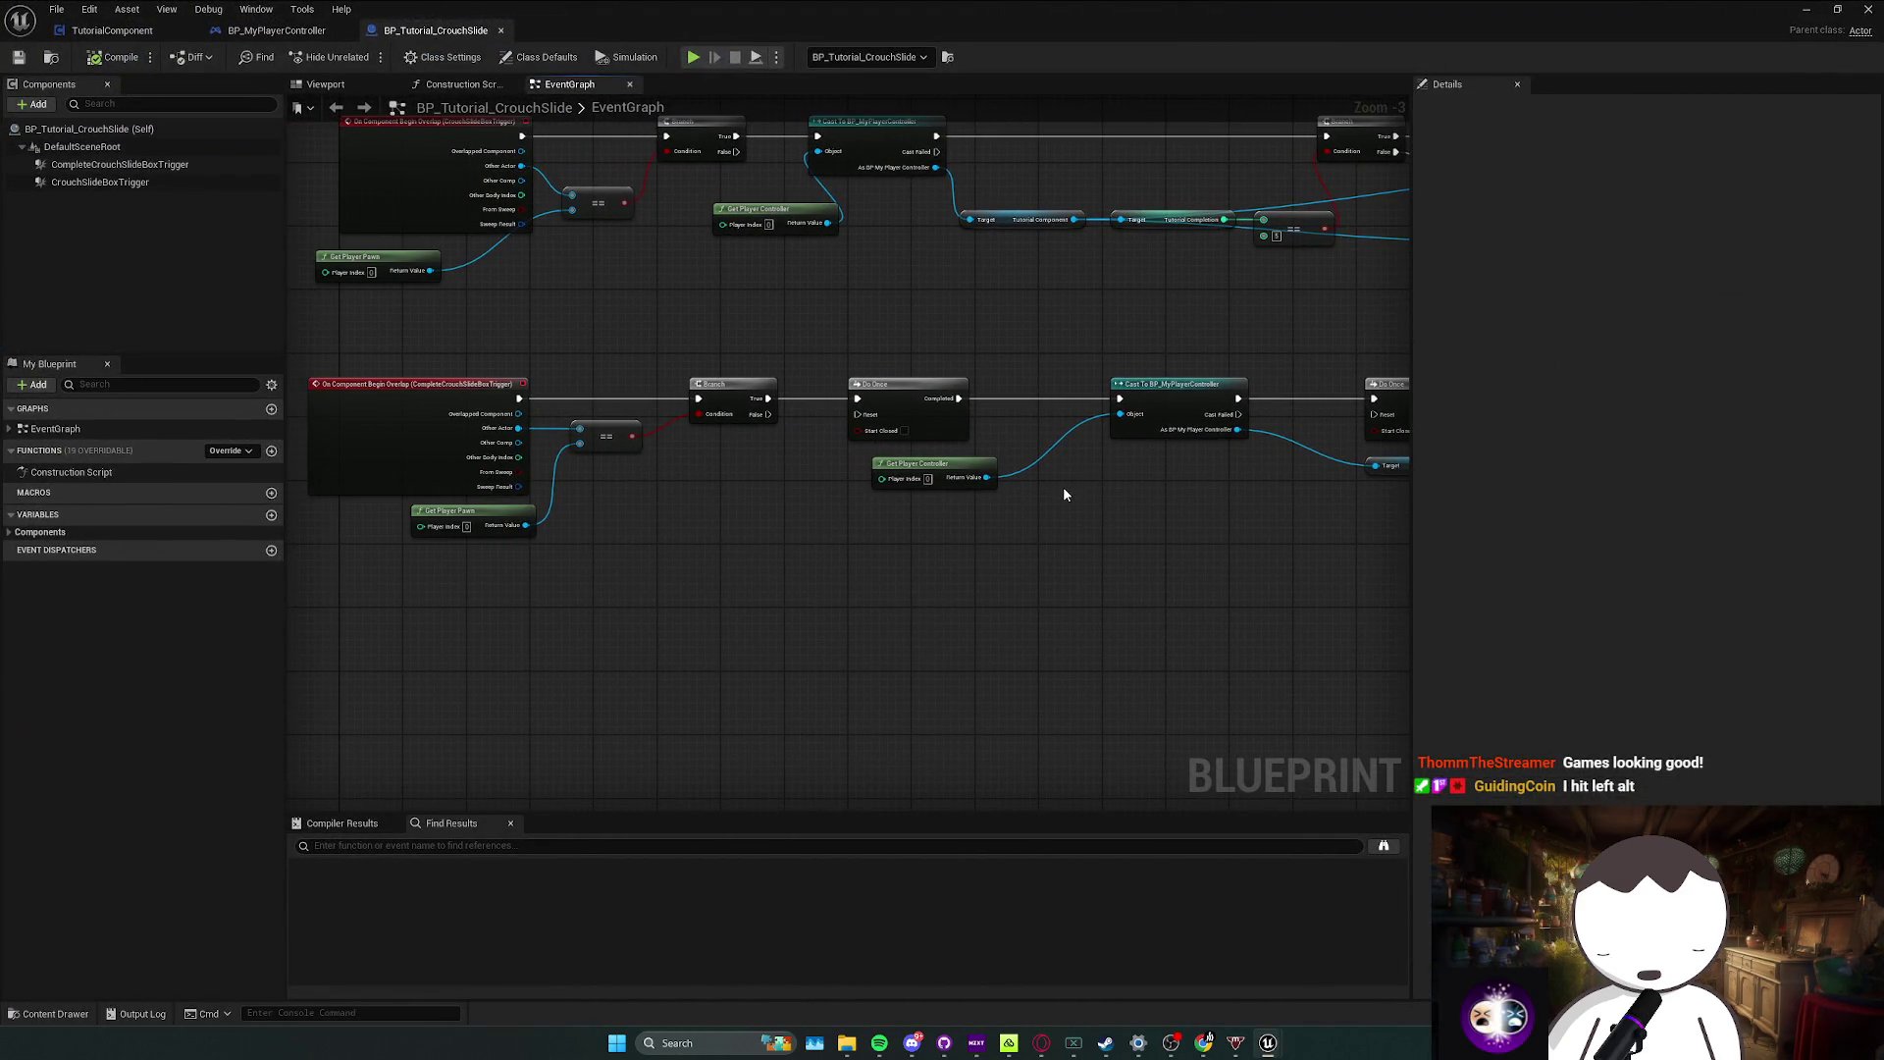
left_click_drag(1063, 485, 656, 516)
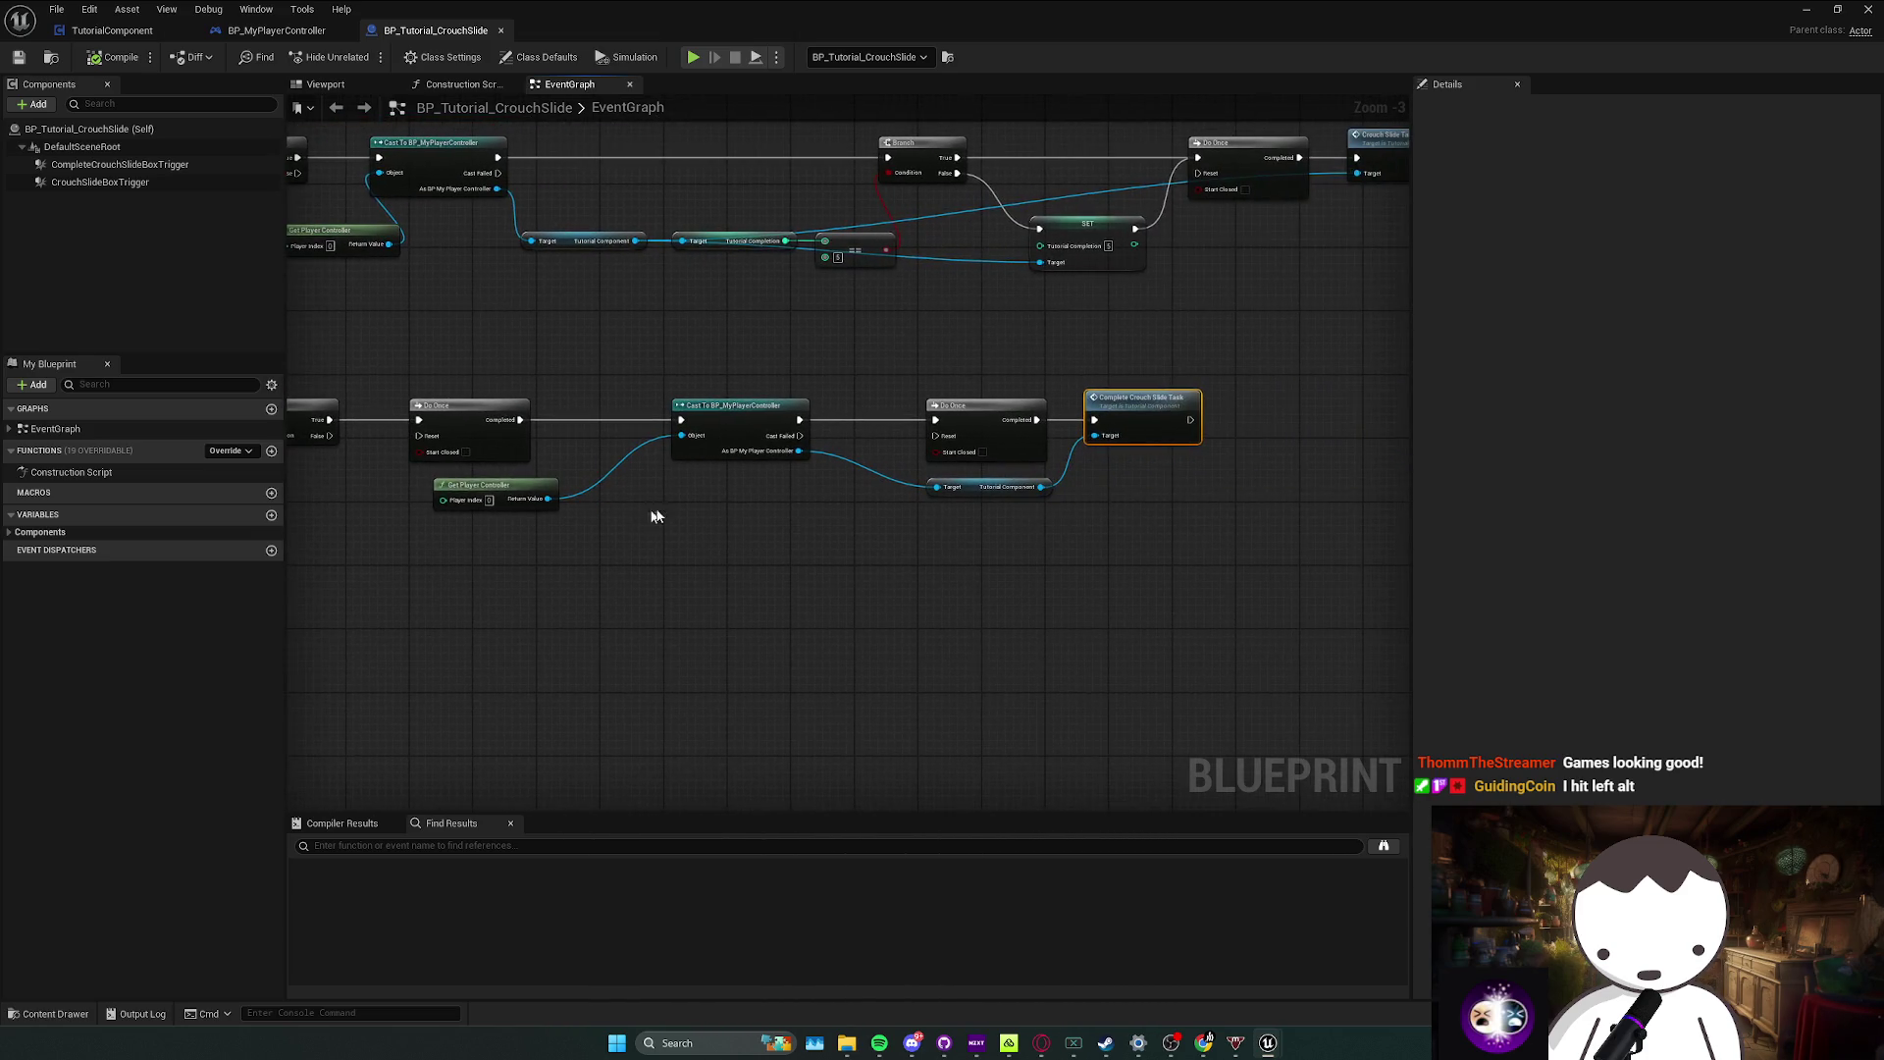
double_click(1045, 461)
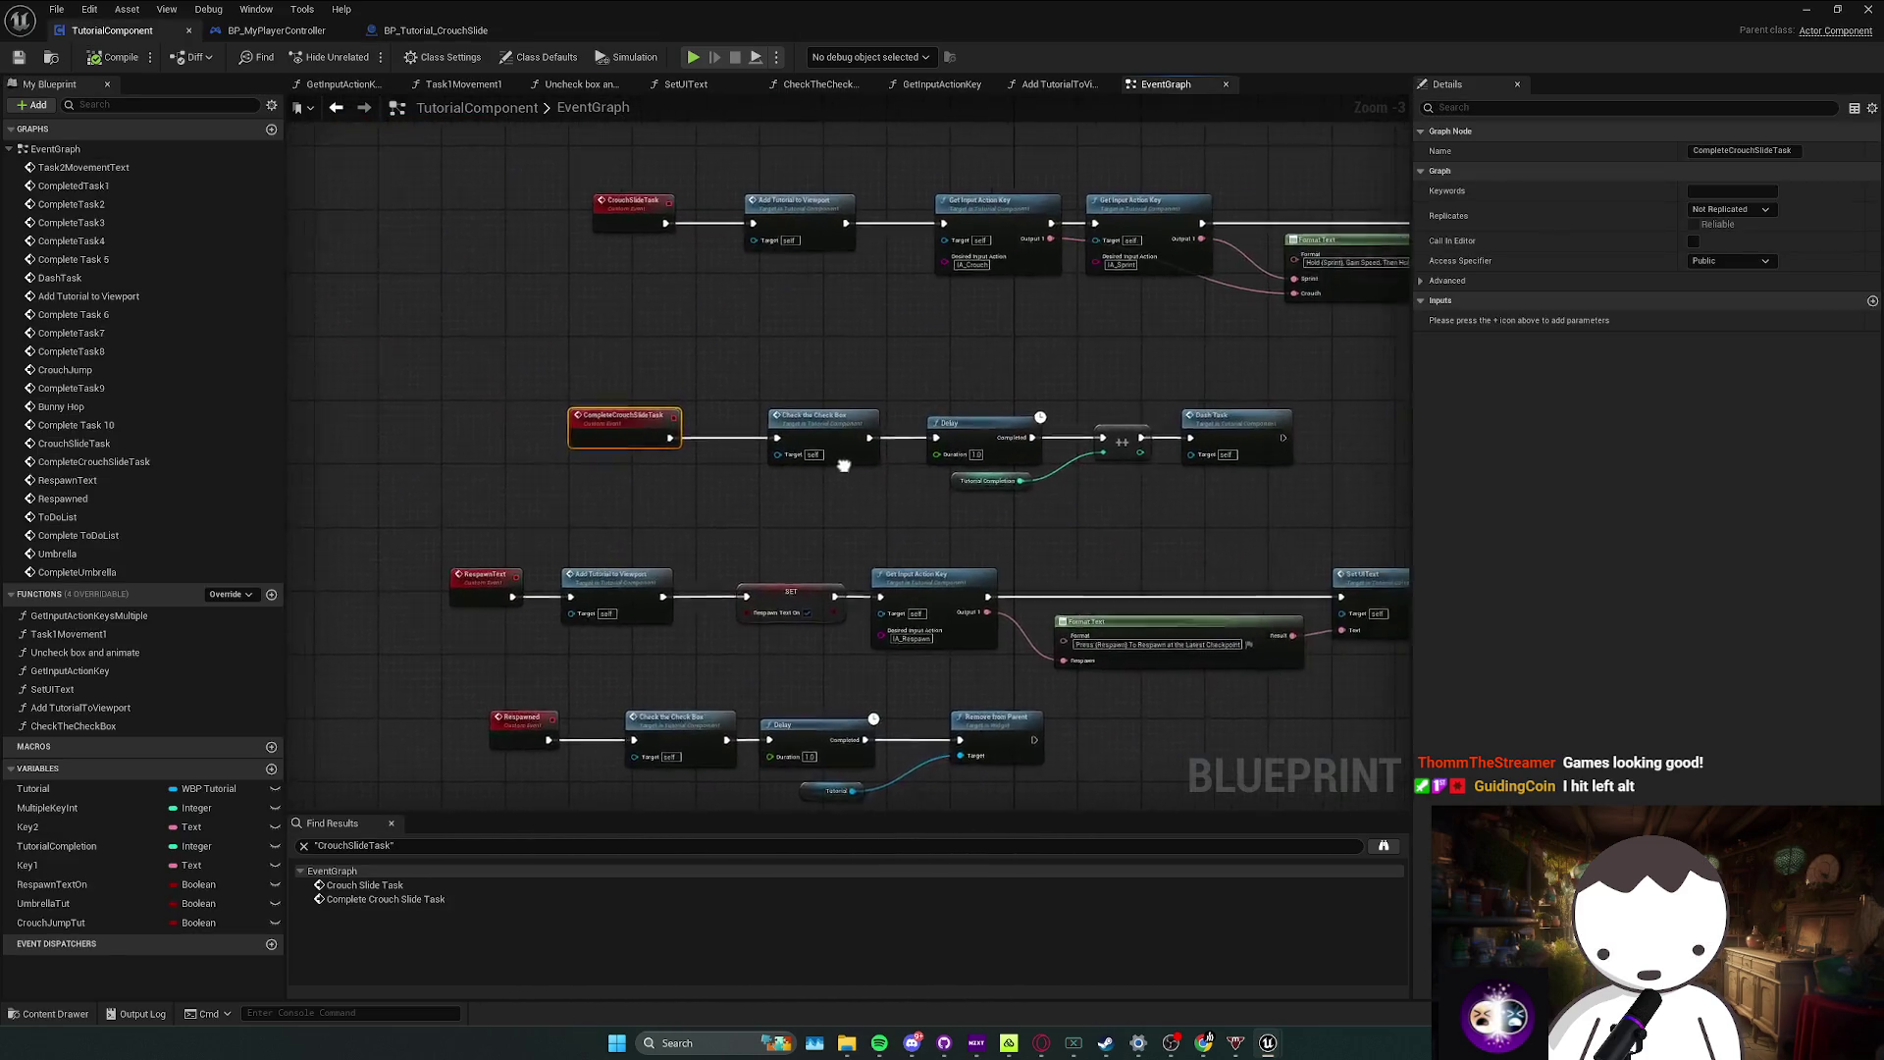
Step: Jump to DashTask, move Get Input Action Key left, and lift Uncheck Box And Animate above the row
double_click(1099, 429)
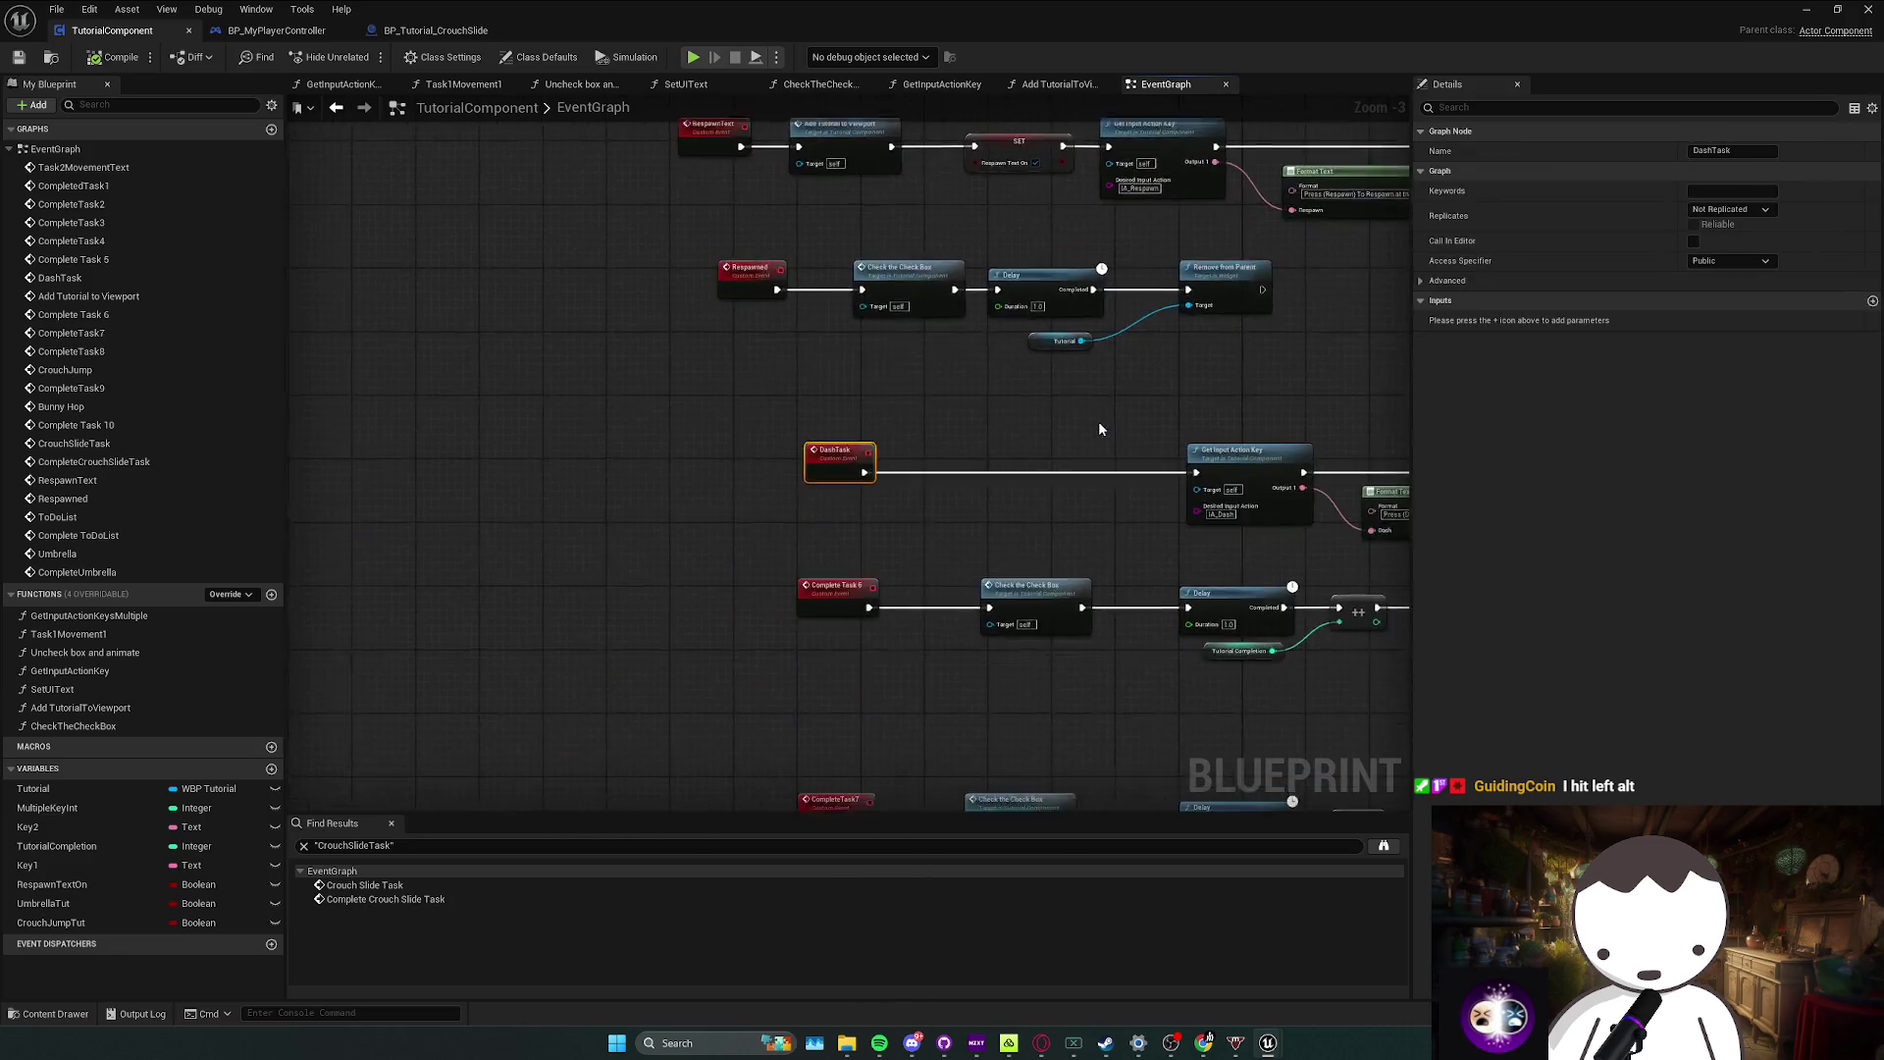
left_click(673, 432)
left_click_drag(674, 432, 570, 439)
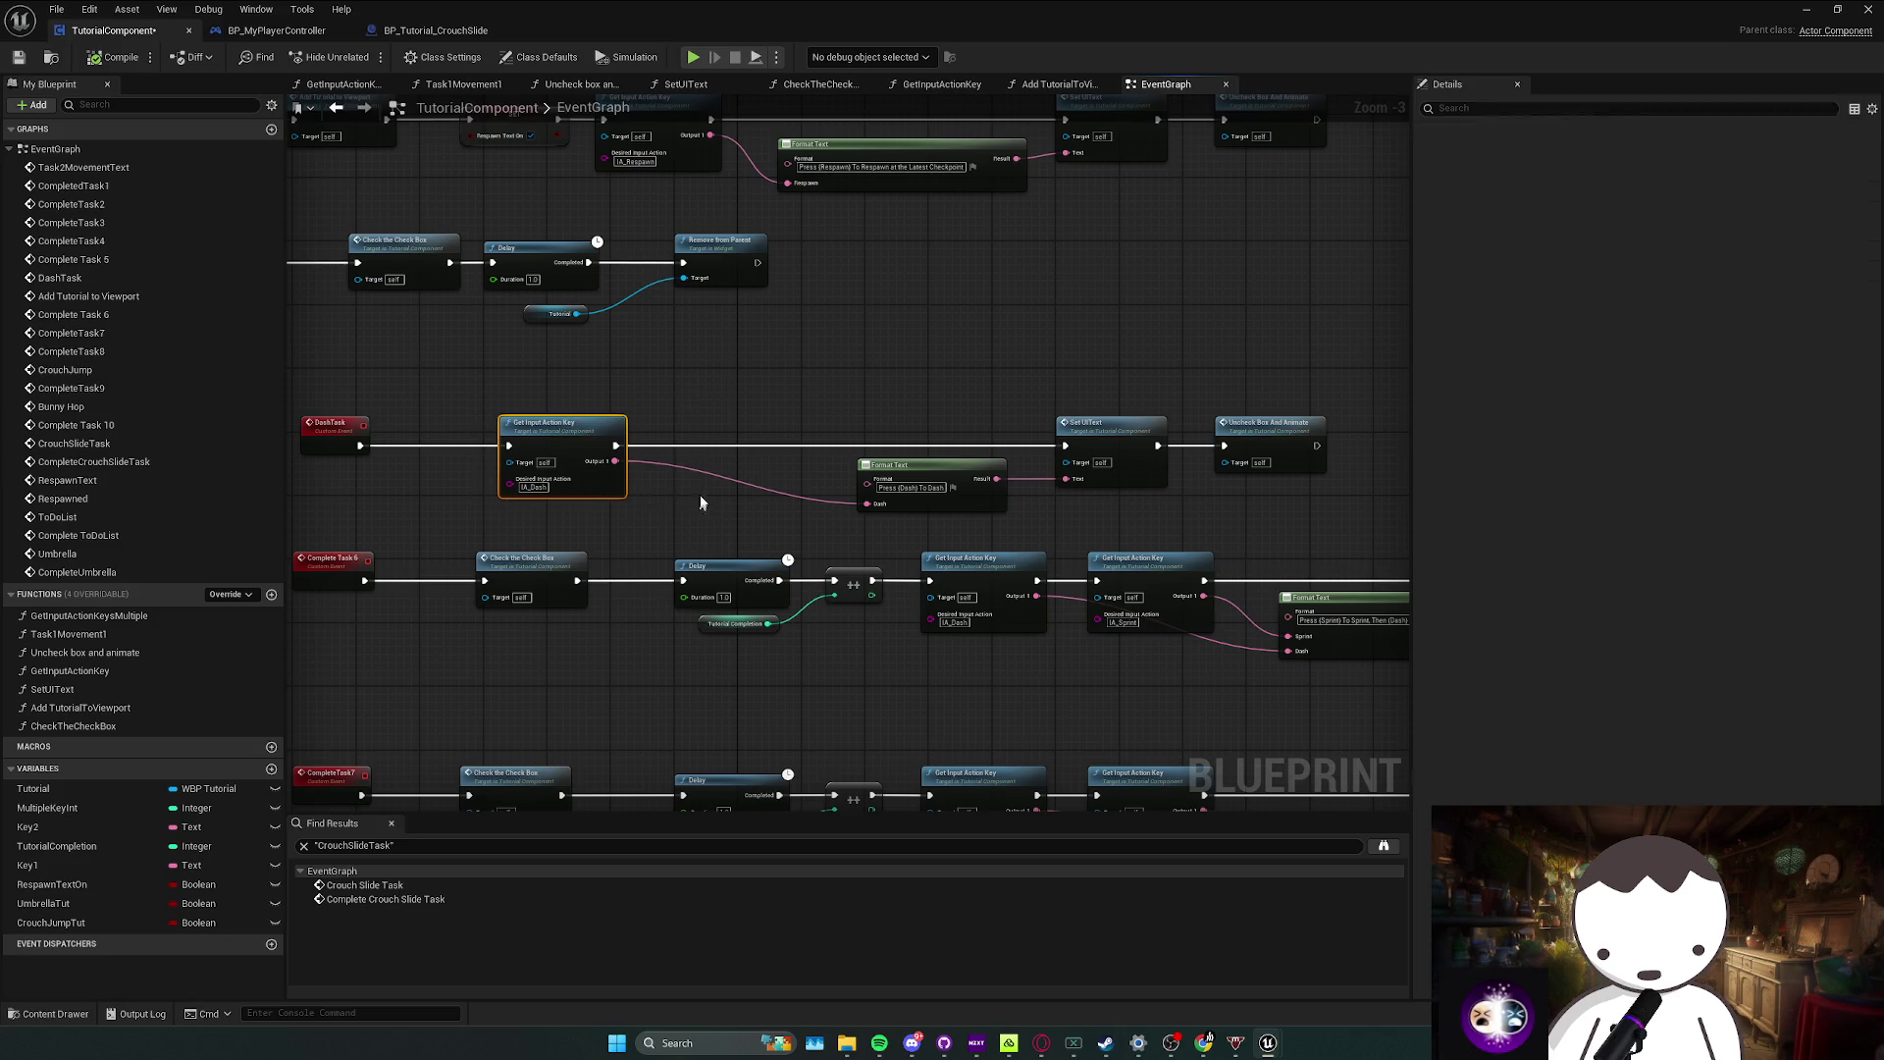
scroll(758, 612, "down", 1)
left_click_drag(978, 564, 1158, 674)
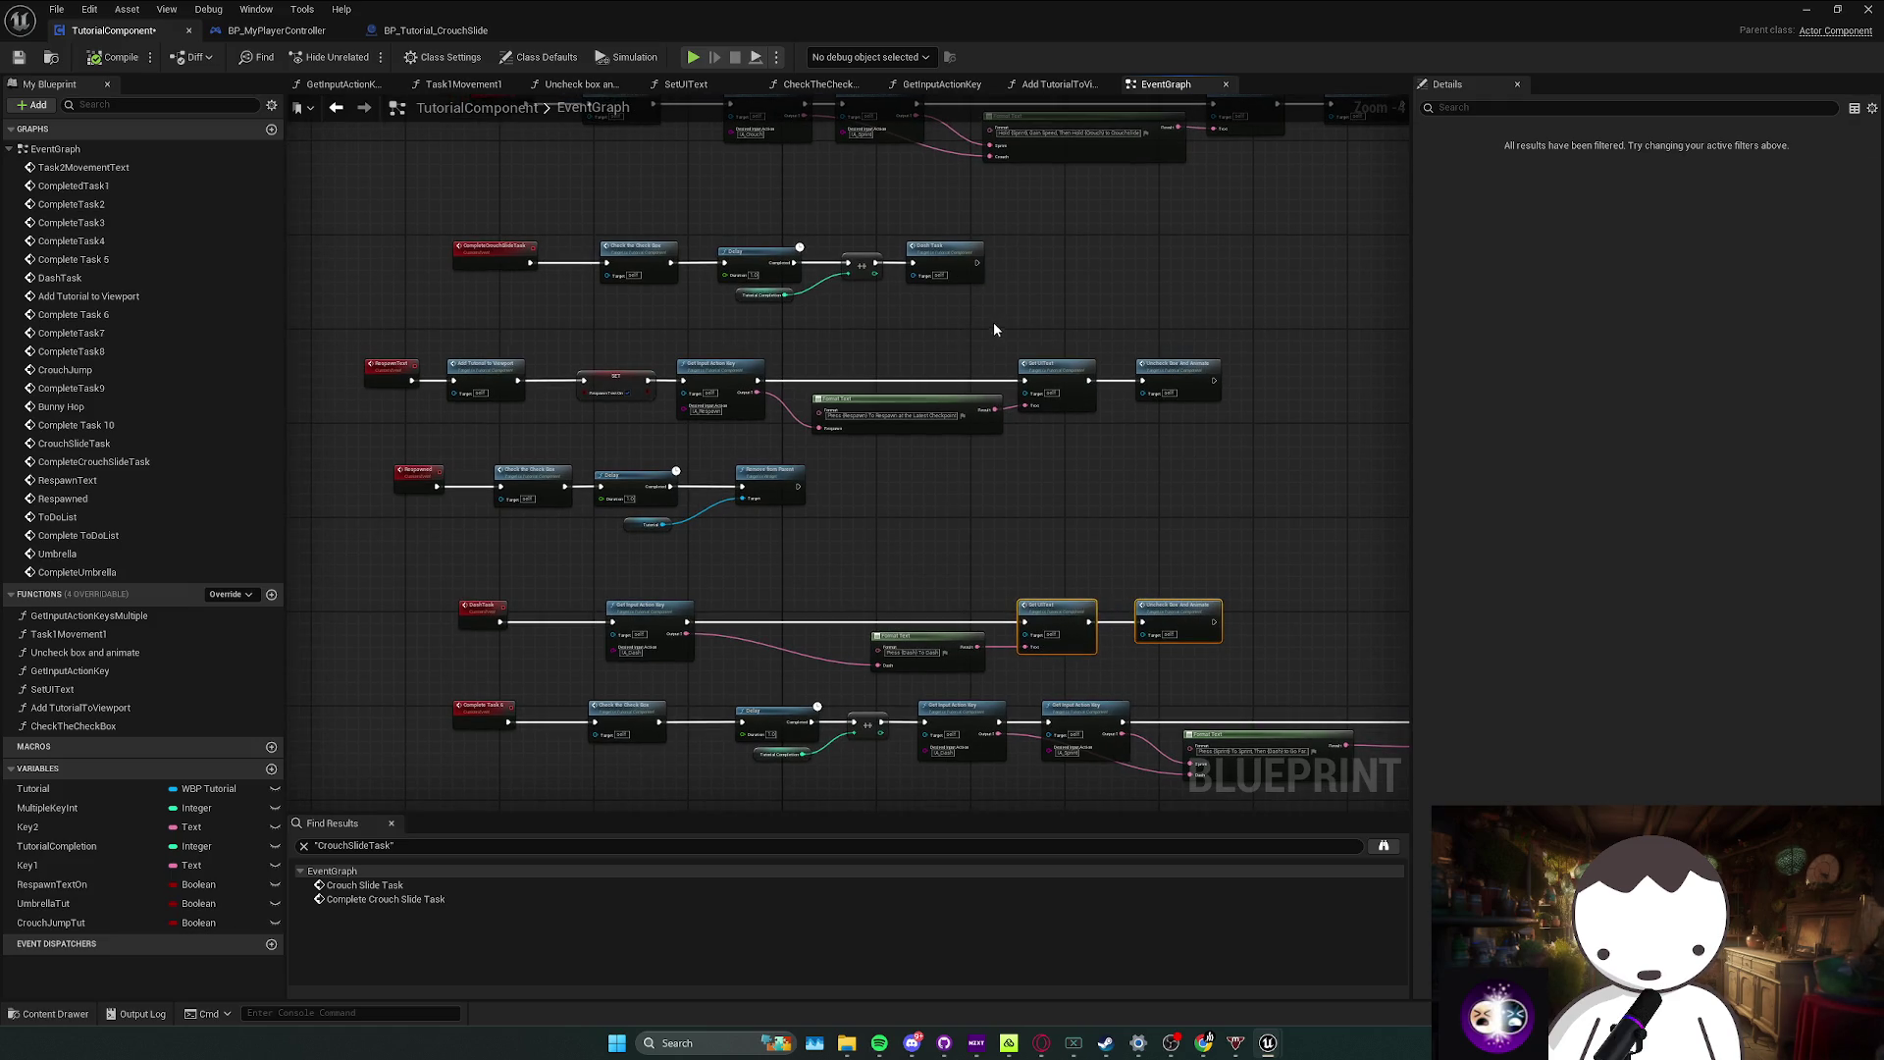
left_click_drag(978, 316, 955, 285)
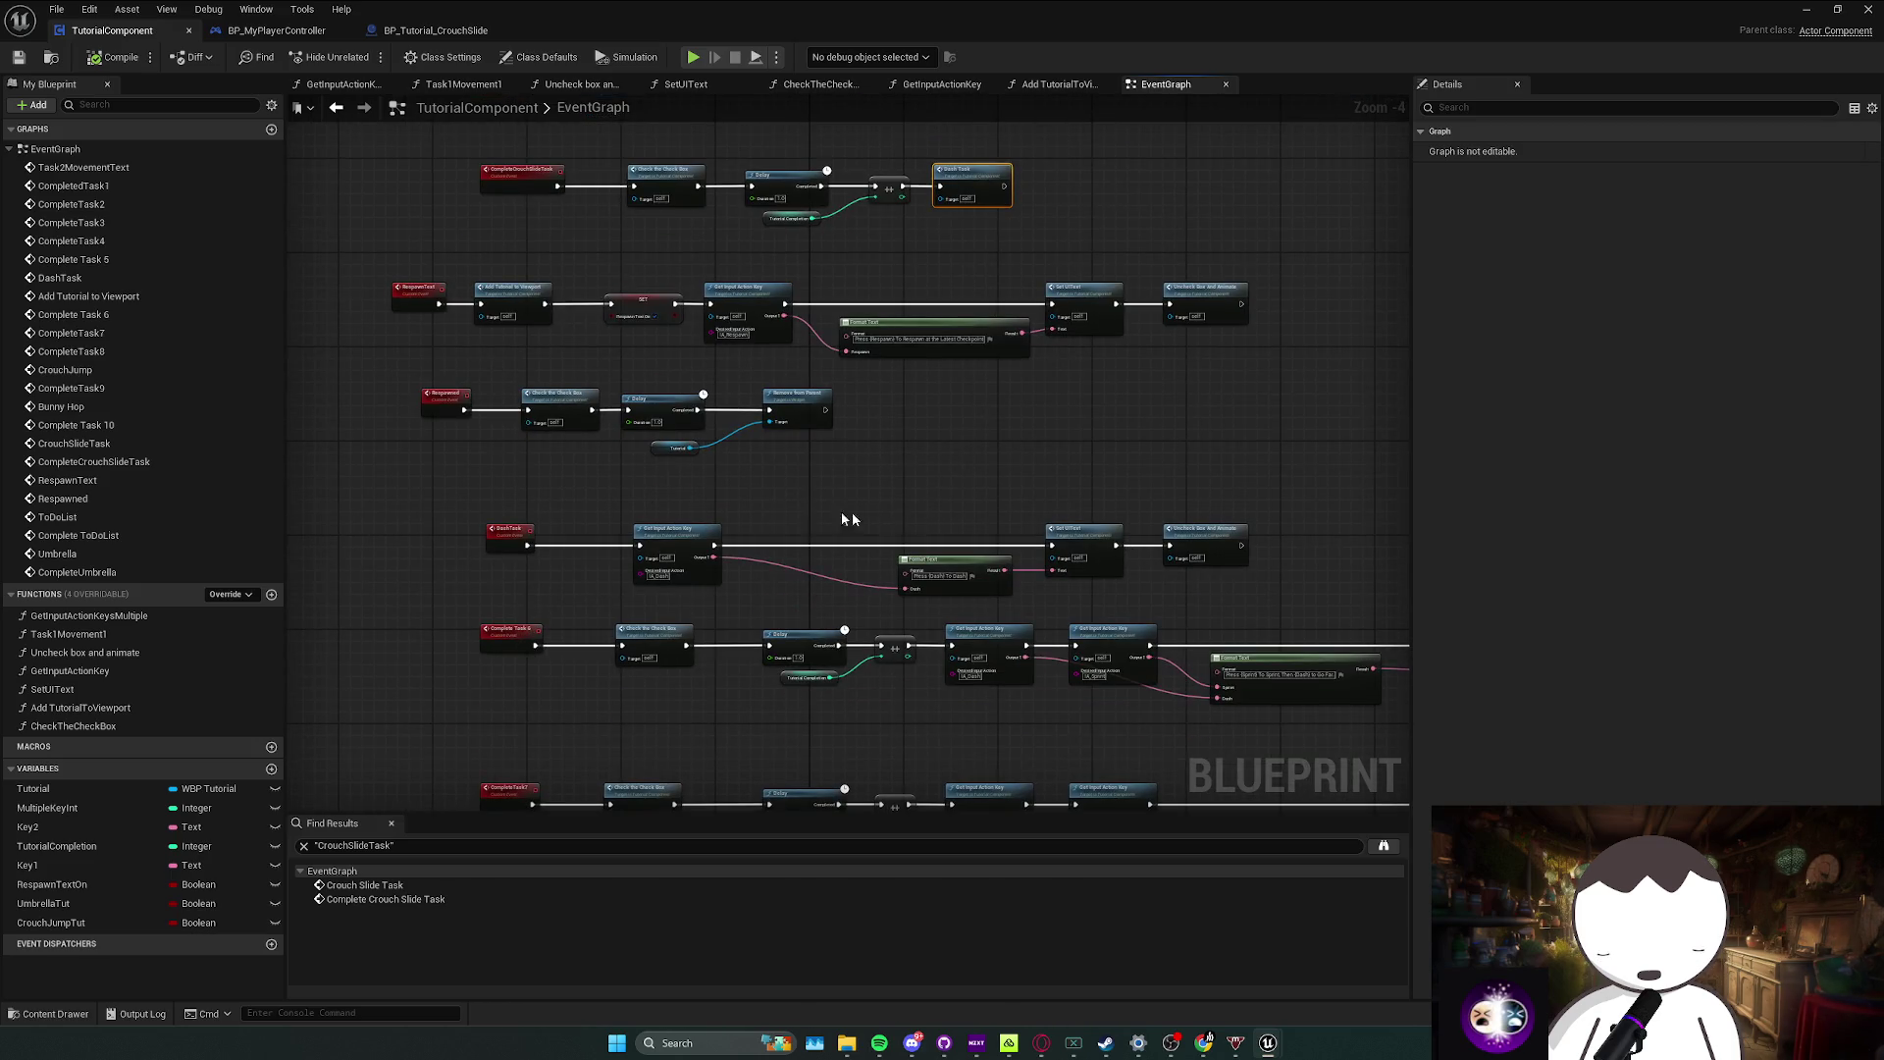
double_click(993, 199)
left_click_drag(1082, 389, 855, 386)
left_click_drag(1211, 446, 1198, 355)
Step: Add a custom event named Complete DashTask wired into Uncheck Box And Animate
right_click(1086, 394)
type("complete da")
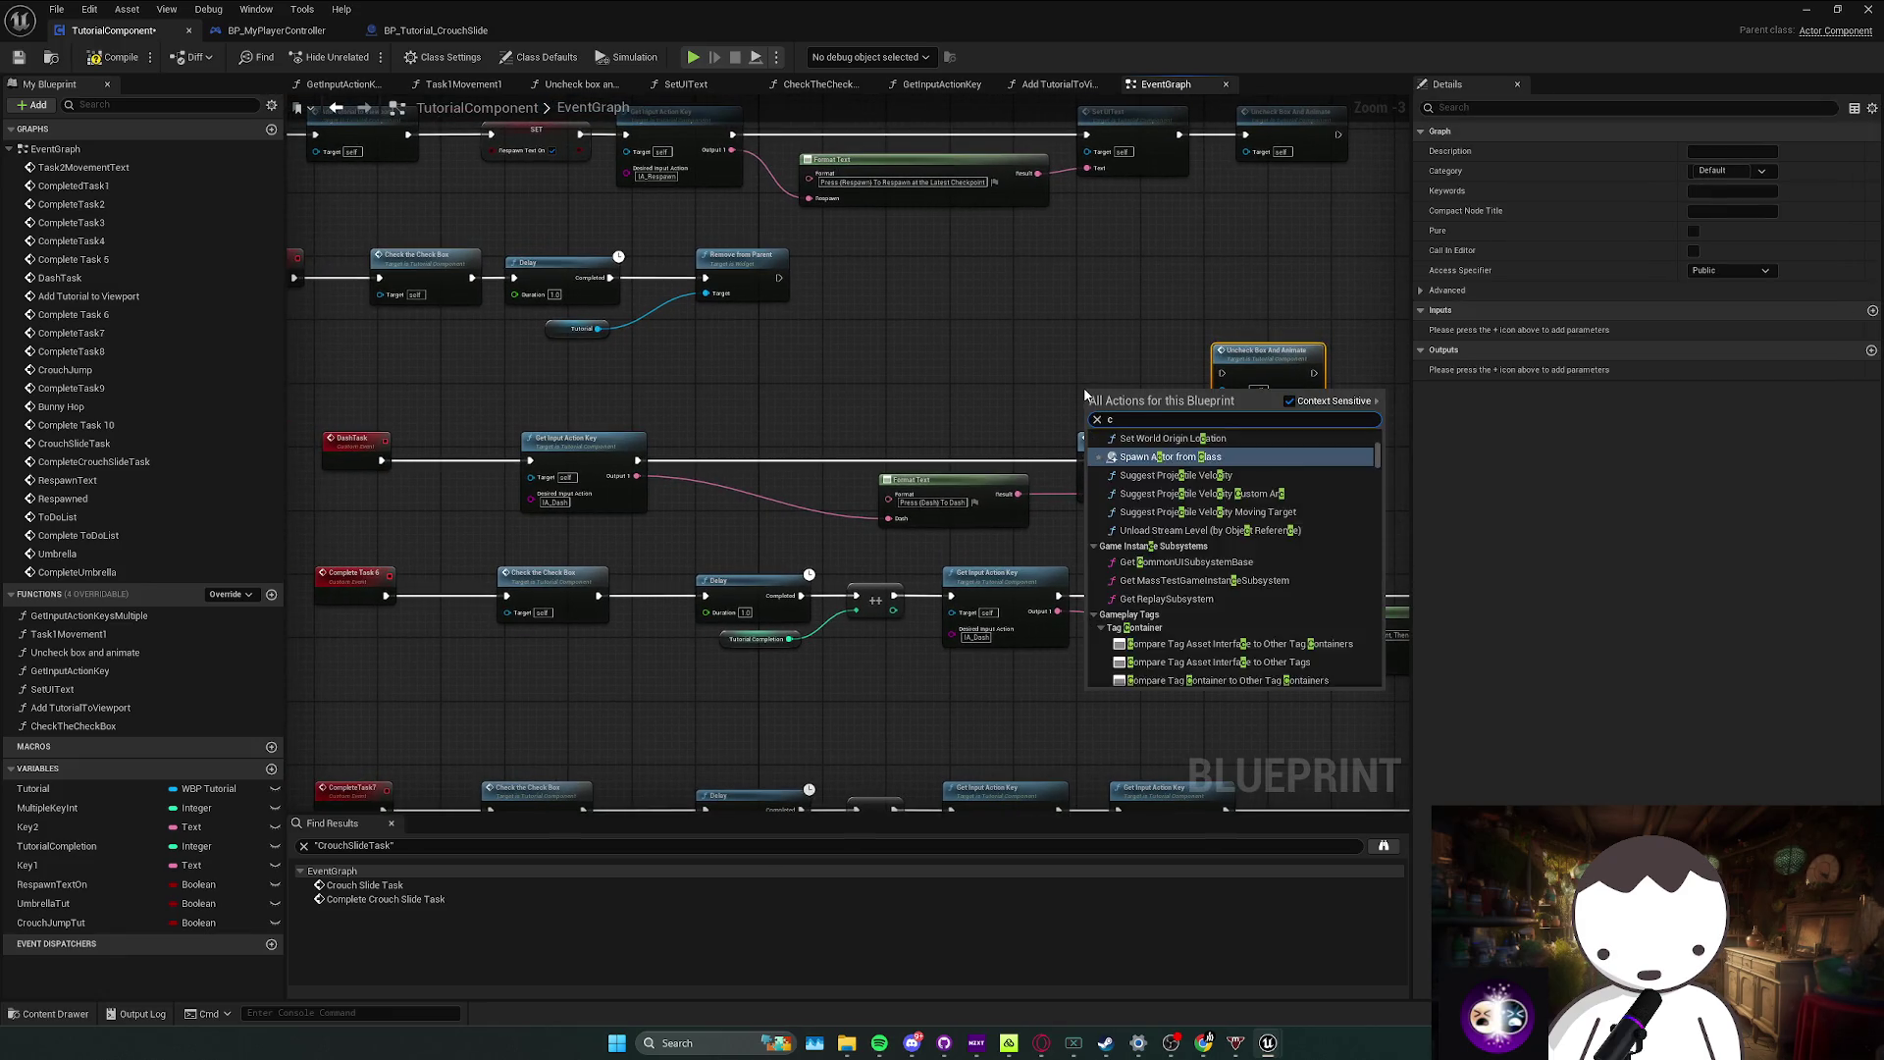
key("BackSpace")
key("BackSpace")
key("BackSpace")
type("custom")
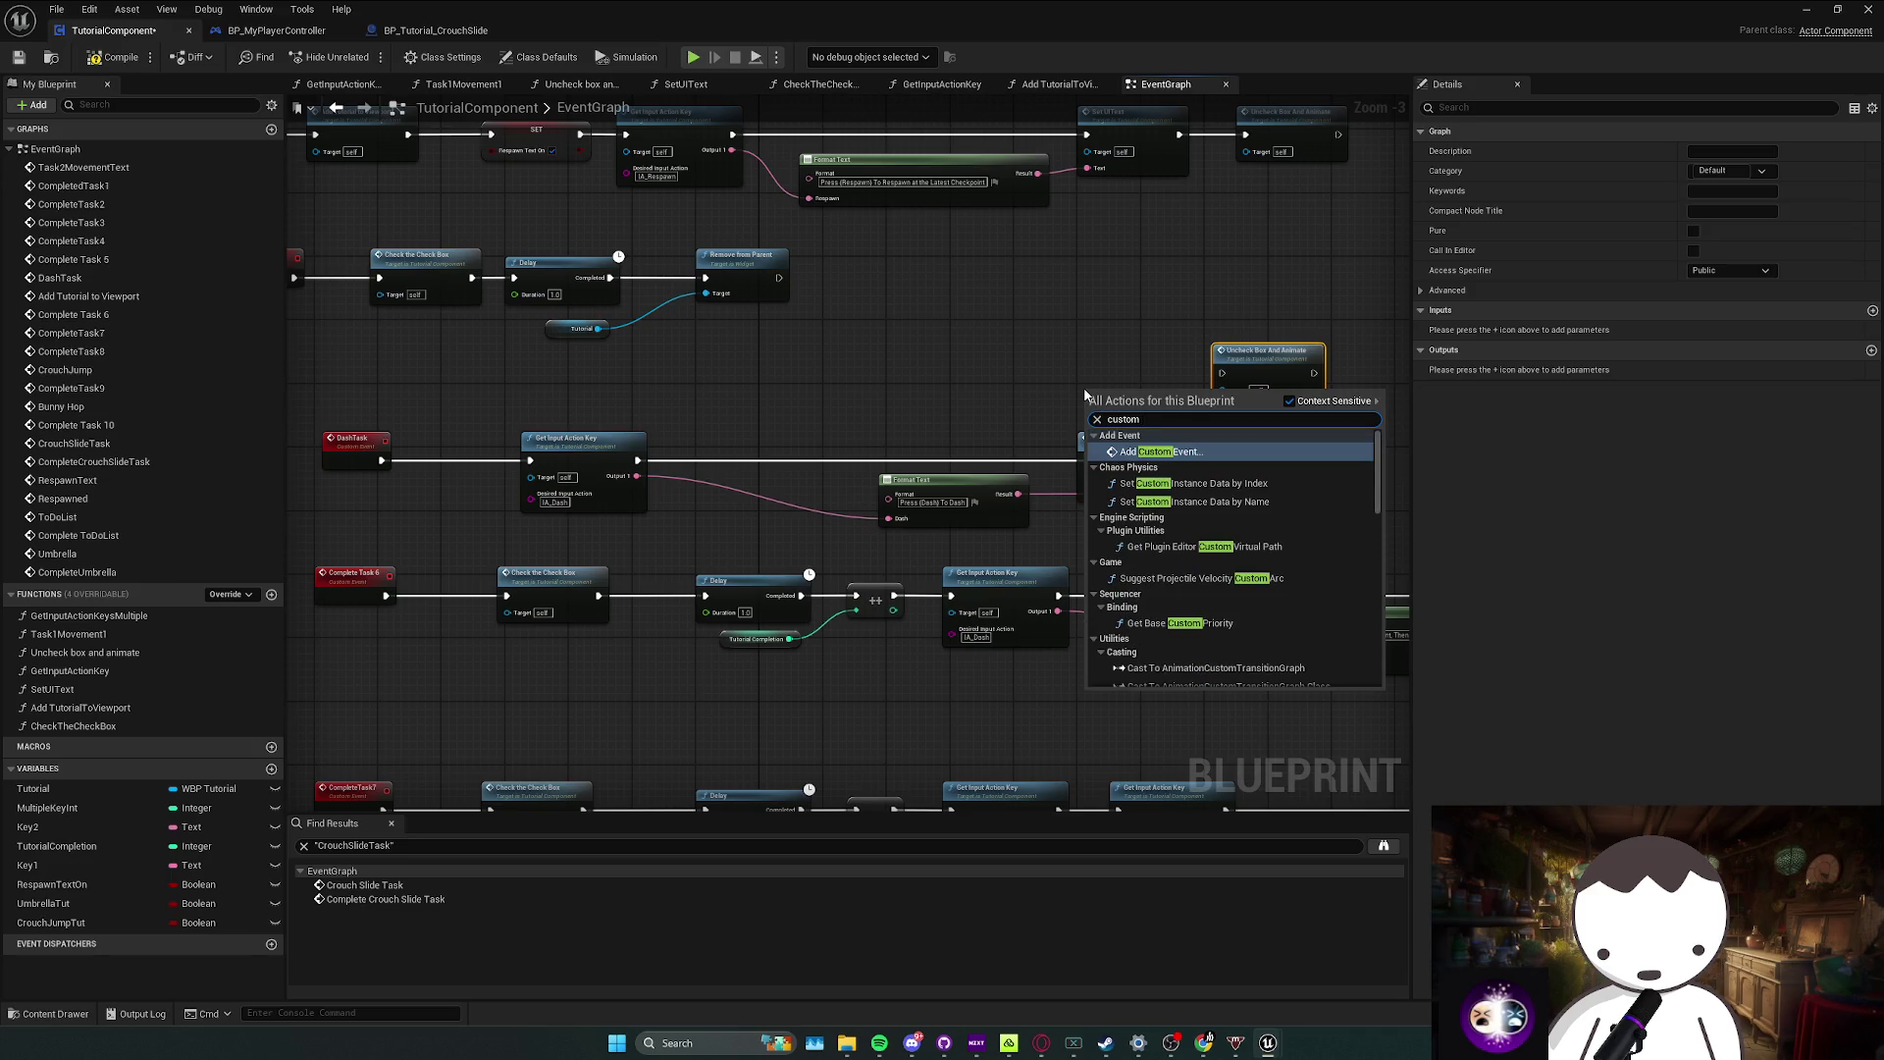
key("Return")
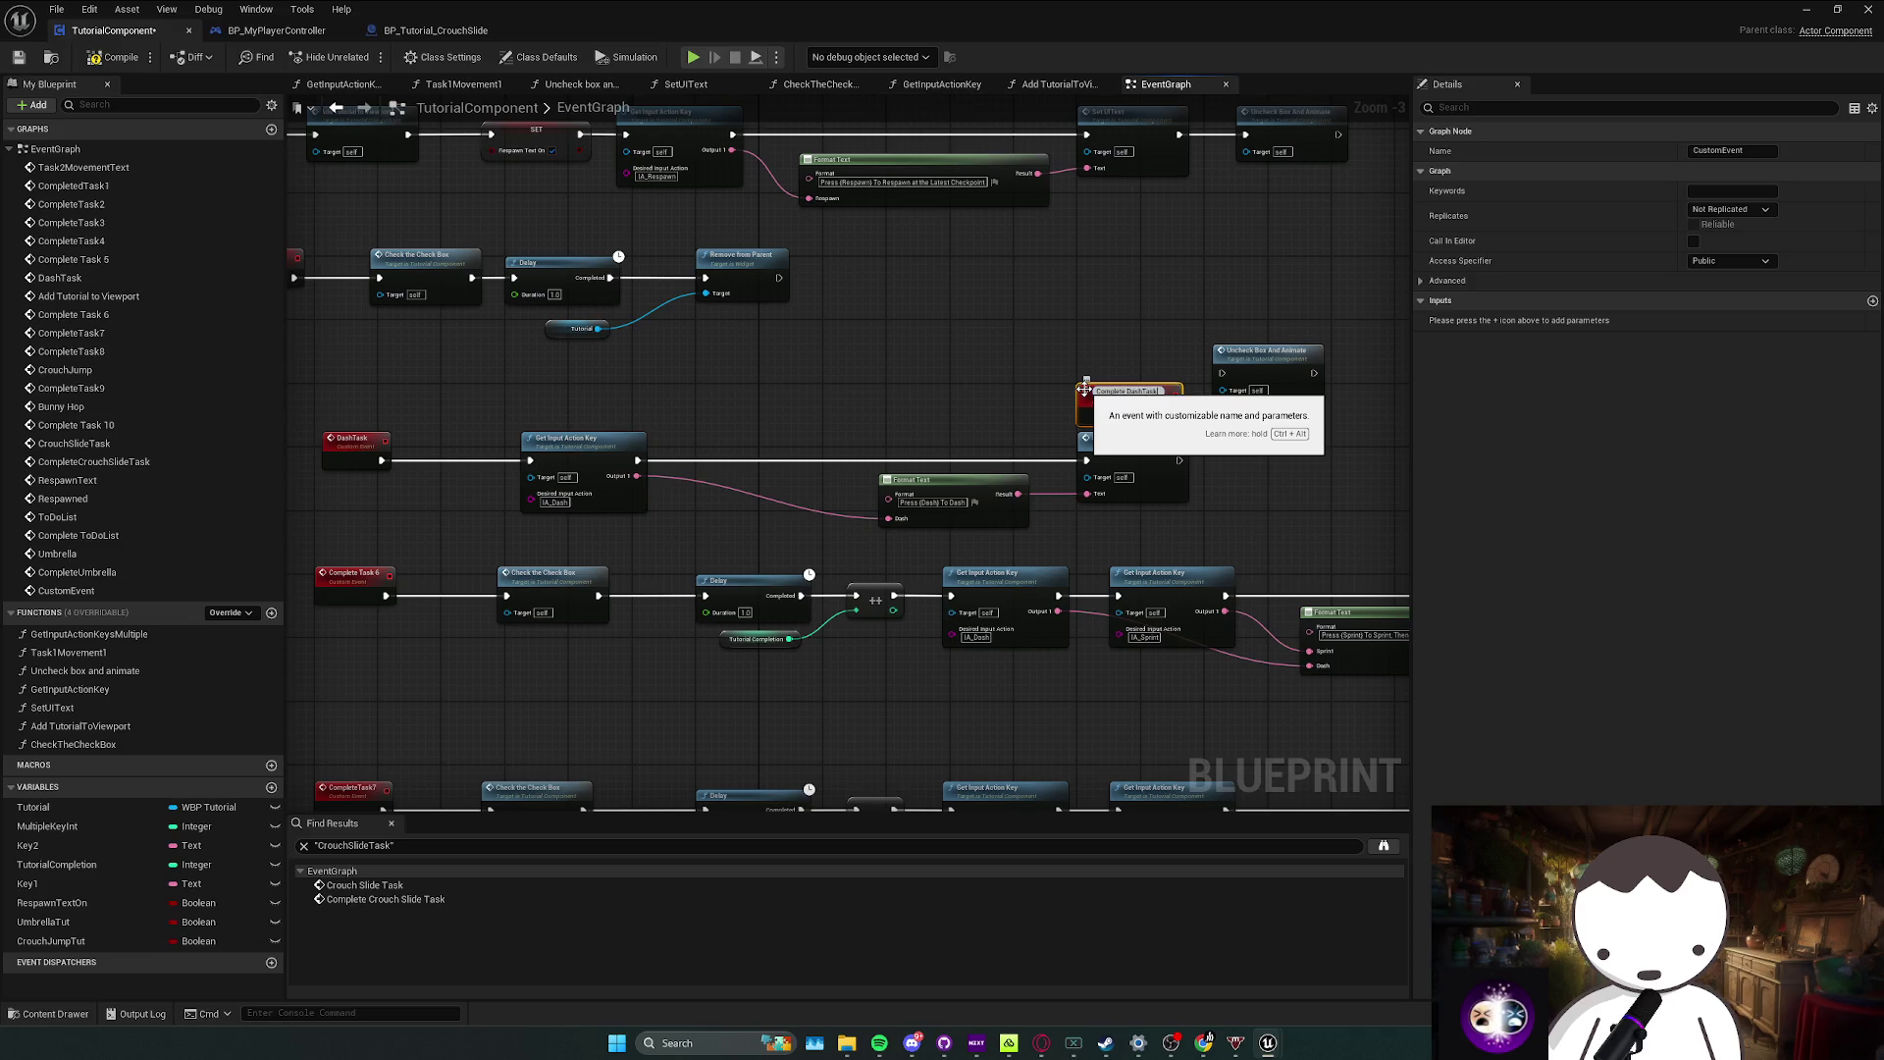
mouse_move(1128, 378)
left_mouse_down()
mouse_move(1215, 370)
mouse_move(1275, 393)
left_mouse_up()
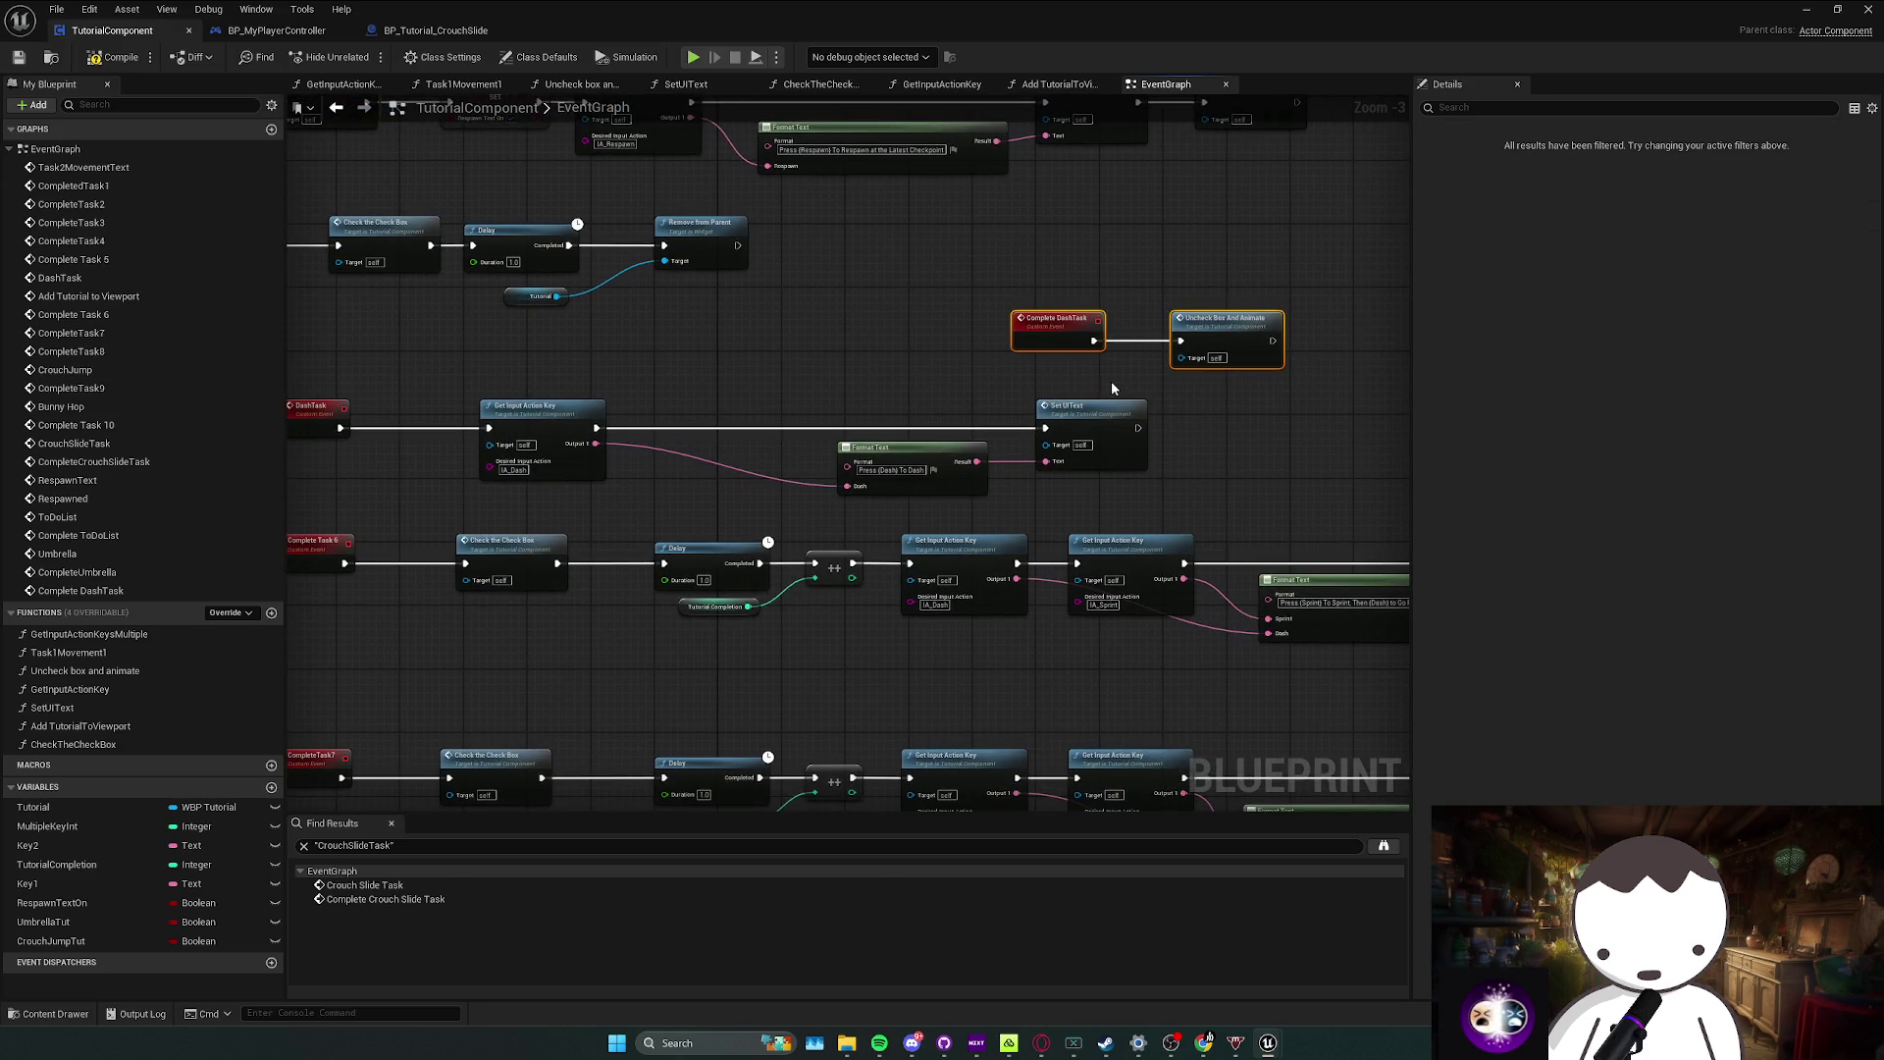
mouse_move(1059, 381)
left_mouse_down()
mouse_move(1116, 393)
mouse_move(1056, 394)
left_mouse_up()
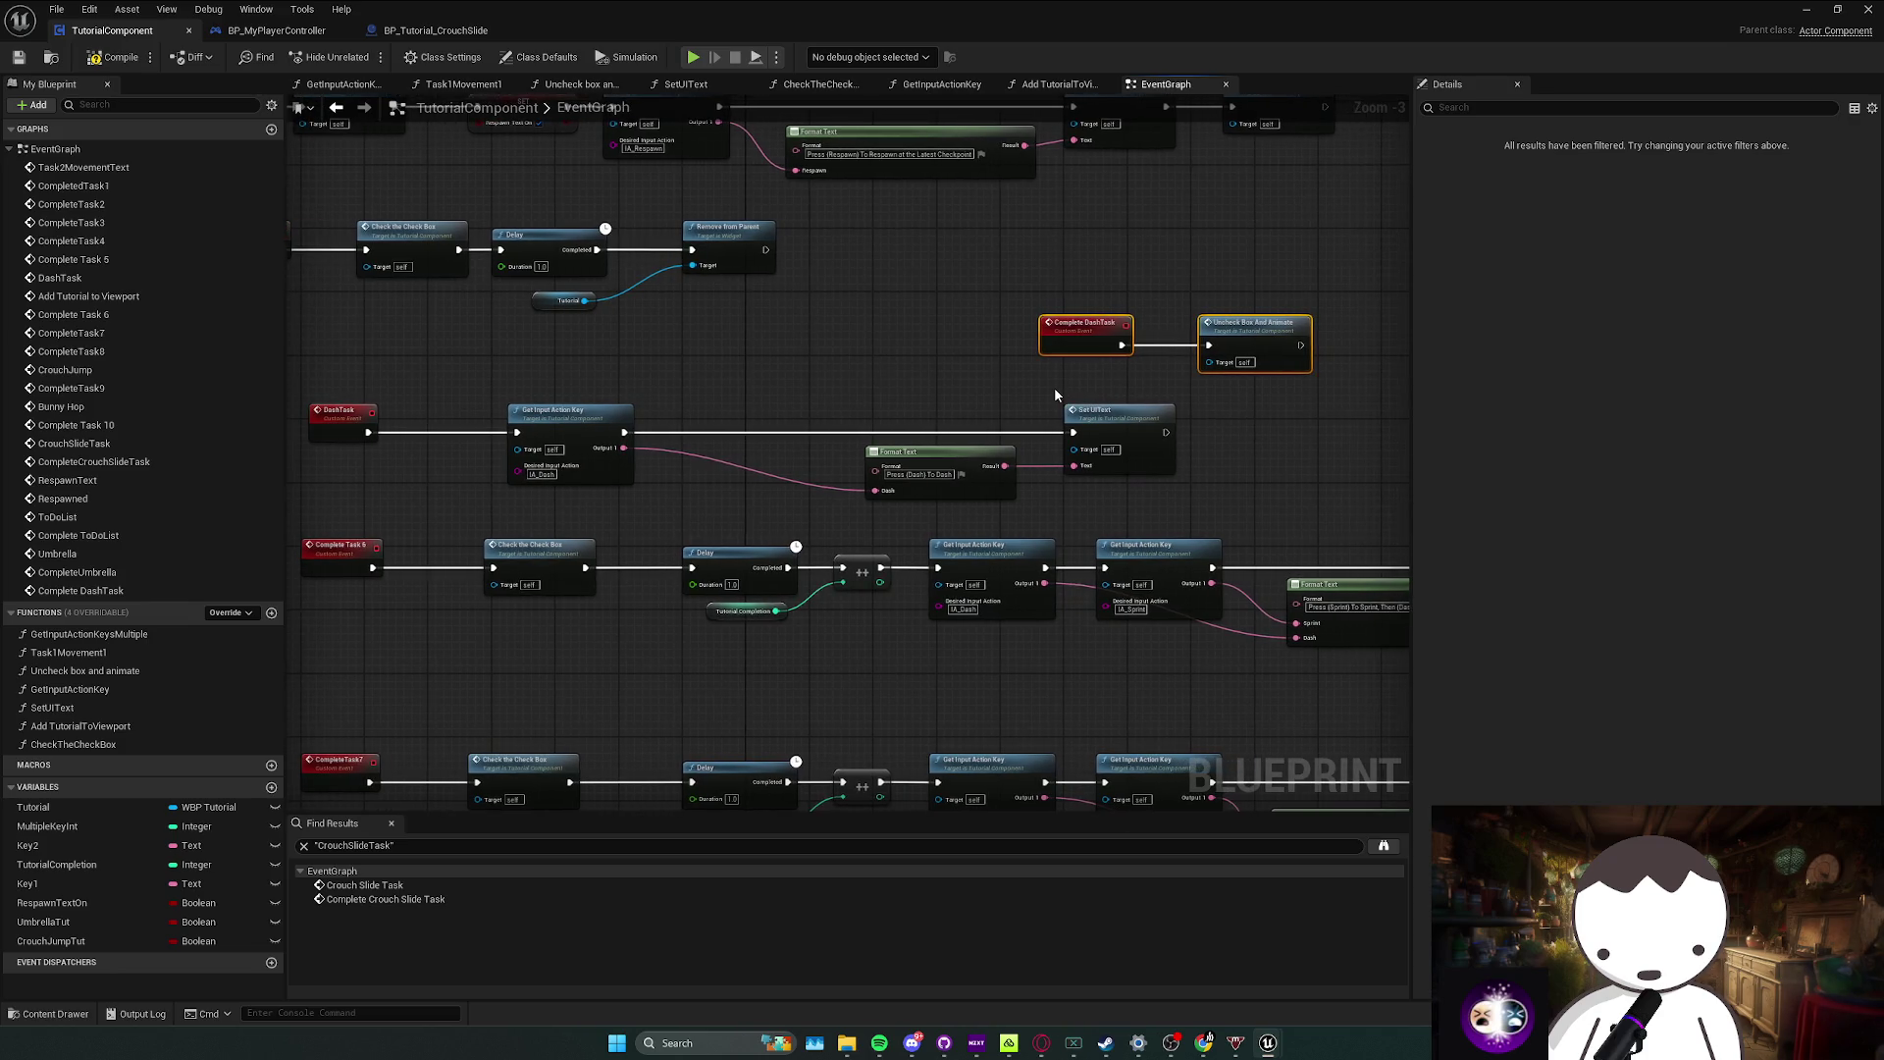
left_click(1241, 334)
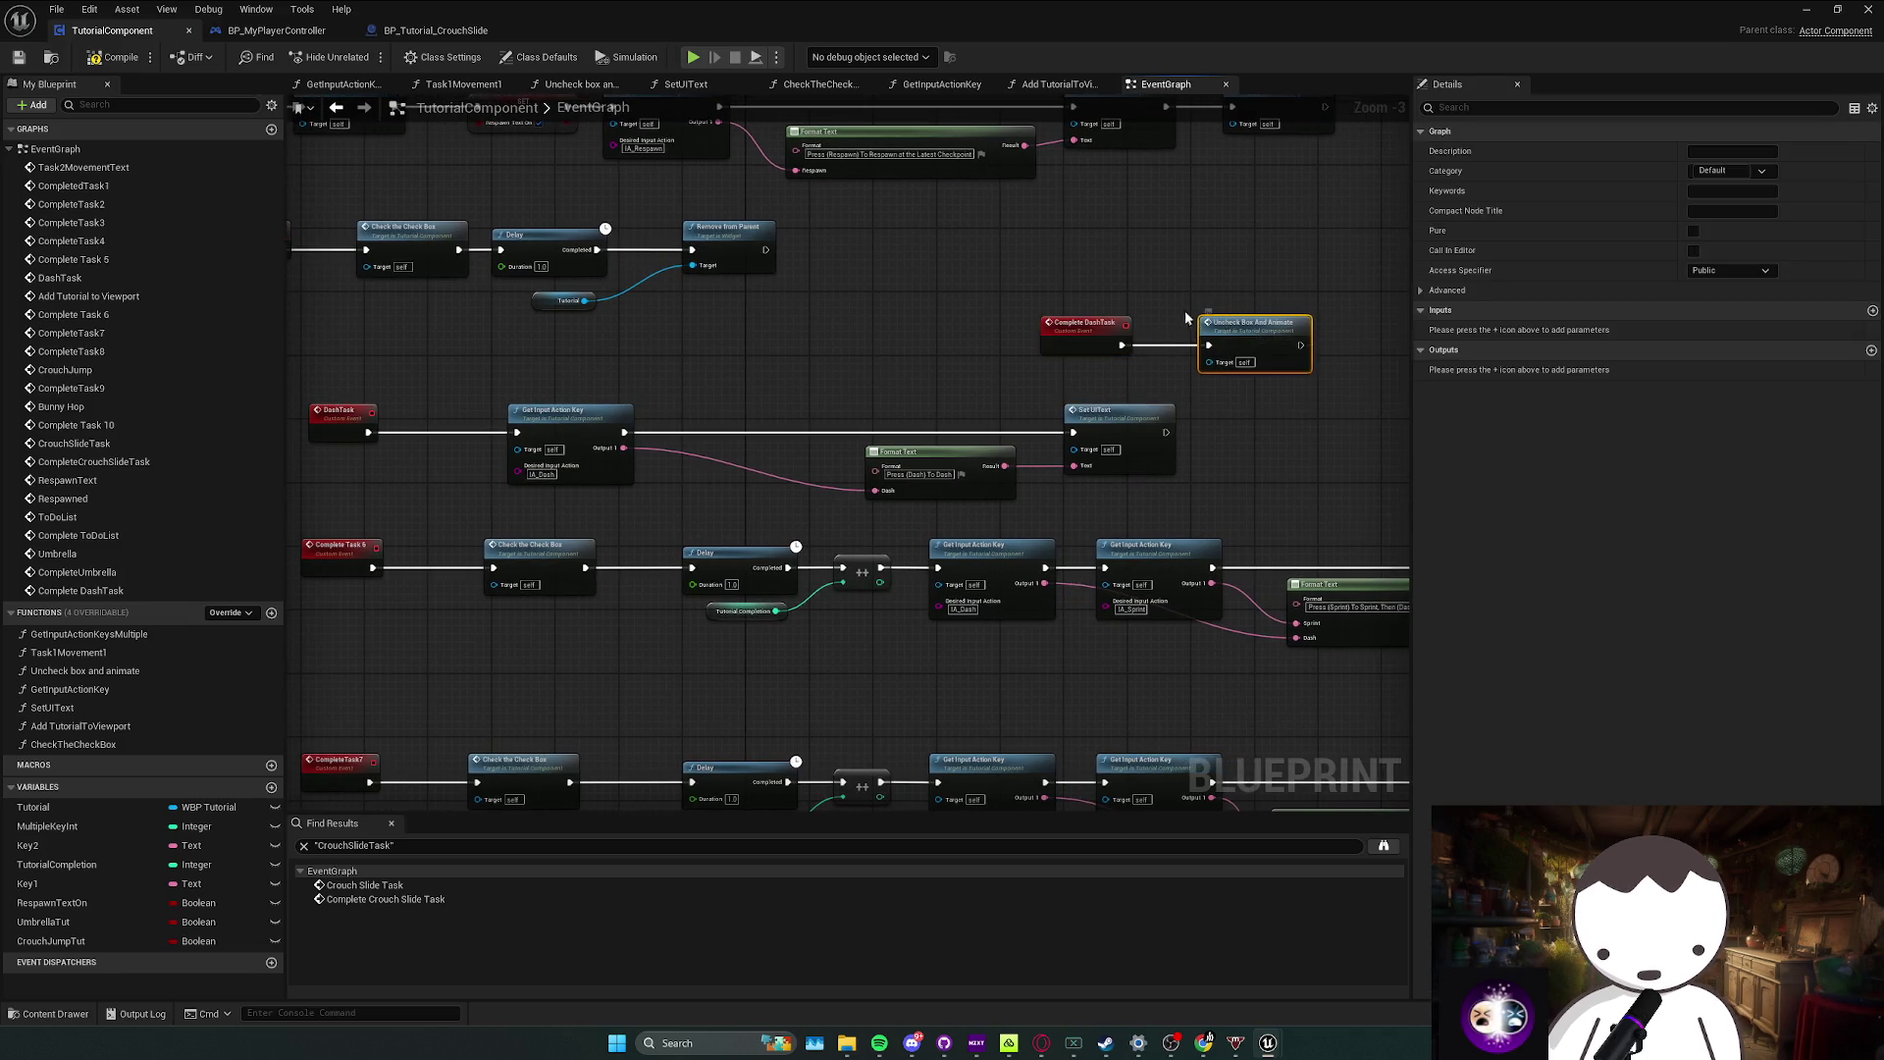
Step: Delete the Complete DashTask nodes, undo back to the original DashTask chain, and save TutorialComponent
key("Delete")
left_click(1089, 332)
key("Delete")
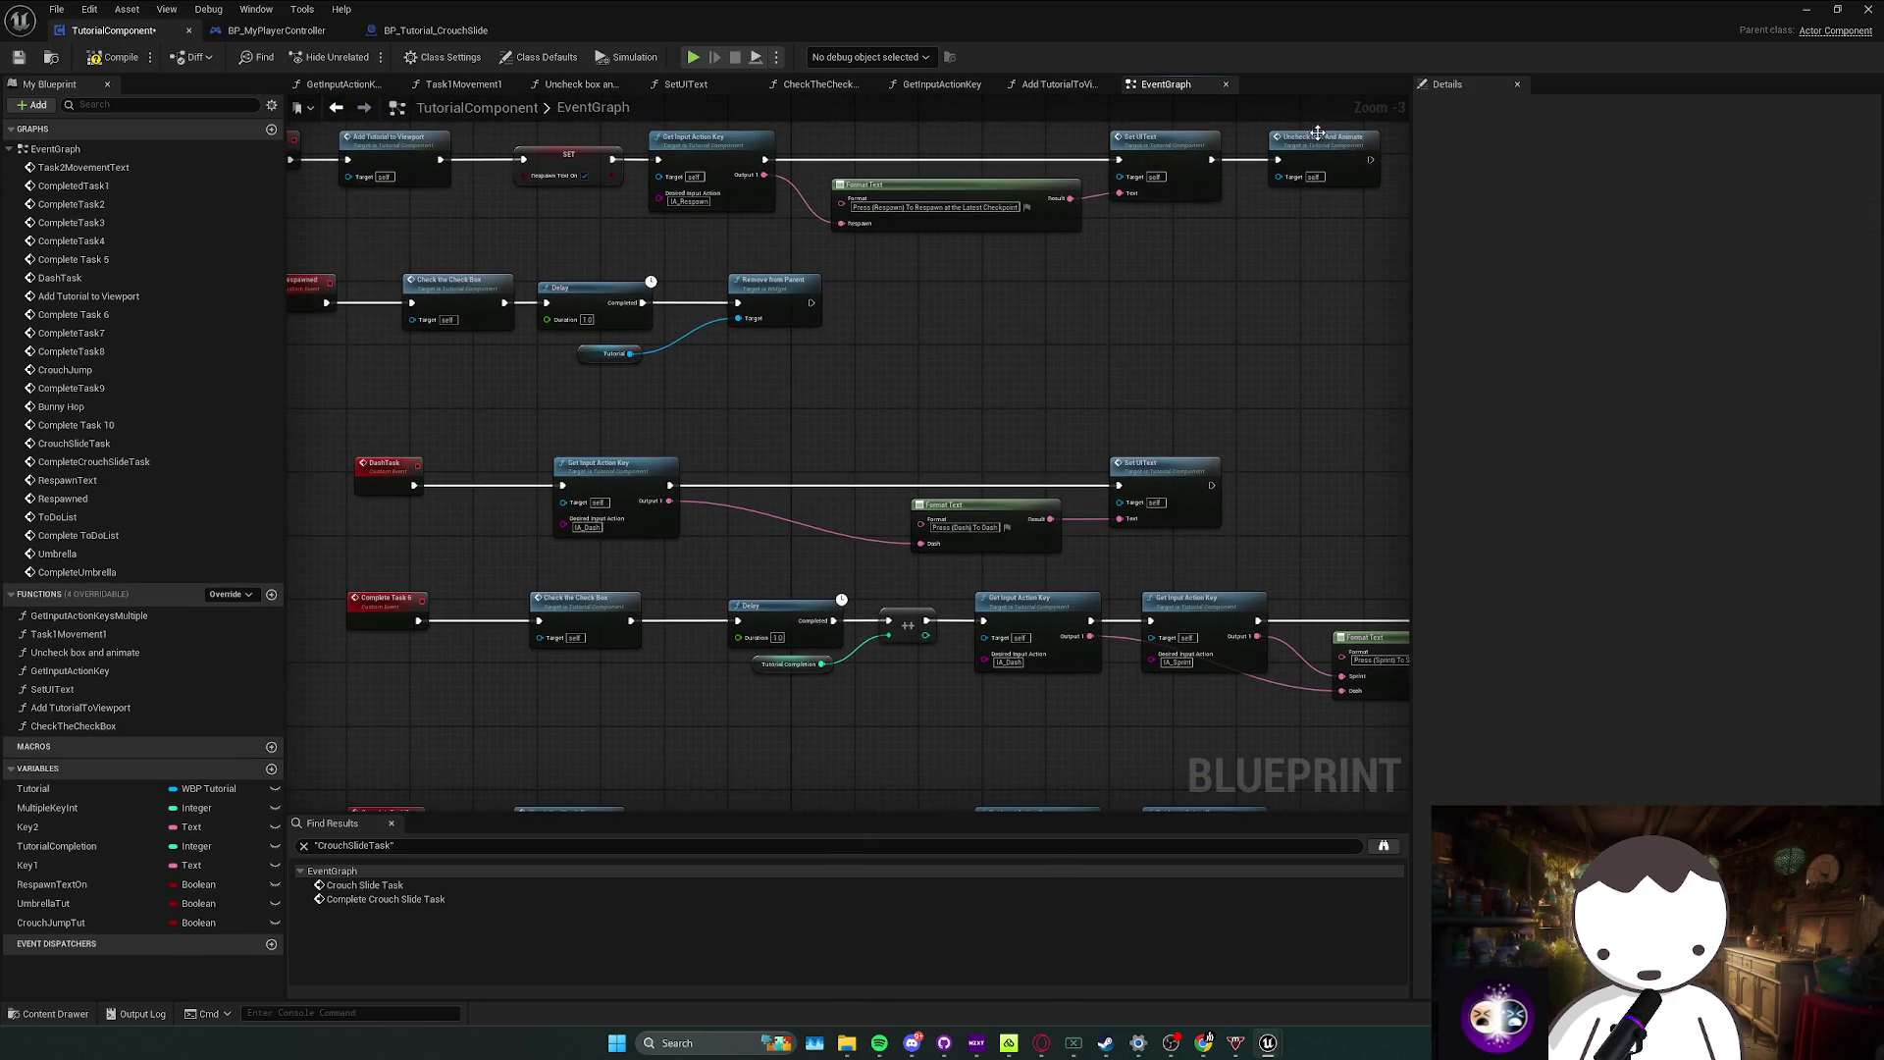
left_click_drag(1278, 221, 1245, 241)
scroll(1143, 370, "down", 1)
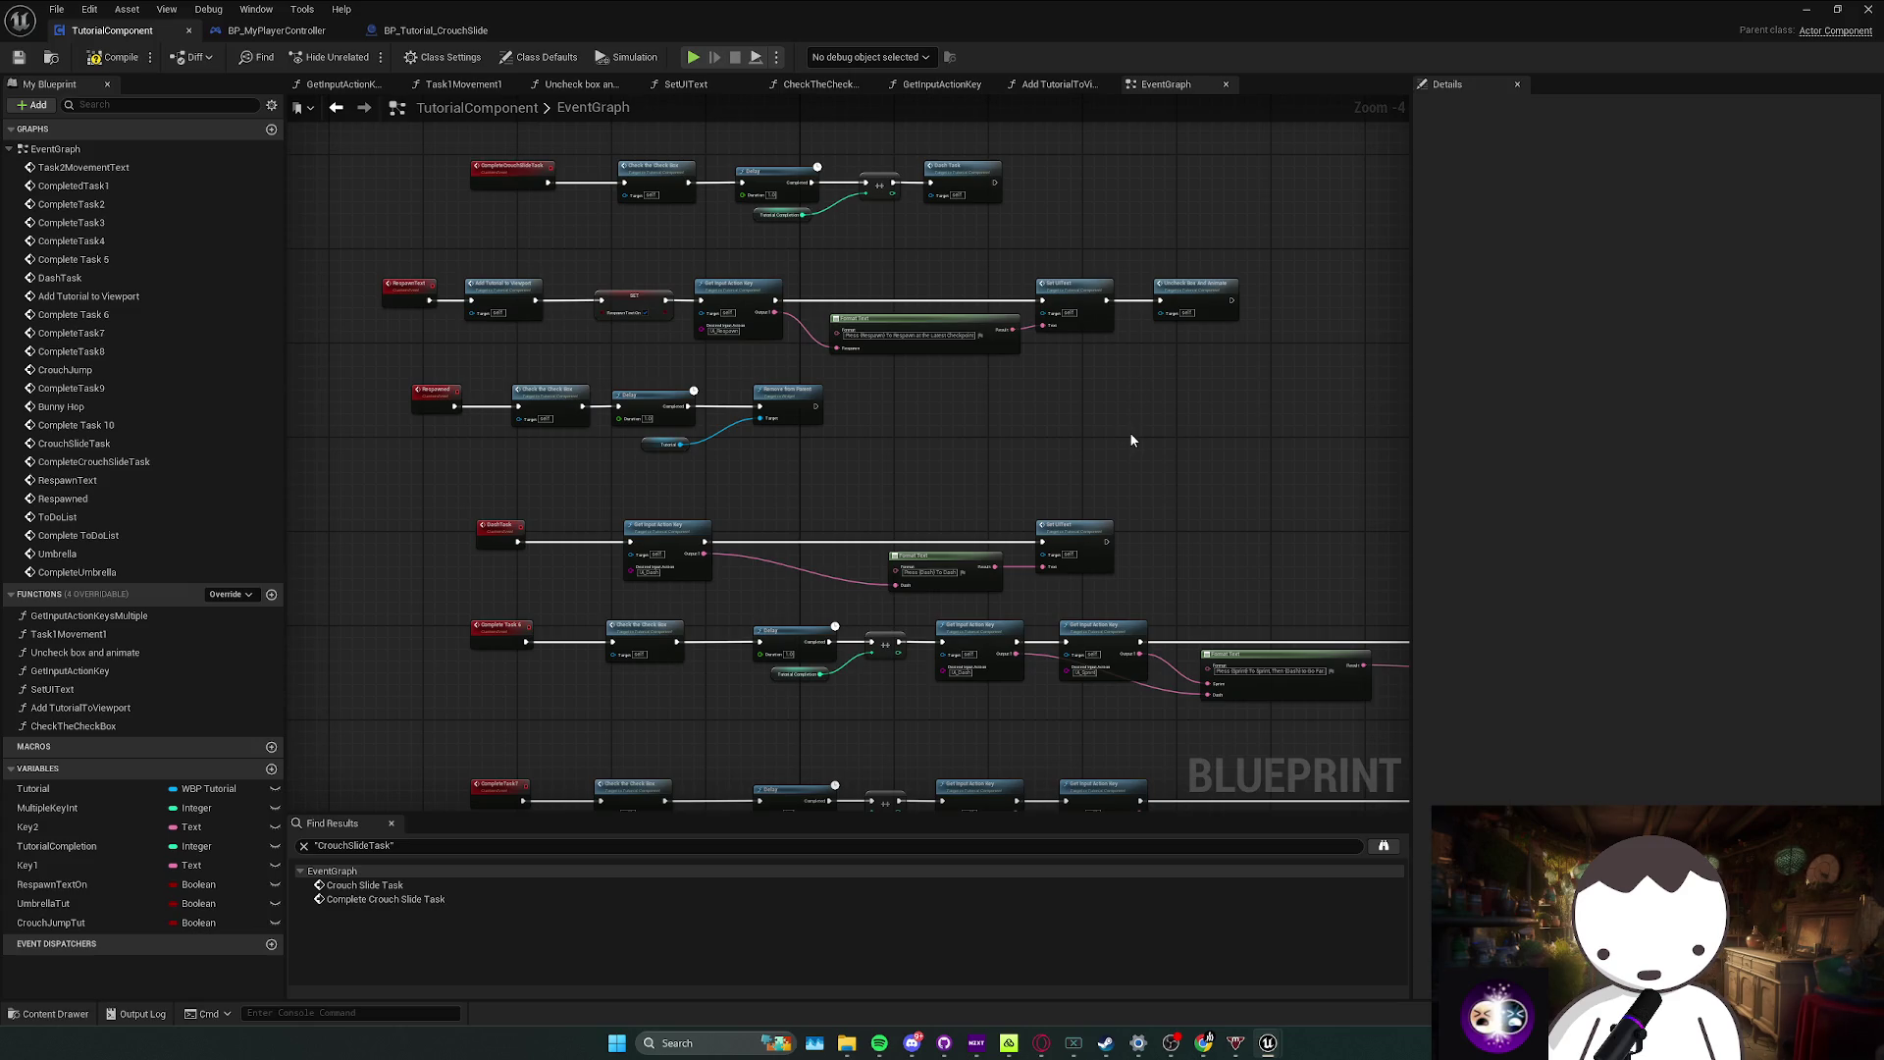
key("ctrl+z")
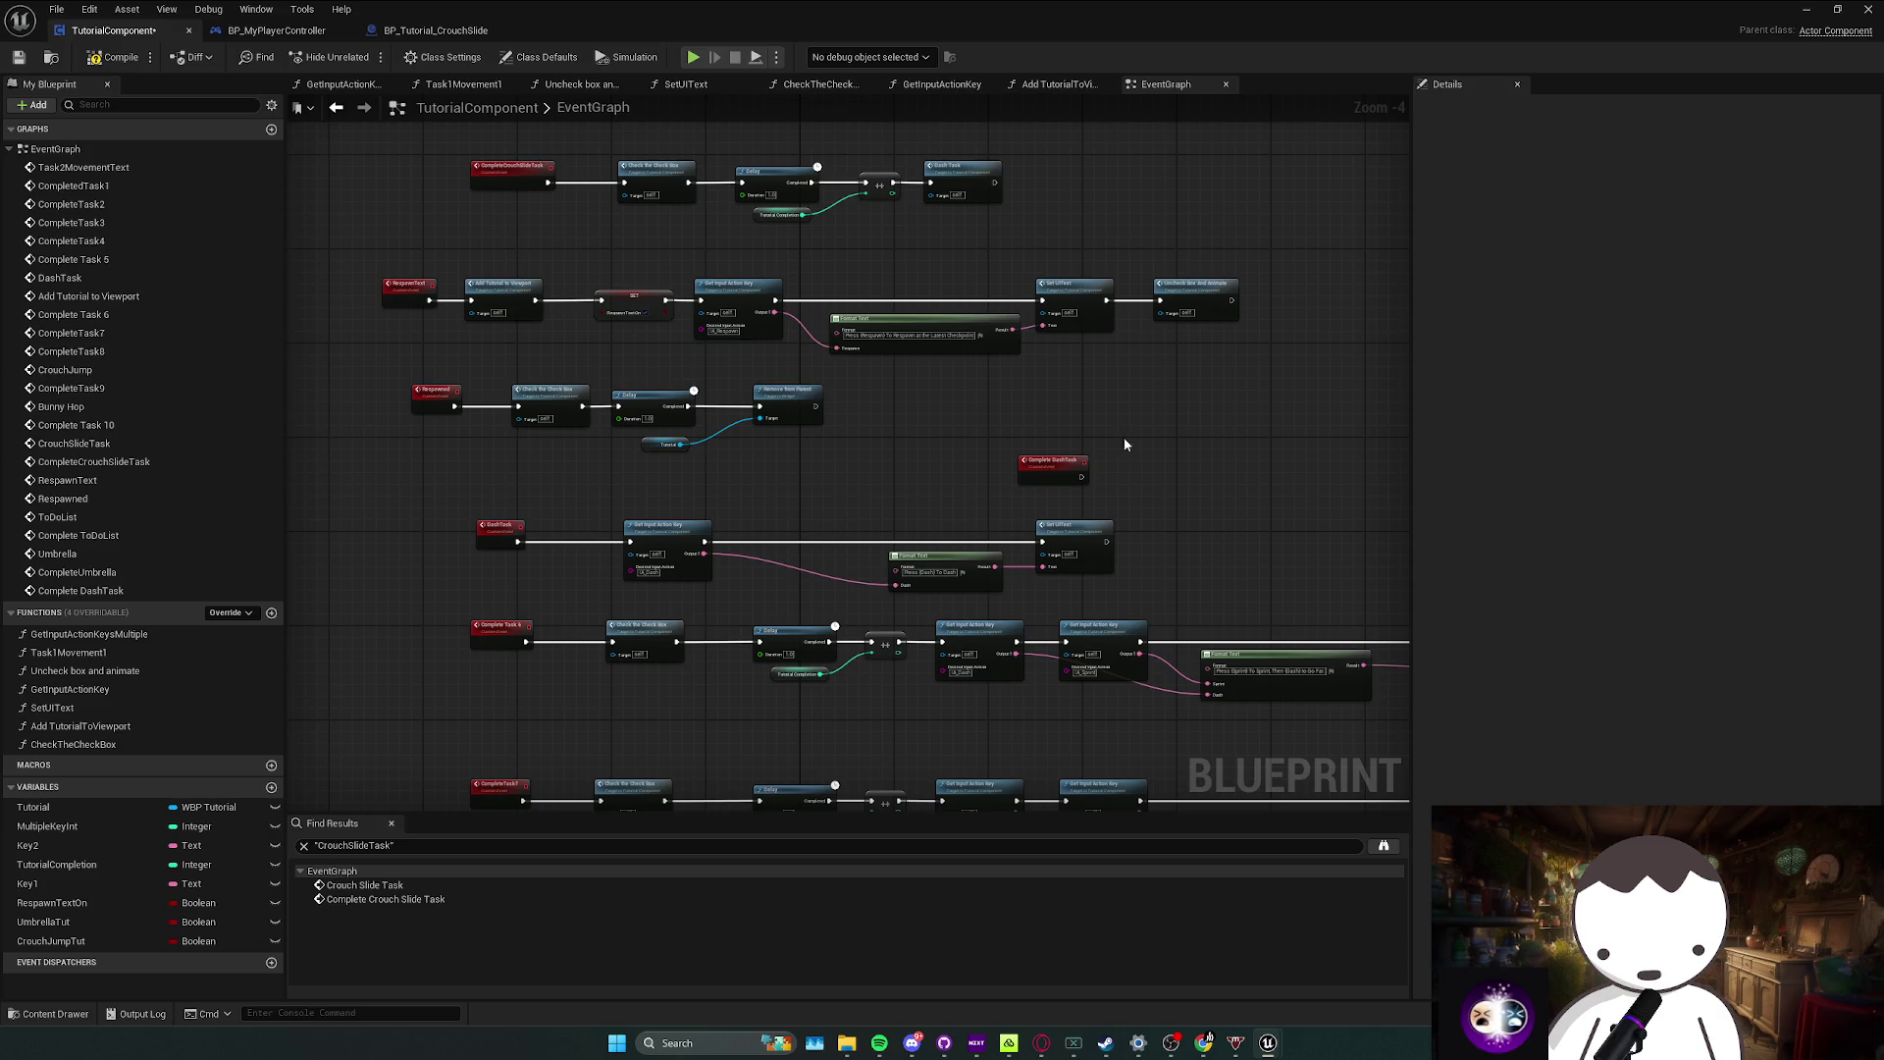
key("ctrl+z")
key("ctrl+z")
key("ctrl+z")
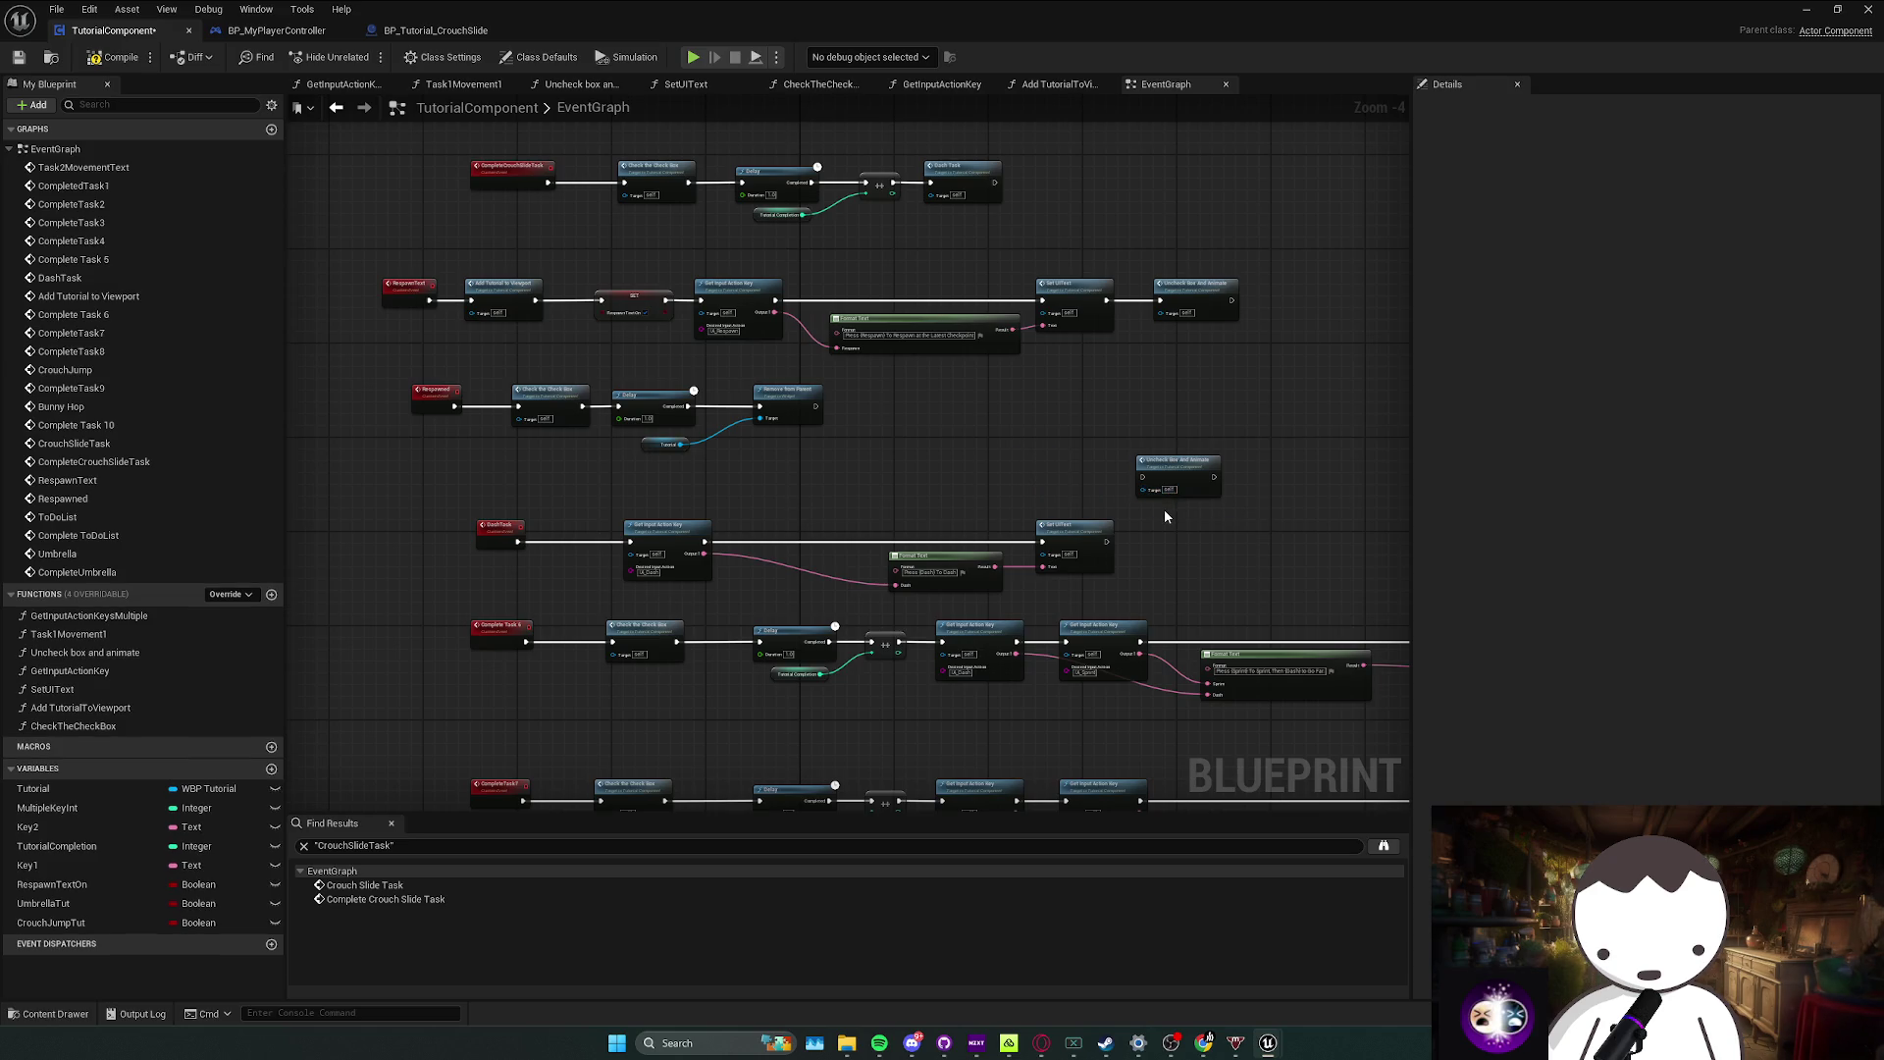
key("ctrl+z")
key("ctrl+s")
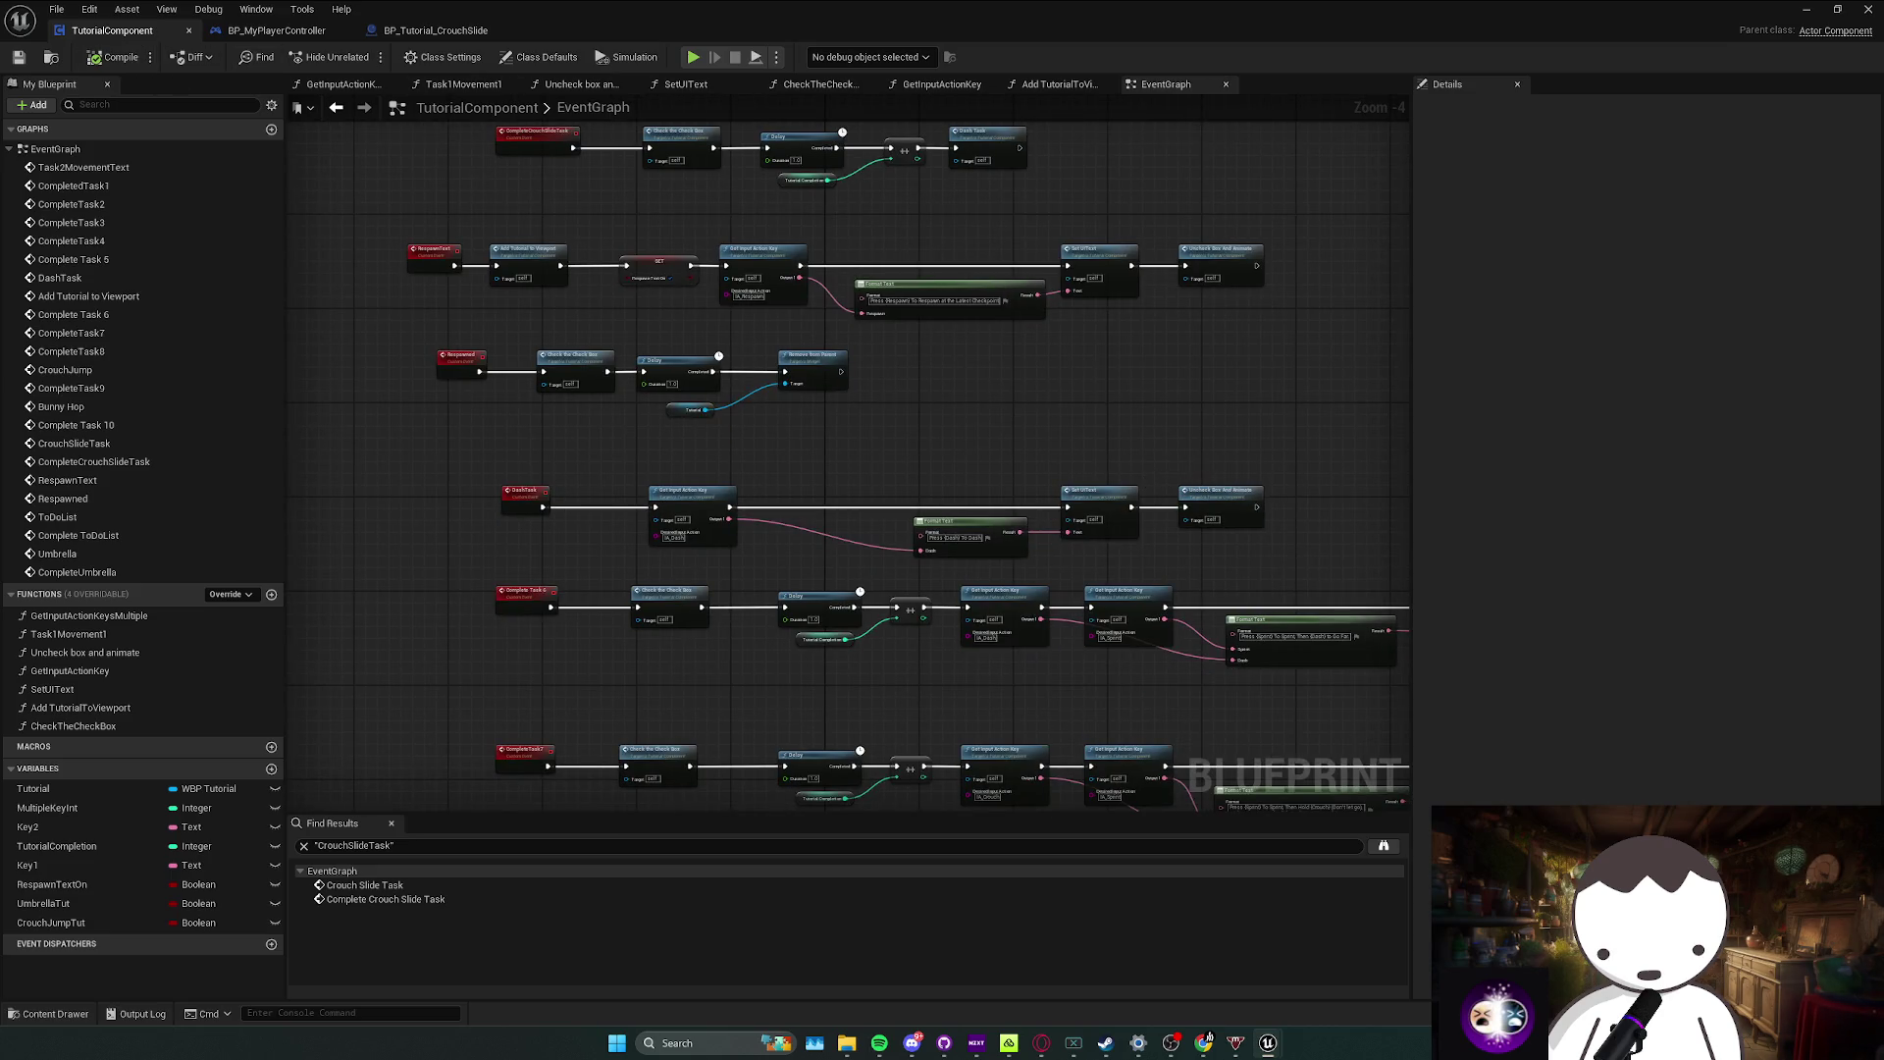
Step: Check the DashTask row's Uncheck Box And Animate node, then view the crouch-slide area in the level
left_click_drag(855, 404, 805, 406)
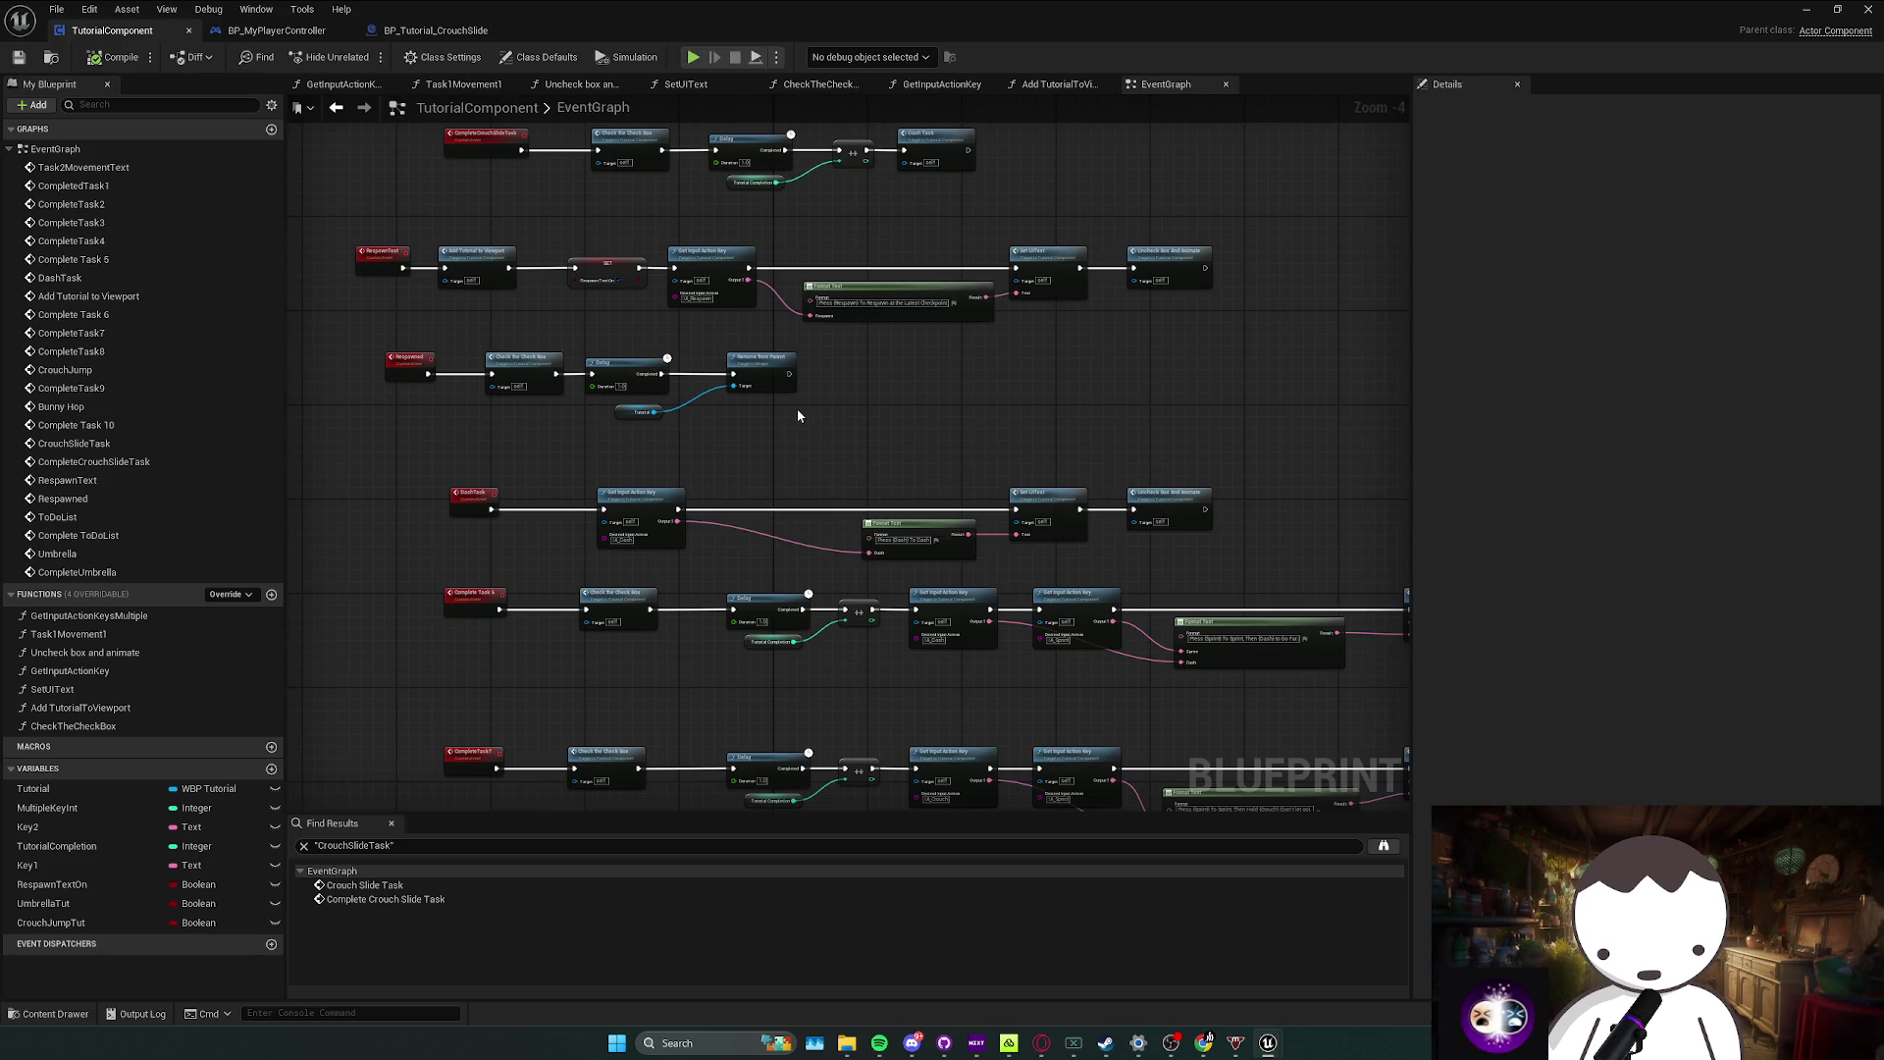
mouse_move(1123, 370)
left_mouse_down()
mouse_move(1152, 358)
mouse_move(973, 530)
mouse_move(1130, 501)
left_mouse_up()
scroll(981, 490, "up", 1)
left_click(1075, 412)
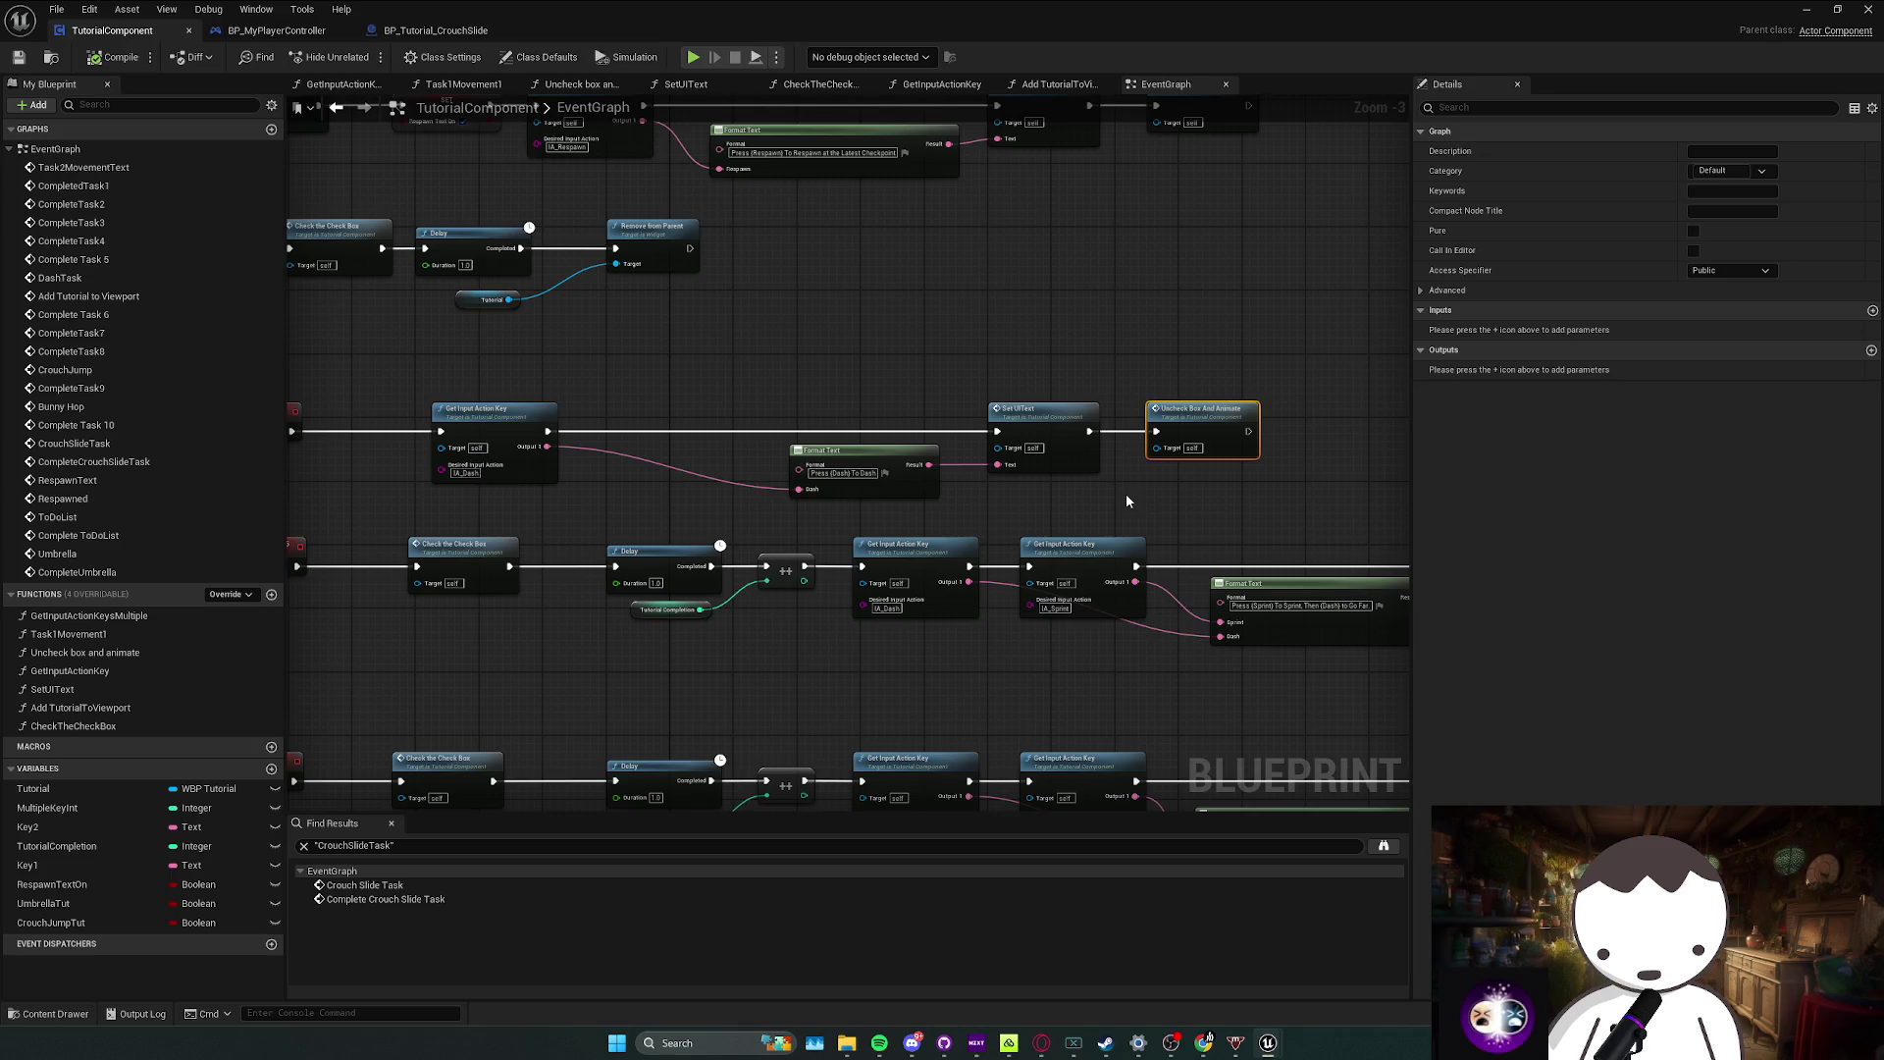
left_click_drag(1086, 511, 1174, 490)
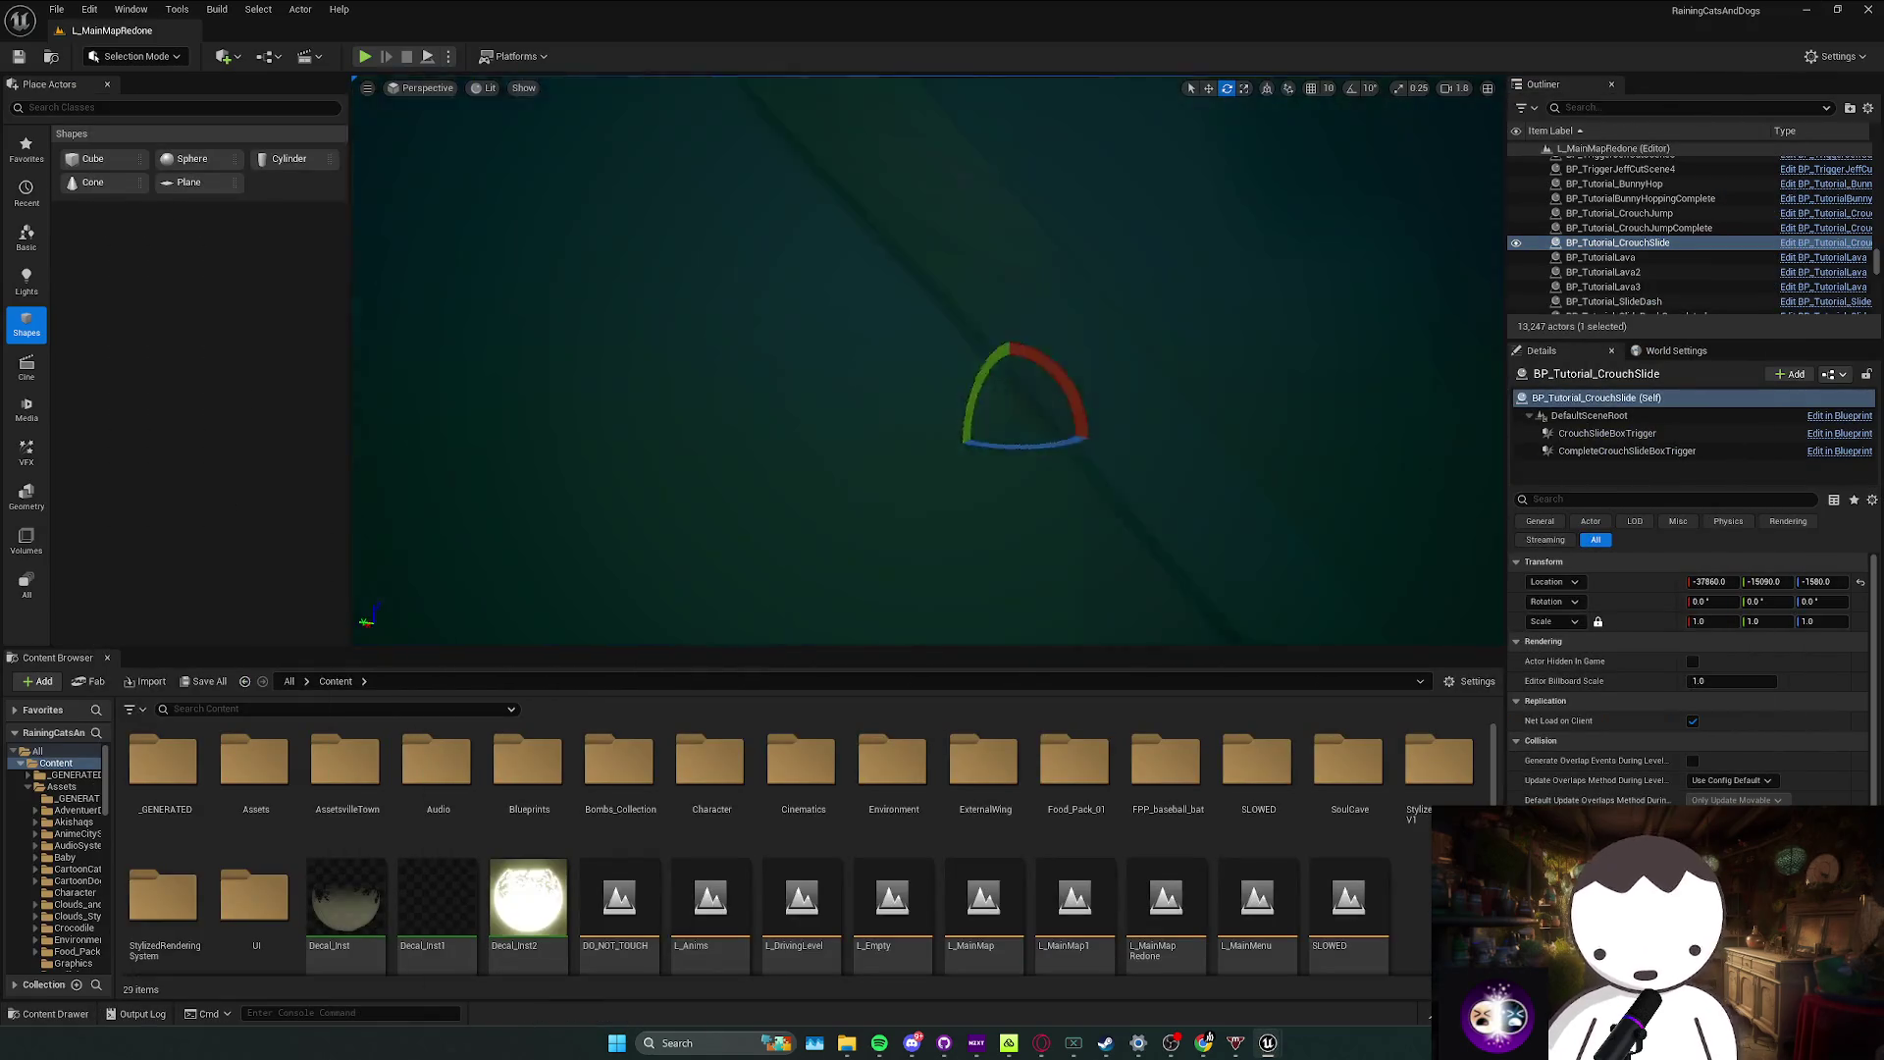
left_click_drag(854, 374, 854, 374)
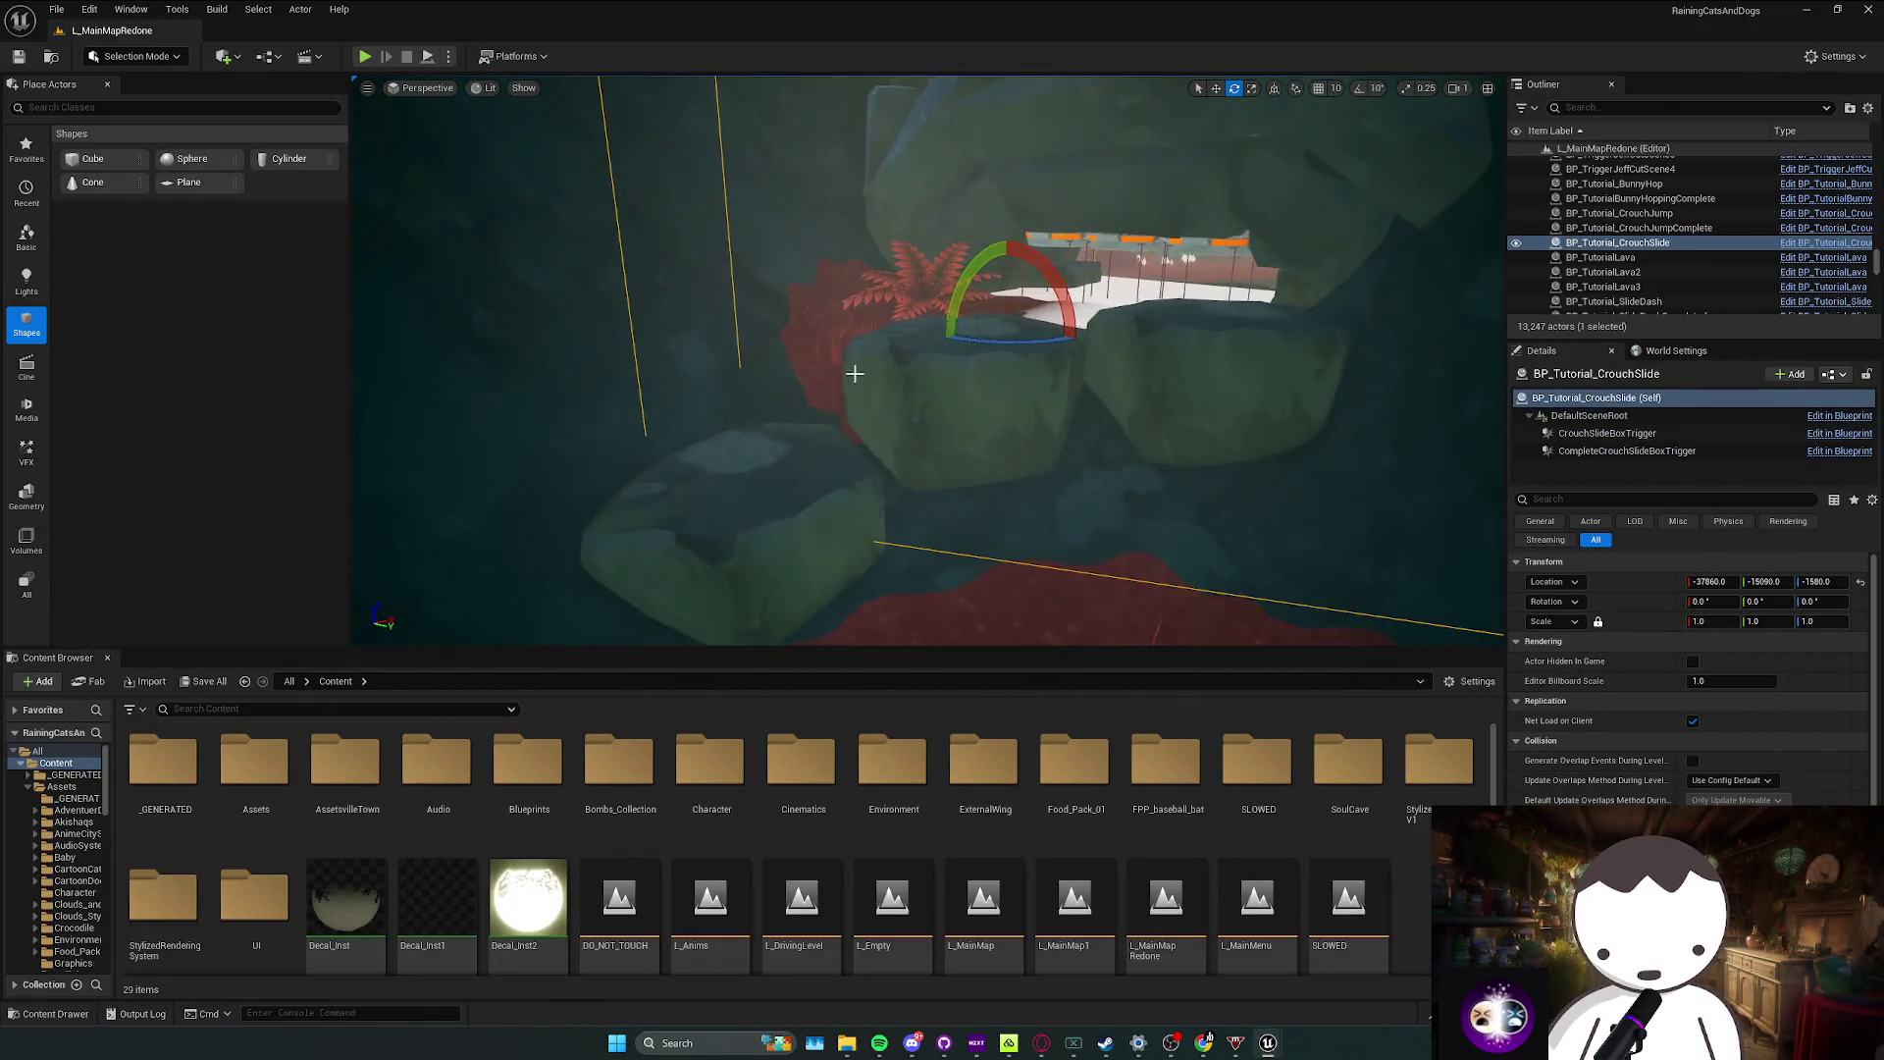
Step: Play-test by crouch-sliding with Shift+C and dashing with Alt, then stop the session
key("Escape")
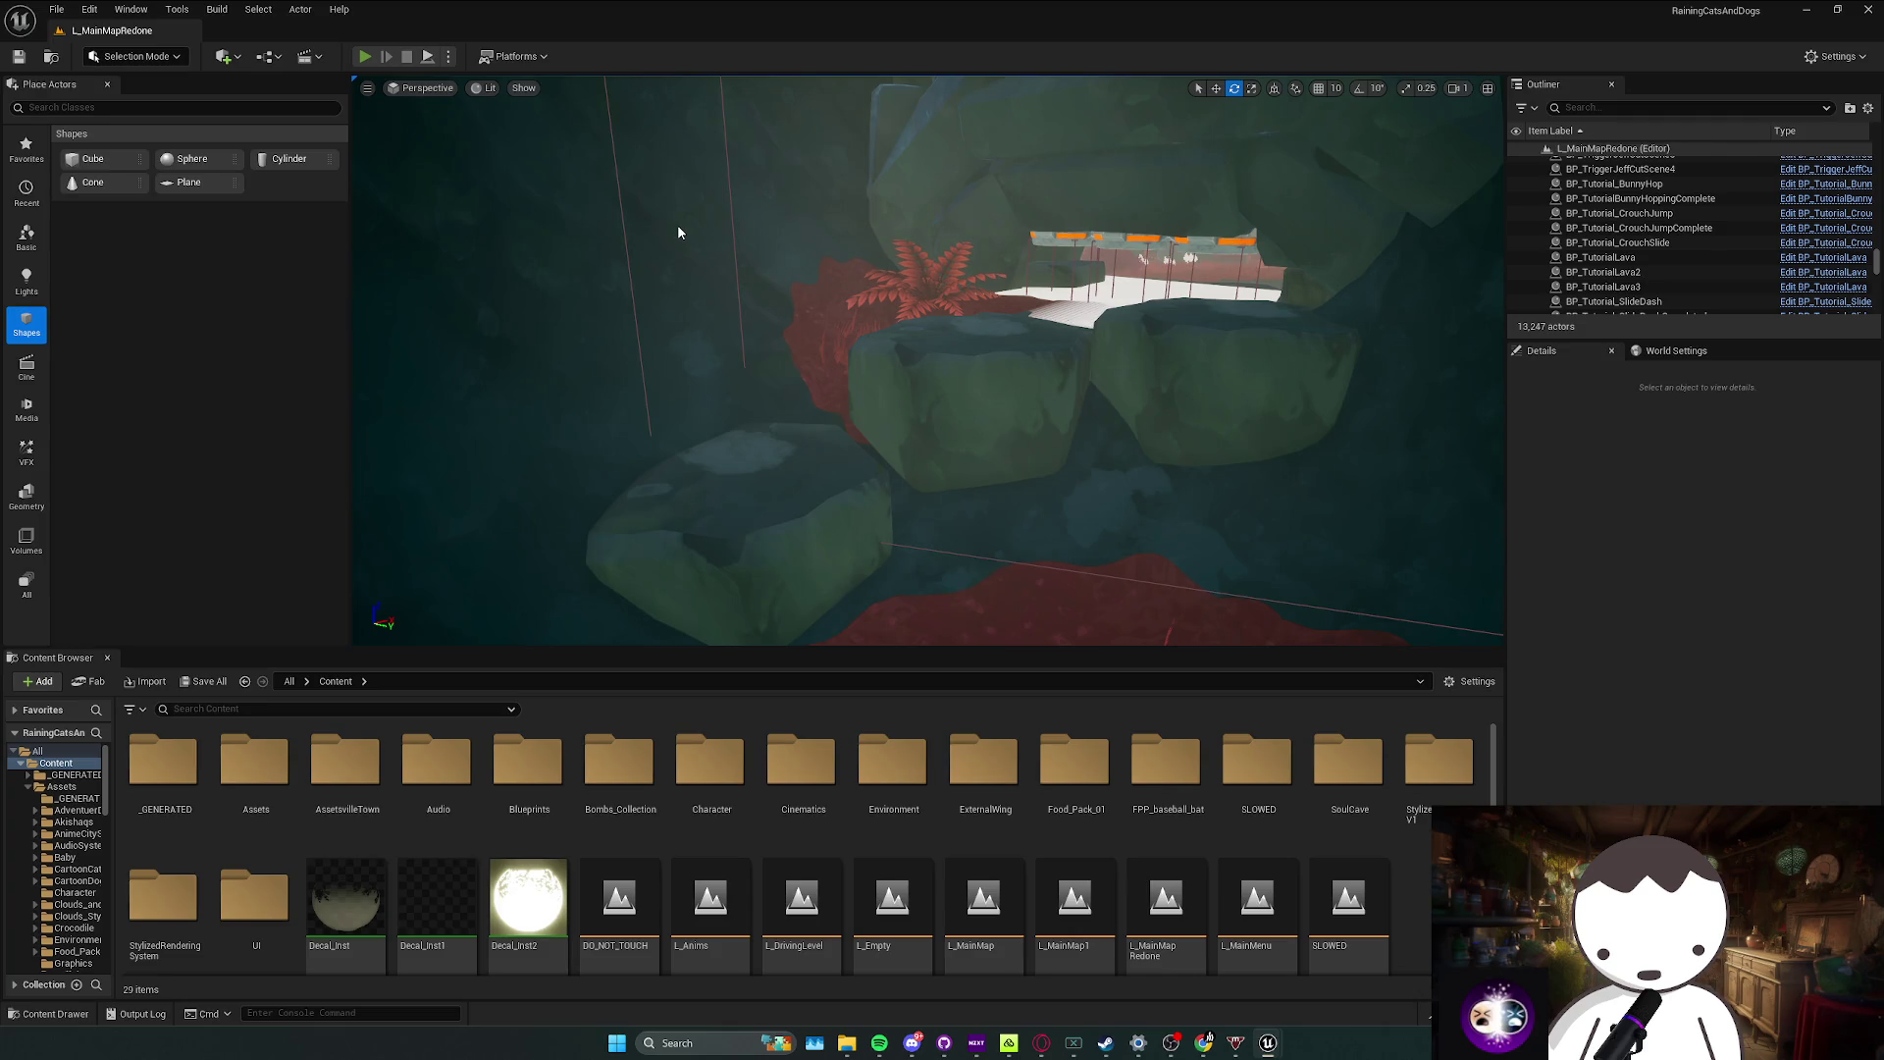
key("alt+p")
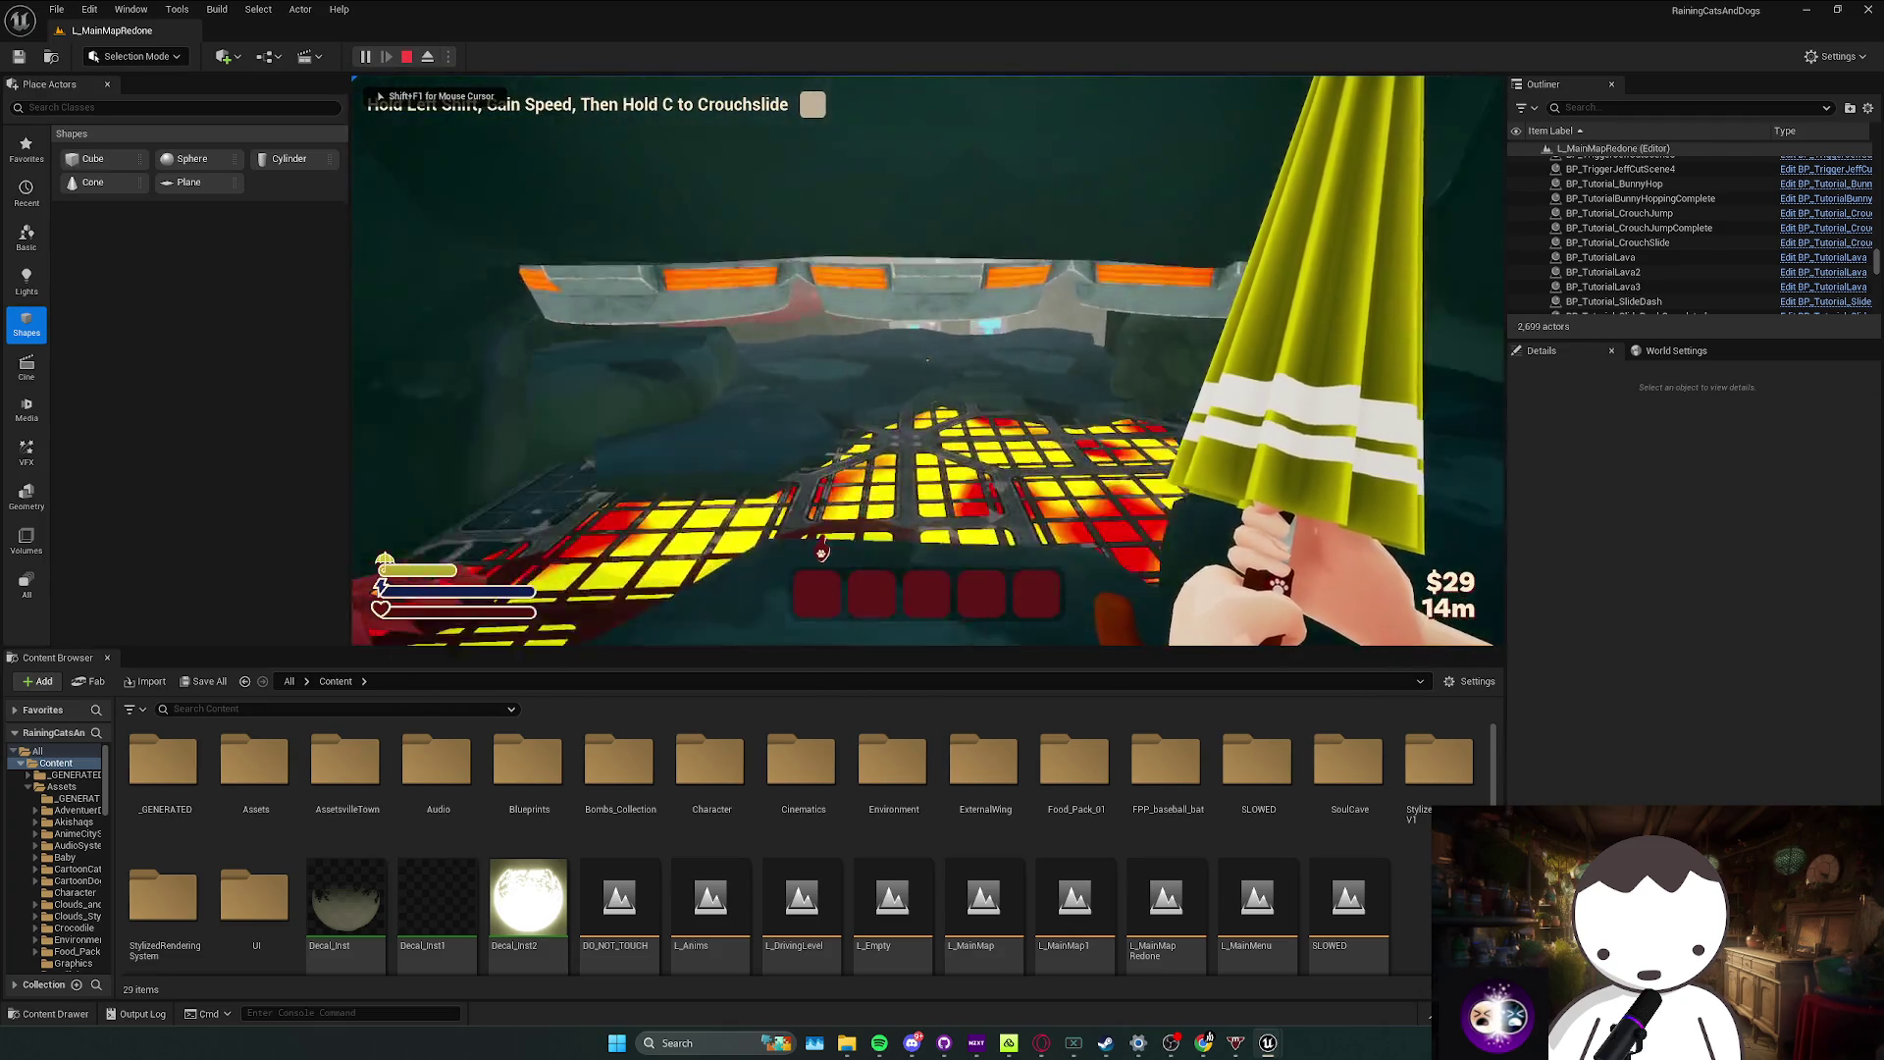
key("shift+c")
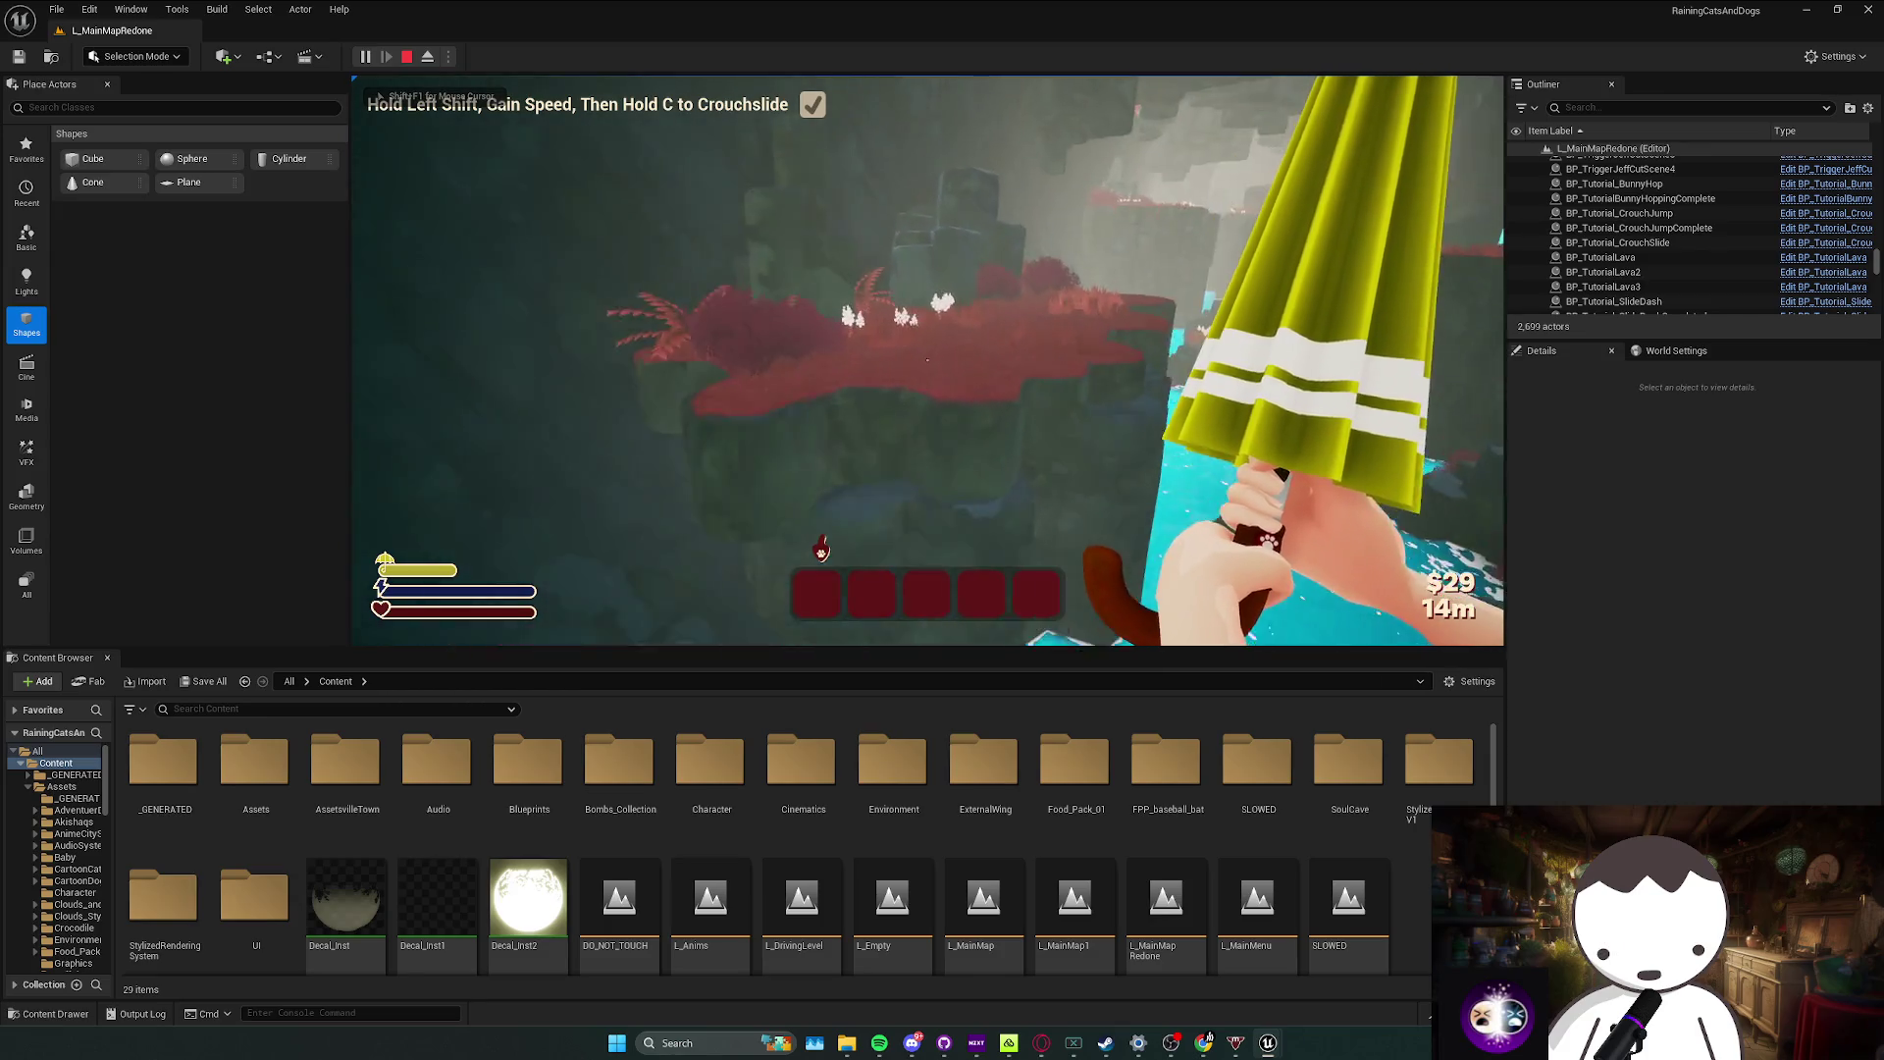
key("w")
key("w")
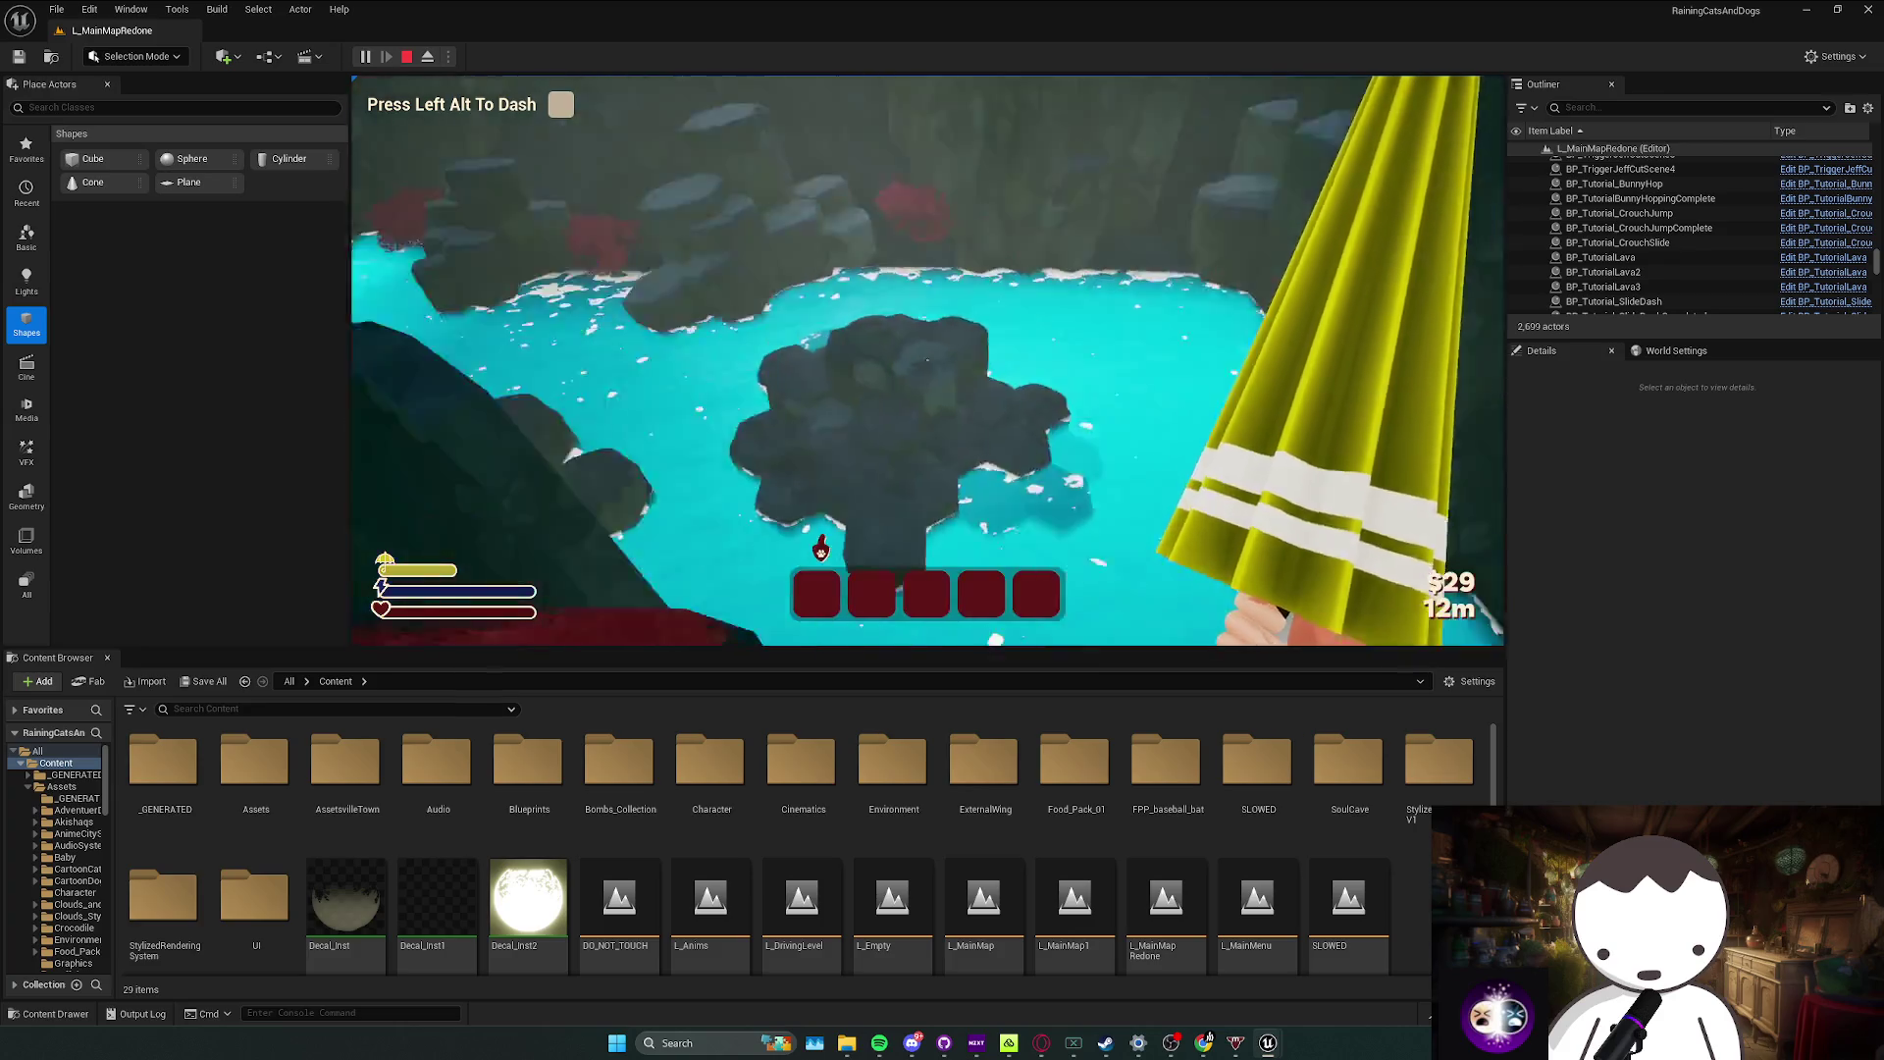
key("alt")
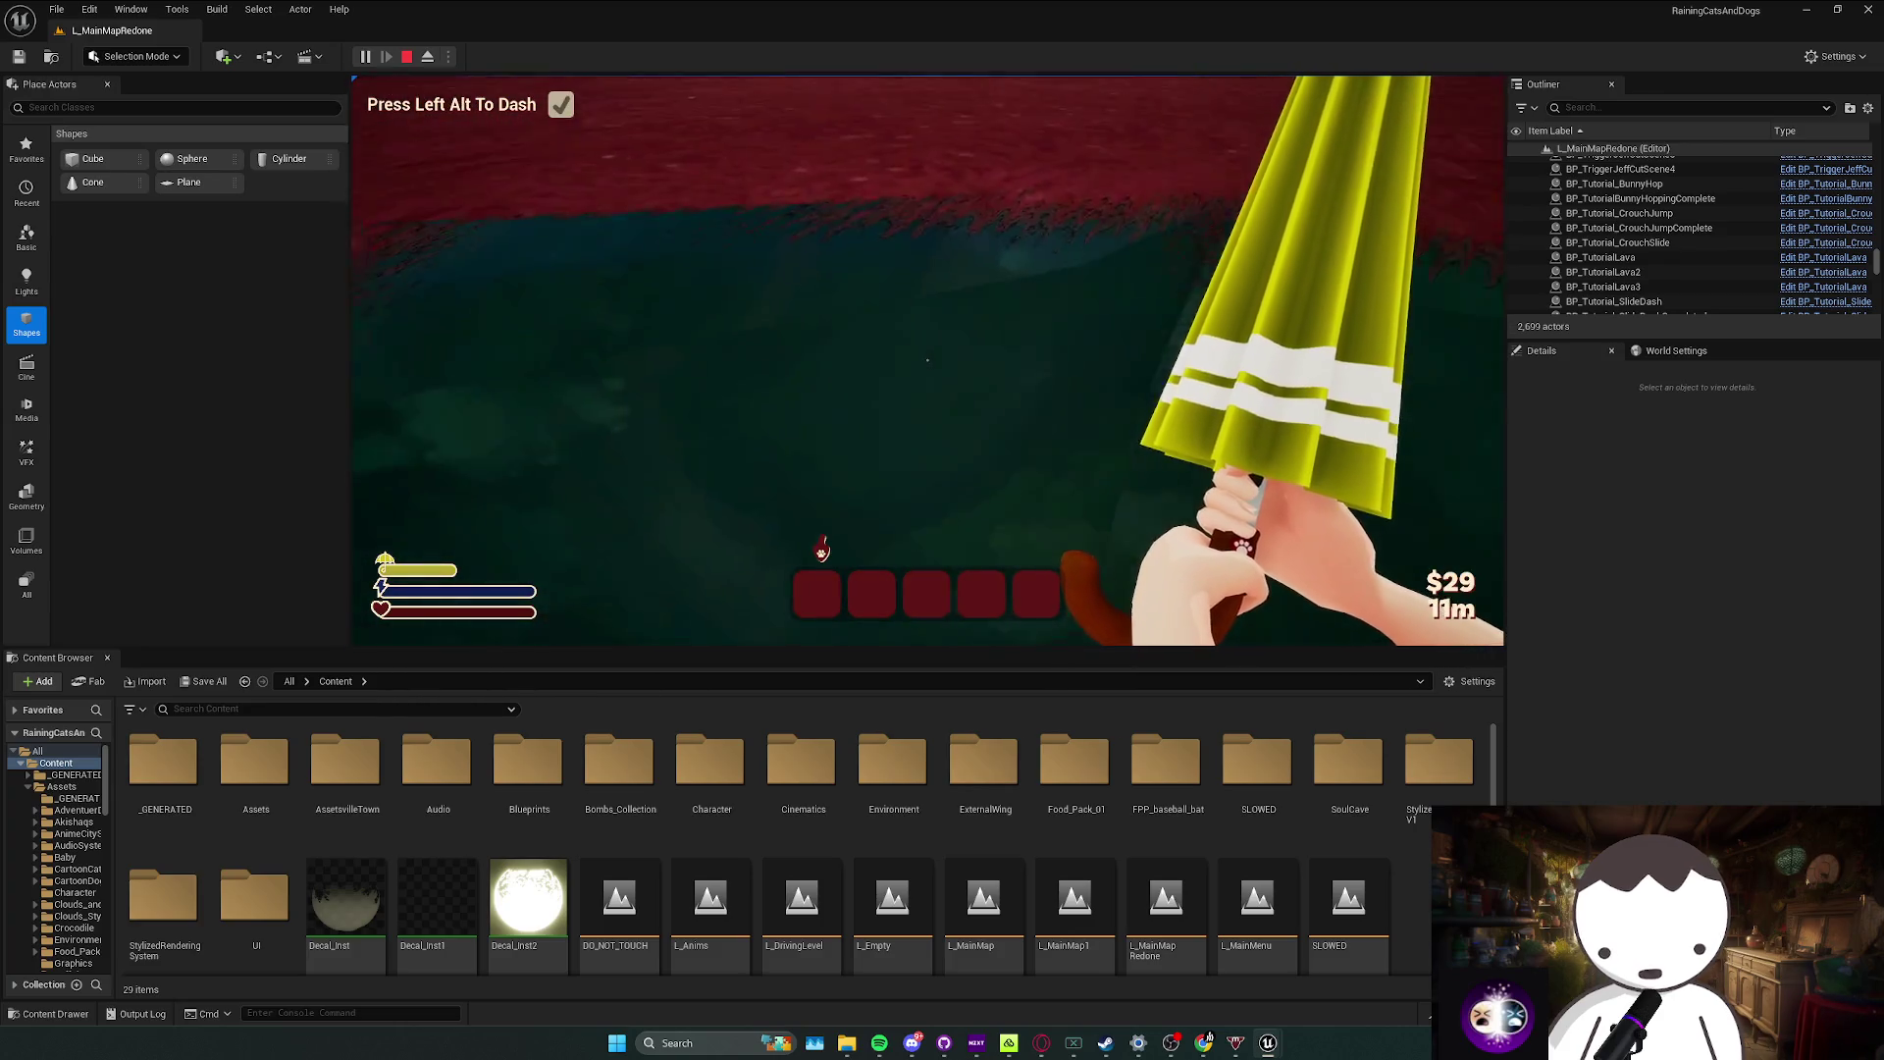
key("w")
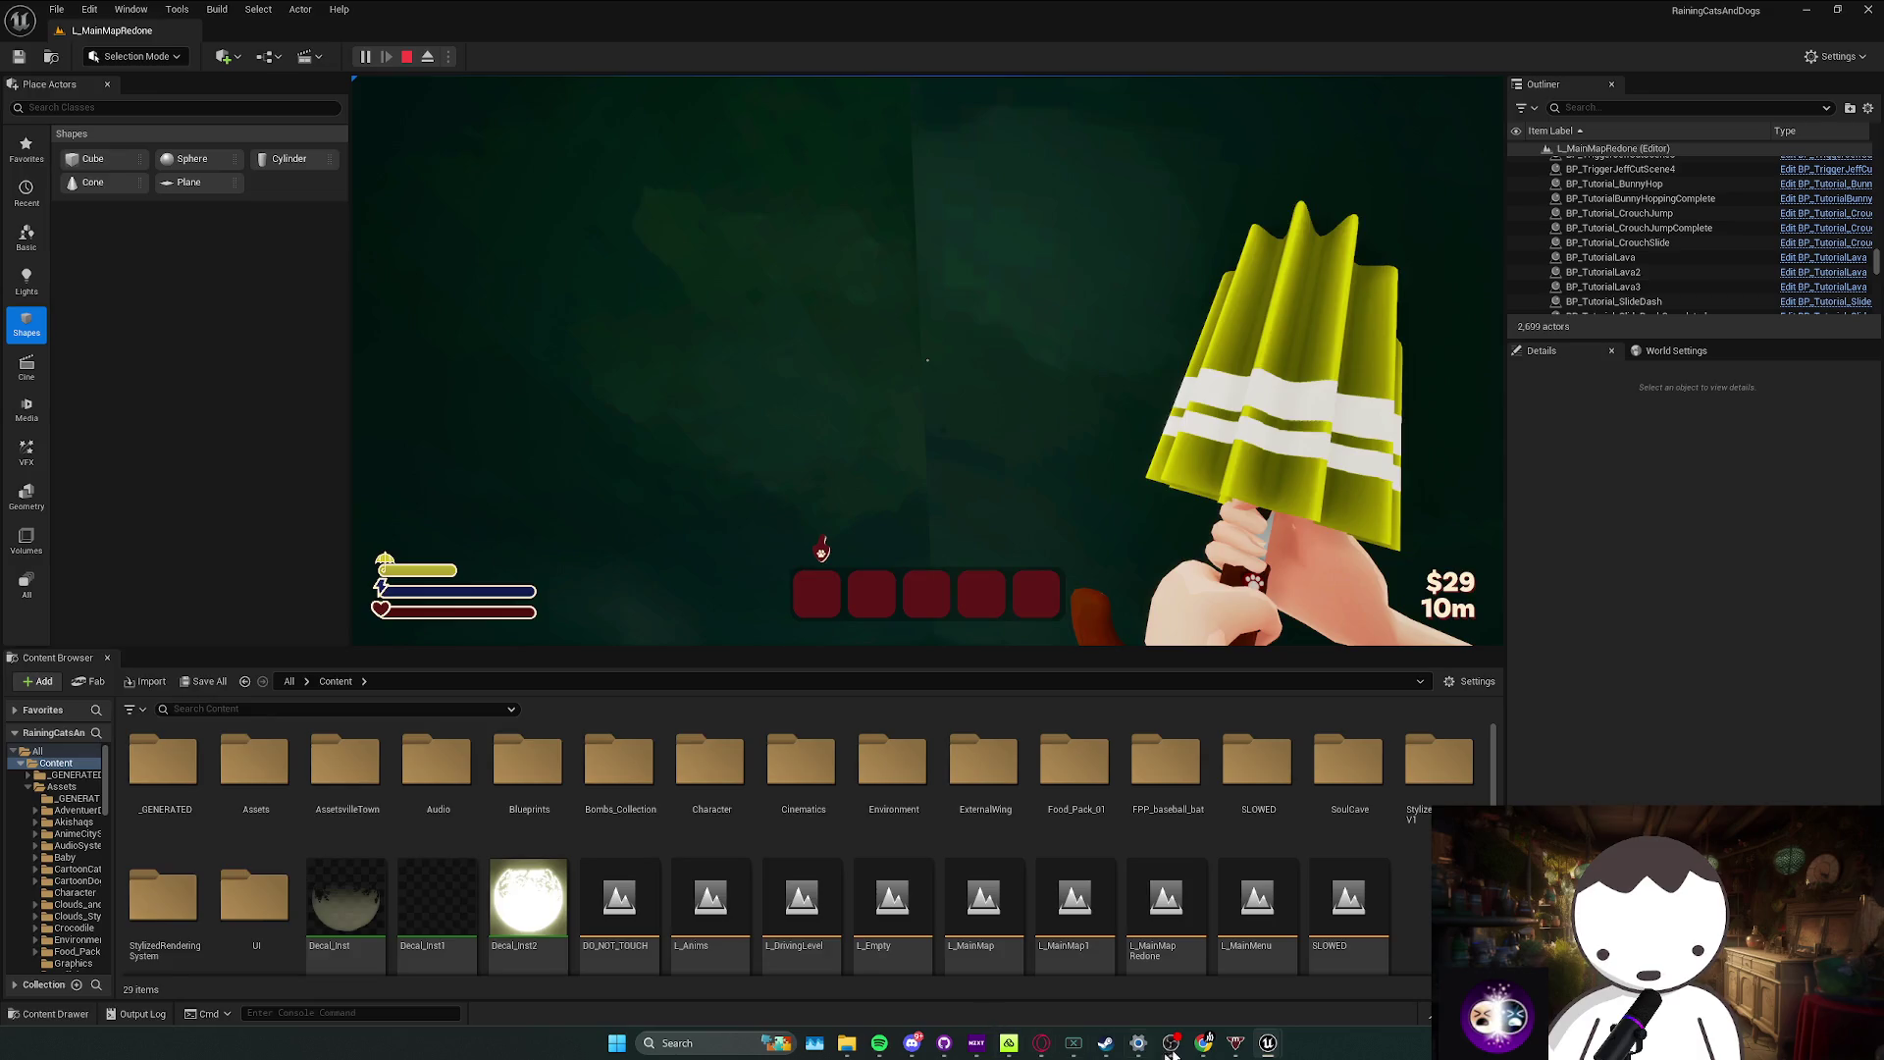
key("Escape")
scroll(840, 462, "down", 2)
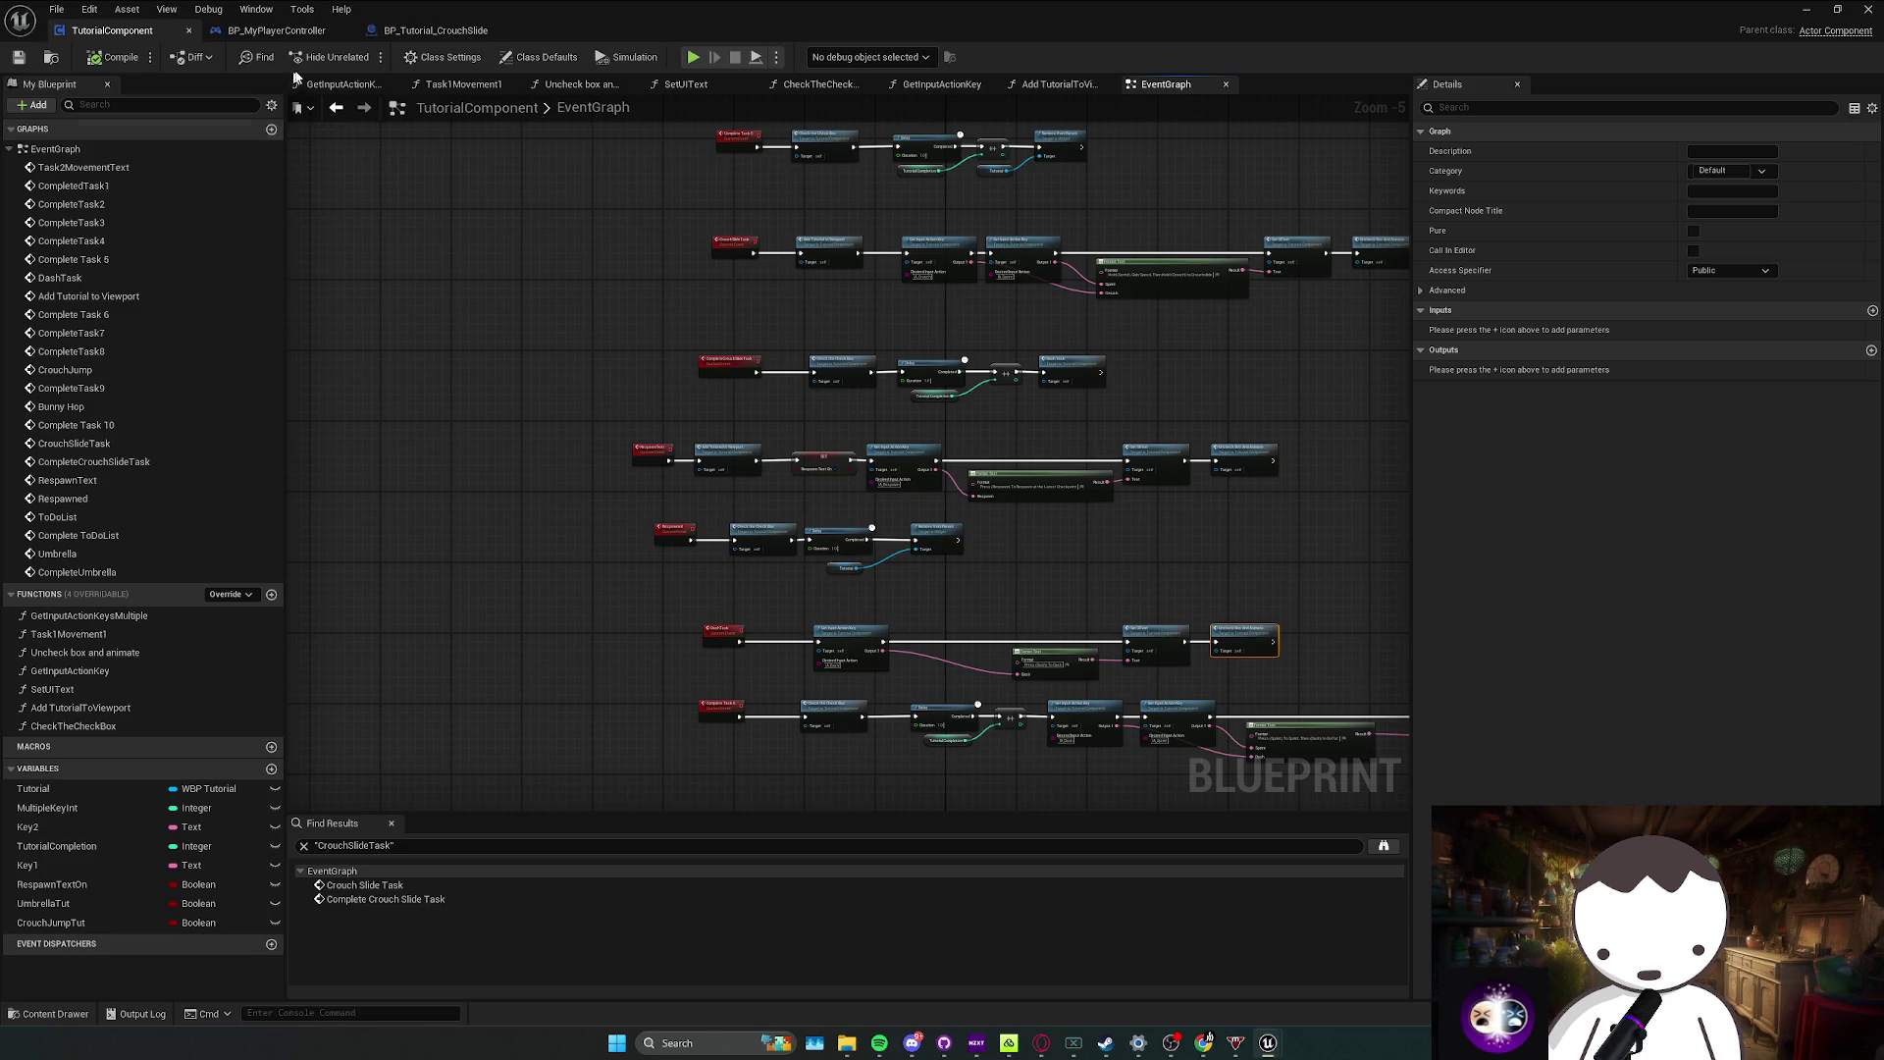
Step: In BP_MyPlayerController, search for and jump to the IA_Dash, then IA_Crouch events
left_click(276, 31)
left_click(436, 31)
left_click(276, 31)
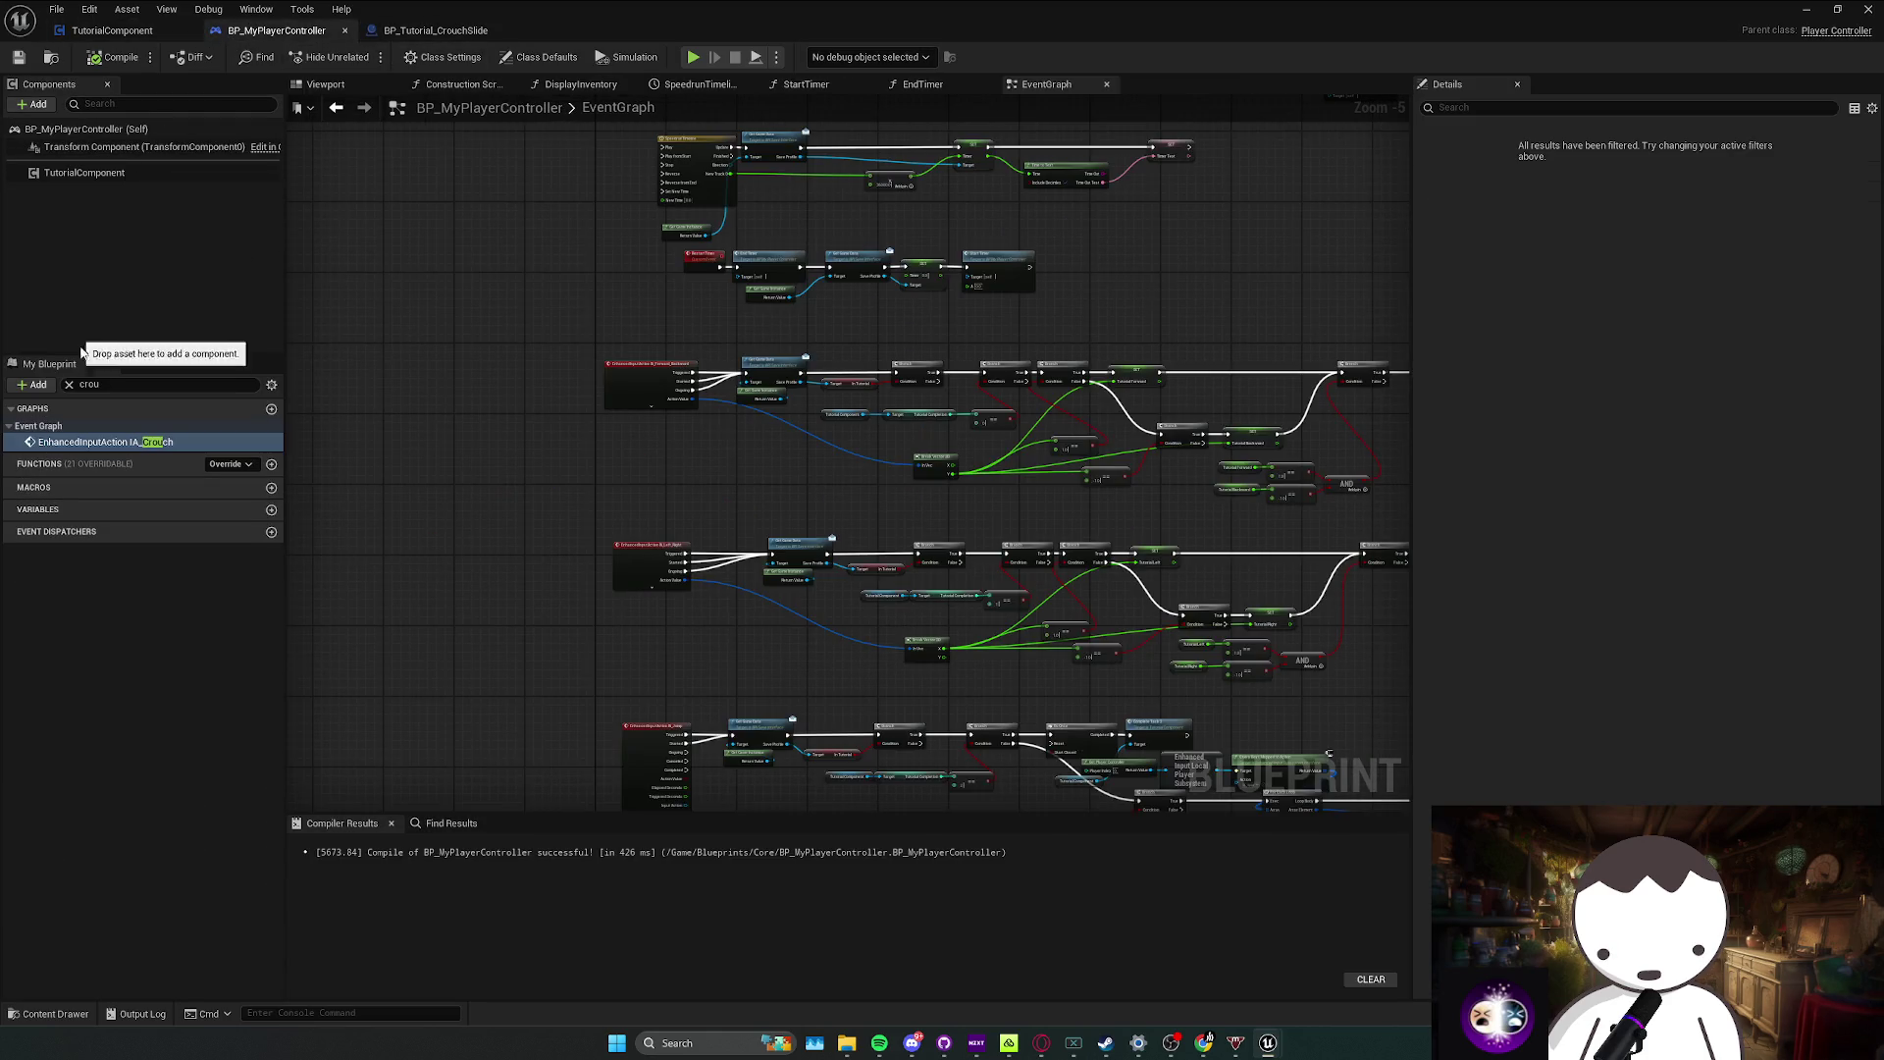
left_click(110, 384)
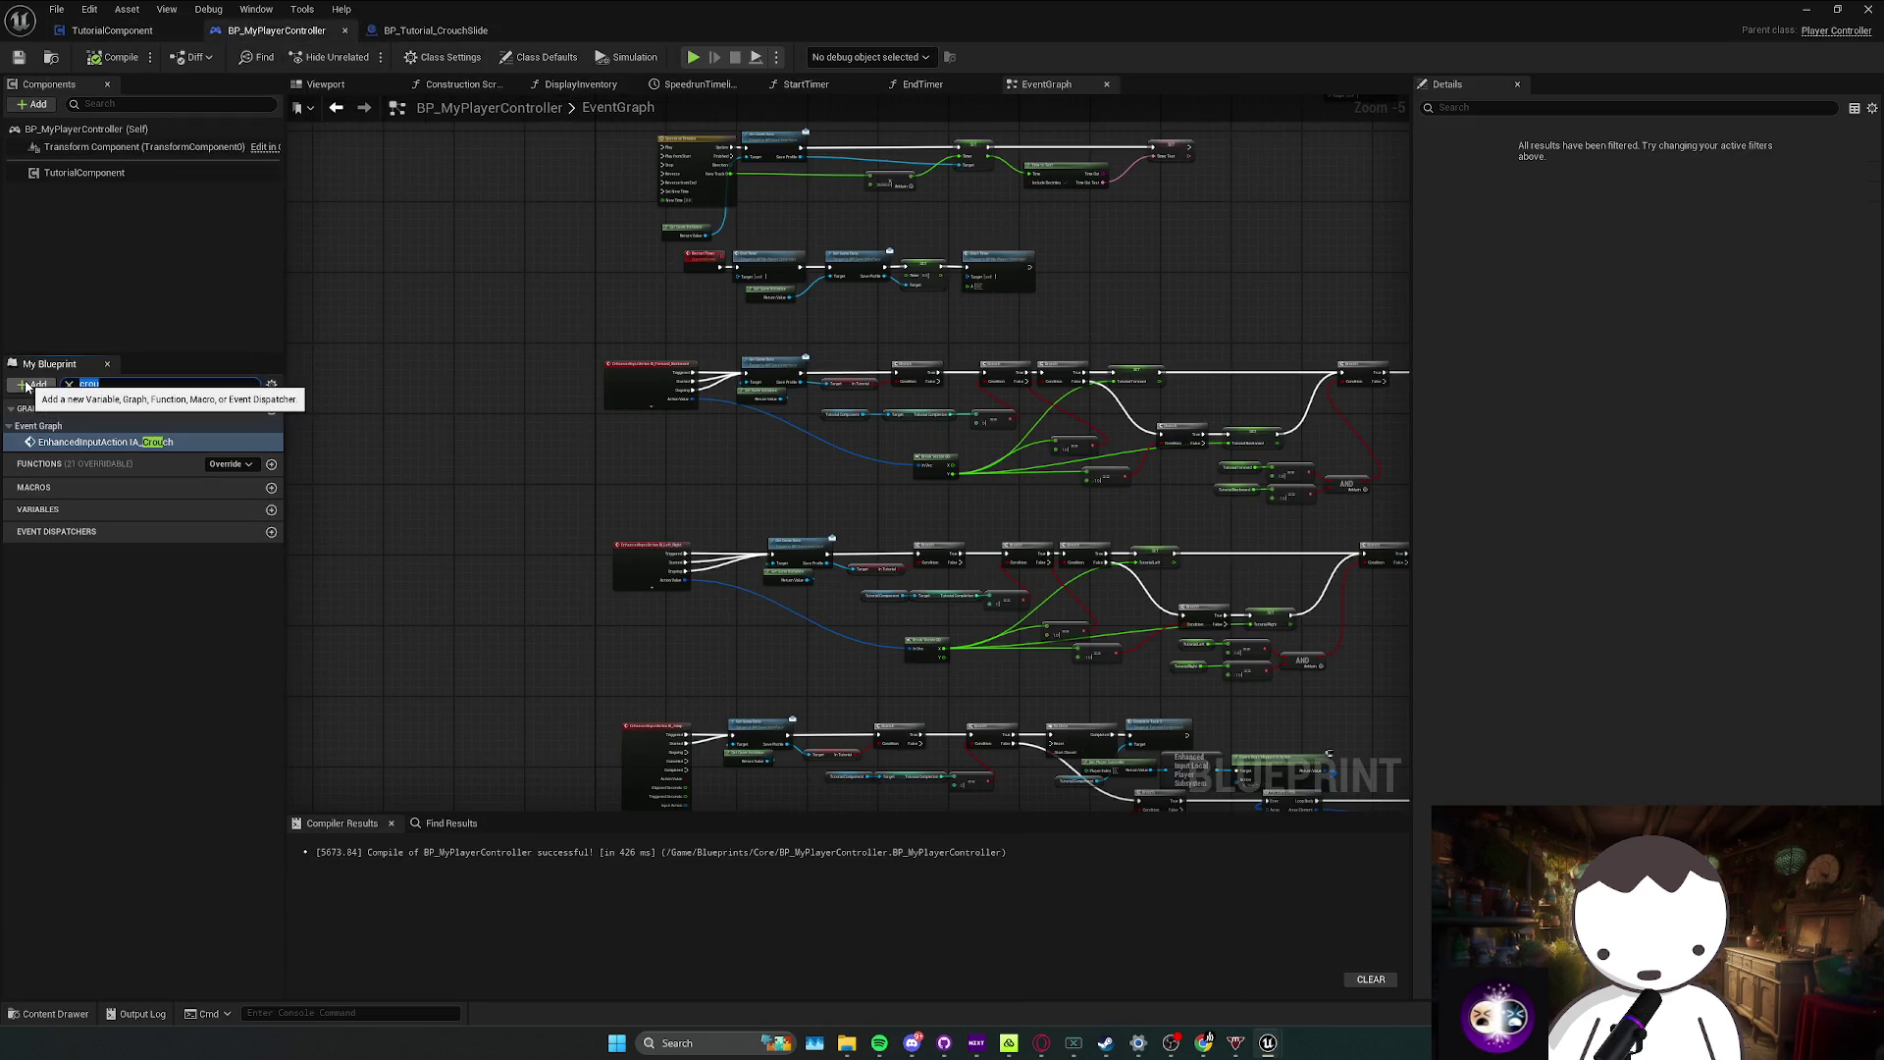
scroll(589, 491, "up", 2)
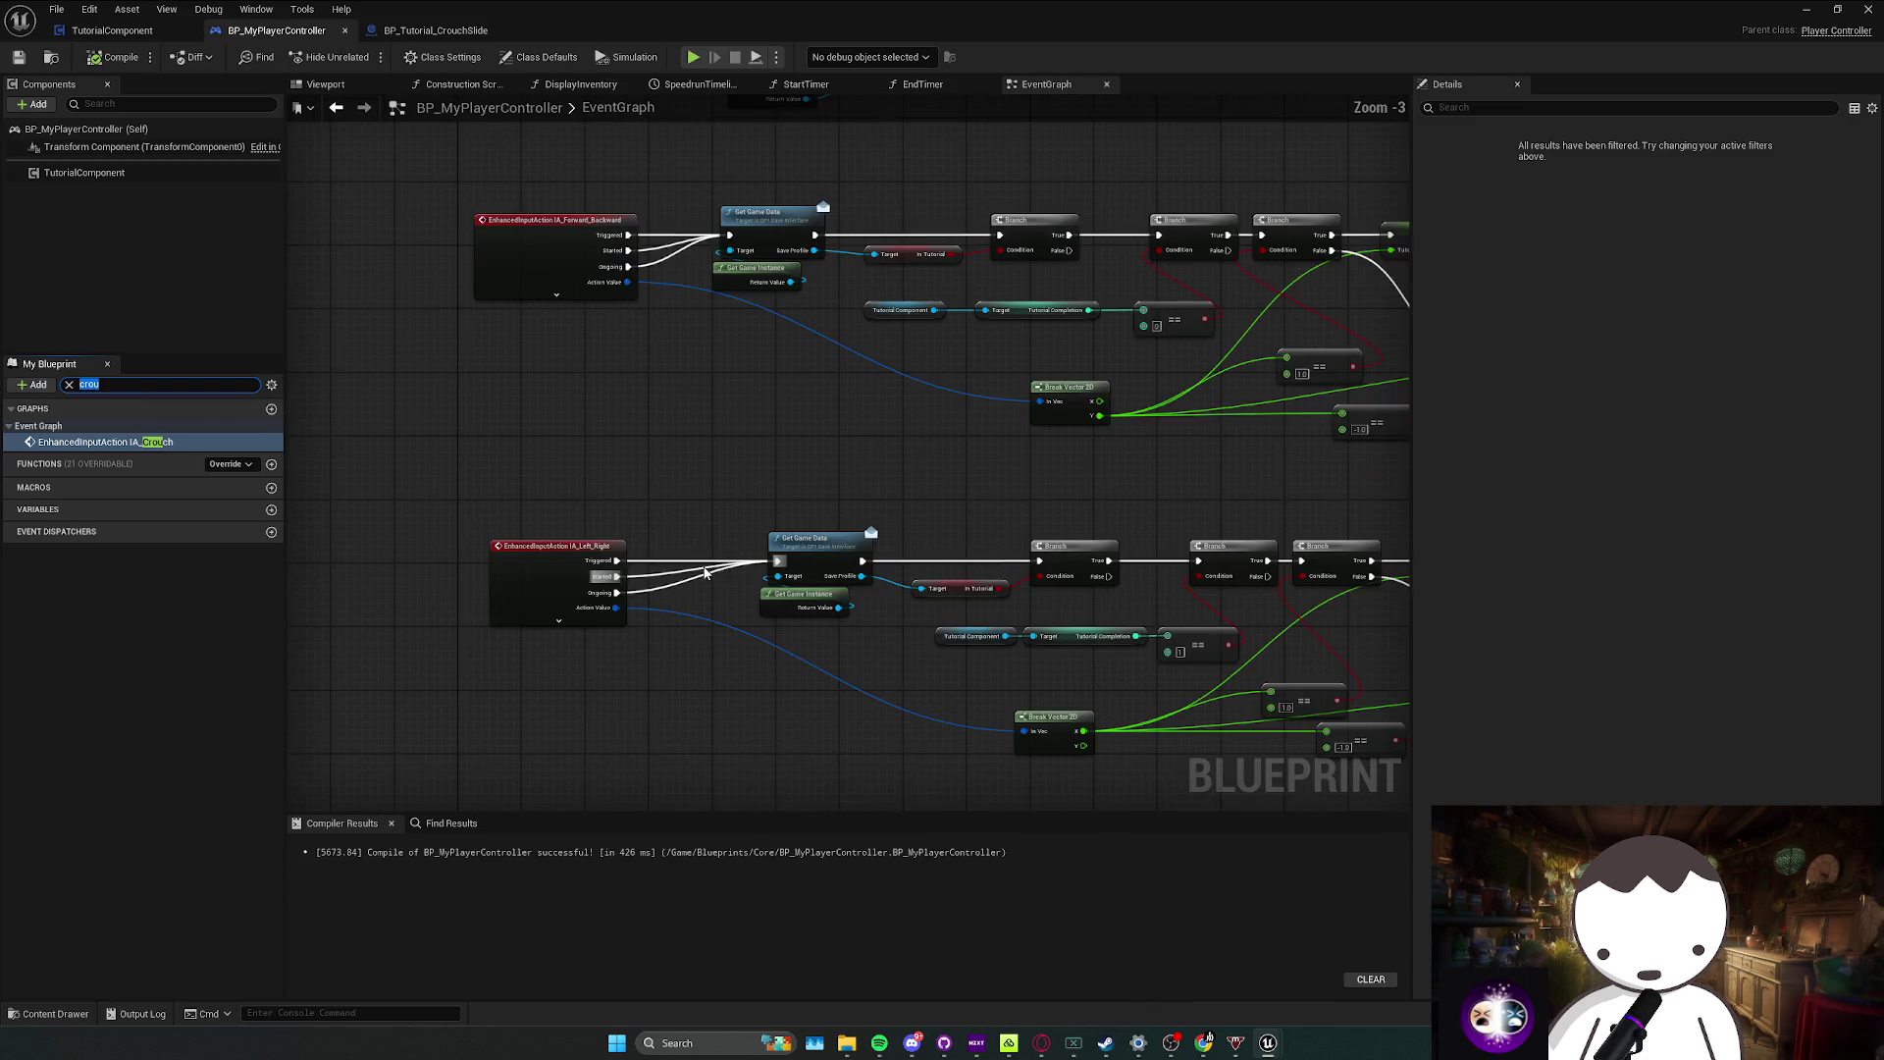
type("dash")
left_click(125, 444)
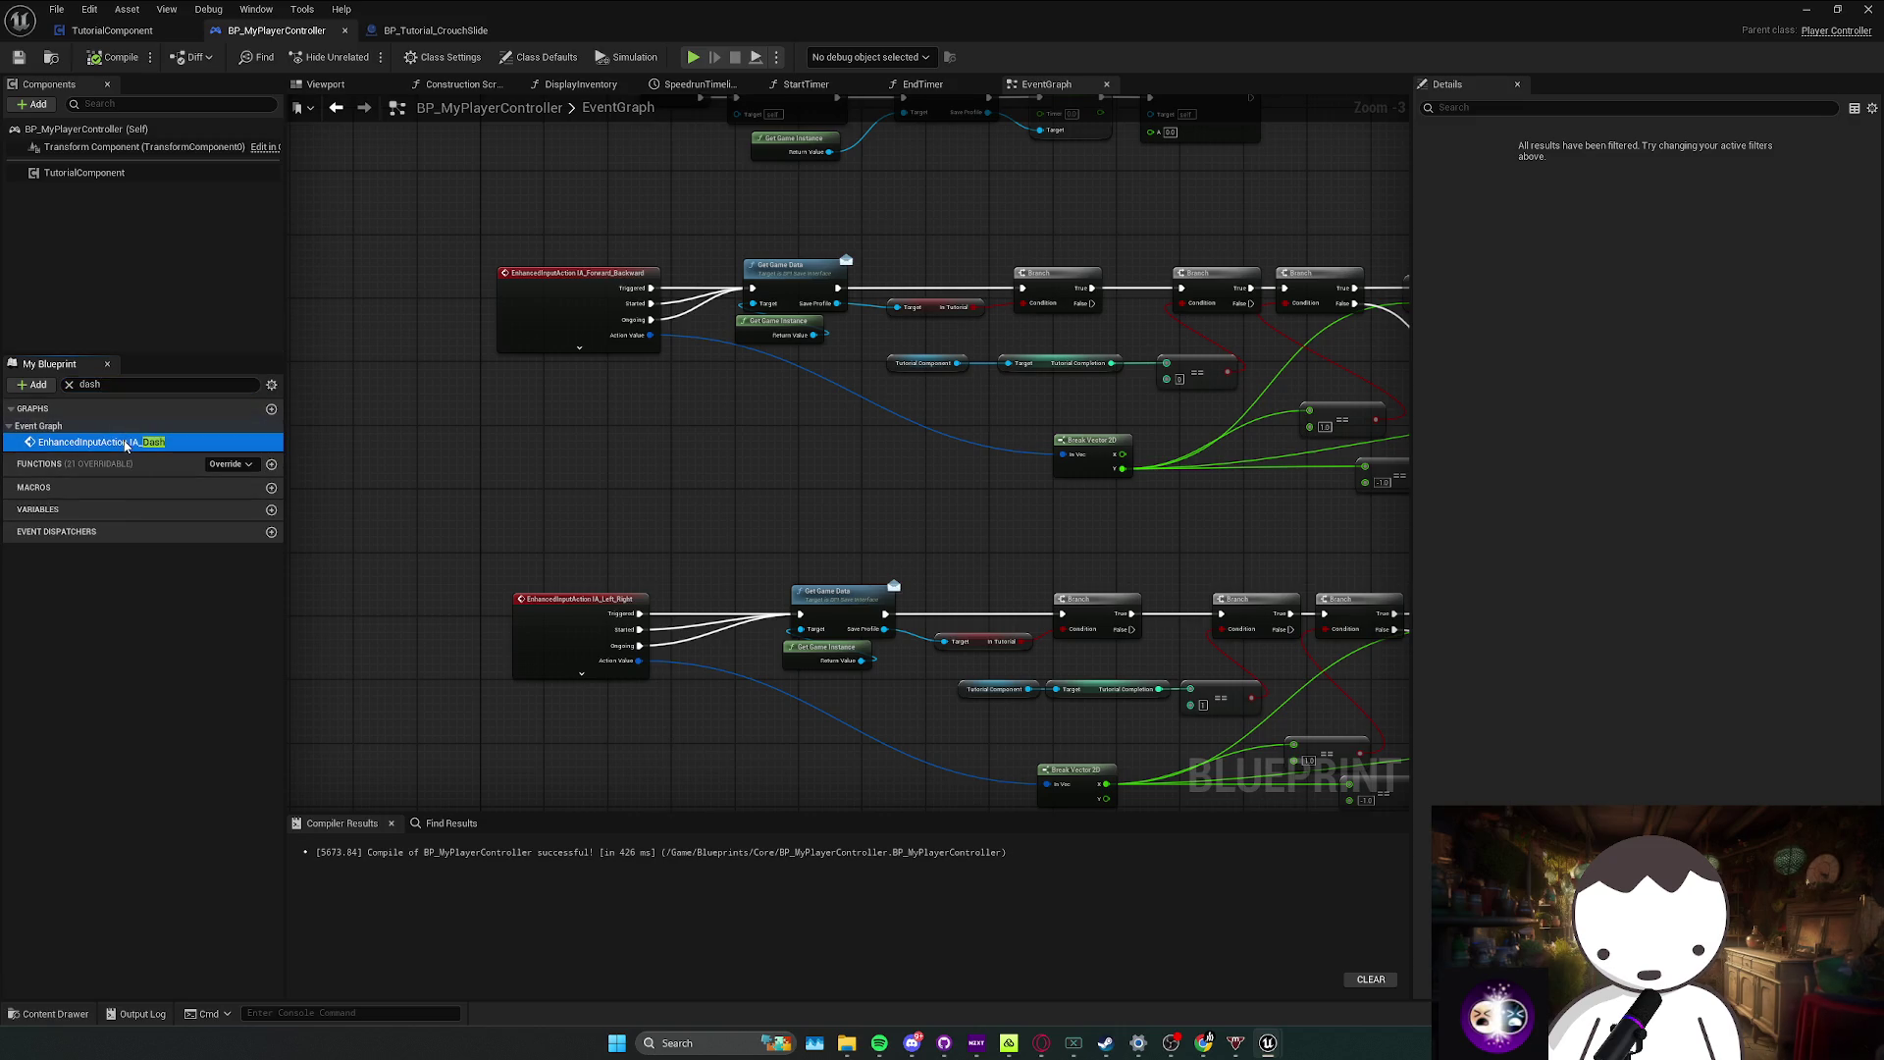
double_click(177, 446)
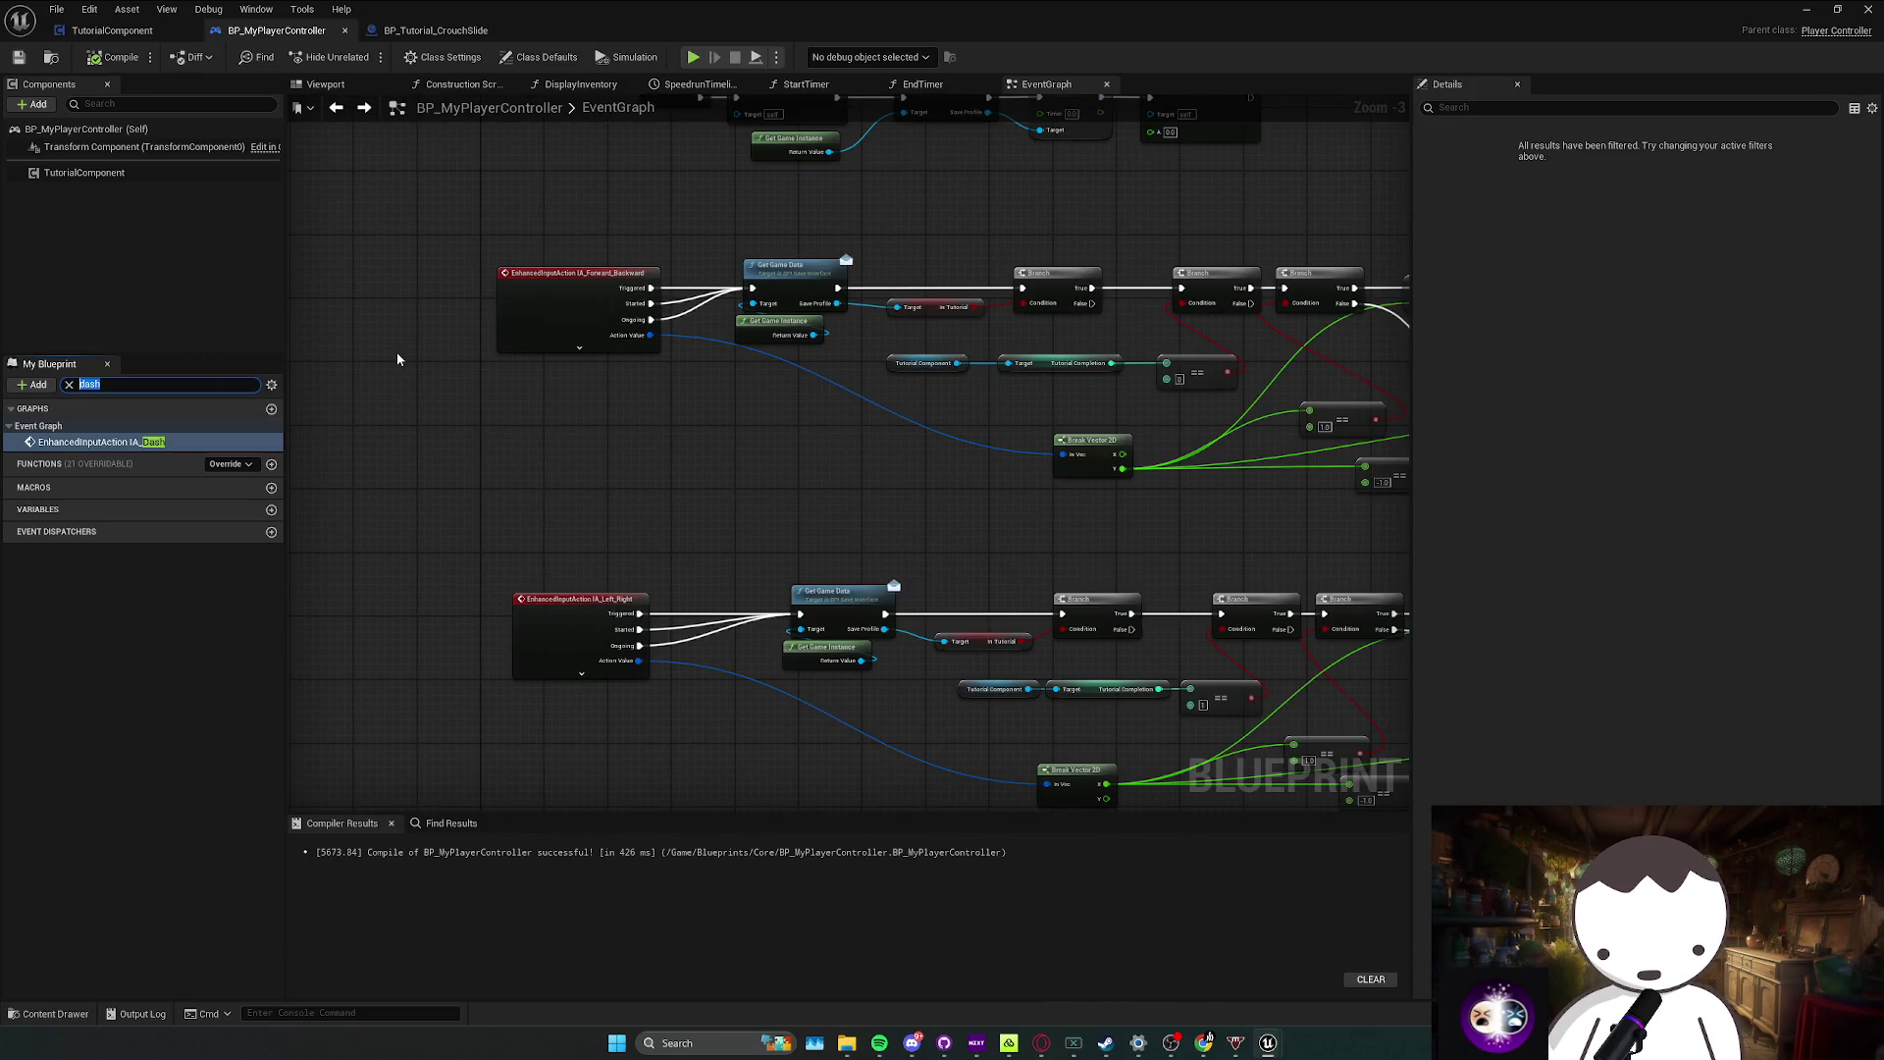
type("crouc")
double_click(157, 442)
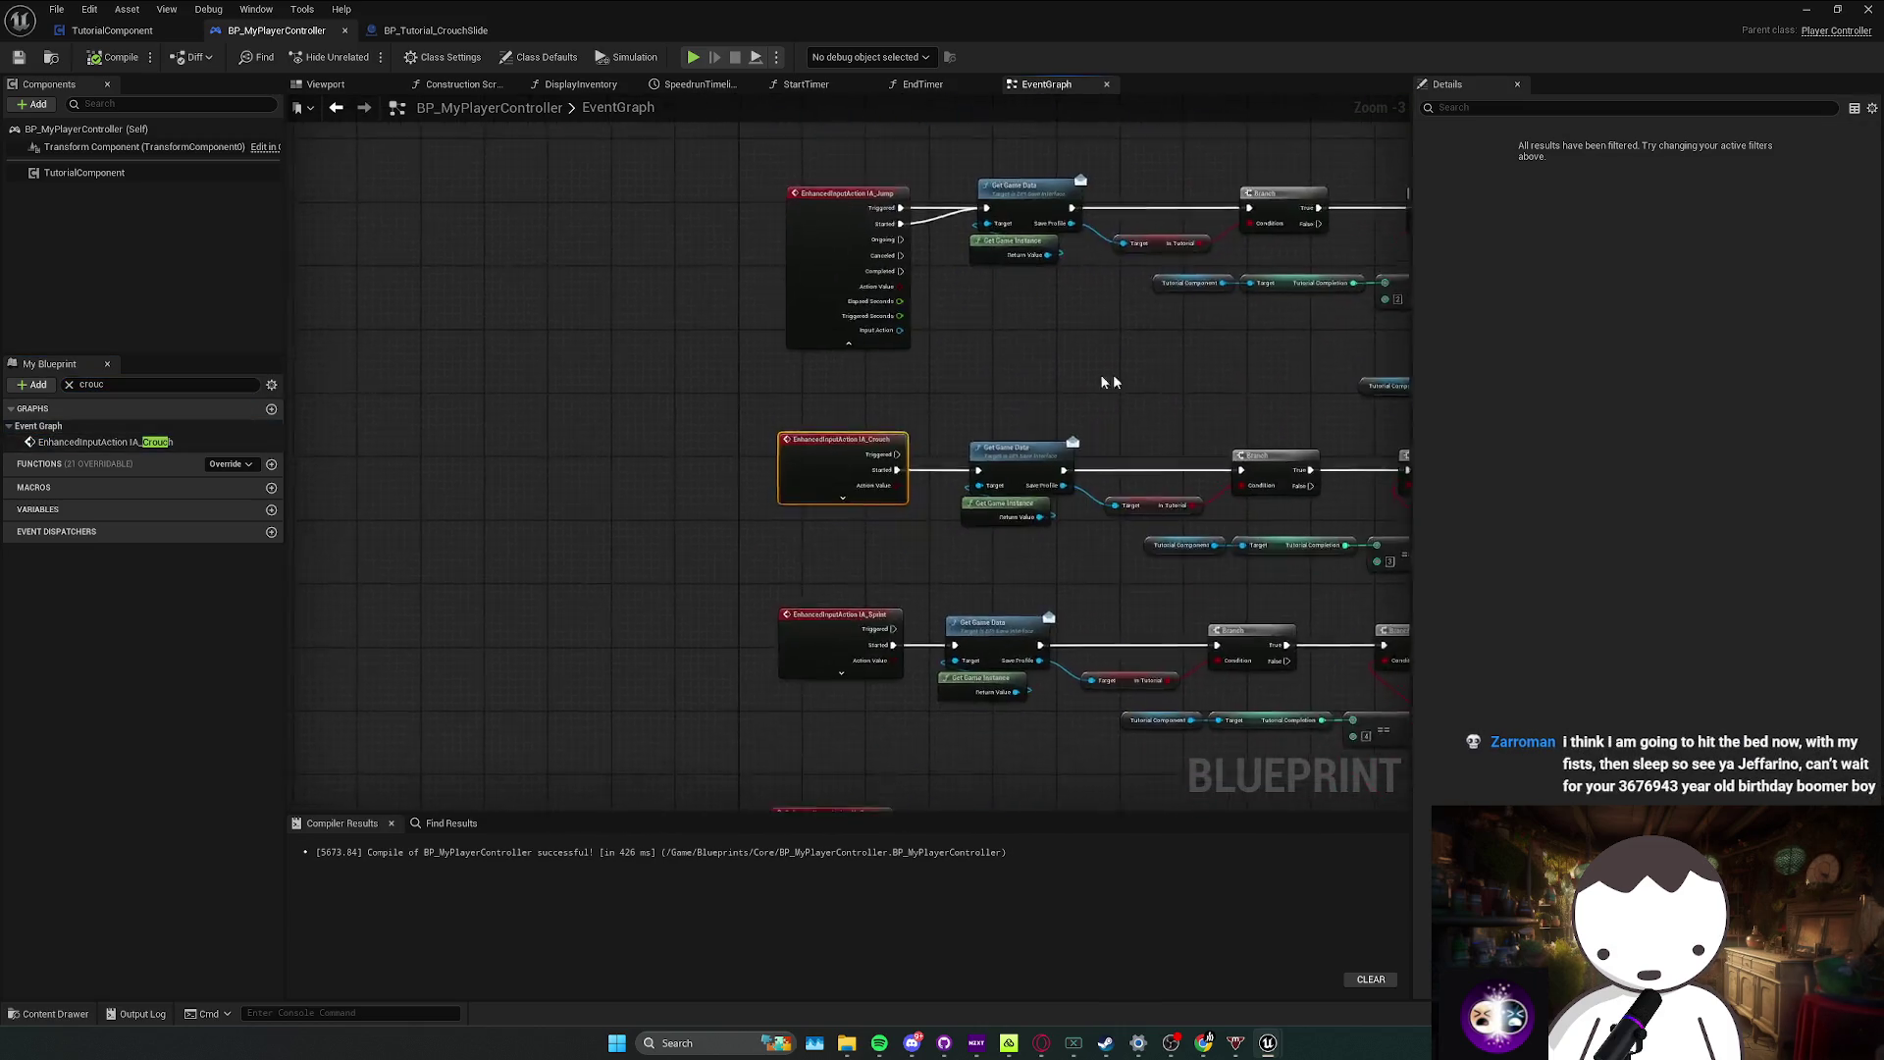
Step: Move Complete Task 9 right, tidy the Is Falling nodes, and save the player controller
mouse_move(1122, 502)
left_mouse_down()
mouse_move(1063, 497)
mouse_move(937, 538)
mouse_move(900, 491)
left_mouse_up()
scroll(982, 520, "up", 1)
left_click(922, 519)
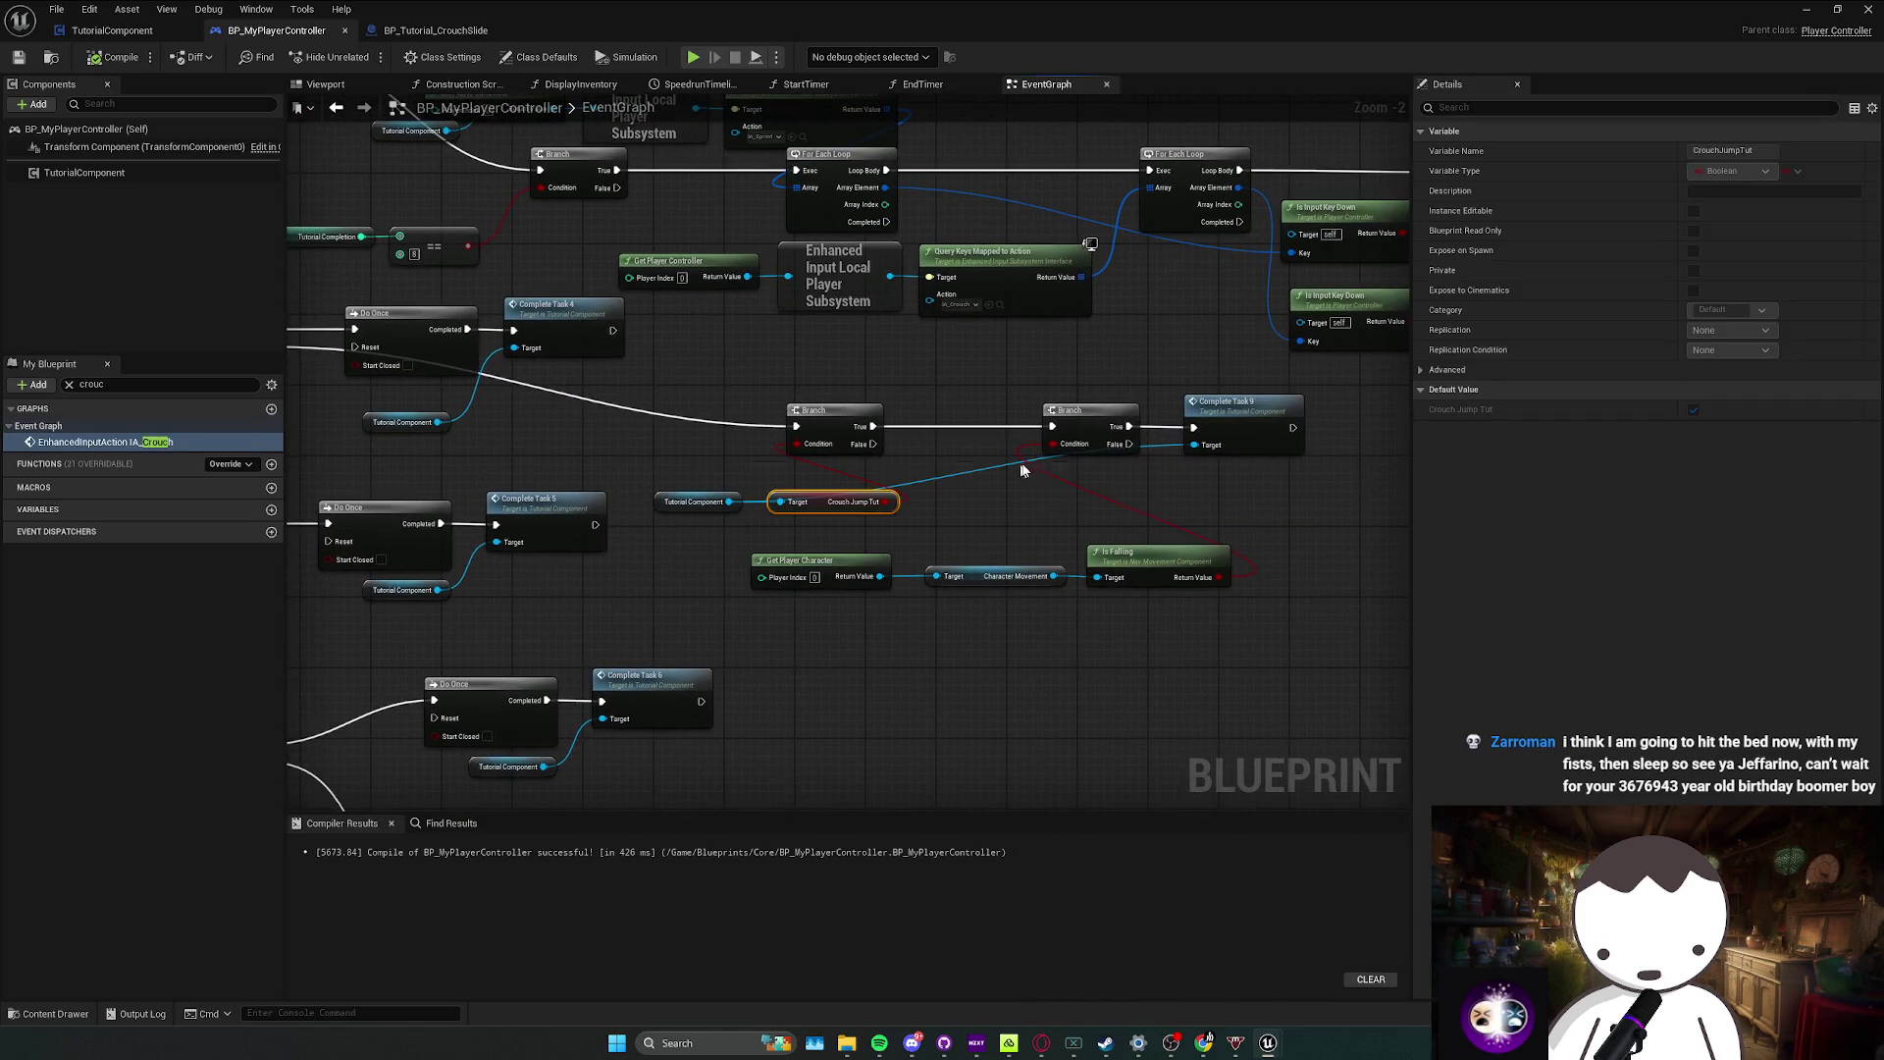
left_click(1302, 424)
left_click_drag(1302, 424, 1338, 424)
mouse_move(1128, 513)
left_mouse_down()
mouse_move(932, 589)
mouse_move(760, 594)
left_mouse_up()
left_click_drag(1143, 560, 1144, 550)
key("ctrl+z")
key("ctrl+s")
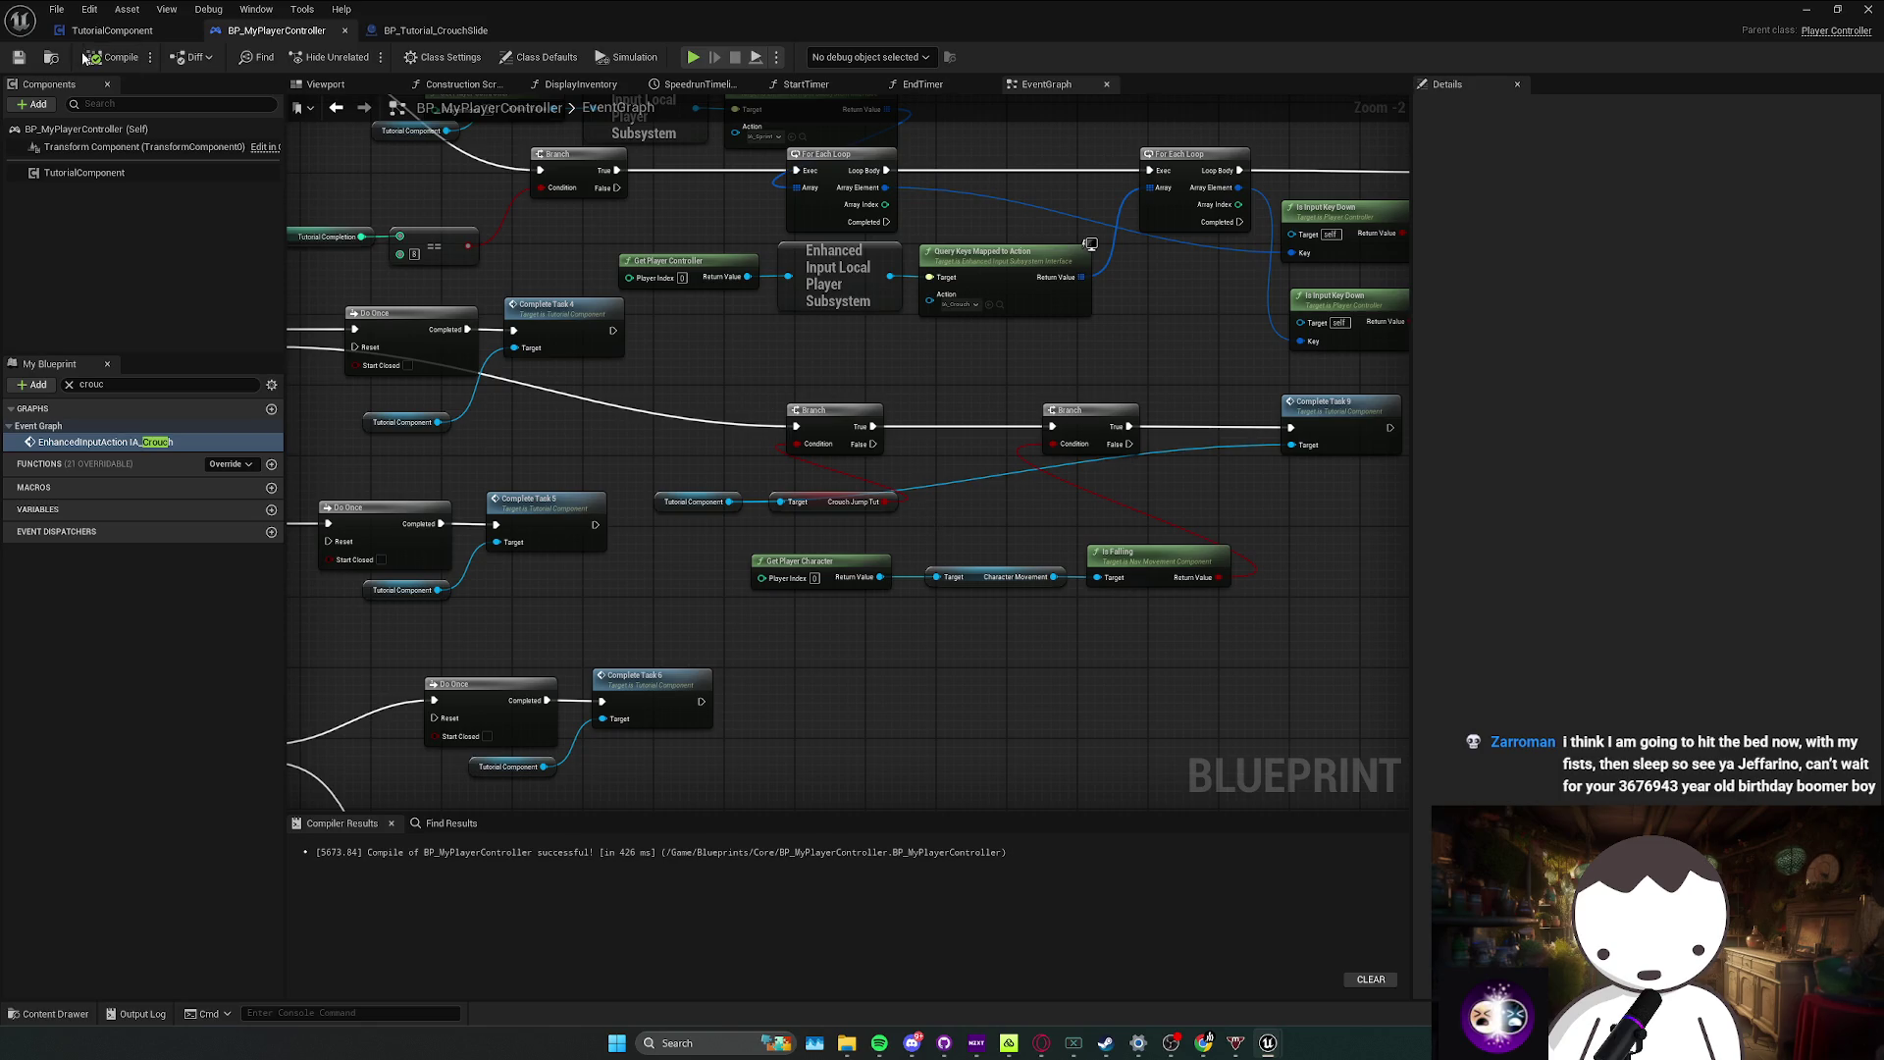
left_click(479, 39)
scroll(689, 393, "down", 4)
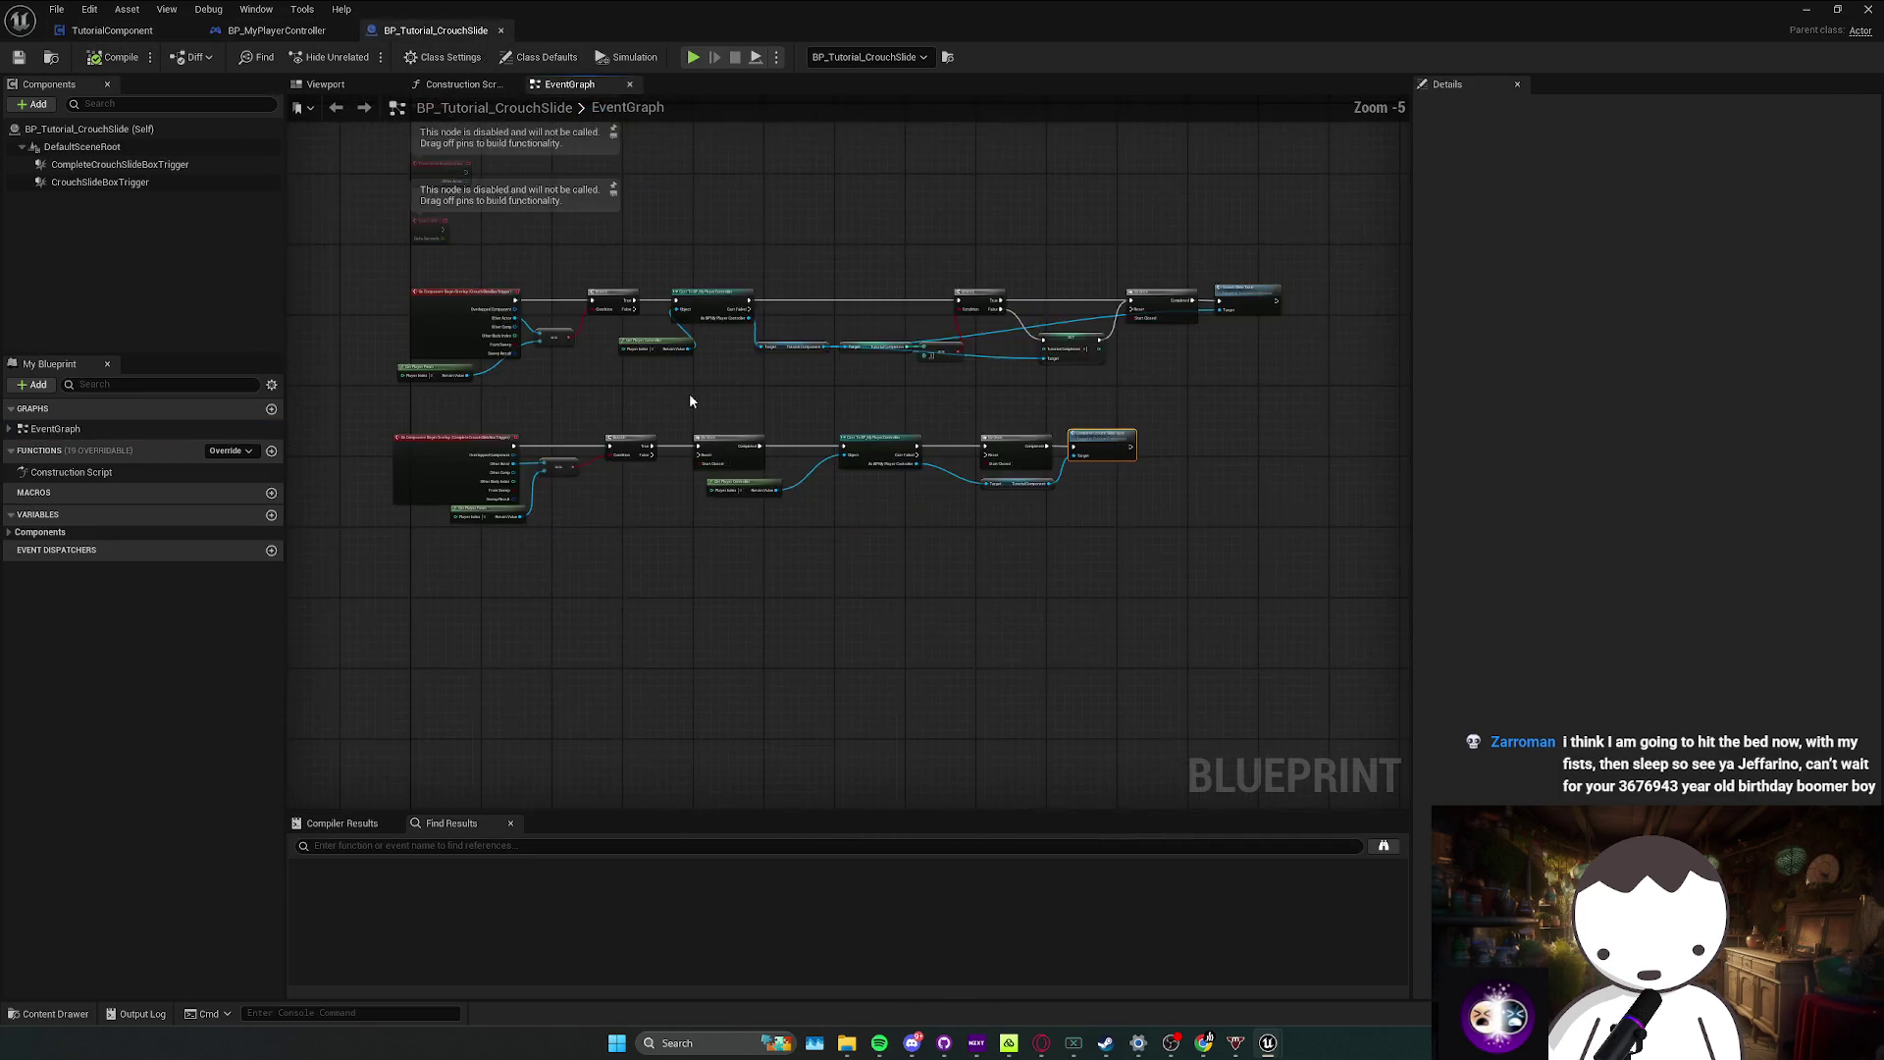
Step: Set TutorialComponent's CrouchJumpTut default value to off, then launch a play-test in the level
left_click(114, 32)
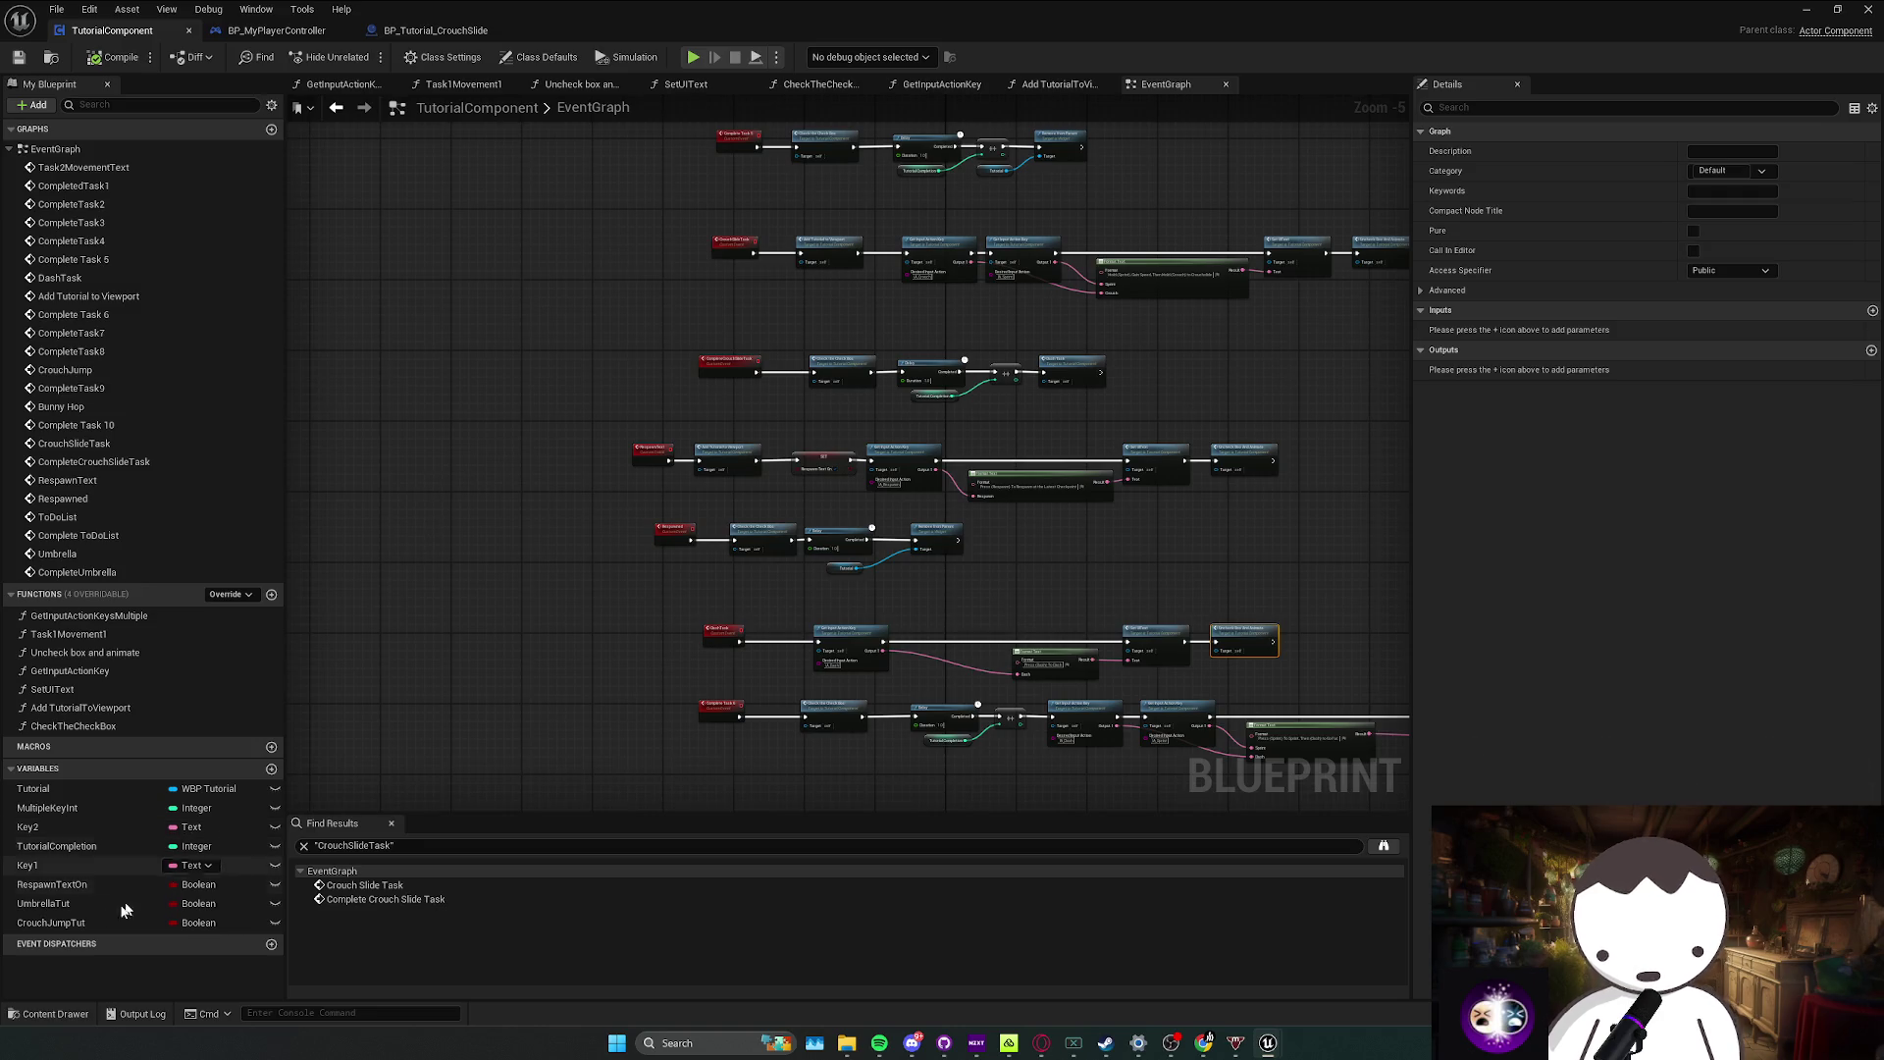
left_click(49, 922)
left_click(1693, 409)
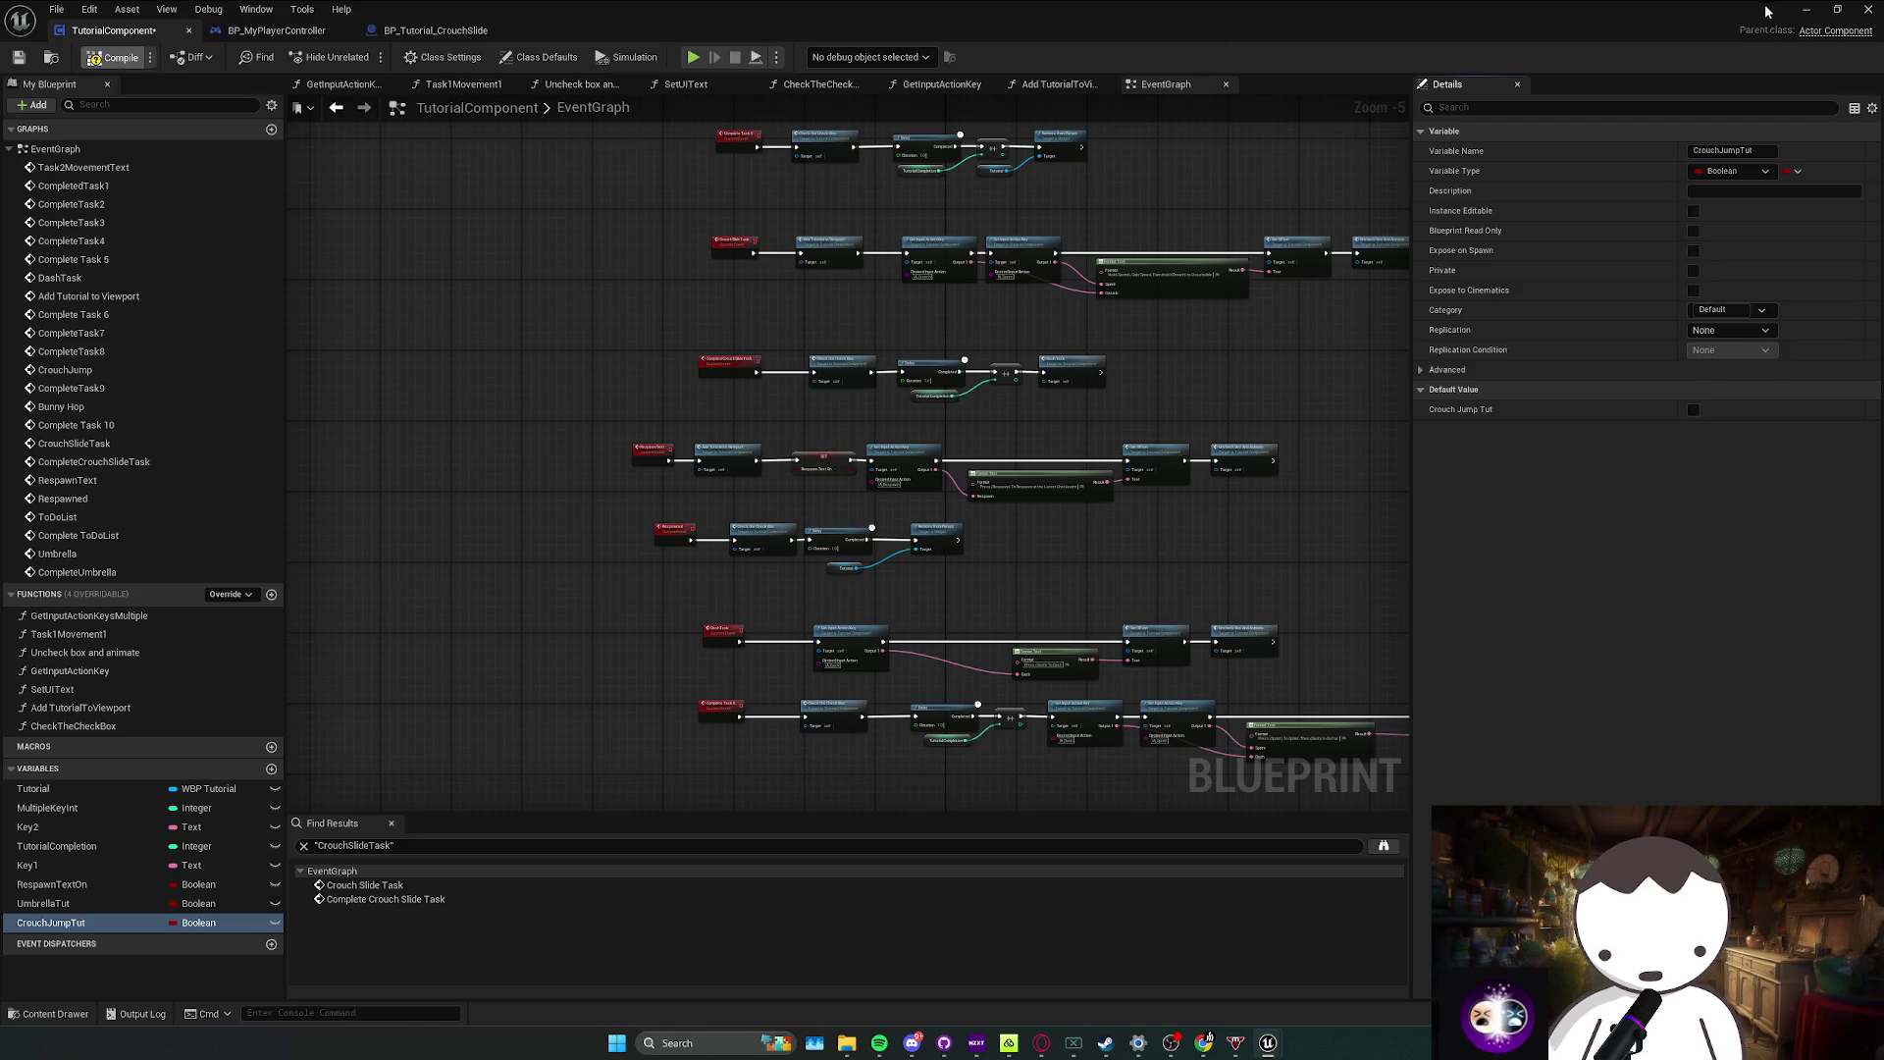
key("alt+p")
left_click(824, 534)
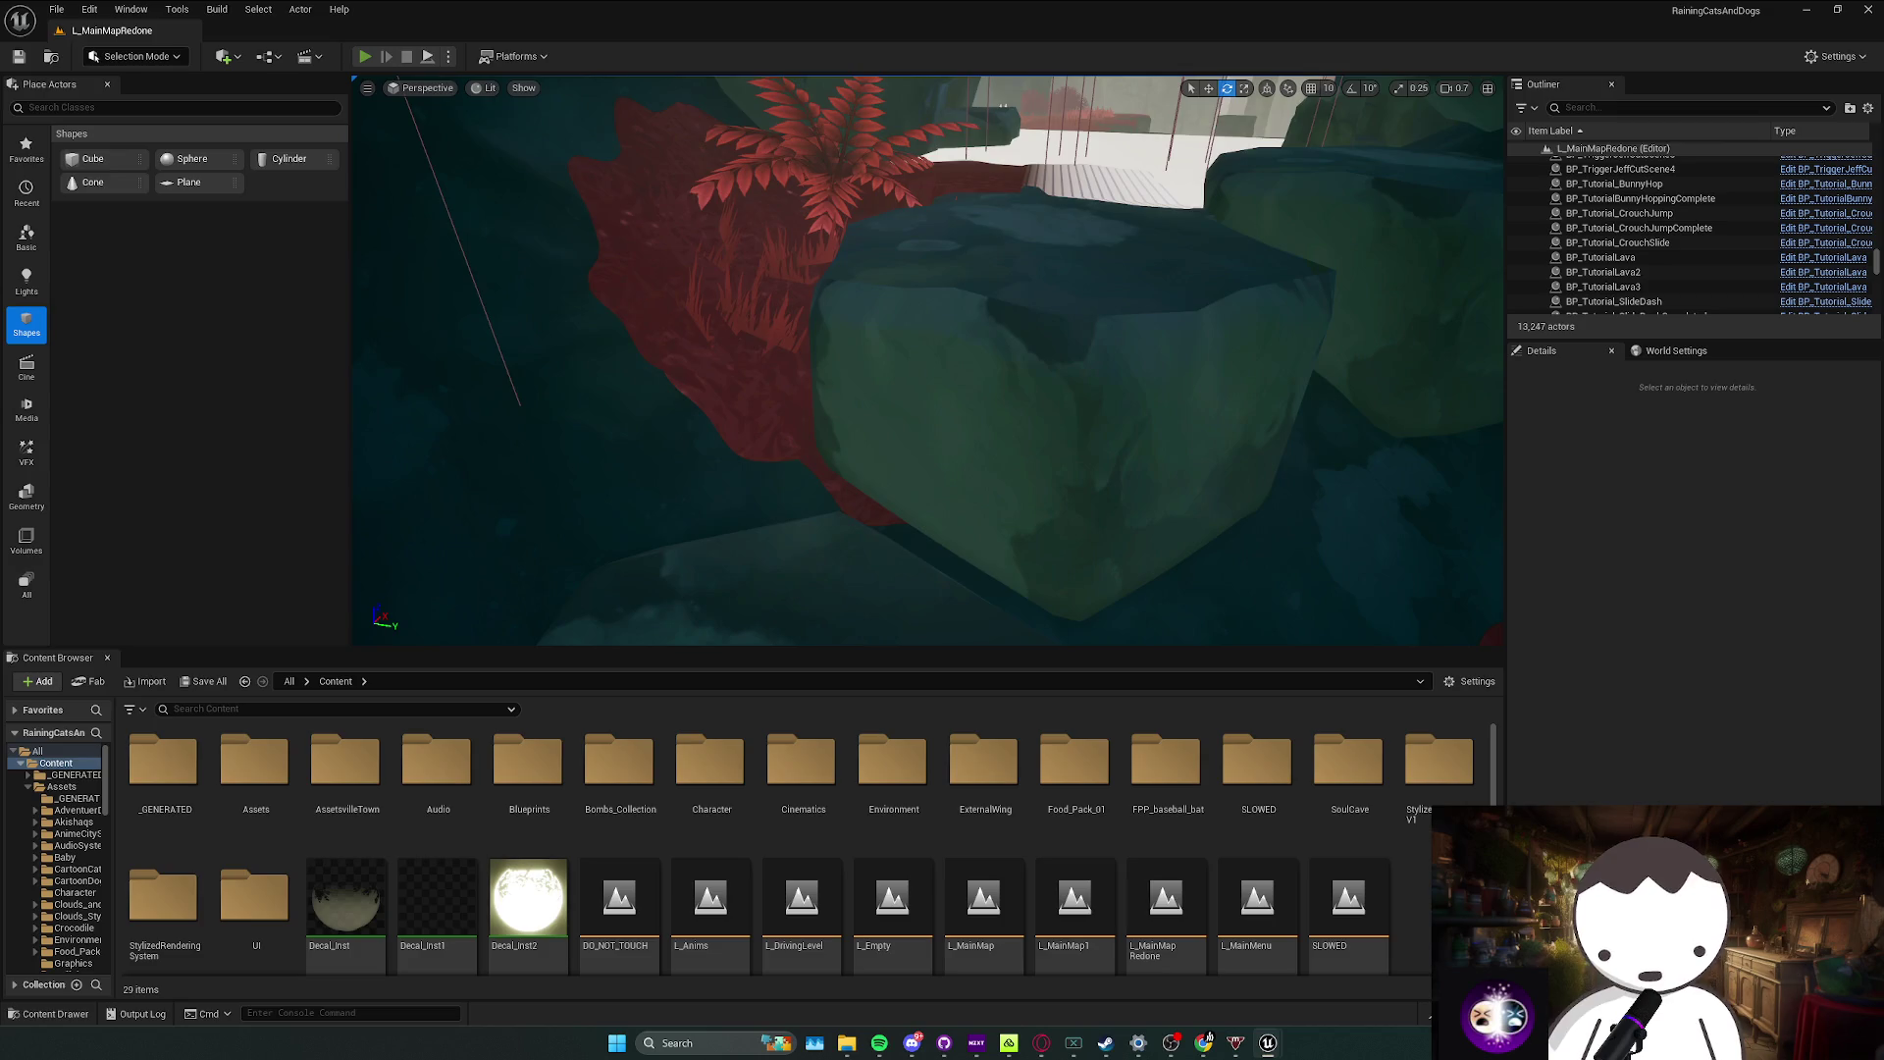
Step: Play-test up to the crouch-jump prompt on the red grassy ledge, then stop and close the message log
key("alt+p")
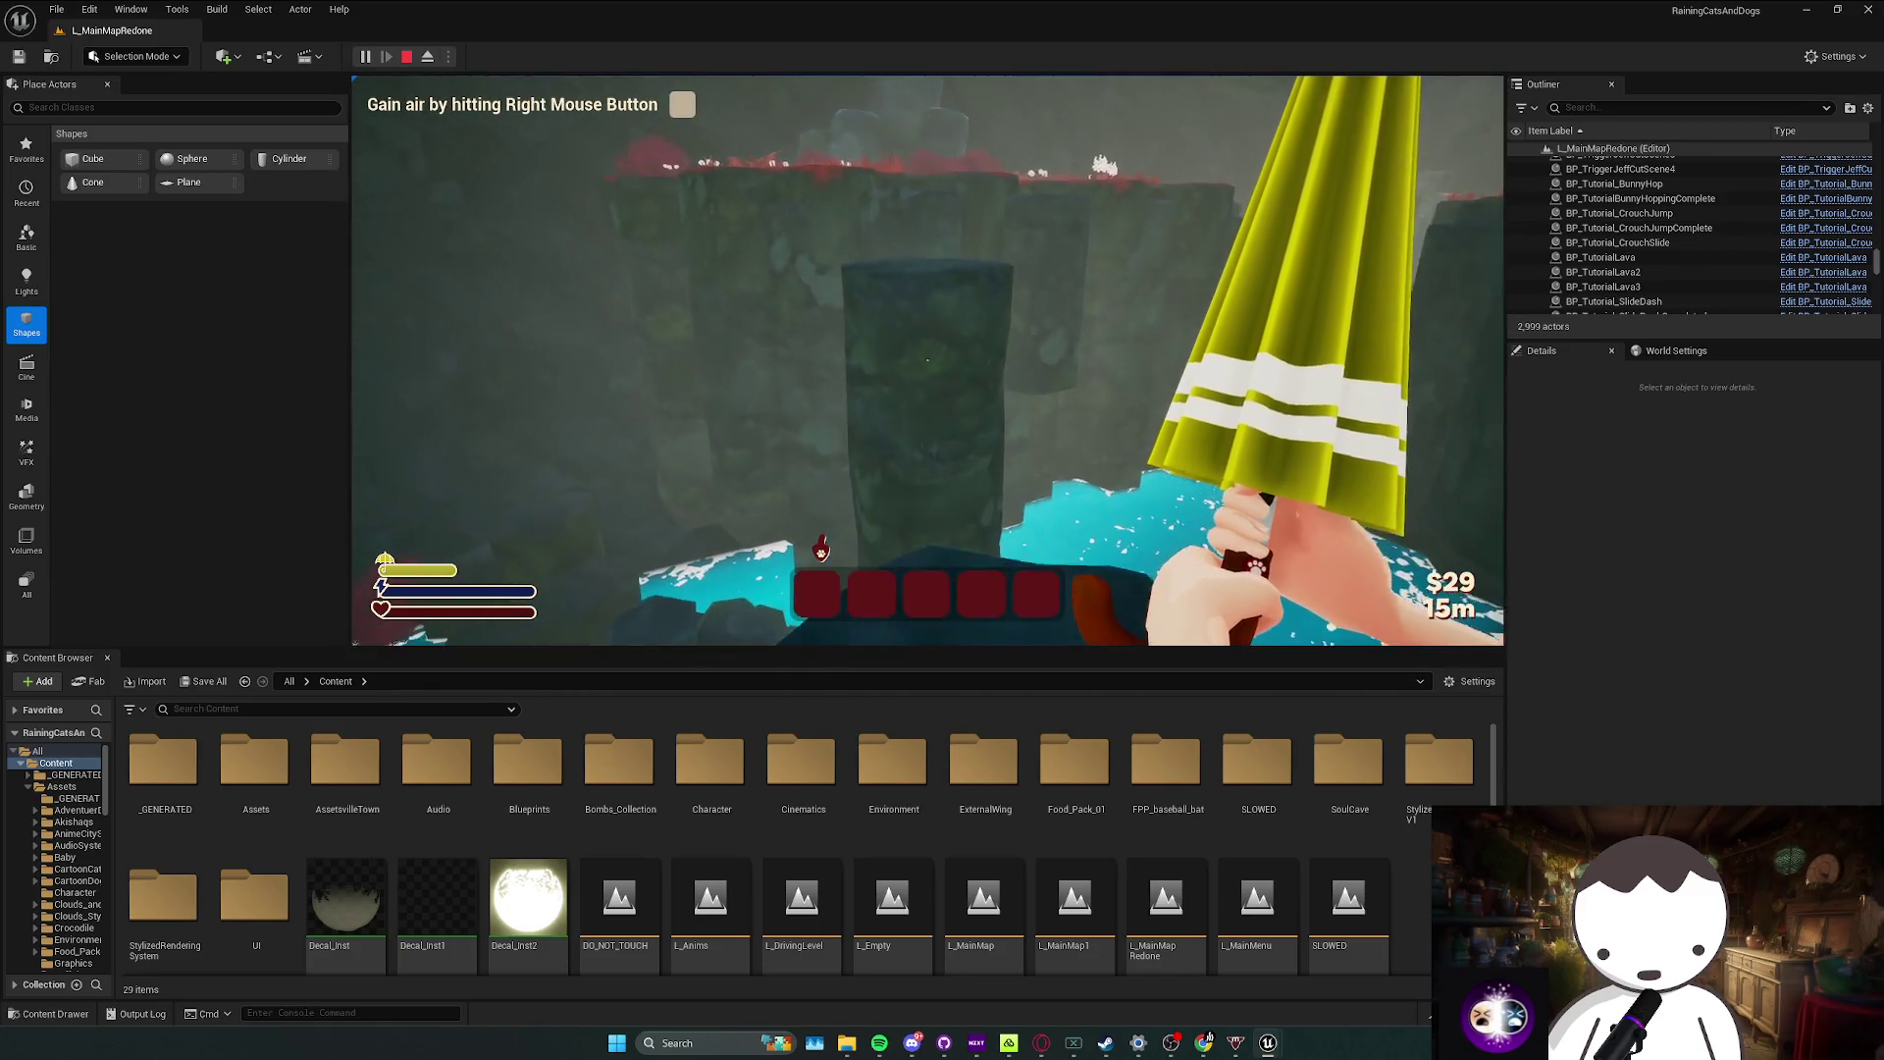
key("space")
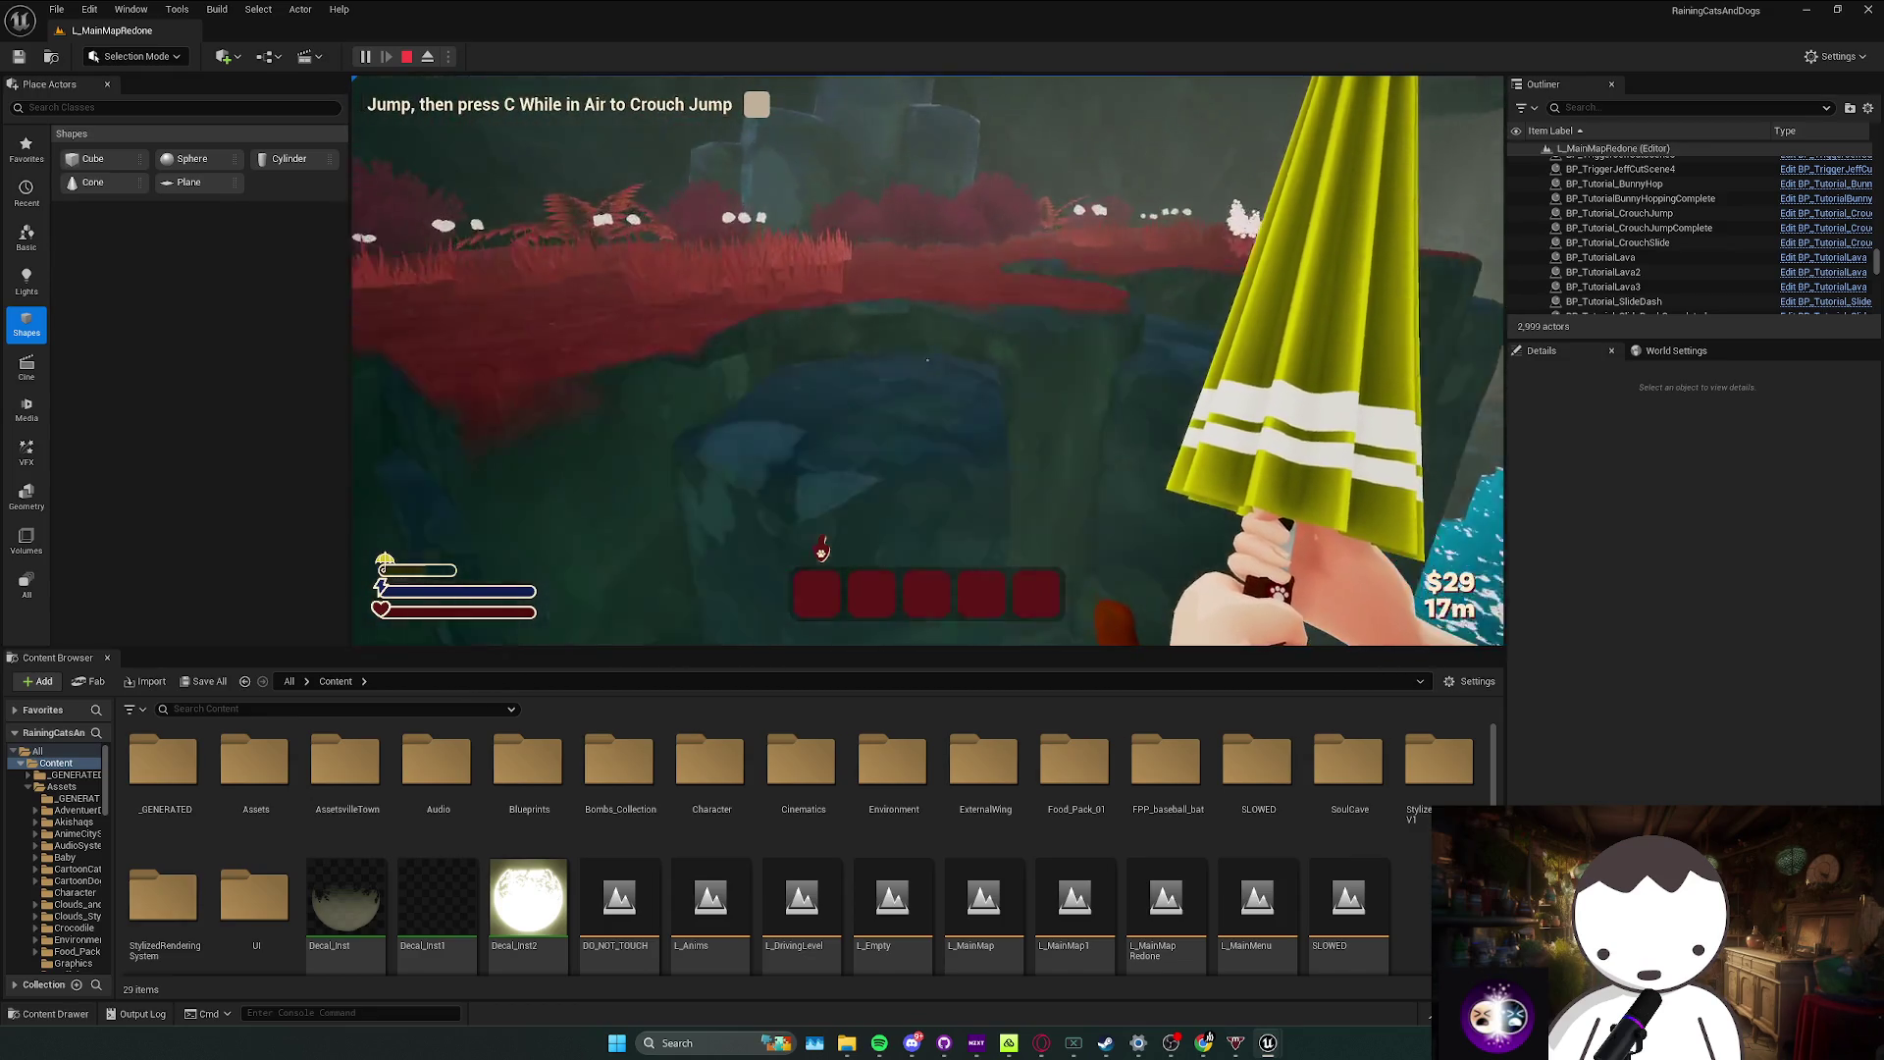
key("w")
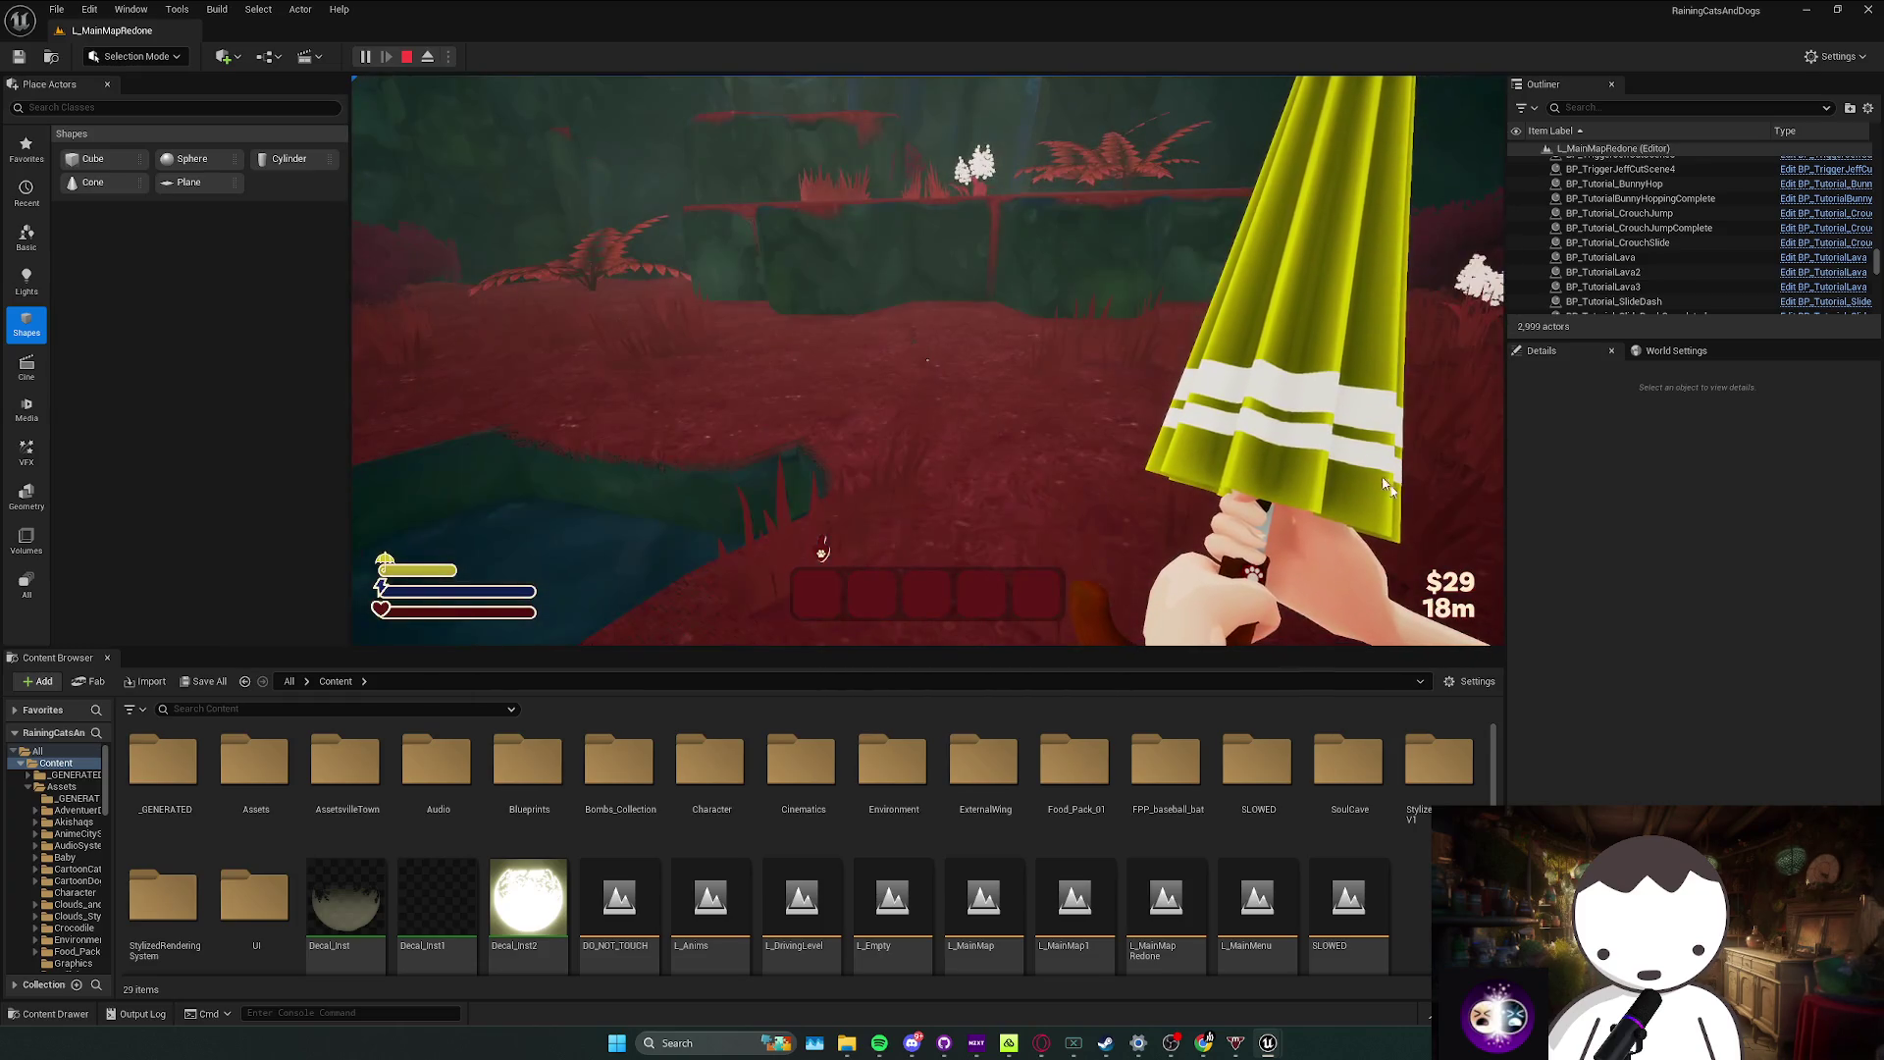
key("Escape")
left_click(857, 629)
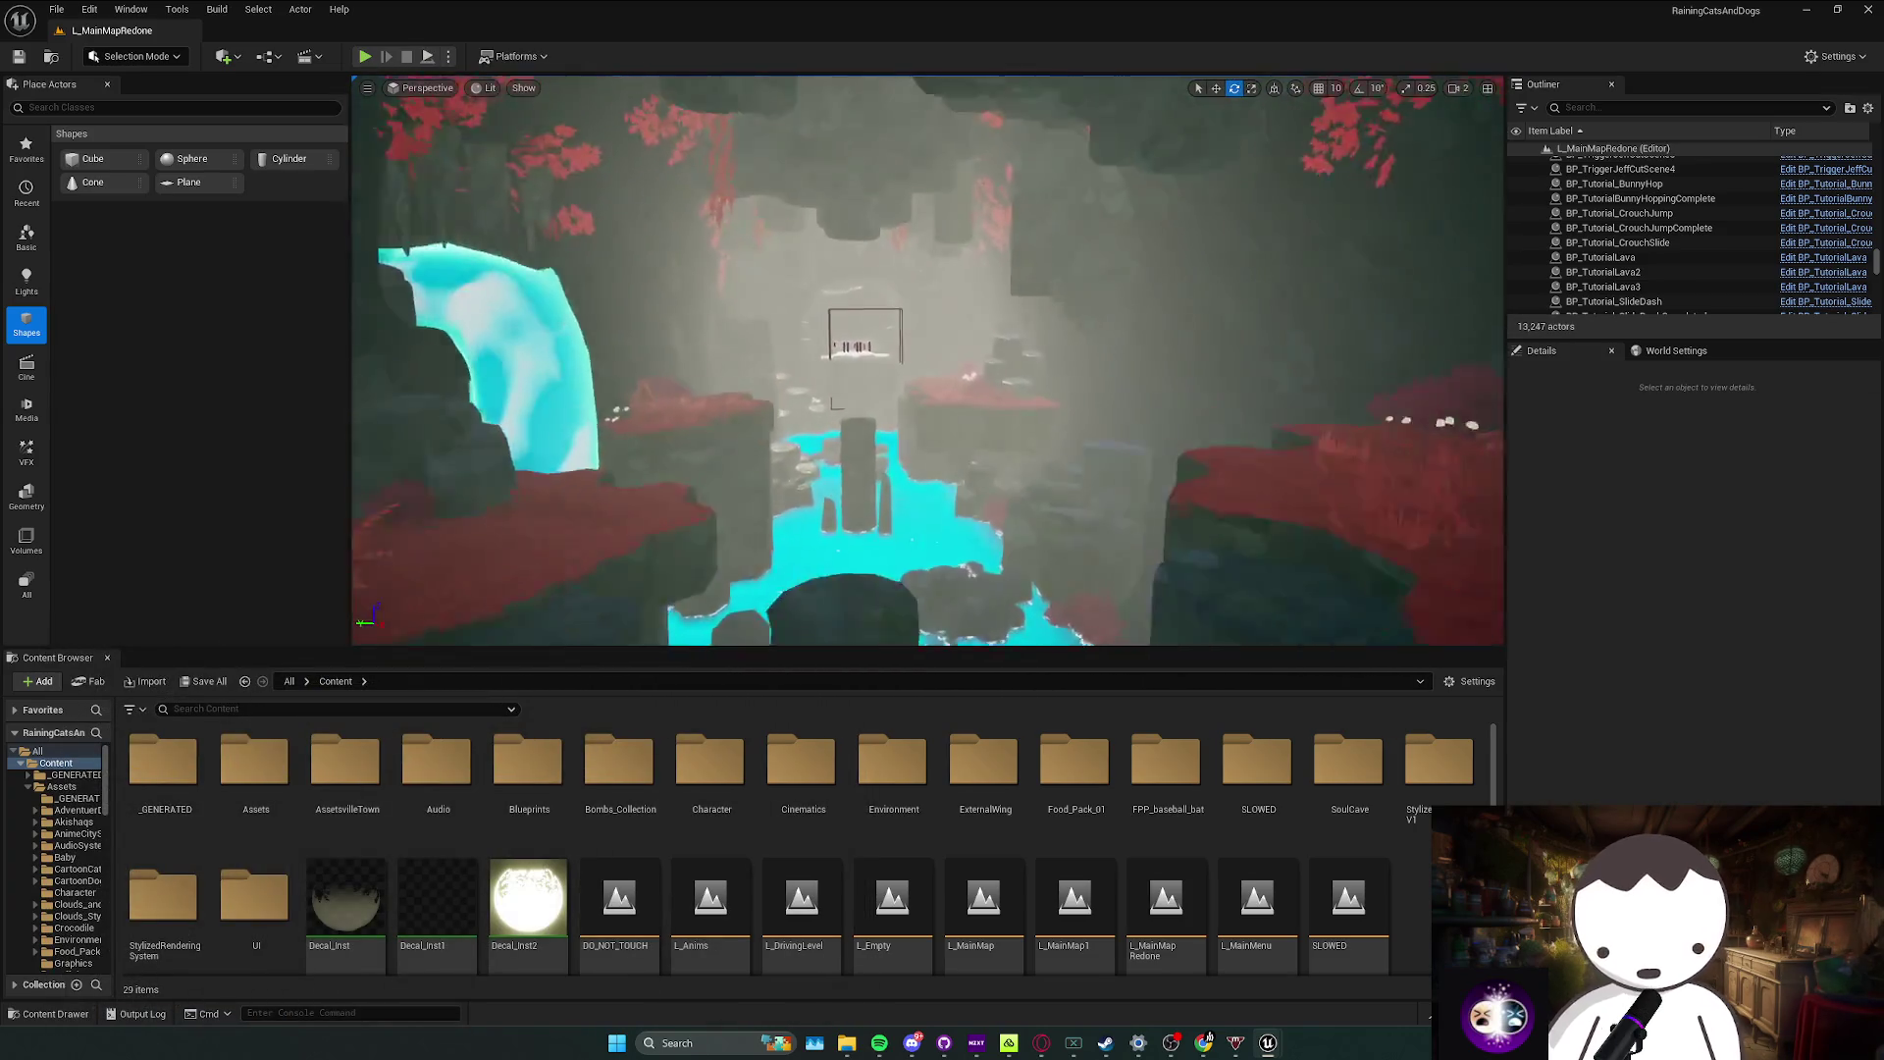
Step: Play a fresh session over the rock, lava platform and grassy hill toward the water, then stop
scroll(597, 277, "down", 2)
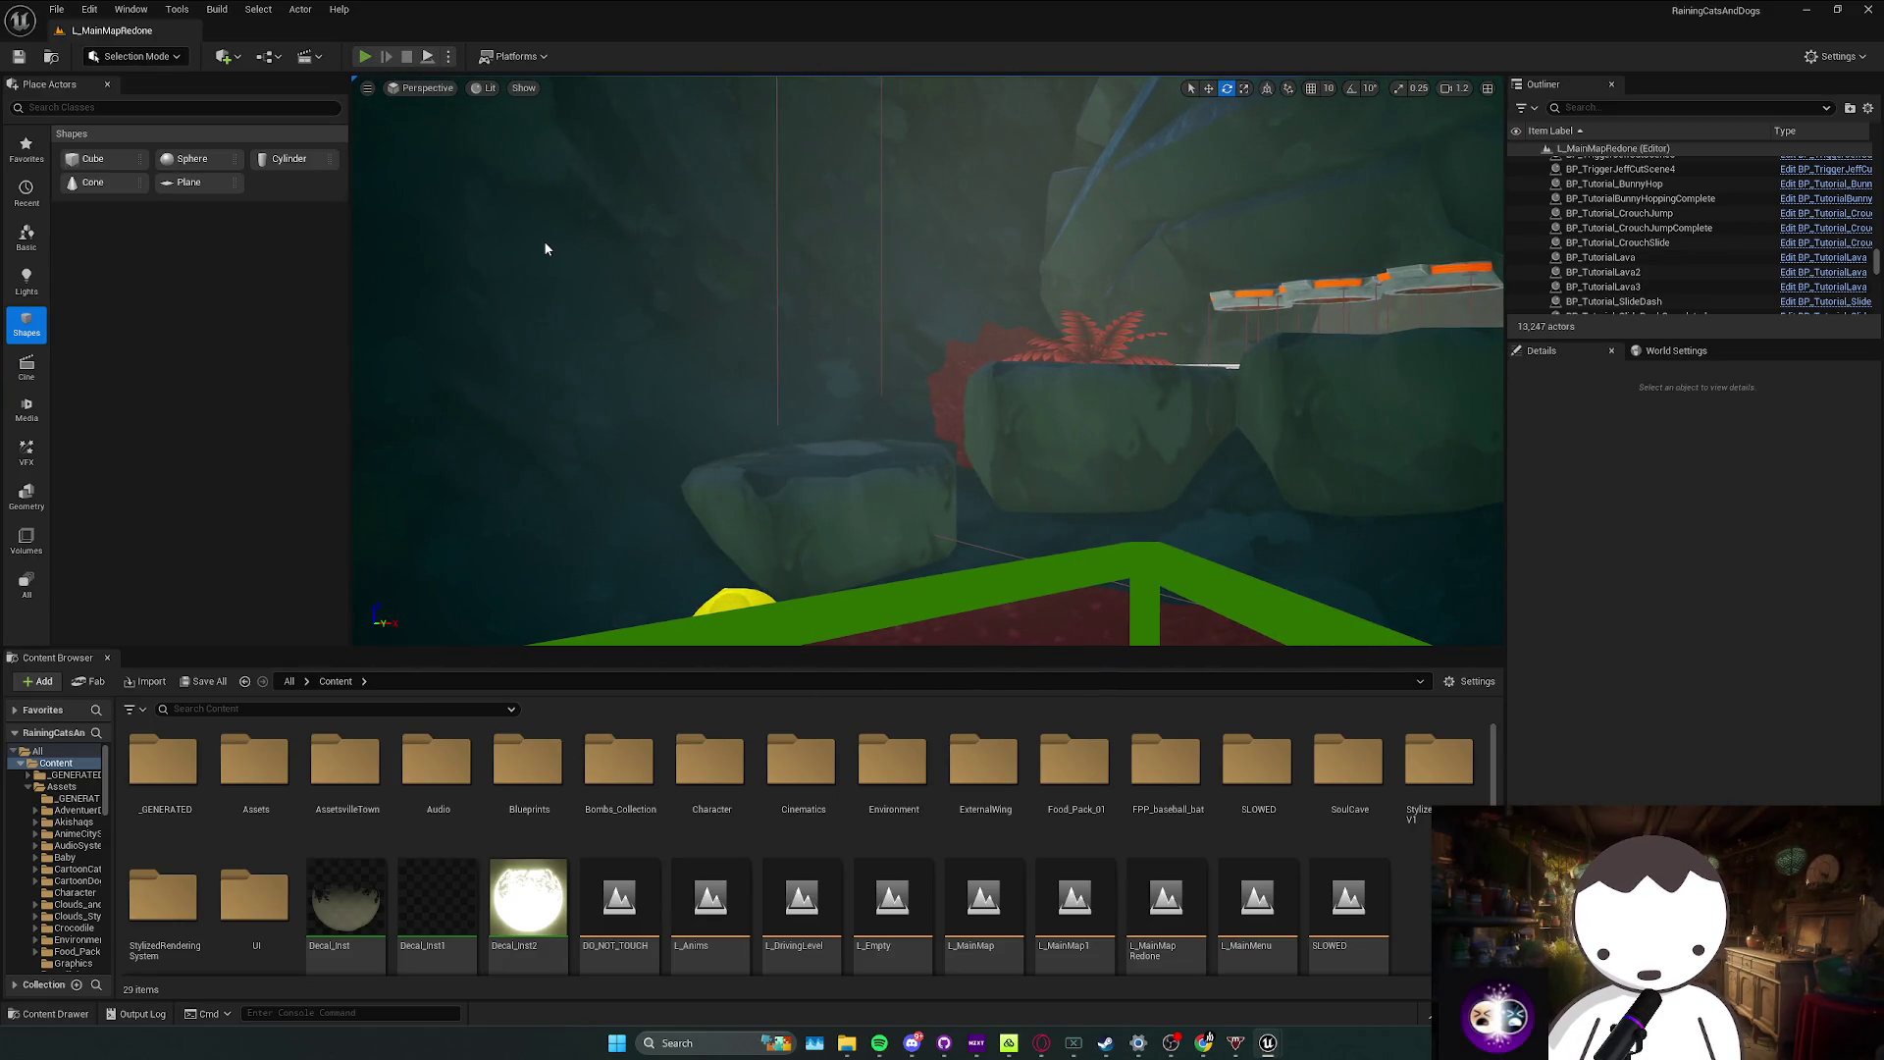
left_click(364, 56)
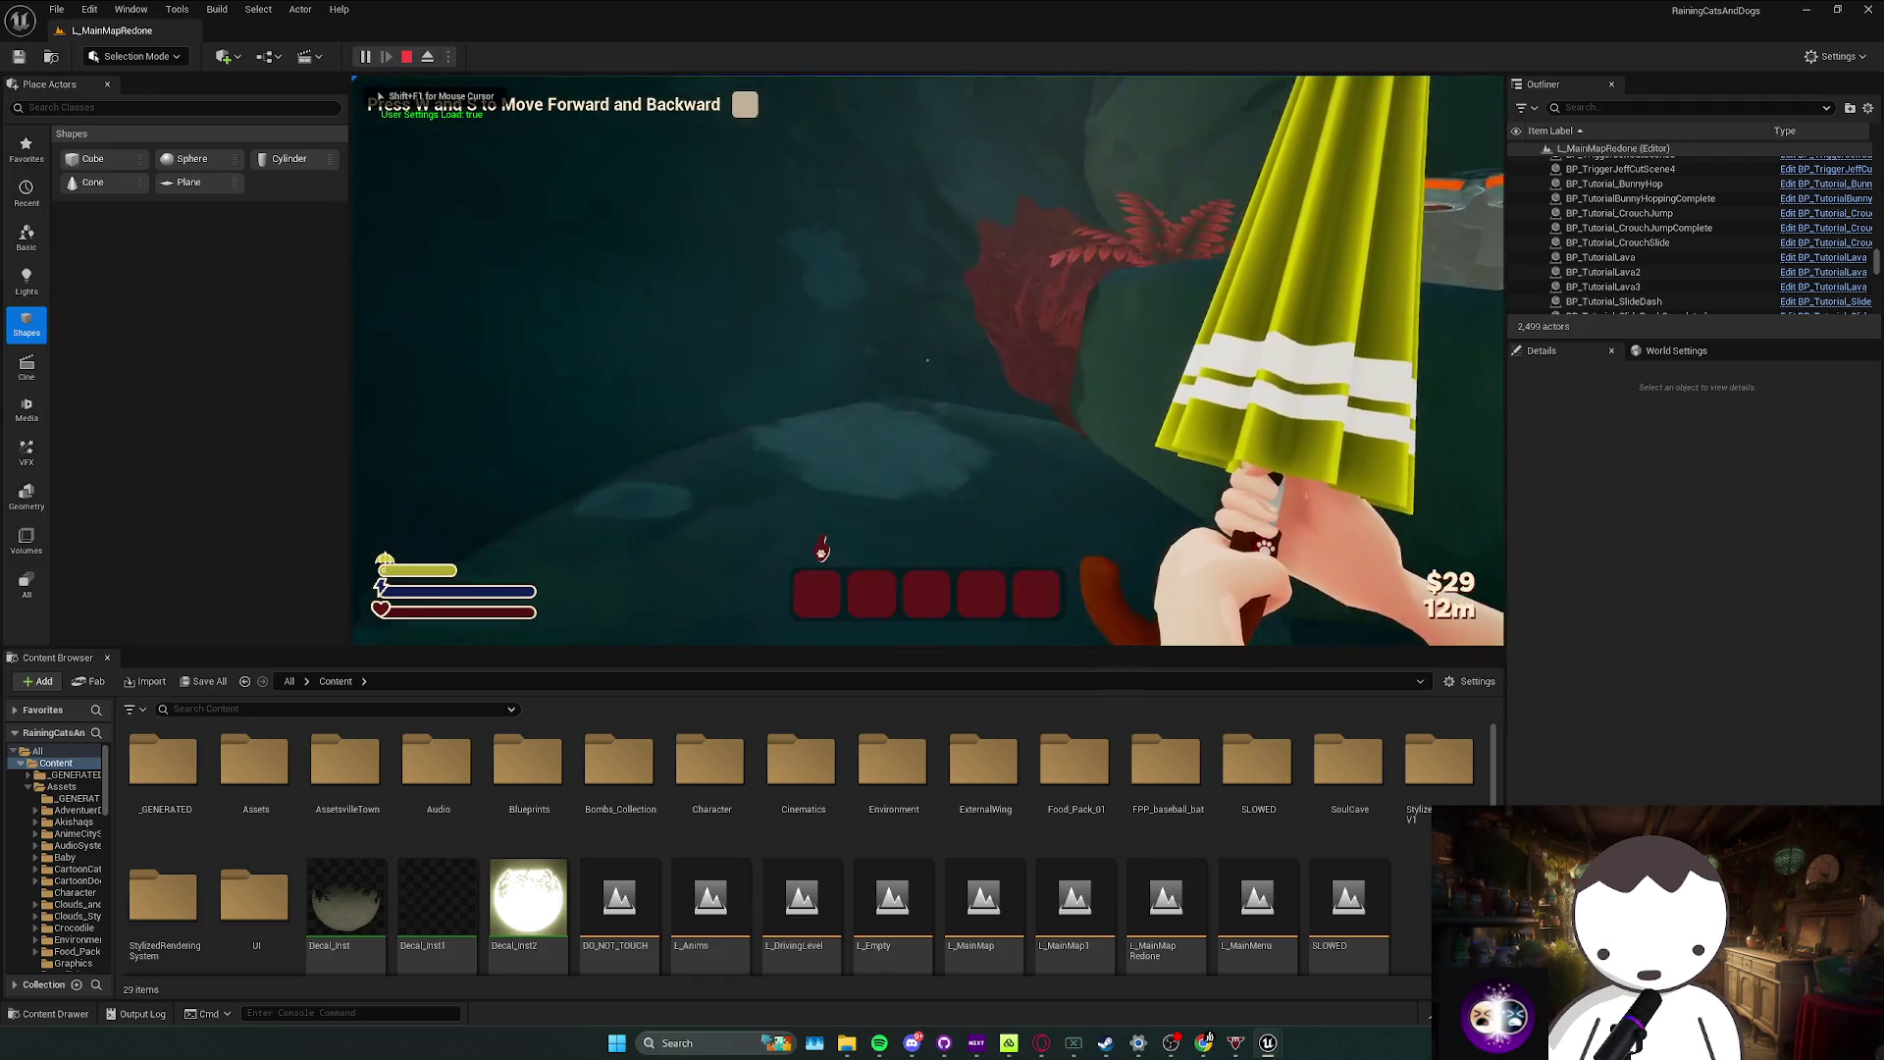
key("w")
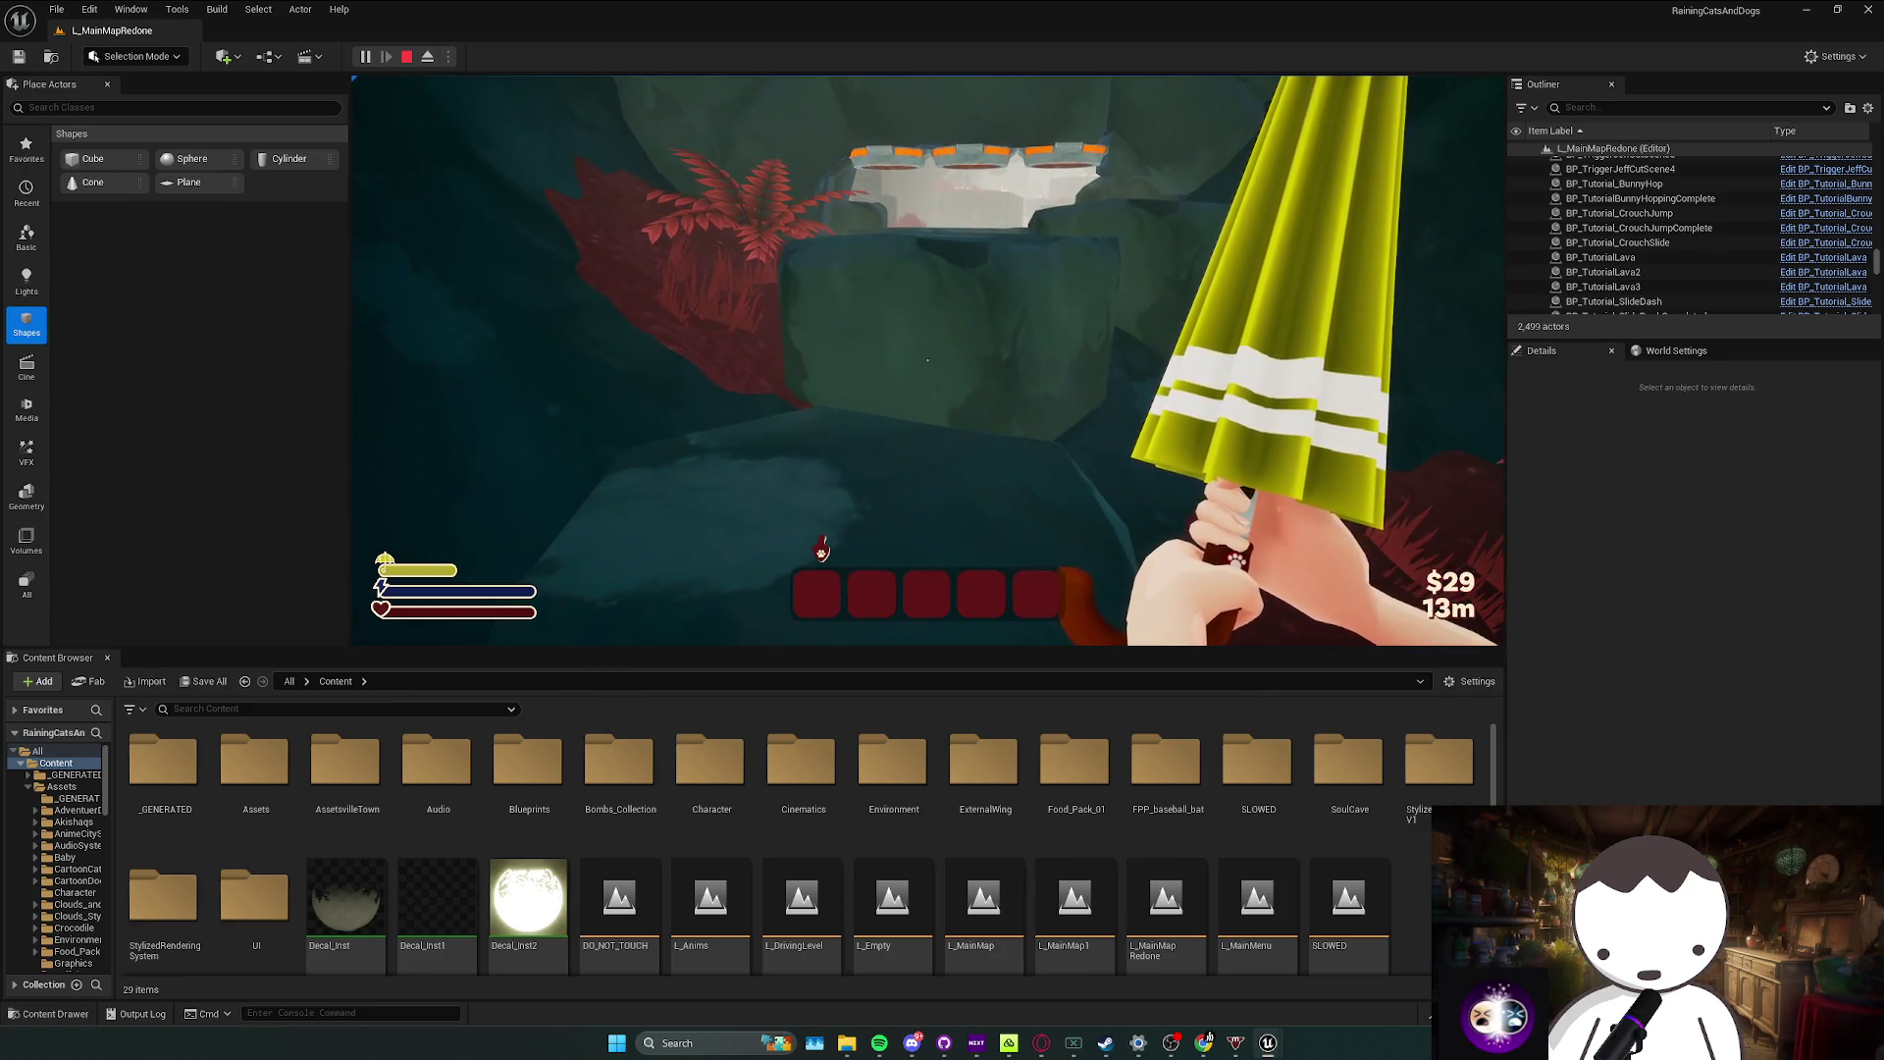
key("w")
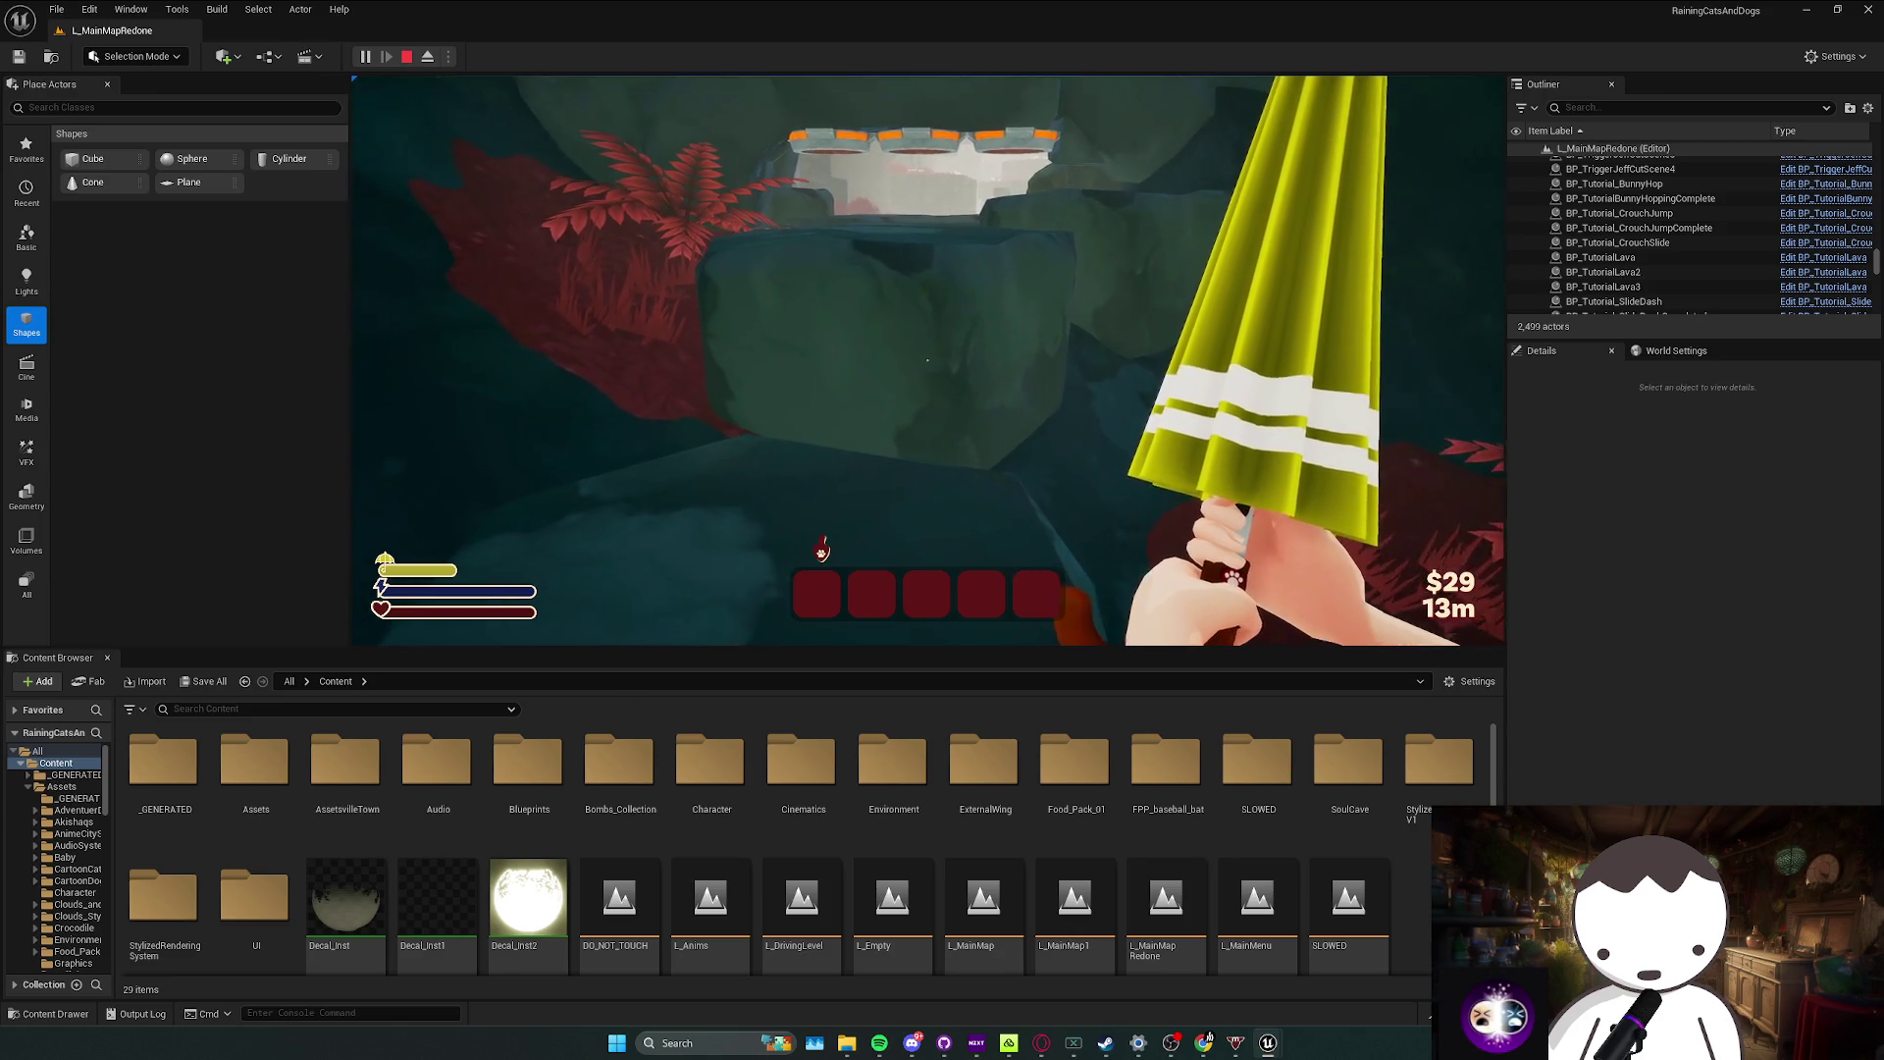
key("w")
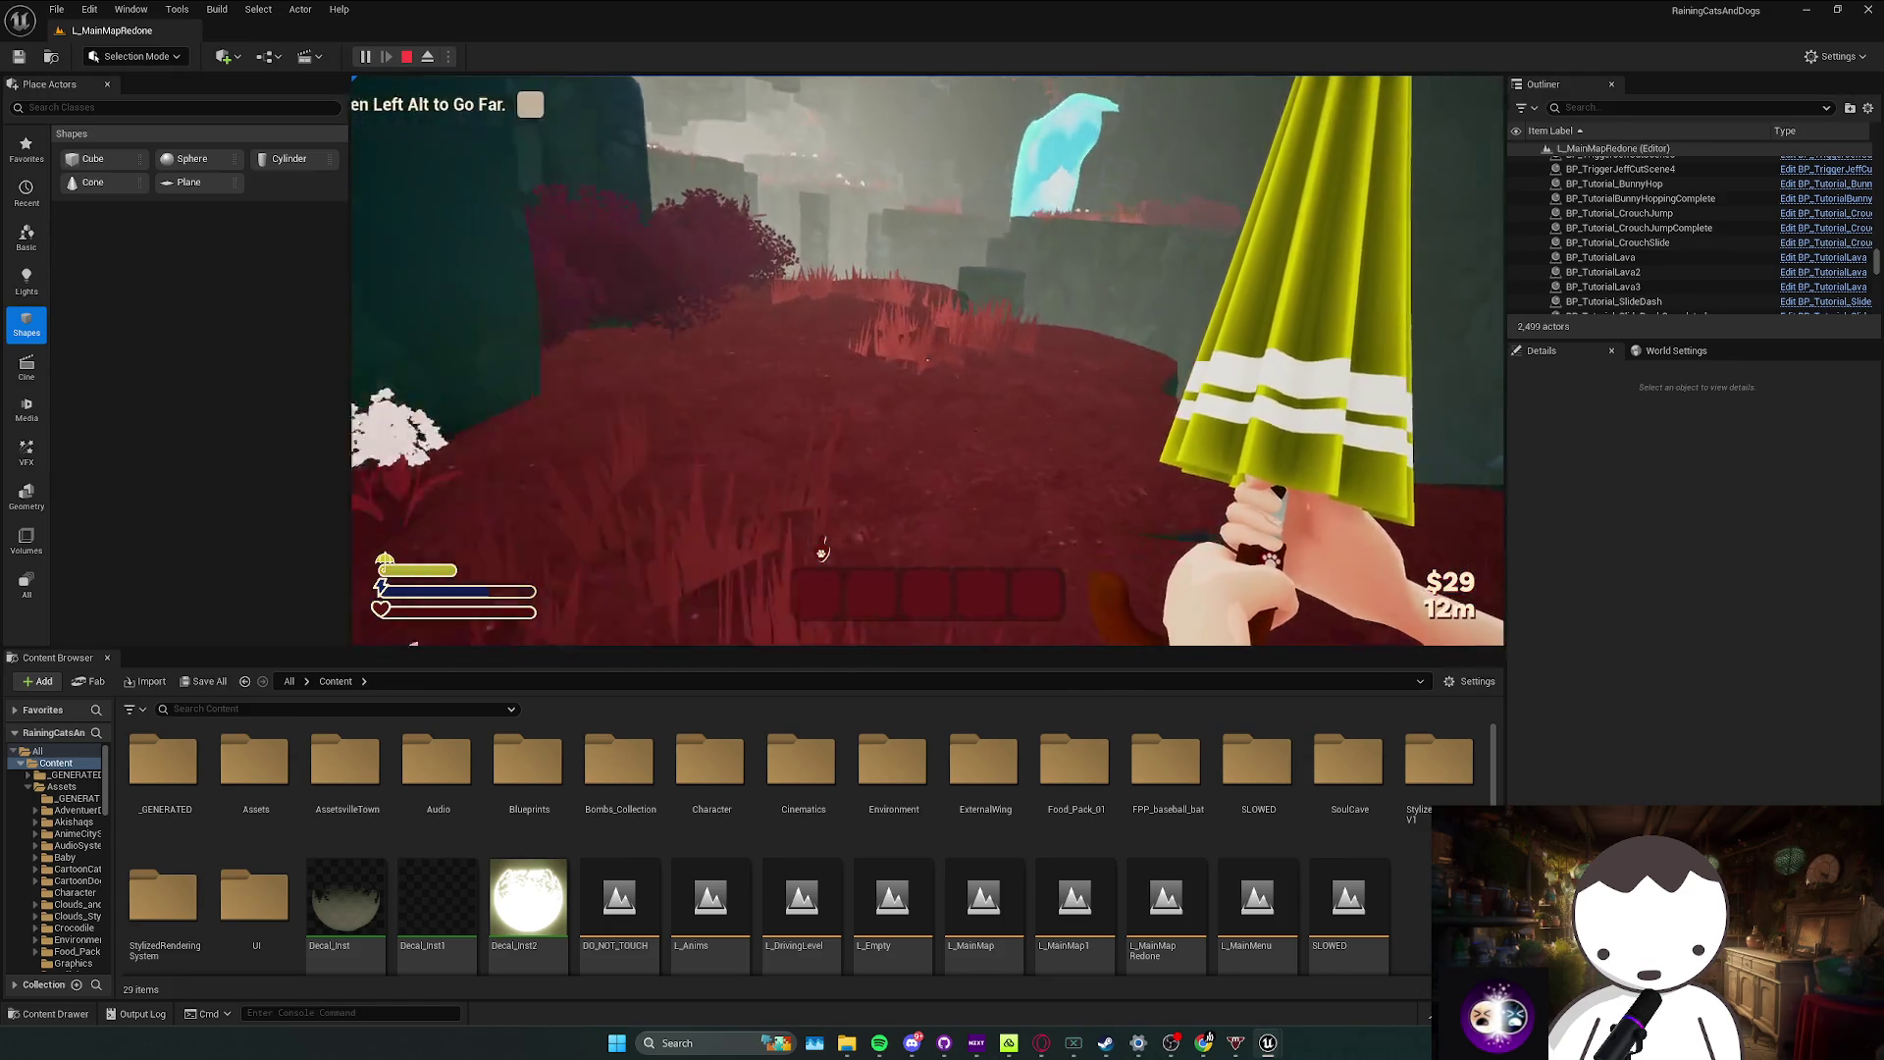
key("w")
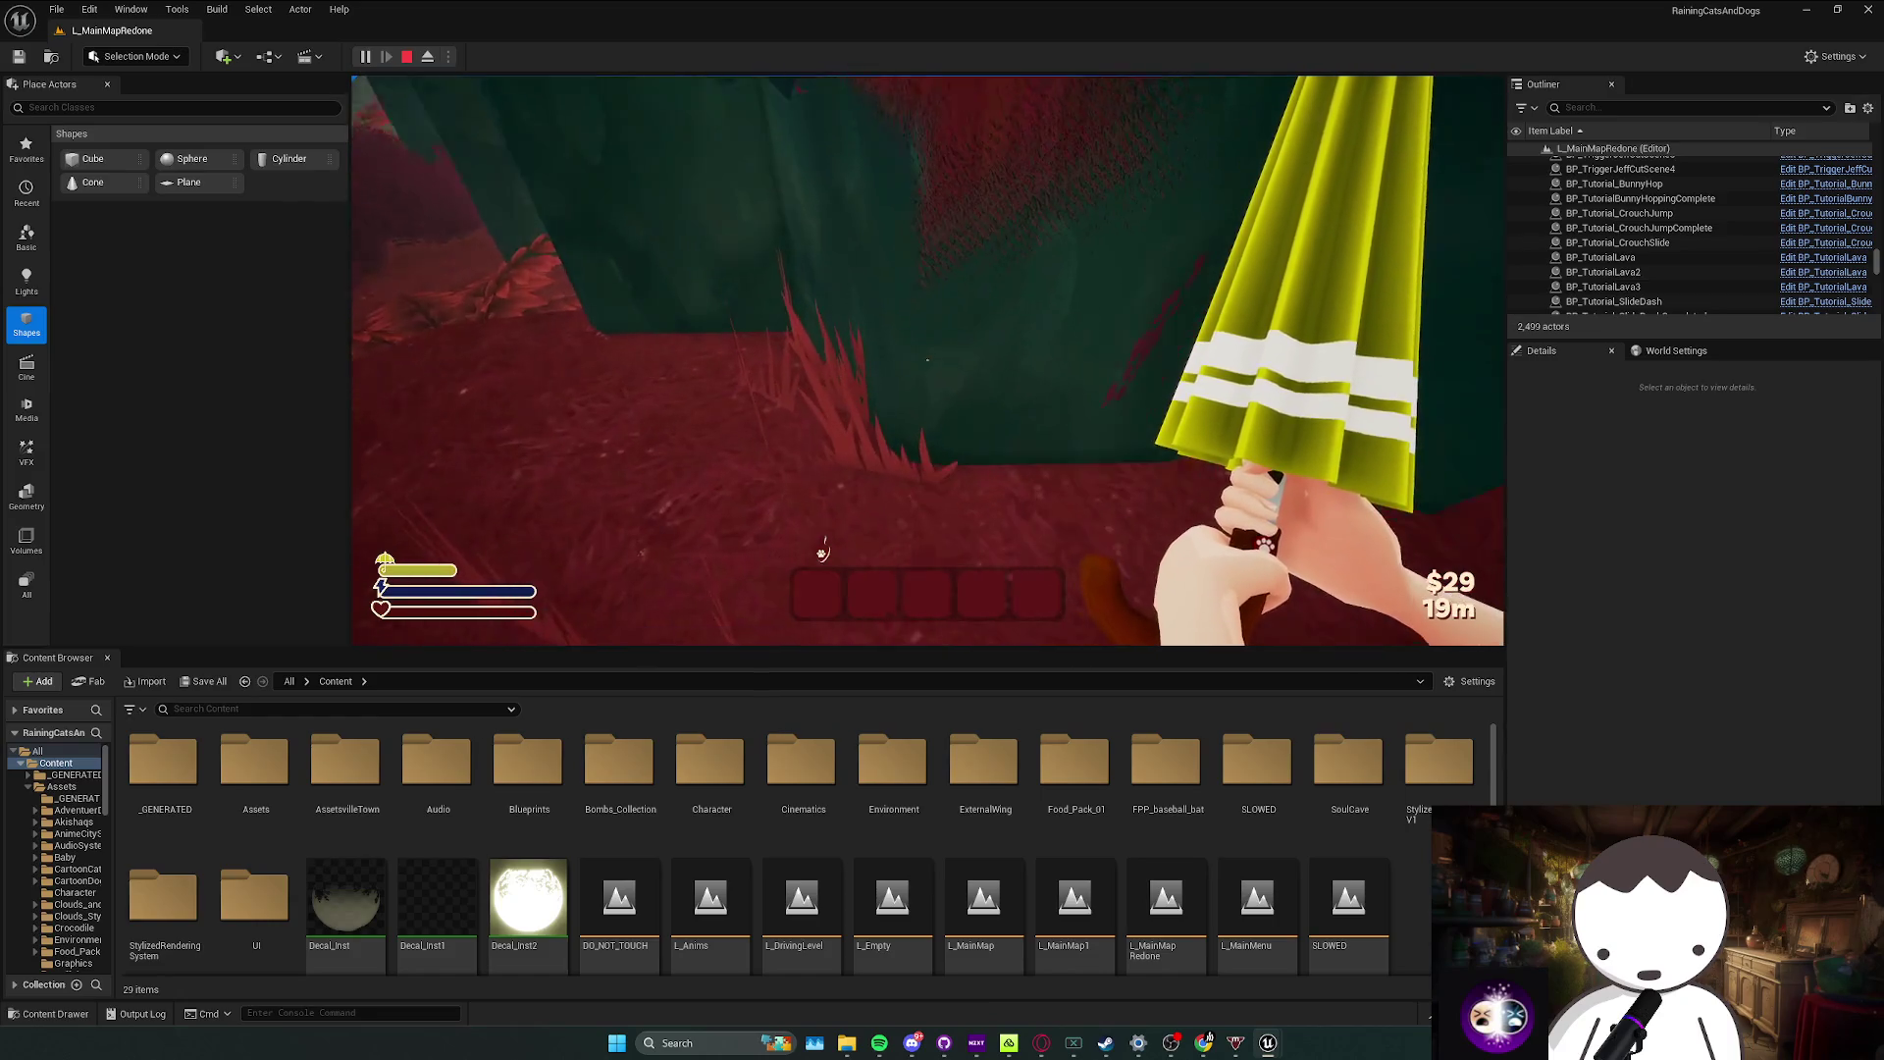
key("Escape")
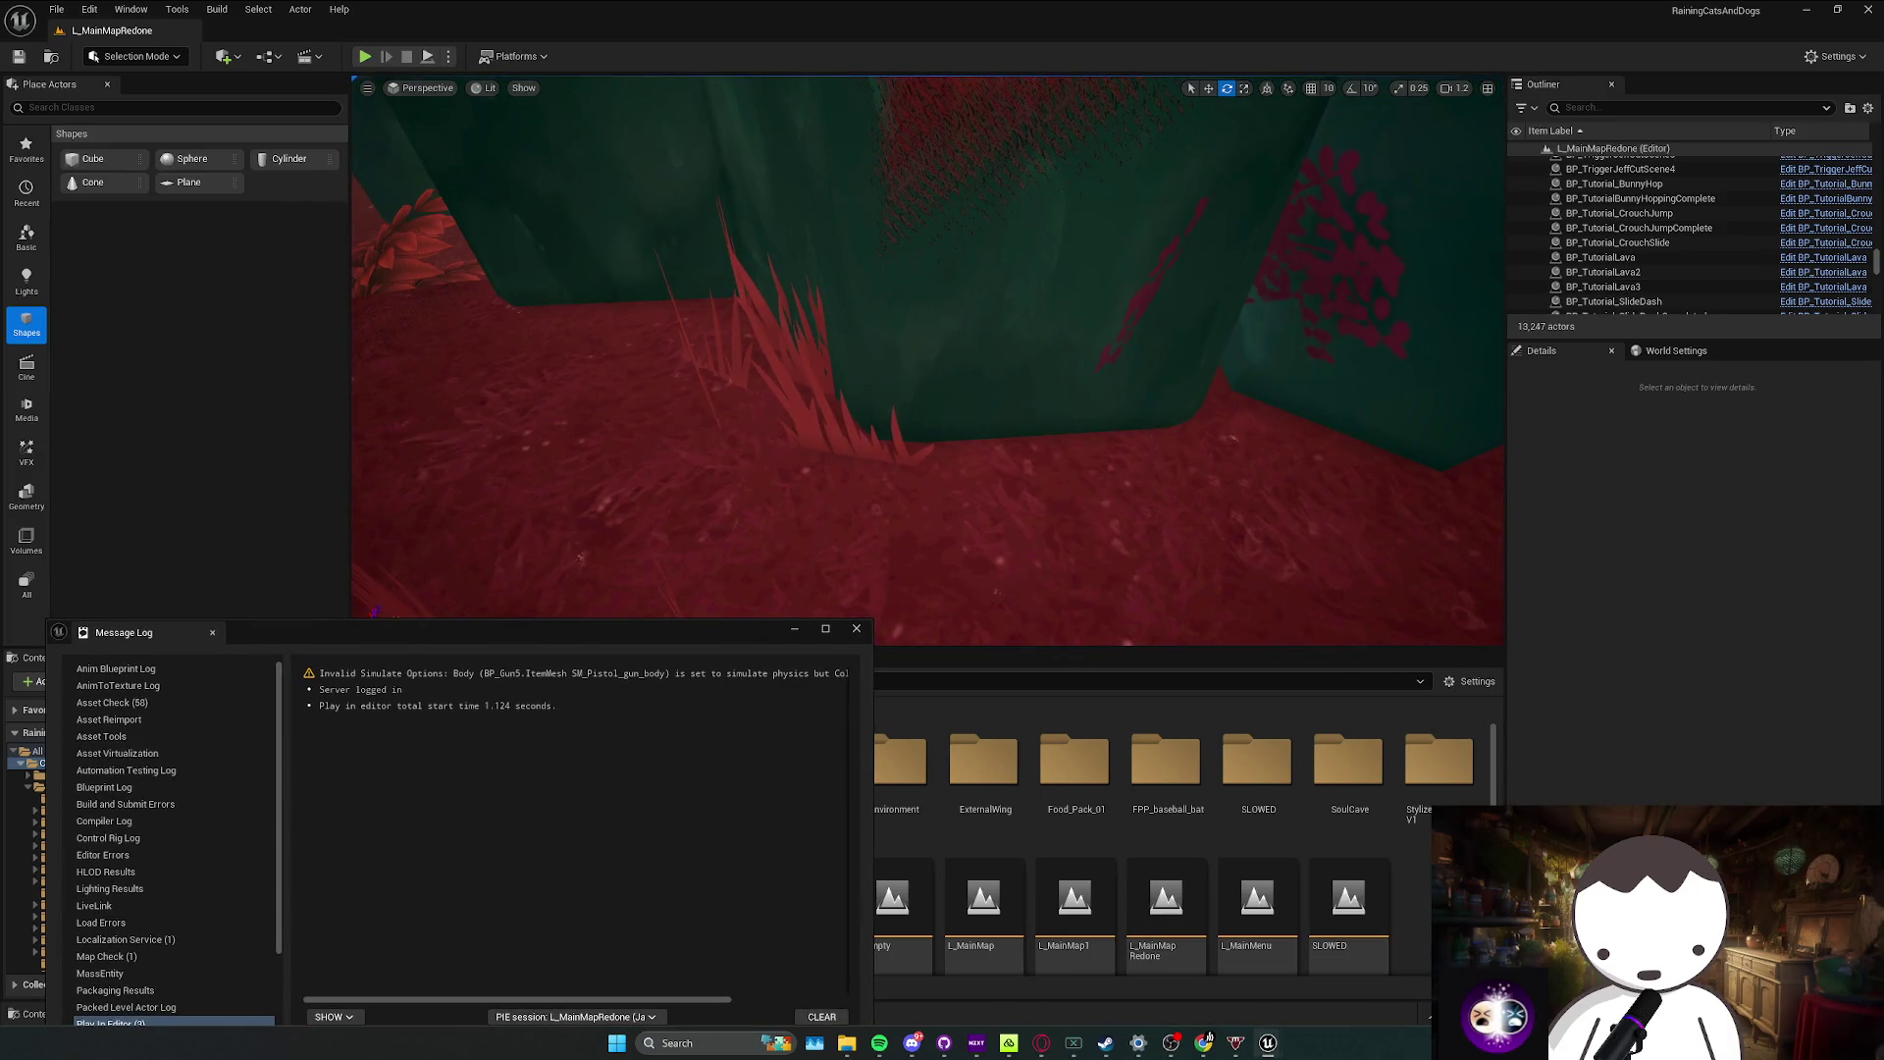
Step: Pan TutorialComponent's EventGraph to the DashTask, CompleteTask and CompleteTask9 rows
key("alt+Tab")
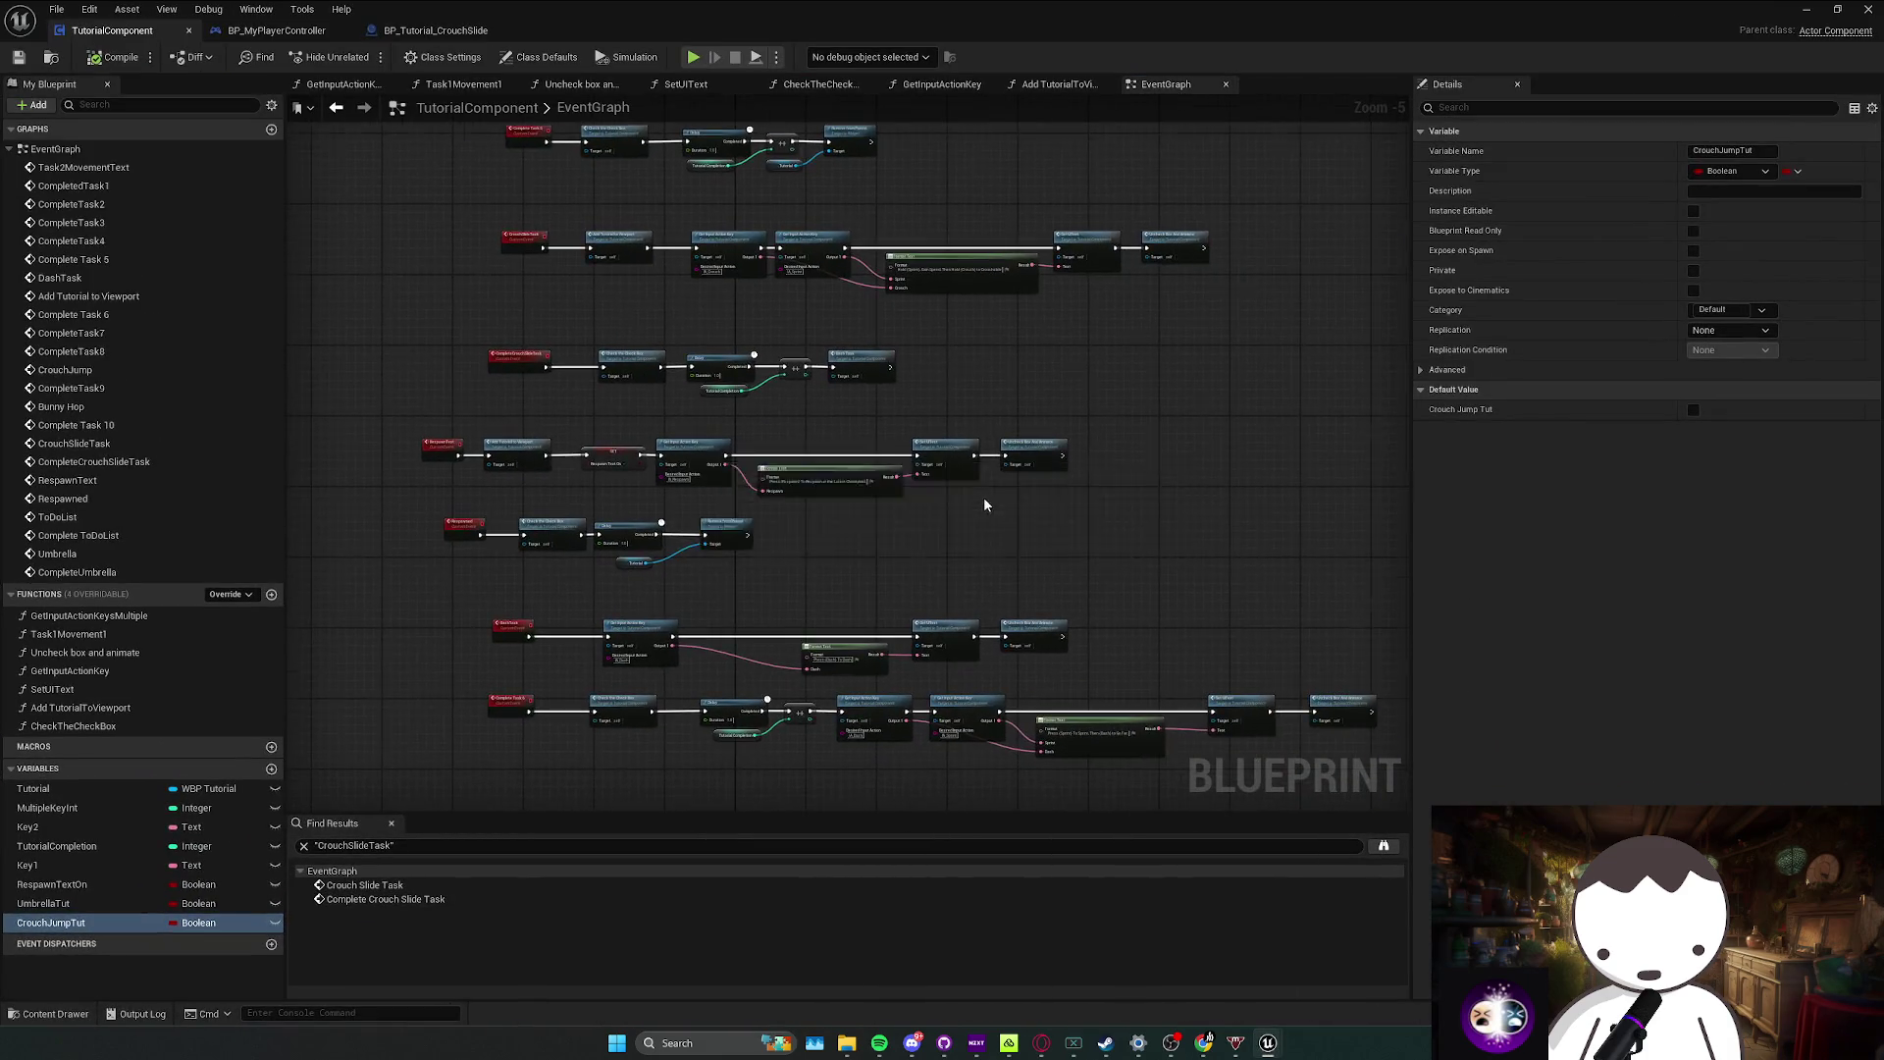
mouse_move(1090, 527)
left_mouse_down()
mouse_move(892, 530)
mouse_move(912, 521)
mouse_move(799, 715)
left_mouse_up()
scroll(643, 496, "up", 1)
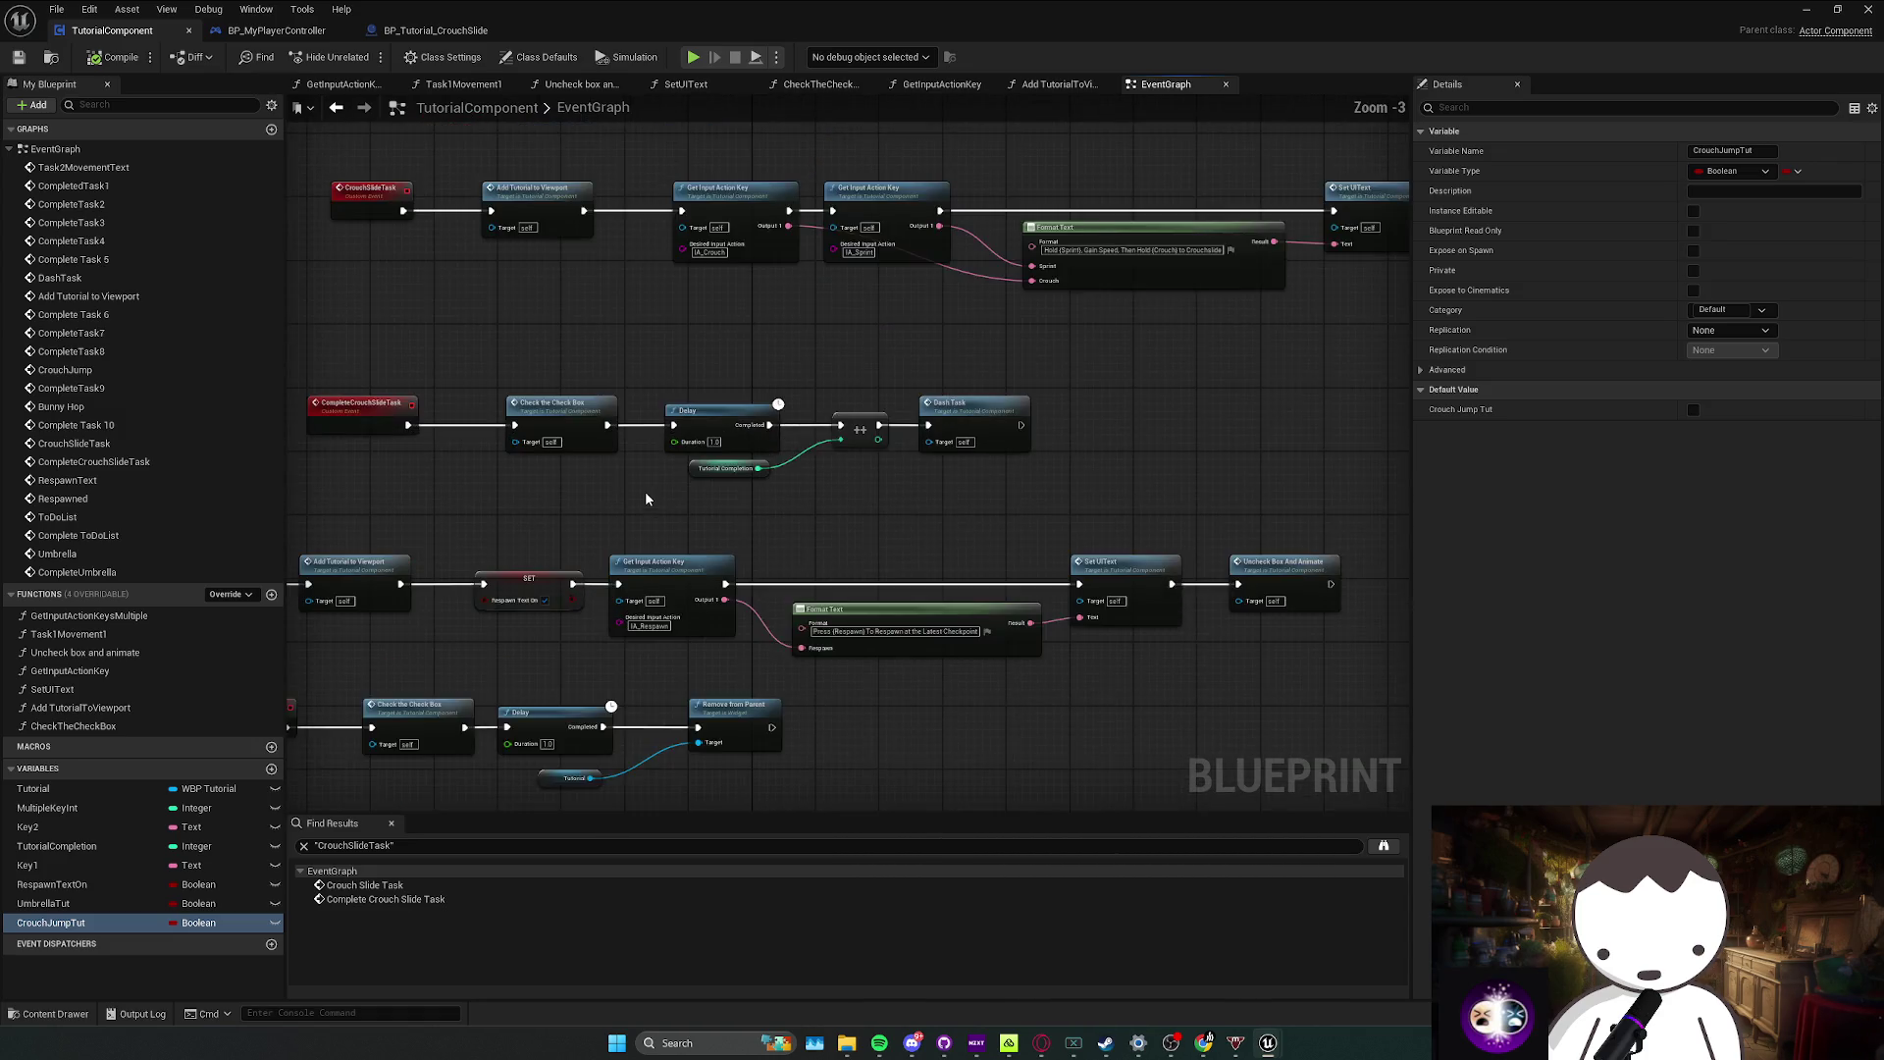
mouse_move(819, 511)
left_mouse_down()
mouse_move(883, 295)
mouse_move(909, 447)
mouse_move(1038, 379)
mouse_move(917, 265)
mouse_move(946, 261)
mouse_move(863, 308)
mouse_move(896, 390)
mouse_move(1190, 324)
mouse_move(1303, 377)
mouse_move(1104, 420)
mouse_move(903, 529)
left_mouse_up()
left_click(903, 530)
scroll(1021, 459, "down", 4)
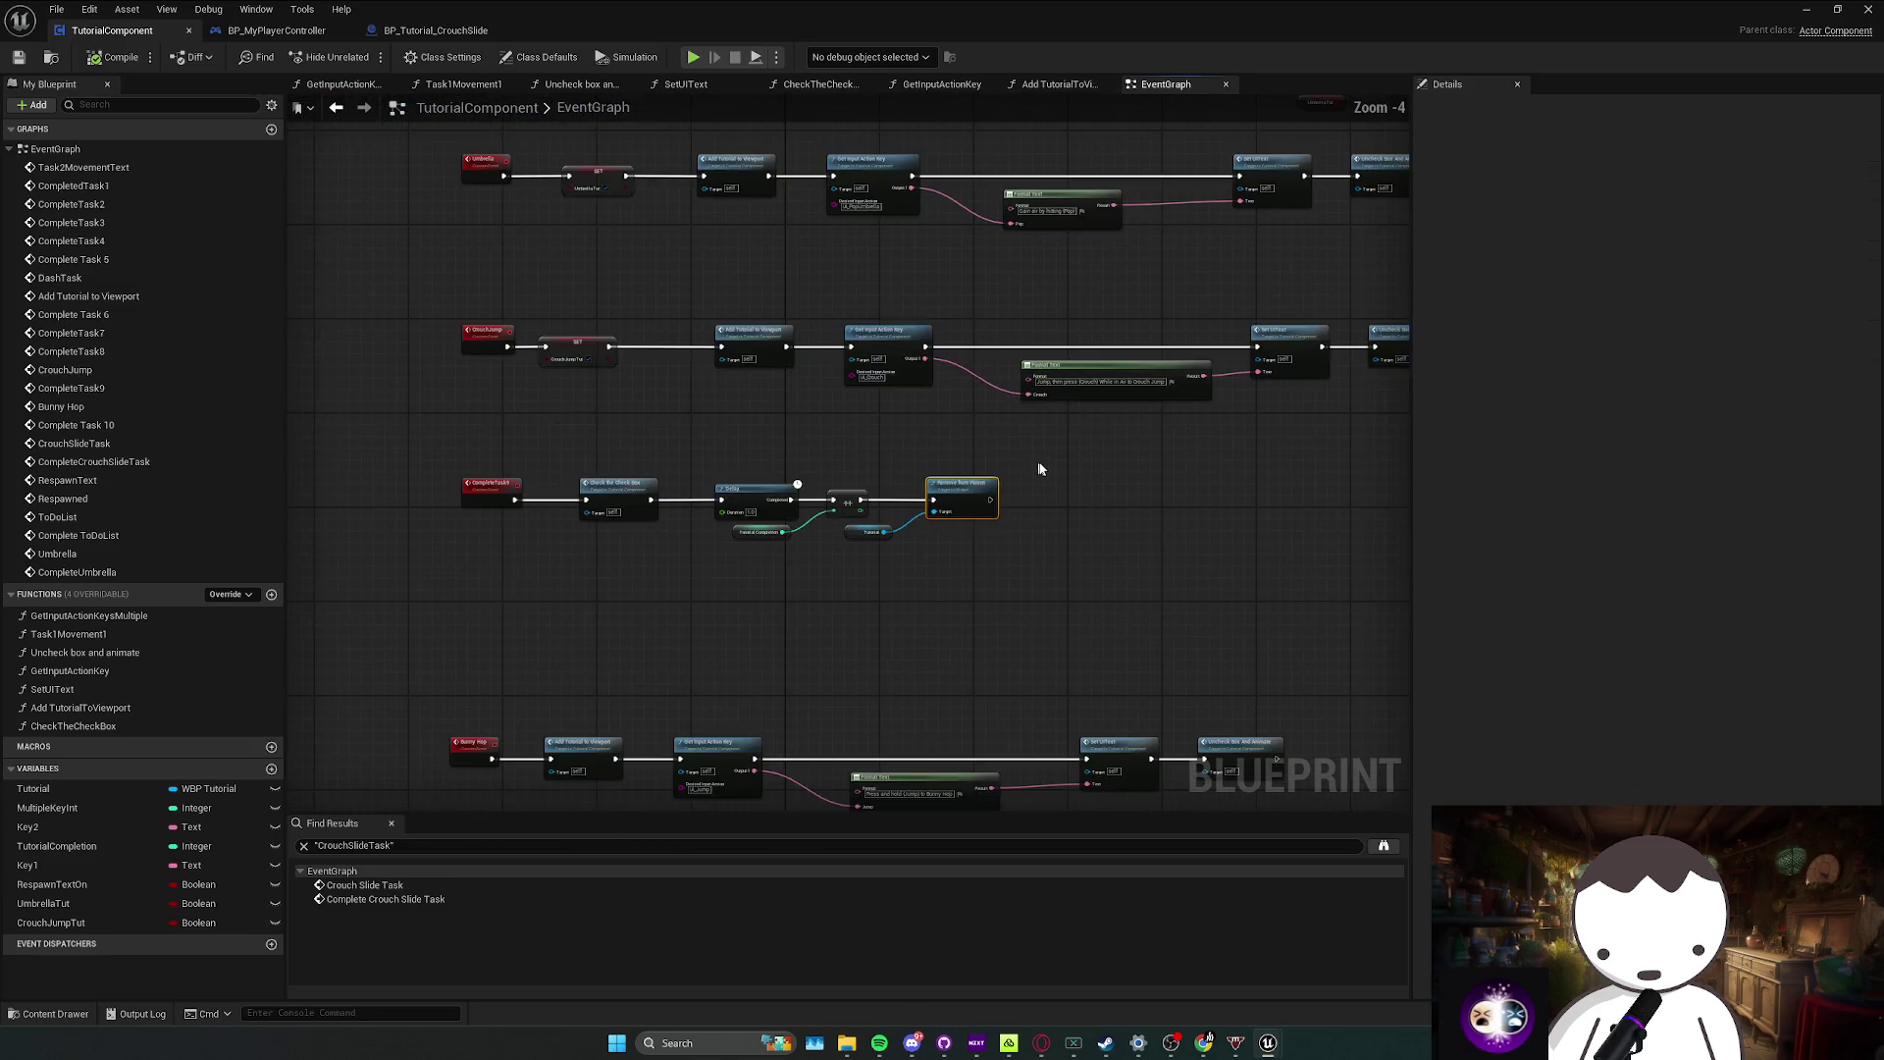
scroll(1022, 460, "up", 3)
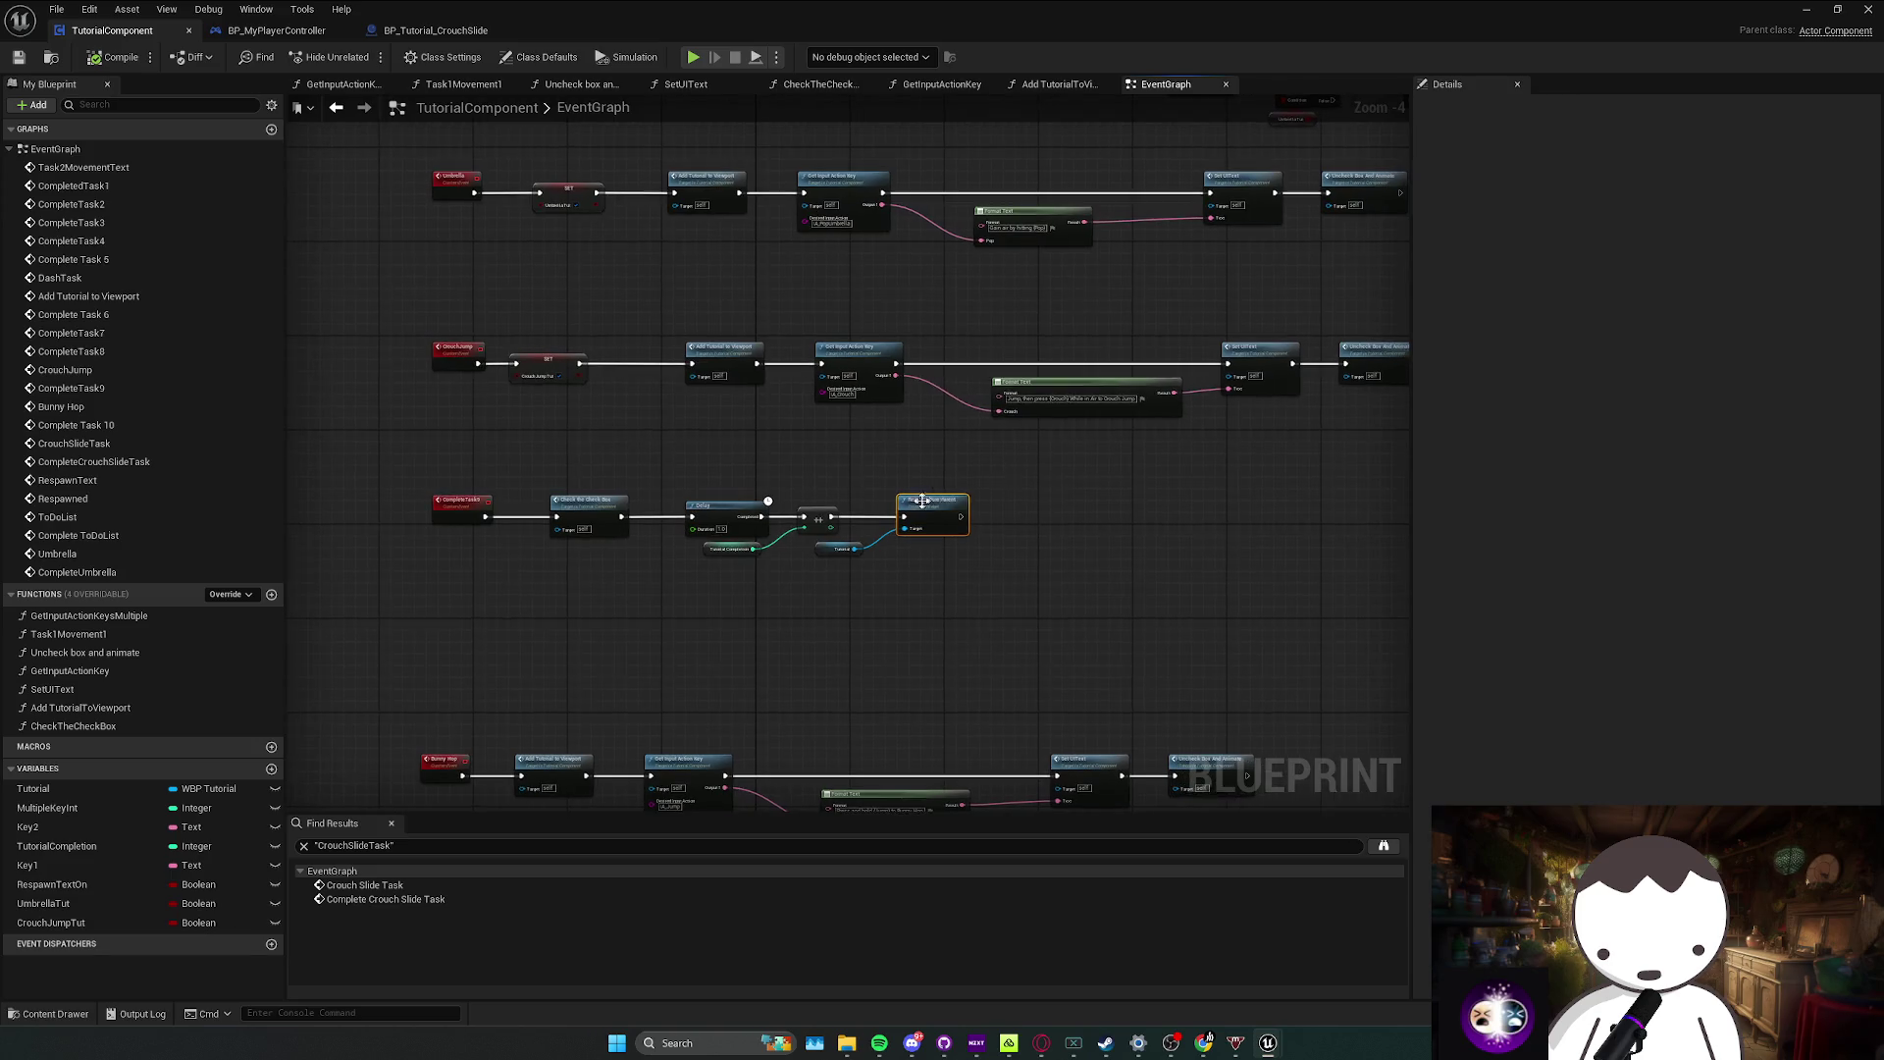
scroll(981, 505, "up", 1)
mouse_move(838, 655)
left_mouse_down()
mouse_move(1019, 434)
mouse_move(952, 427)
mouse_move(908, 385)
left_mouse_up()
scroll(947, 457, "down", 1)
Step: Move the Bunny Hop and Complete Task 10 node rows upward and save the blueprint
left_click_drag(1302, 579, 1296, 574)
left_click_drag(756, 510, 768, 404)
left_click_drag(805, 581, 826, 454)
mouse_move(431, 441)
left_mouse_down()
mouse_move(1290, 533)
mouse_move(1287, 457)
left_mouse_up()
left_click_drag(1003, 487, 999, 616)
key("ctrl+s")
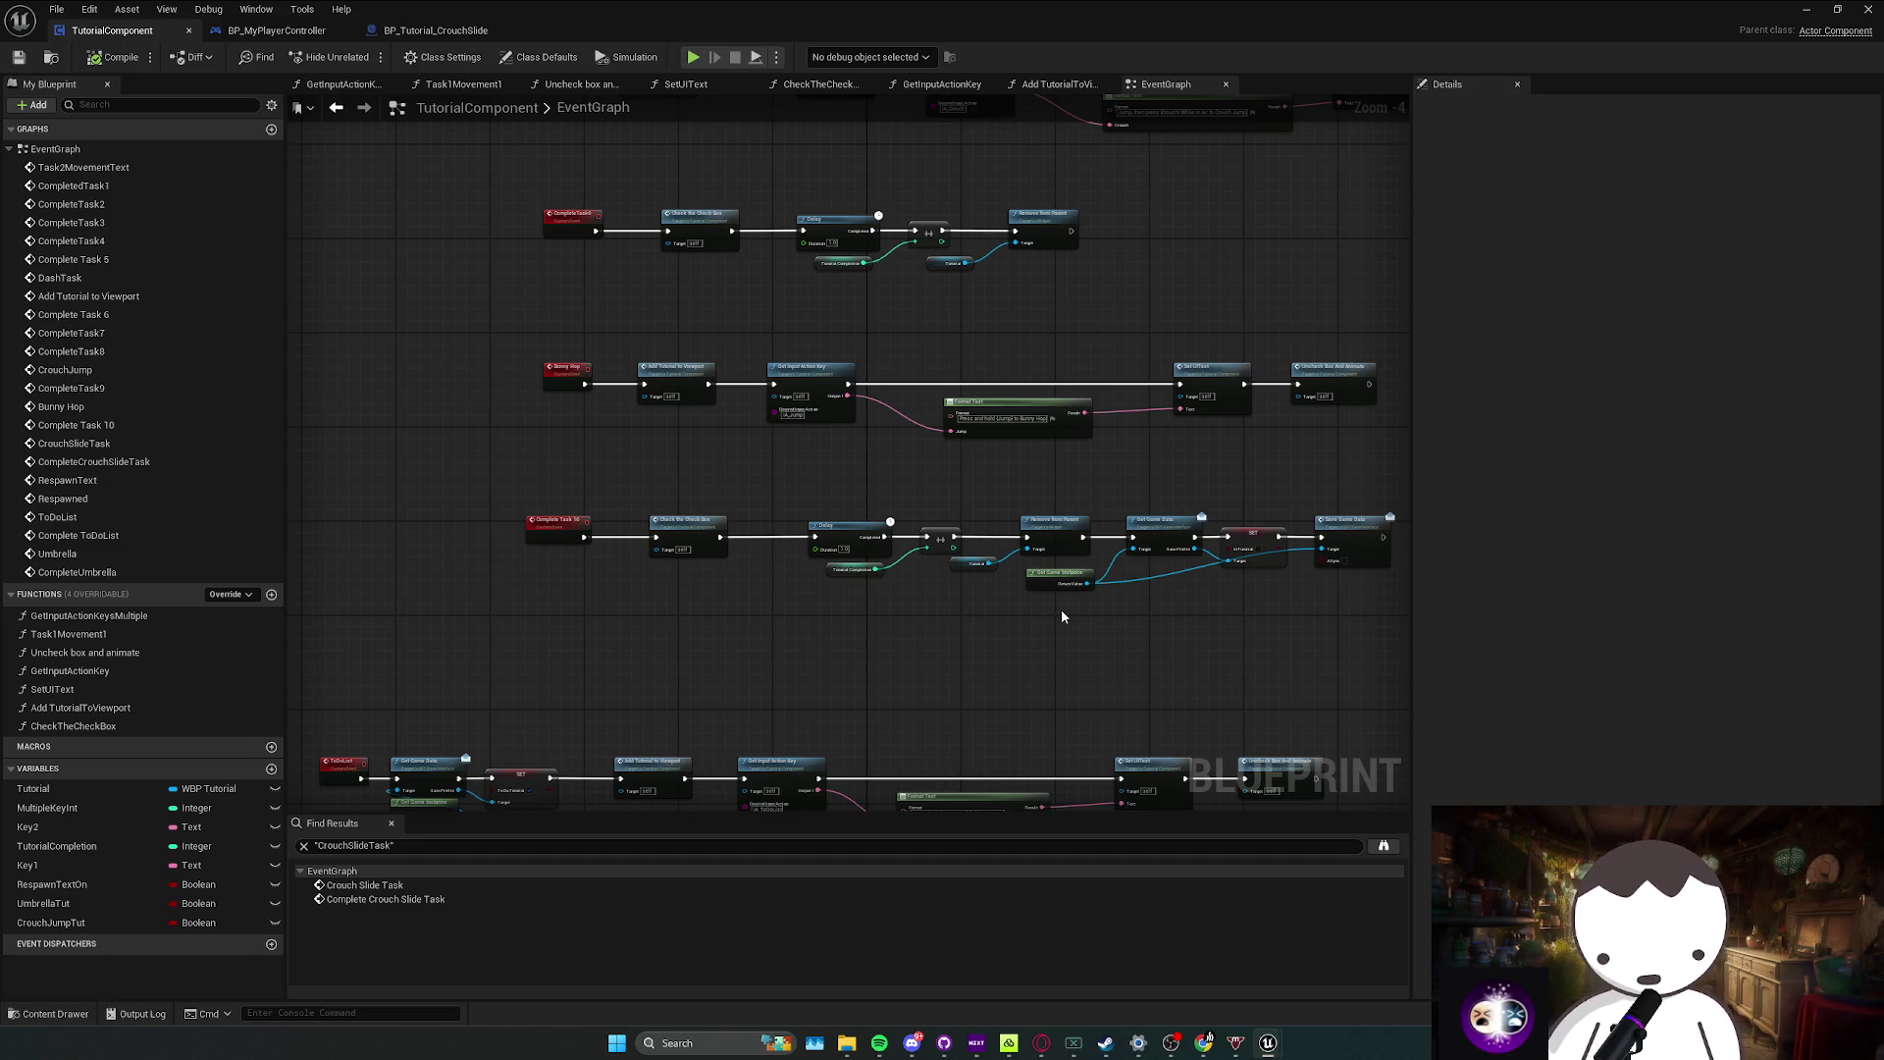
key("ctrl+s")
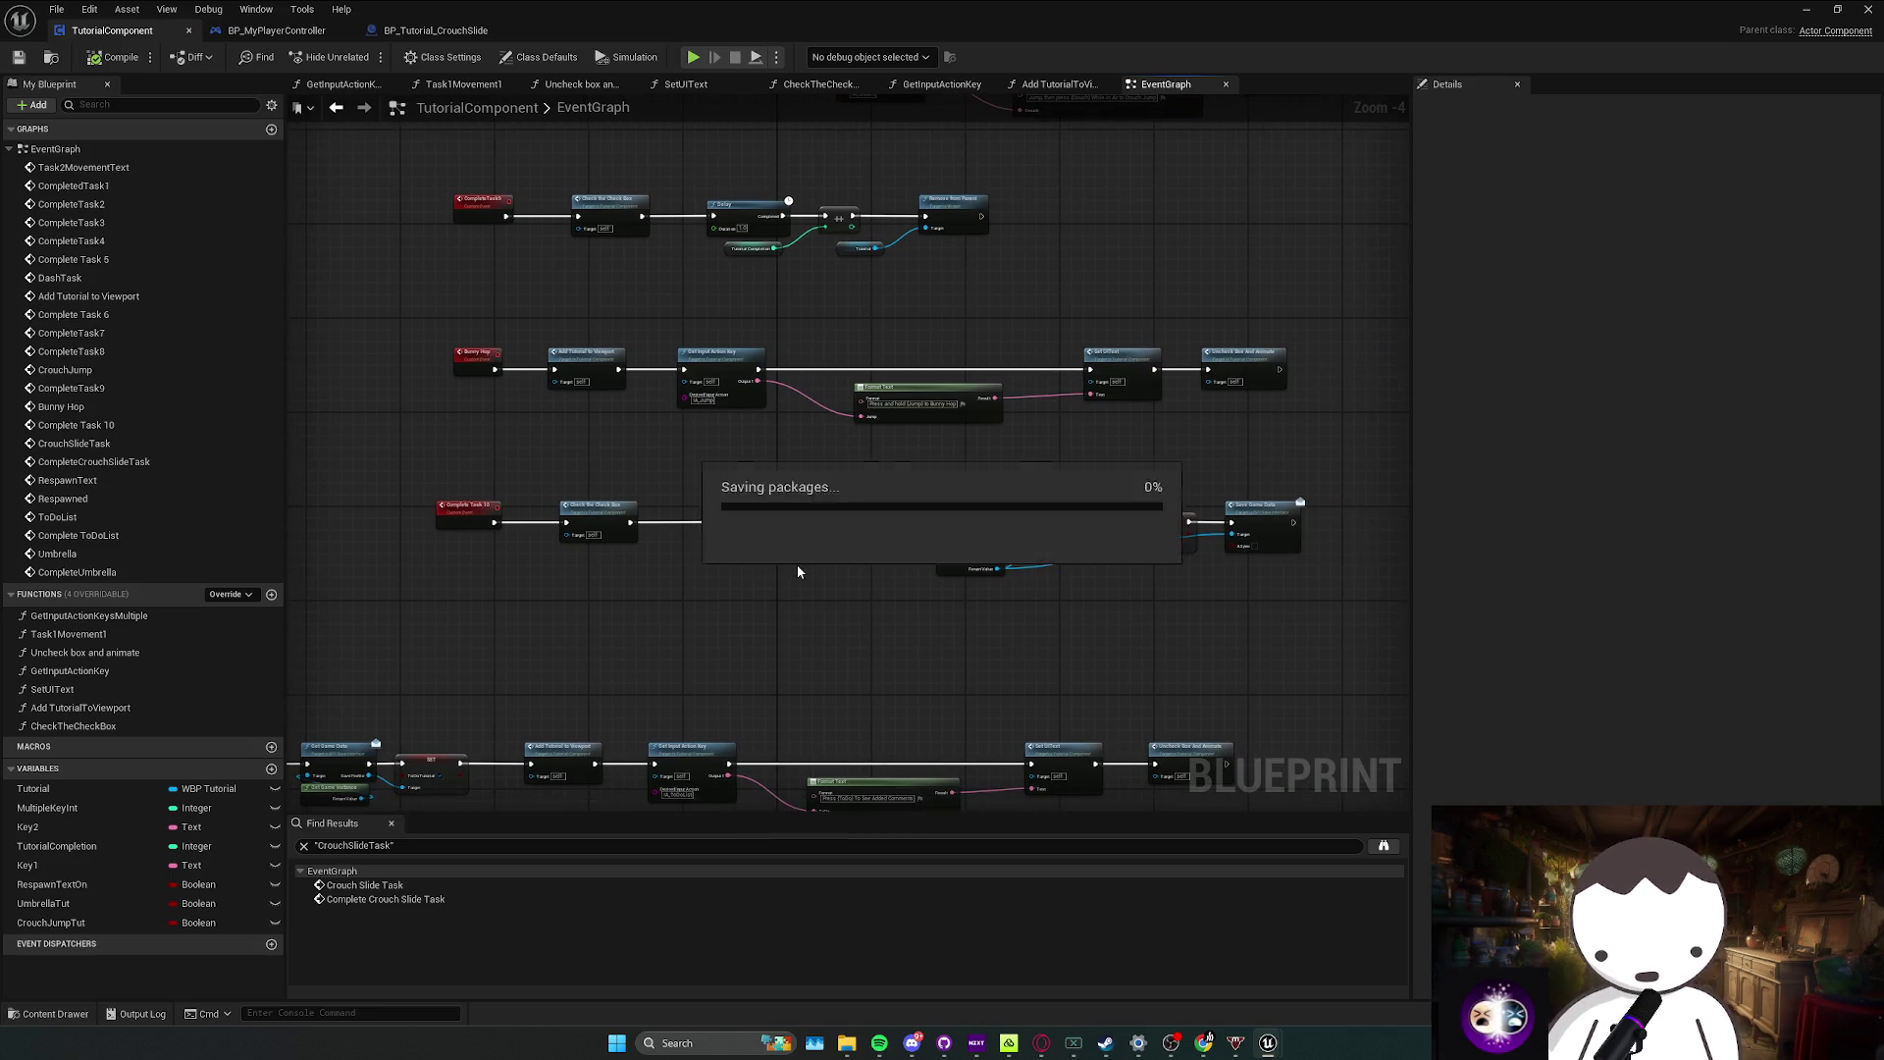
Step: Select the two lower node rows and slide them to the right
scroll(655, 456, "down", 2)
left_click_drag(573, 453, 1182, 584)
scroll(811, 475, "up", 2)
mouse_move(761, 448)
left_mouse_down()
mouse_move(1468, 644)
mouse_move(1114, 618)
mouse_move(602, 437)
left_mouse_up()
left_click_drag(1305, 677, 1398, 653)
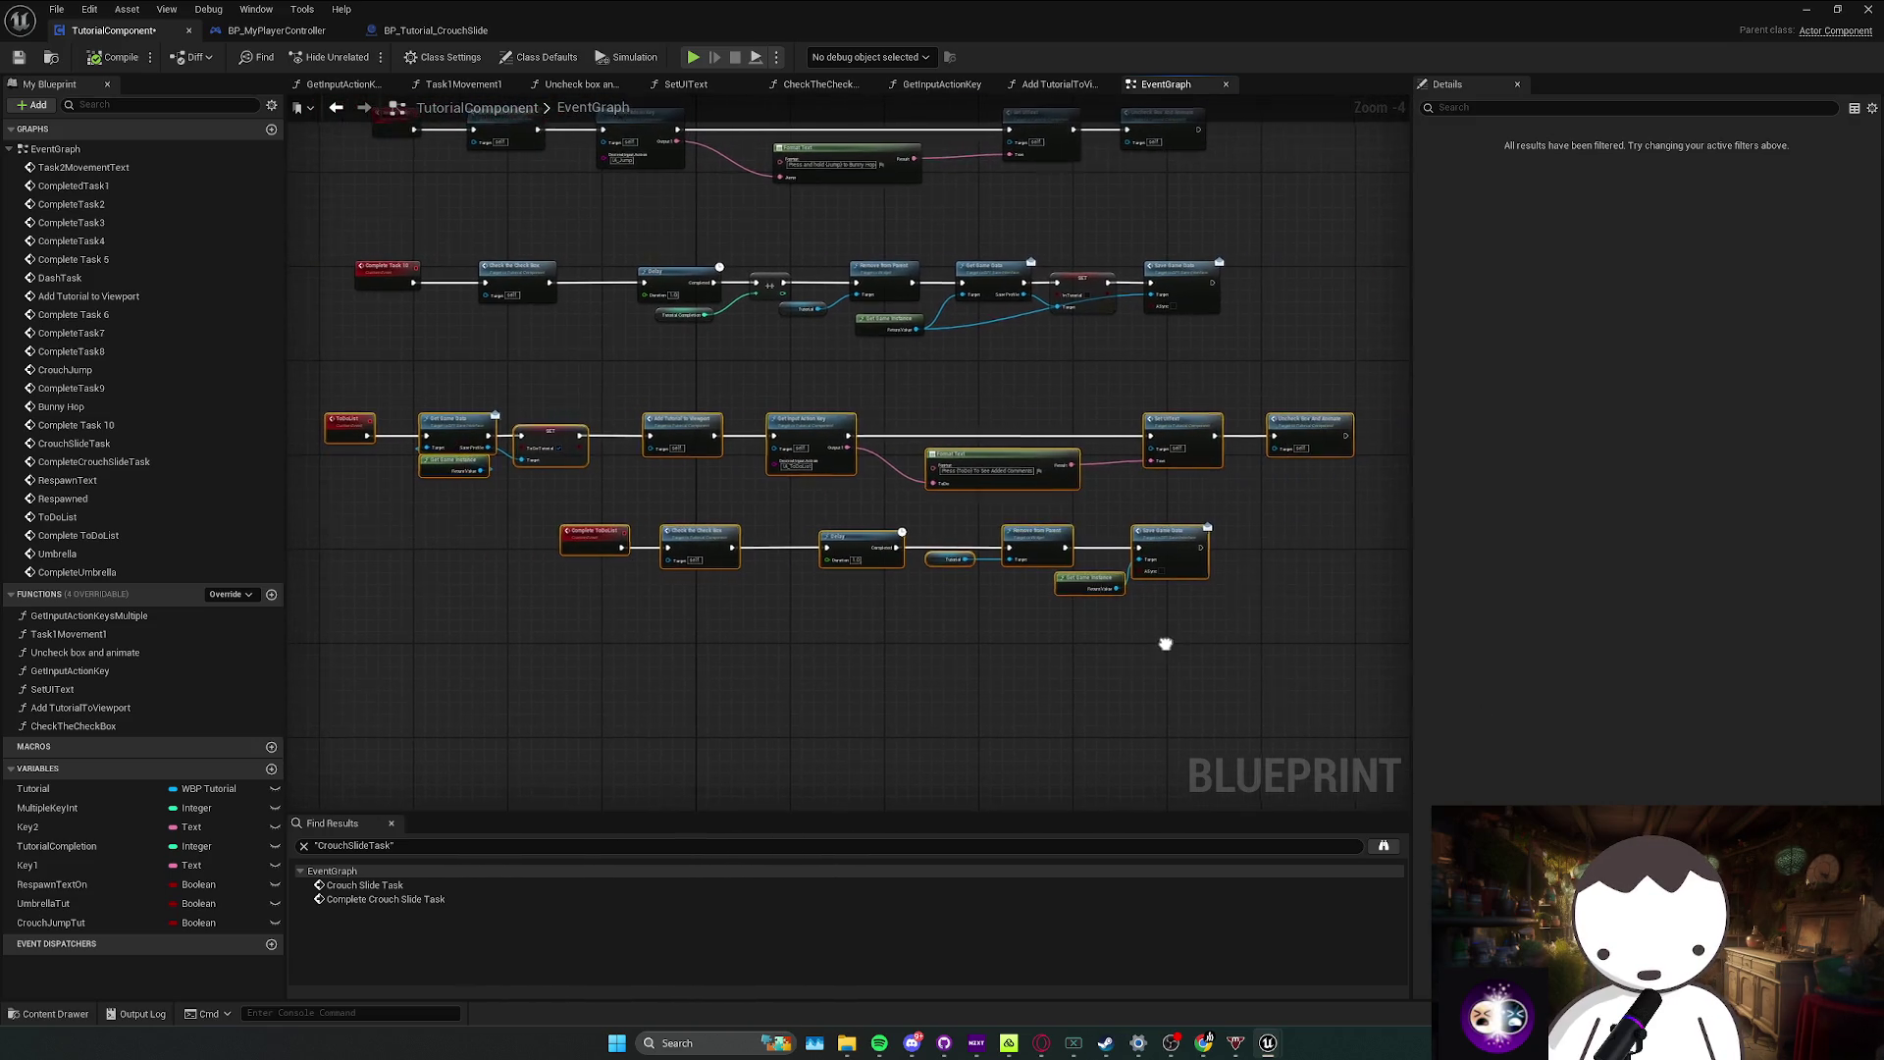
mouse_move(668, 425)
left_mouse_down()
mouse_move(714, 412)
mouse_move(740, 467)
left_mouse_up()
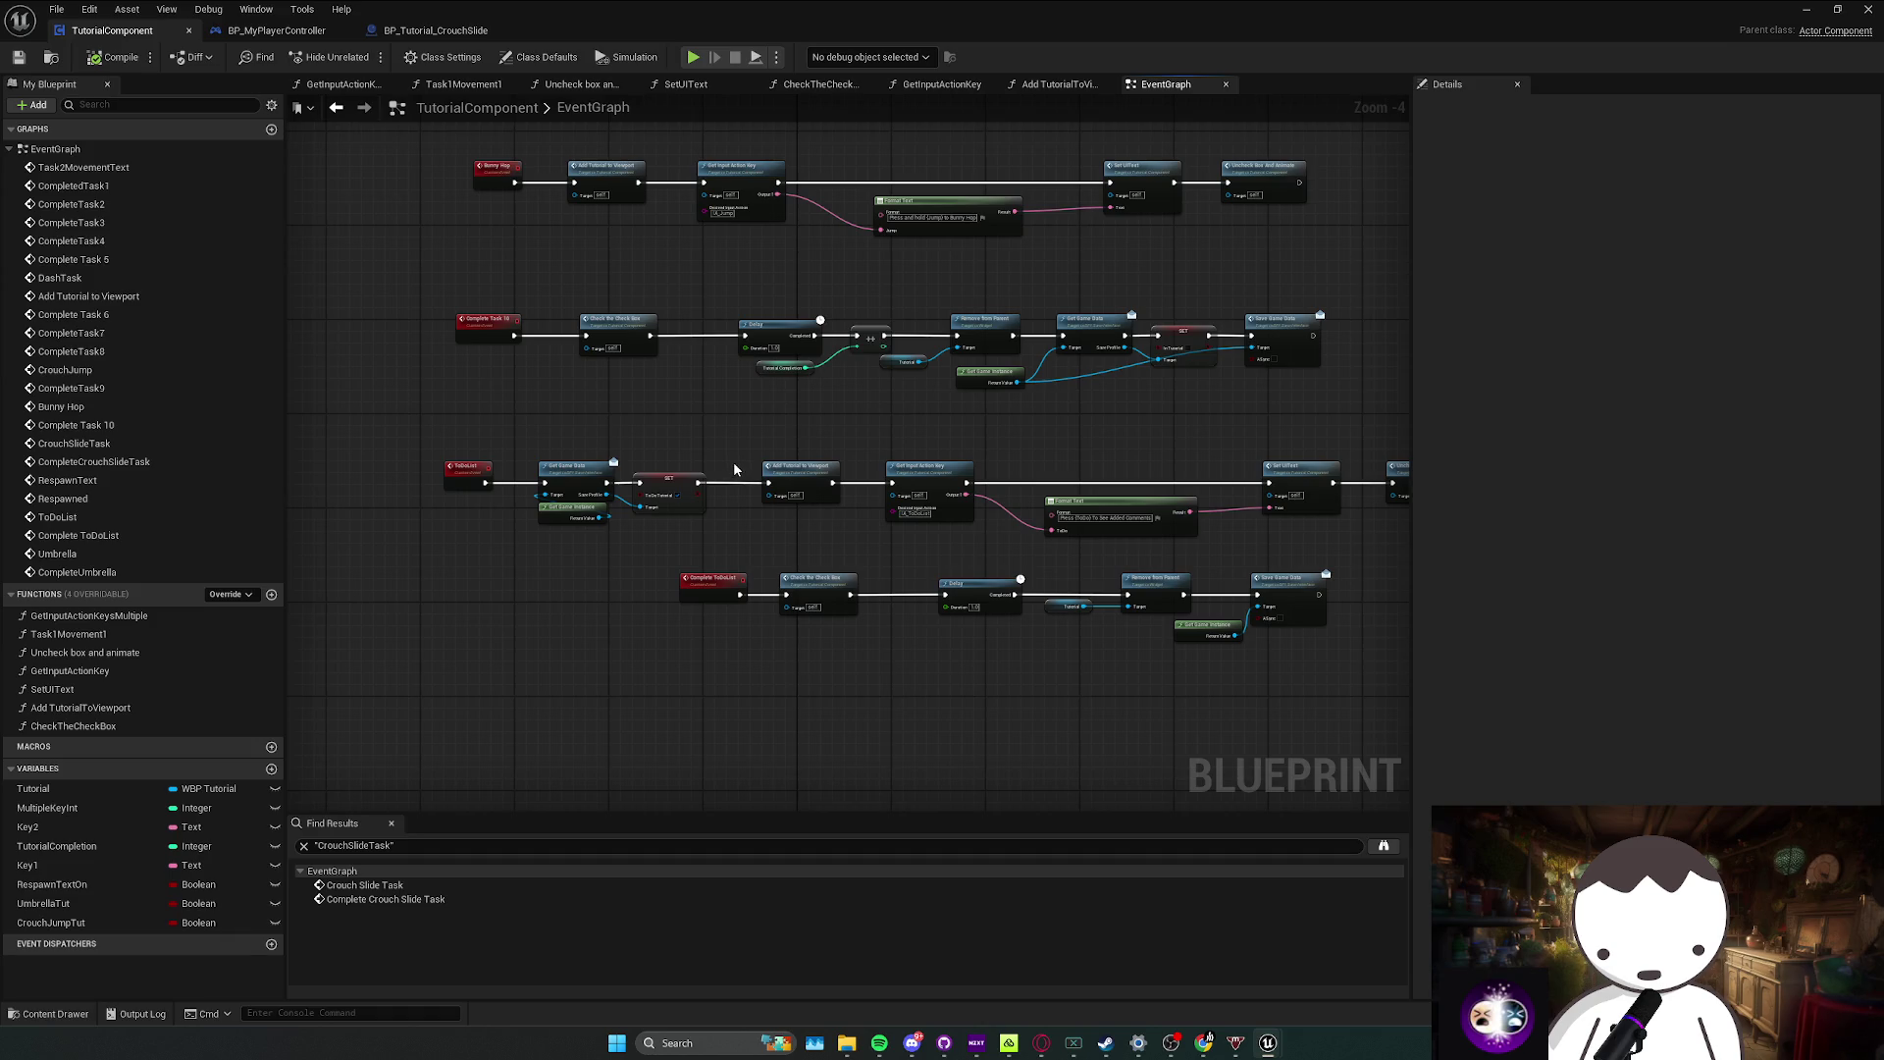
Step: Move the Complete ToDoList node row left and down, then go back to the level editor
left_click_drag(658, 549, 1339, 652)
mouse_move(1271, 585)
left_mouse_down()
mouse_move(1158, 624)
mouse_move(1065, 626)
left_mouse_up()
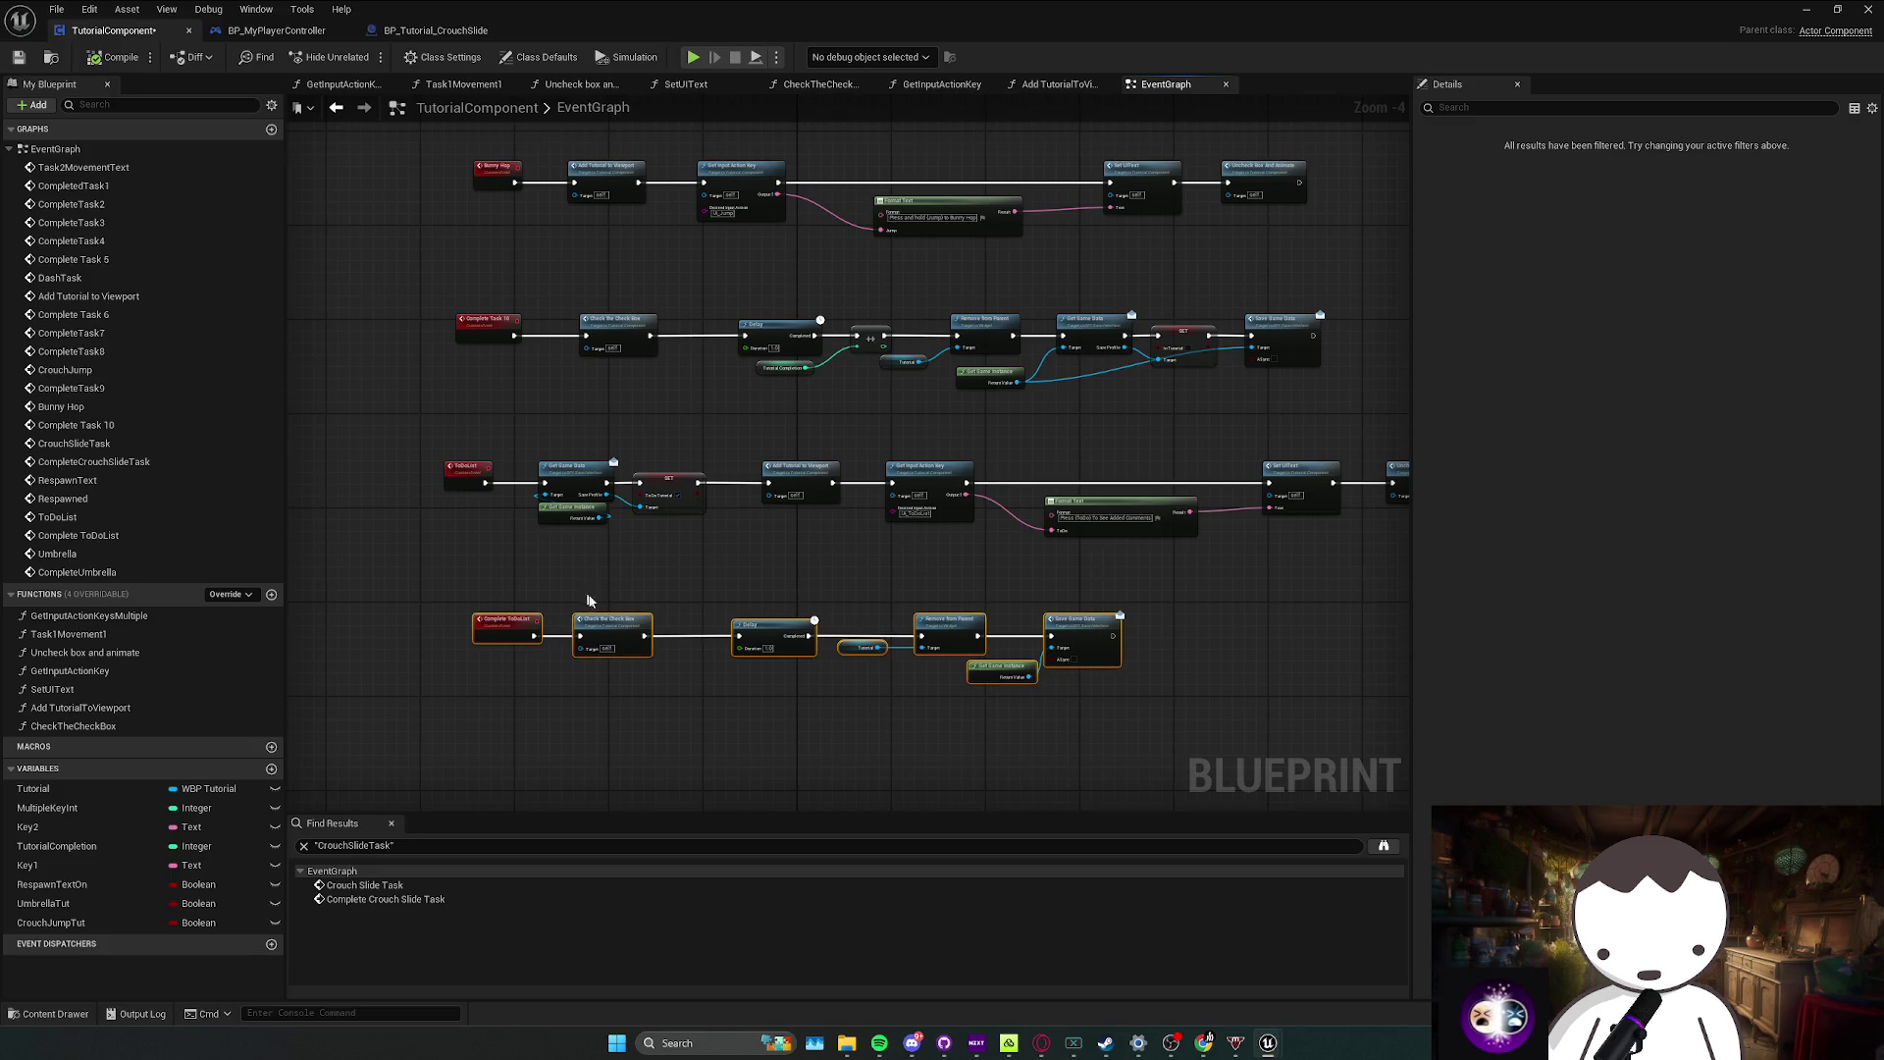
left_click(737, 593)
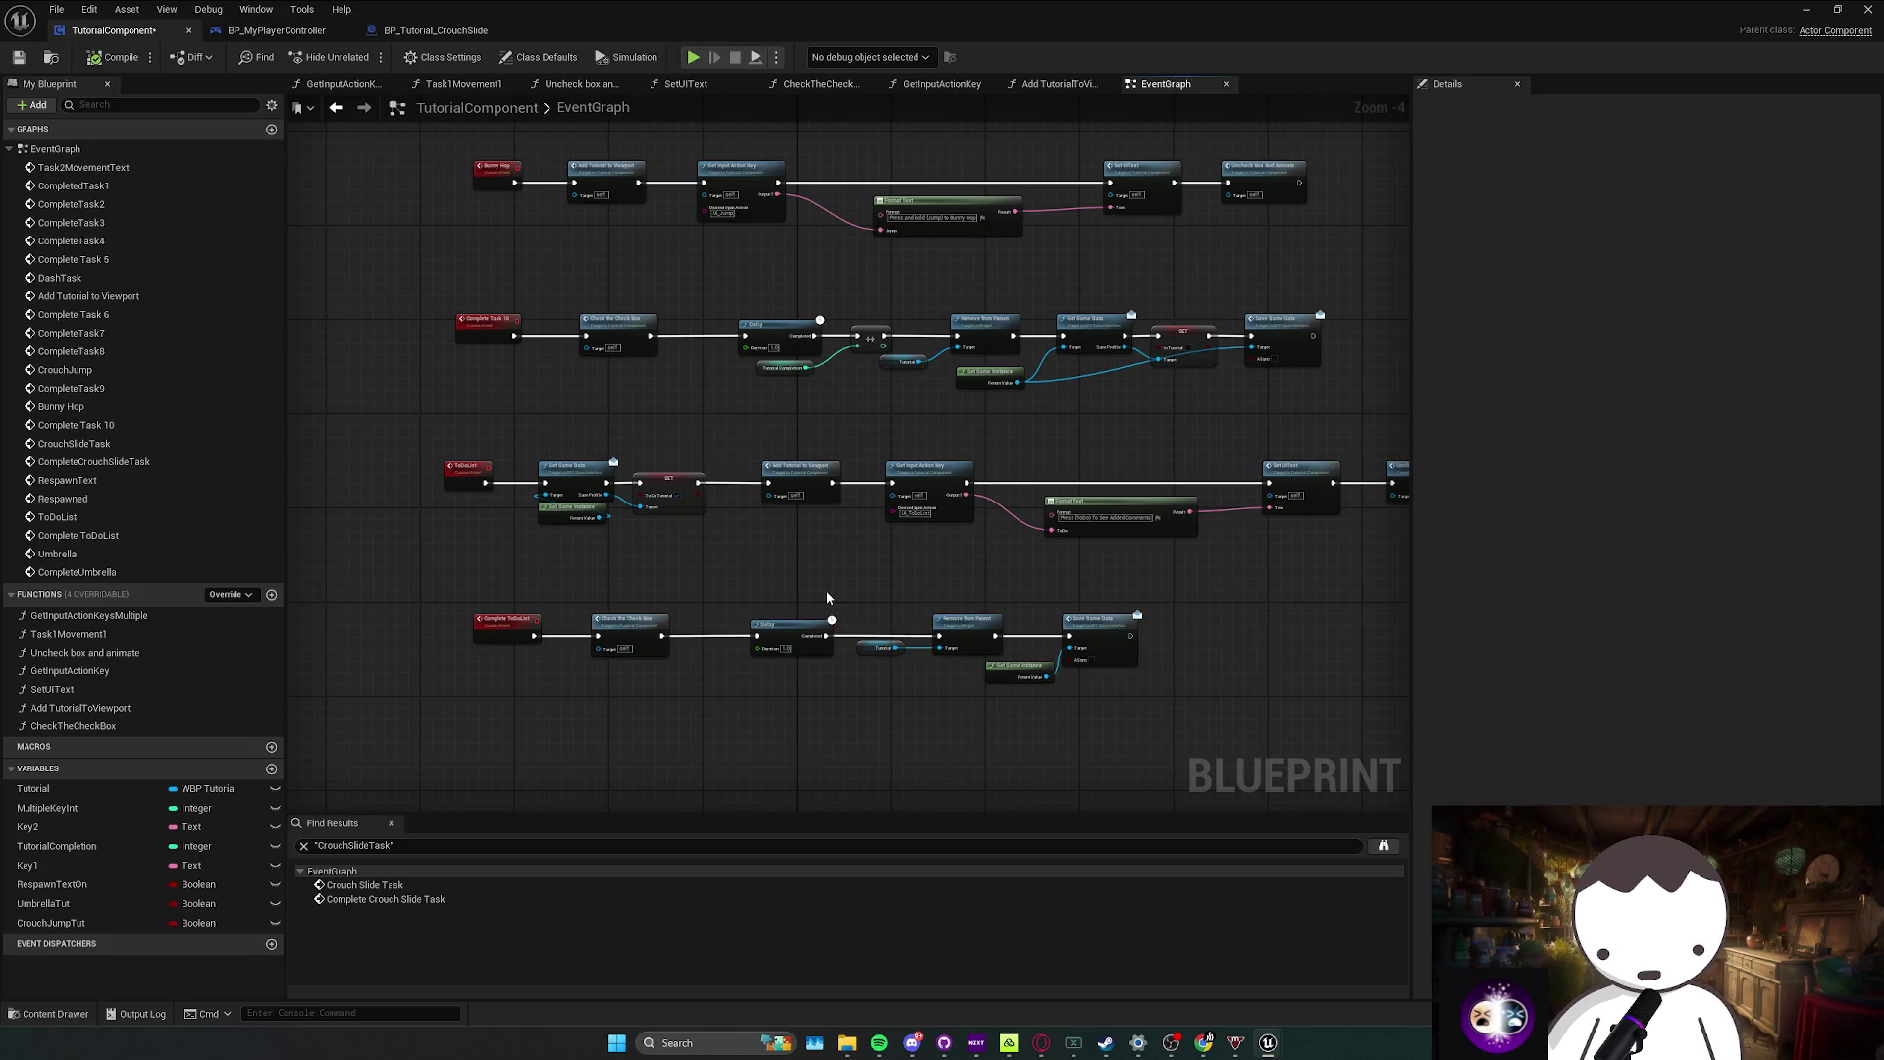
left_click_drag(837, 590, 828, 625)
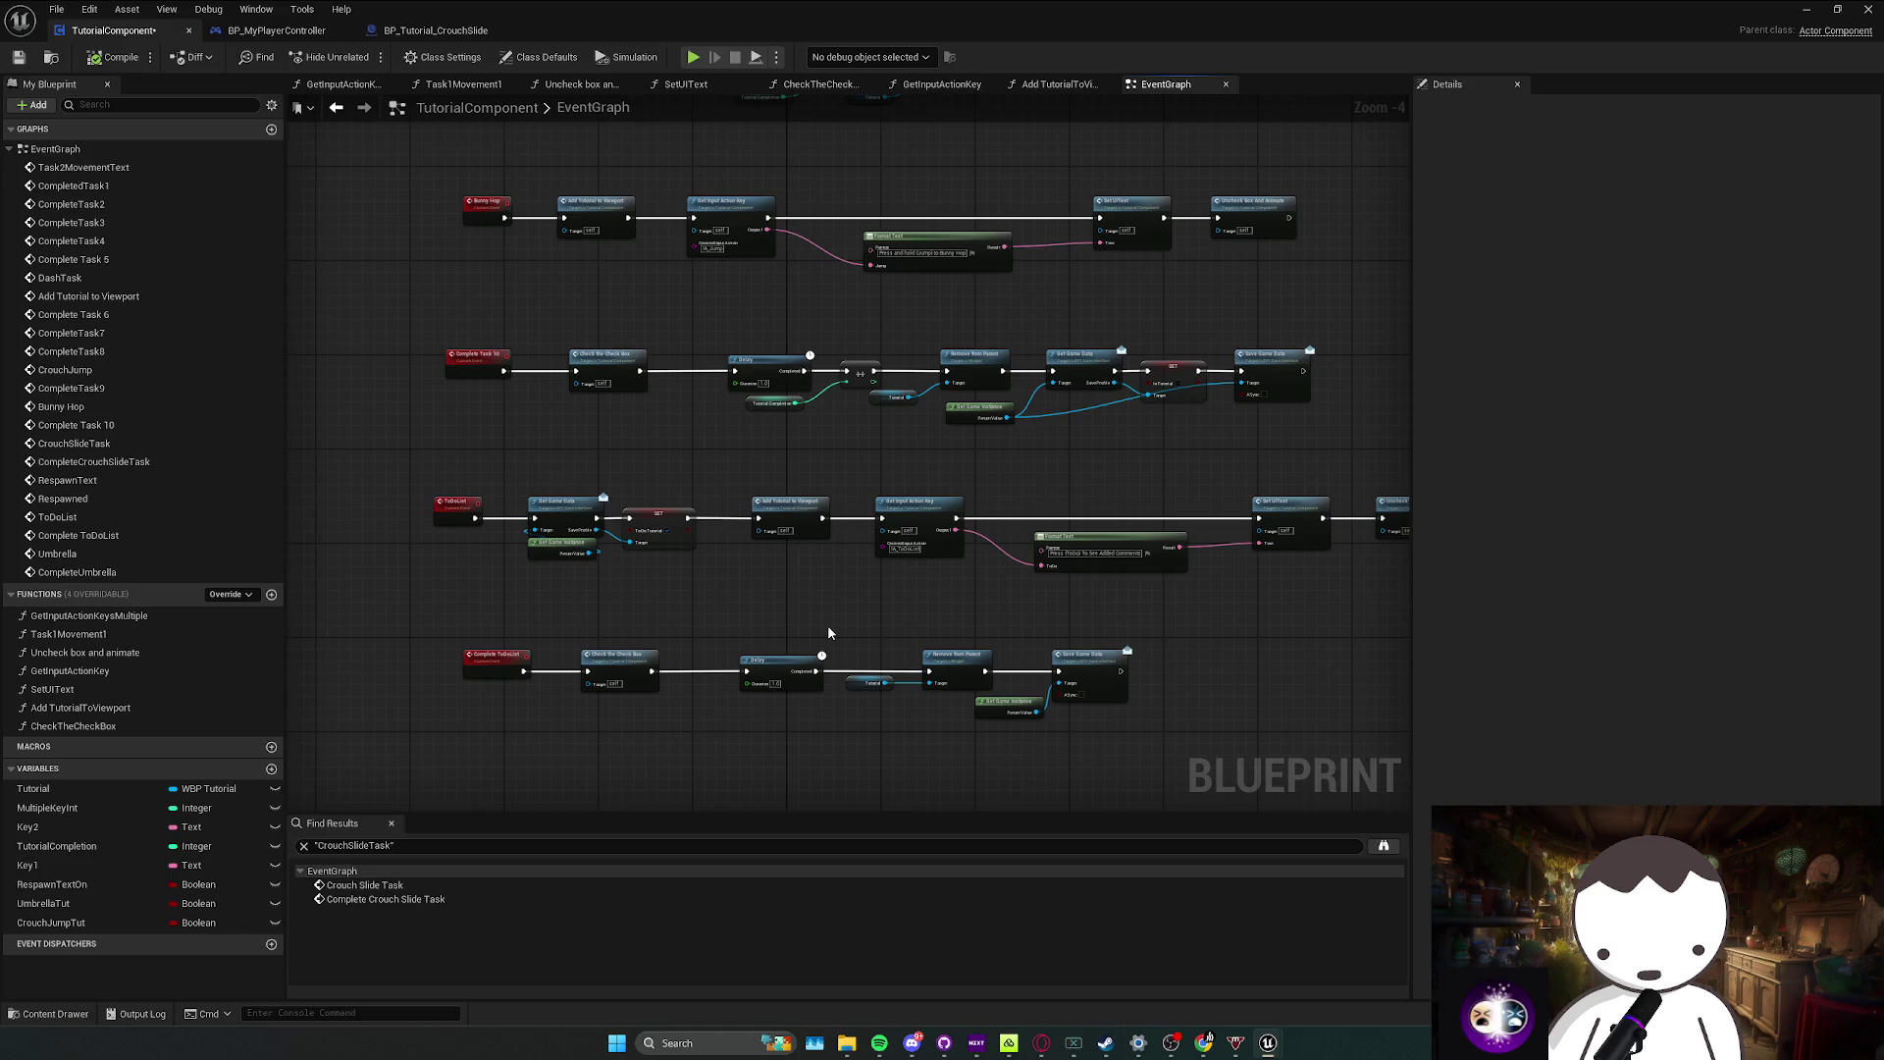
scroll(864, 579, "up", 3)
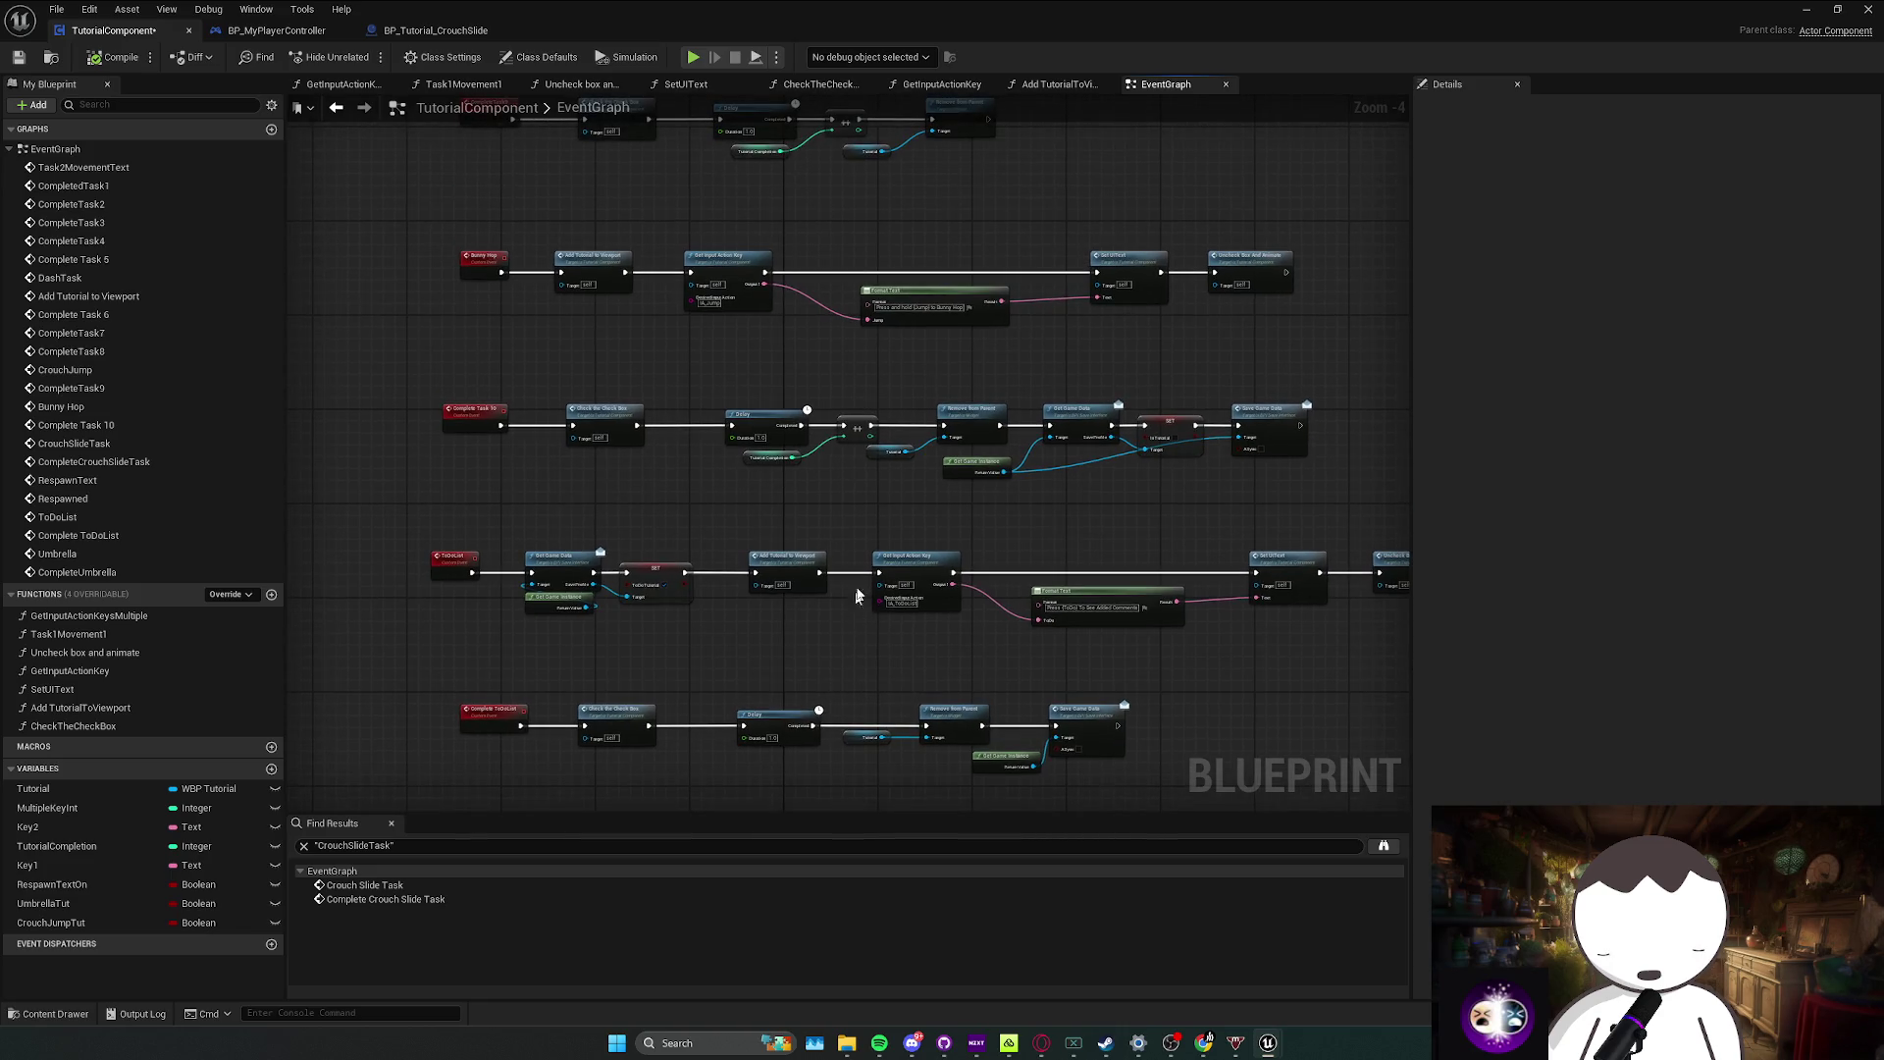
key("alt+Tab")
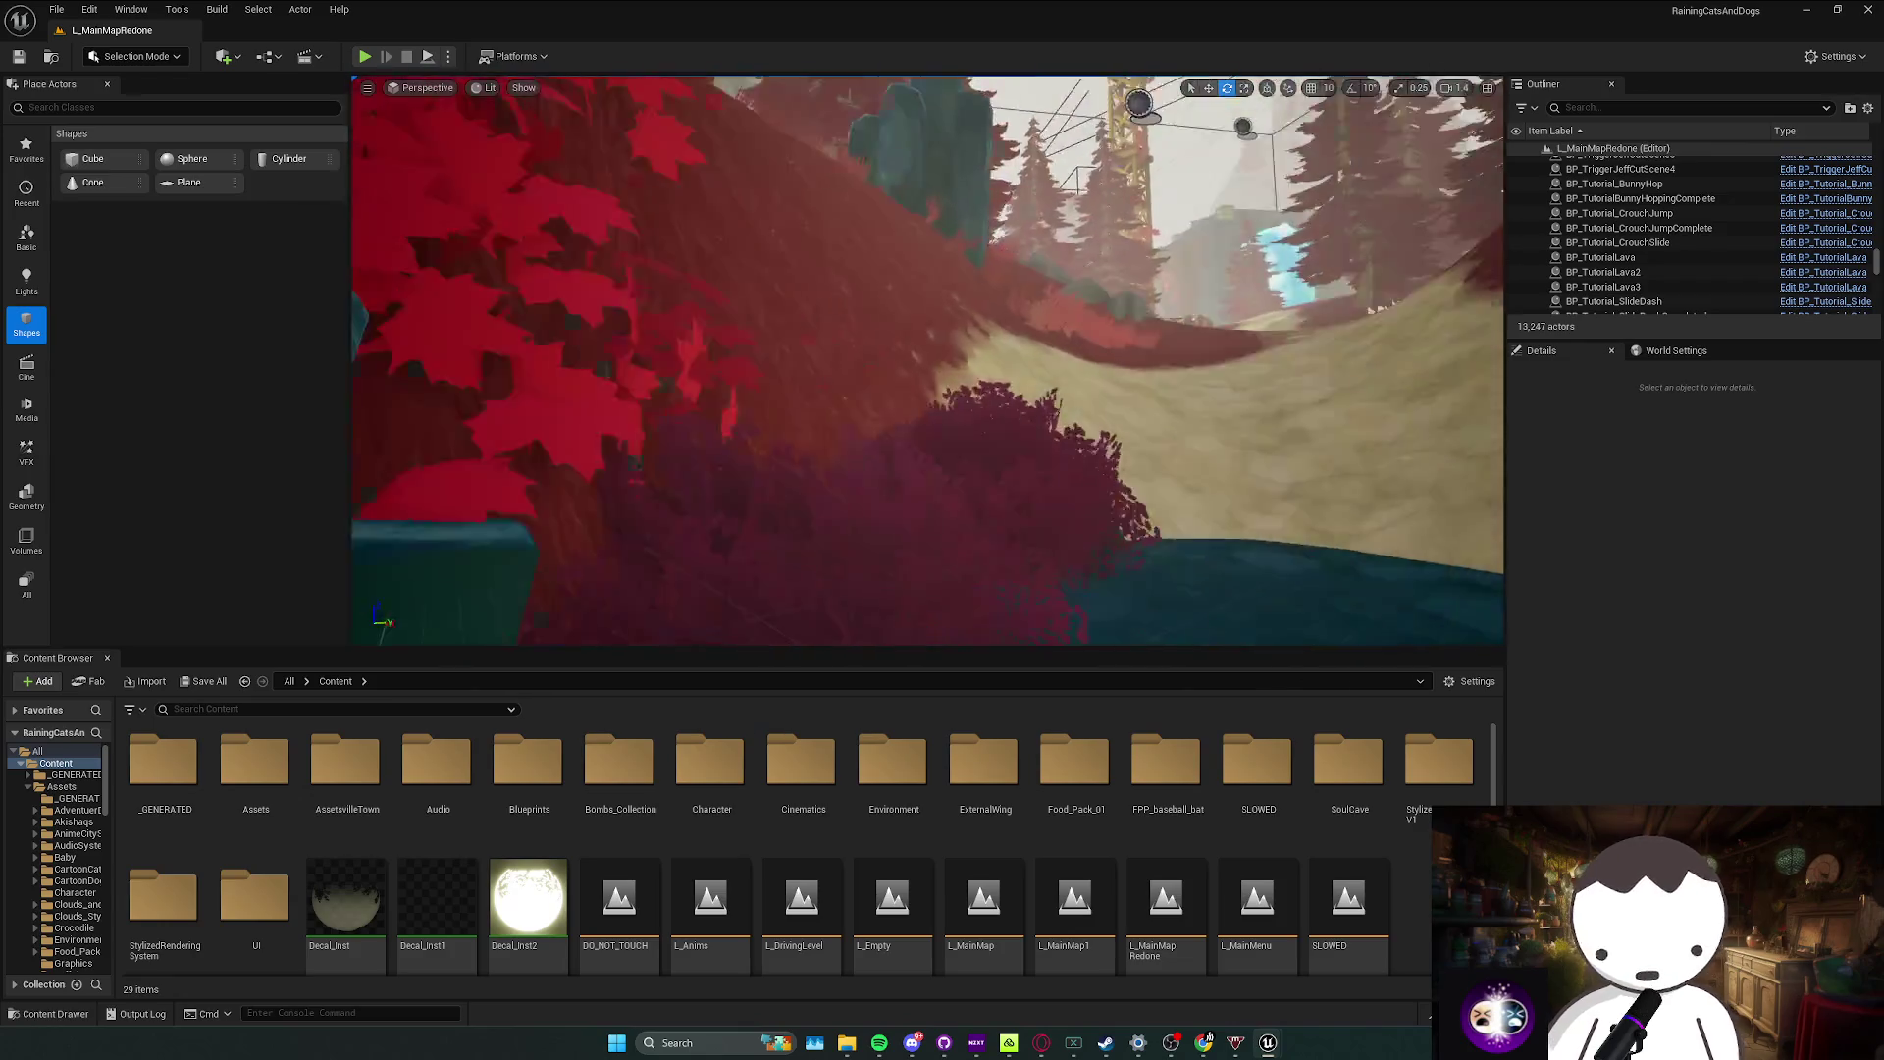
Step: Find BP_CheckPoint with a 'check' search and place it on the forest path
scroll(694, 560, "down", 2)
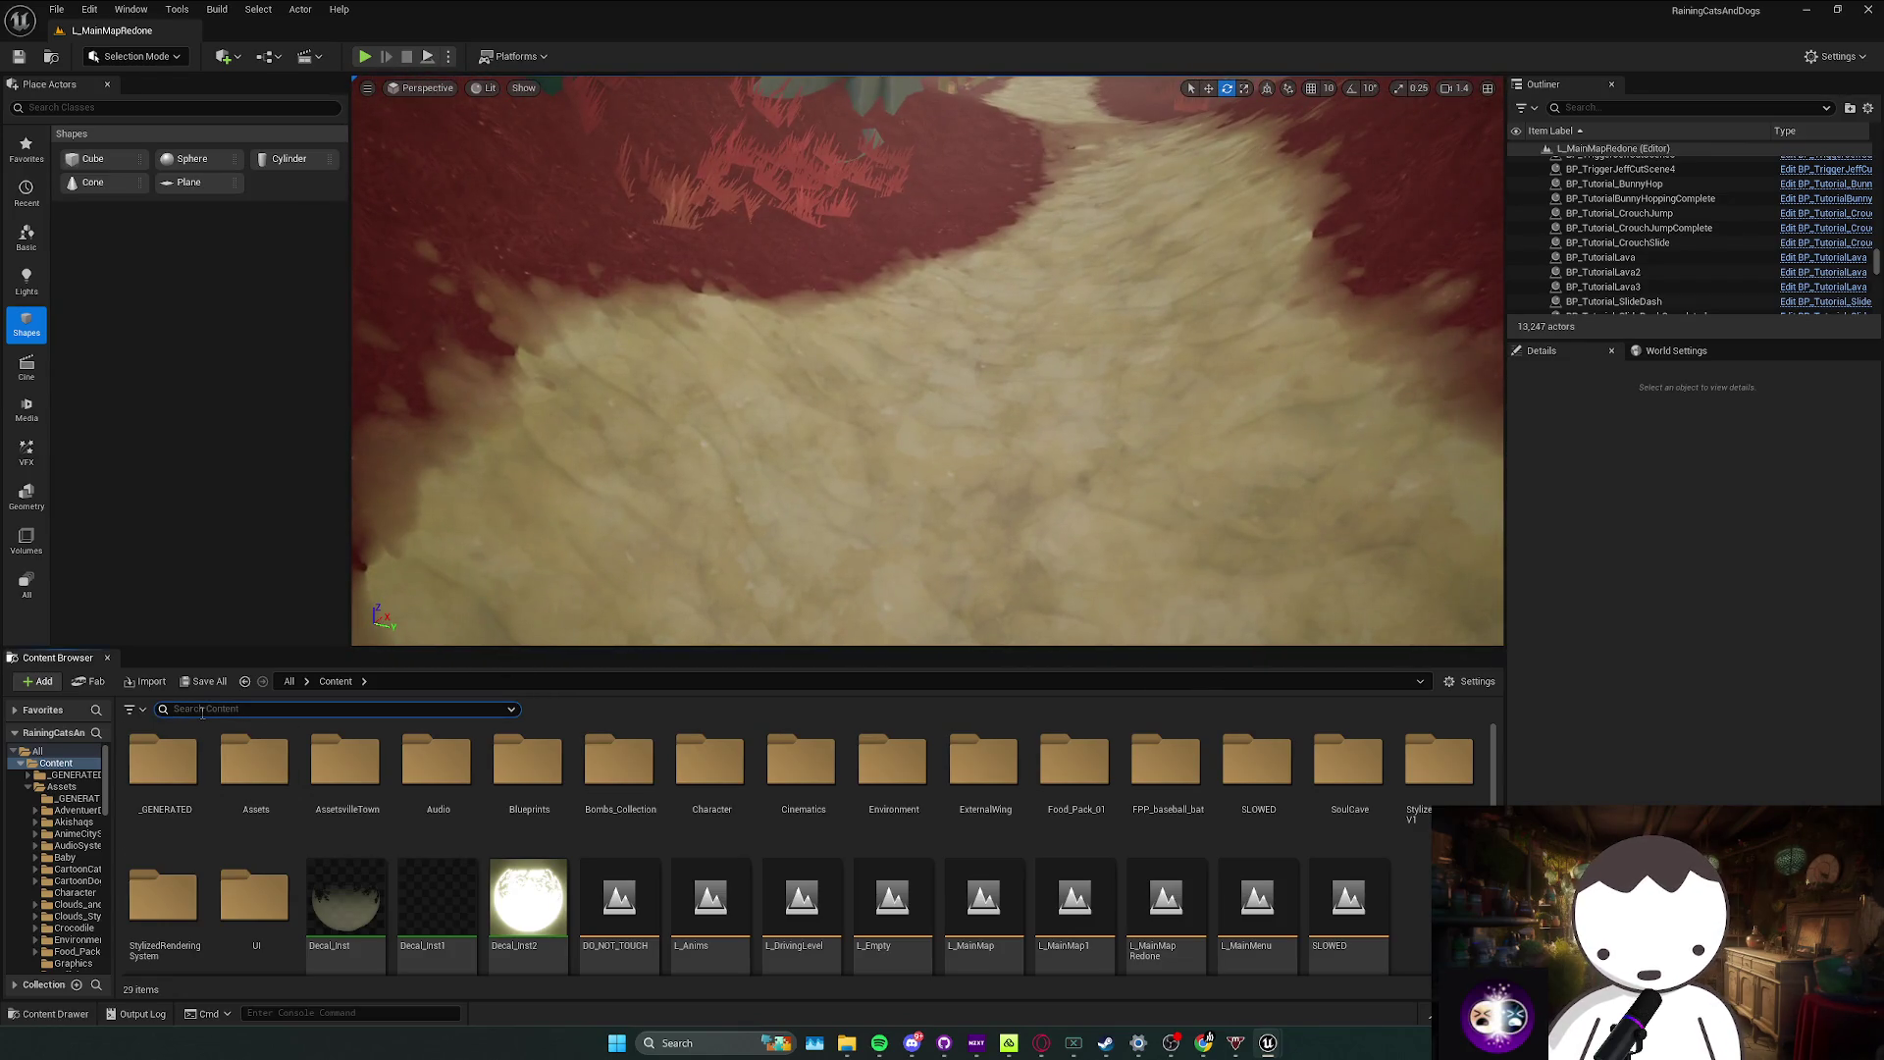
type("check")
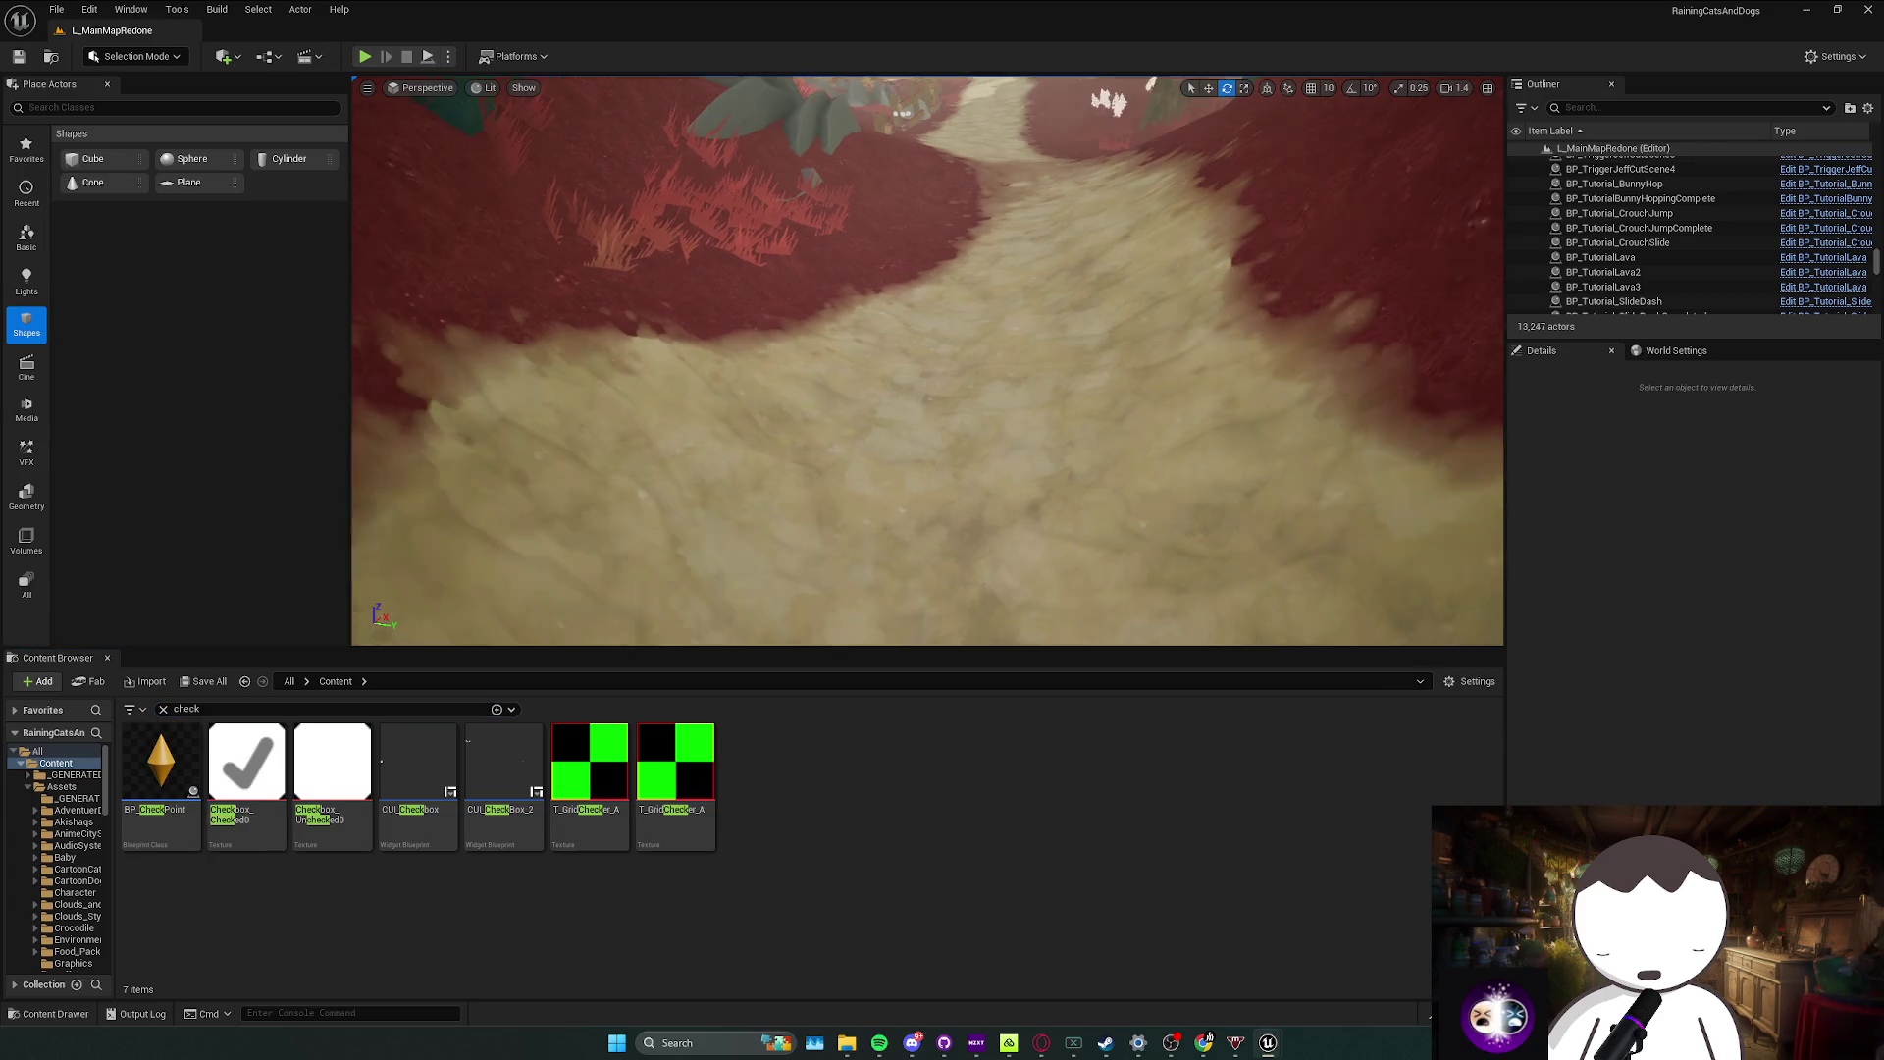
left_click_drag(191, 800, 1014, 455)
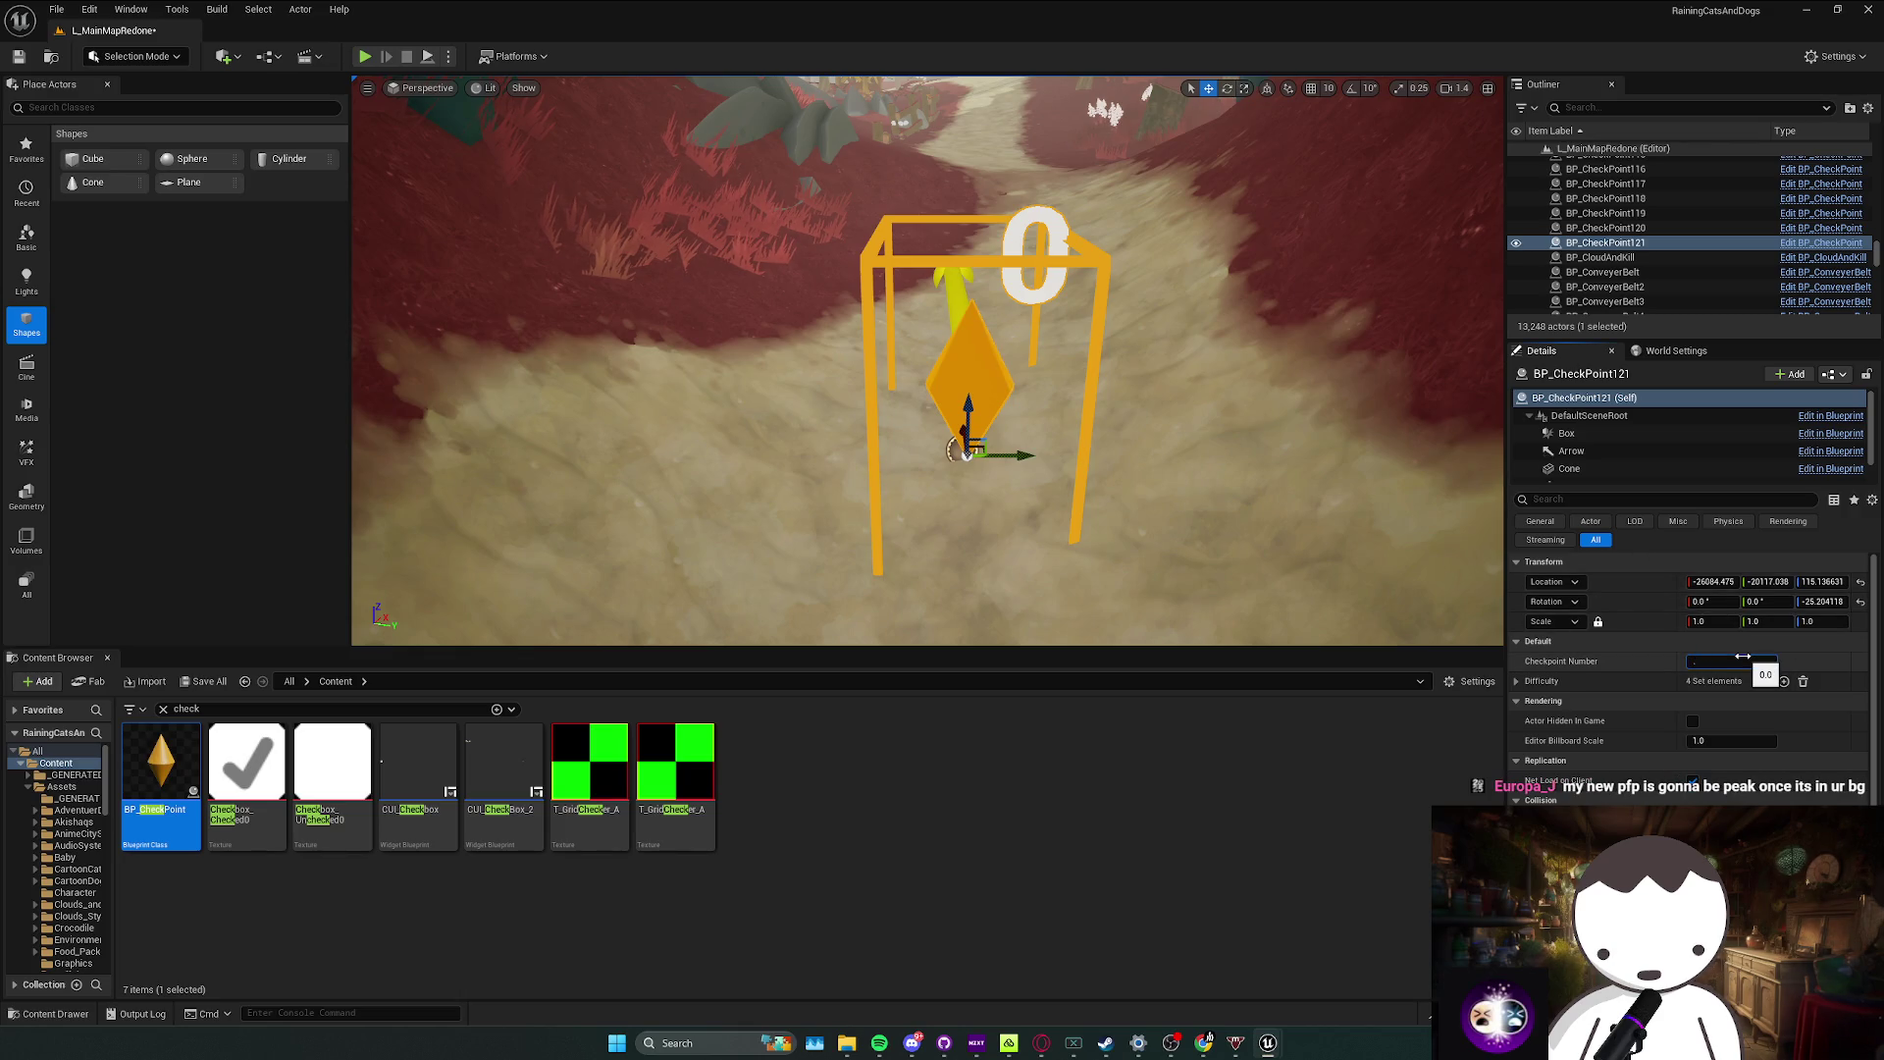
key("Escape")
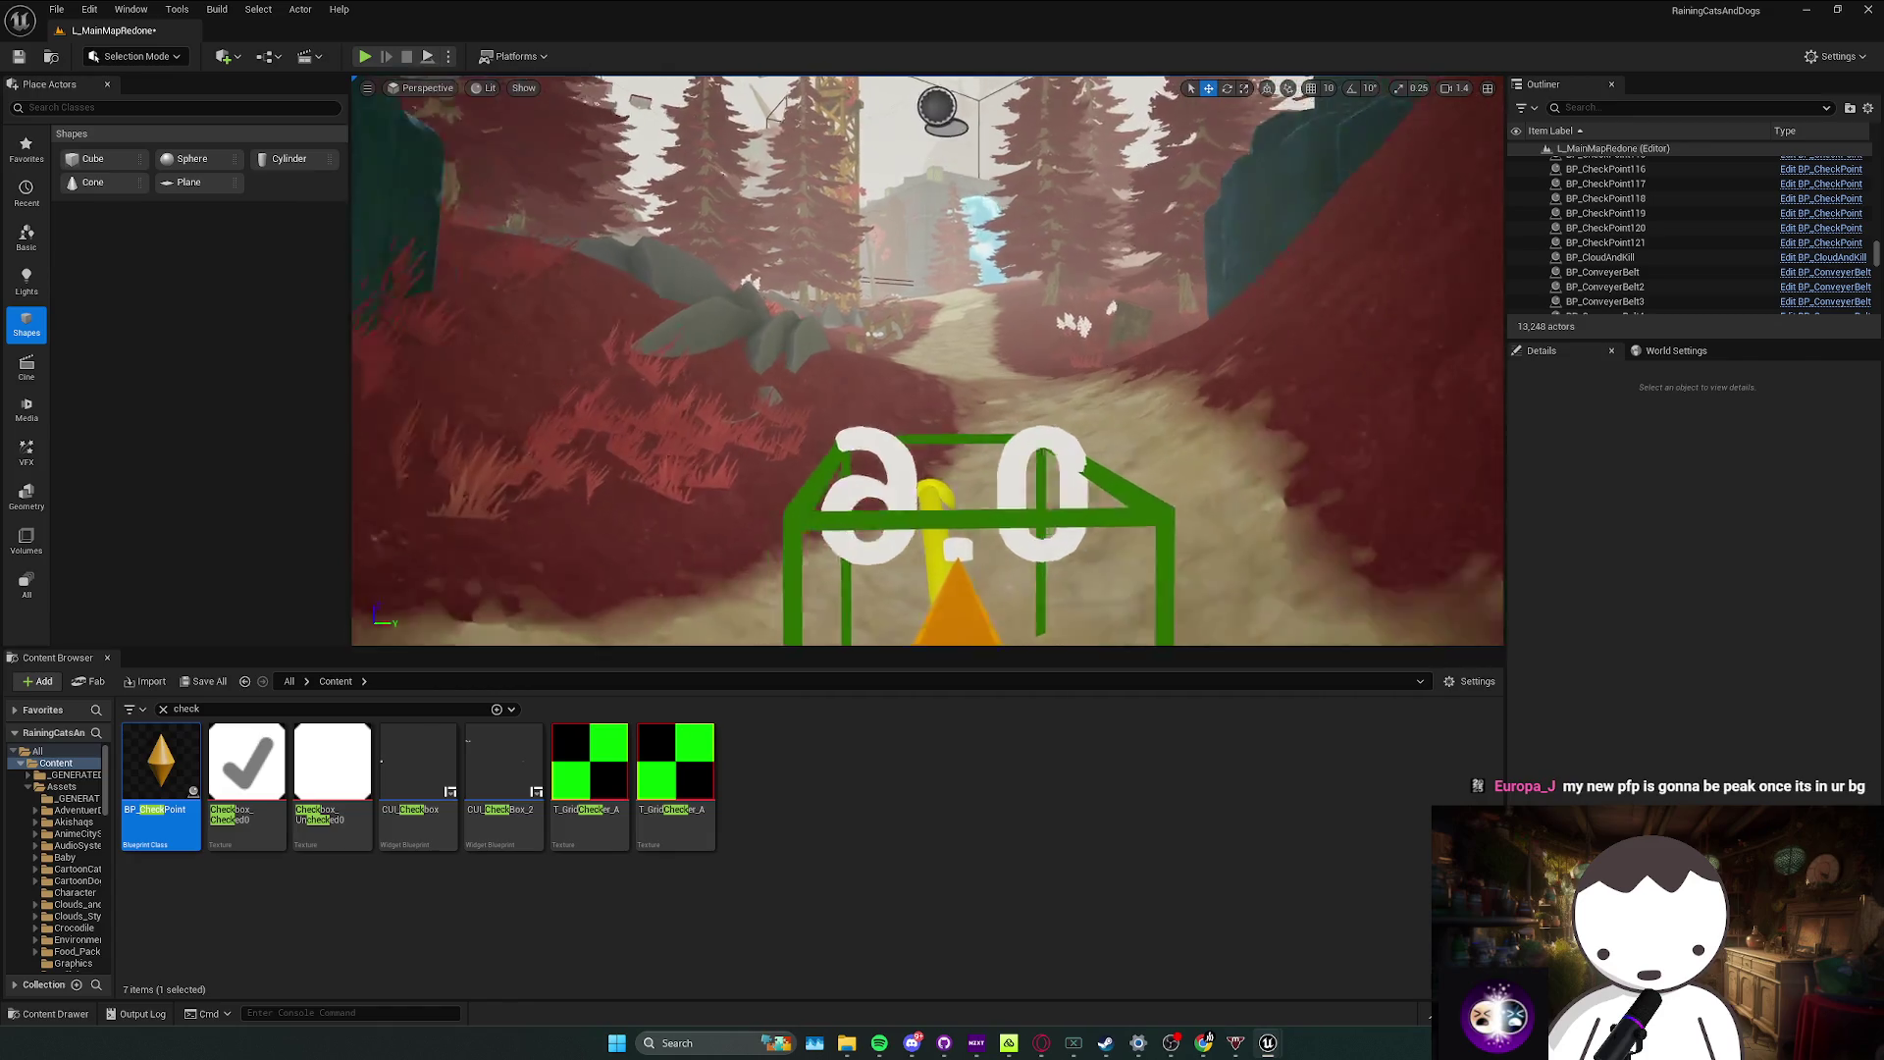
Step: Select BP_Tutorial_SlideDashCompleted, save the level, and delete that trigger
mouse_move(920, 412)
left_mouse_down()
mouse_move(920, 355)
mouse_move(962, 392)
left_mouse_up()
left_click(920, 355)
left_click(939, 388)
key("ctrl+s")
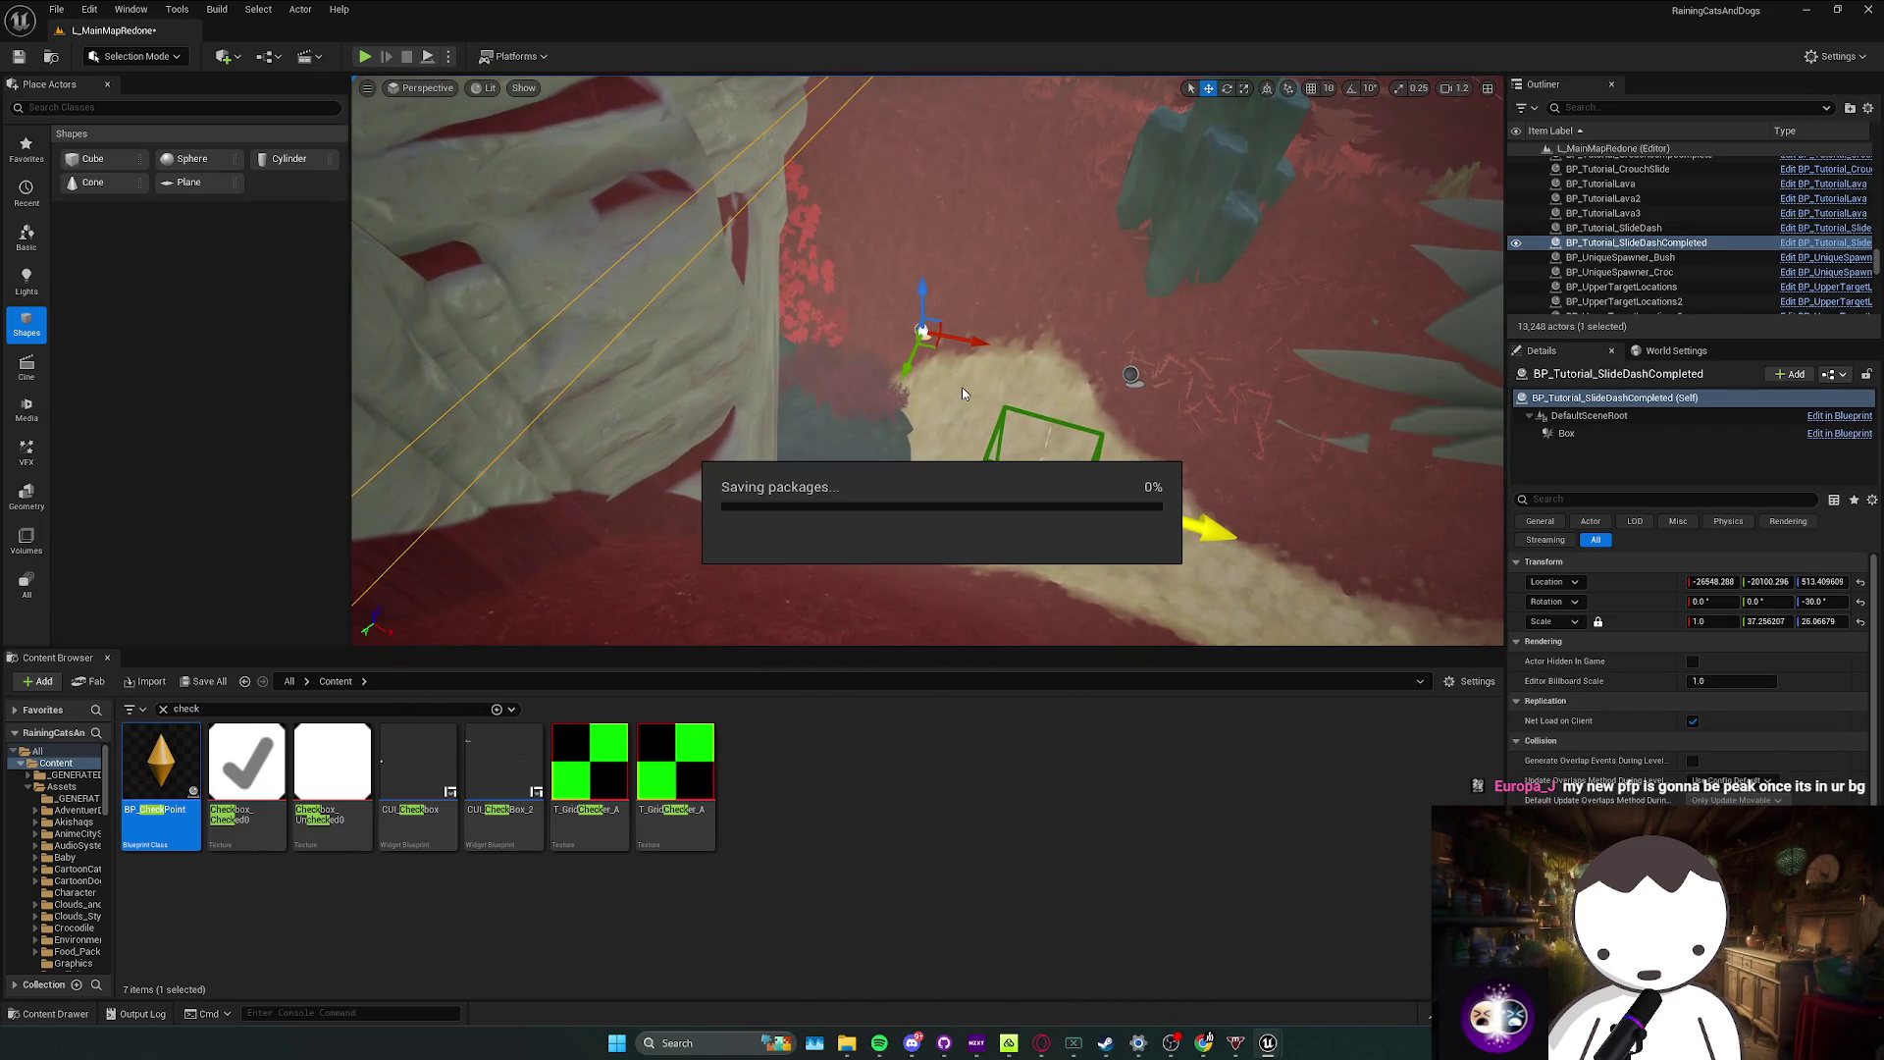
left_click_drag(969, 350, 991, 384)
key("Delete")
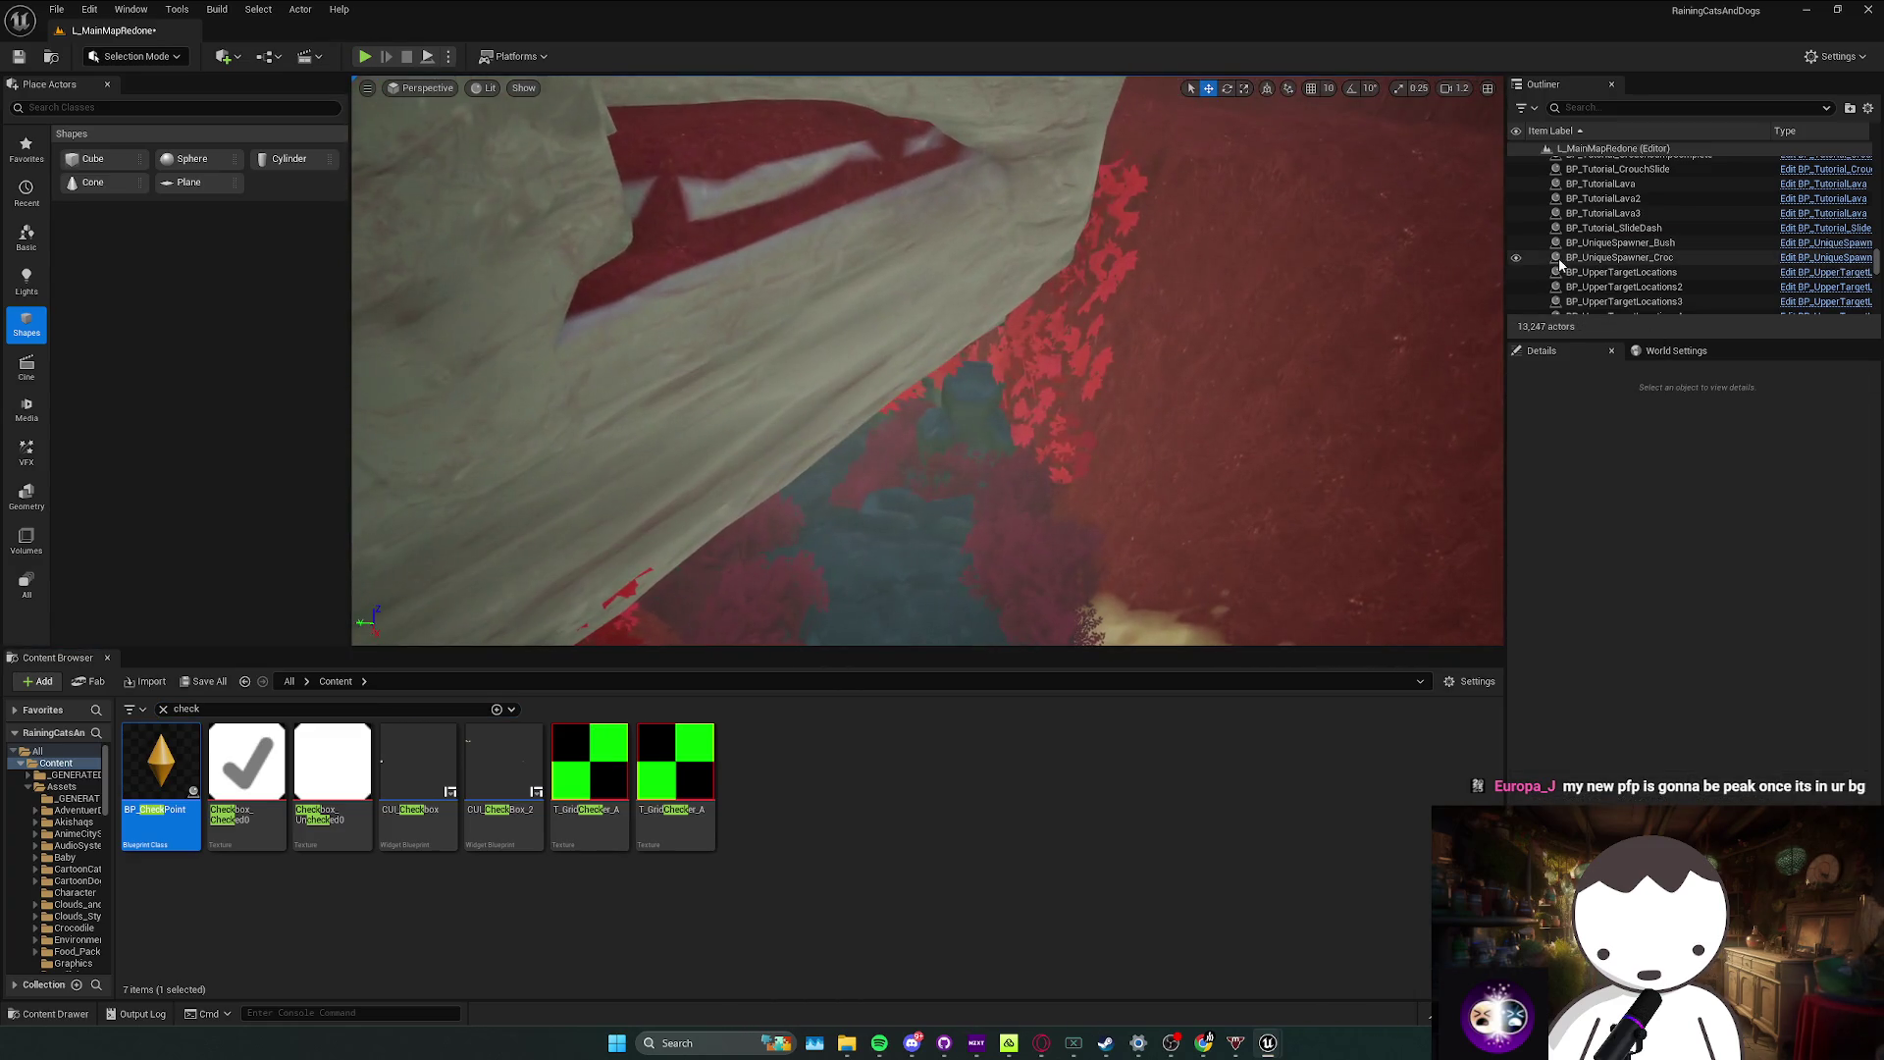
Step: Filter the Outliner by 'tutor' and shift the BunnyHoppingComplete trigger along X
left_click(1597, 108)
type("tutor")
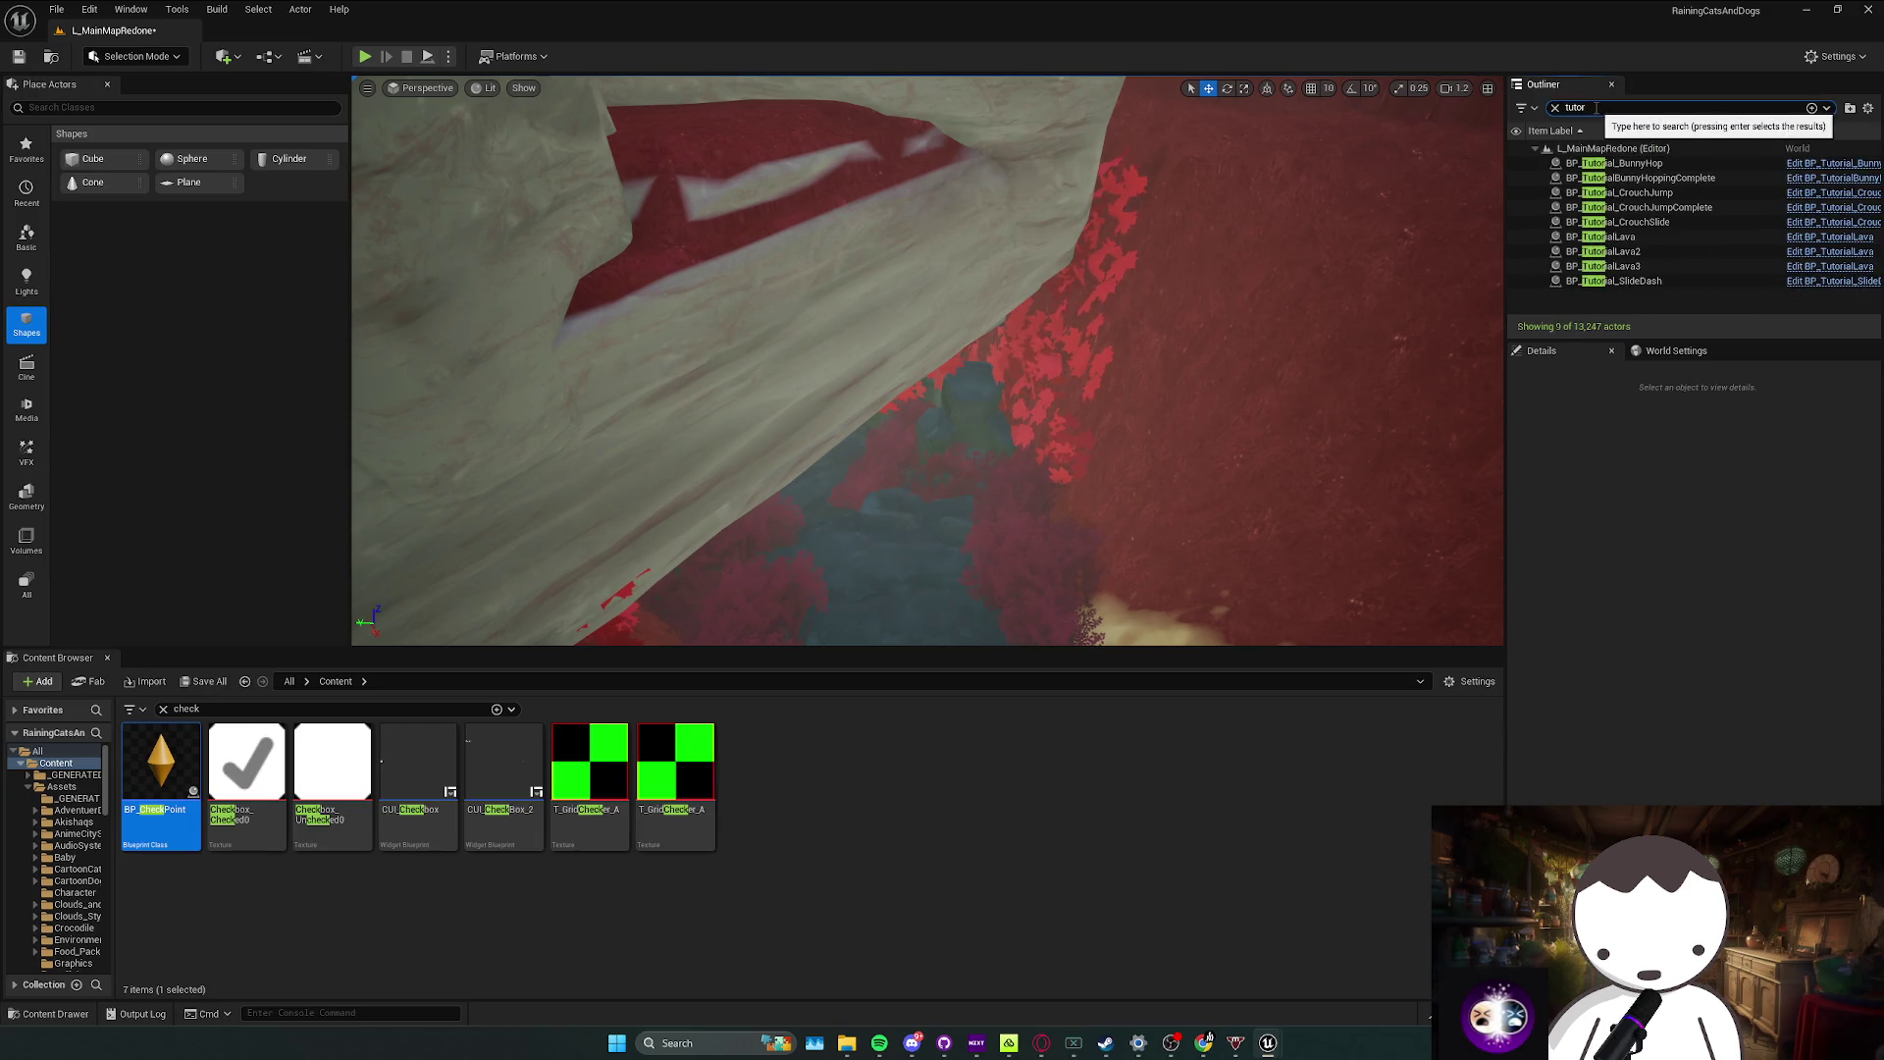
double_click(1655, 179)
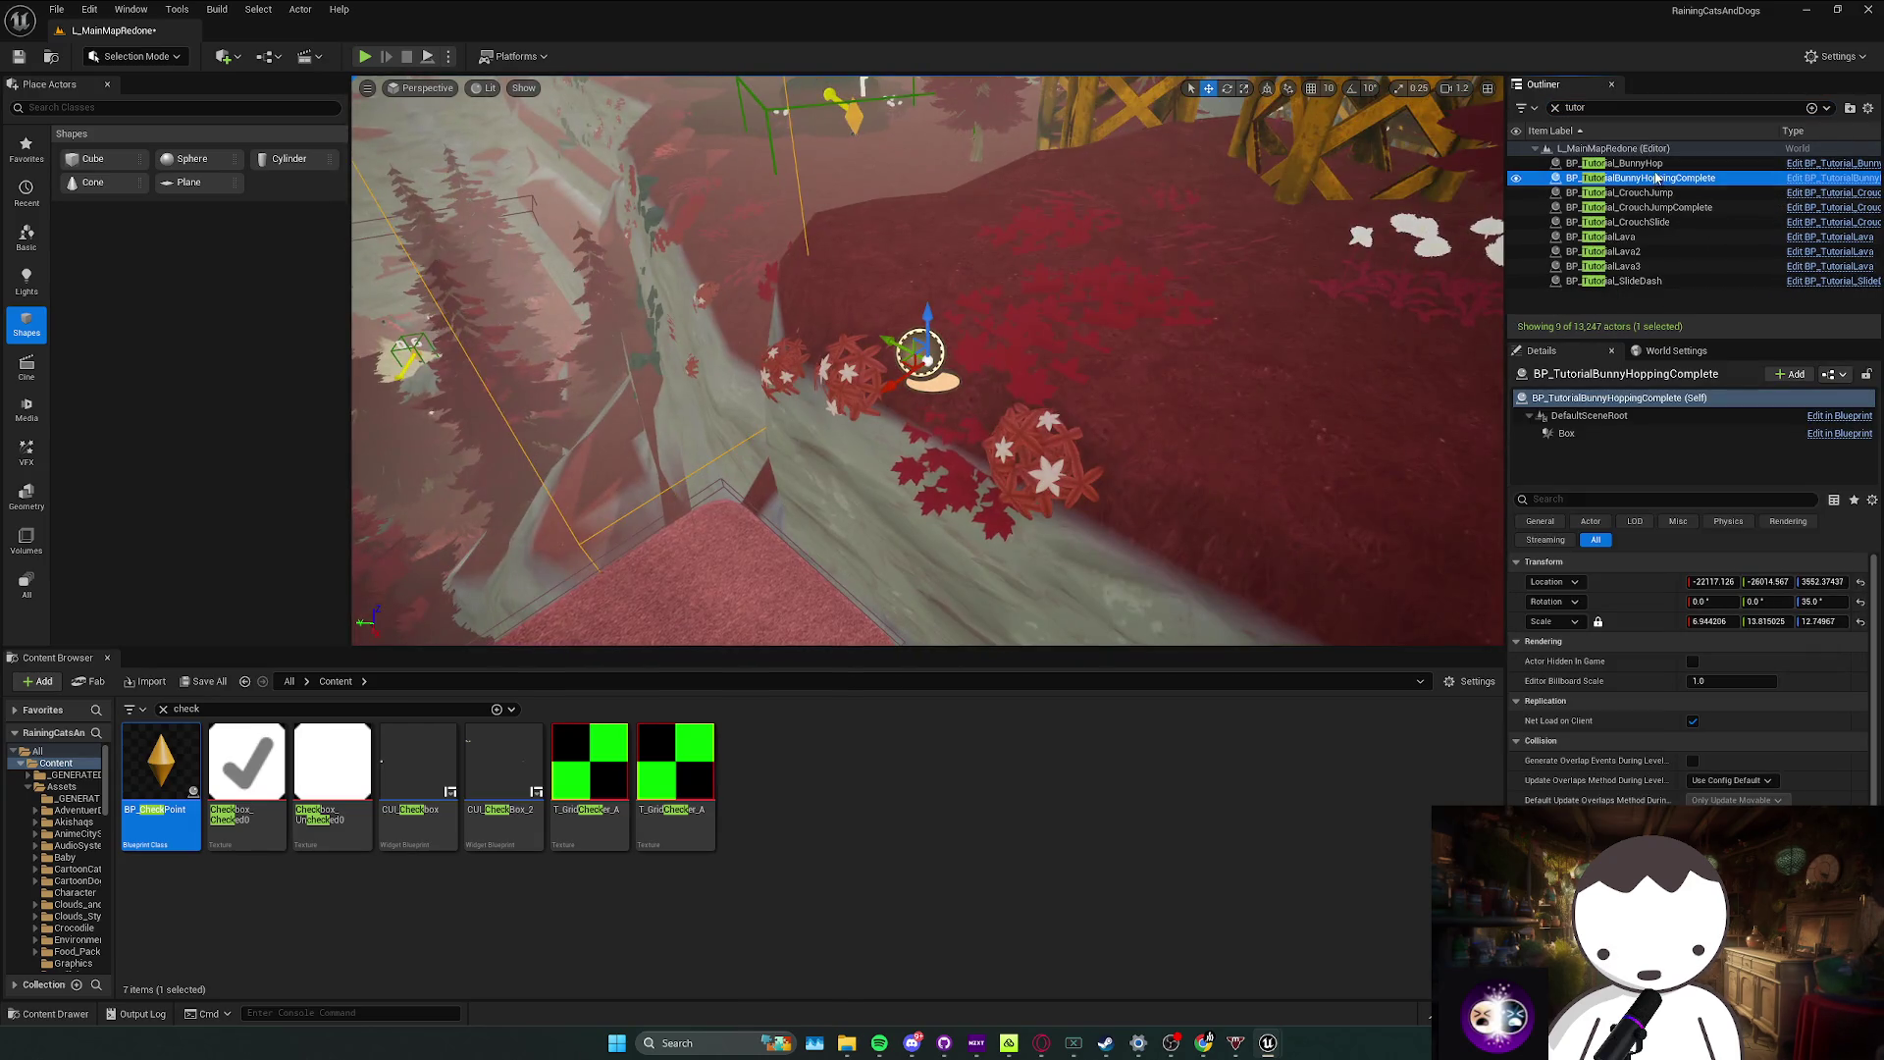
double_click(1649, 163)
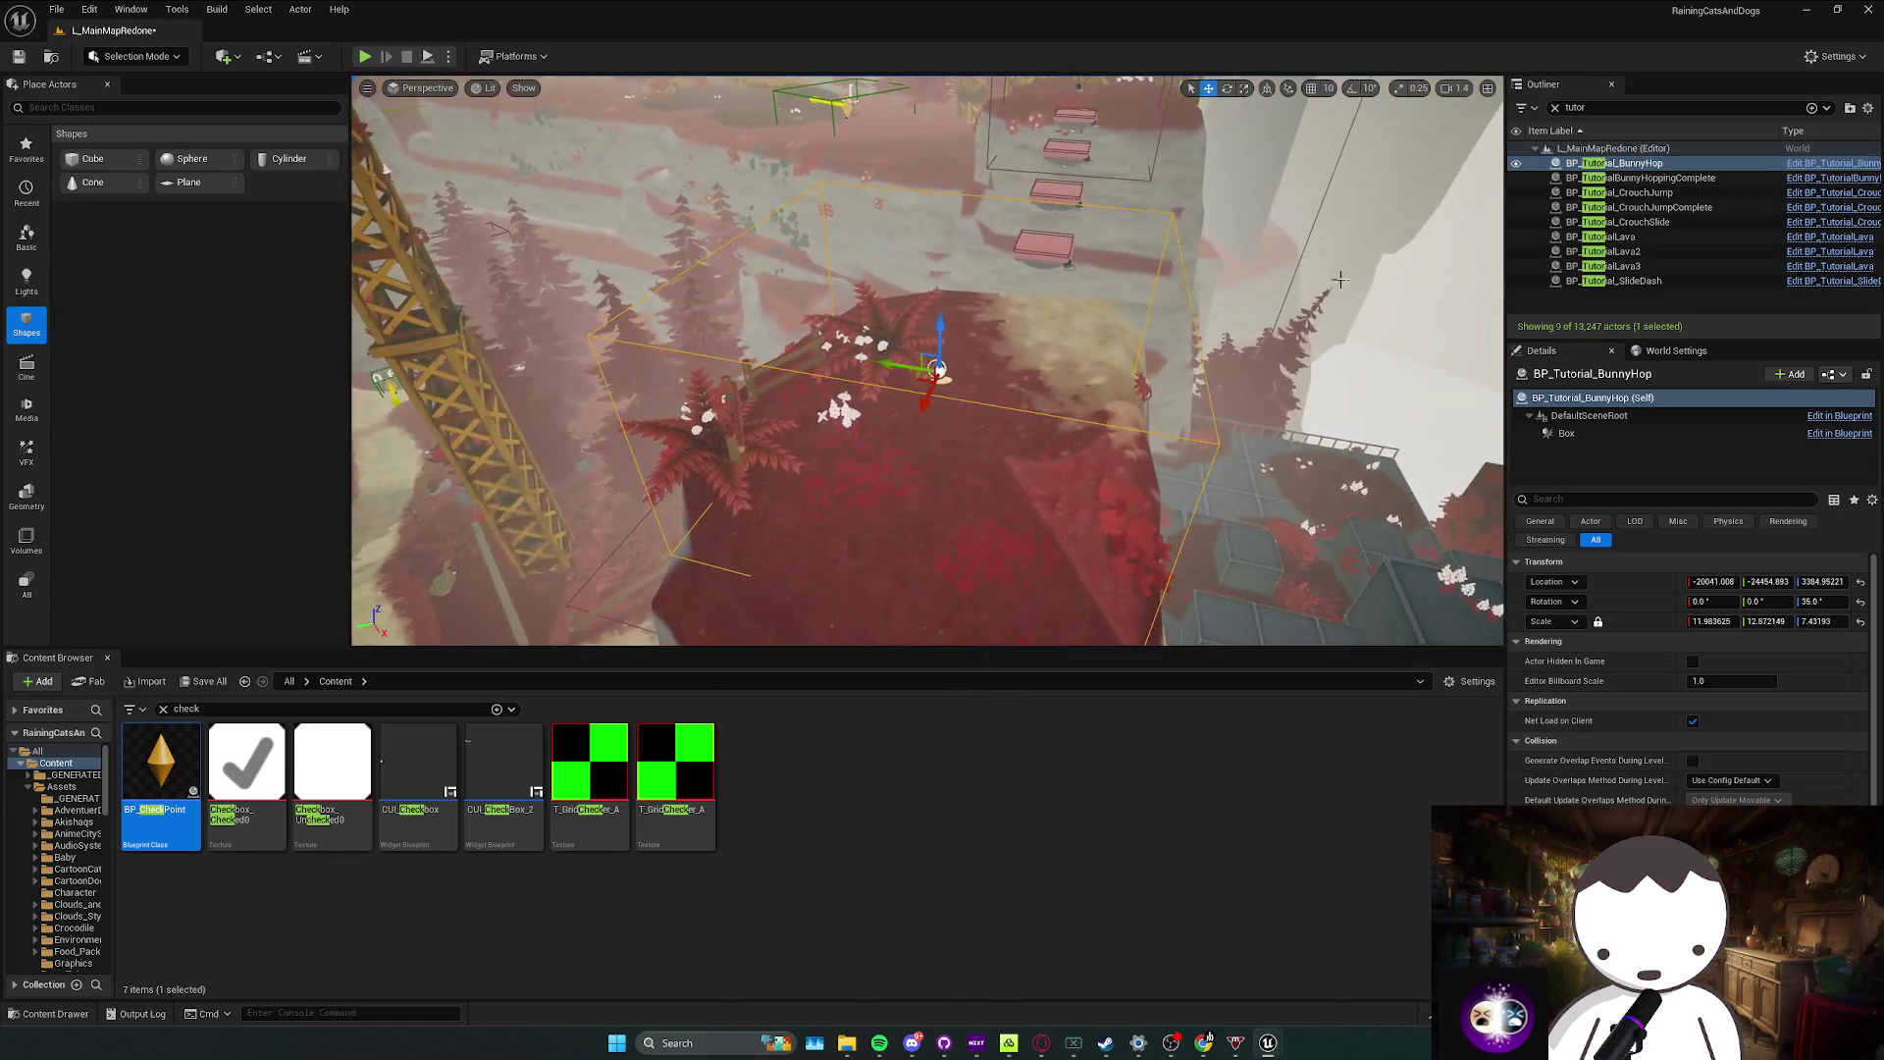
double_click(1654, 179)
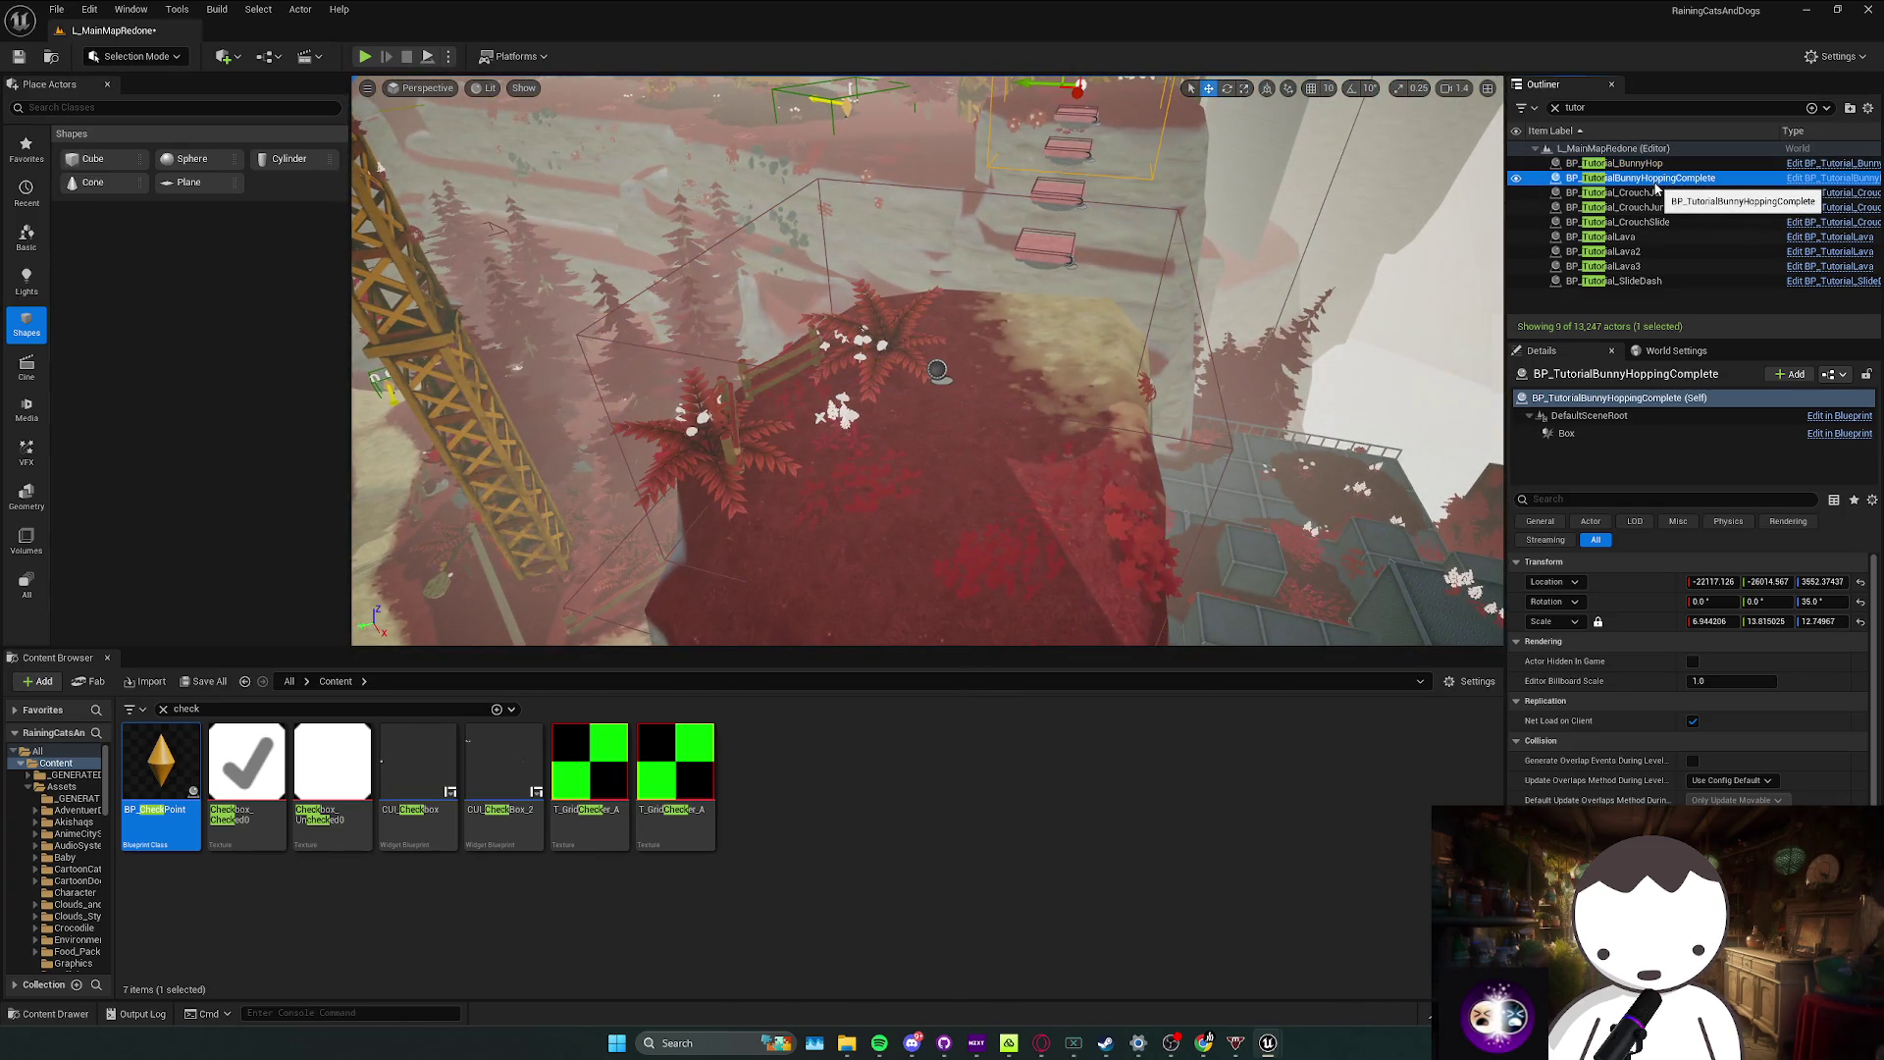
key("Delete")
key("ctrl+z")
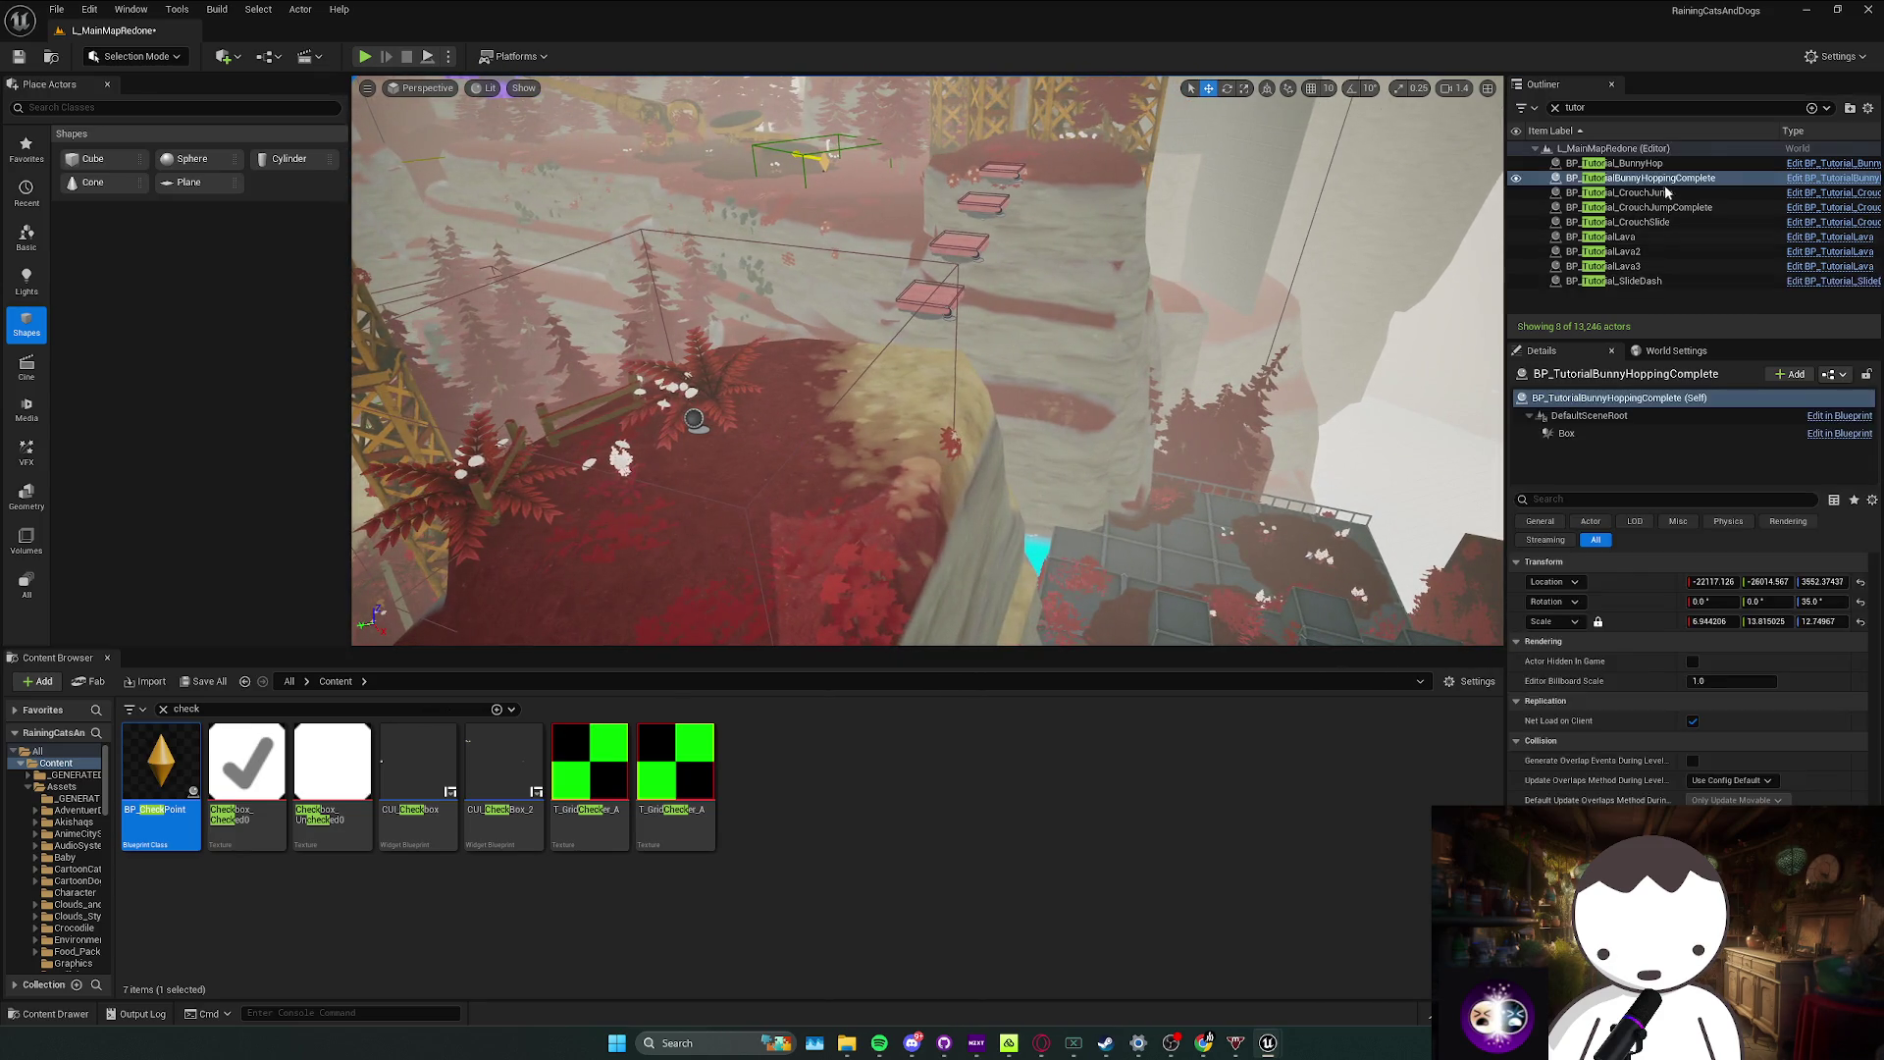
key("f")
left_click_drag(883, 265, 1019, 253)
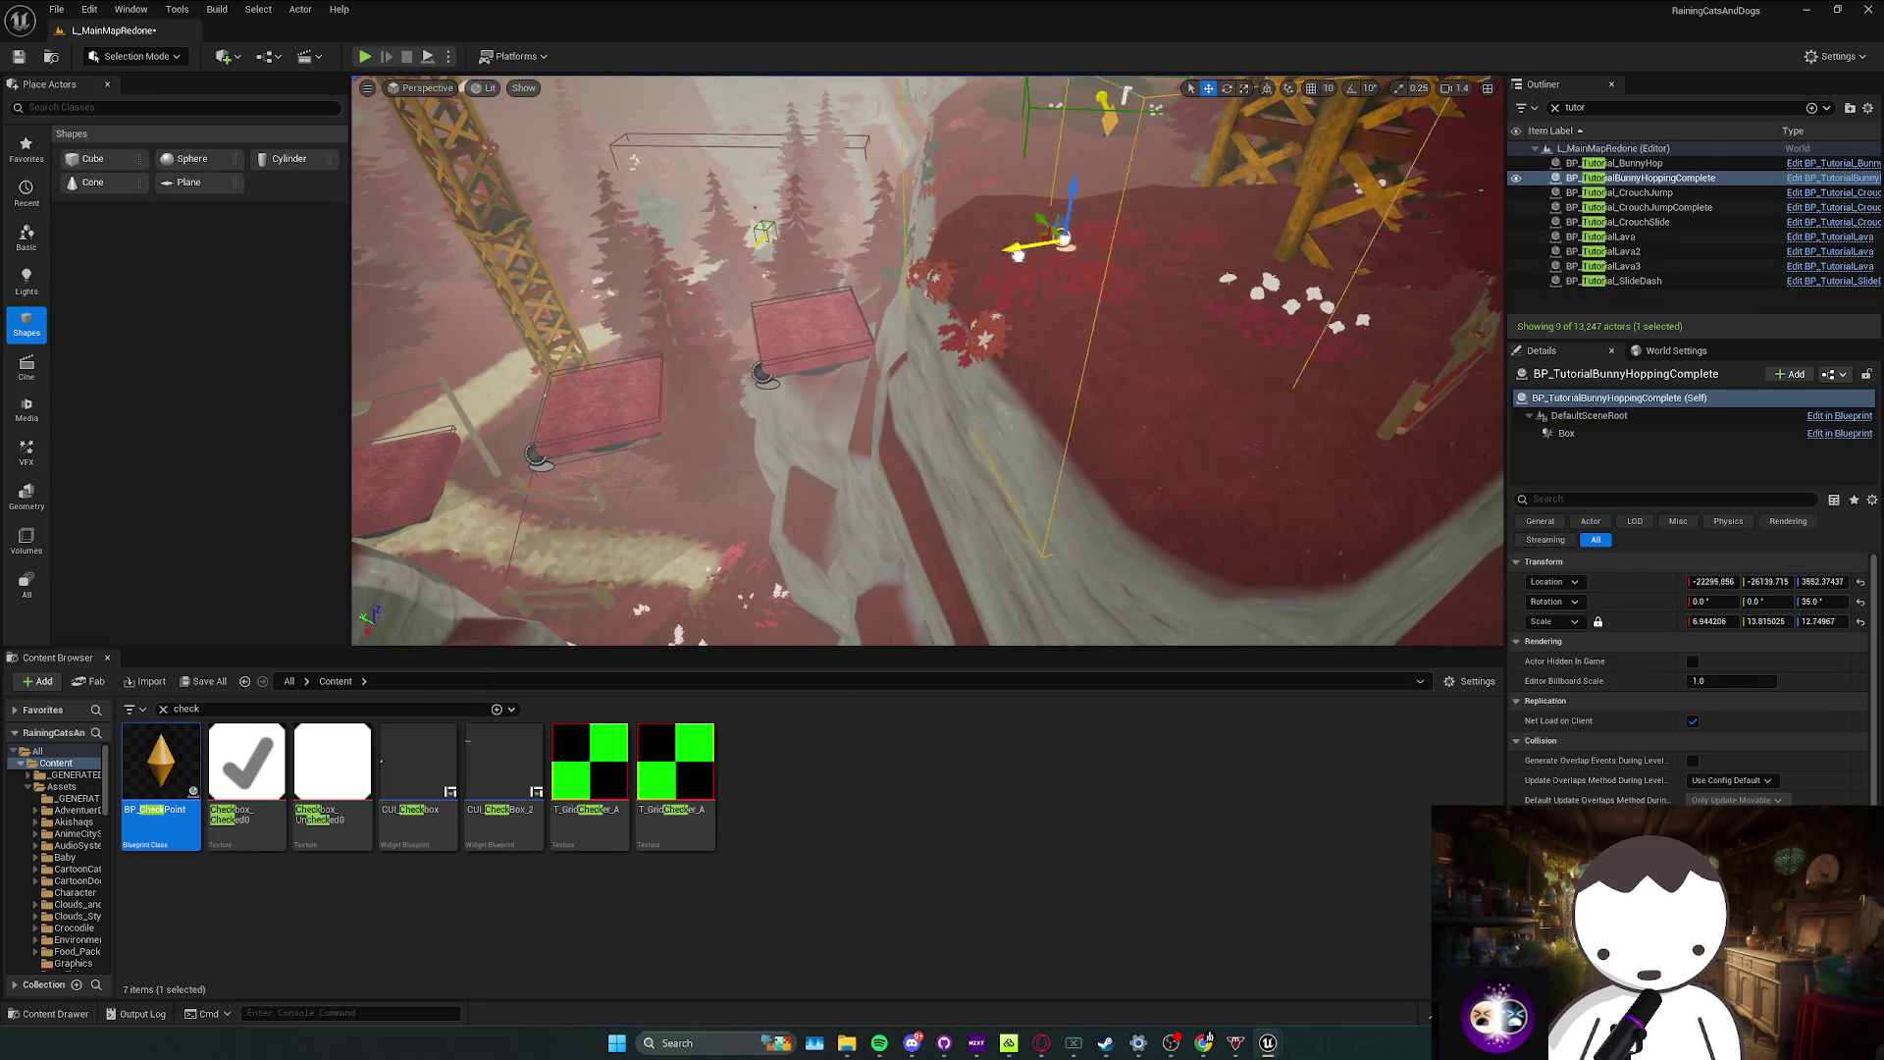
mouse_move(981, 393)
left_mouse_down()
mouse_move(932, 373)
mouse_move(913, 398)
mouse_move(974, 432)
left_mouse_up()
Step: Delete the CrouchJump, CrouchJumpComplete and CrouchSlide tutorial triggers
left_click(1628, 194)
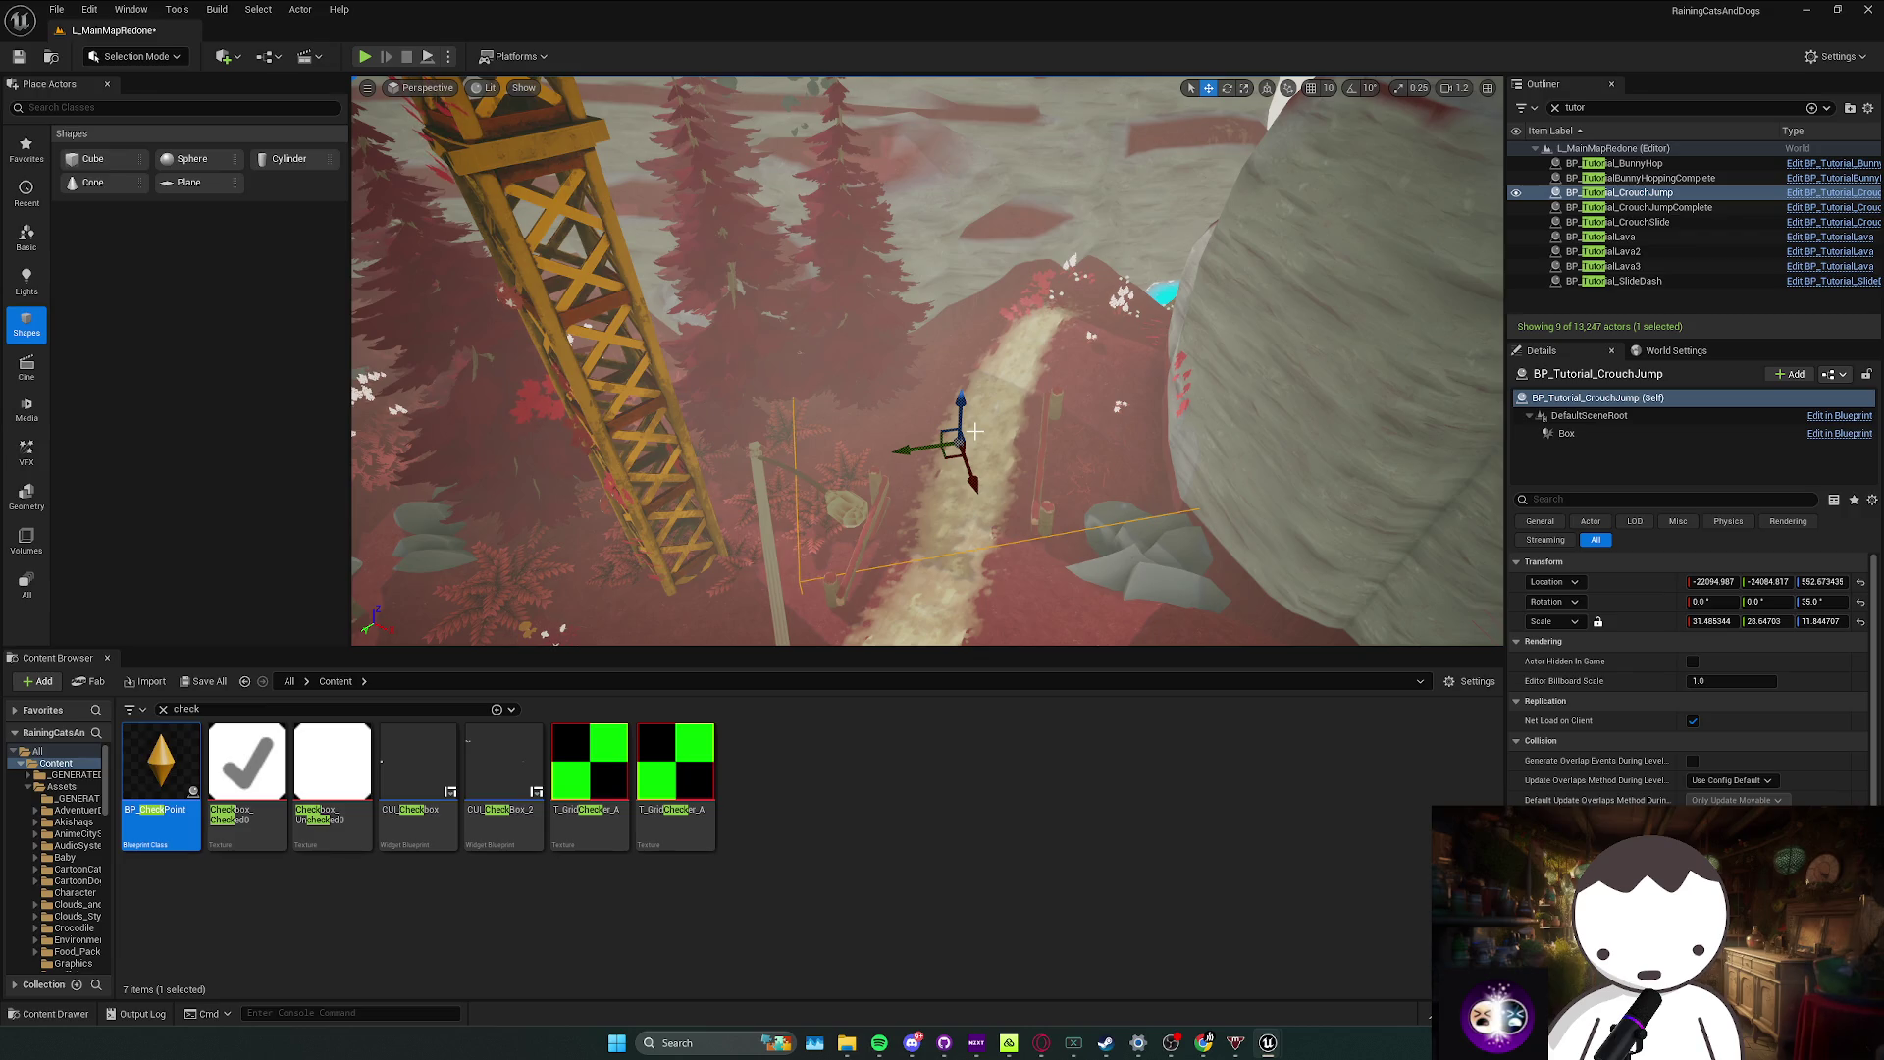
key("Delete")
left_click(1668, 193)
key("Delete")
left_click(1659, 194)
key("Delete")
left_click(1653, 195)
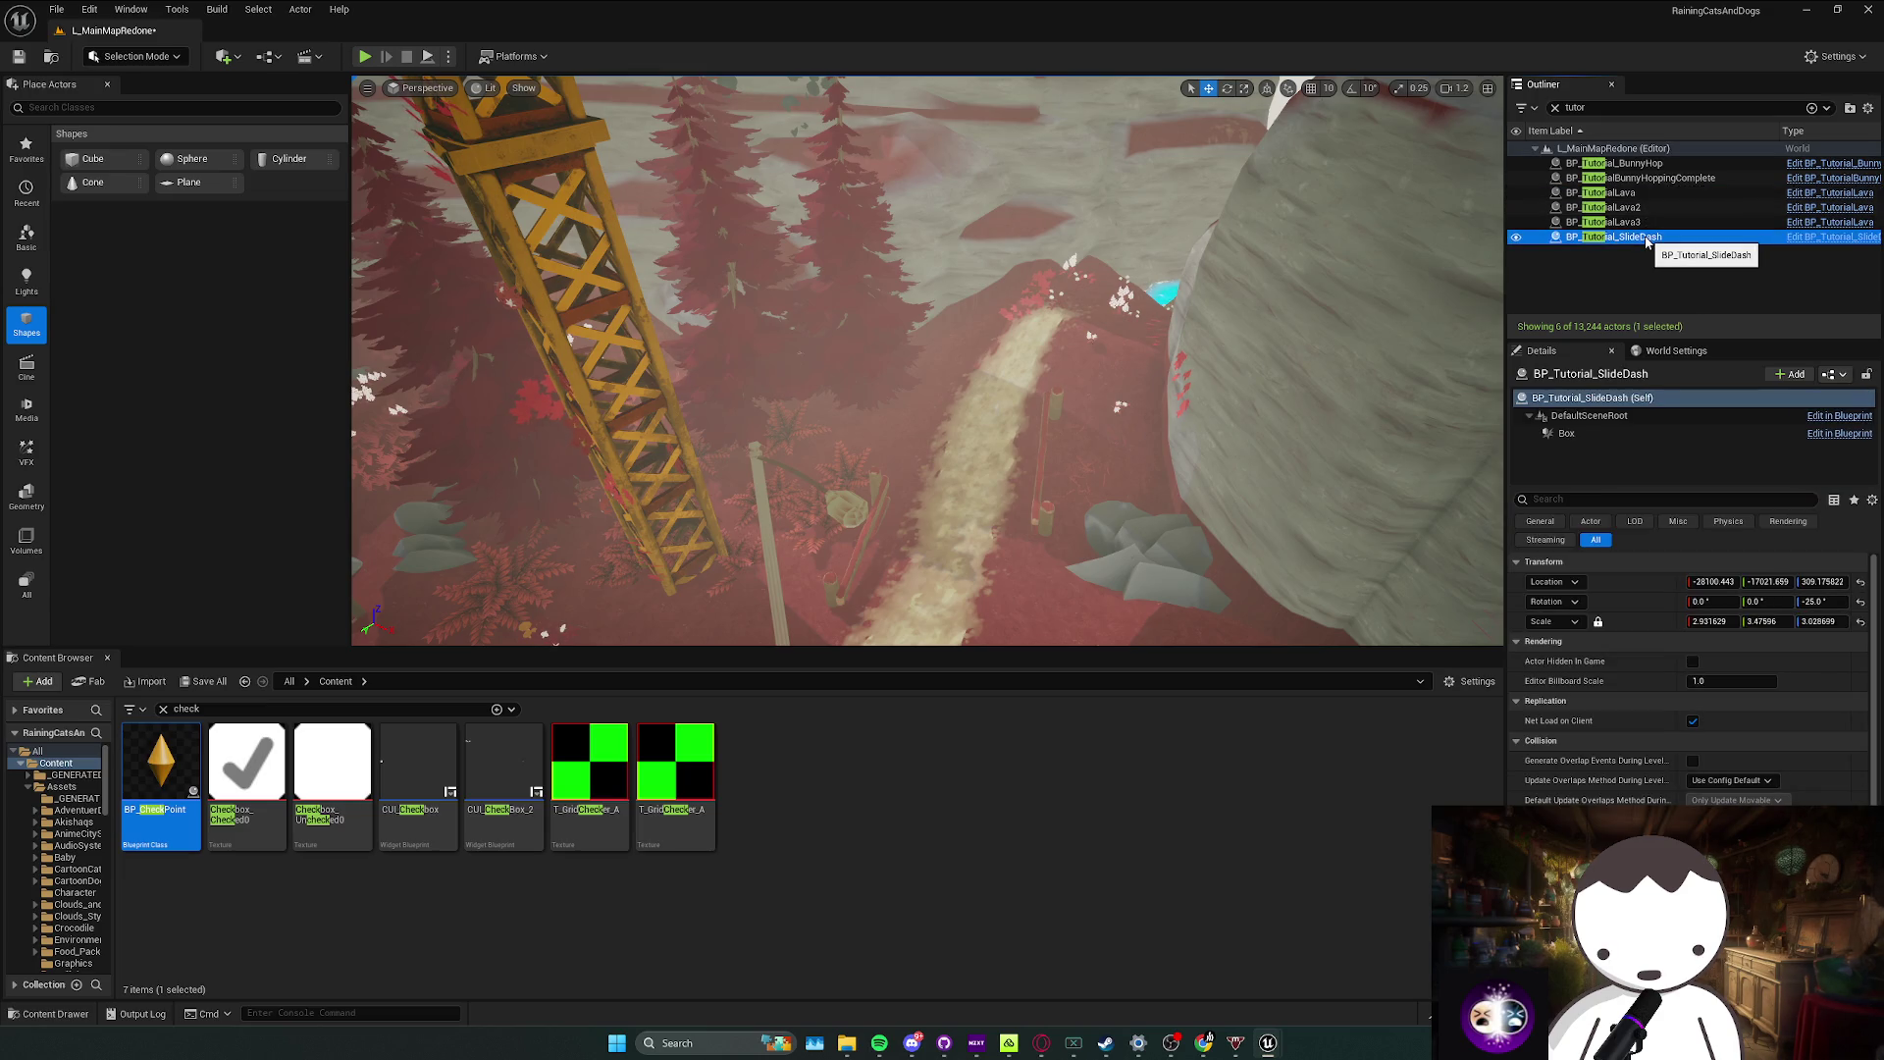
Step: Delete the BP_Tutorial_SlideDash trigger and save the map
double_click(1647, 239)
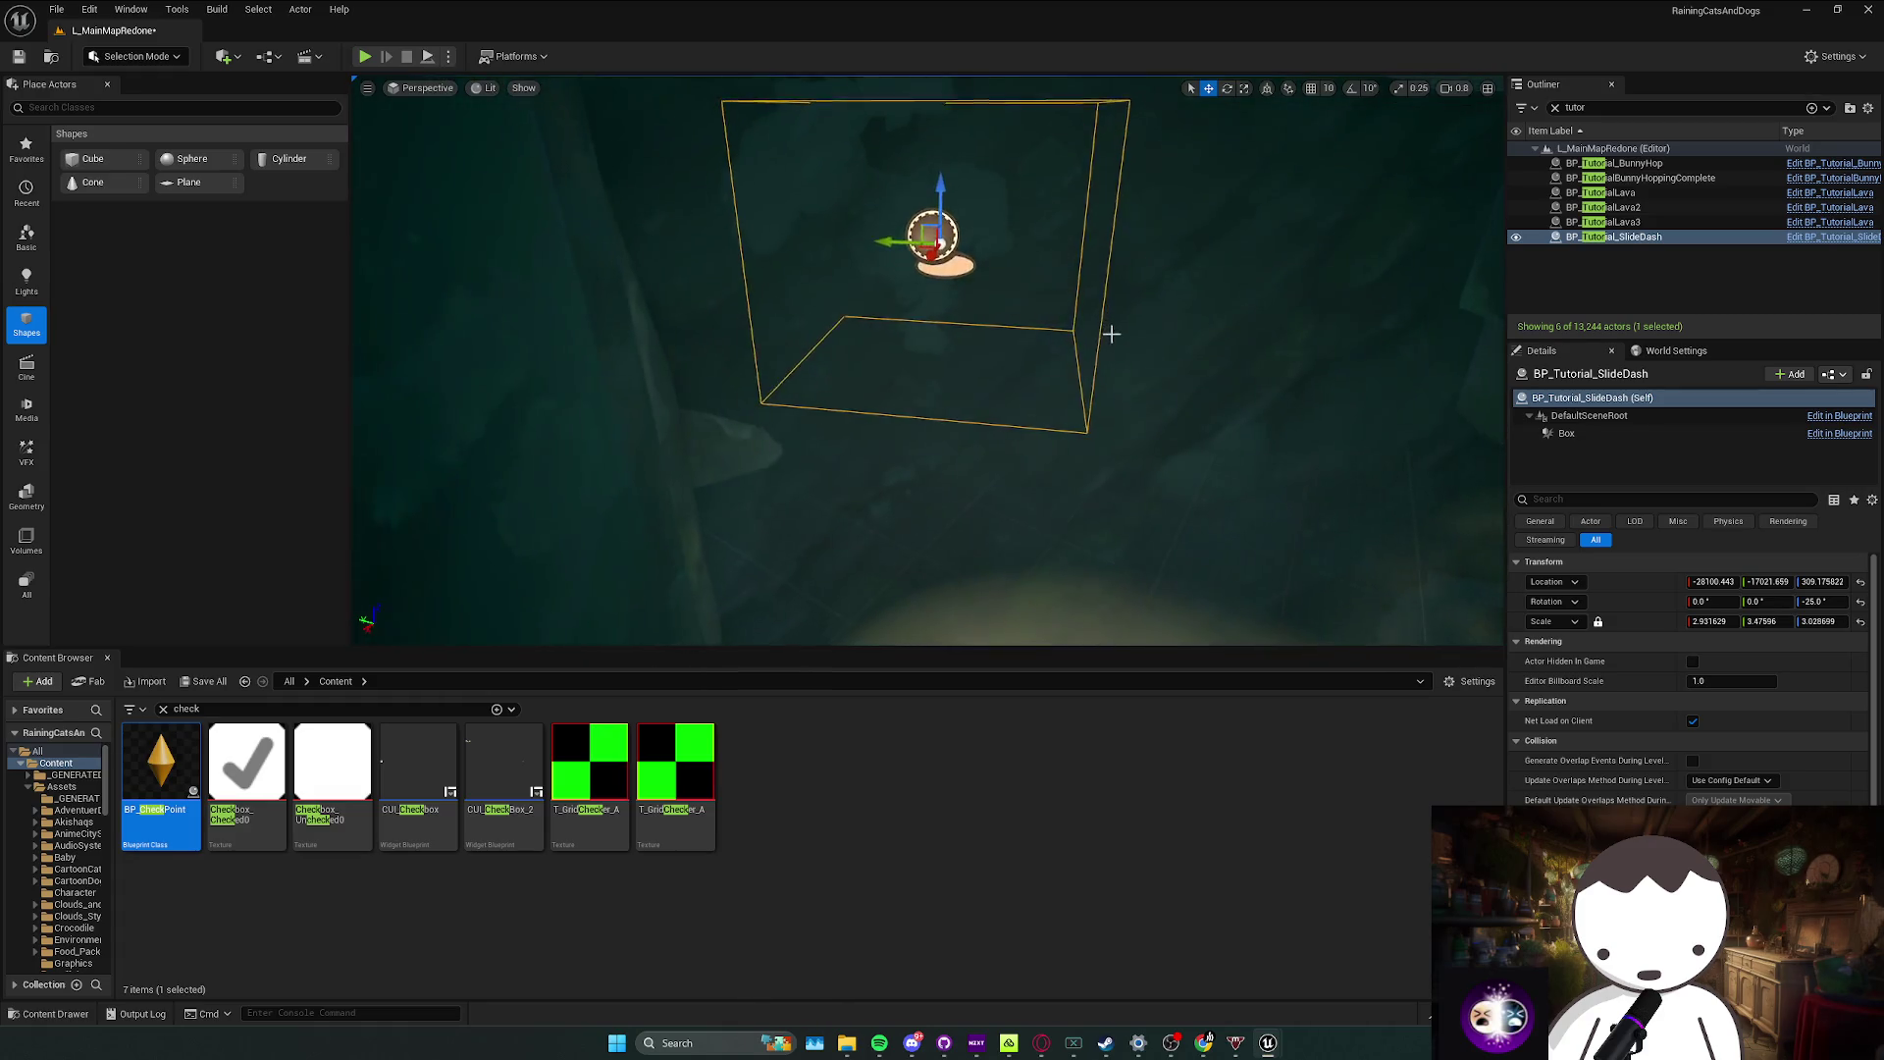
key("Delete")
double_click(1628, 164)
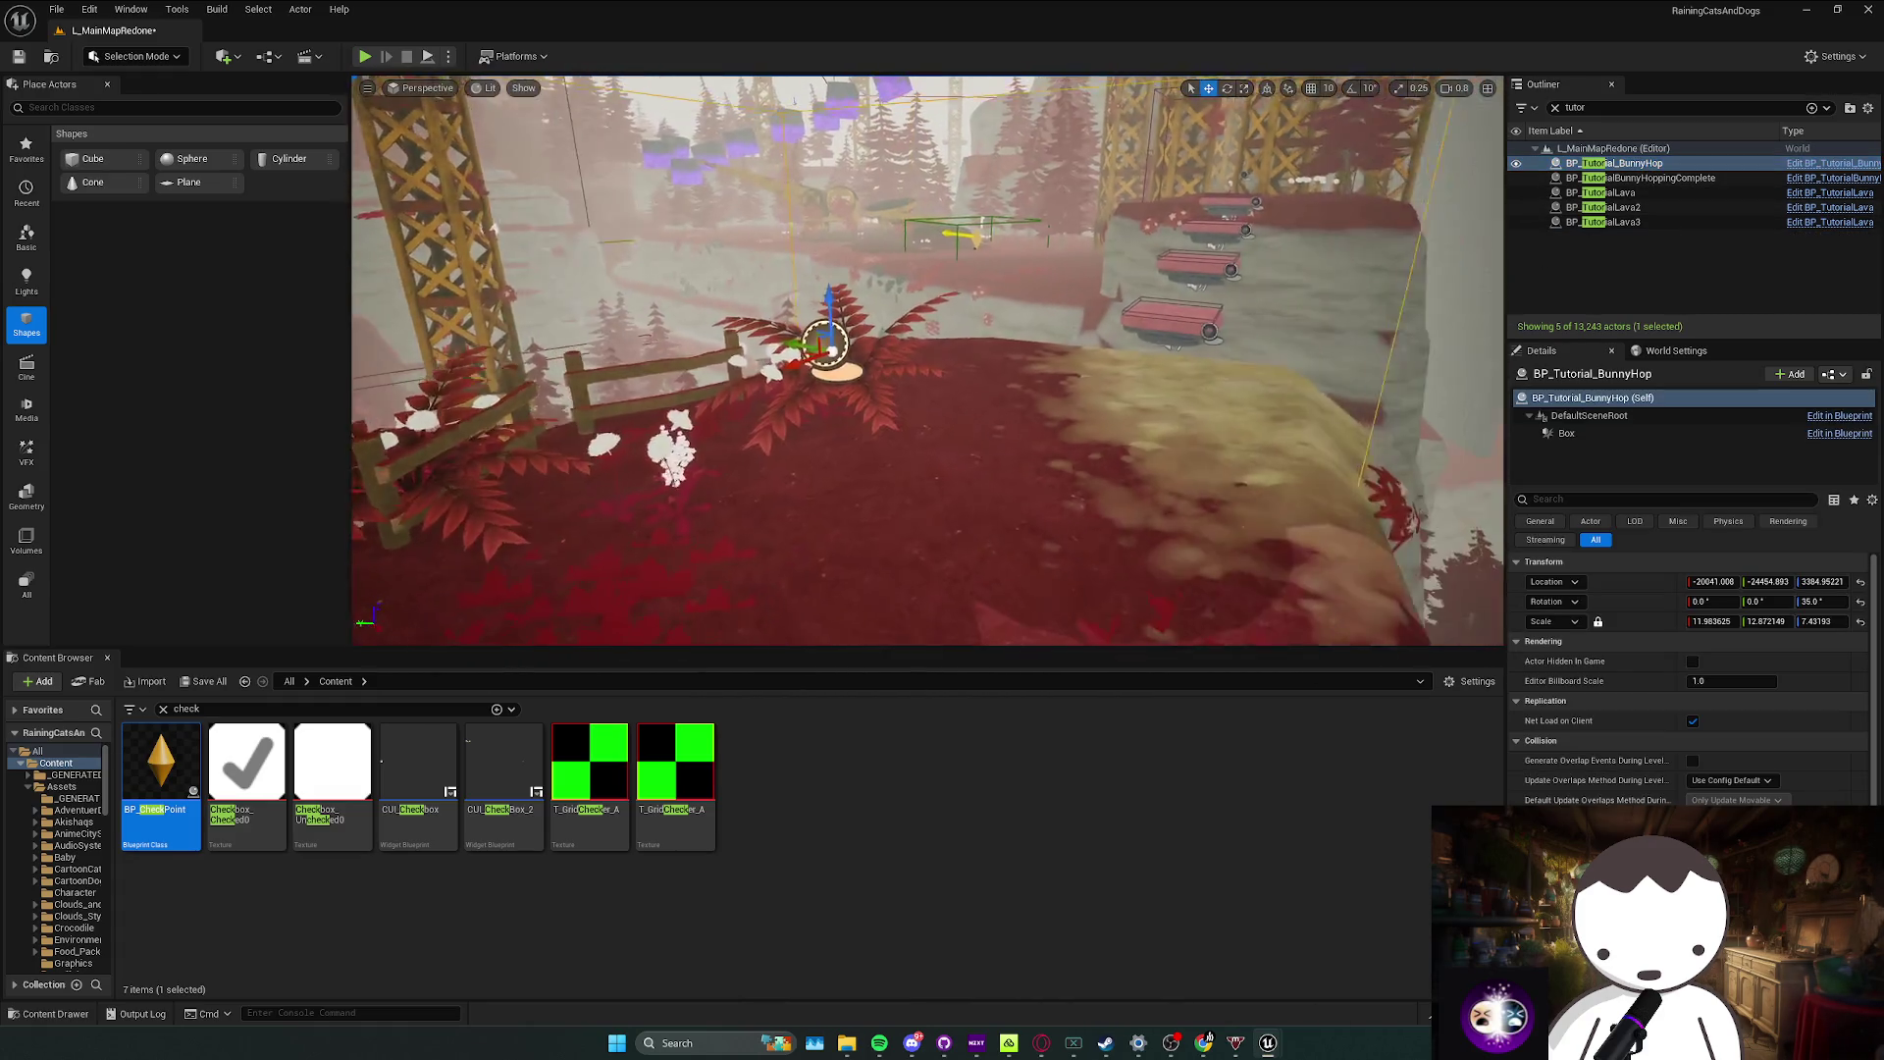
key("ctrl+s")
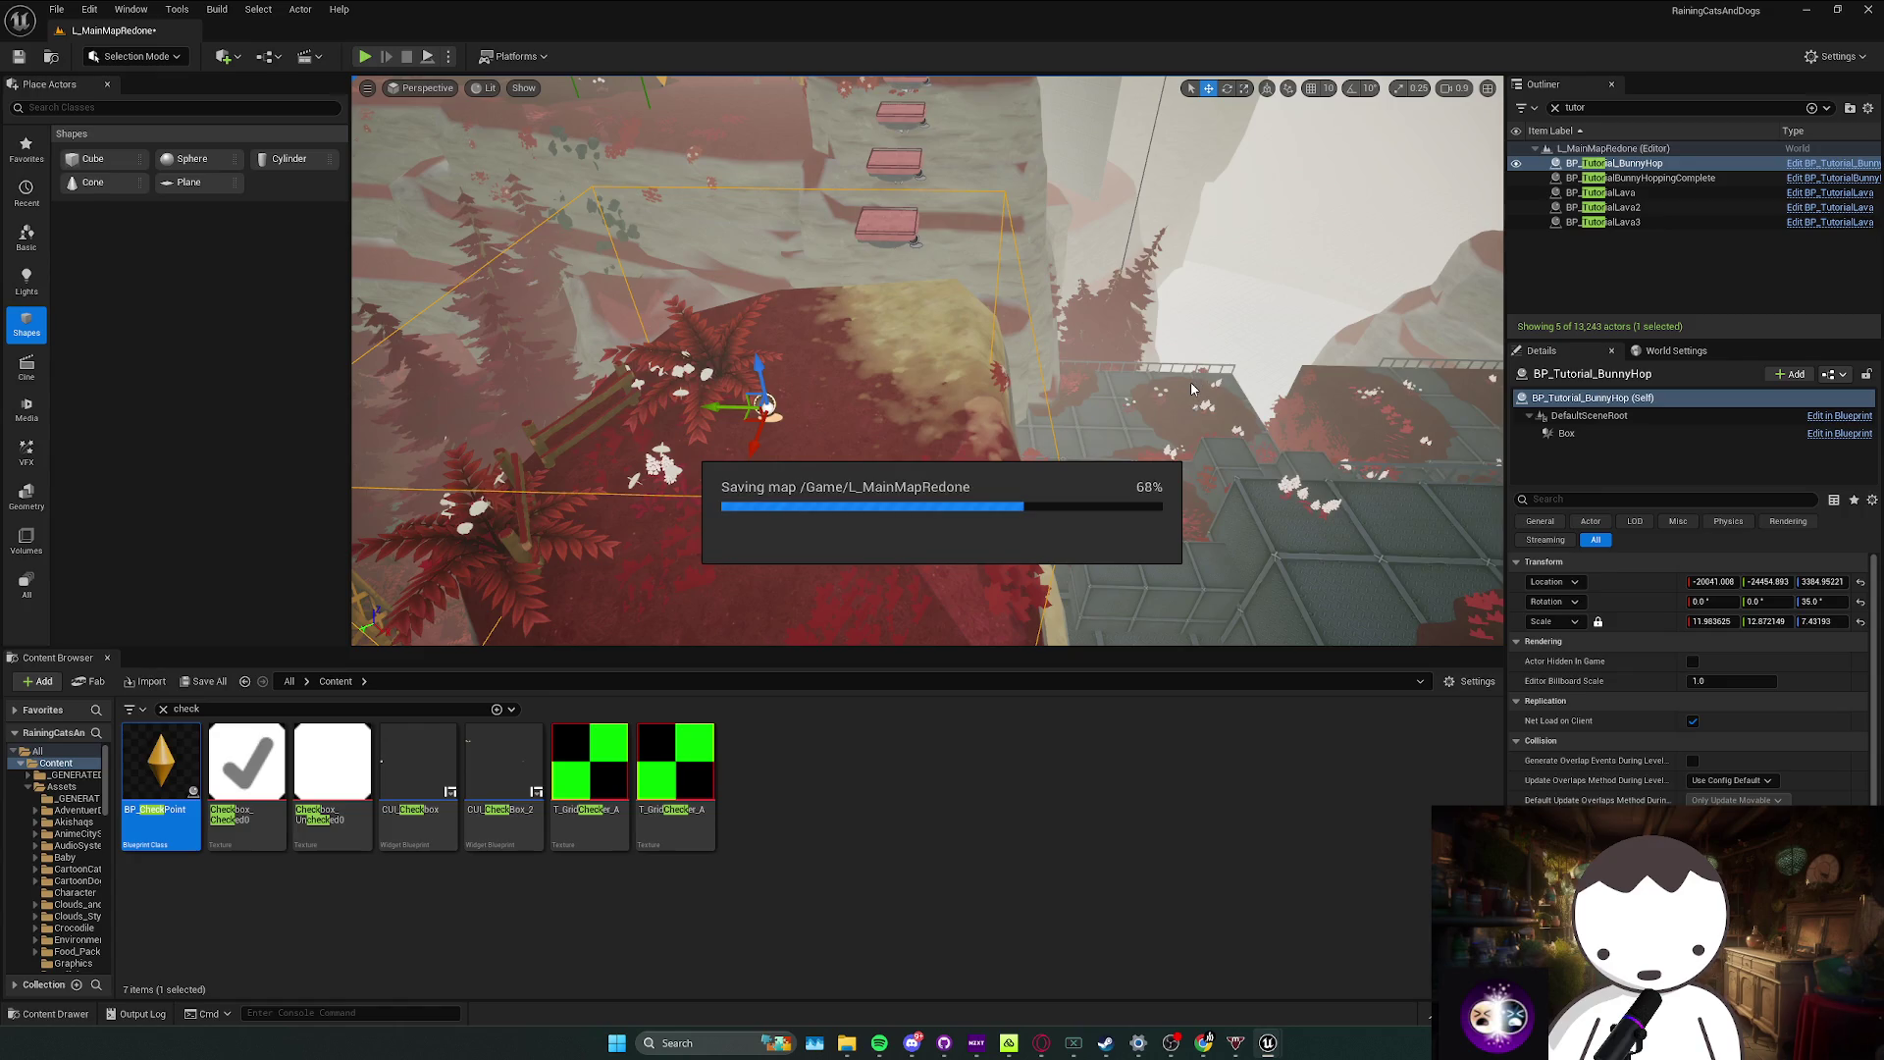
mouse_move(1190, 397)
left_mouse_down()
mouse_move(1273, 494)
mouse_move(622, 567)
mouse_move(729, 621)
mouse_move(562, 437)
mouse_move(1156, 319)
mouse_move(850, 362)
left_mouse_up()
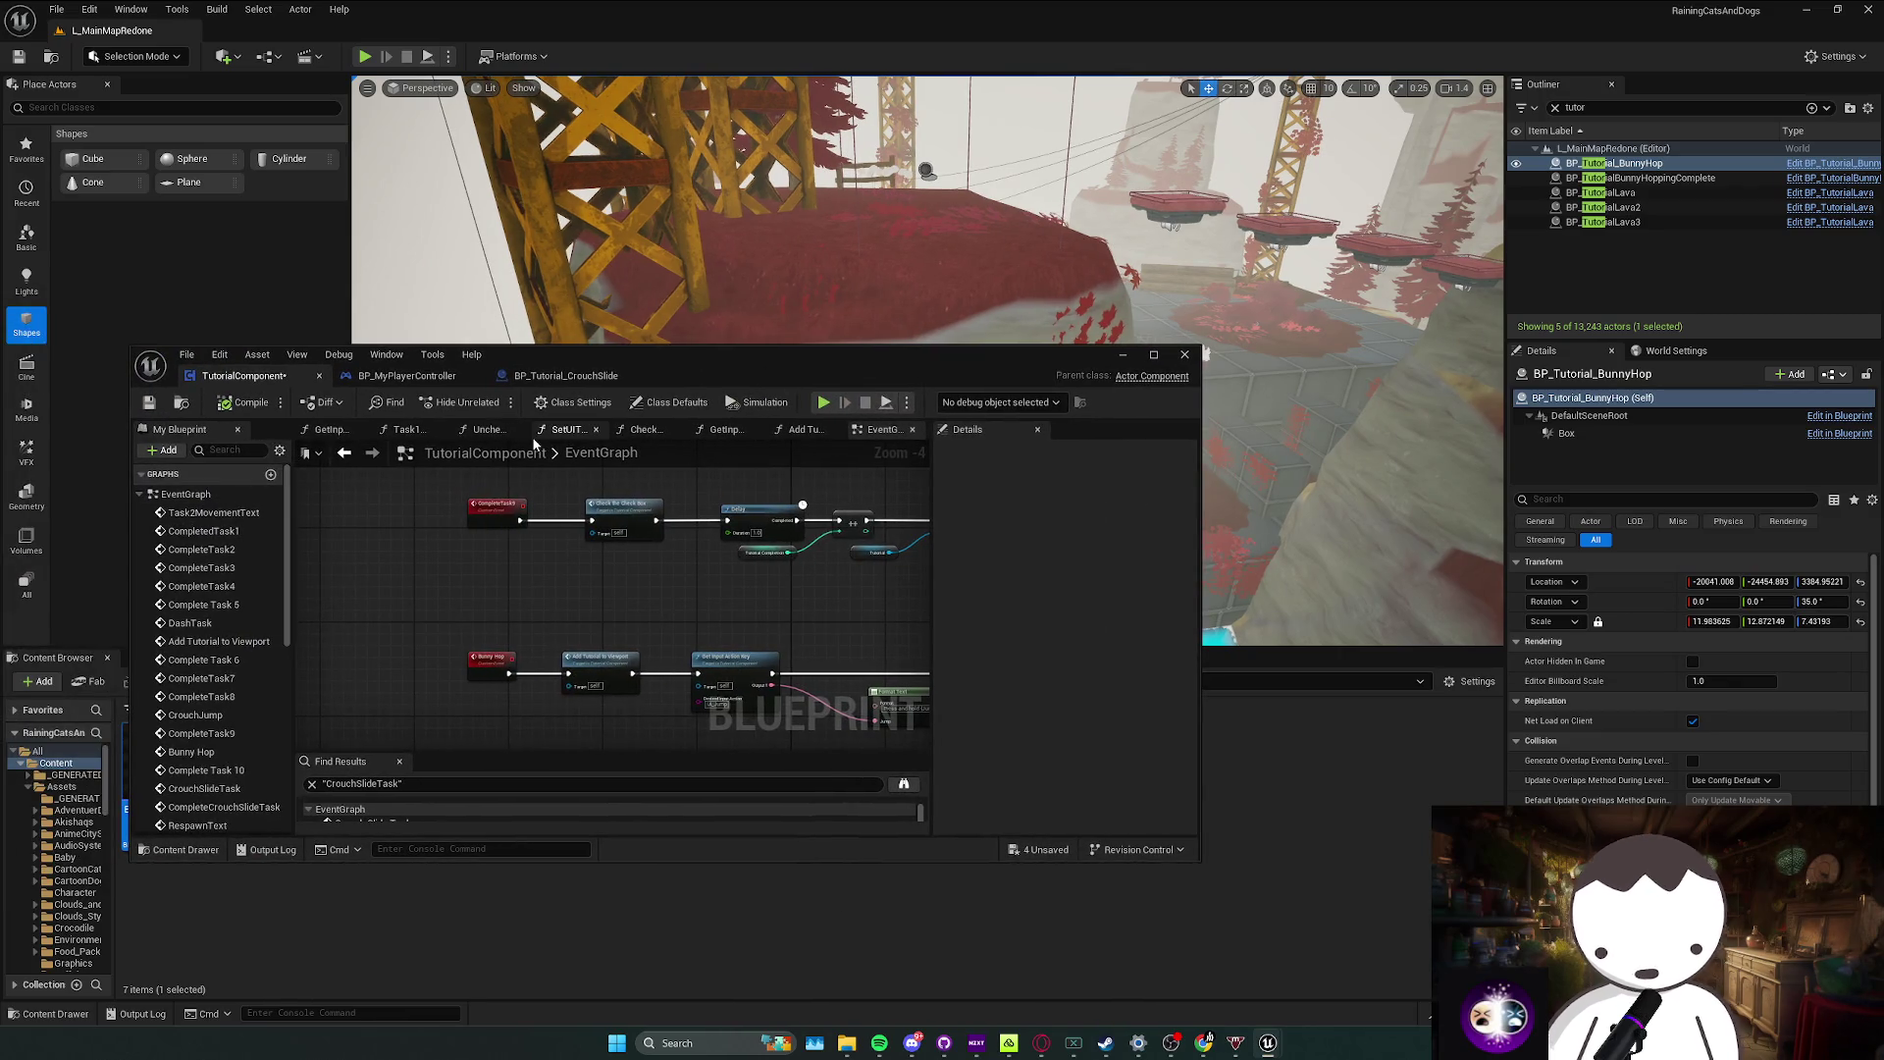
left_click_drag(786, 334, 628, 353)
mouse_move(755, 450)
left_mouse_down()
mouse_move(678, 462)
mouse_move(479, 202)
mouse_move(441, 240)
mouse_move(361, 67)
left_mouse_up()
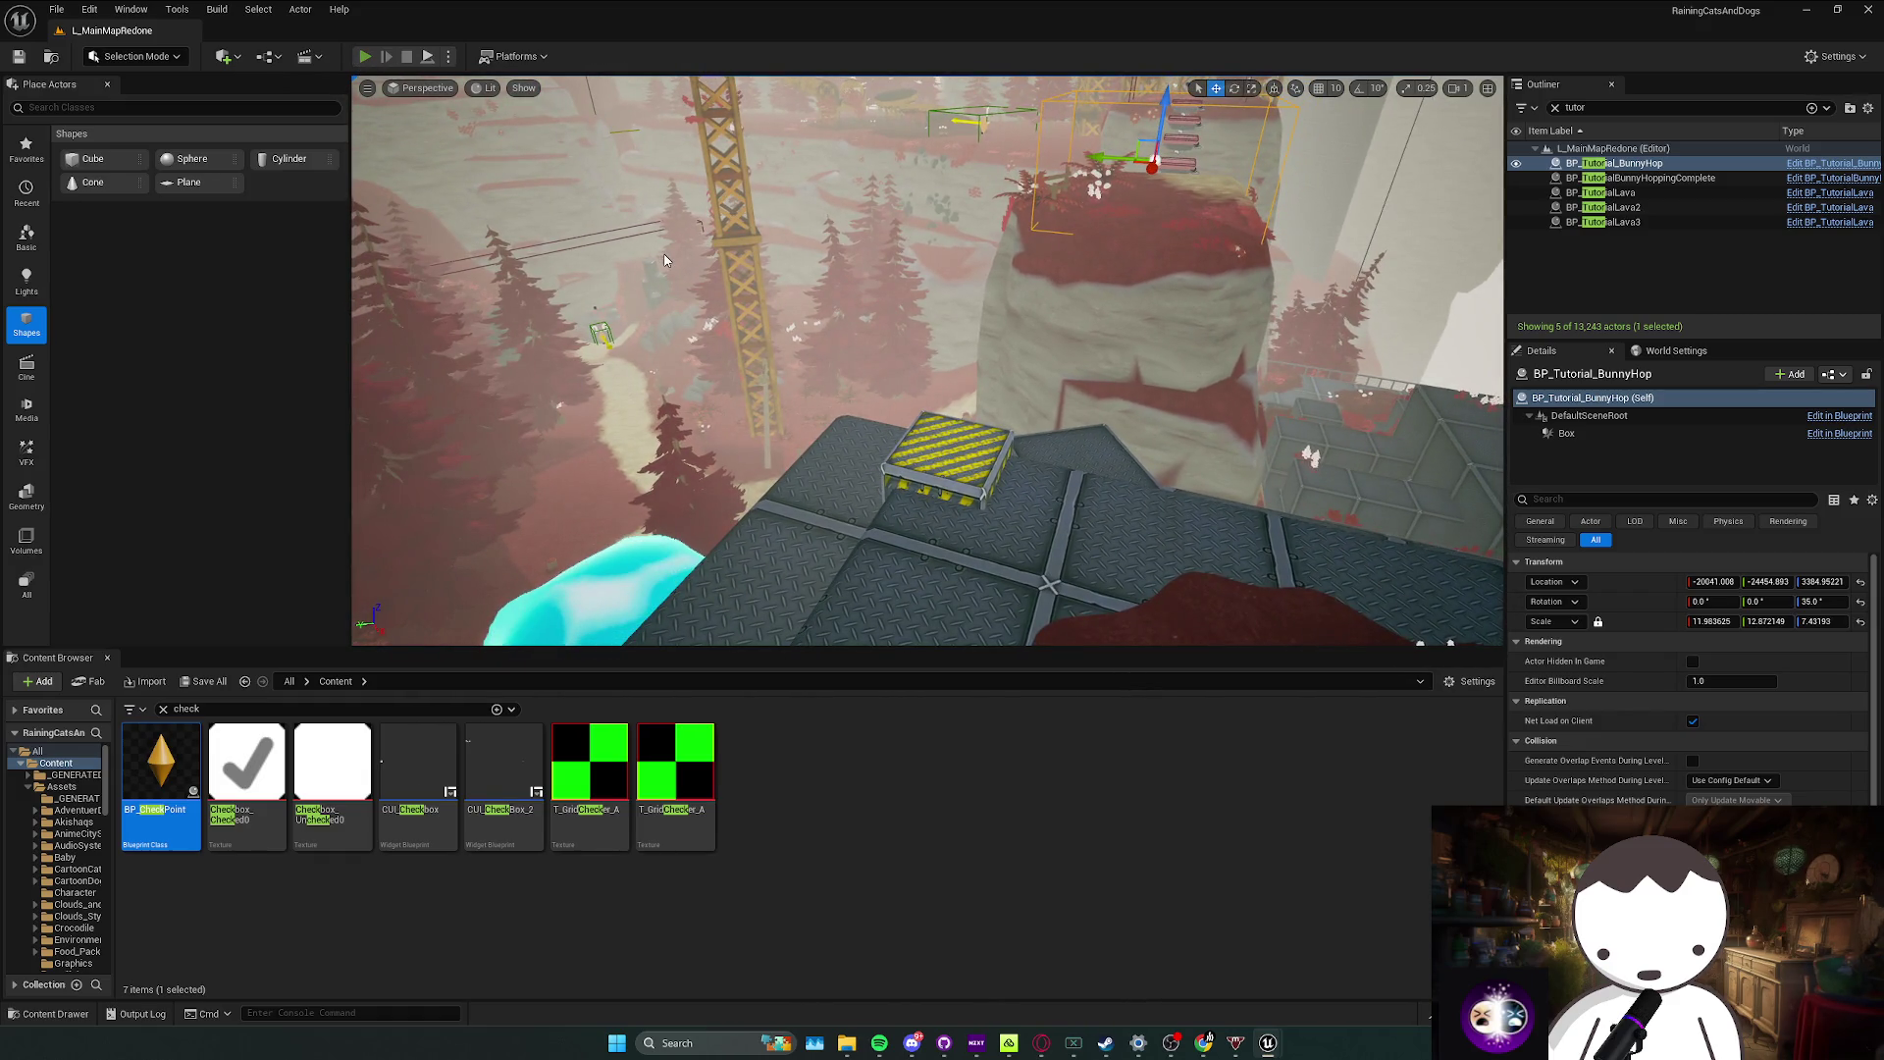
key("alt+p")
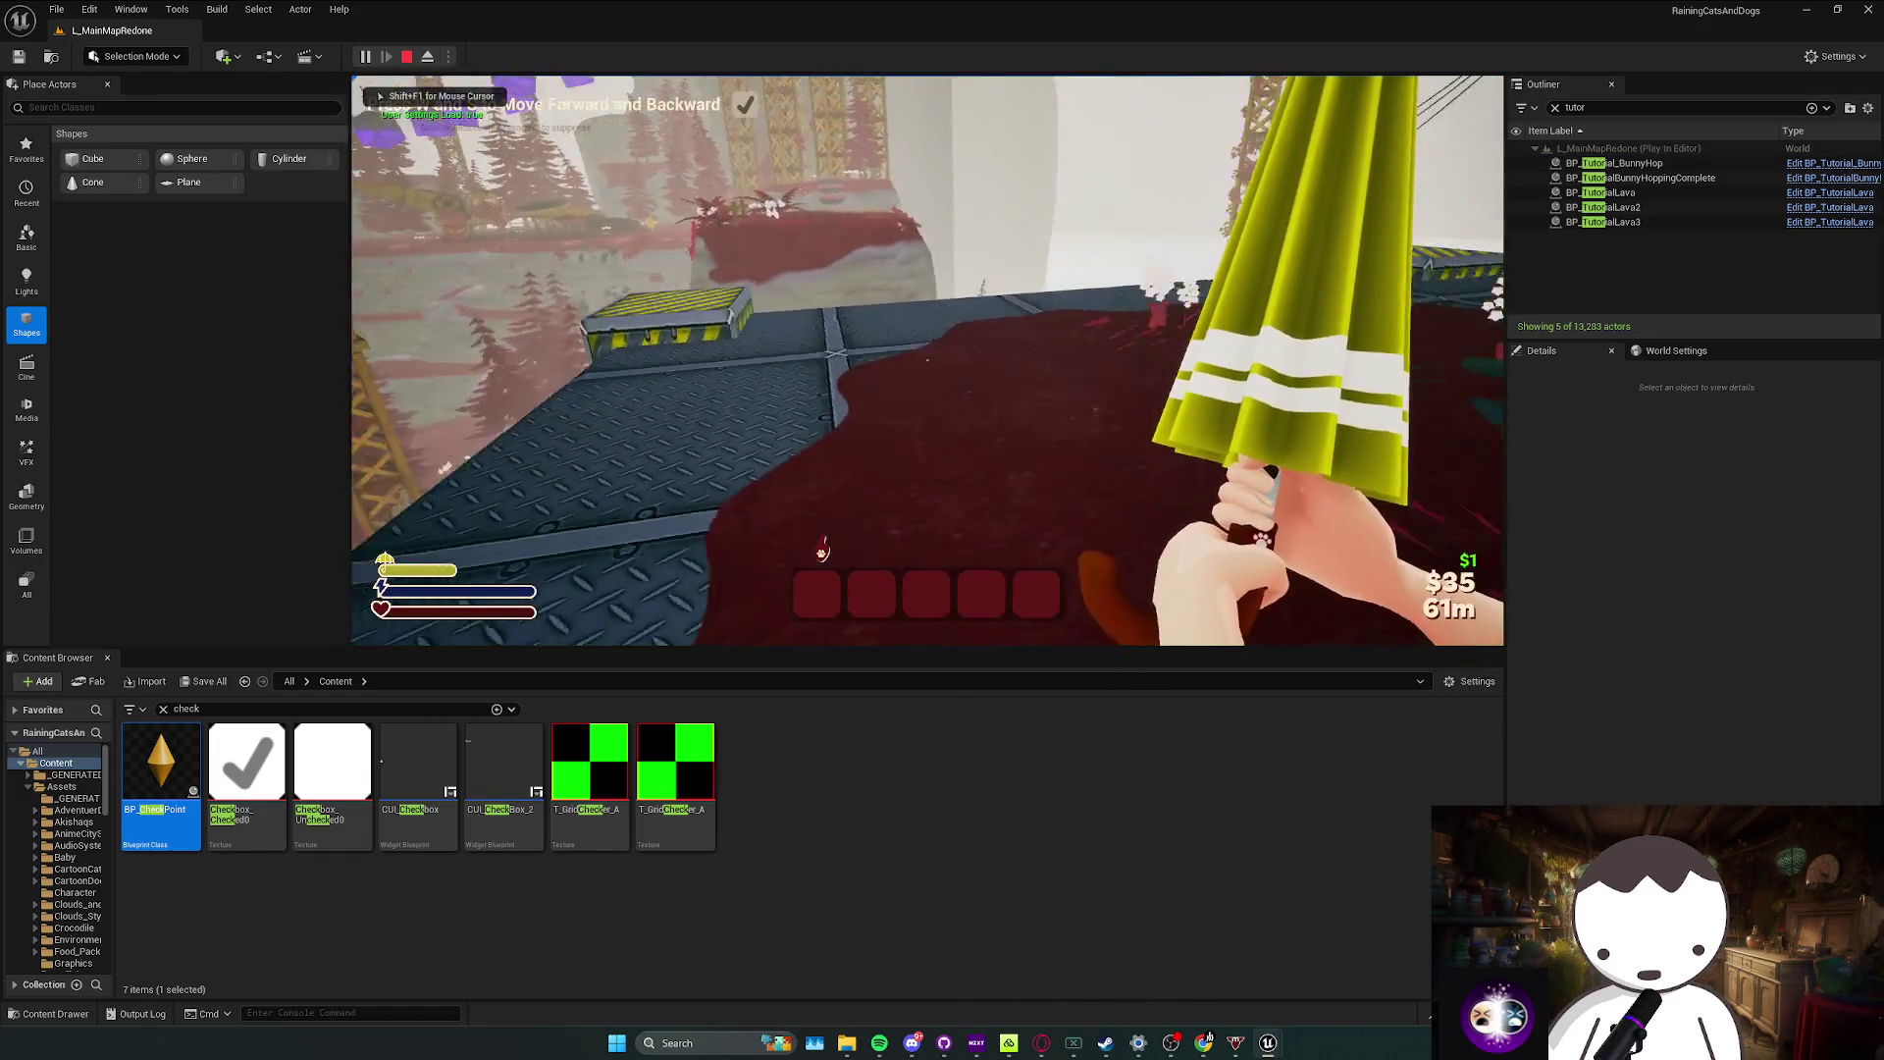
Step: Play-test the jump, crouch and sprint prompts toward the rock pillar, then stop
key("w")
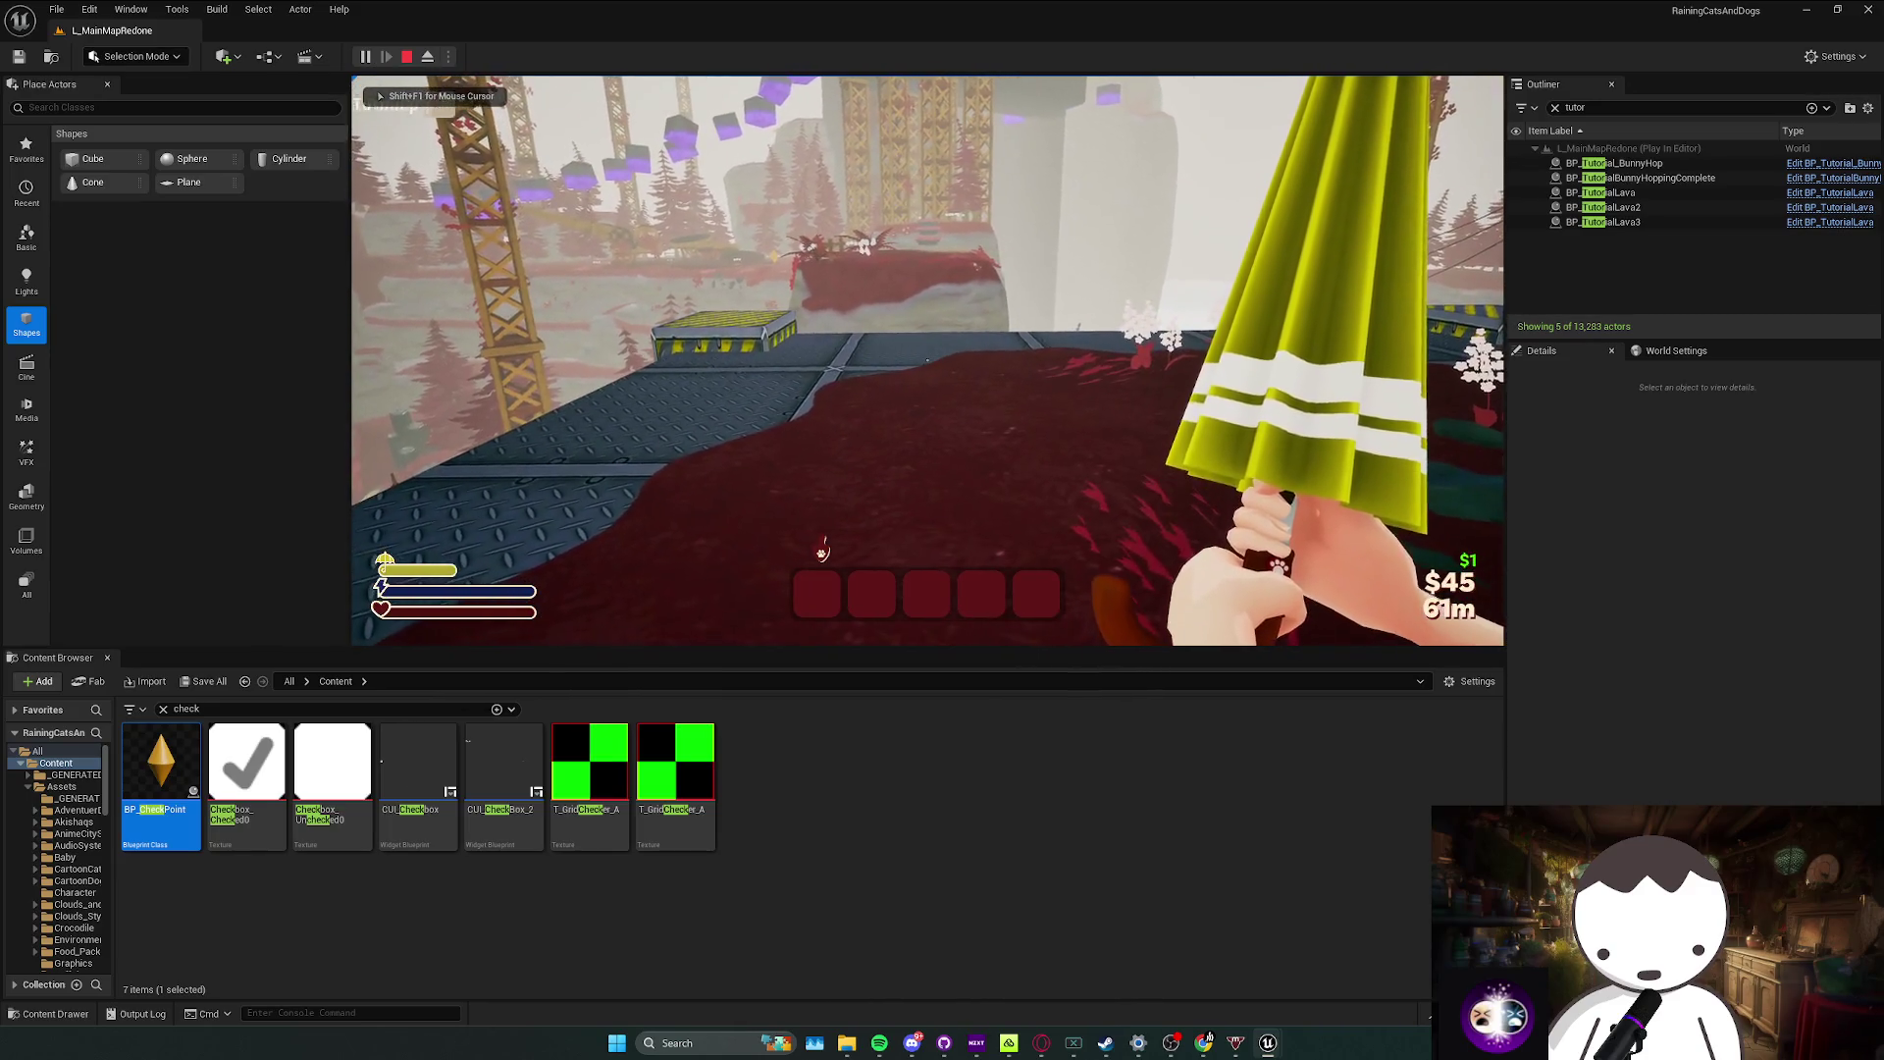
key("space")
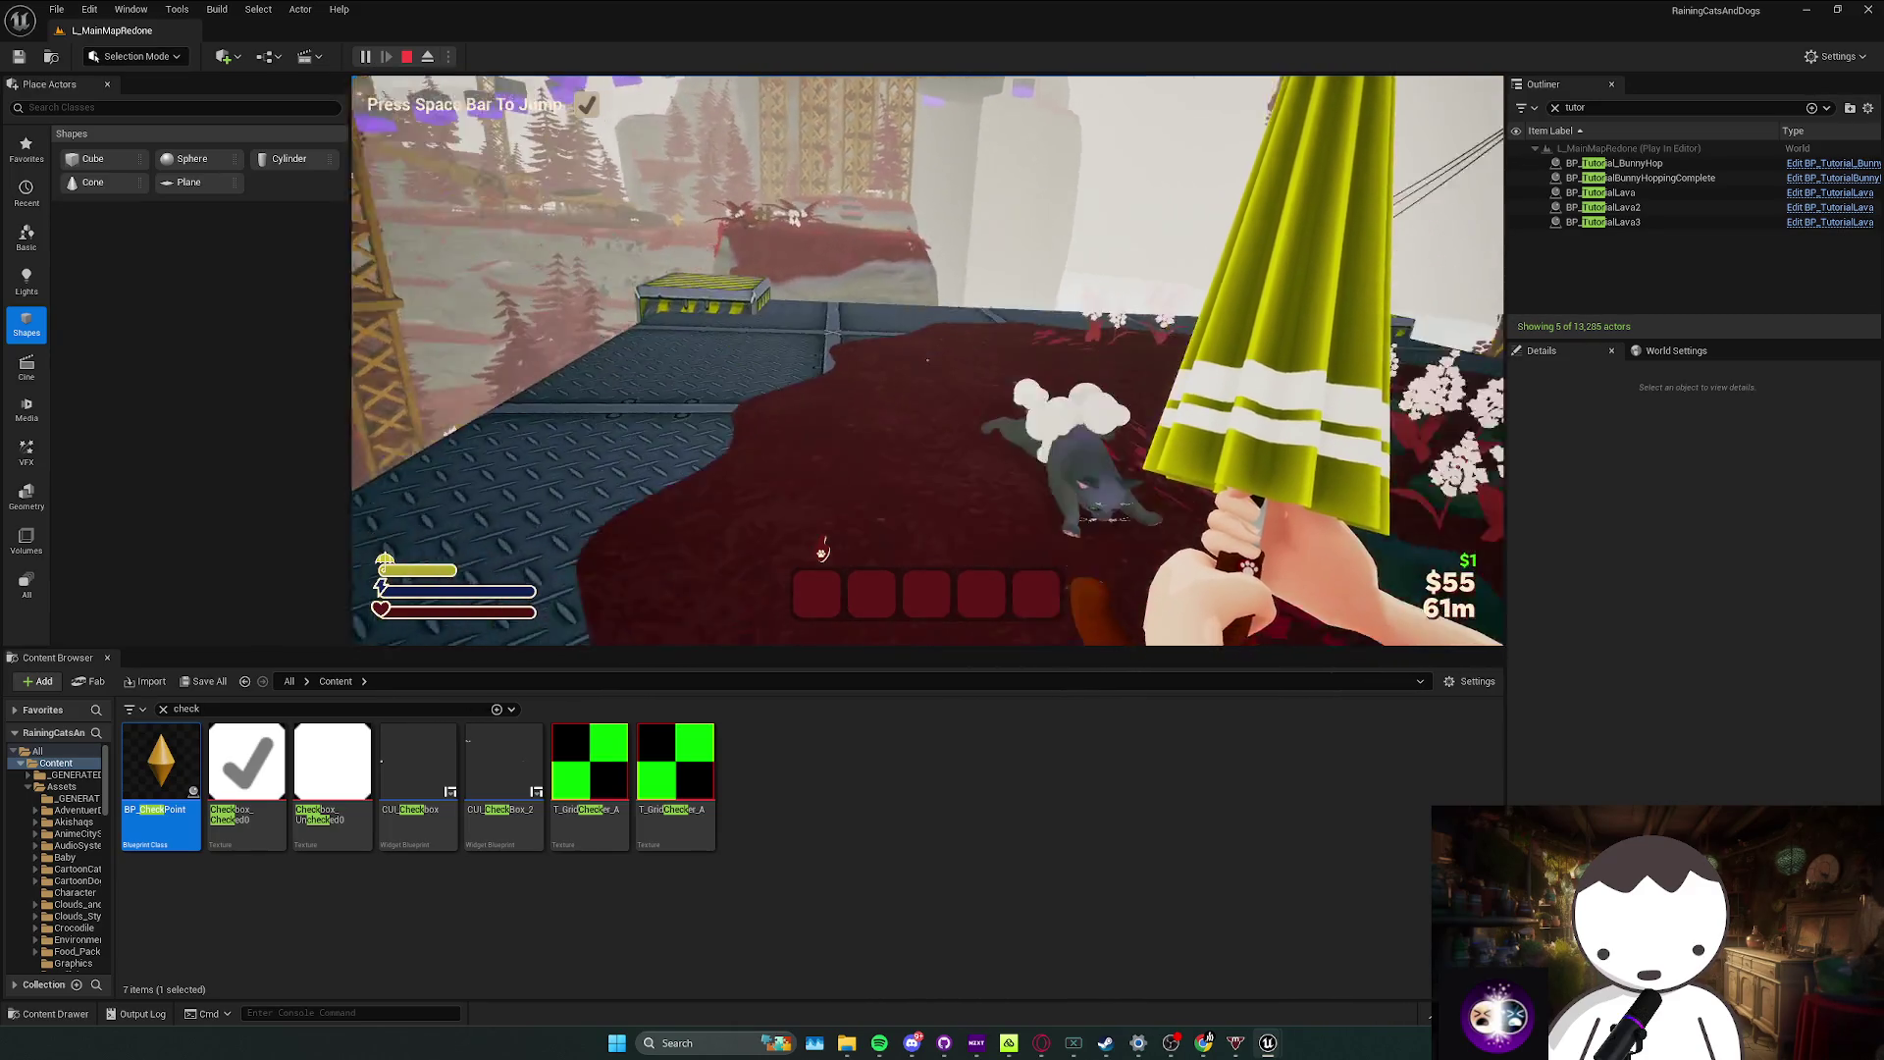
key("w")
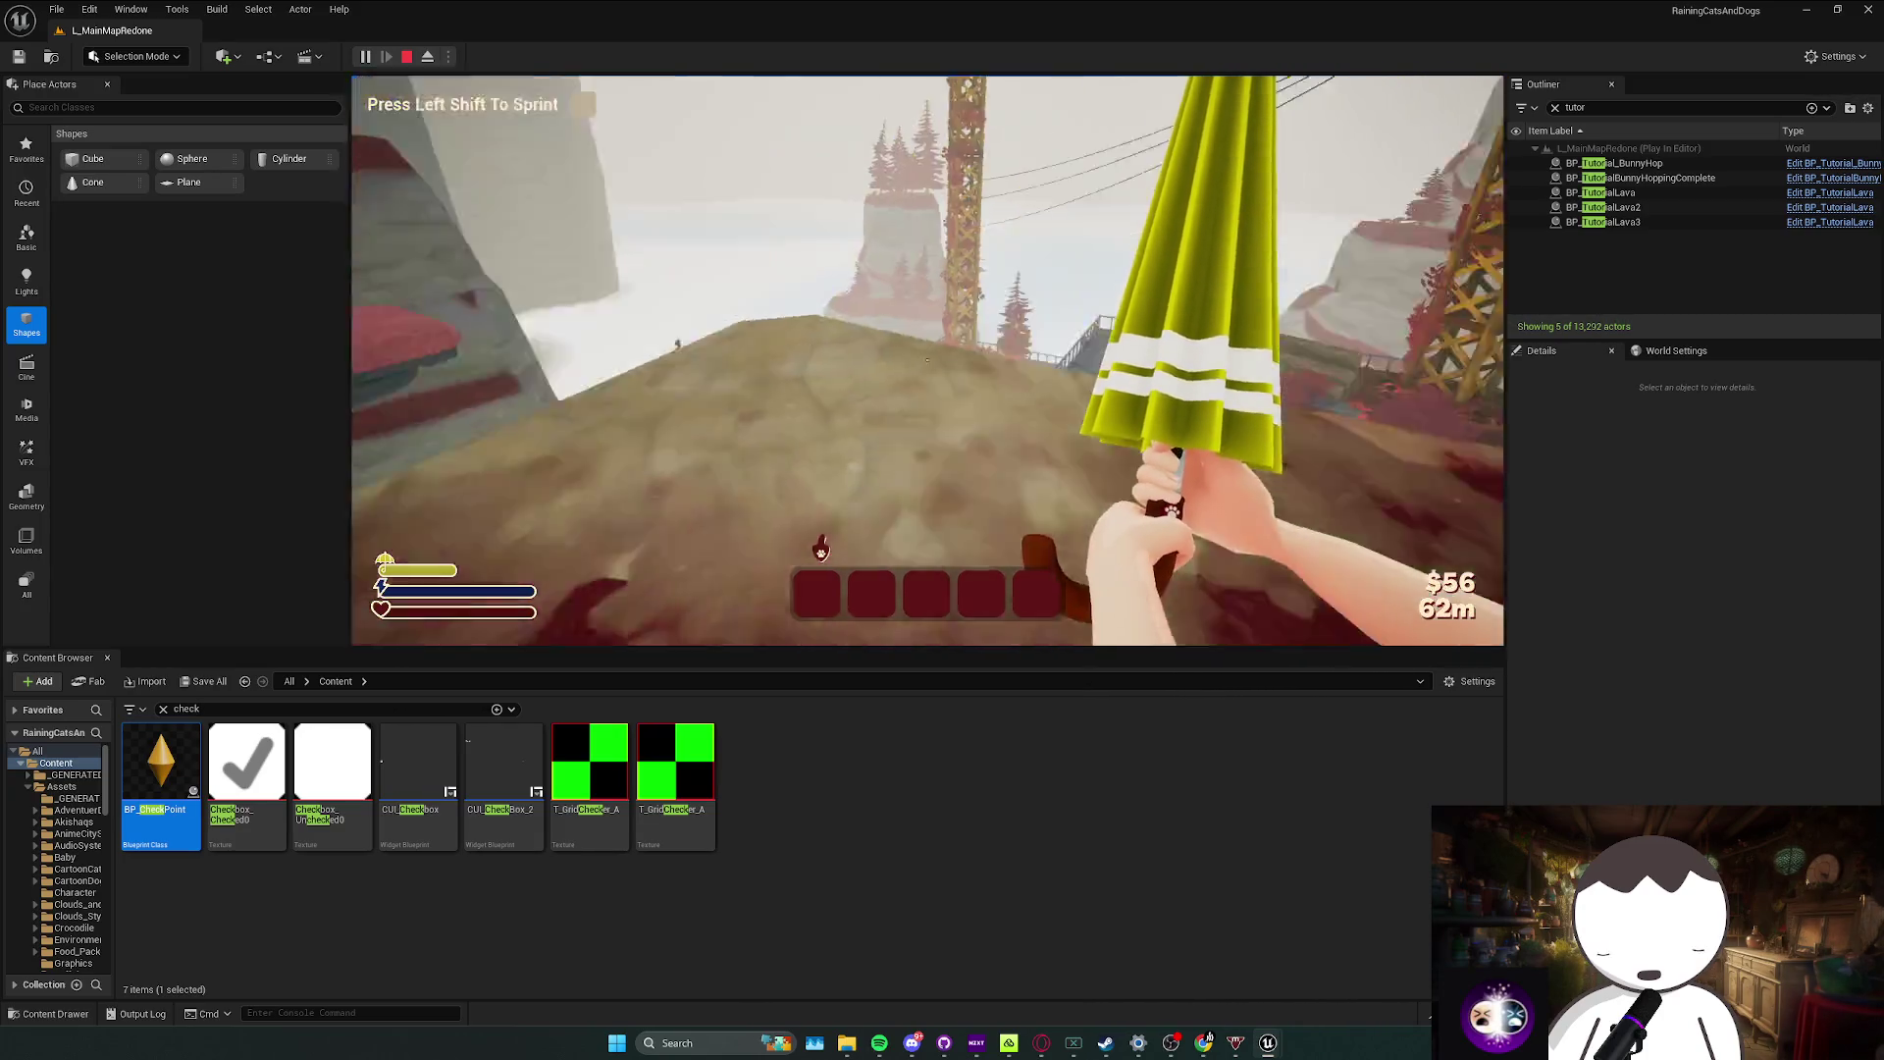
key("shift")
key("w")
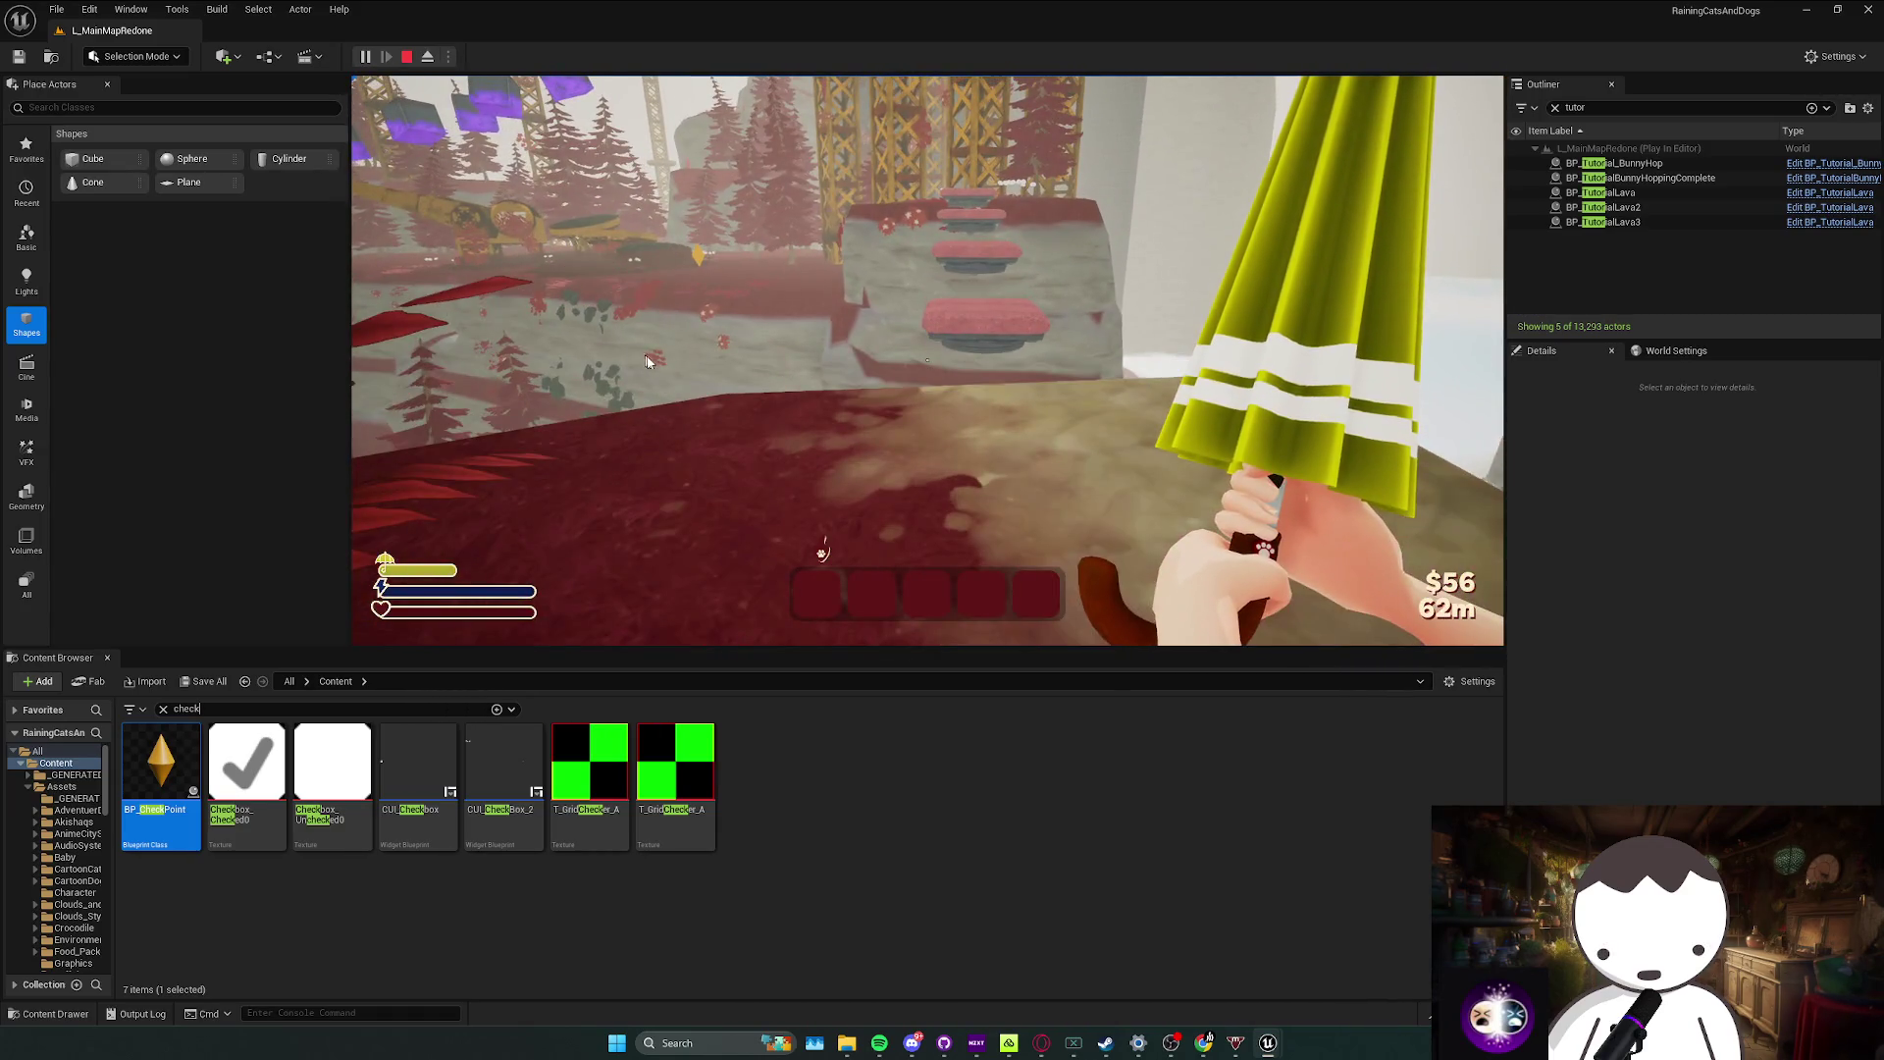
key("Escape")
Step: Close the message log and open the placed BP_Tutorial_BunnyHop blueprint for editing
left_click(855, 632)
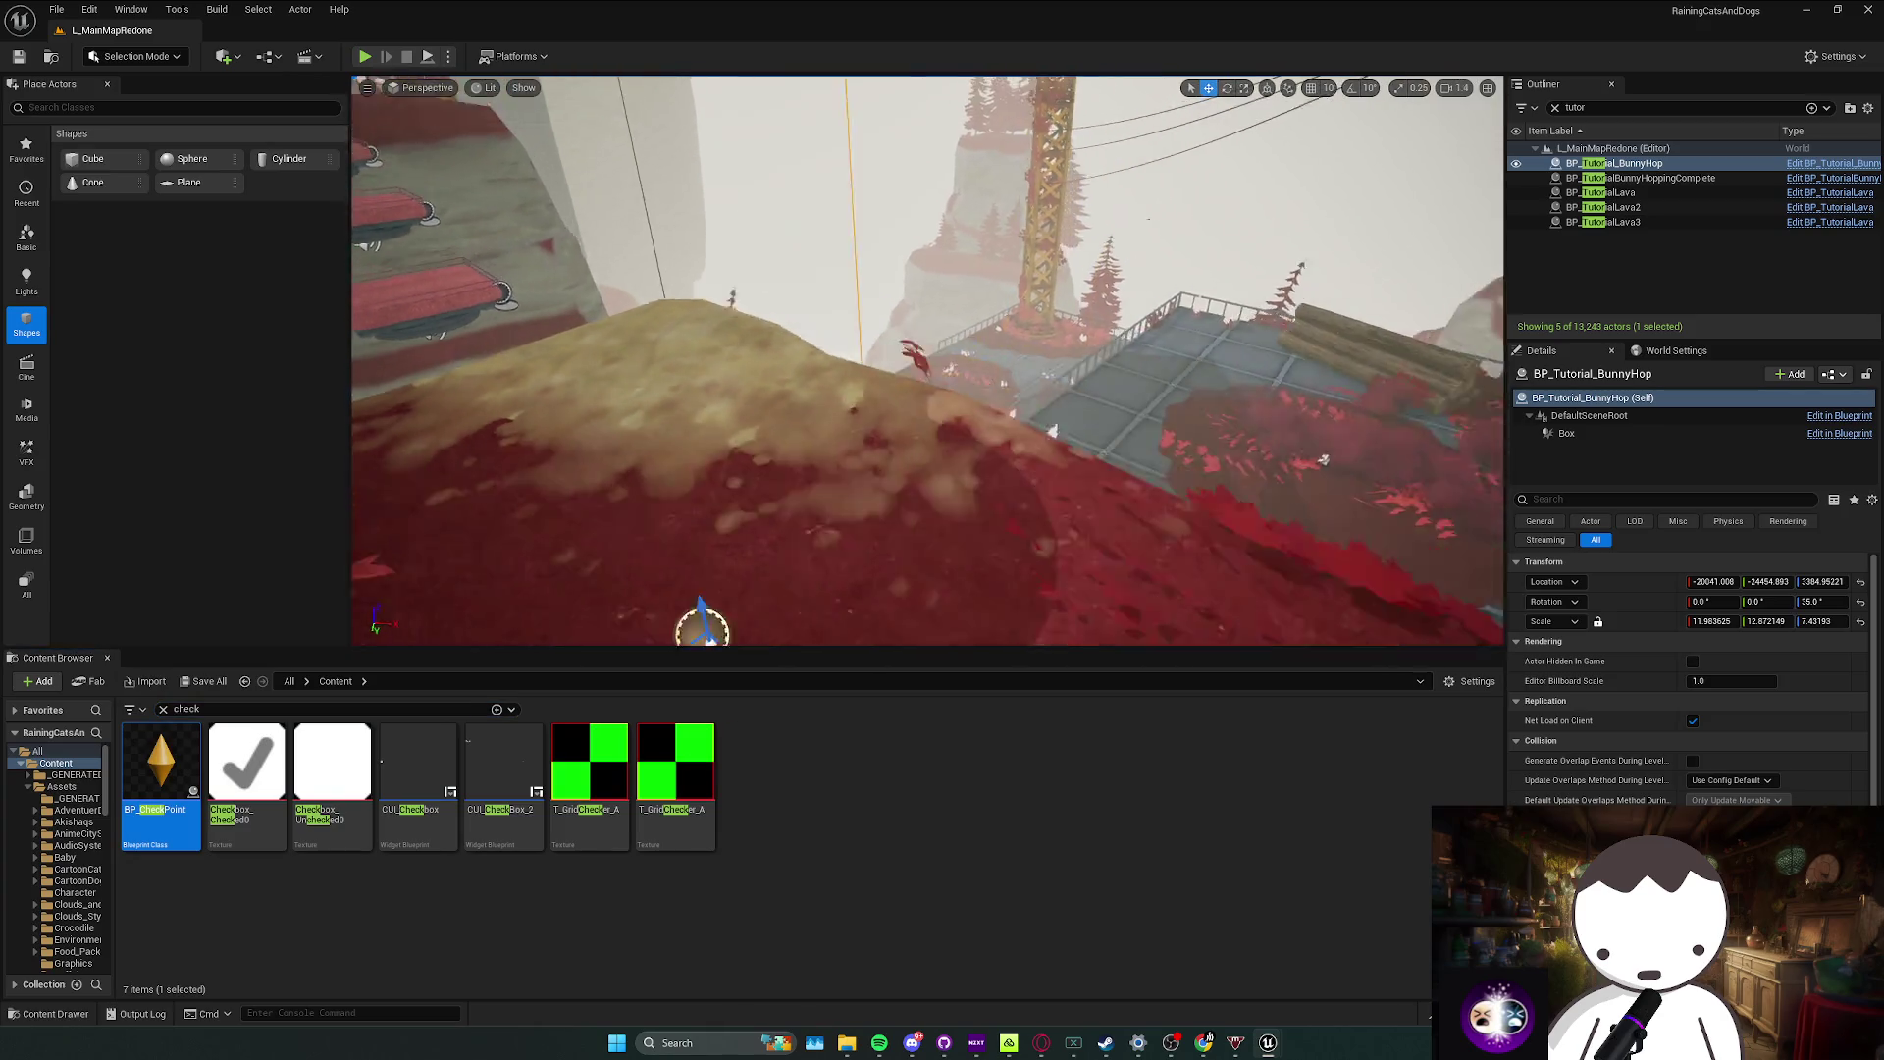
right_click(1013, 420)
key("Escape")
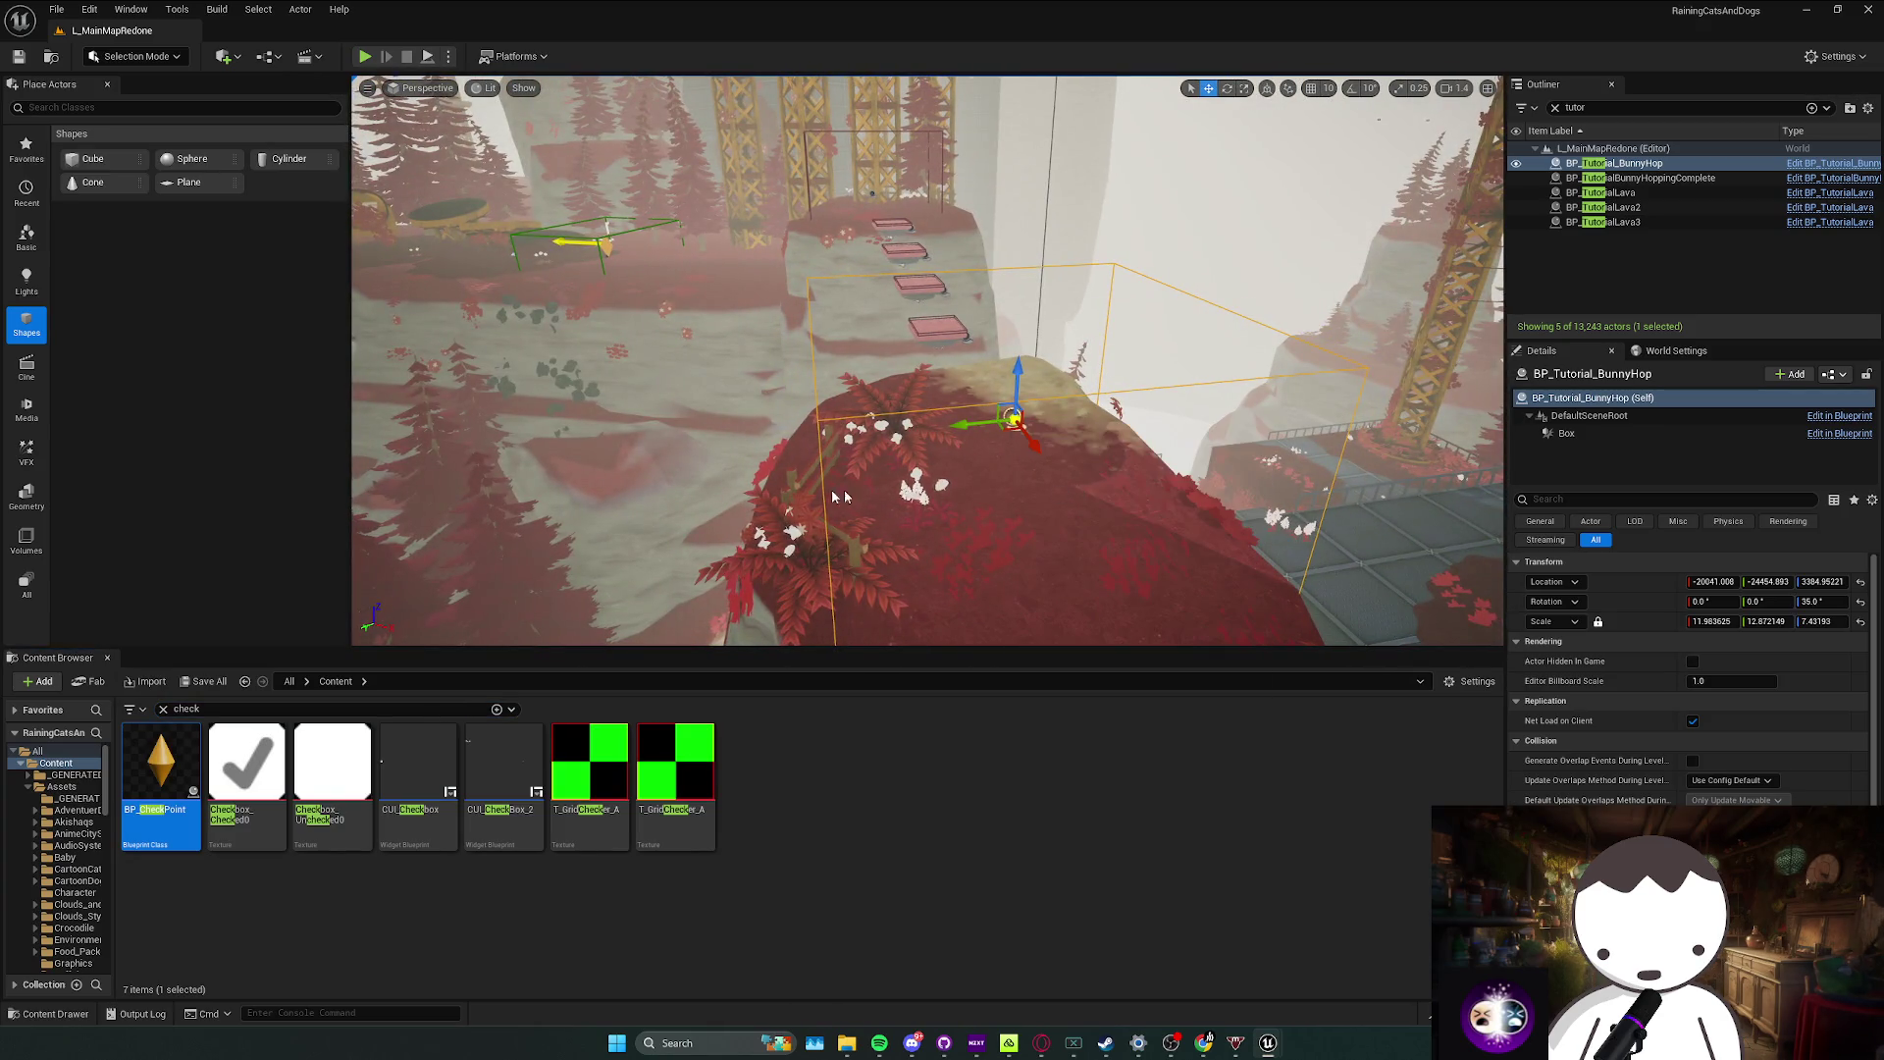
key("ctrl+e")
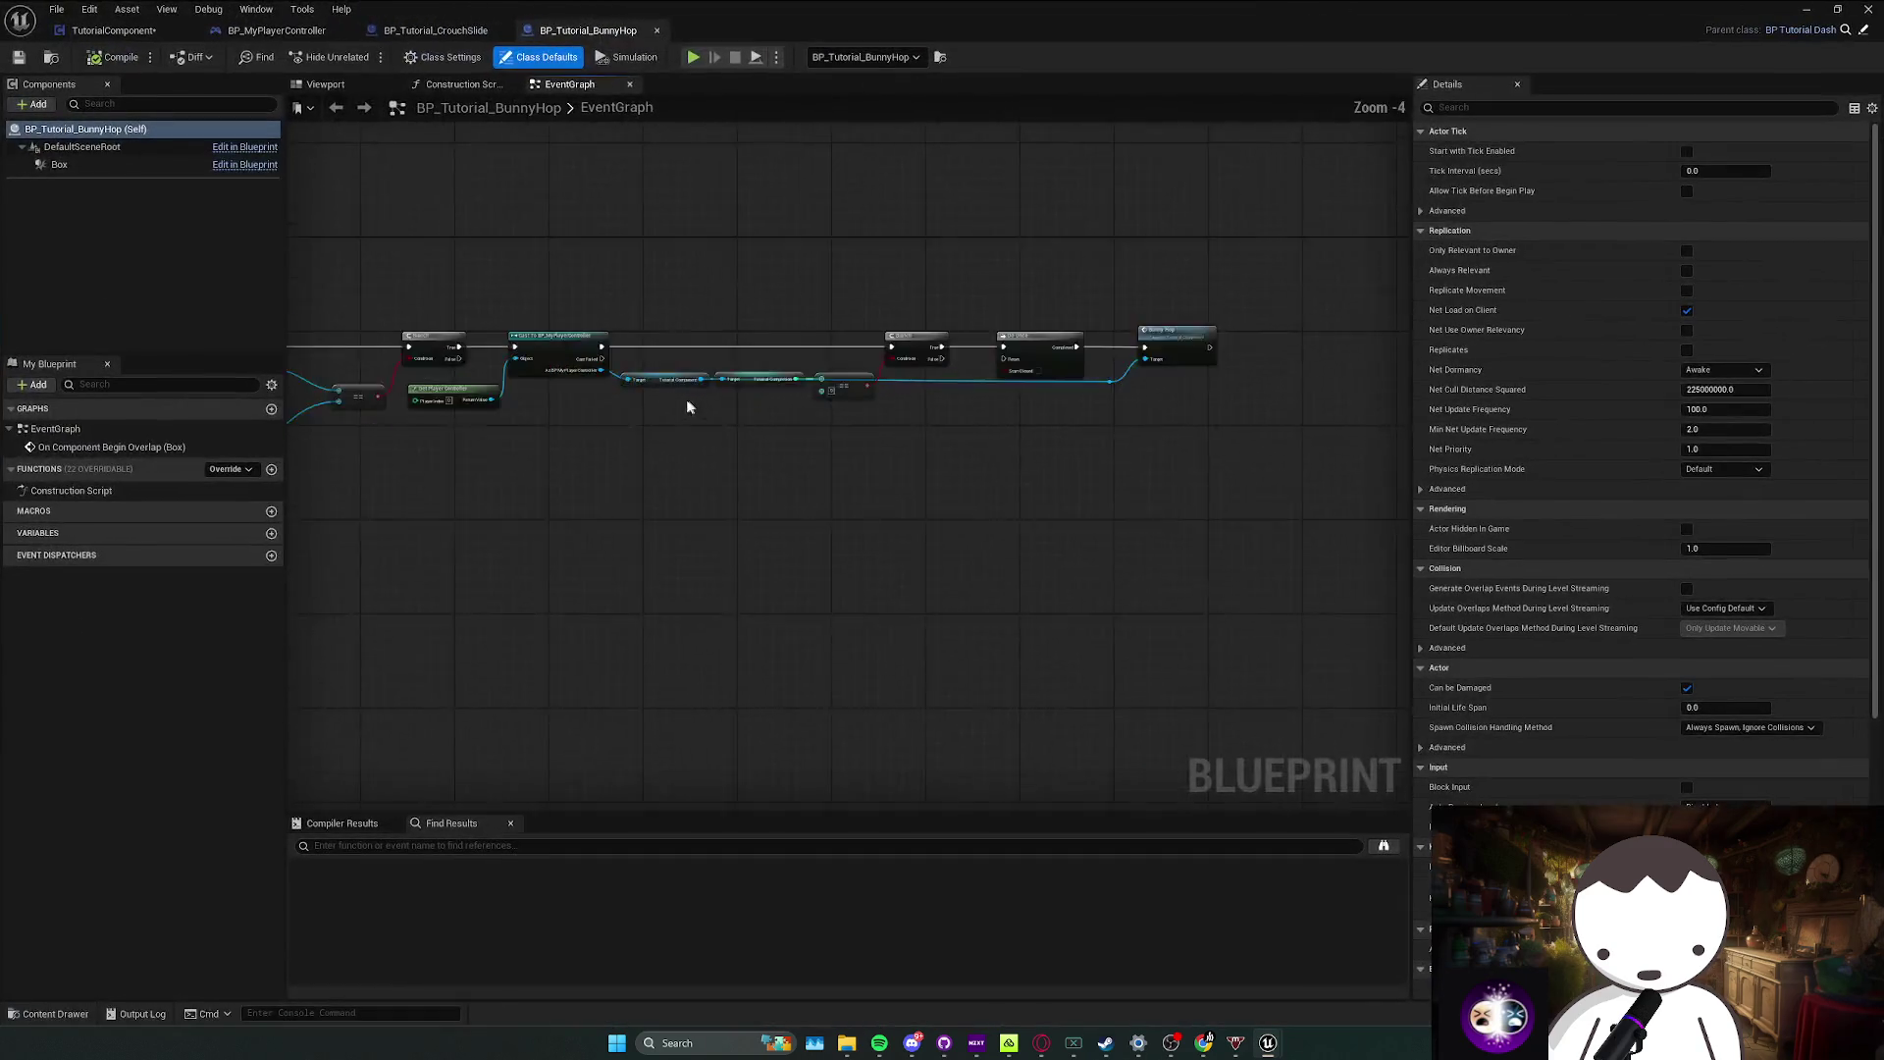
Step: Move the Tutorial Component getter below the main chain and delete the Tutorial Completion getter
scroll(687, 407, "up", 2)
mouse_move(937, 356)
left_mouse_down()
mouse_move(994, 479)
mouse_move(986, 432)
left_mouse_up()
left_click_drag(714, 422, 579, 378)
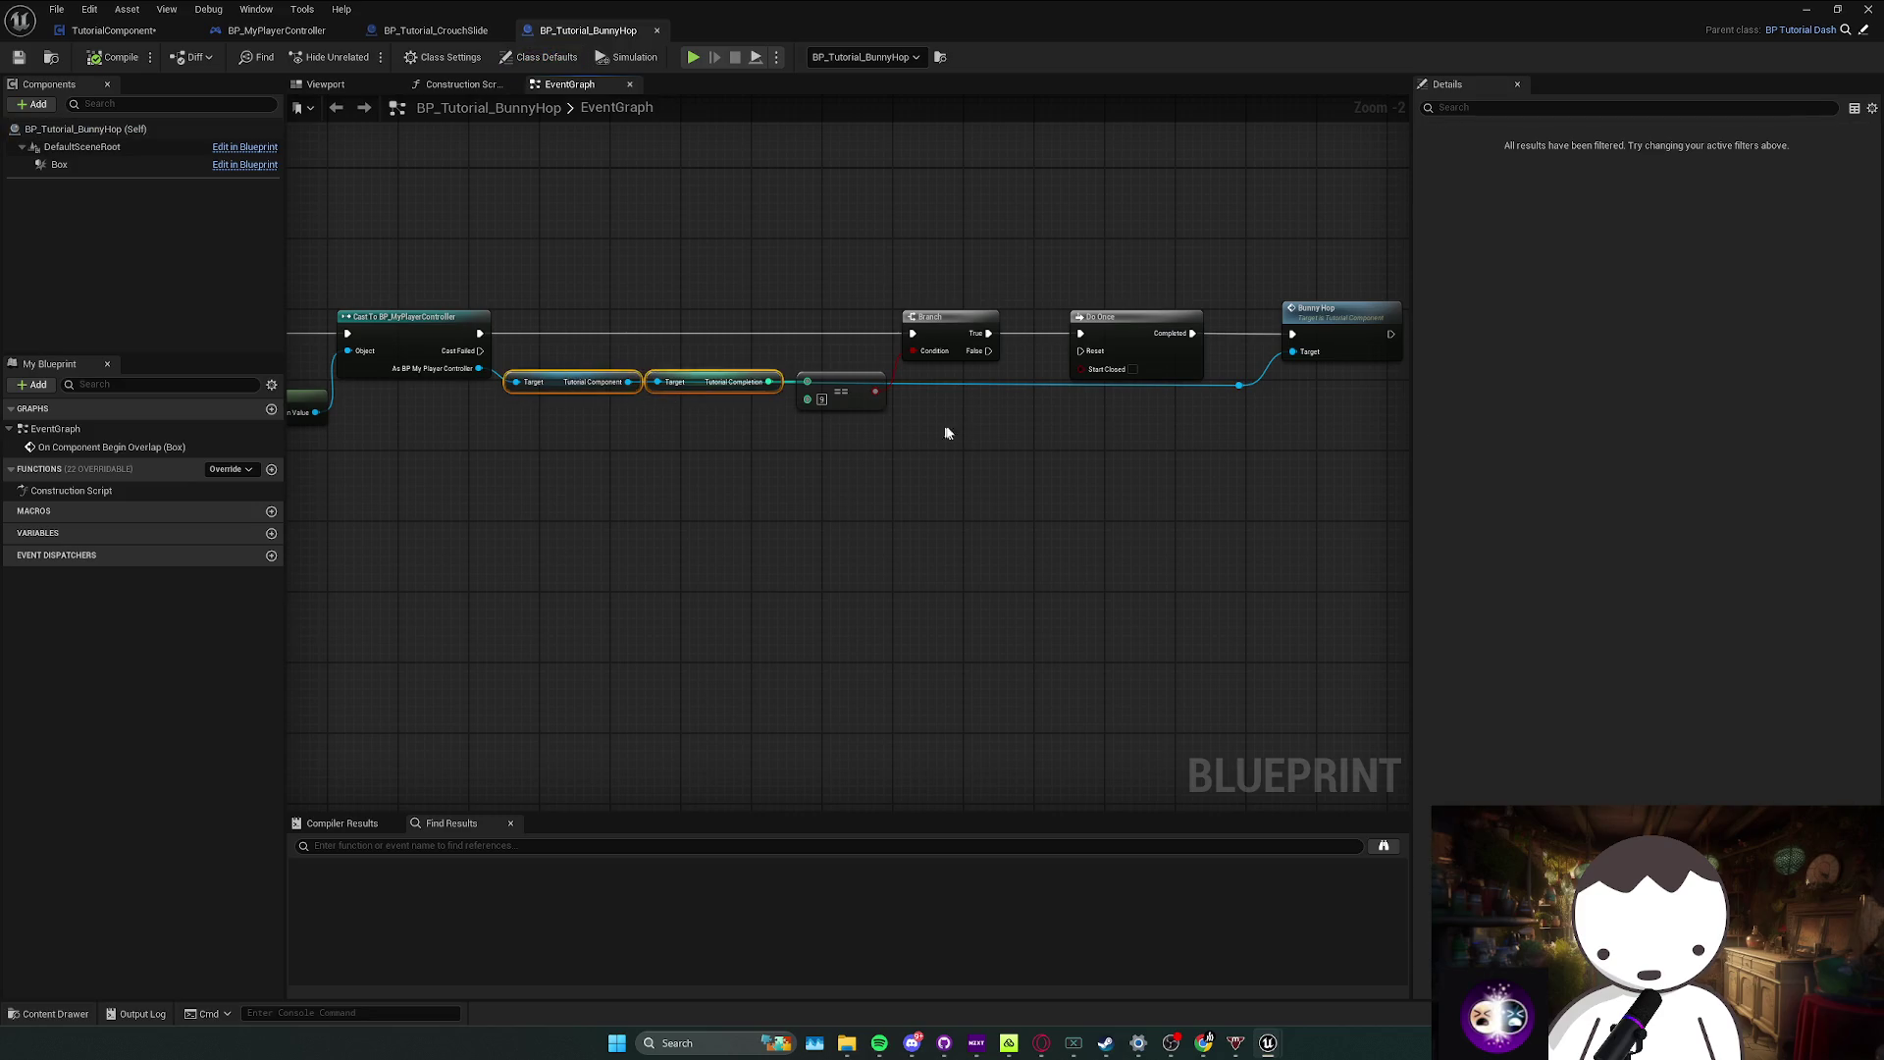
mouse_move(927, 435)
left_mouse_down()
mouse_move(551, 404)
mouse_move(478, 374)
left_mouse_up()
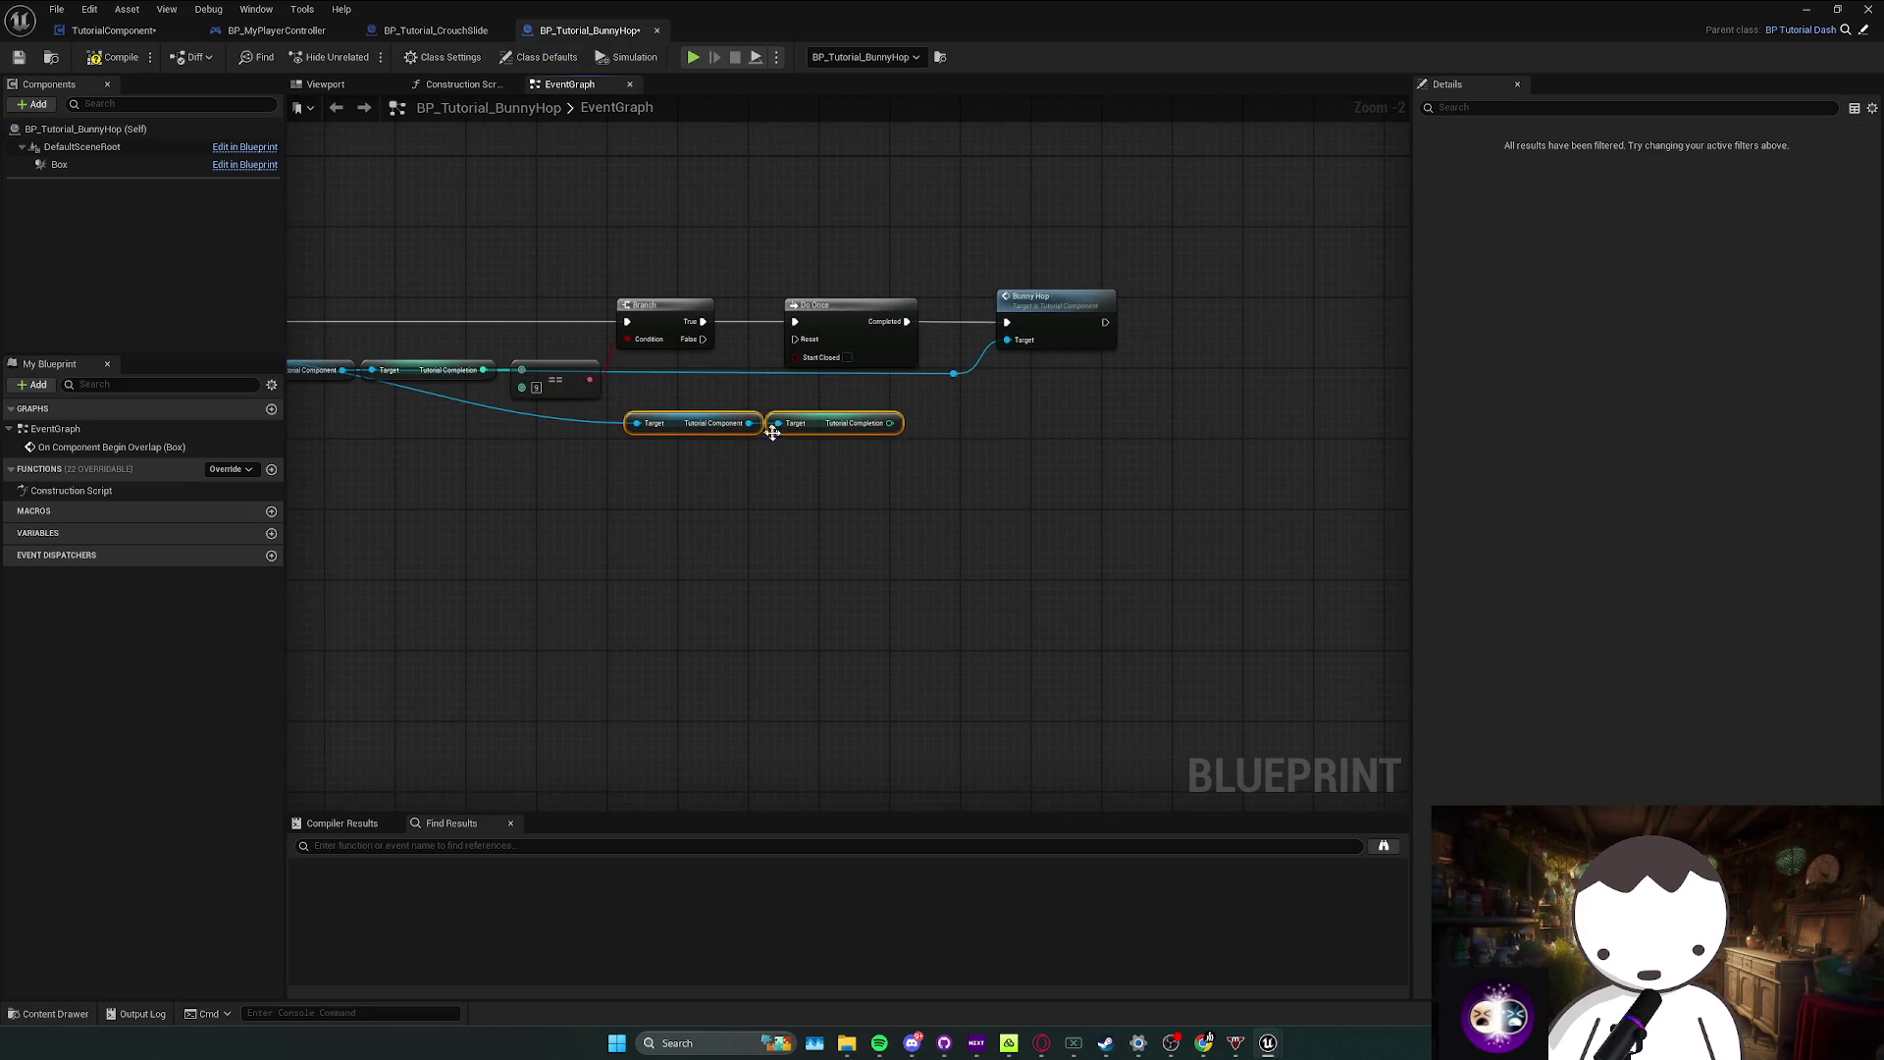
left_click_drag(819, 424, 713, 504)
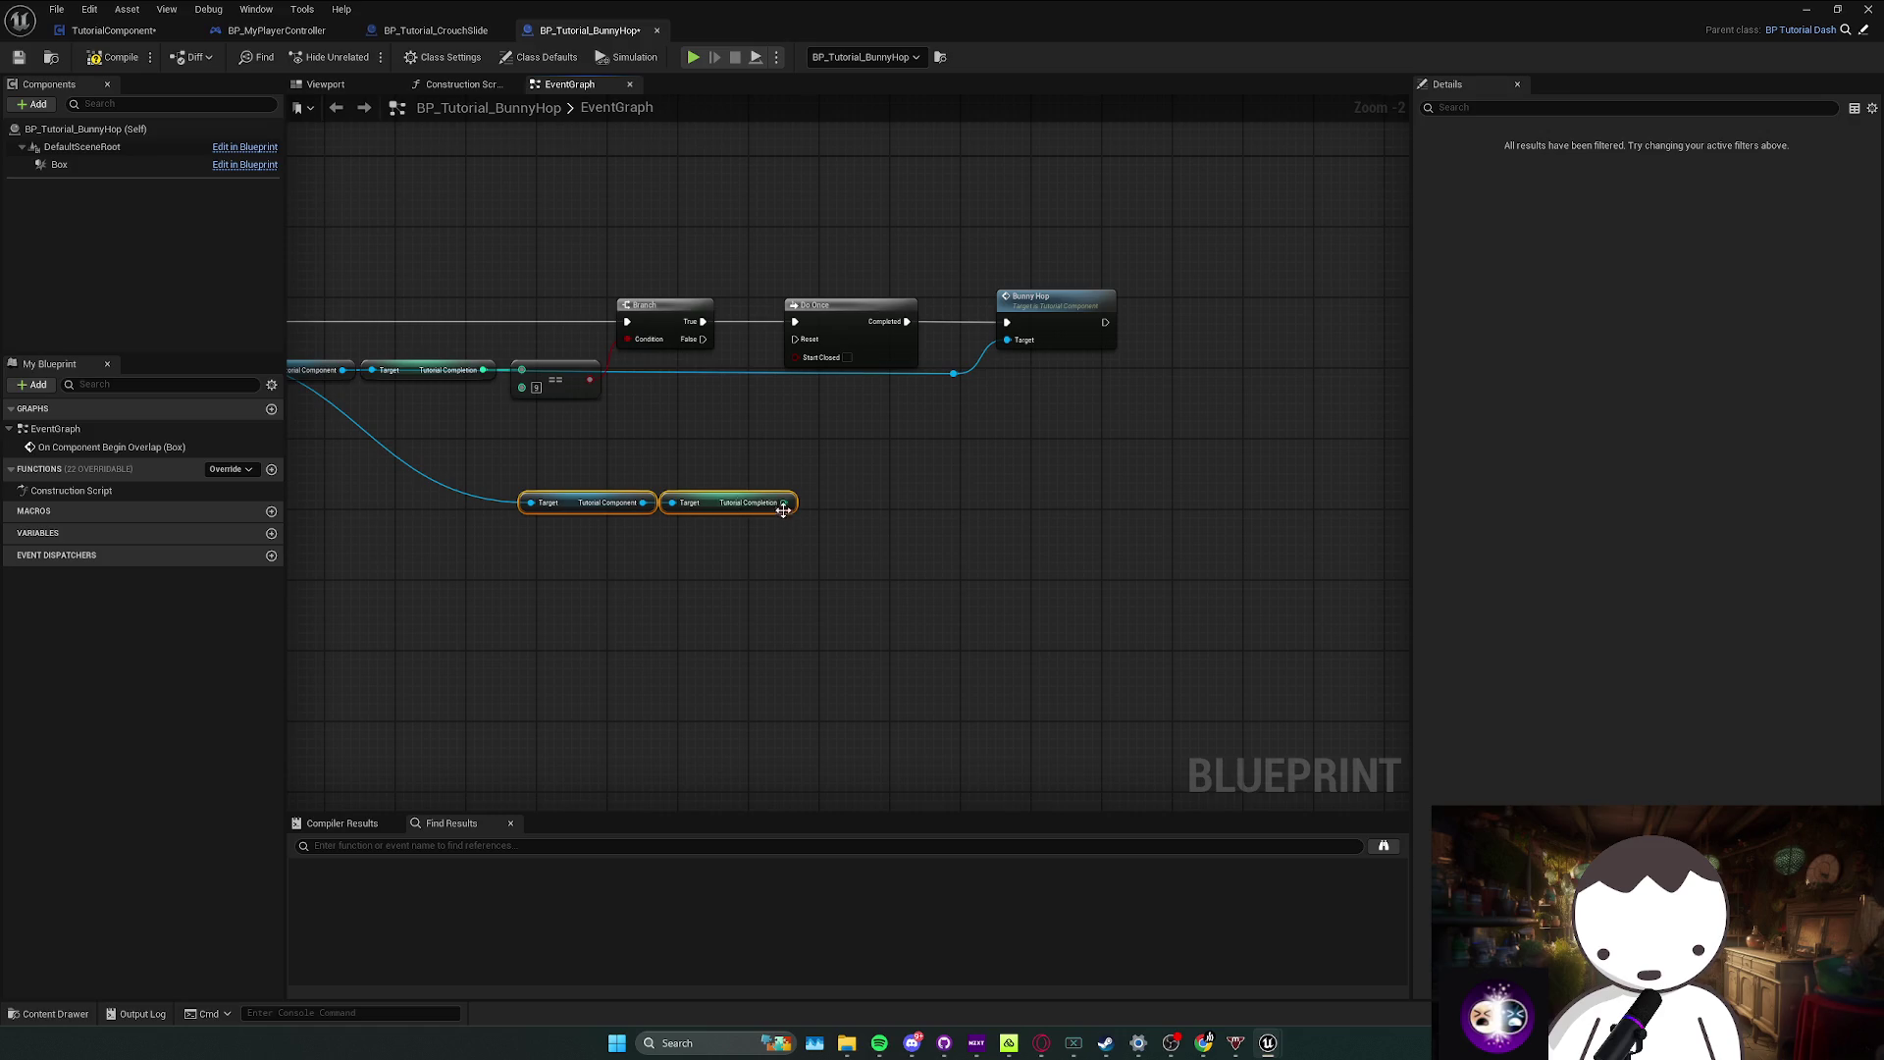
left_click_drag(870, 483, 869, 483)
key("Escape")
left_click(727, 502)
key("Delete")
Step: Add a SET Tutorial Completion node from Tutorial Component and wire it into Do Once
mouse_move(643, 503)
left_mouse_down()
mouse_move(731, 518)
mouse_move(752, 469)
left_mouse_up()
type("set t")
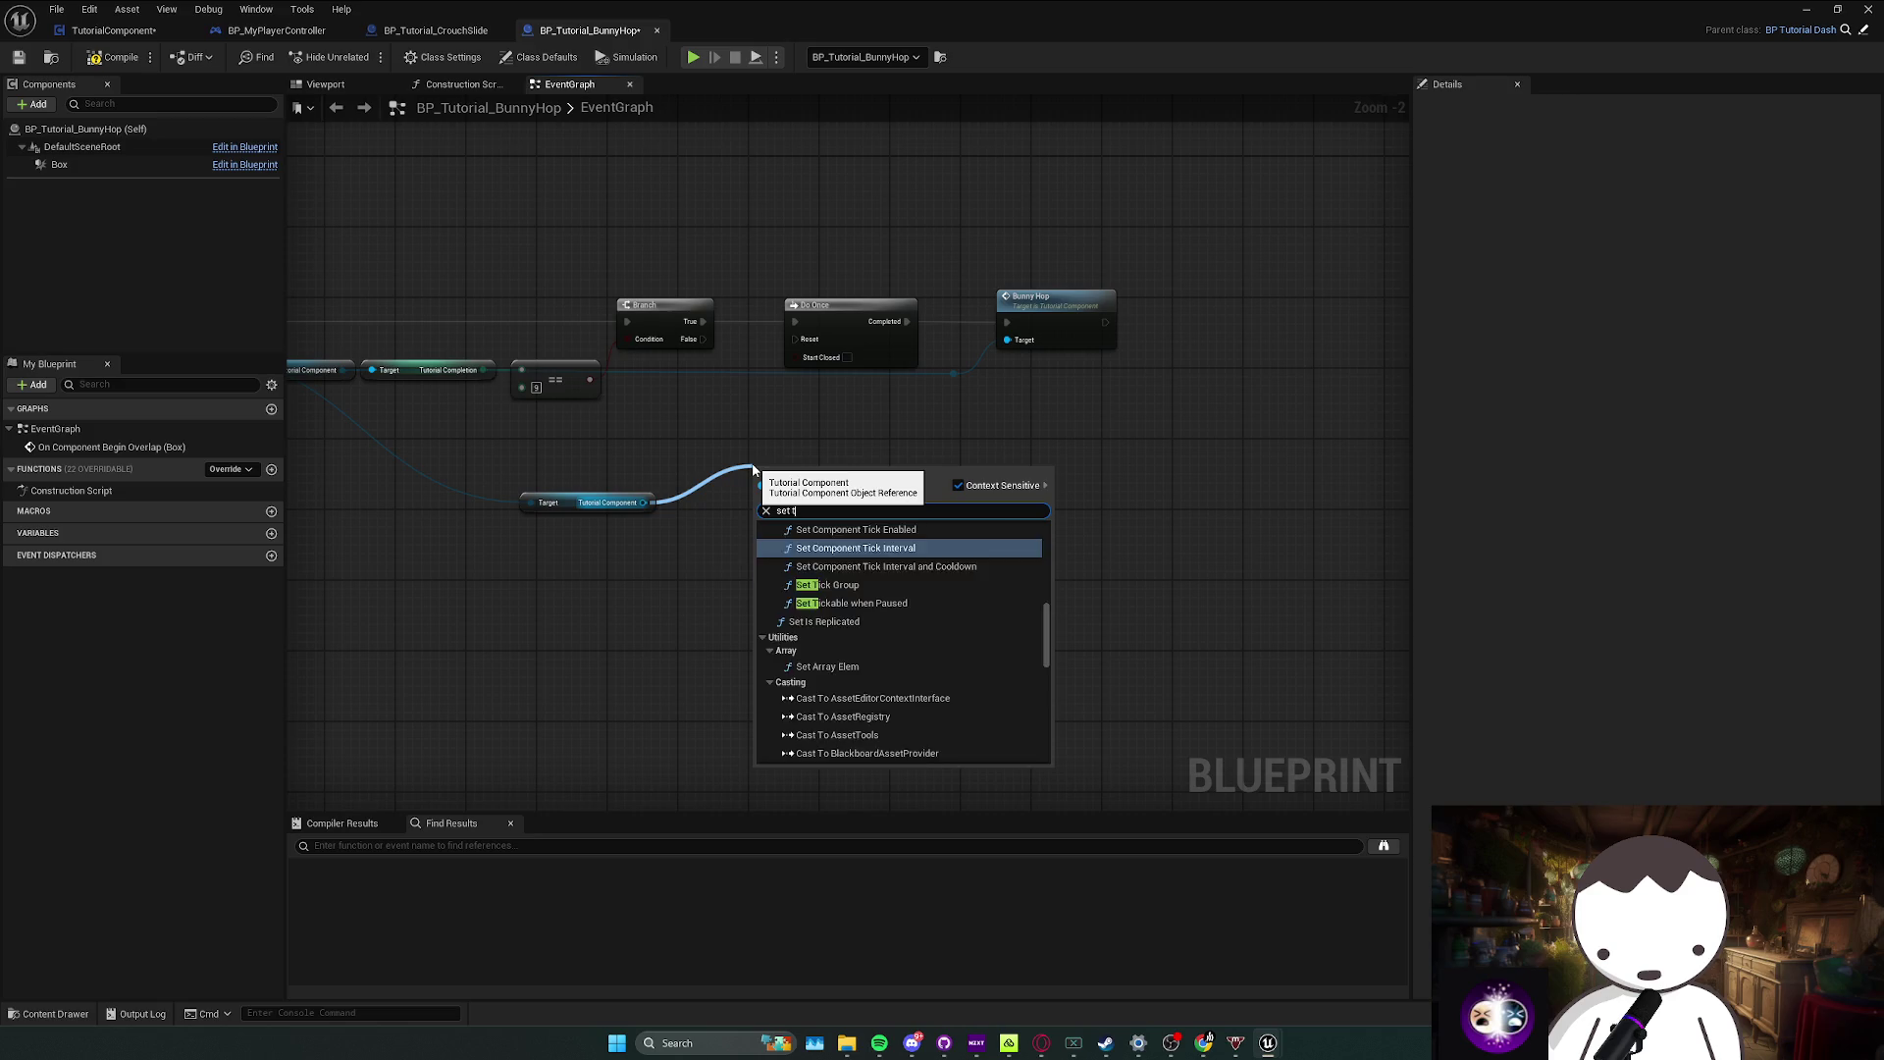
type("utorial comp")
key("Return")
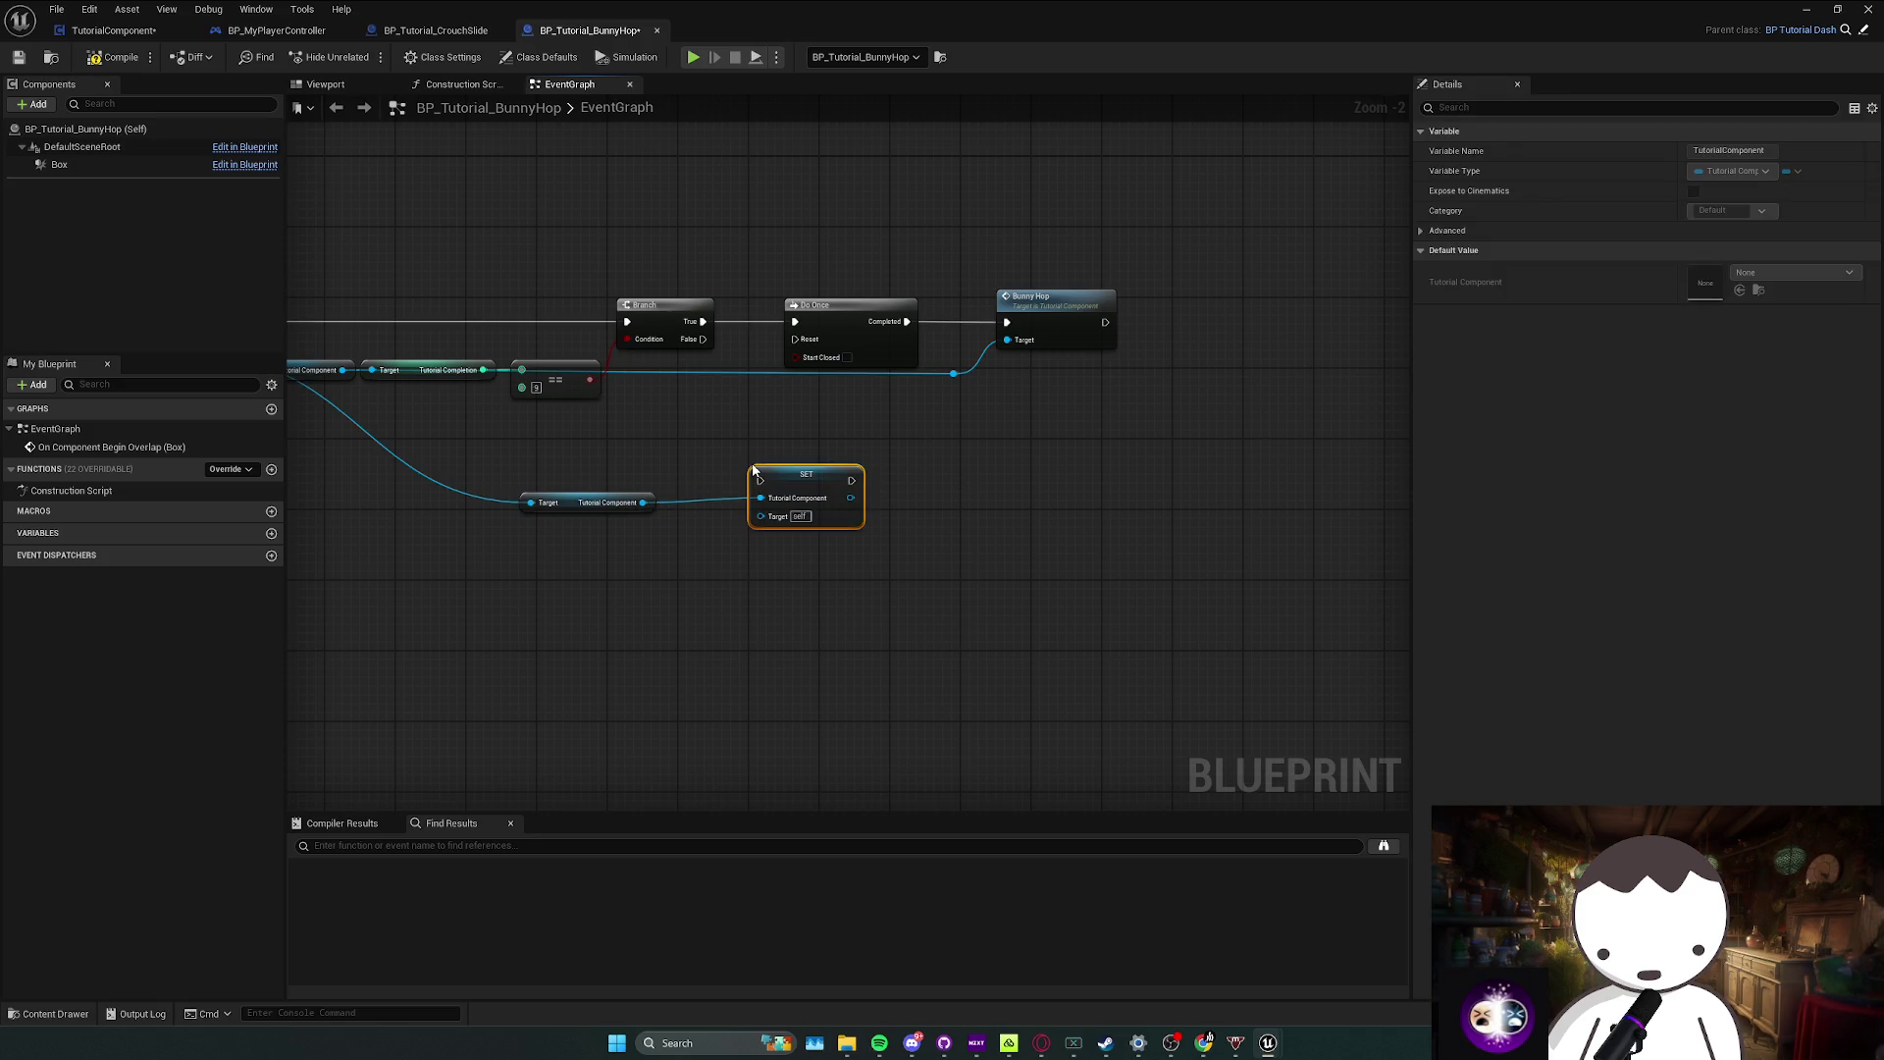
key("Delete")
left_click_drag(643, 502, 728, 488)
type("set c")
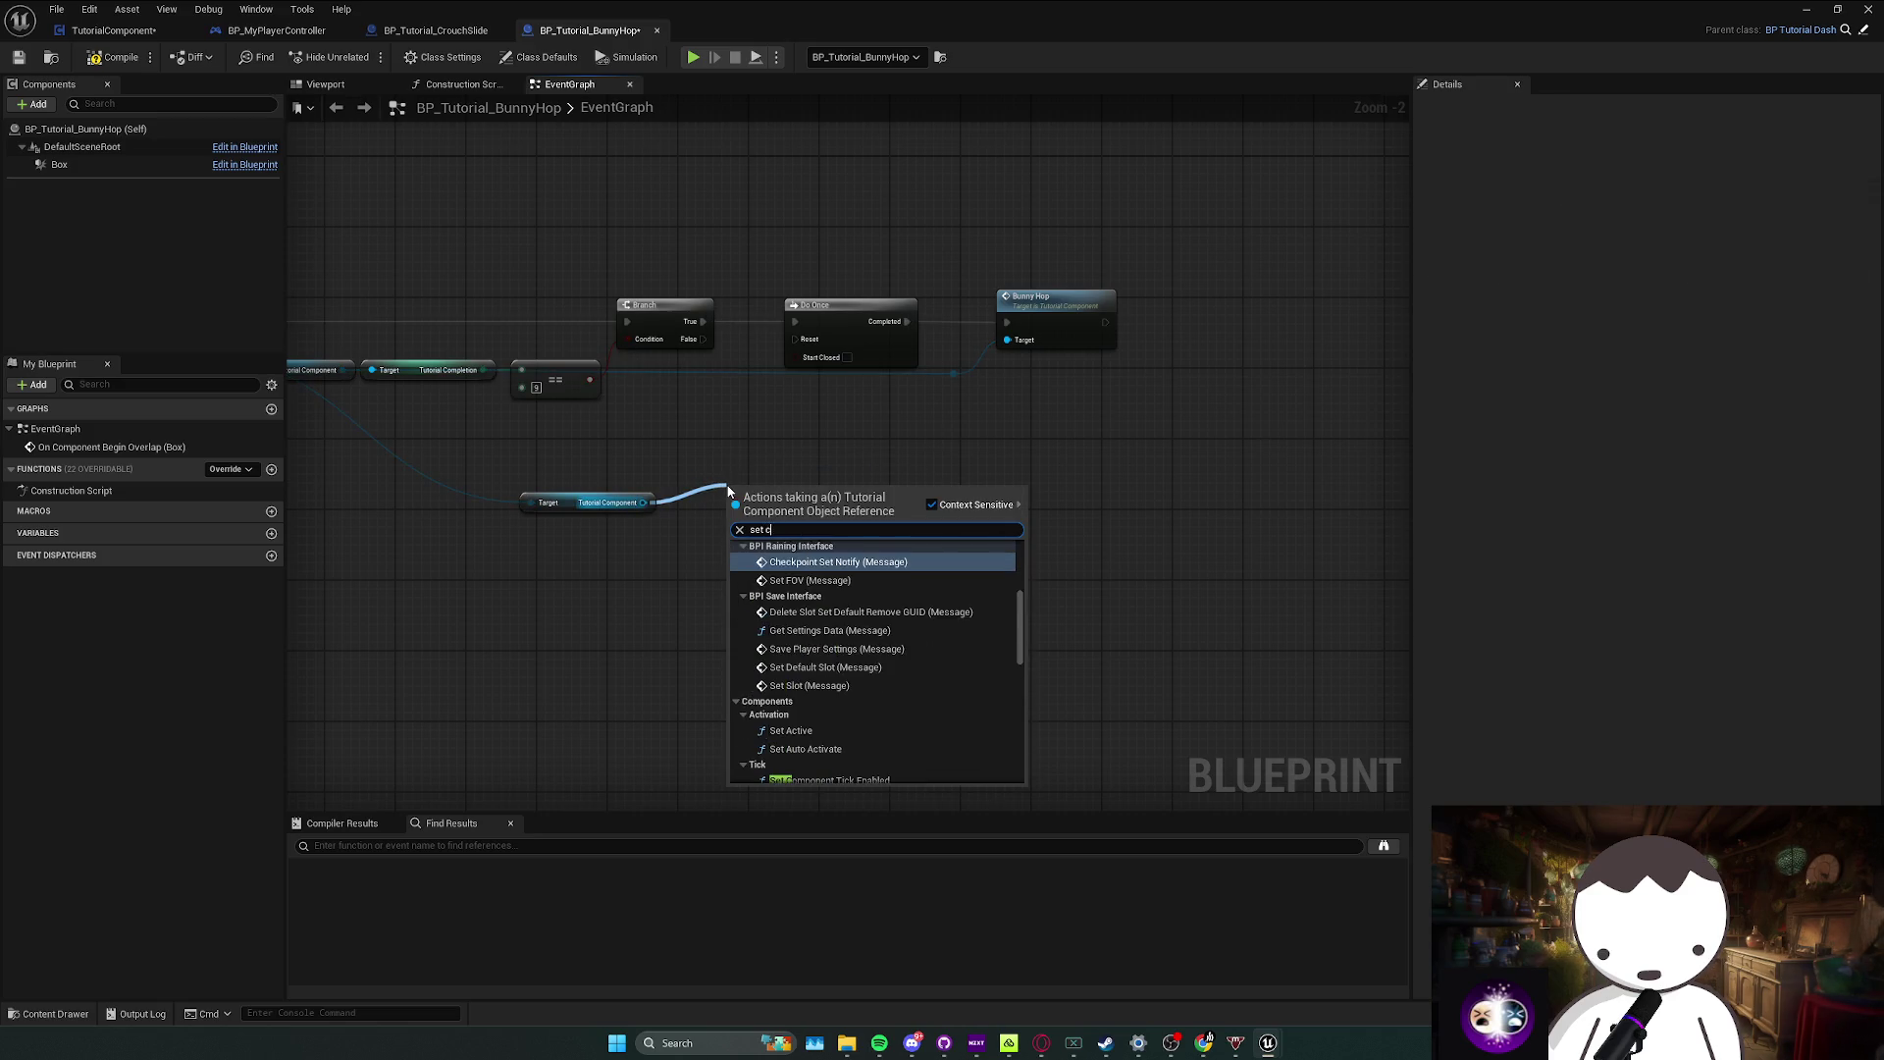
key("BackSpace")
type("tutorial com")
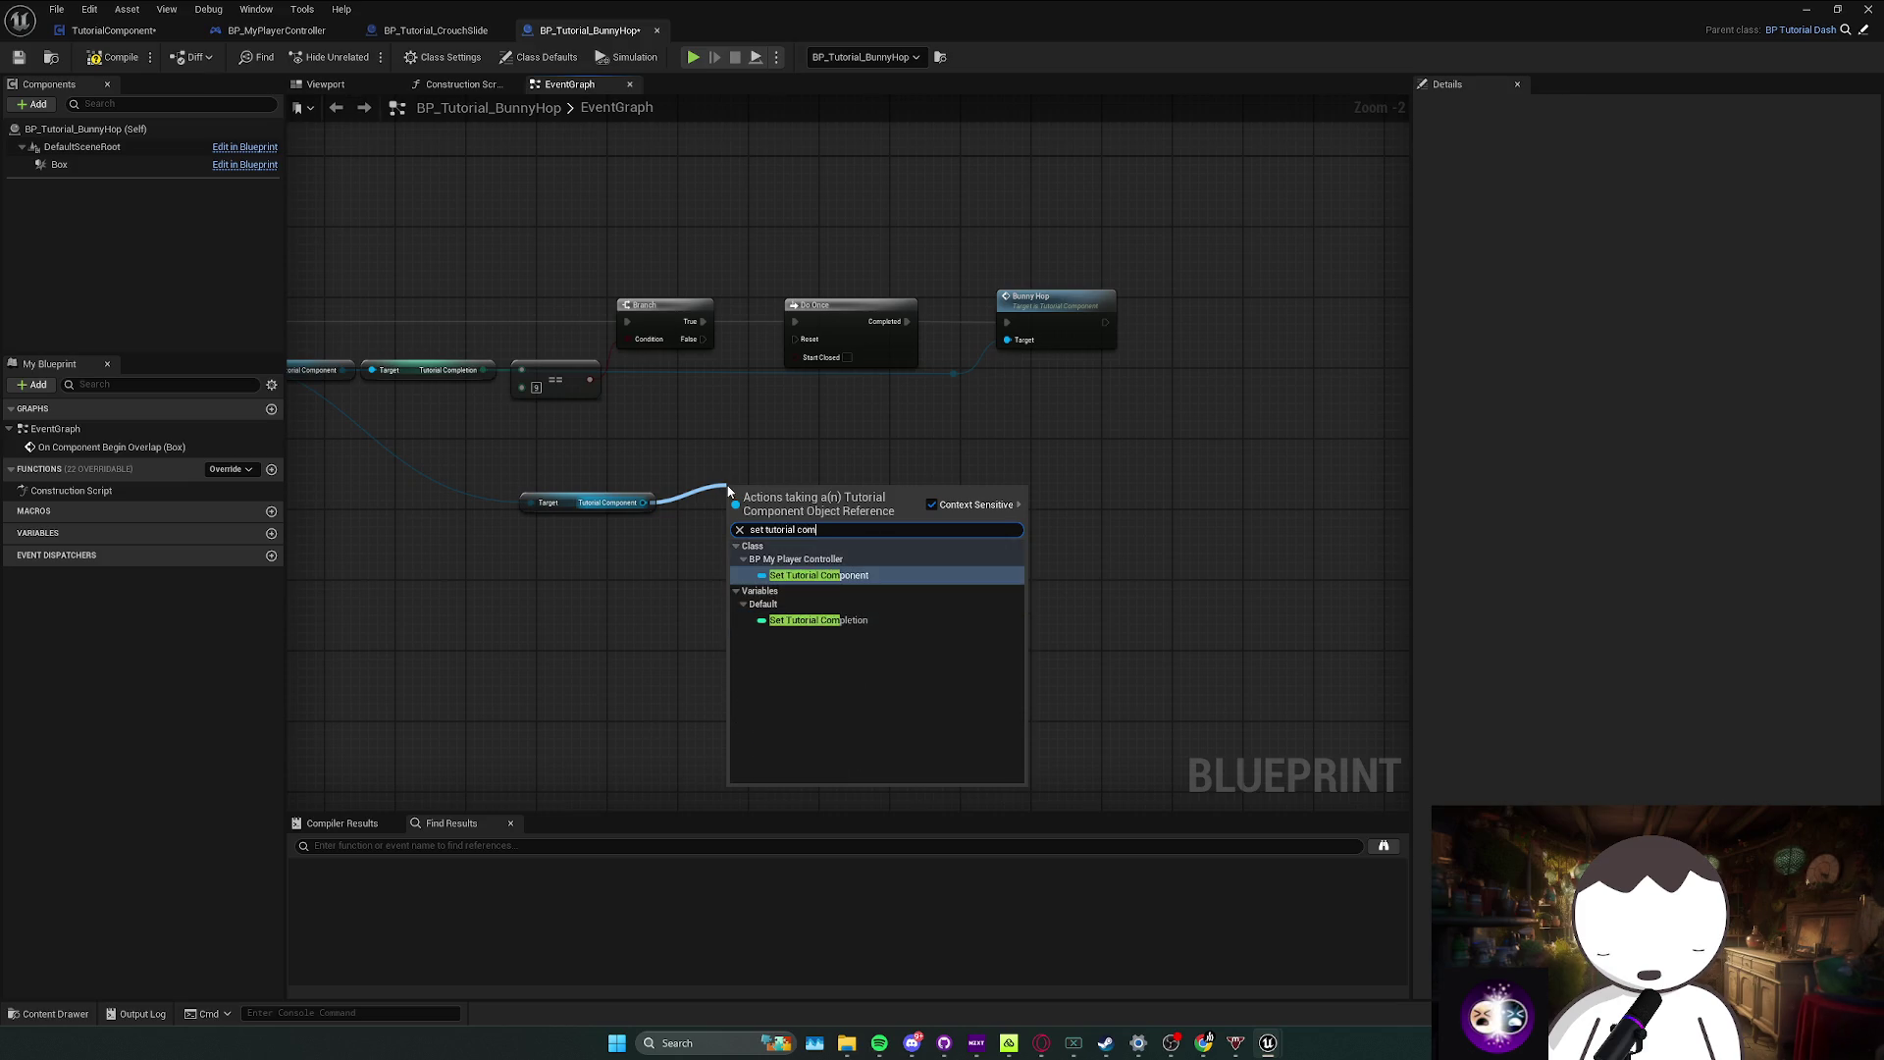
key("Down")
key("Return")
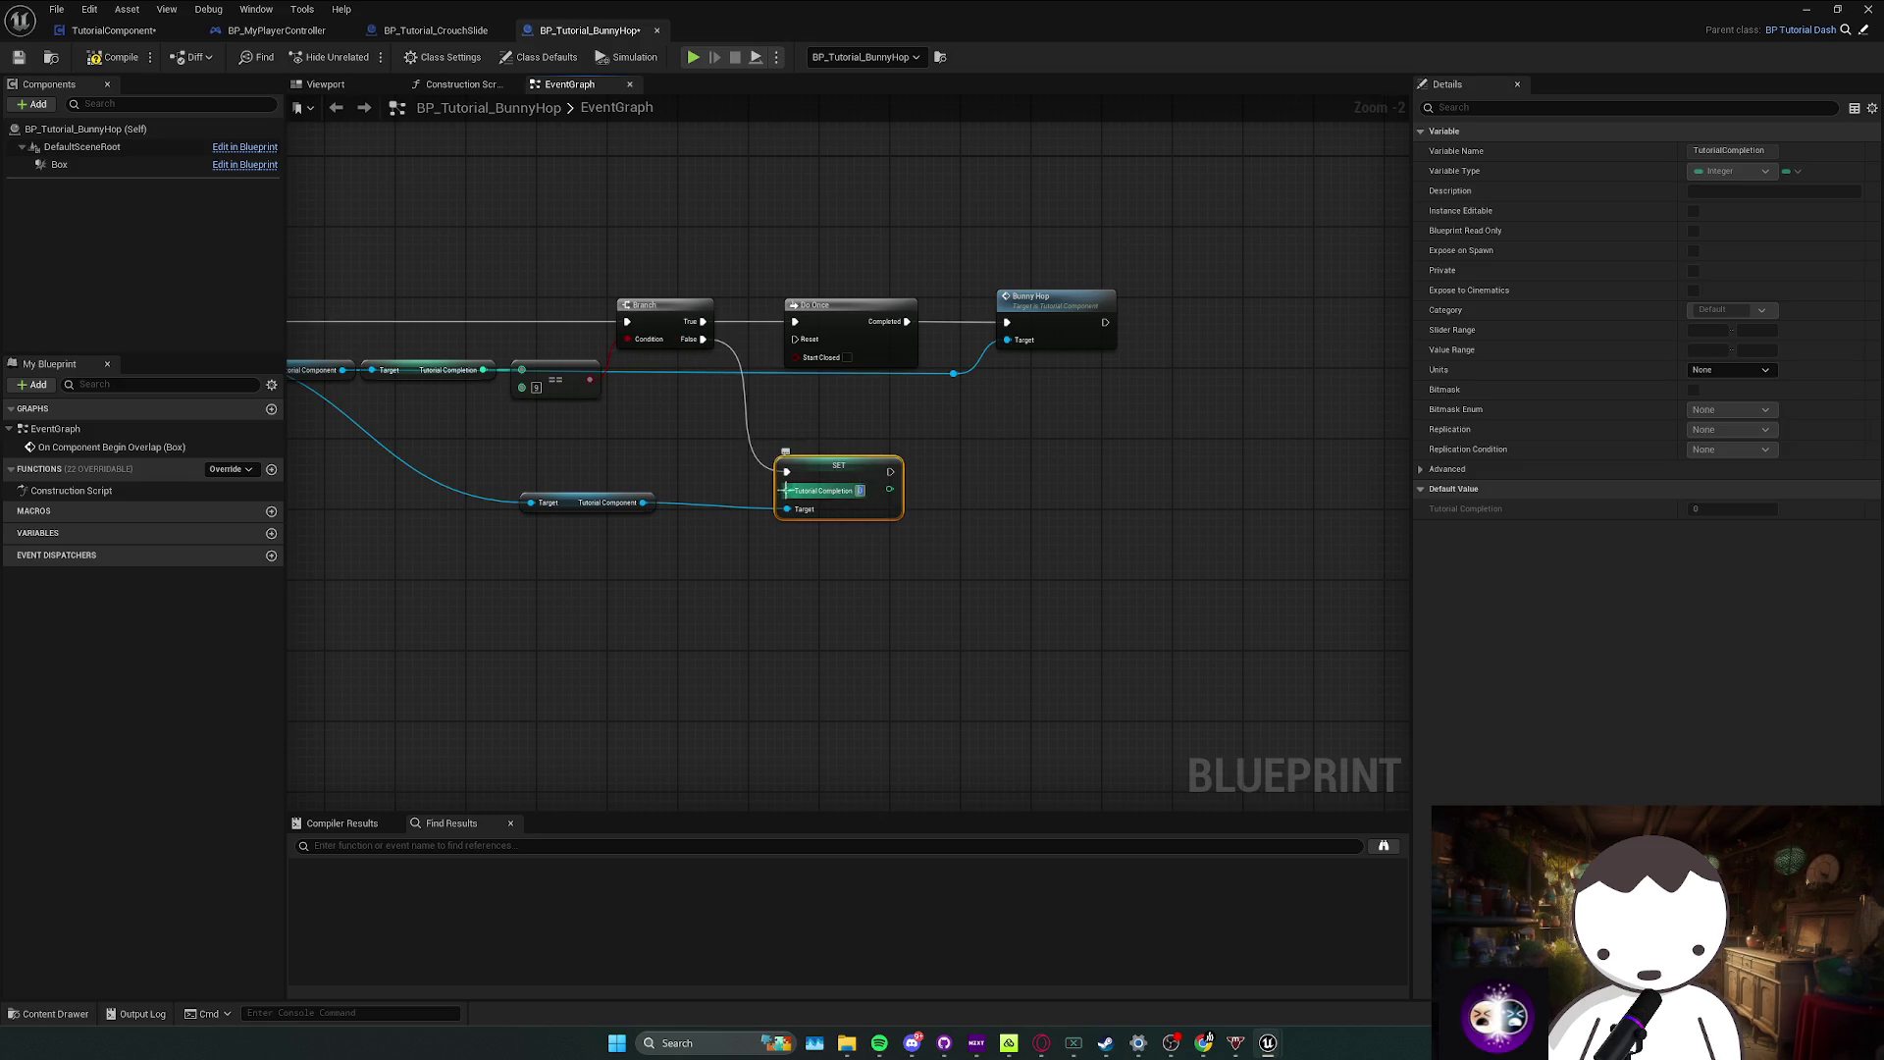
left_click_drag(890, 471, 1013, 368)
Step: Shift Do Once and Bunny Hop right, check the Bunny Hop event, then return to the level
left_click_drag(824, 351, 1169, 359)
left_click_drag(1022, 348, 1234, 349)
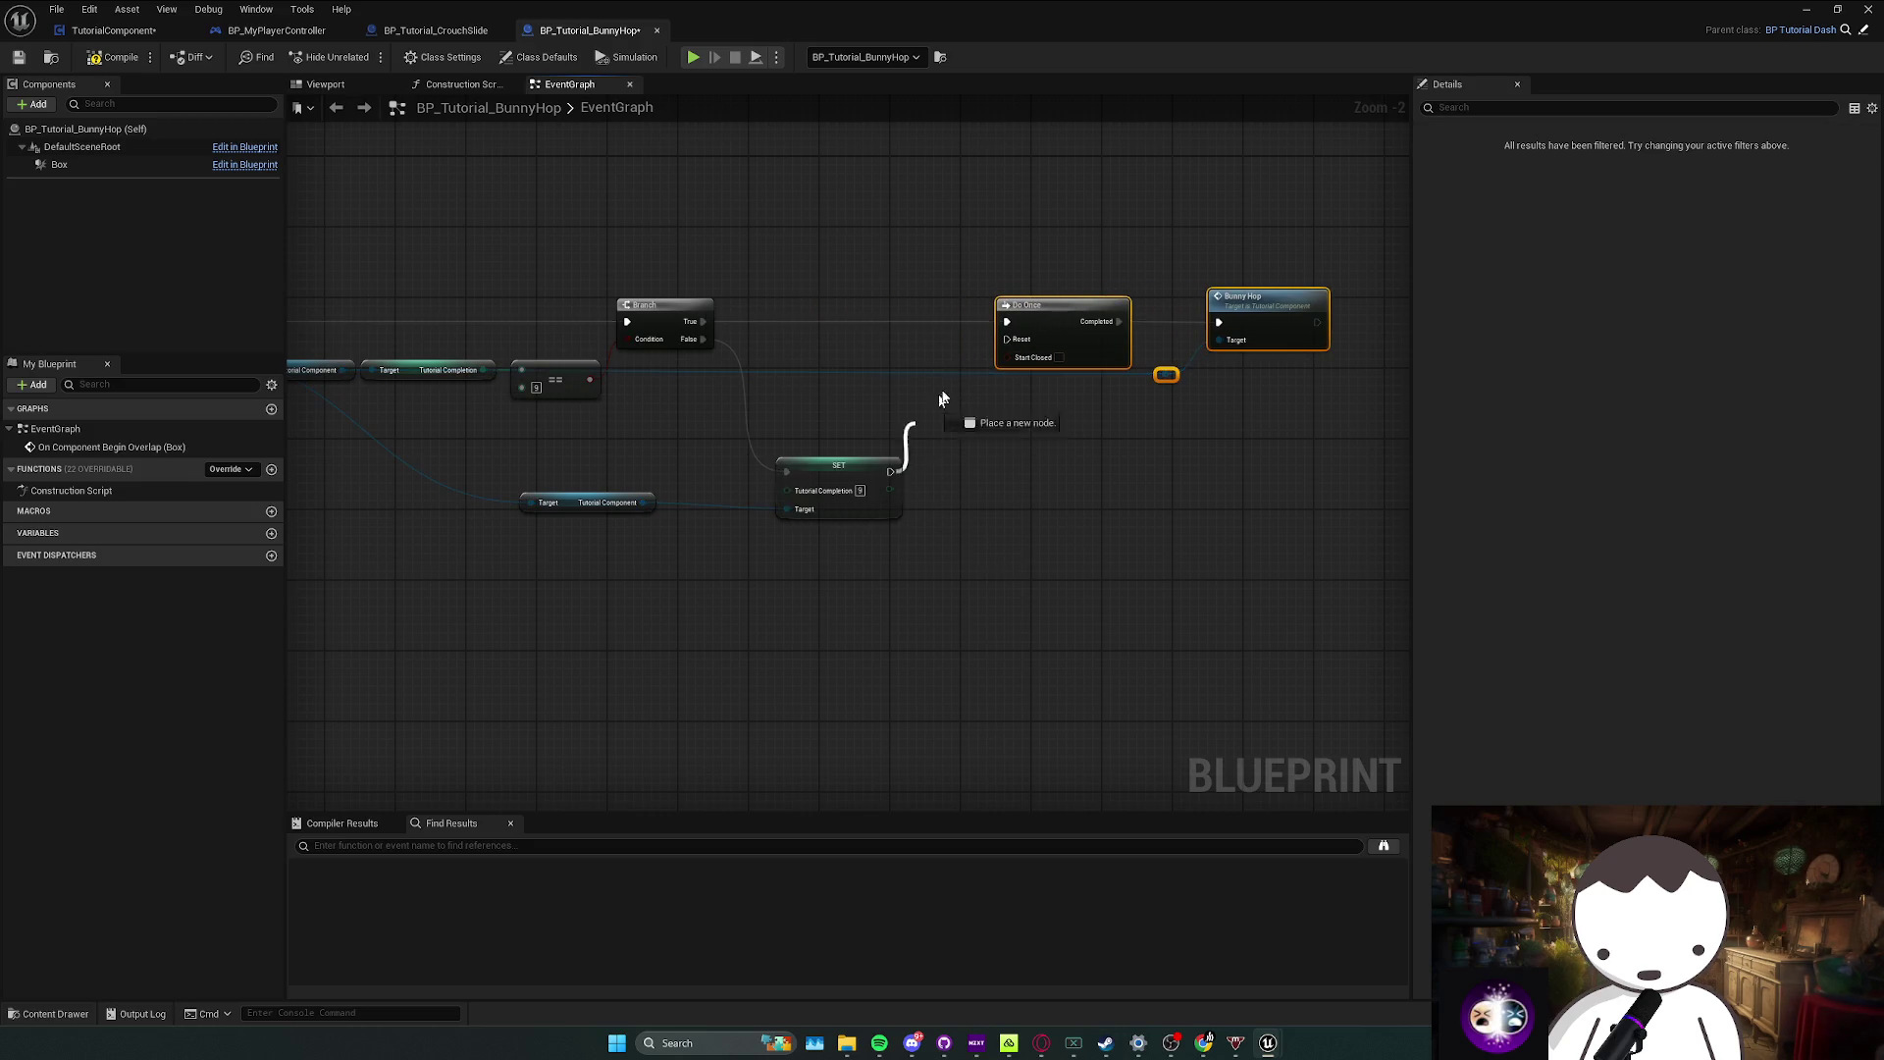
left_click(1013, 373)
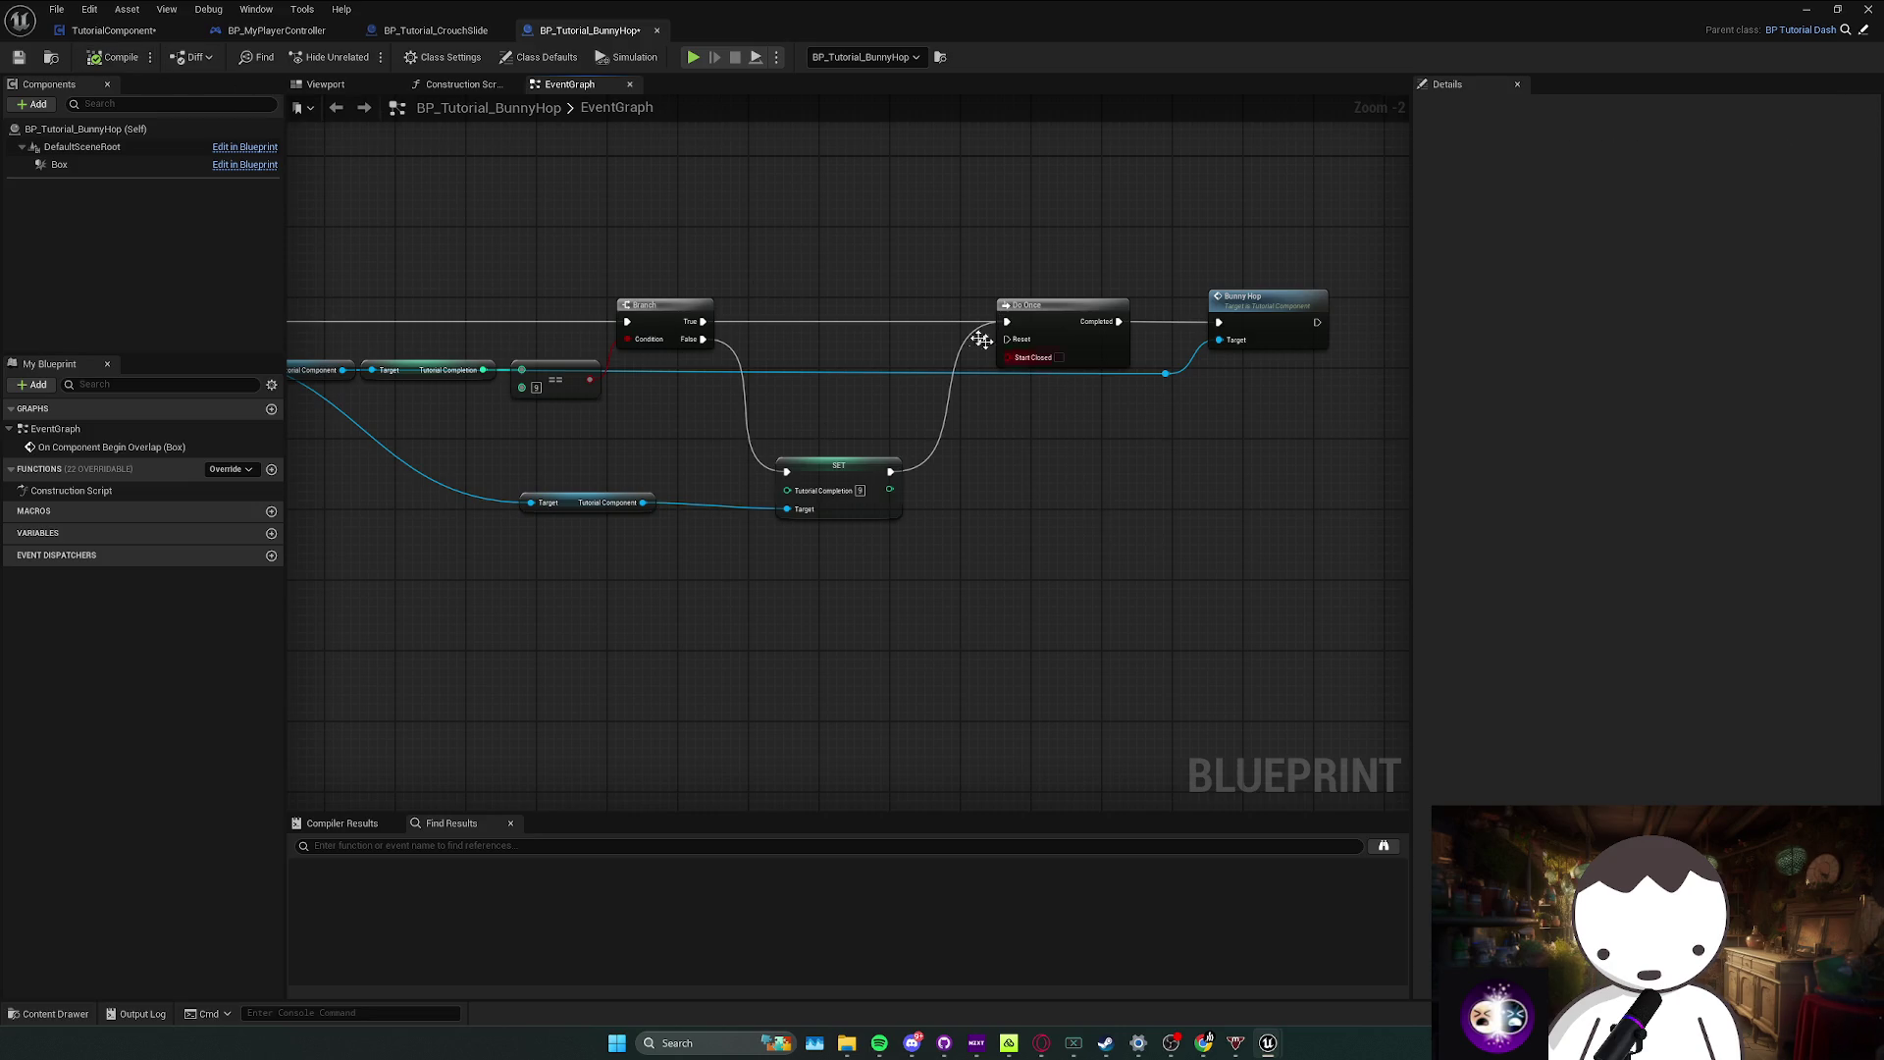
double_click(1269, 315)
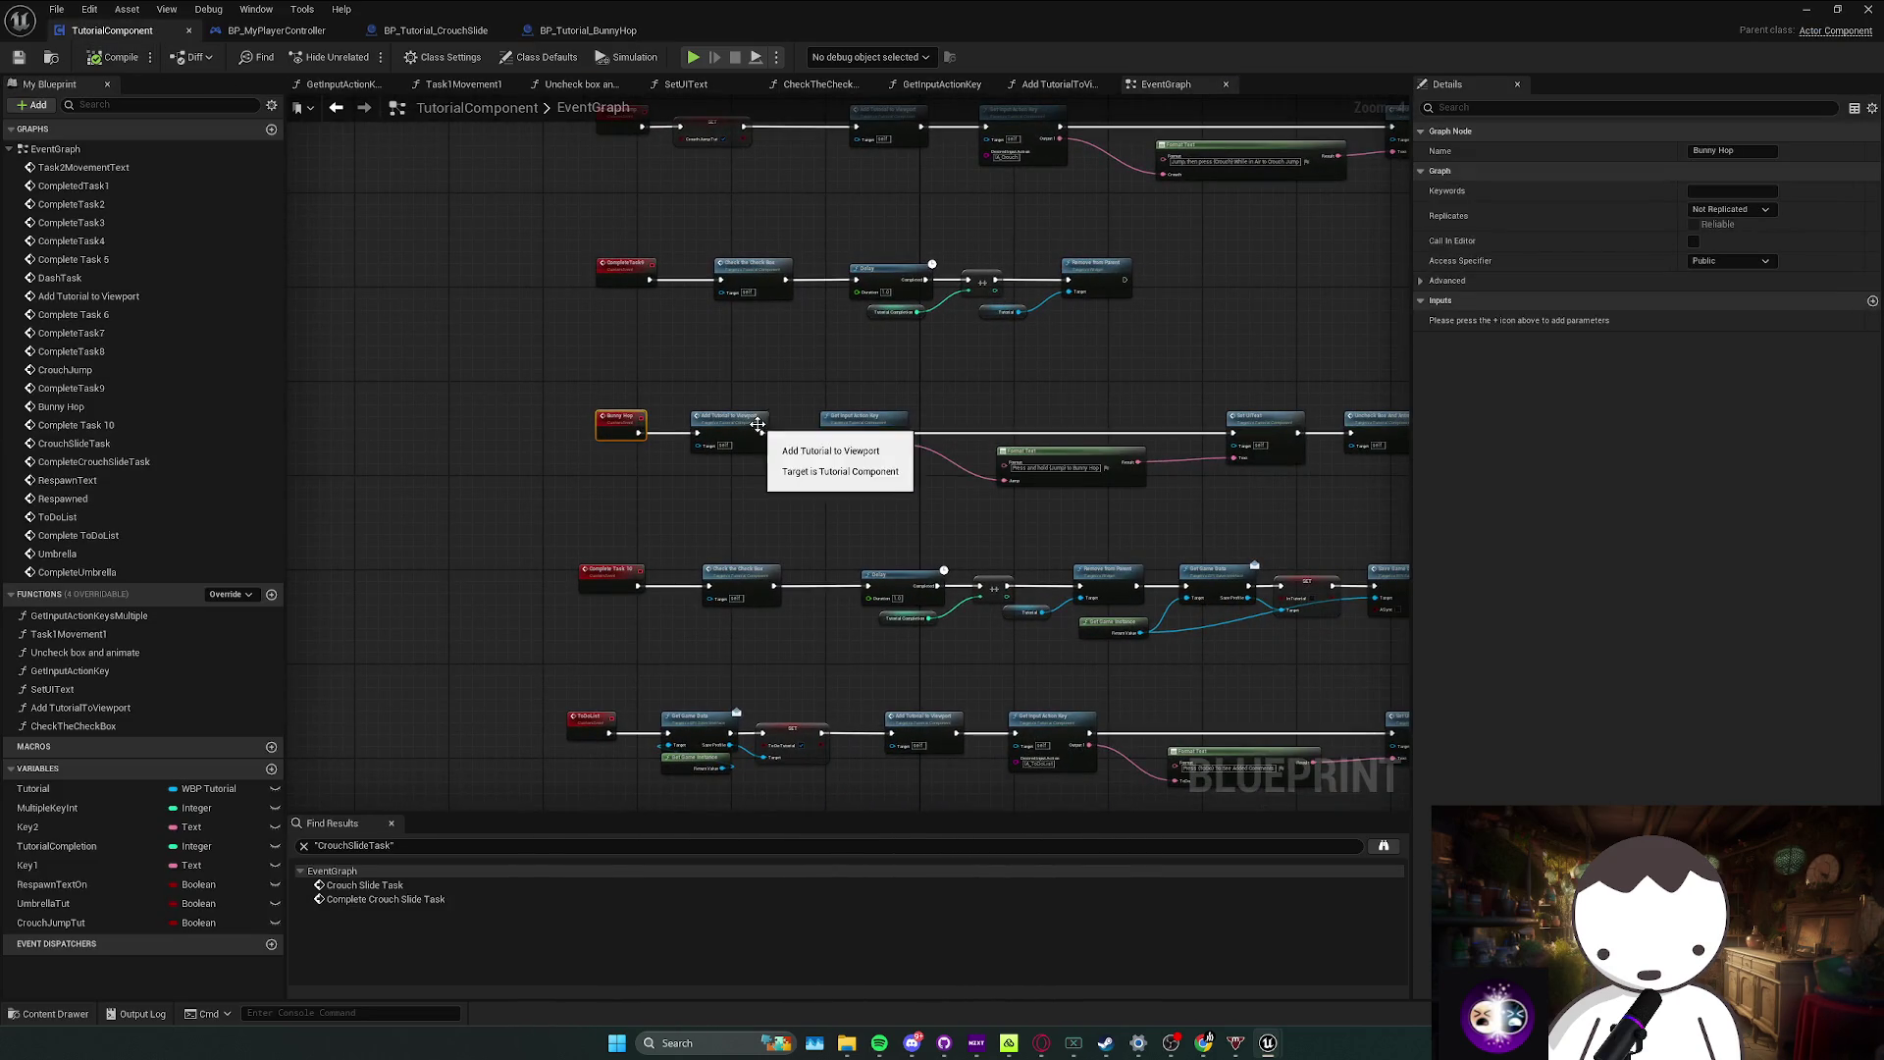
mouse_move(1020, 20)
left_mouse_down()
mouse_move(1335, 39)
mouse_move(1153, 6)
left_mouse_up()
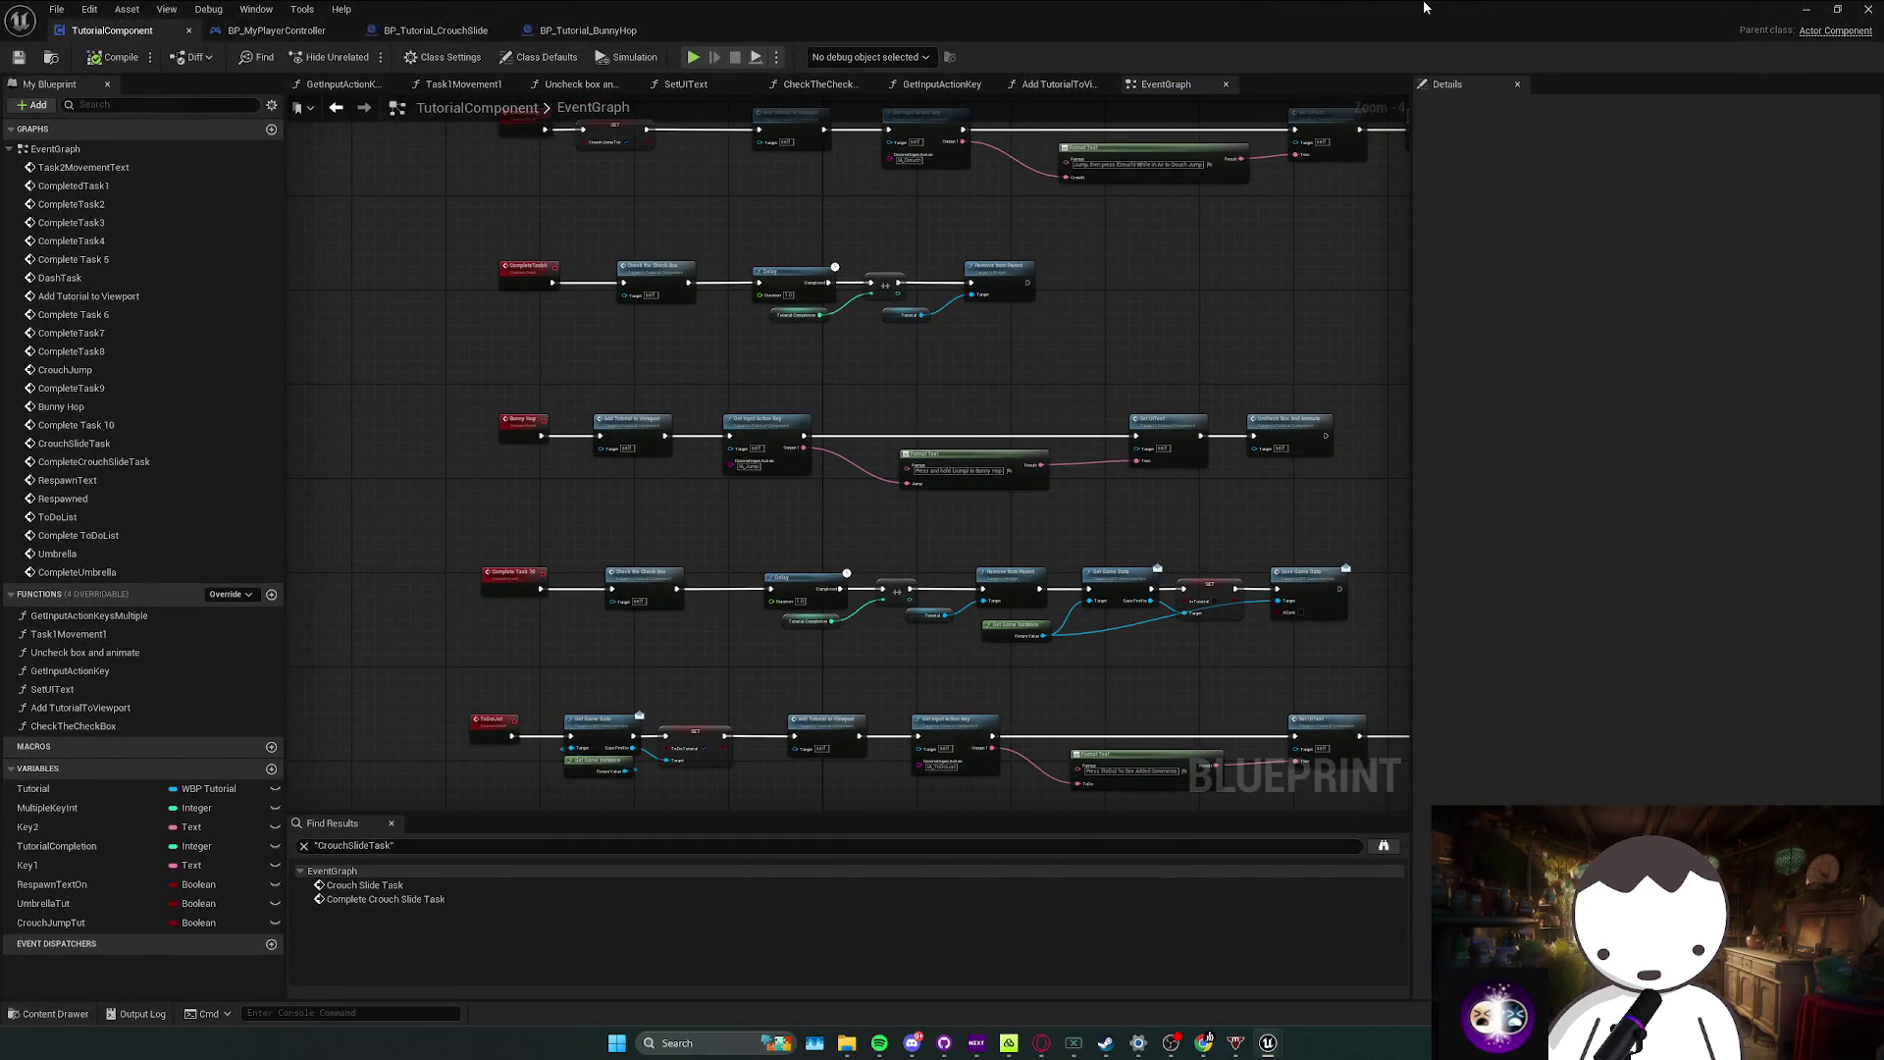
key("alt+Tab")
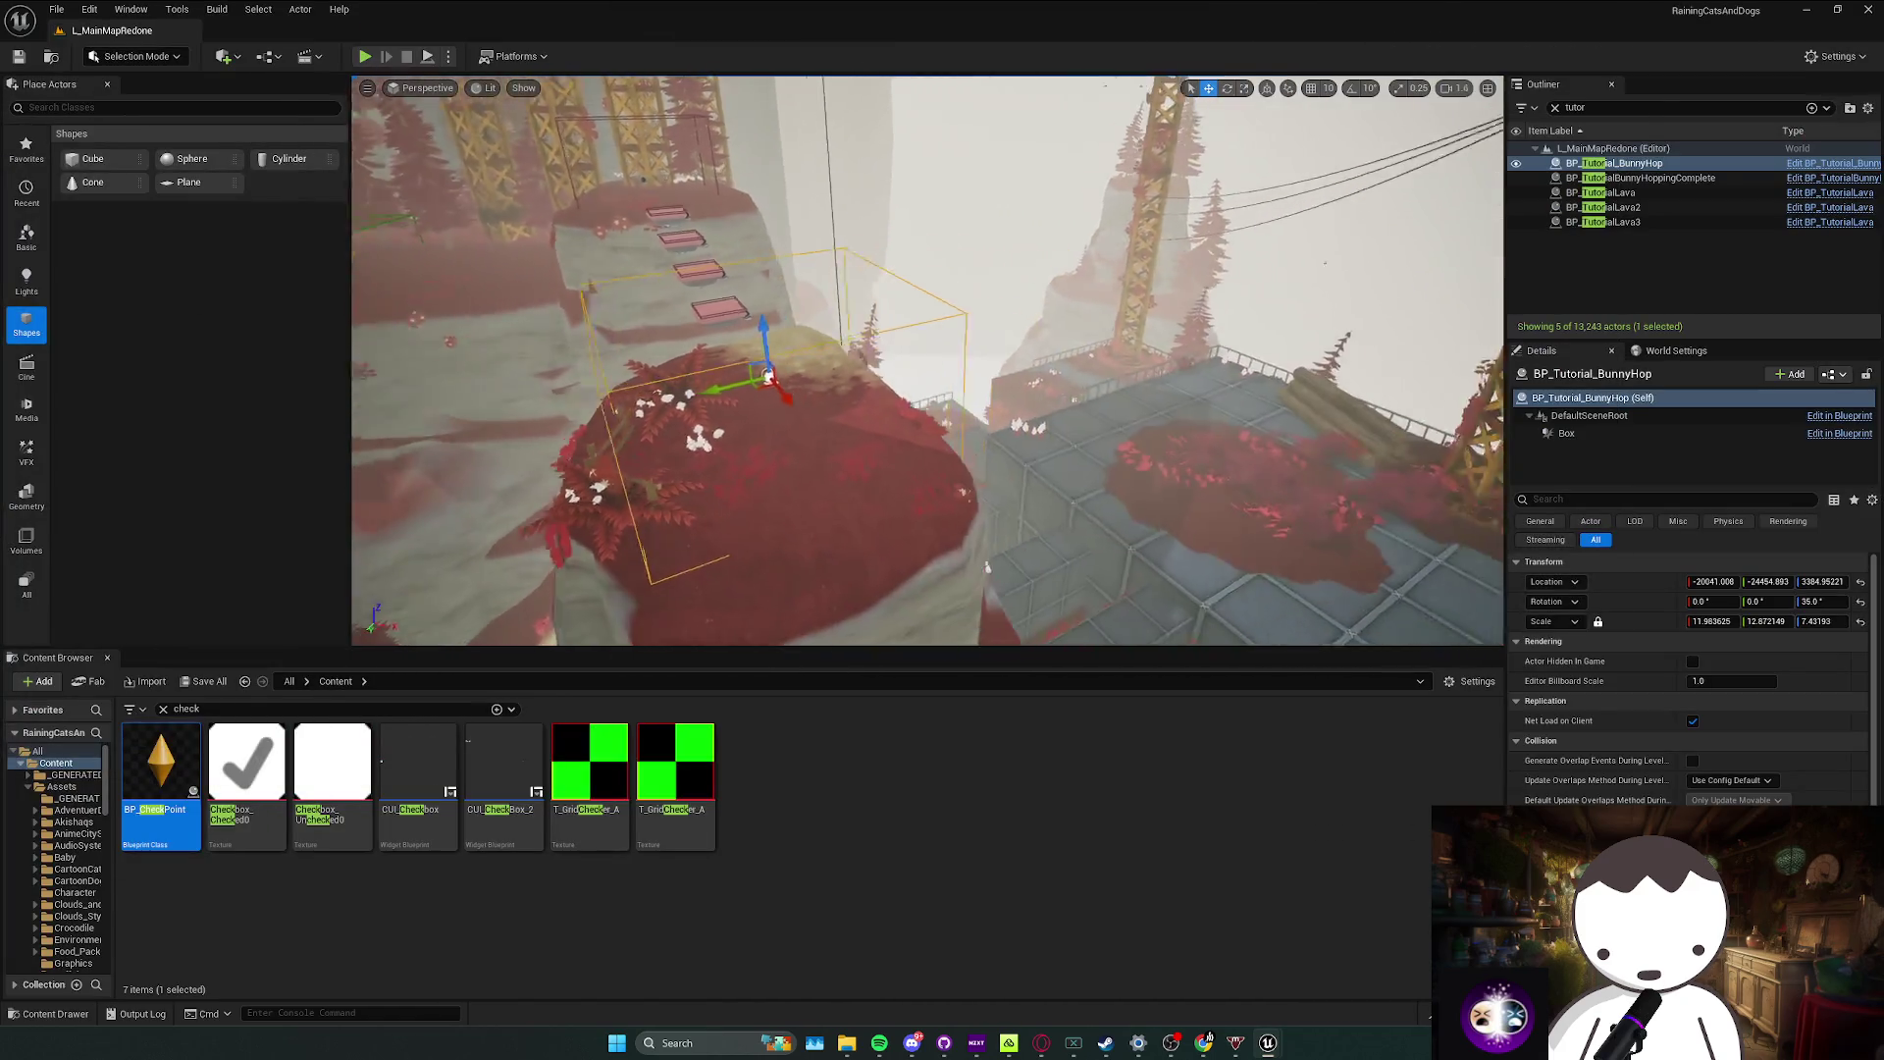
Step: Fly the view toward the yellow-striped block and launch Play In Editor
scroll(927, 361, "up", 1)
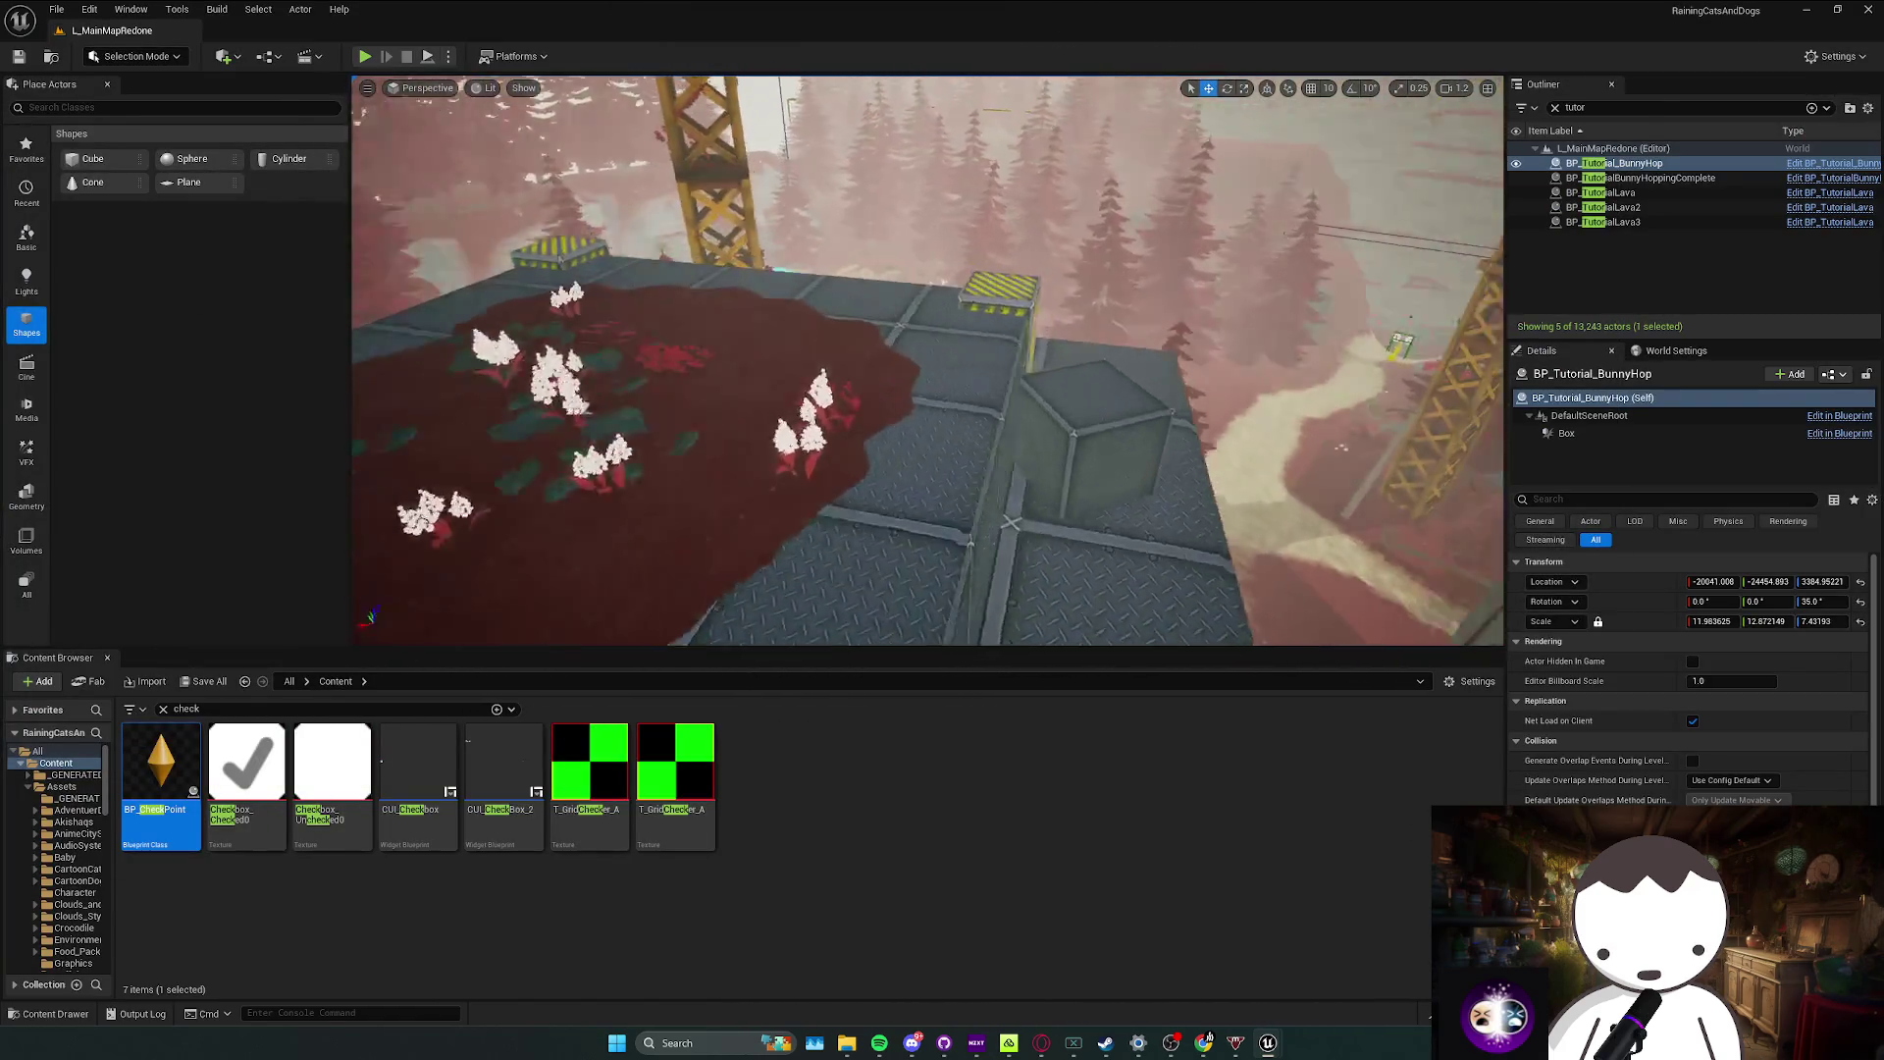
key("w")
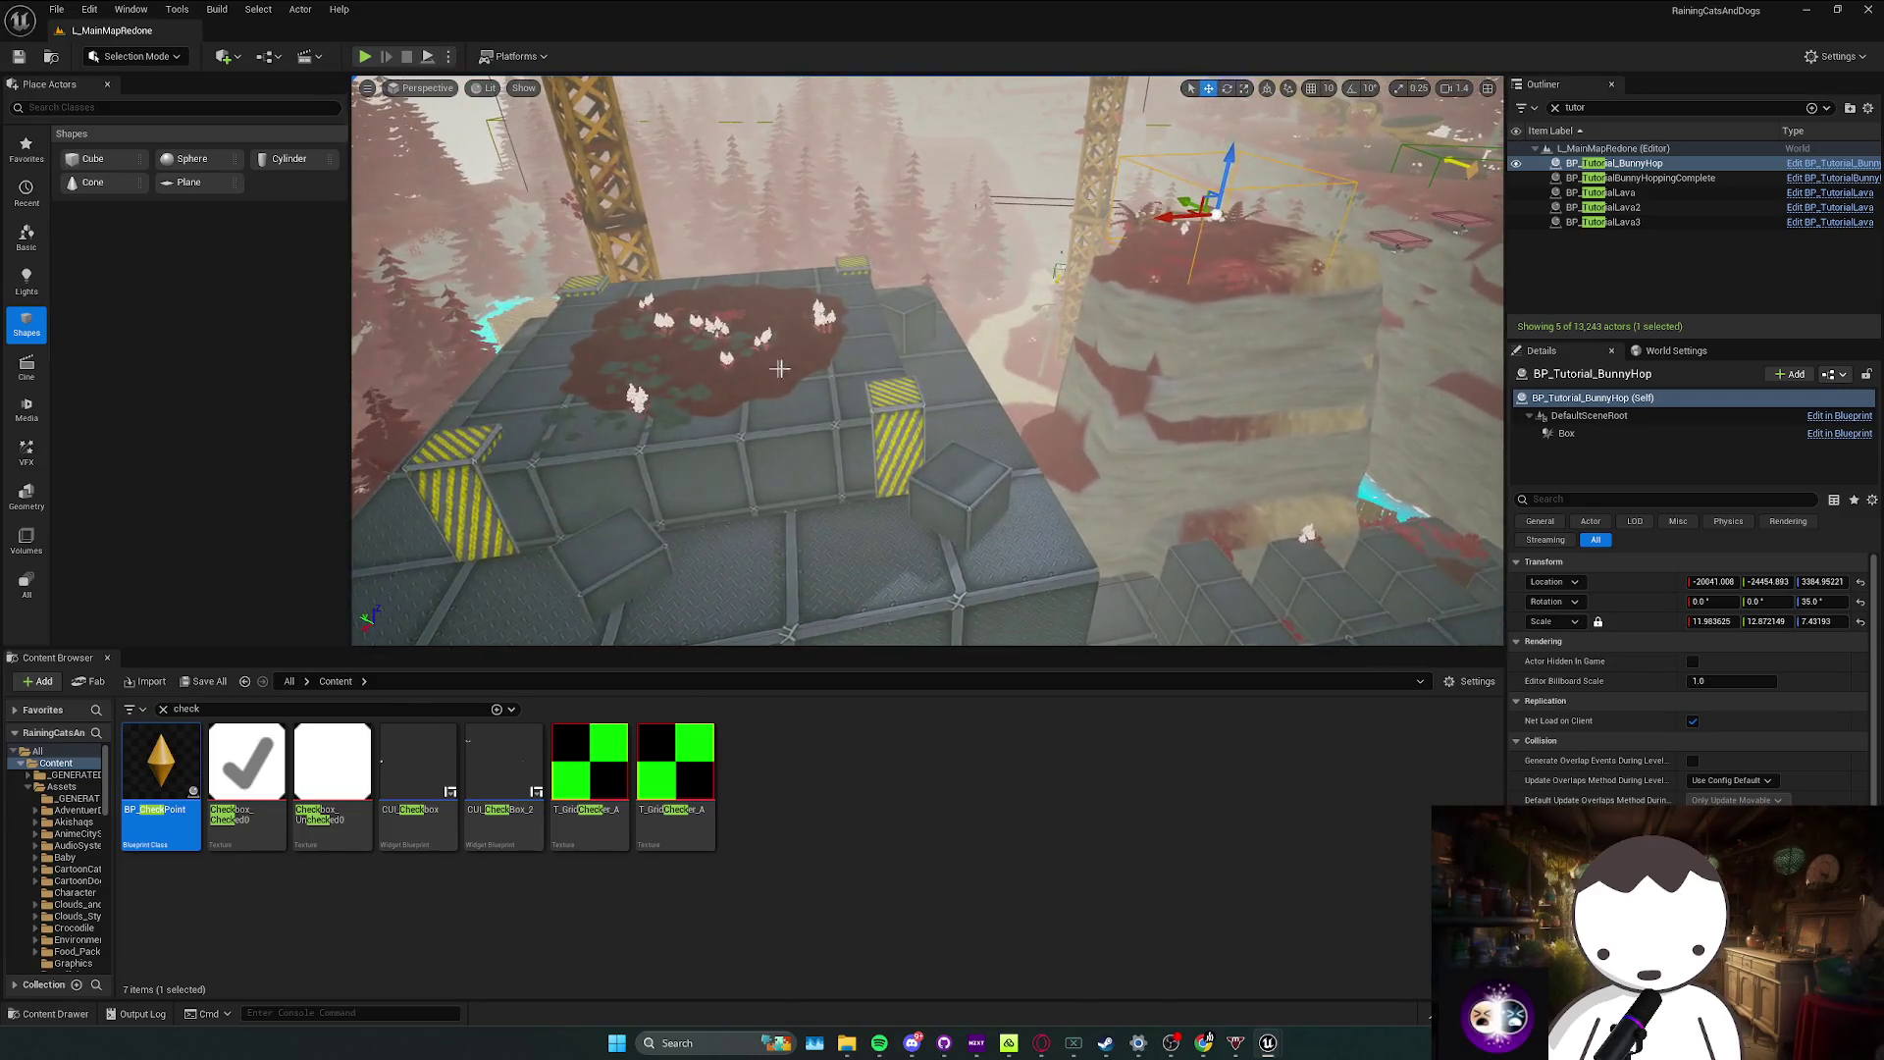
left_click(364, 56)
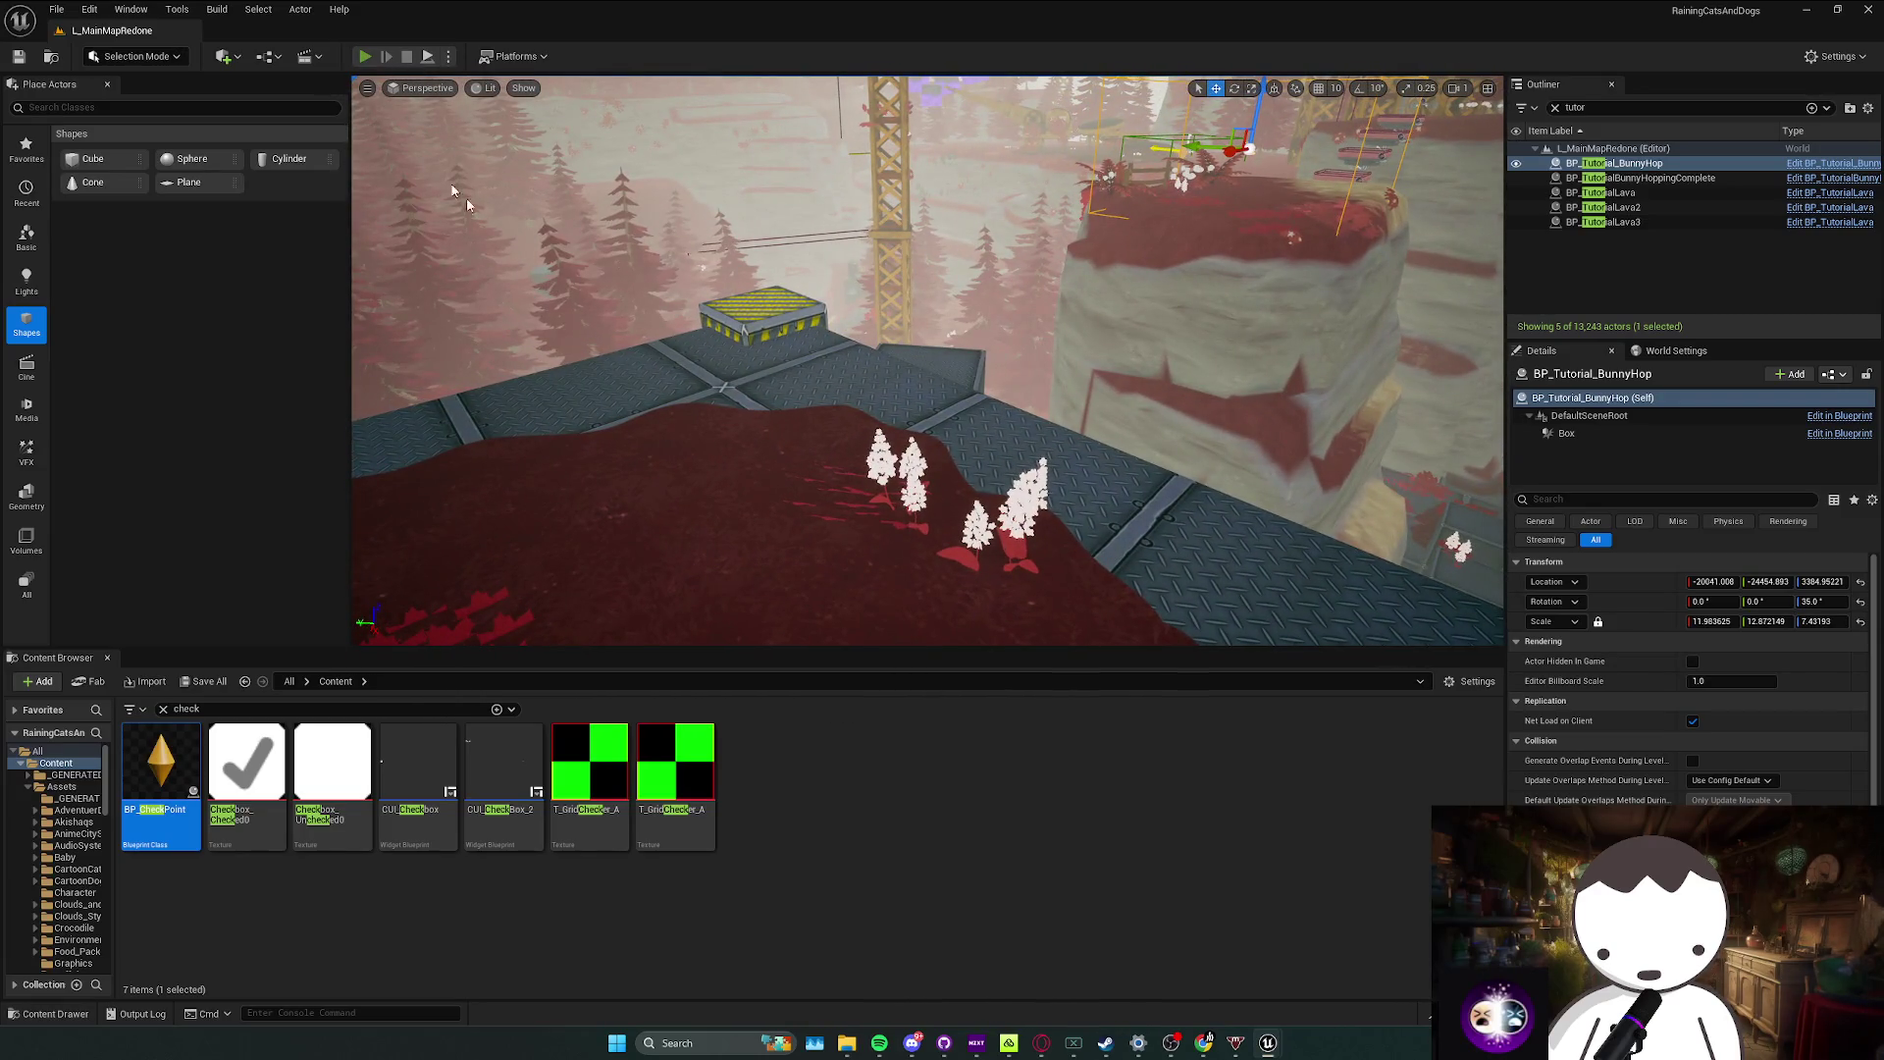
Step: Walk onto the stepped stone platform, bunny hop to complete the task, and reach the checkpoint
key("w")
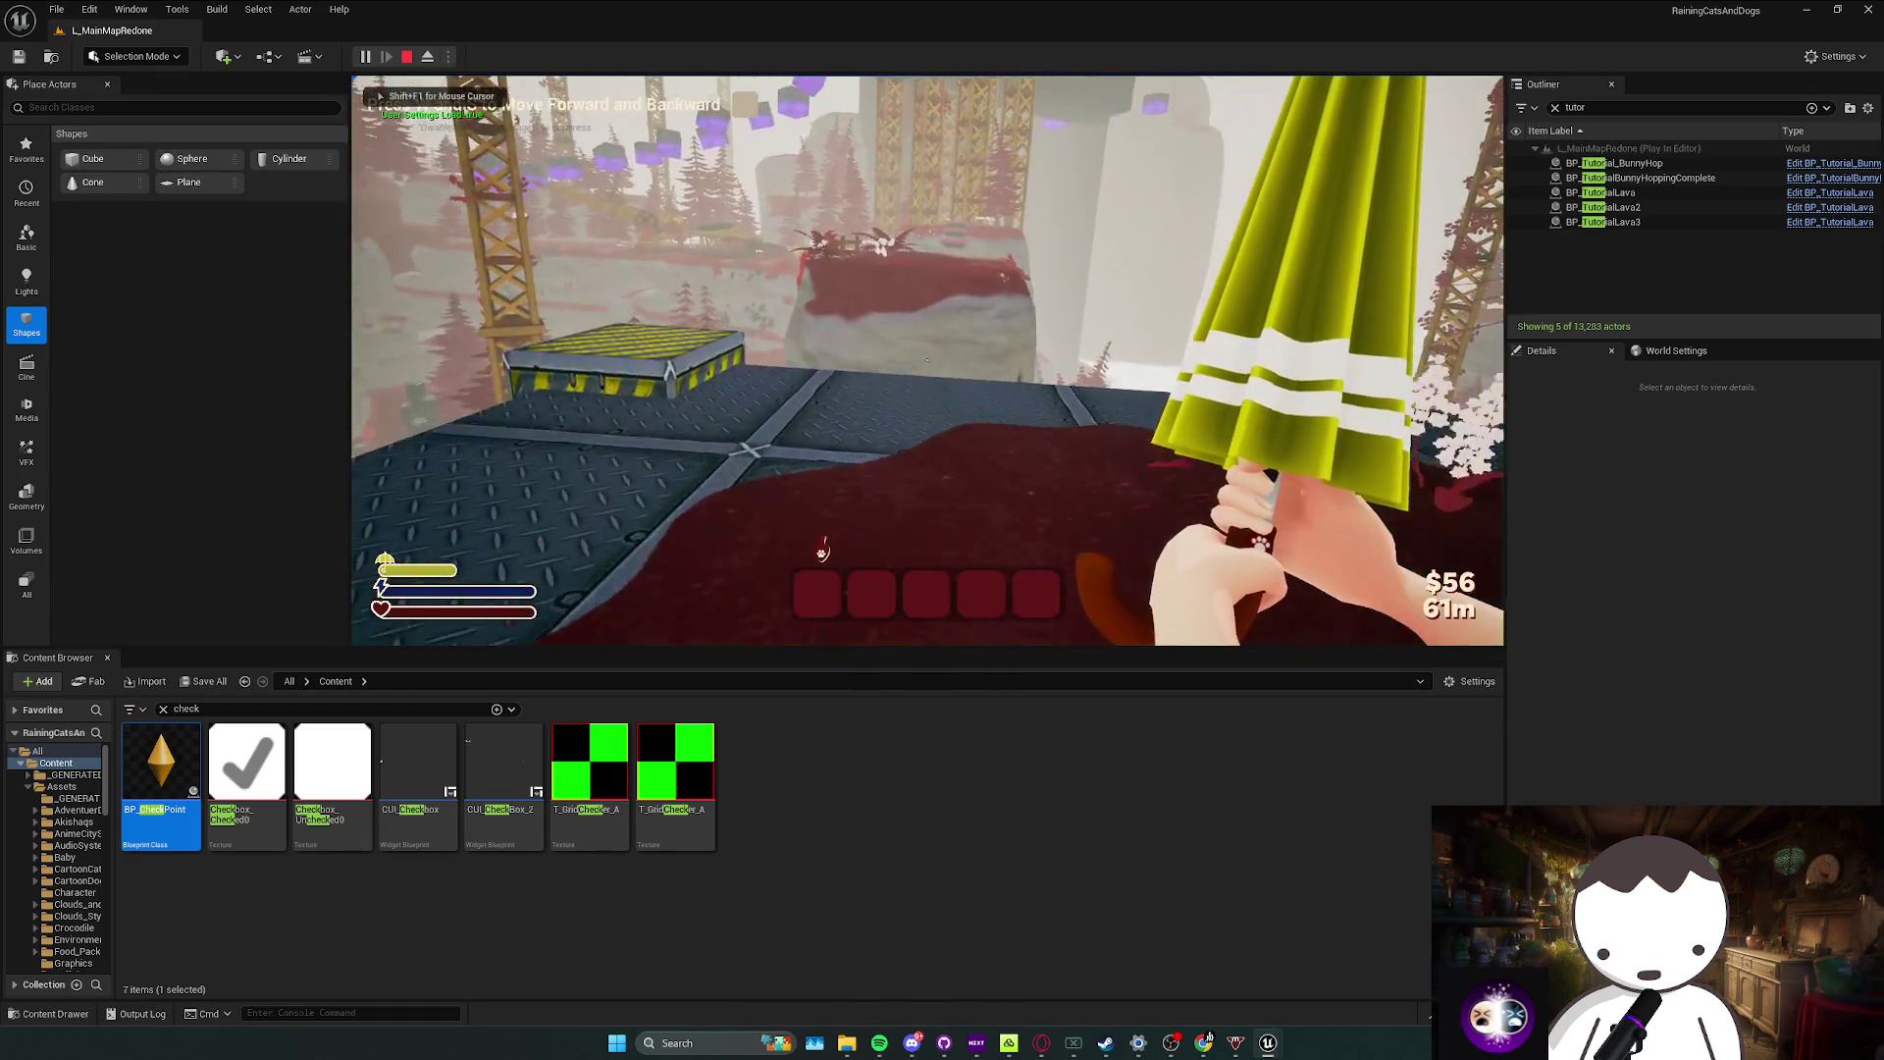
key("w")
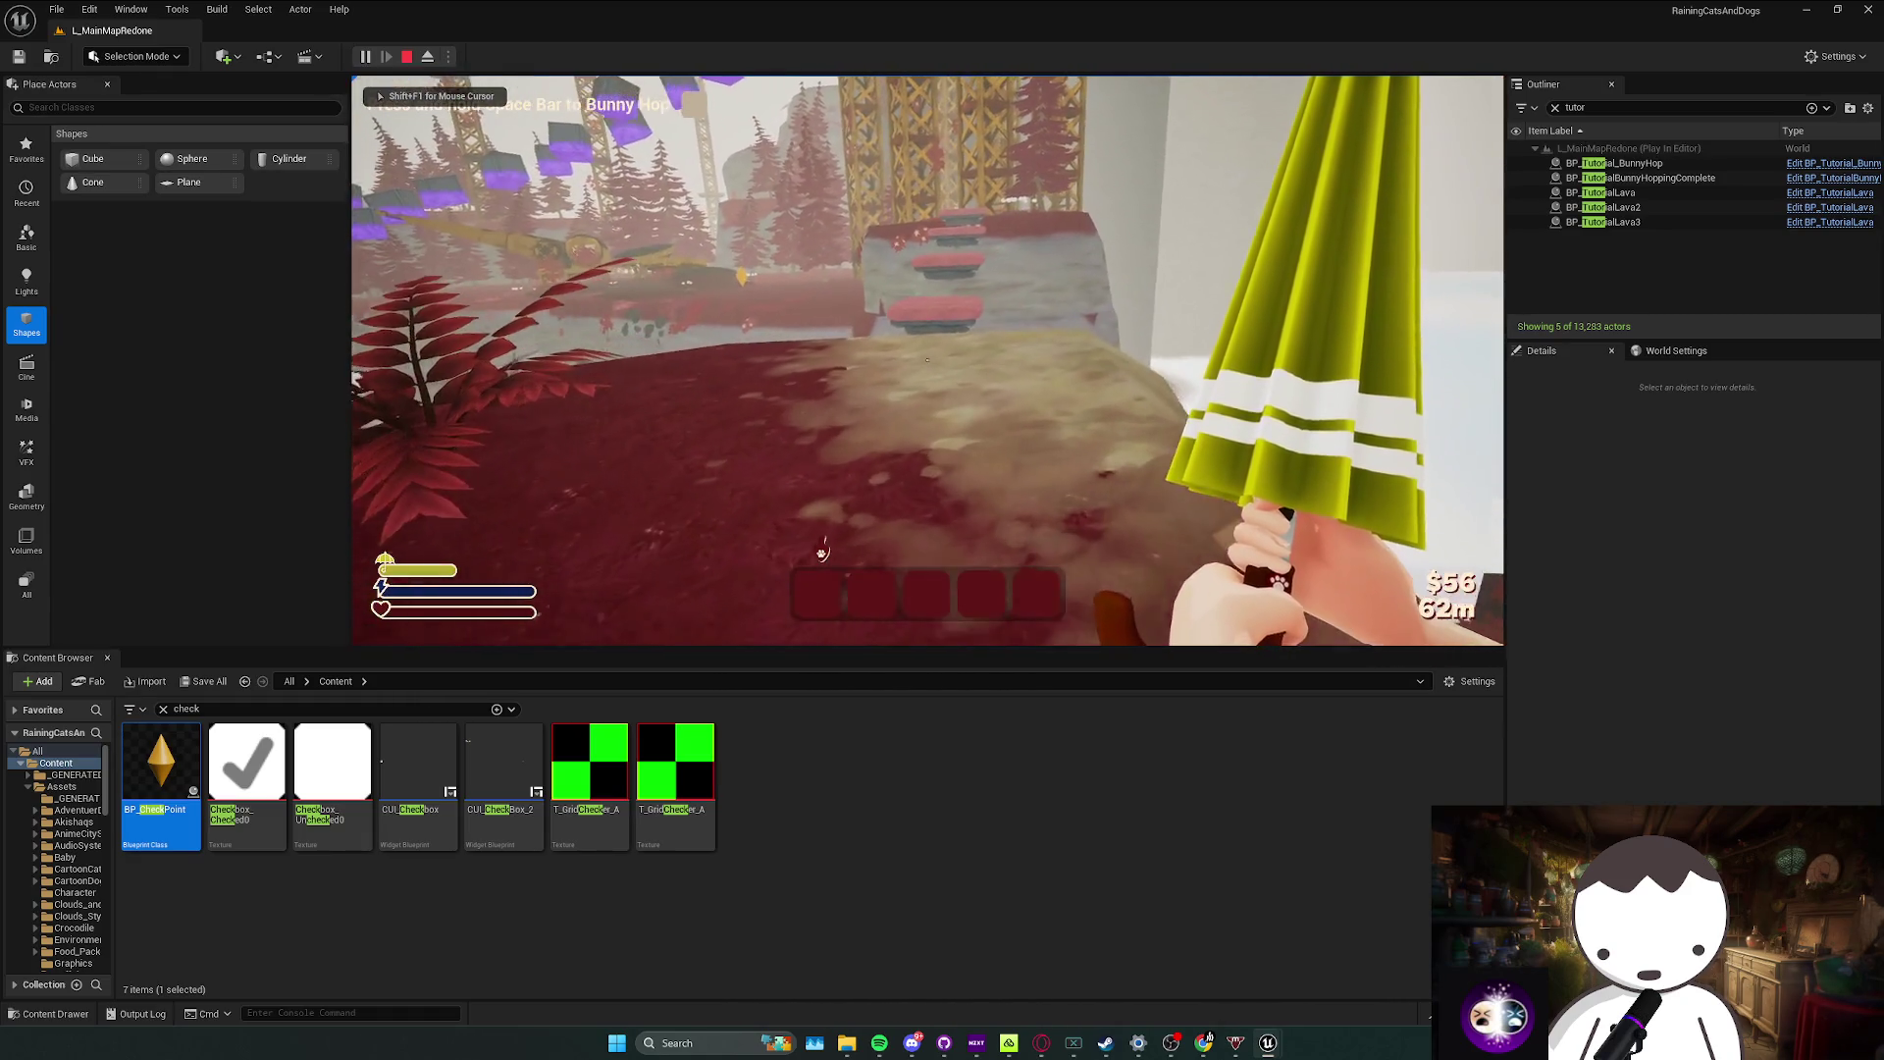
key("w")
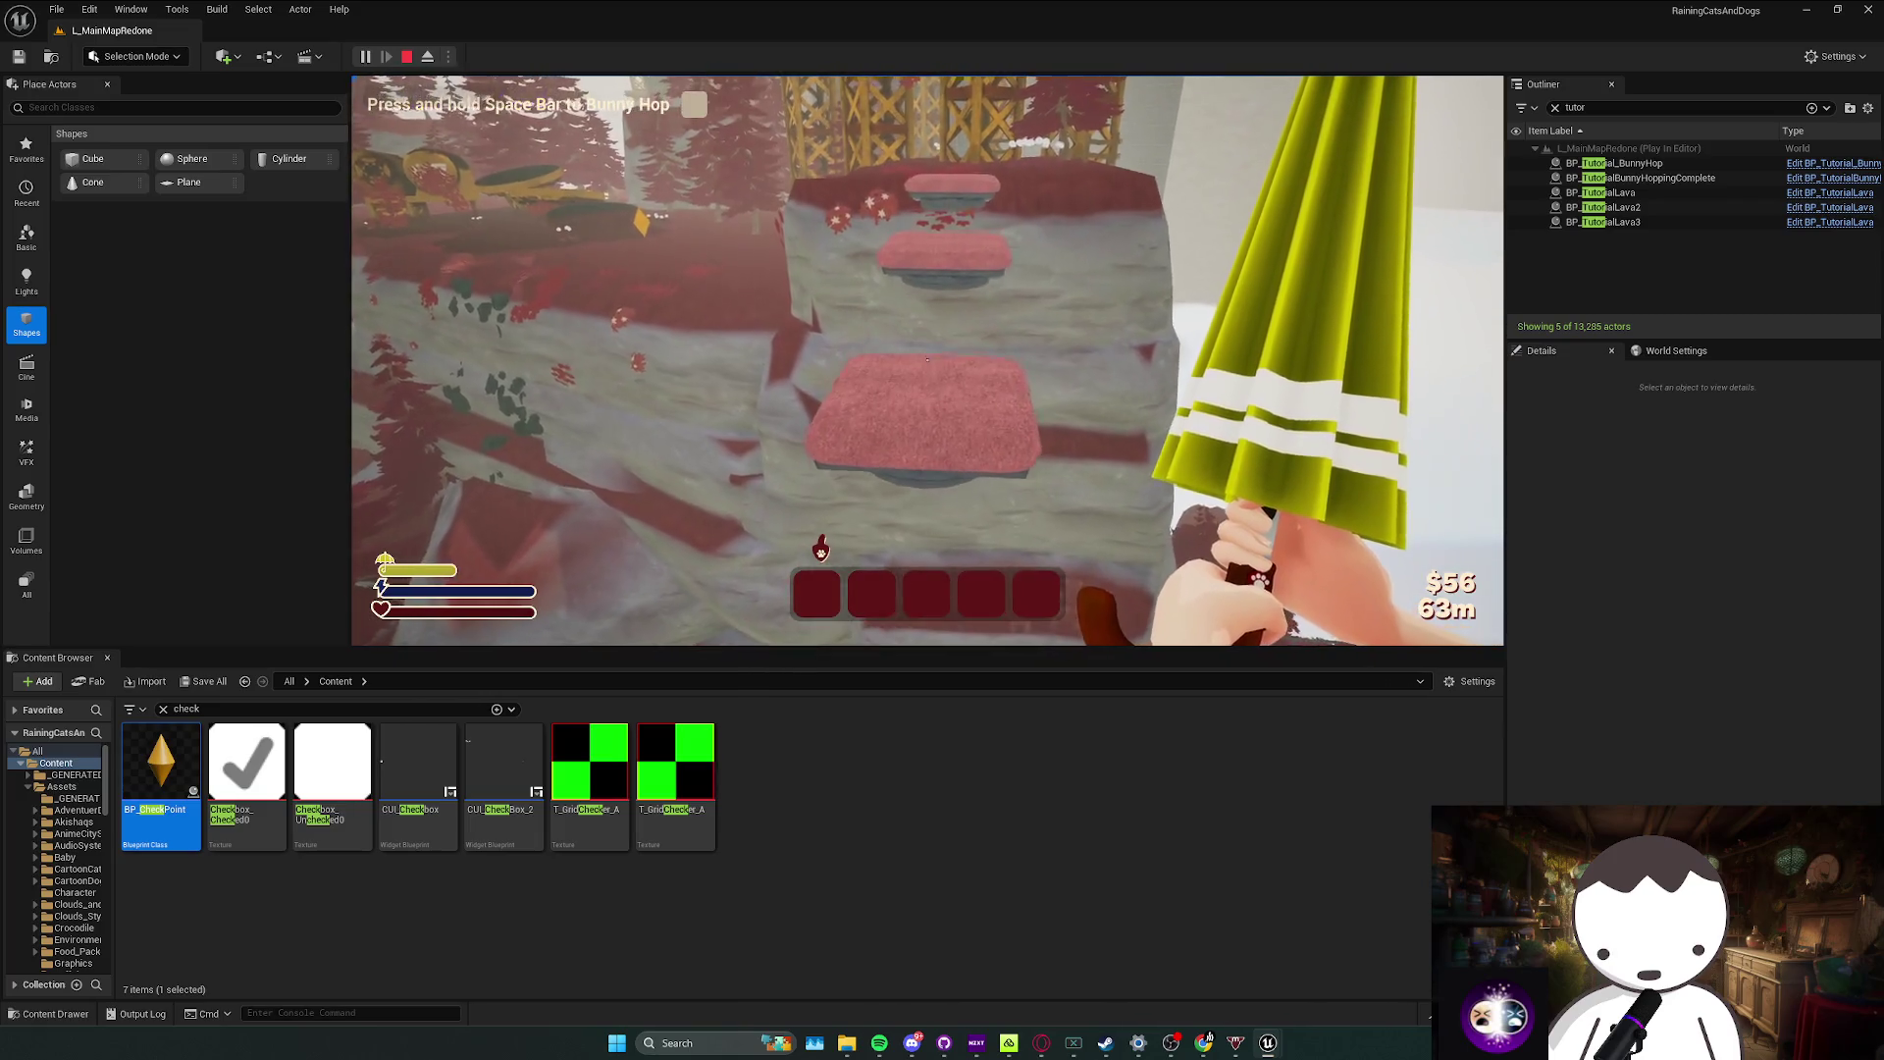
key("space")
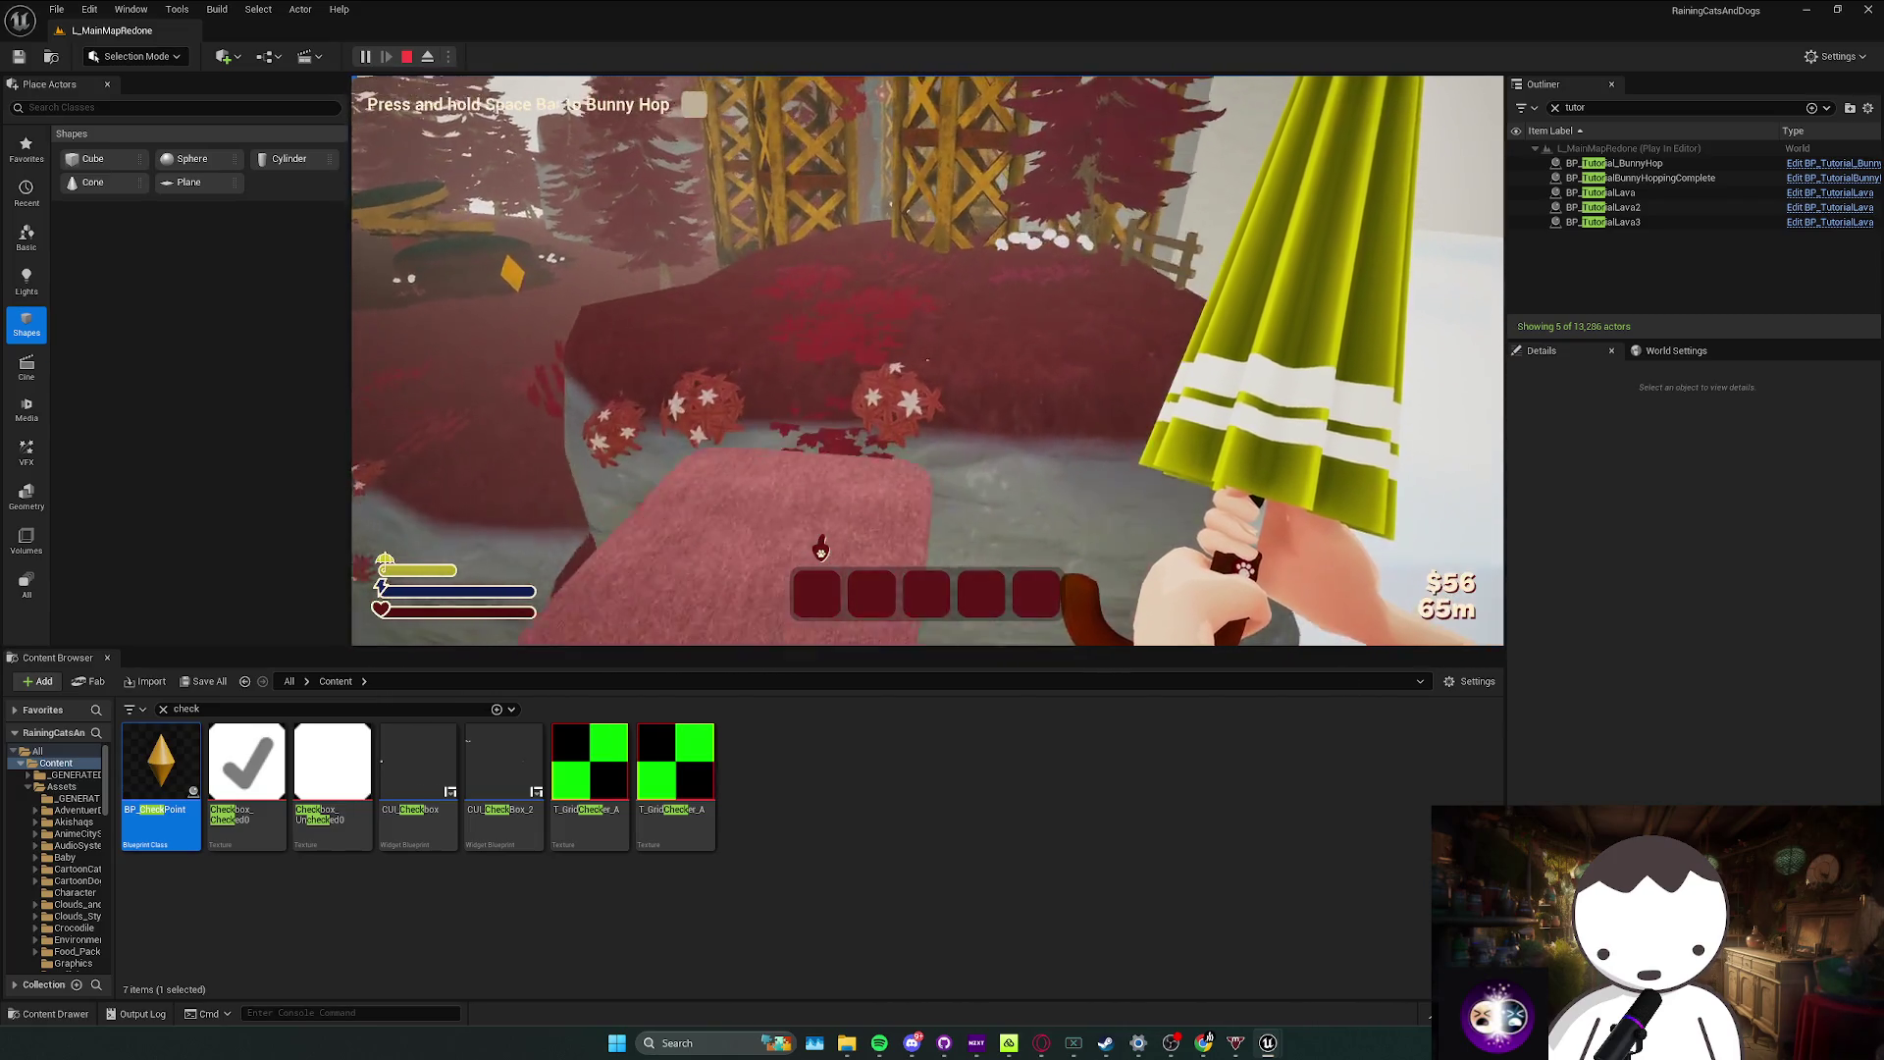
key("w")
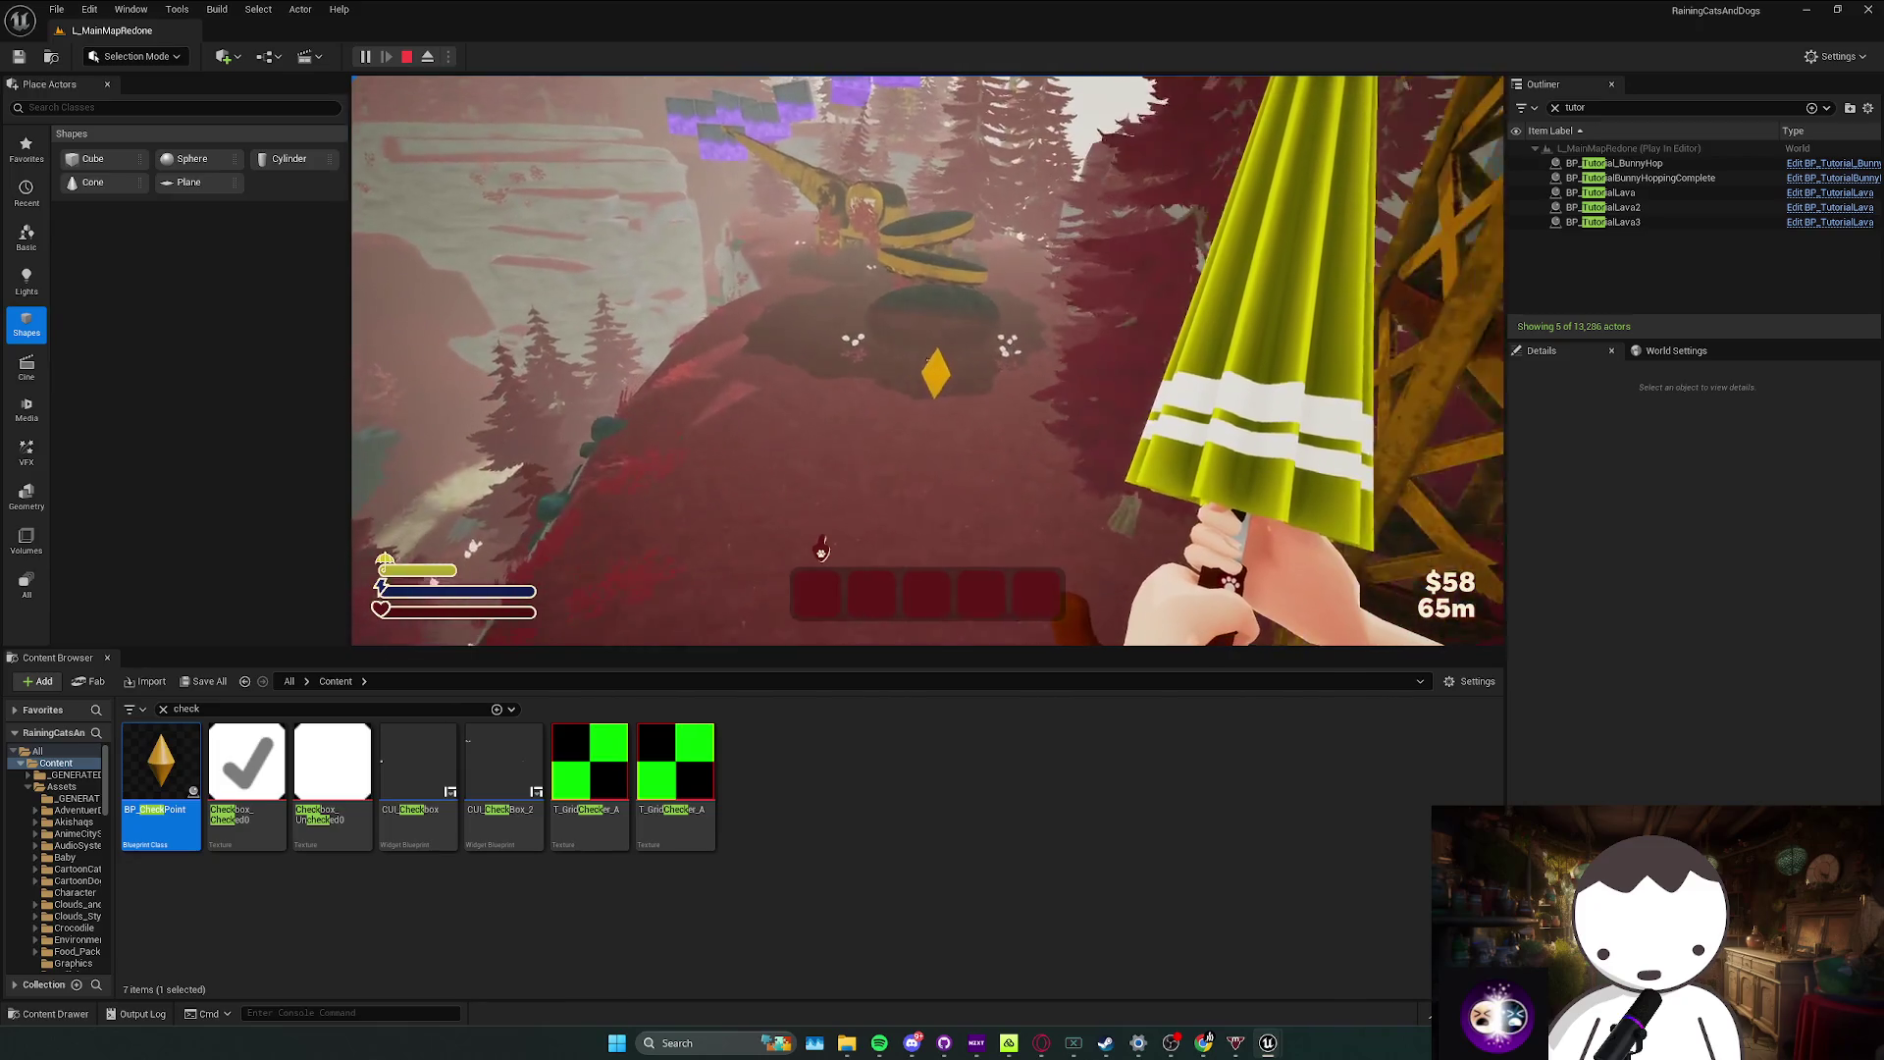
Step: Continue along the log past the purple blocks and yellow platforms, then stop the session
key("w")
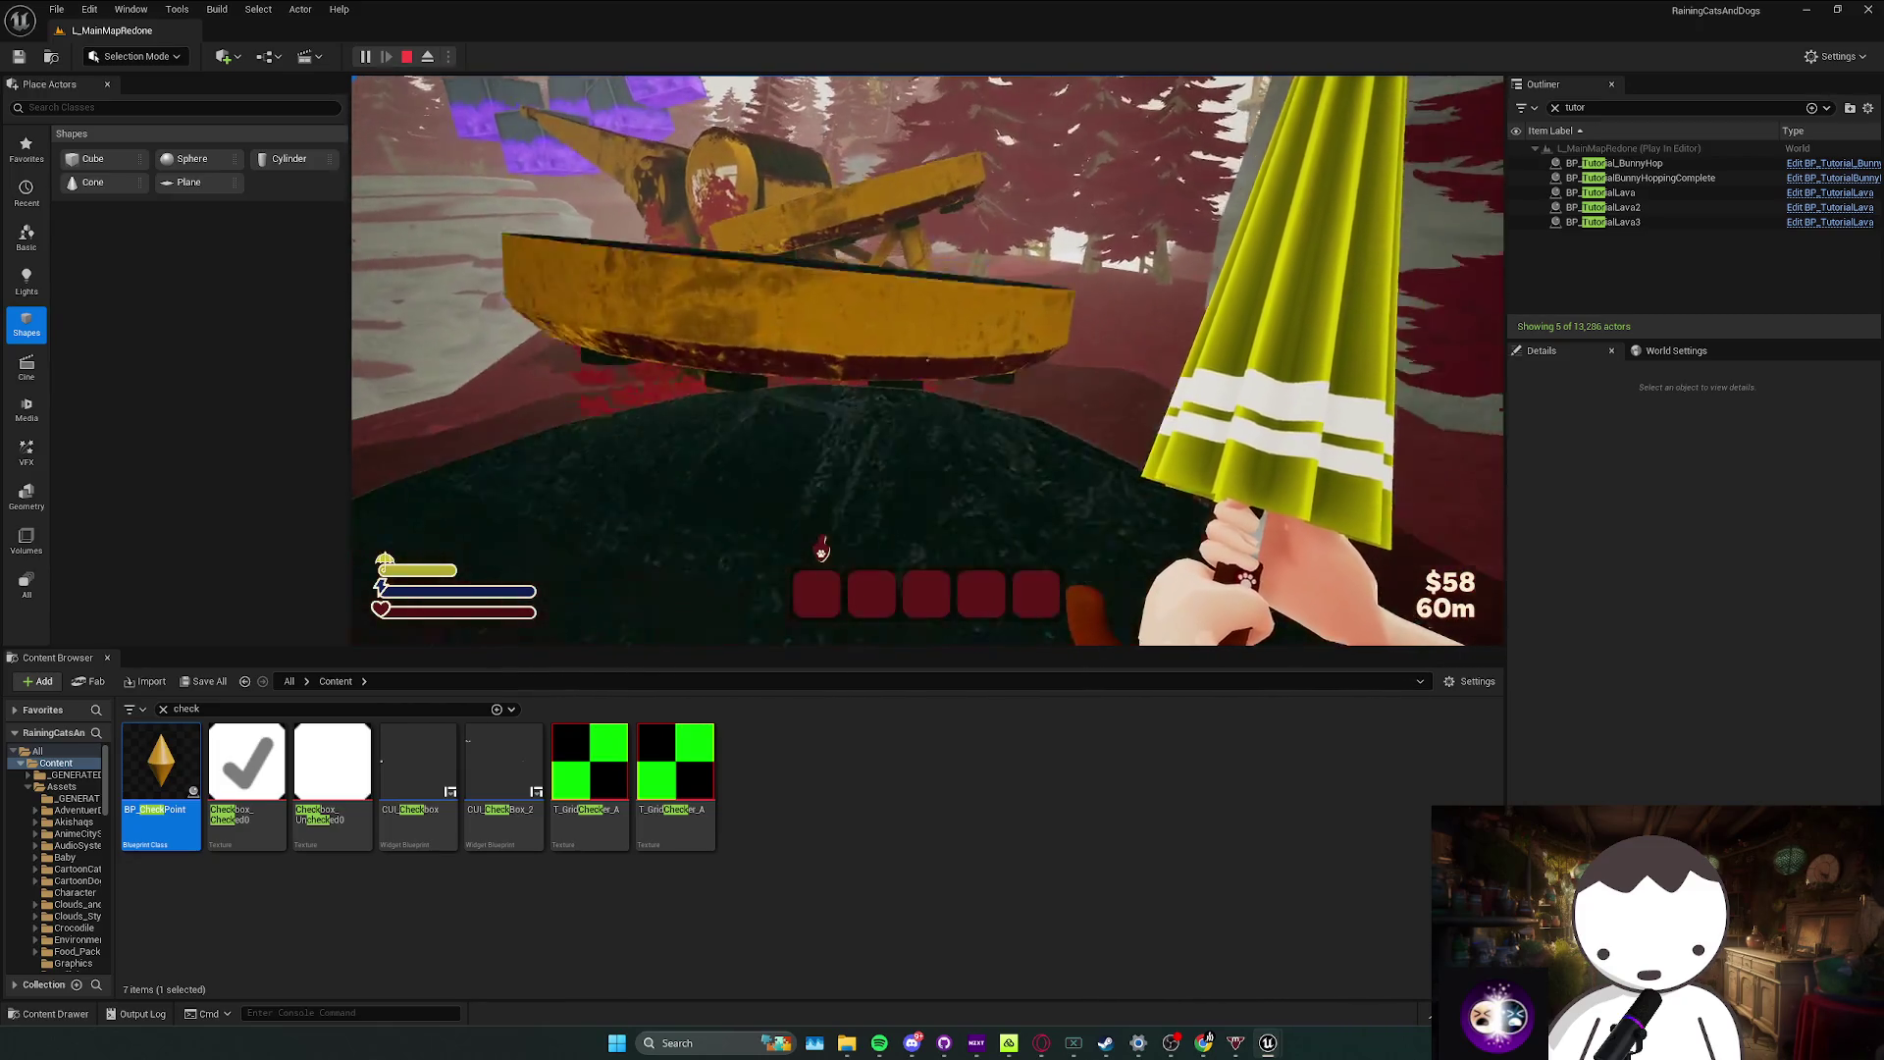
key("w")
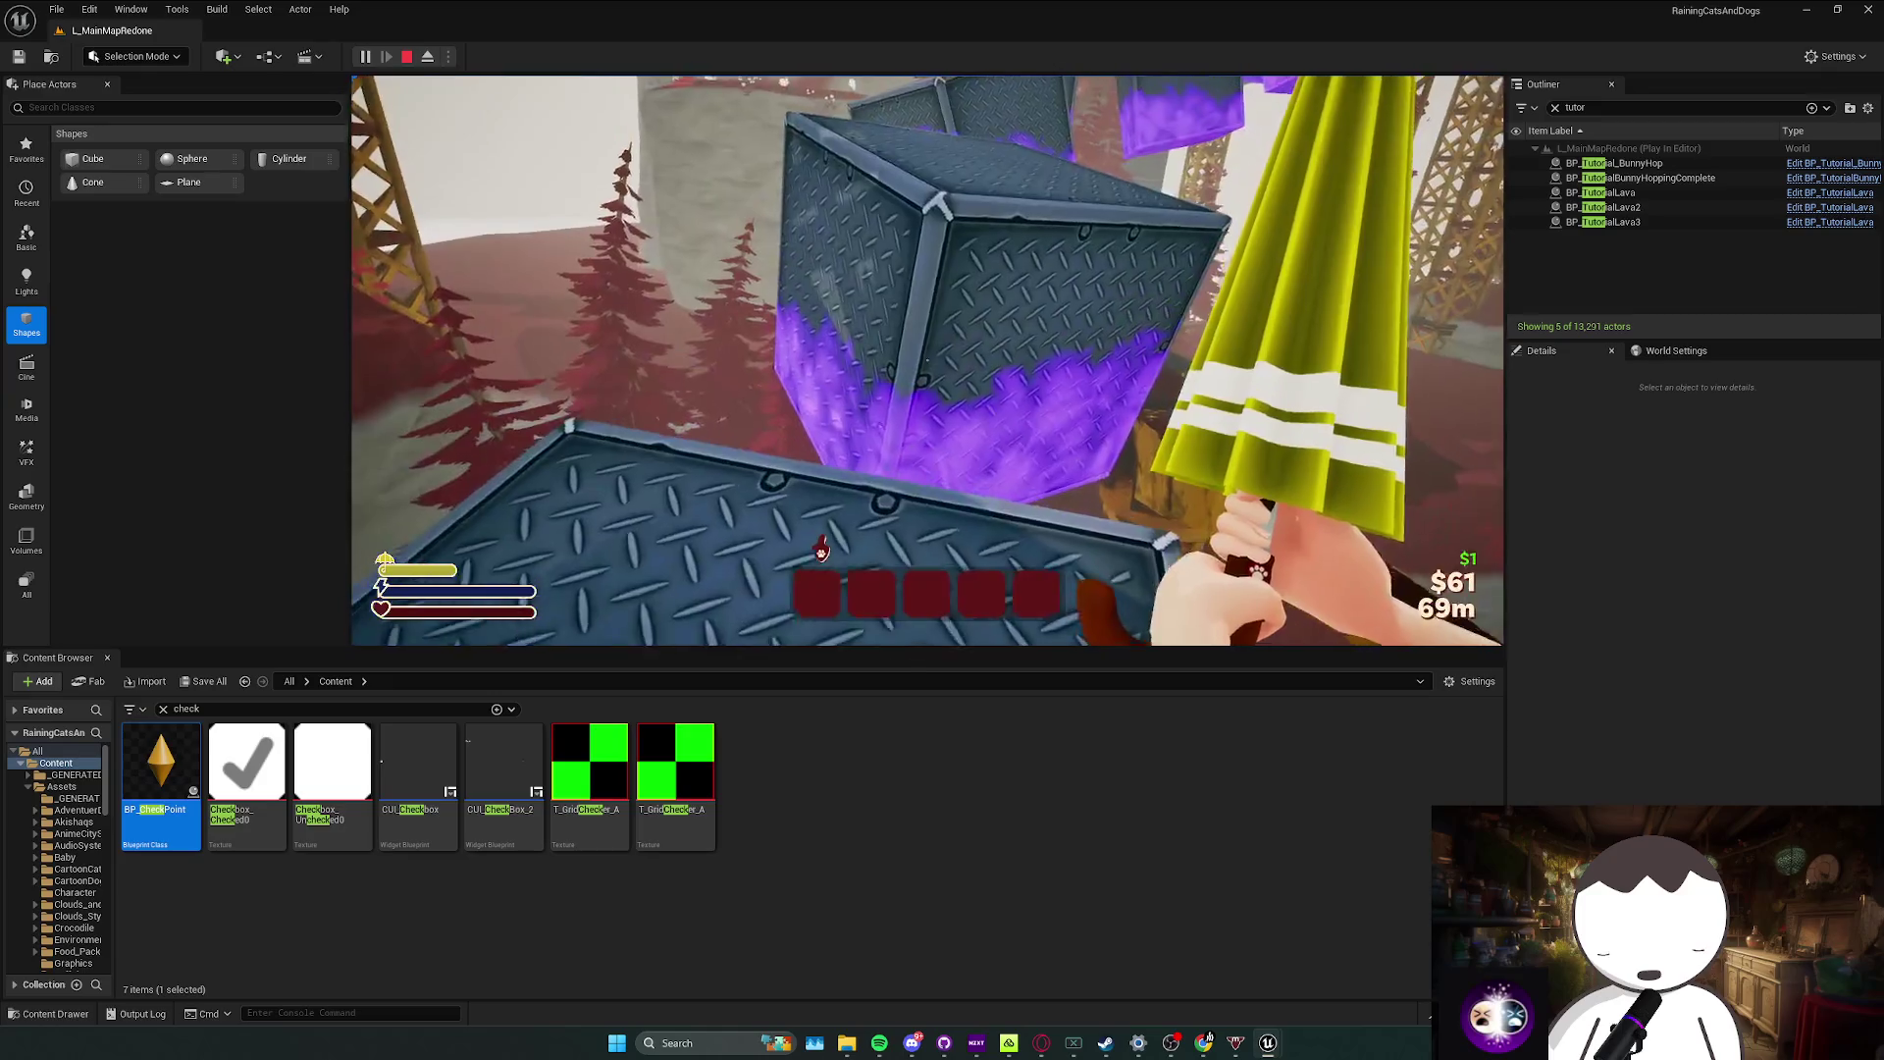
key("w")
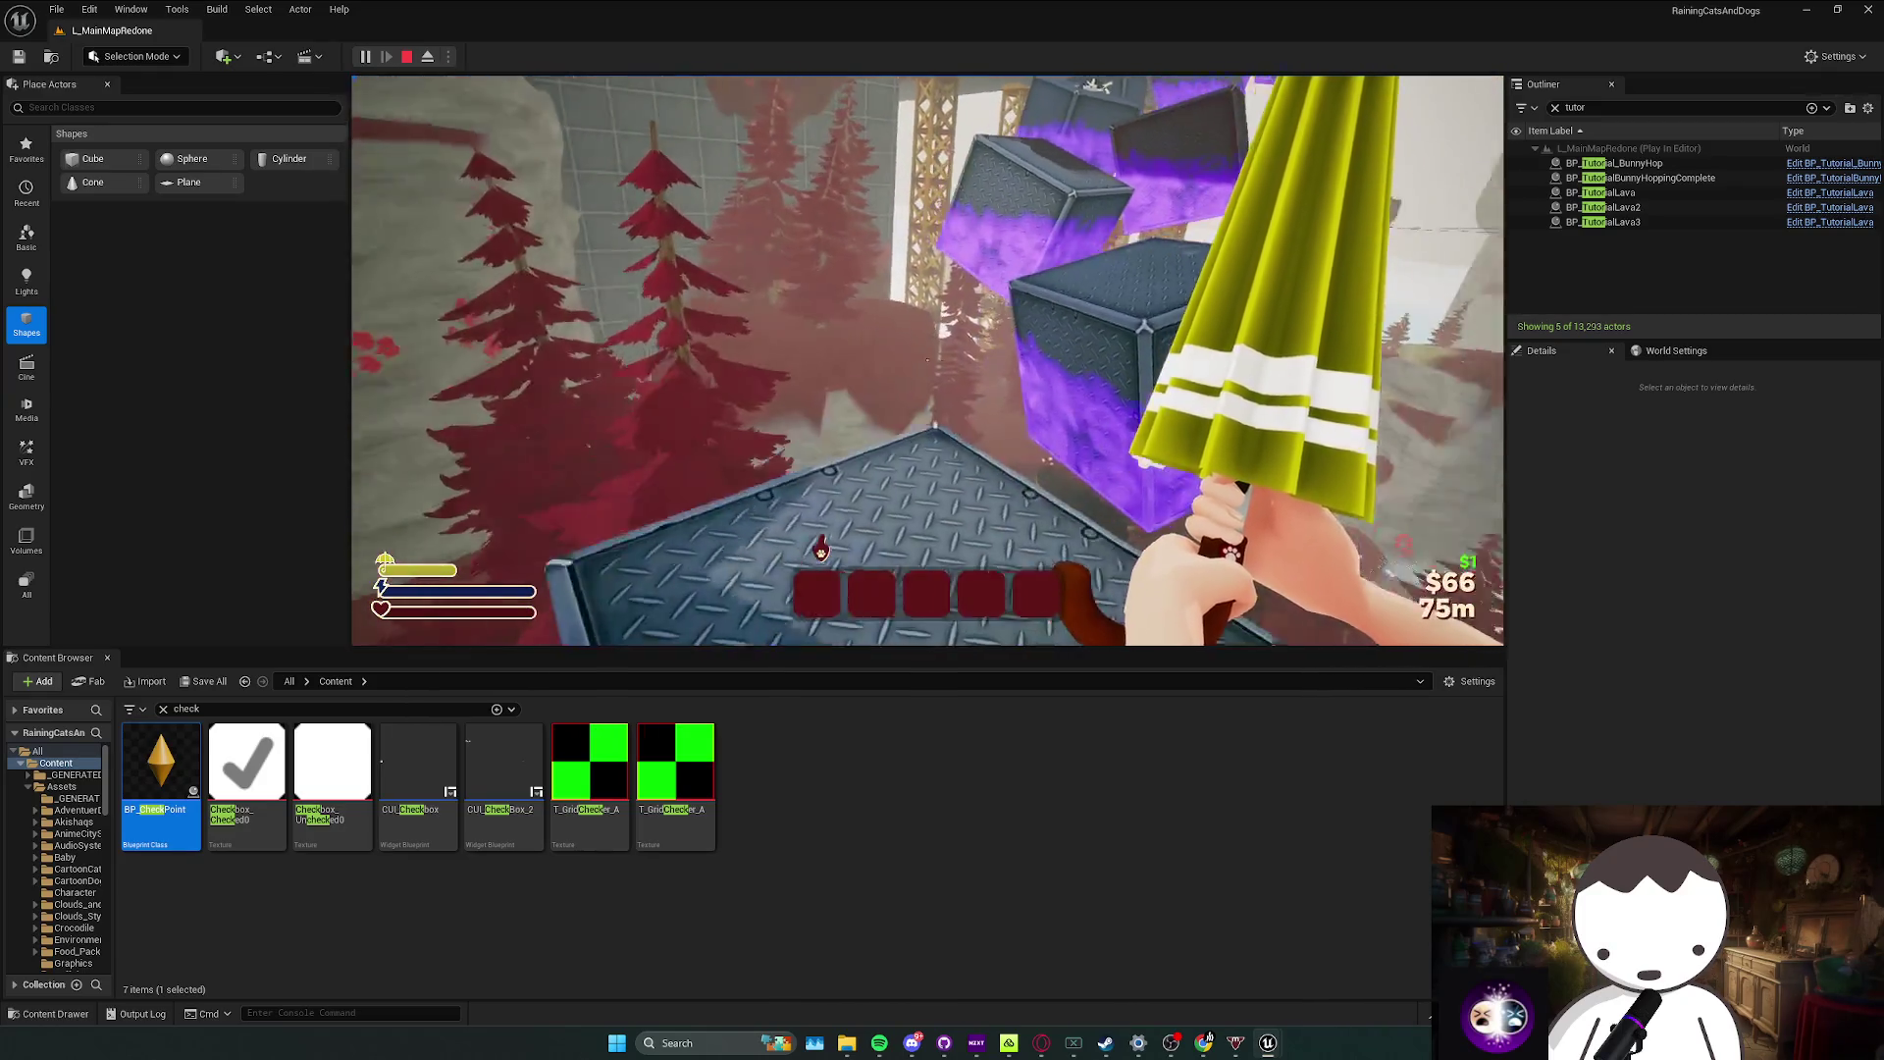
key("w")
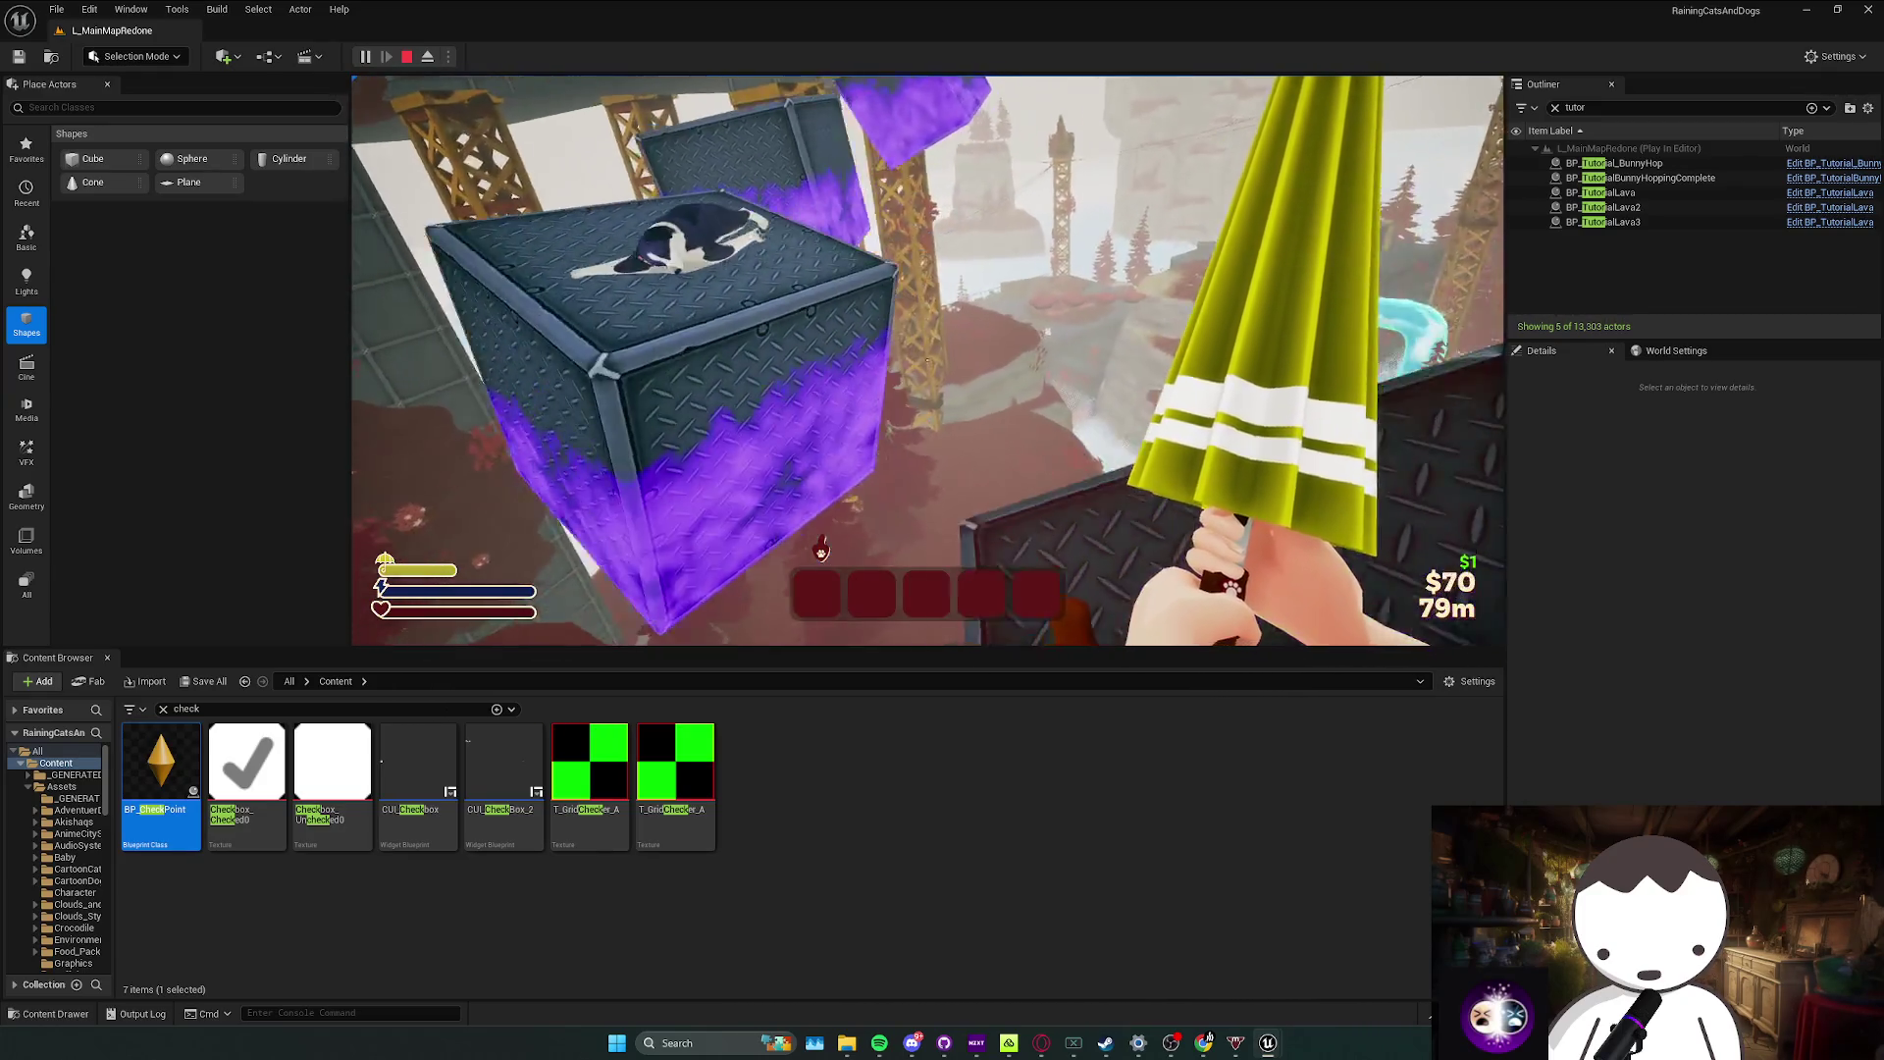
key("w")
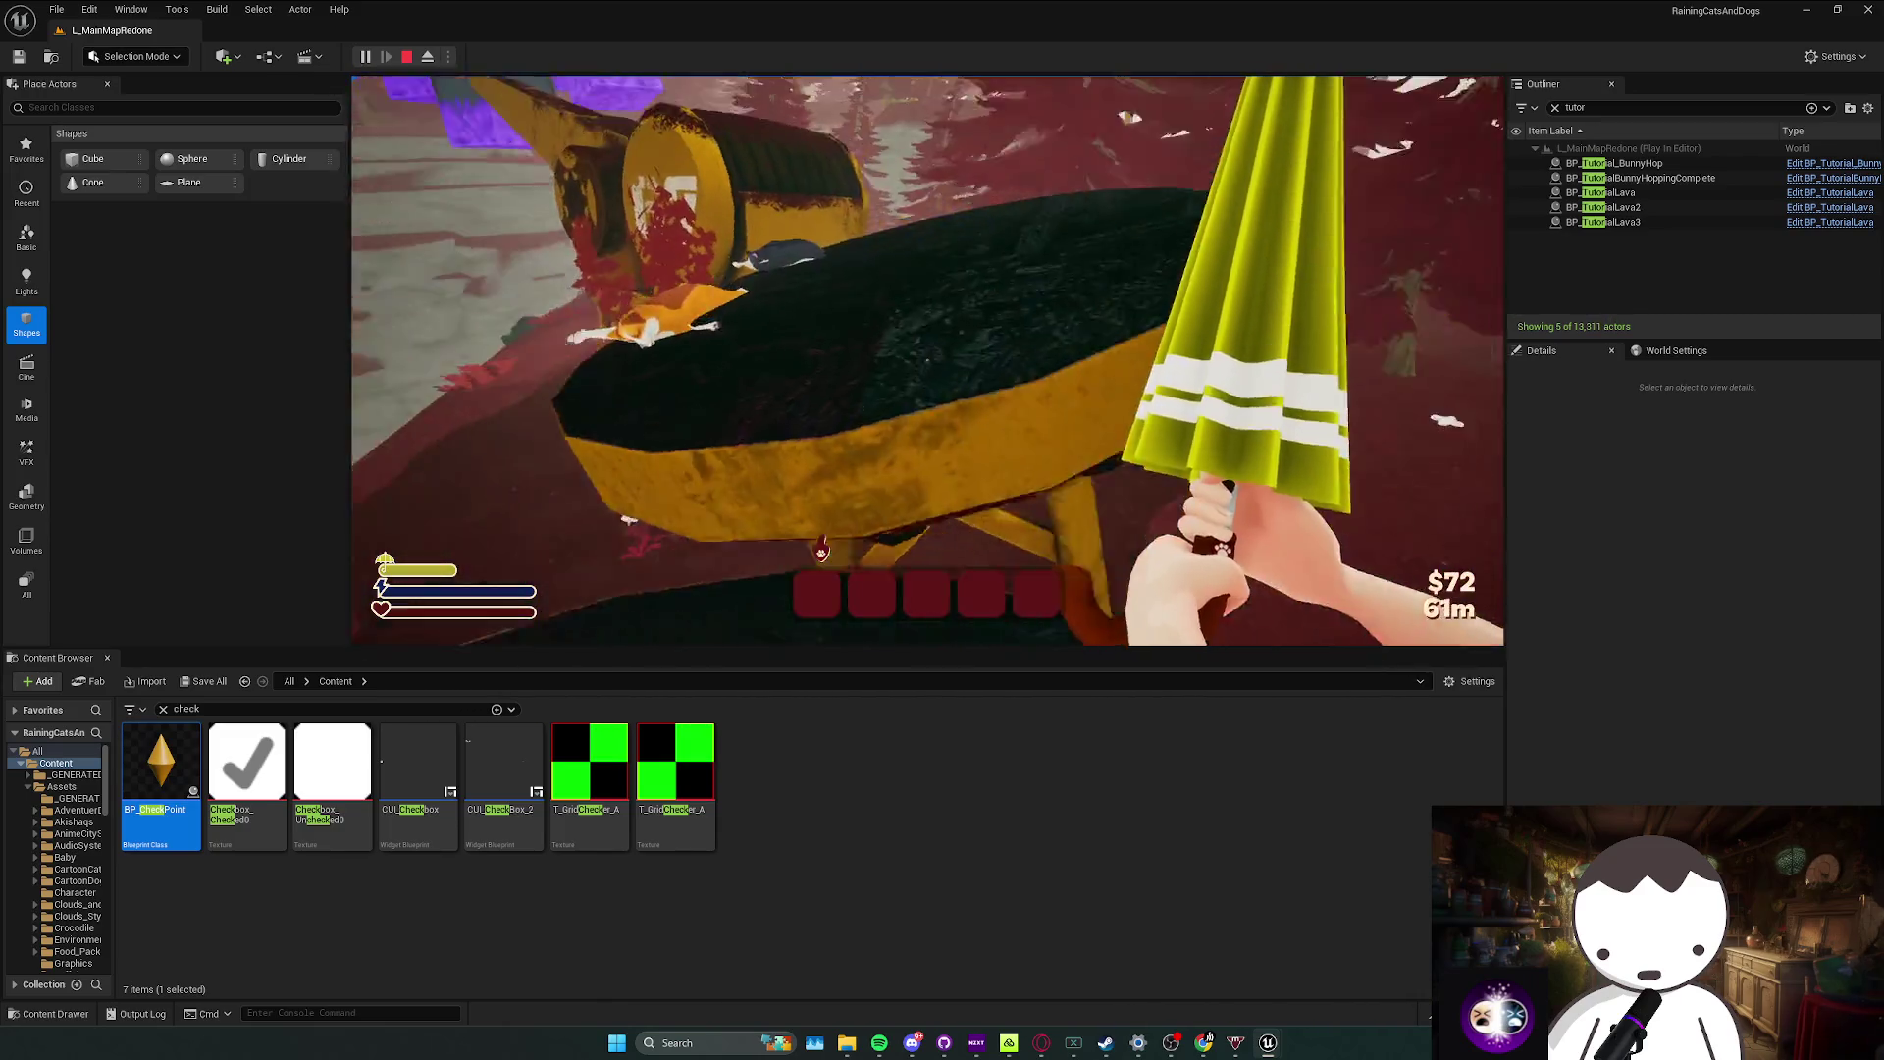
key("w")
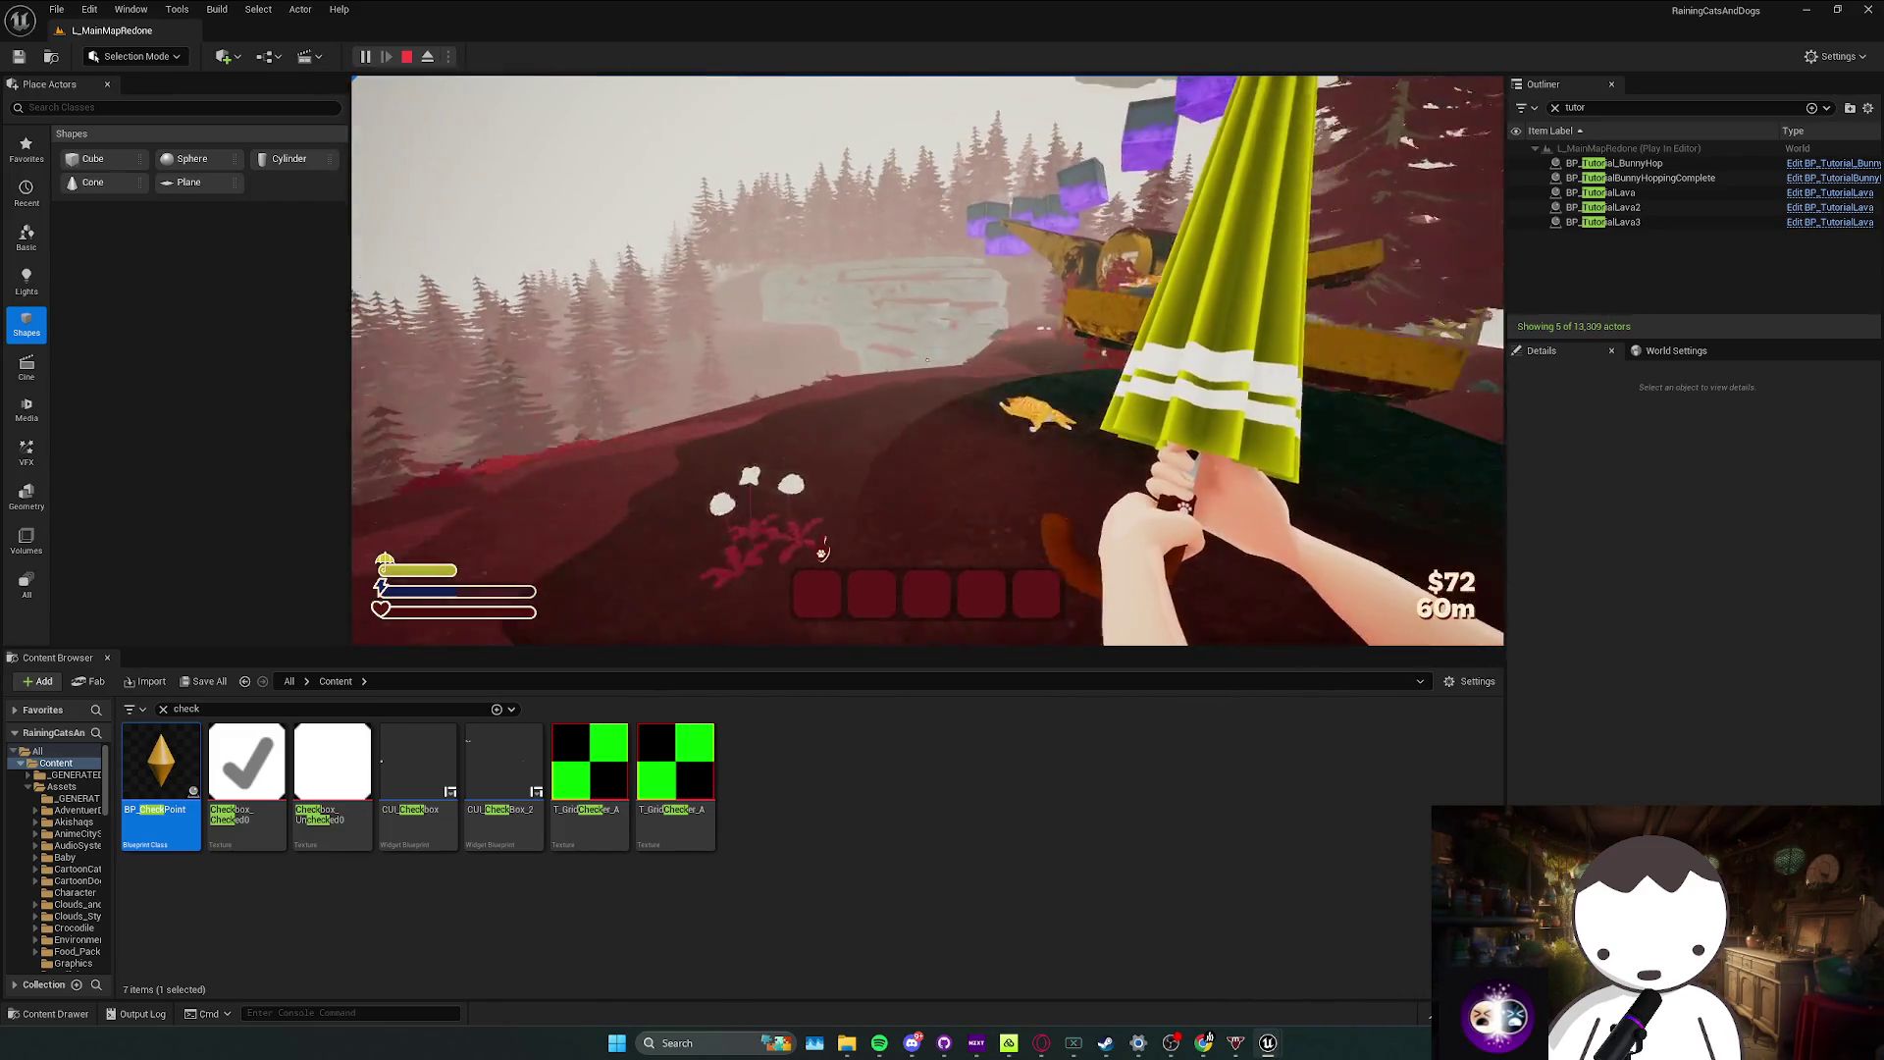
key("w")
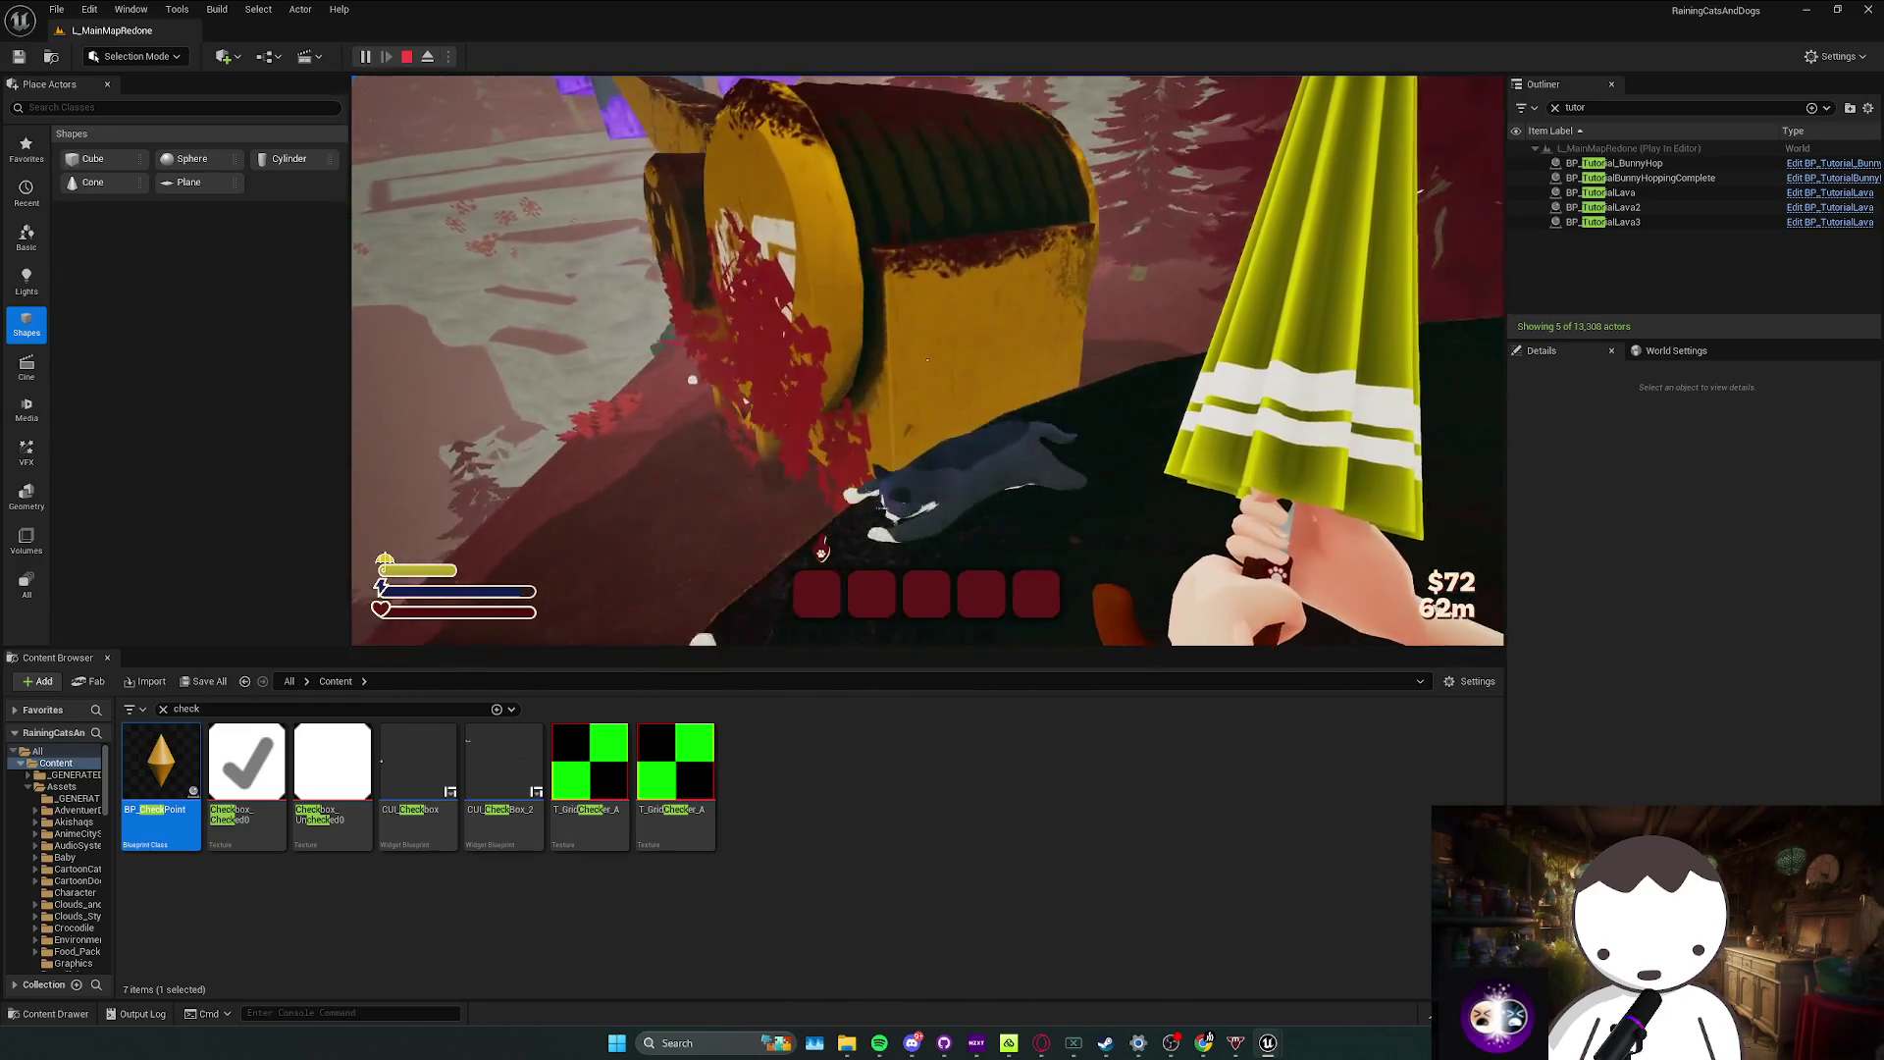
key("w")
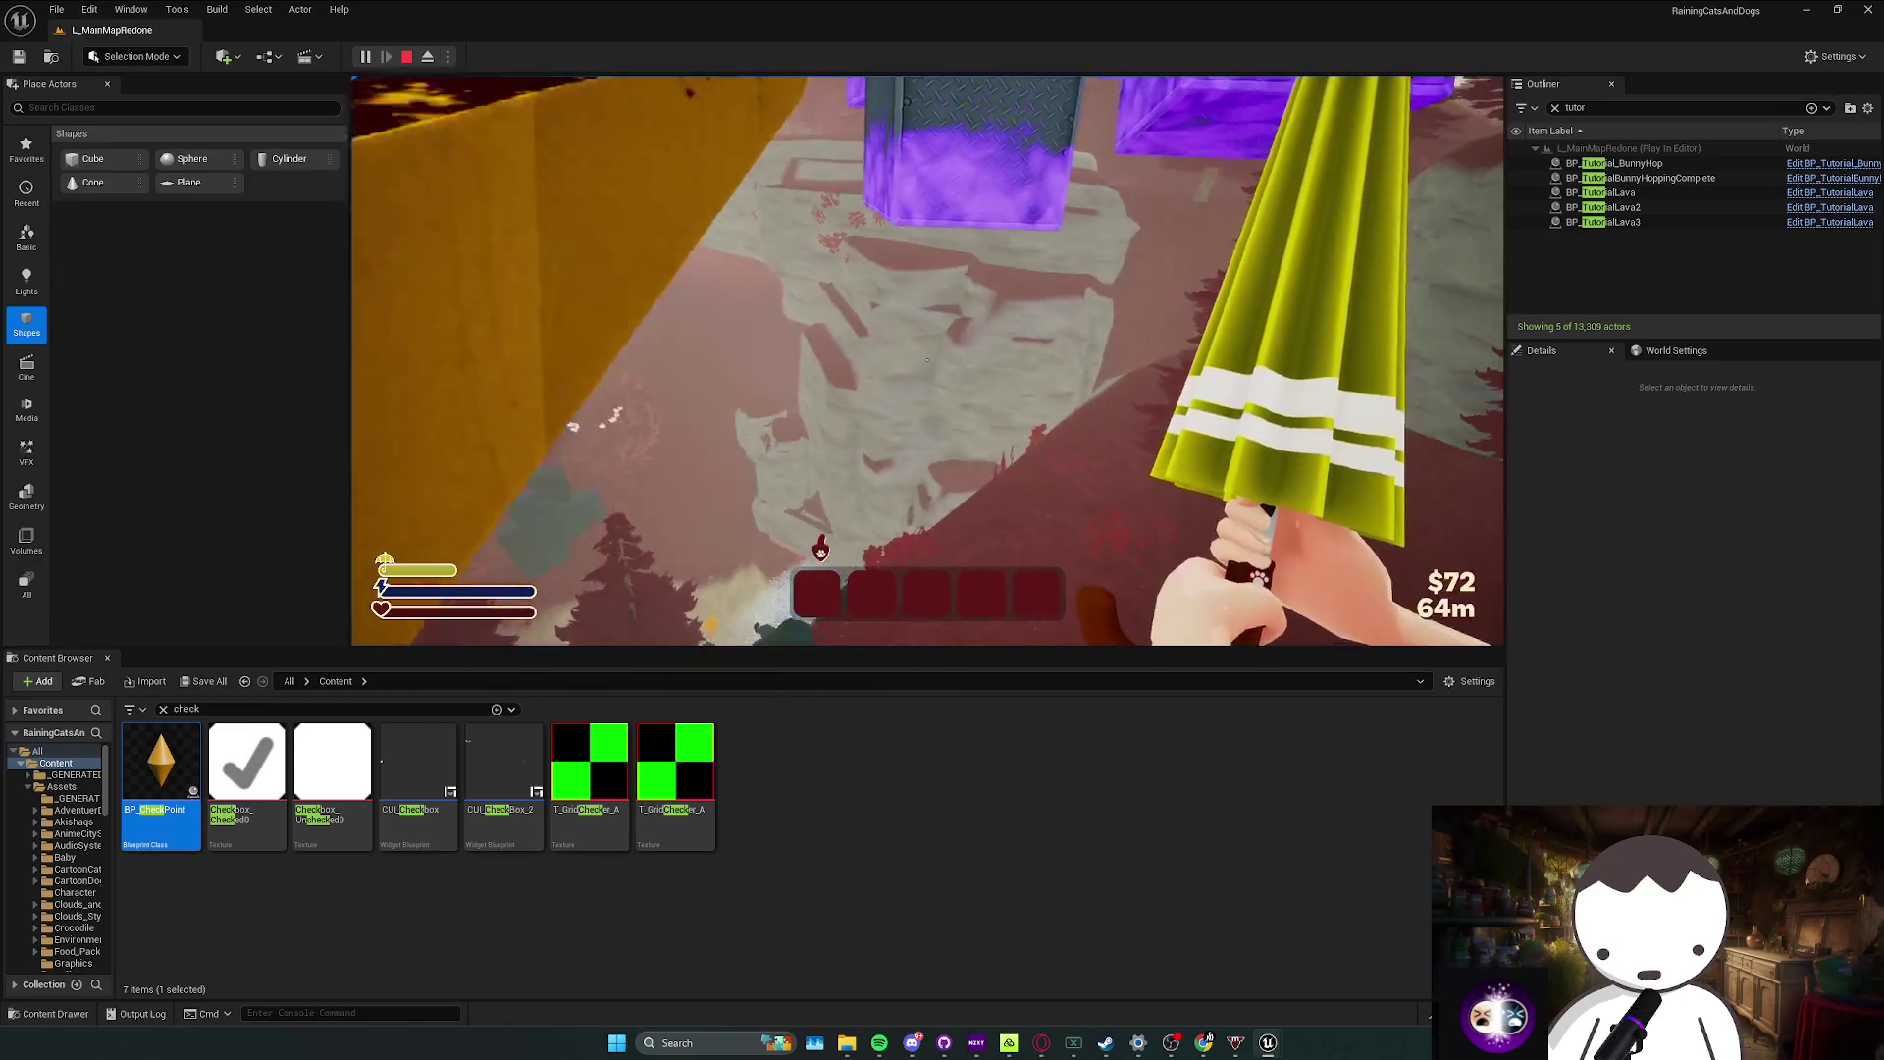
key("w")
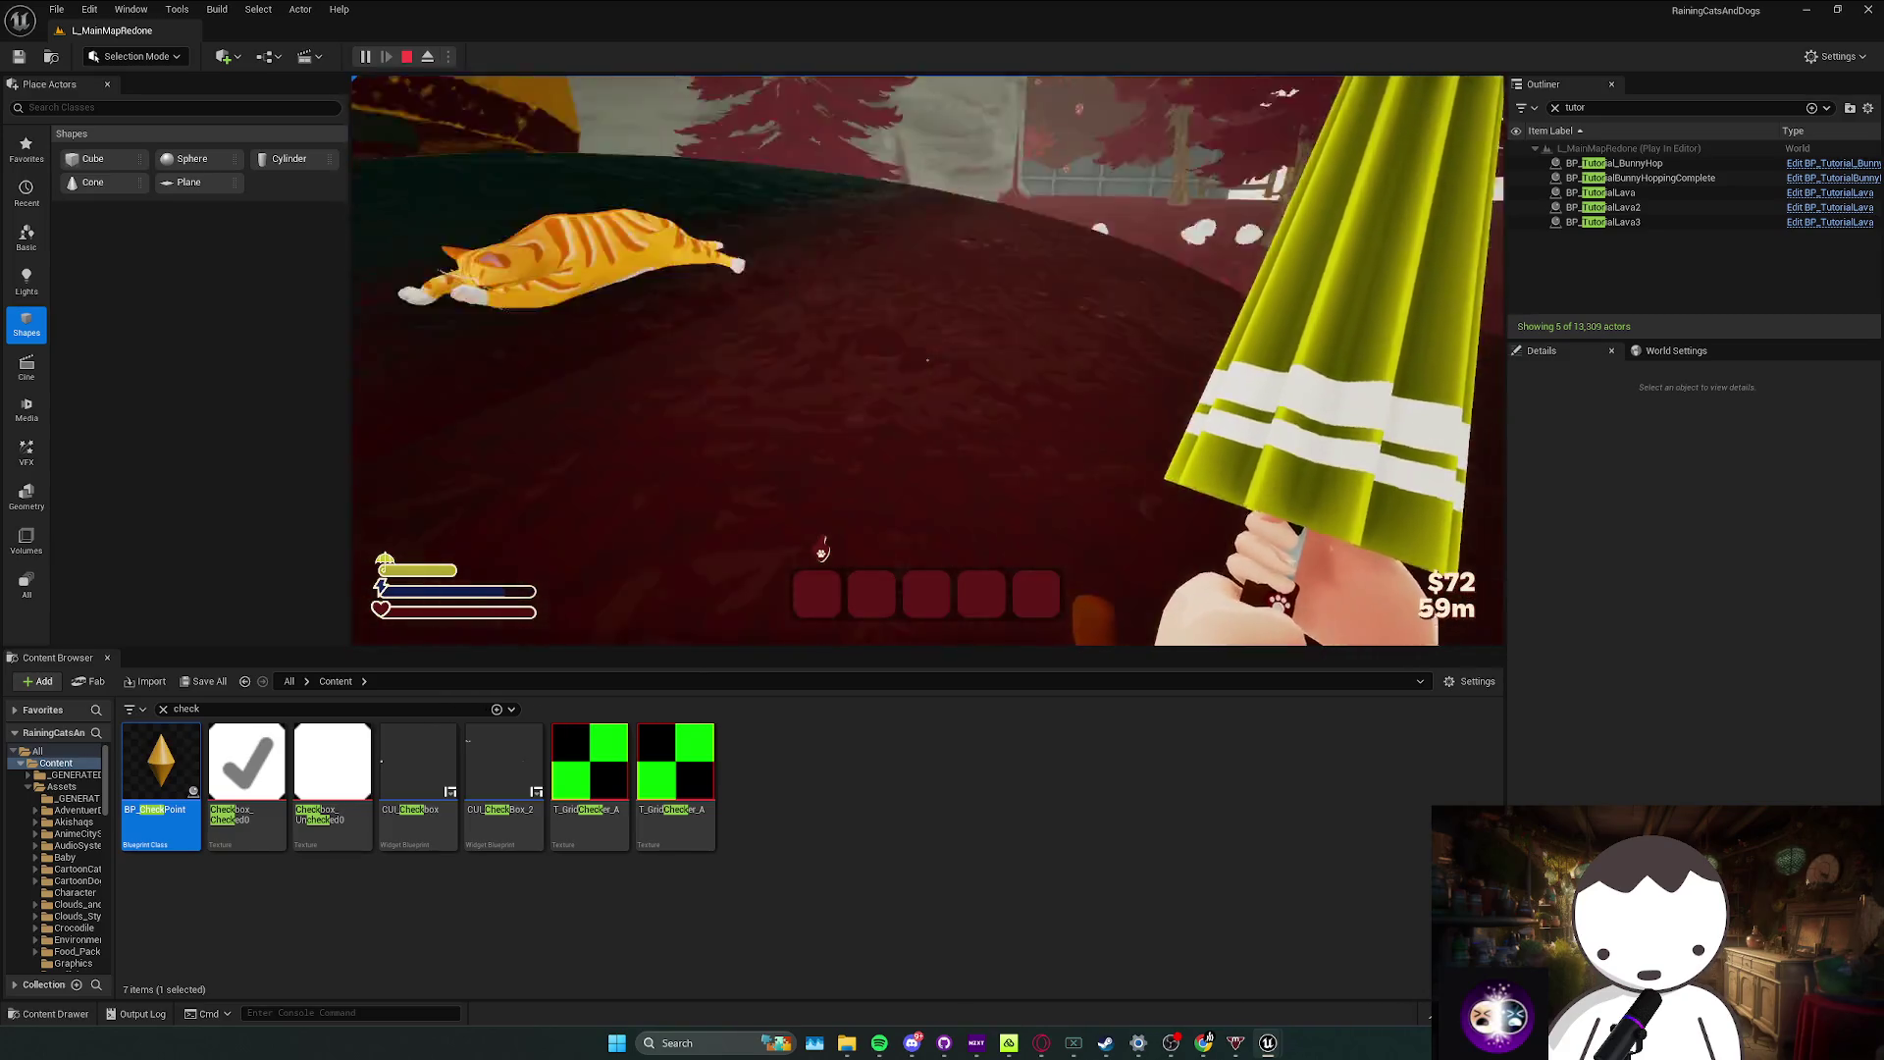
key("Escape")
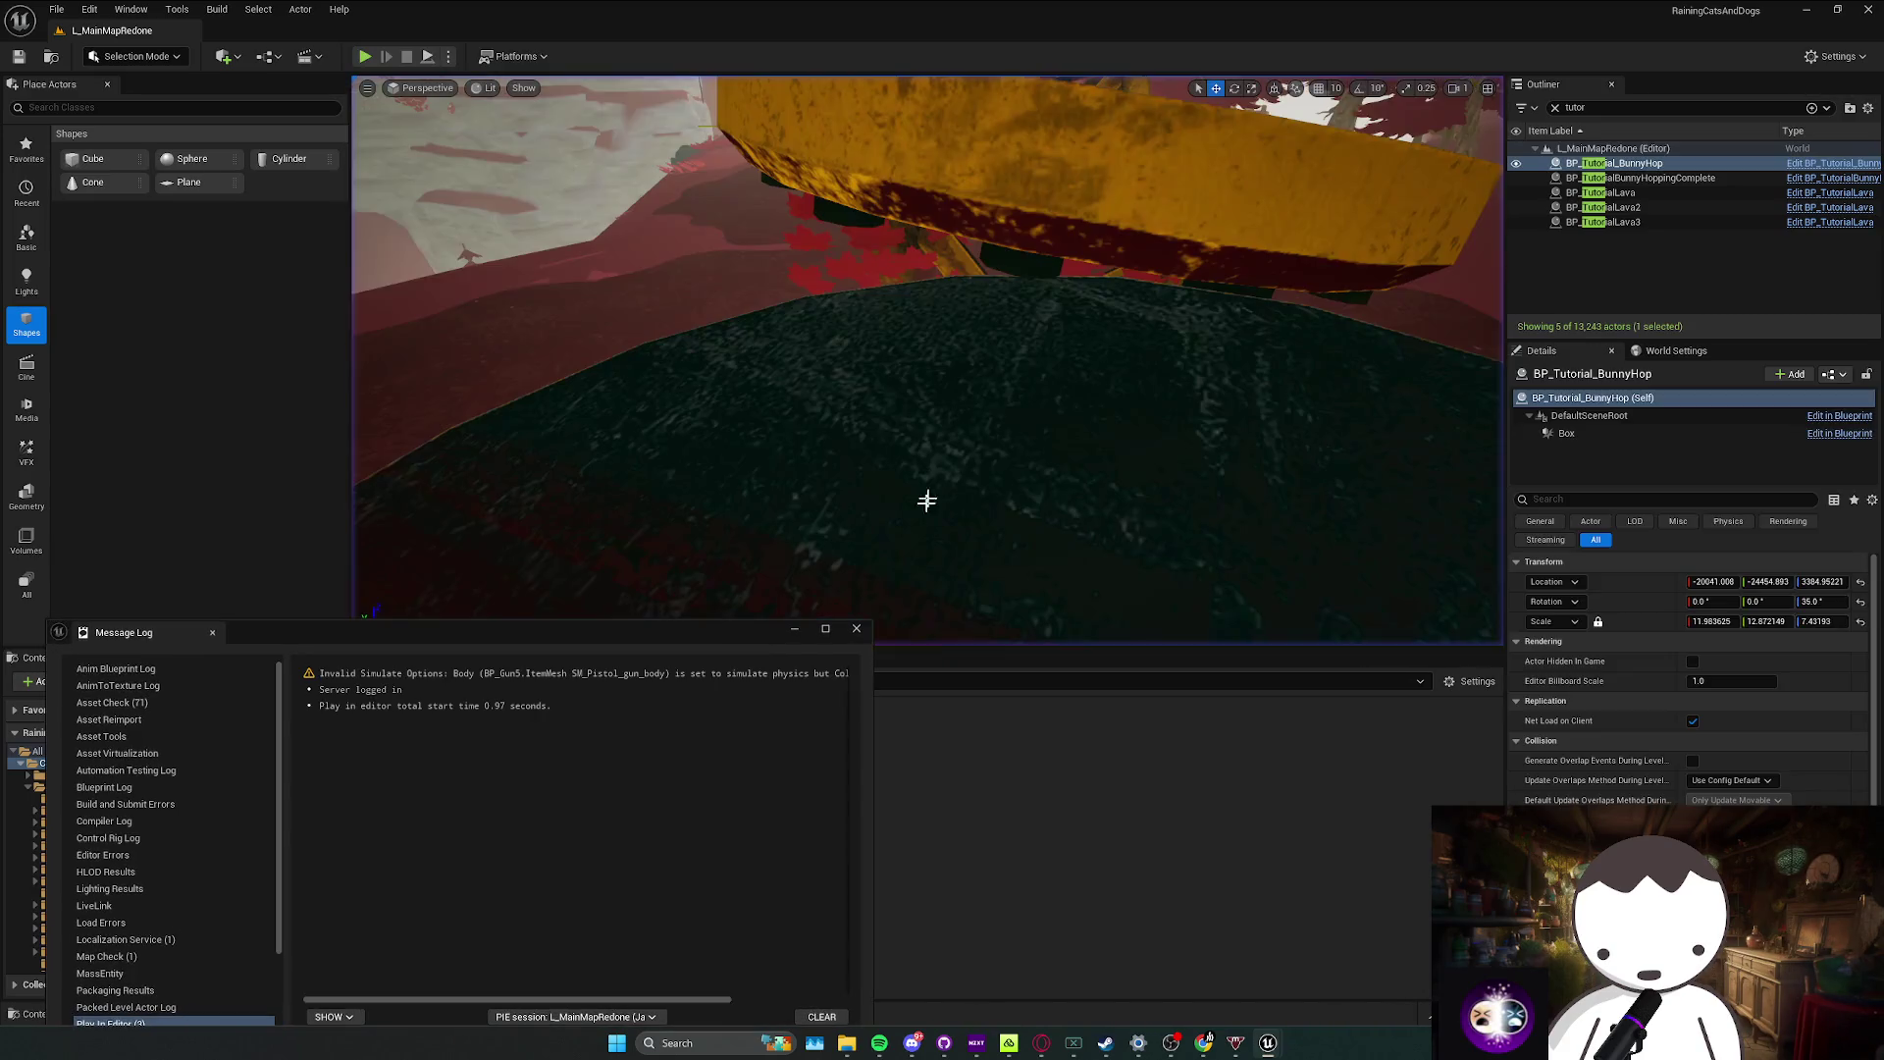
Step: Review the ToDoList event node row in the TutorialComponent graph, then return to the level editor
left_click(859, 633)
mouse_move(1045, 191)
left_mouse_down()
mouse_move(1197, 167)
mouse_move(1168, 176)
mouse_move(955, 5)
left_mouse_up()
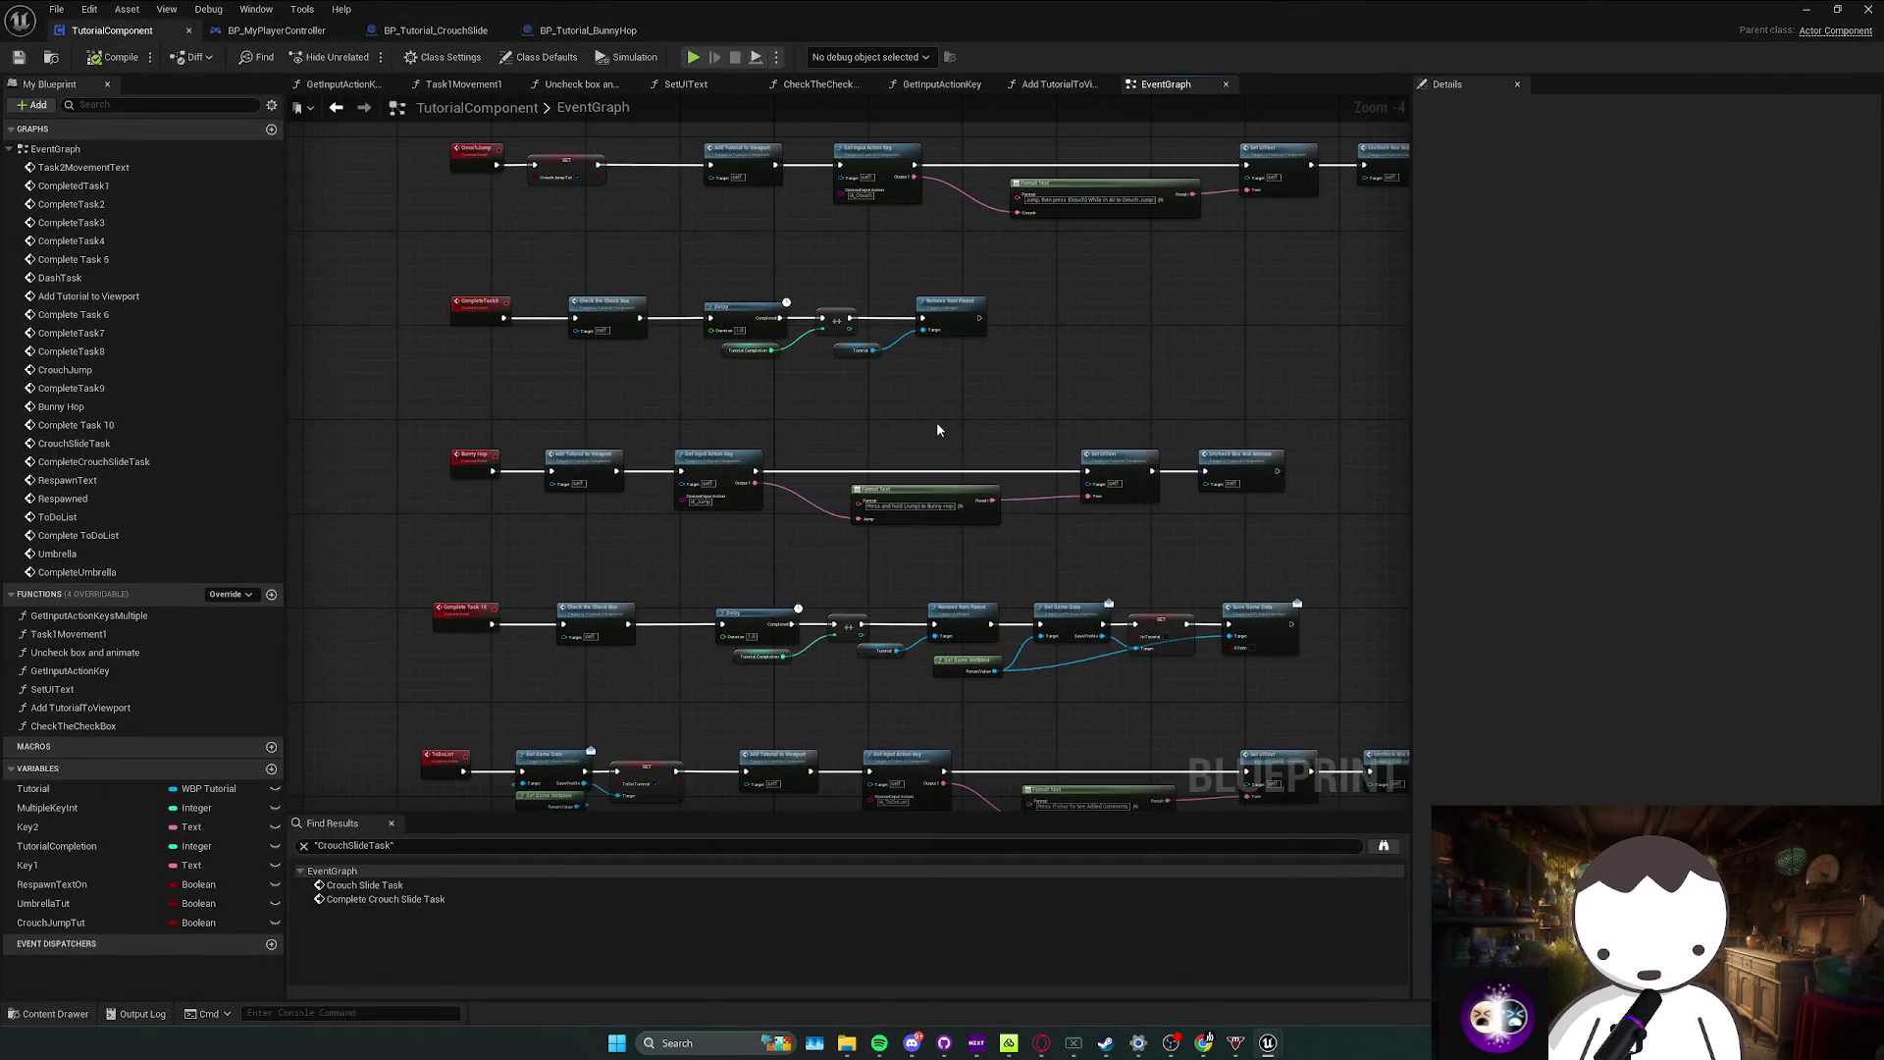
mouse_move(354, 471)
left_mouse_down()
mouse_move(1068, 604)
mouse_move(998, 569)
left_mouse_up()
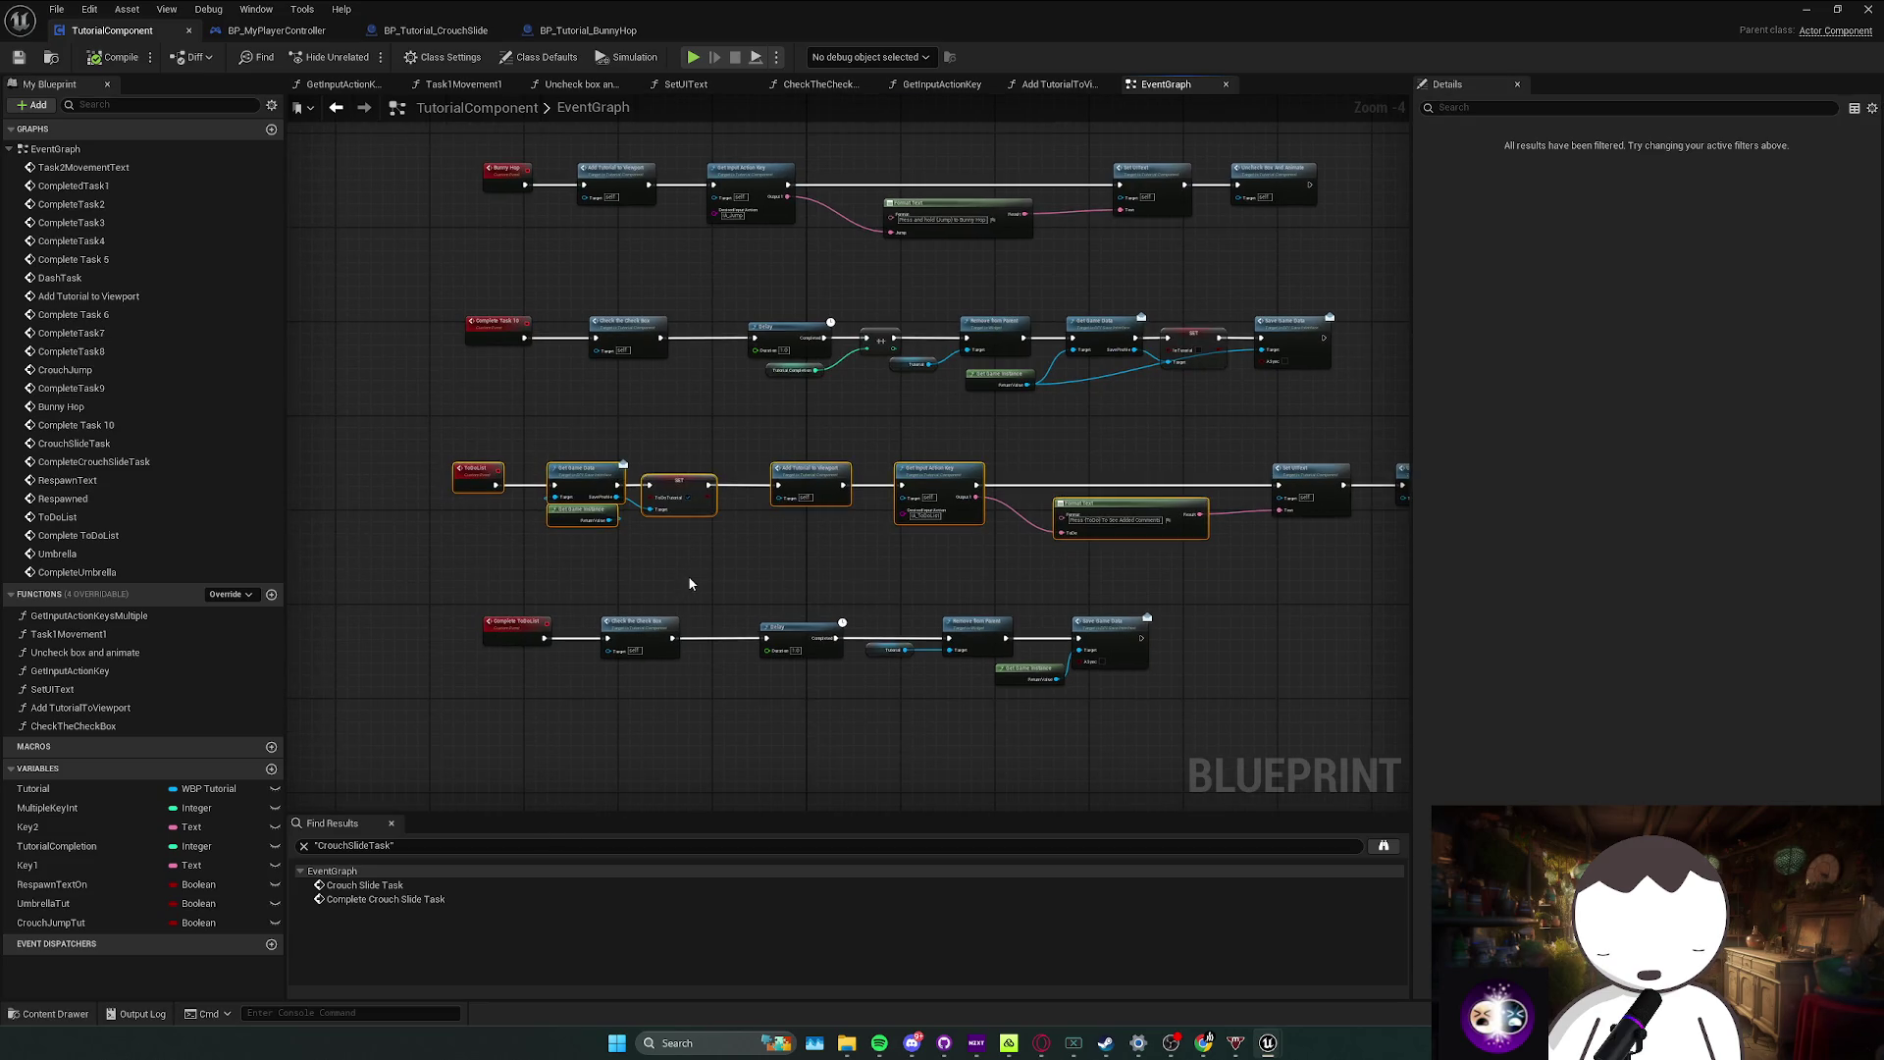
left_click(476, 469)
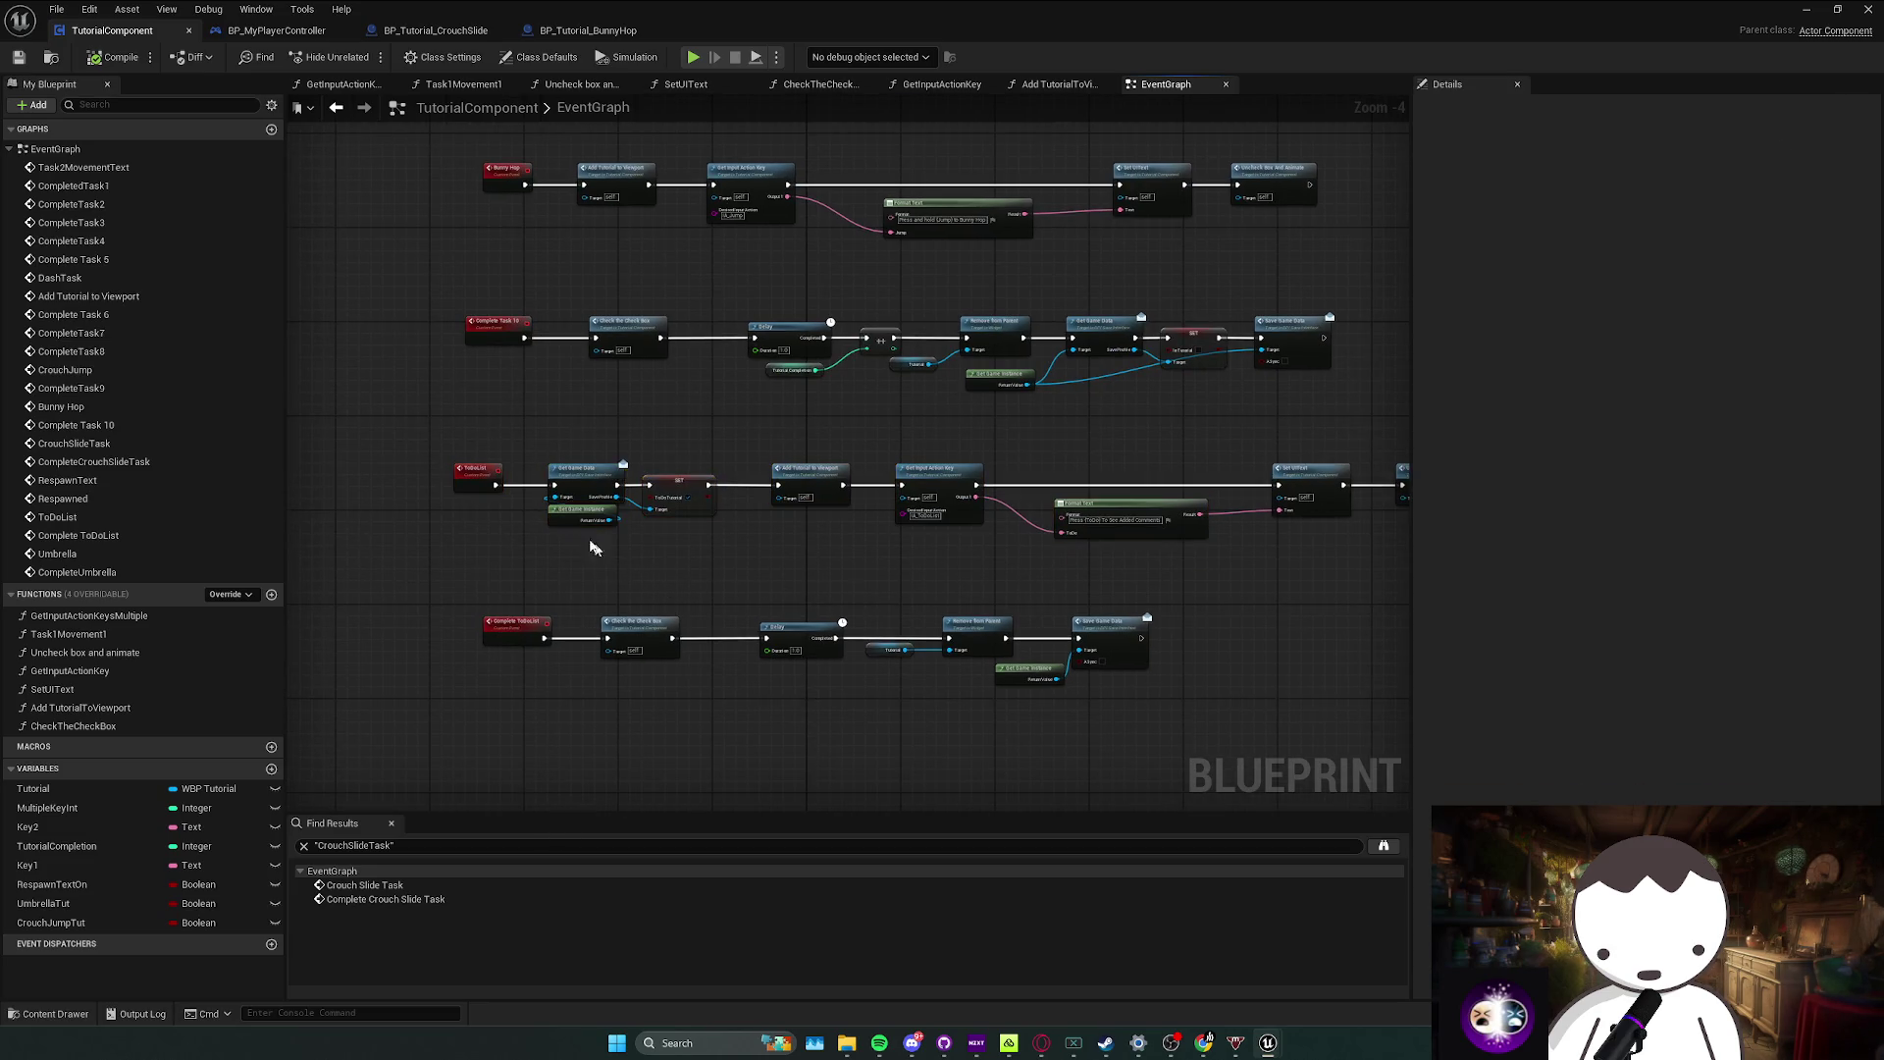
right_click(476, 471)
left_click_drag(981, 12, 1004, 160)
left_click(650, 624)
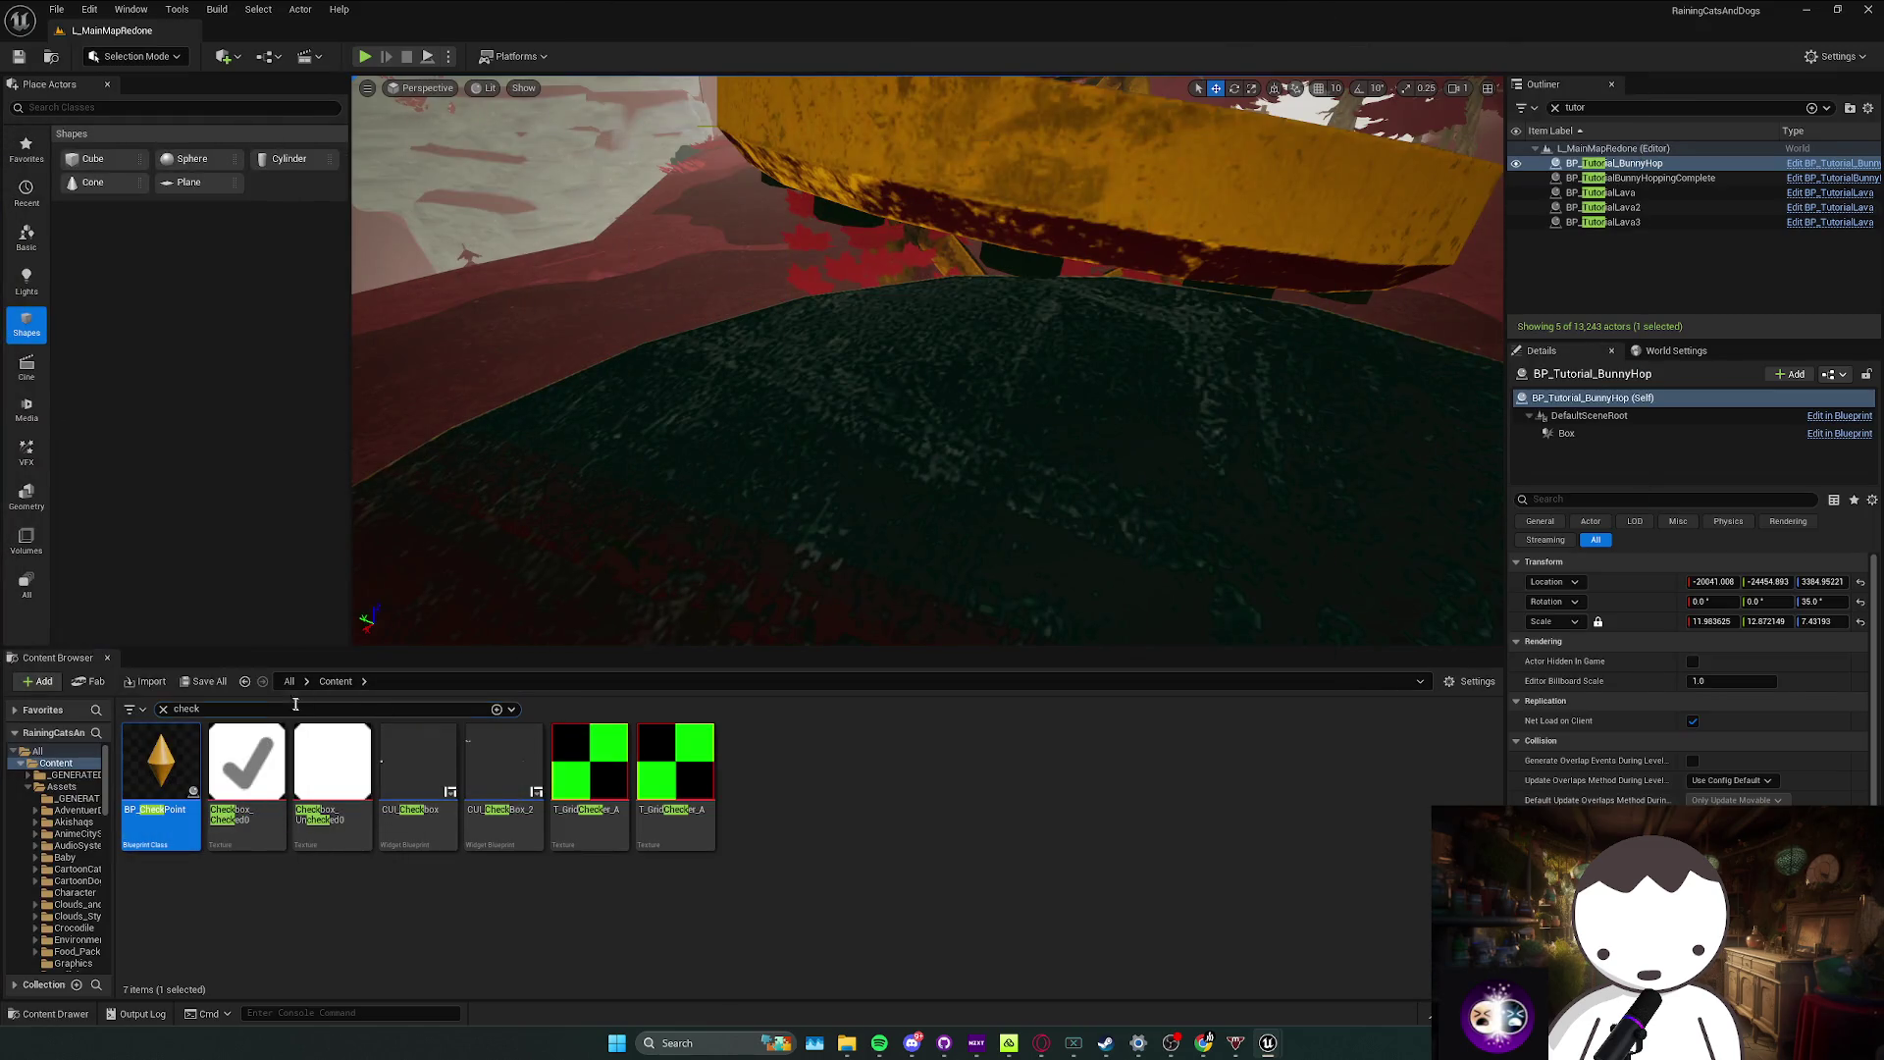
Step: Filter the Content Browser for 'tutori' and save the map
type("tutori")
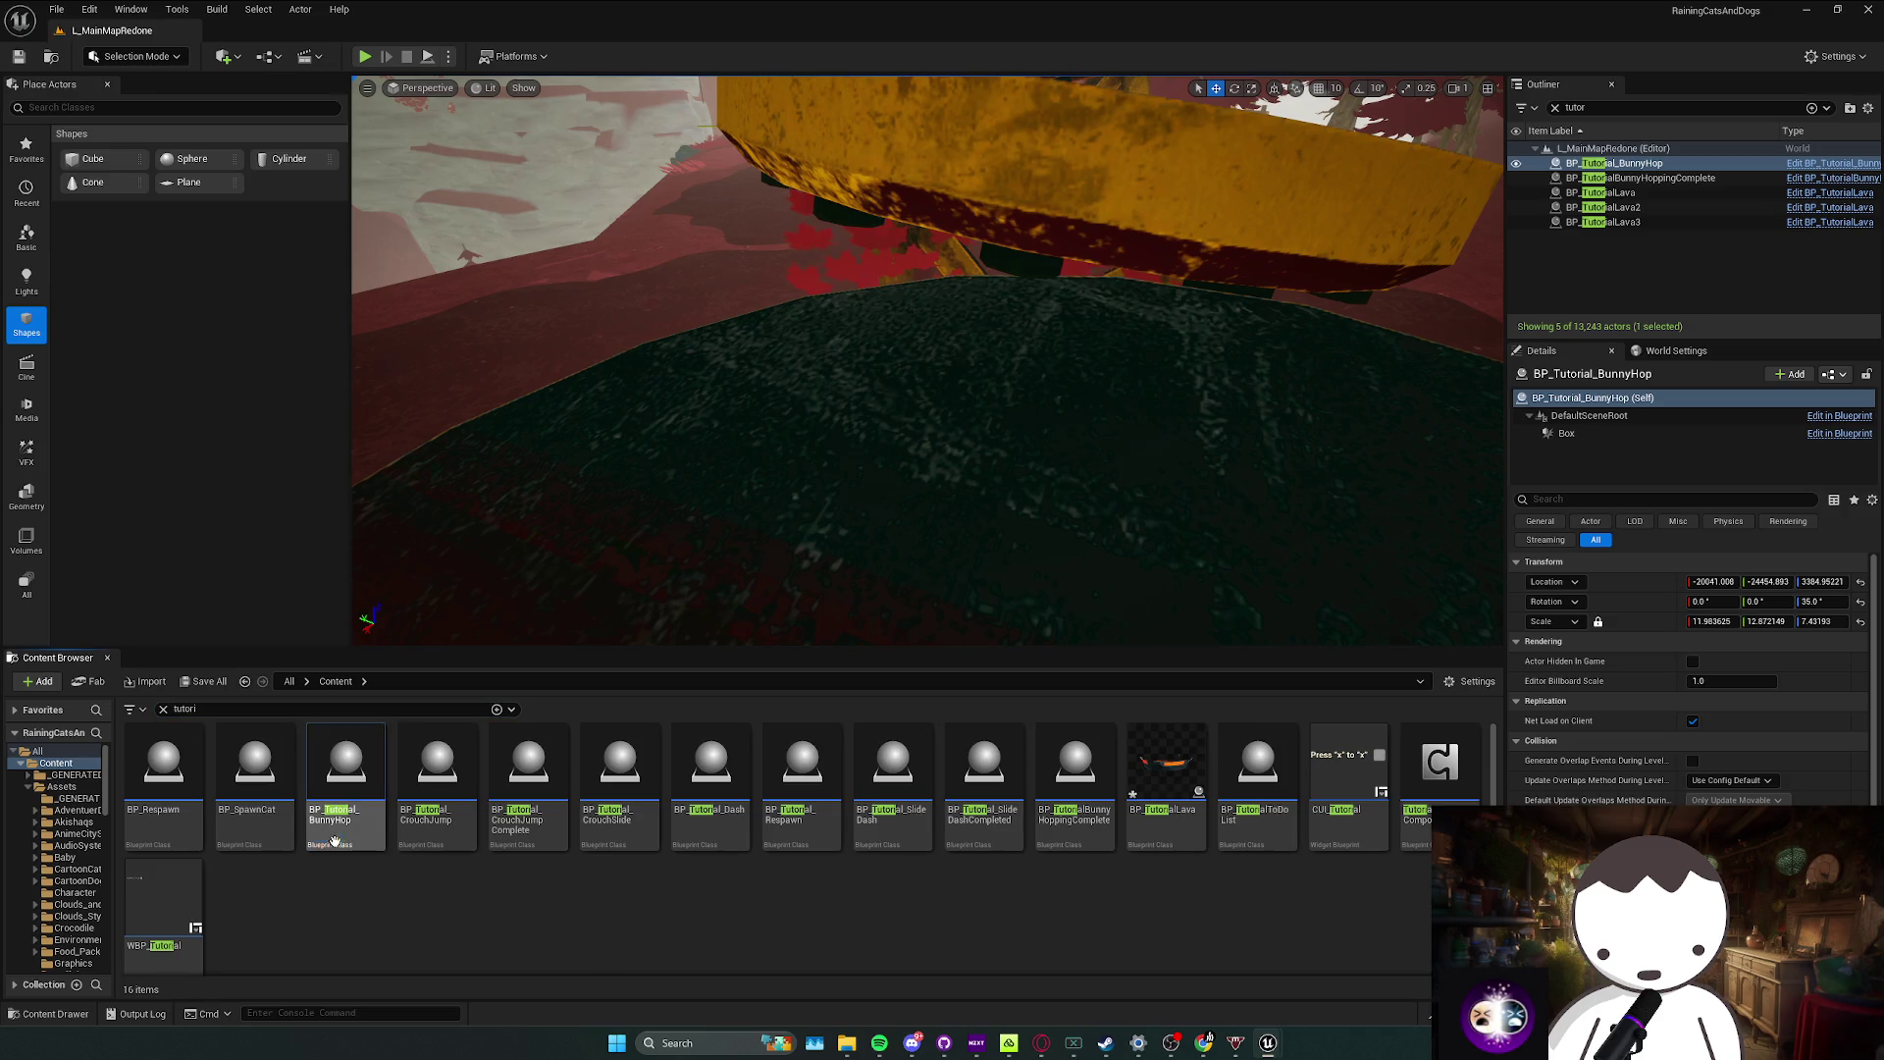
left_click(802, 824)
left_click(893, 829)
left_click(1074, 834)
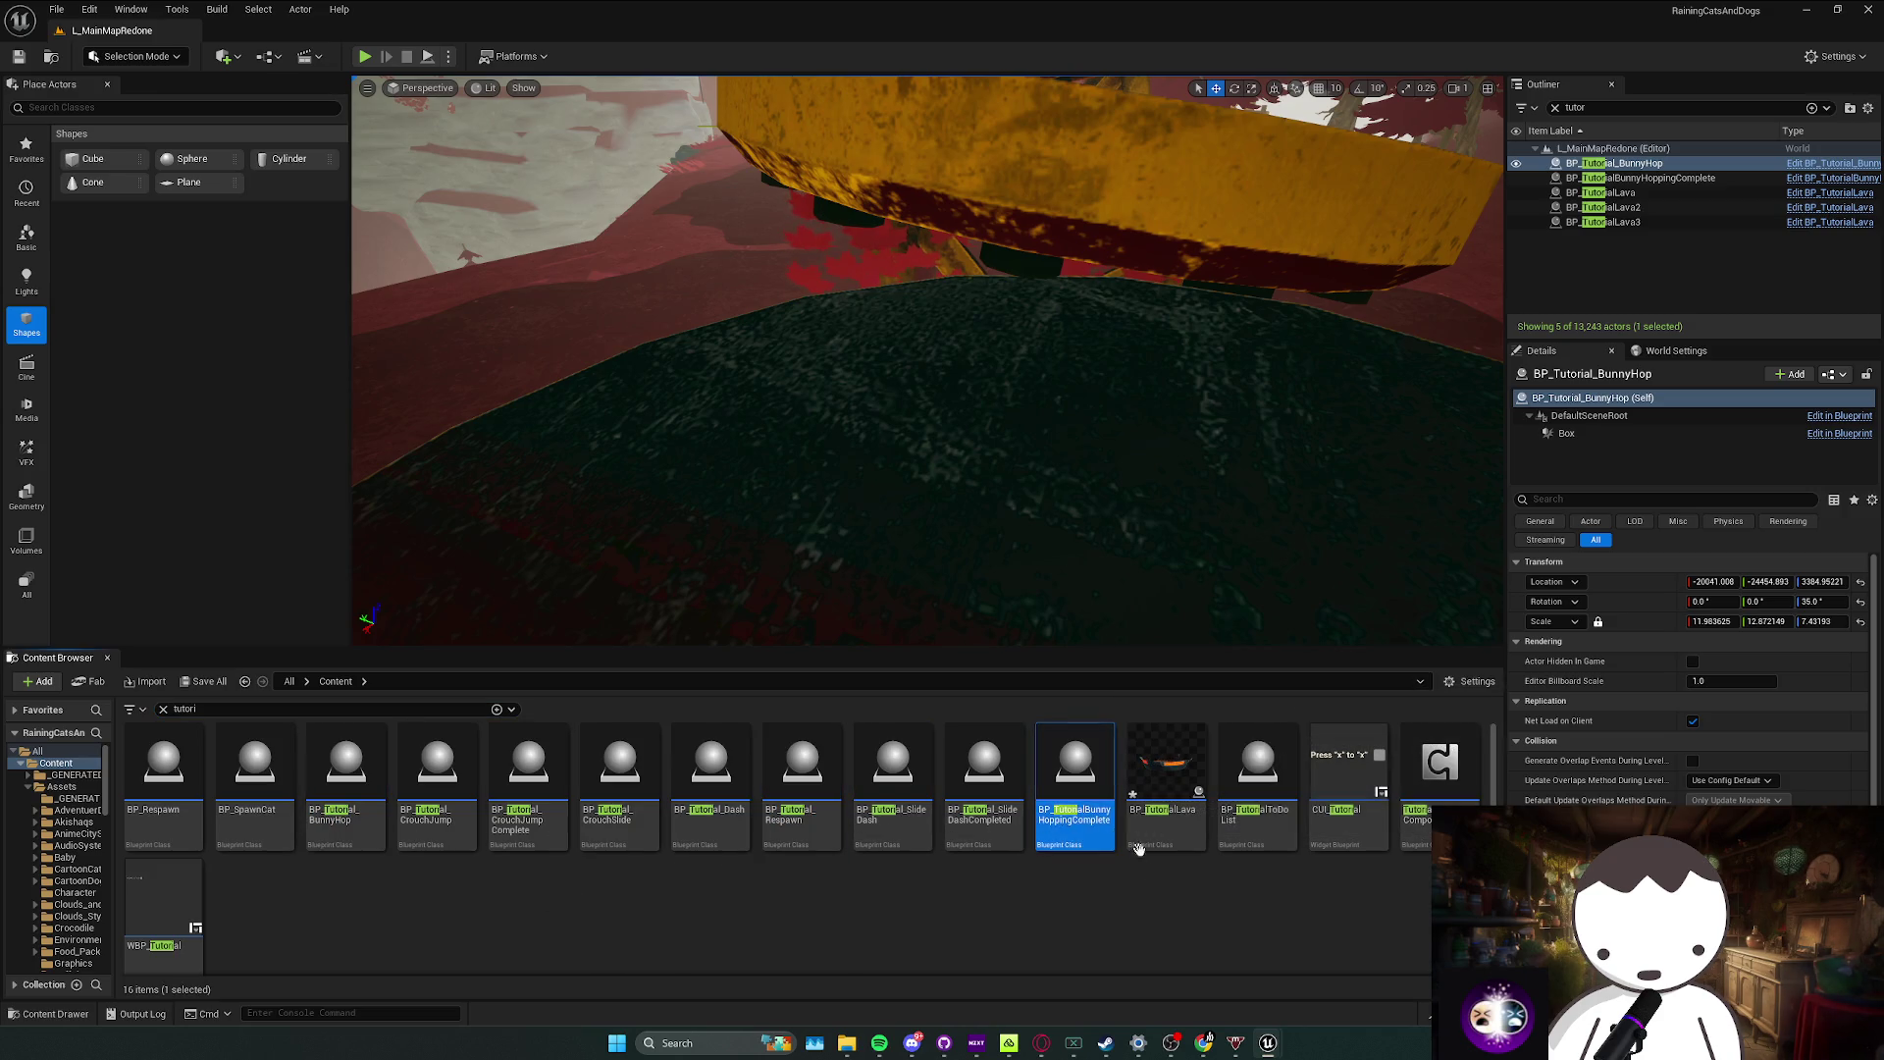
key("ctrl+s")
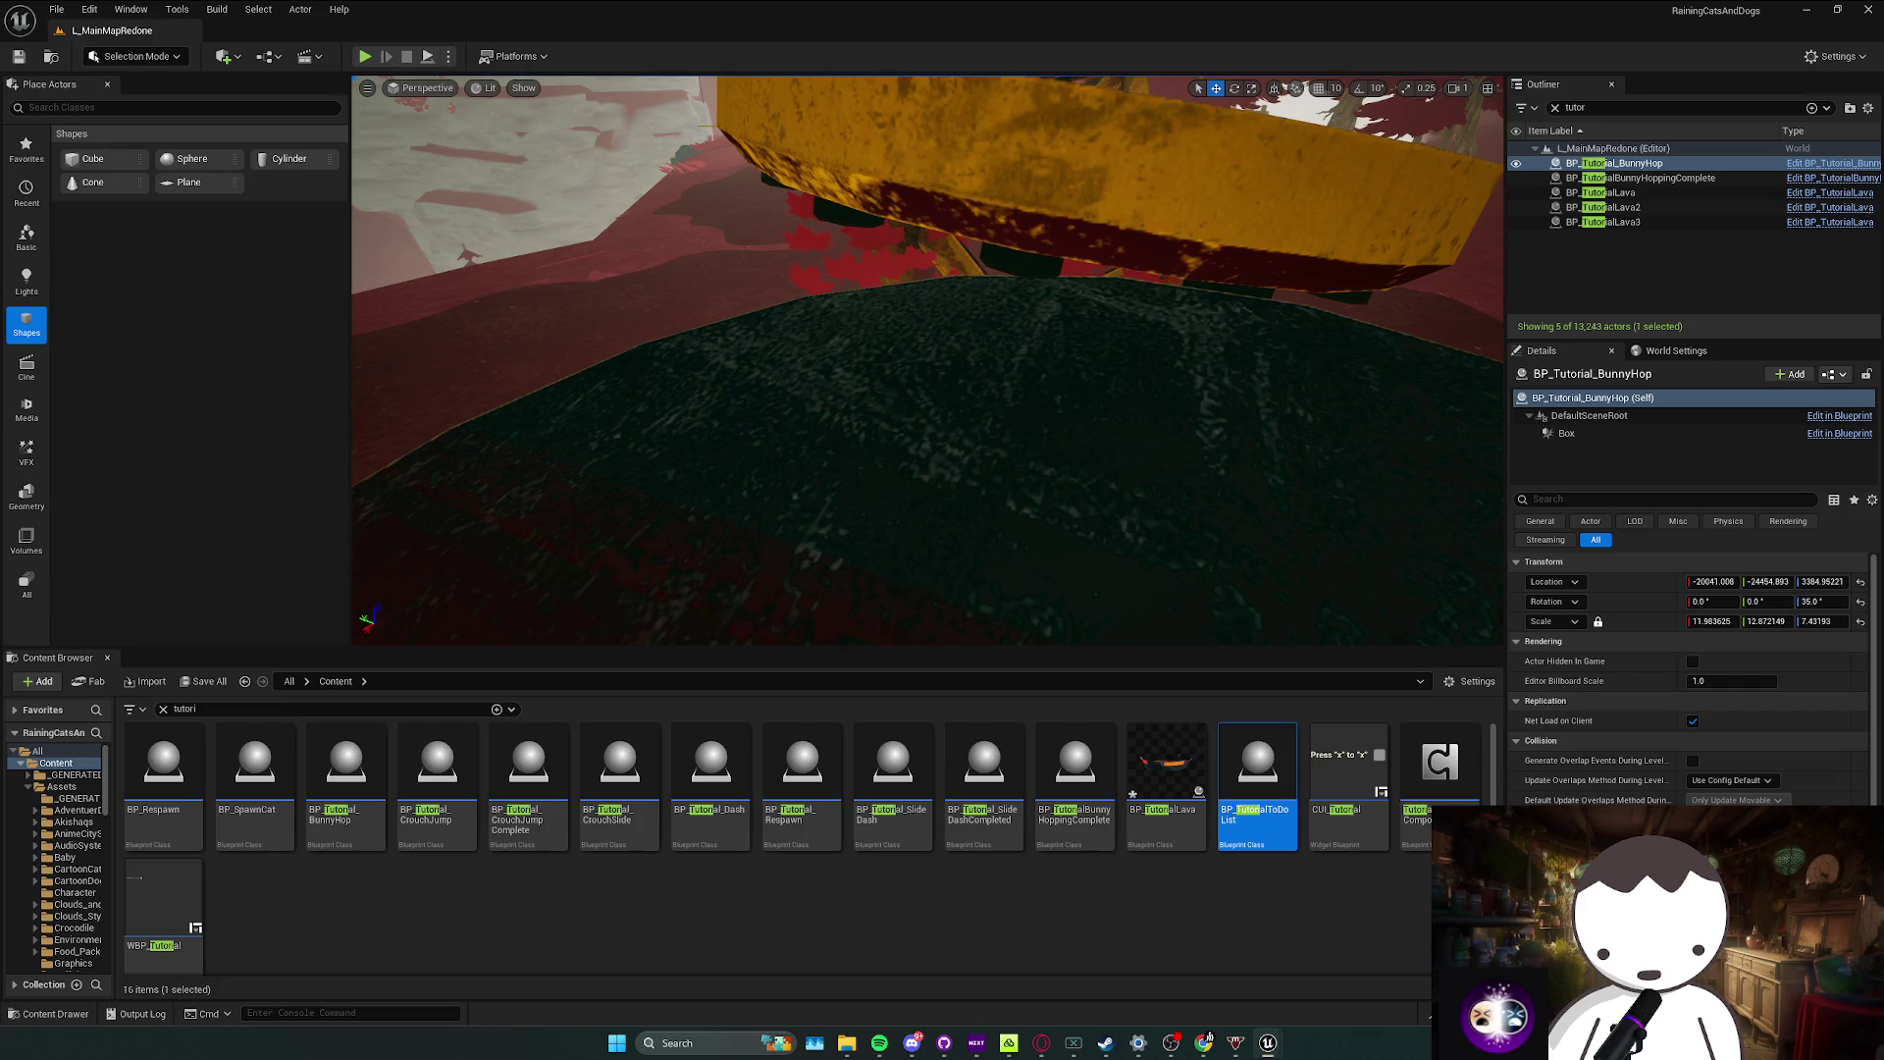
Step: Show BP_TutorialToDoList in its Blueprints/Core/Tutorial folder view
right_click(1248, 775)
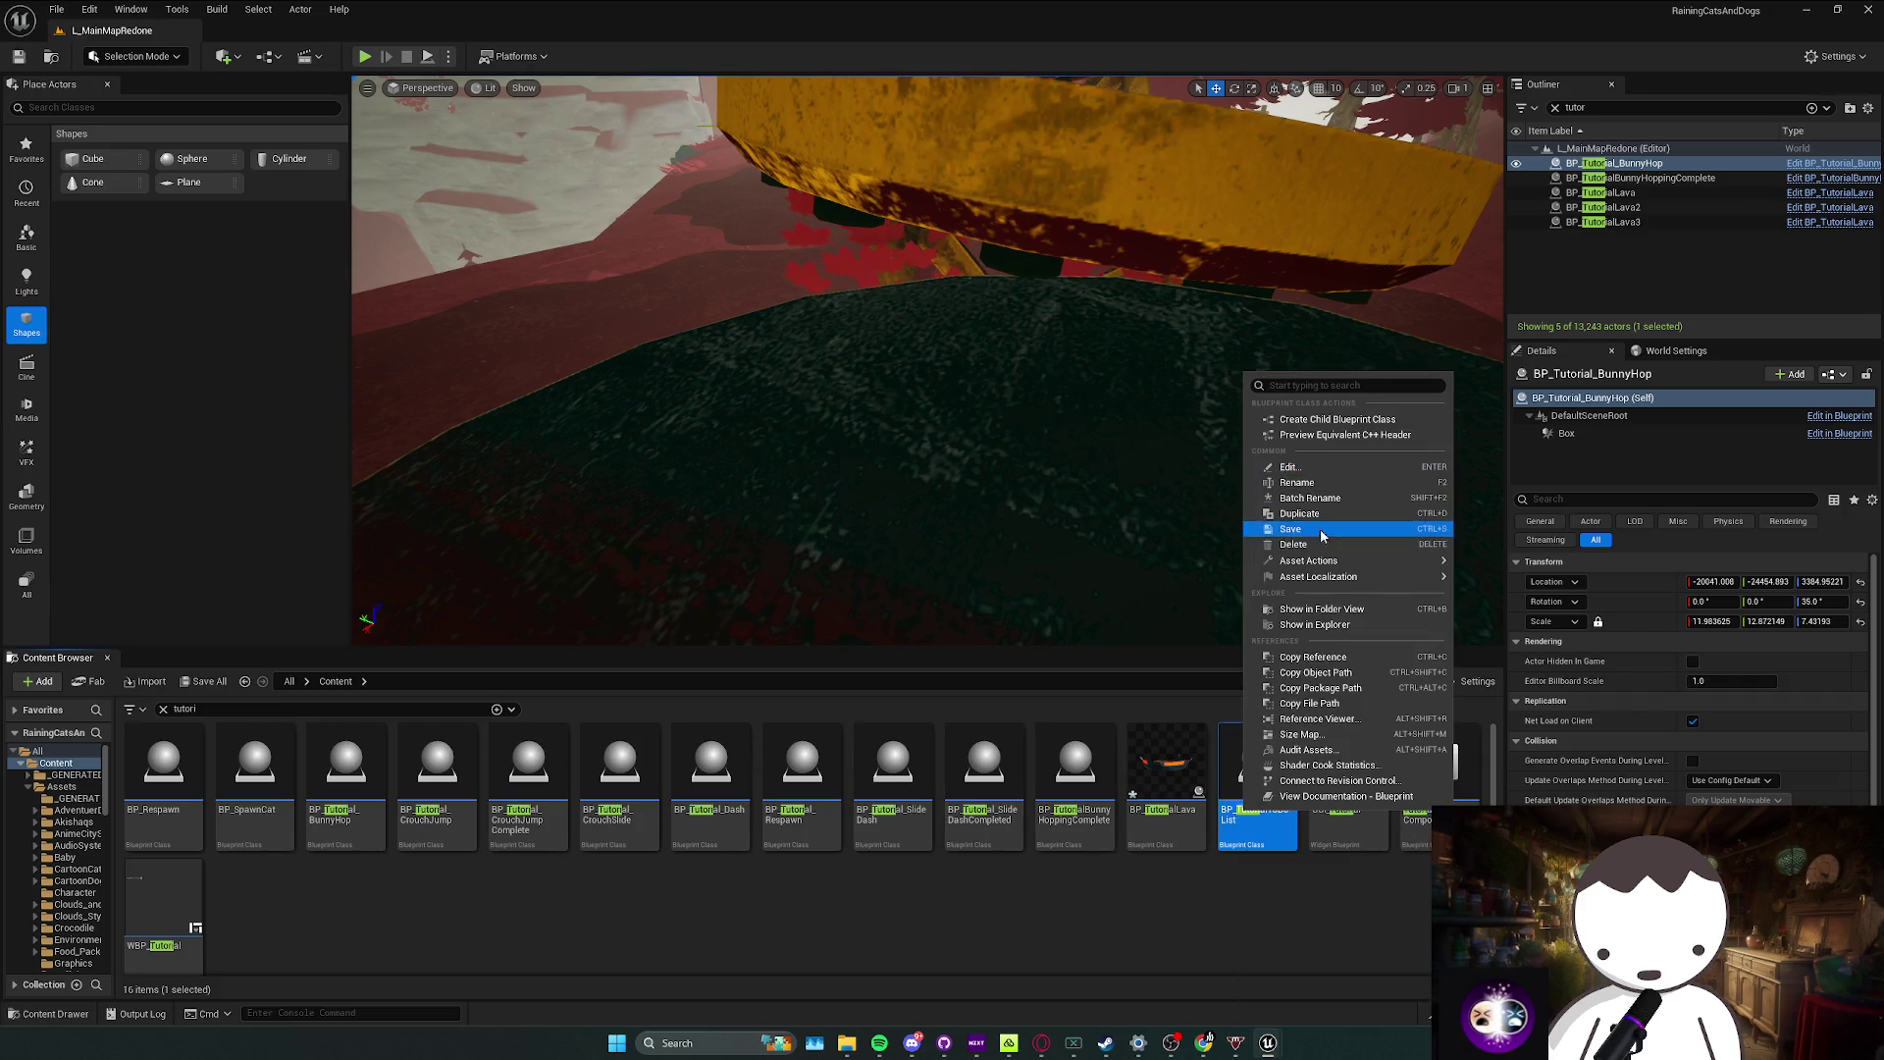
left_click(1336, 617)
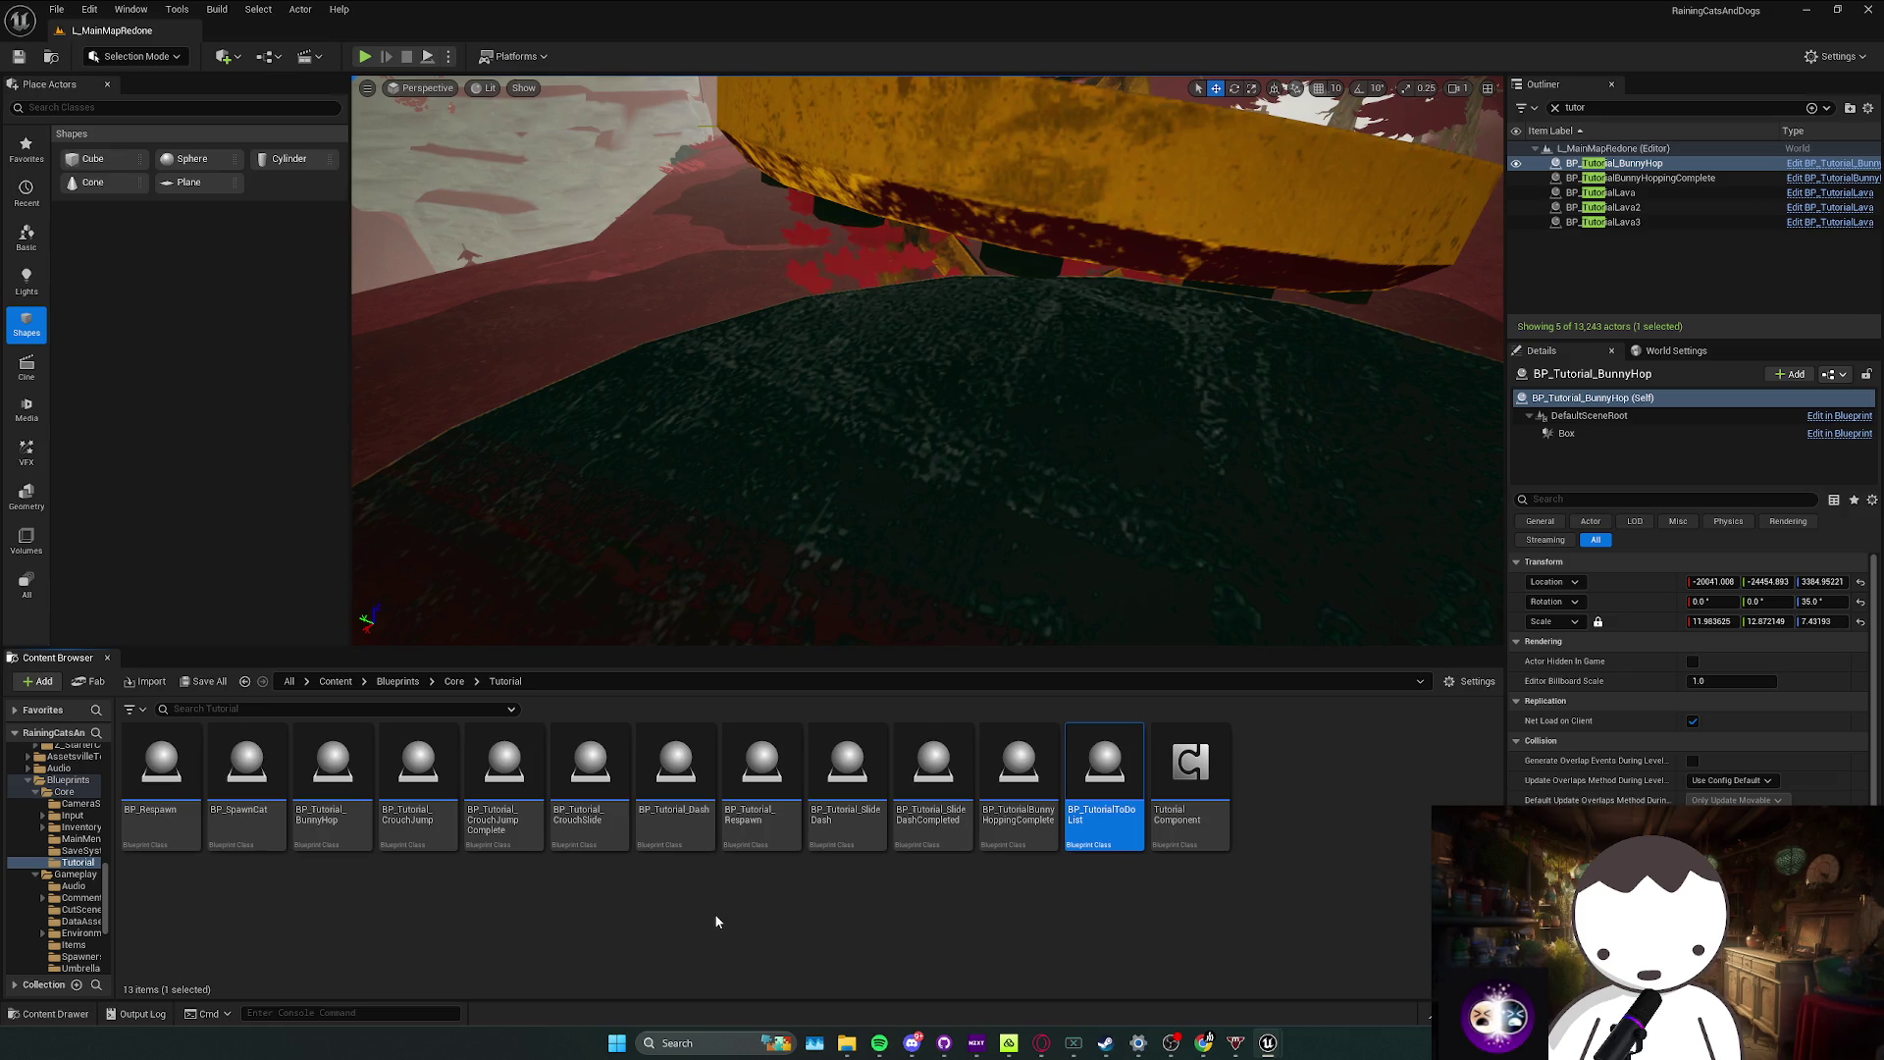
mouse_move(746, 550)
left_mouse_down()
mouse_move(746, 628)
mouse_move(667, 471)
mouse_move(667, 510)
mouse_move(628, 461)
left_mouse_up()
Step: Place a BP_TutorialToDoList in the hall and lengthen its box X extent to about 240
left_click_drag(883, 442, 810, 392)
left_click_drag(1063, 429, 1006, 304)
left_click(1566, 432)
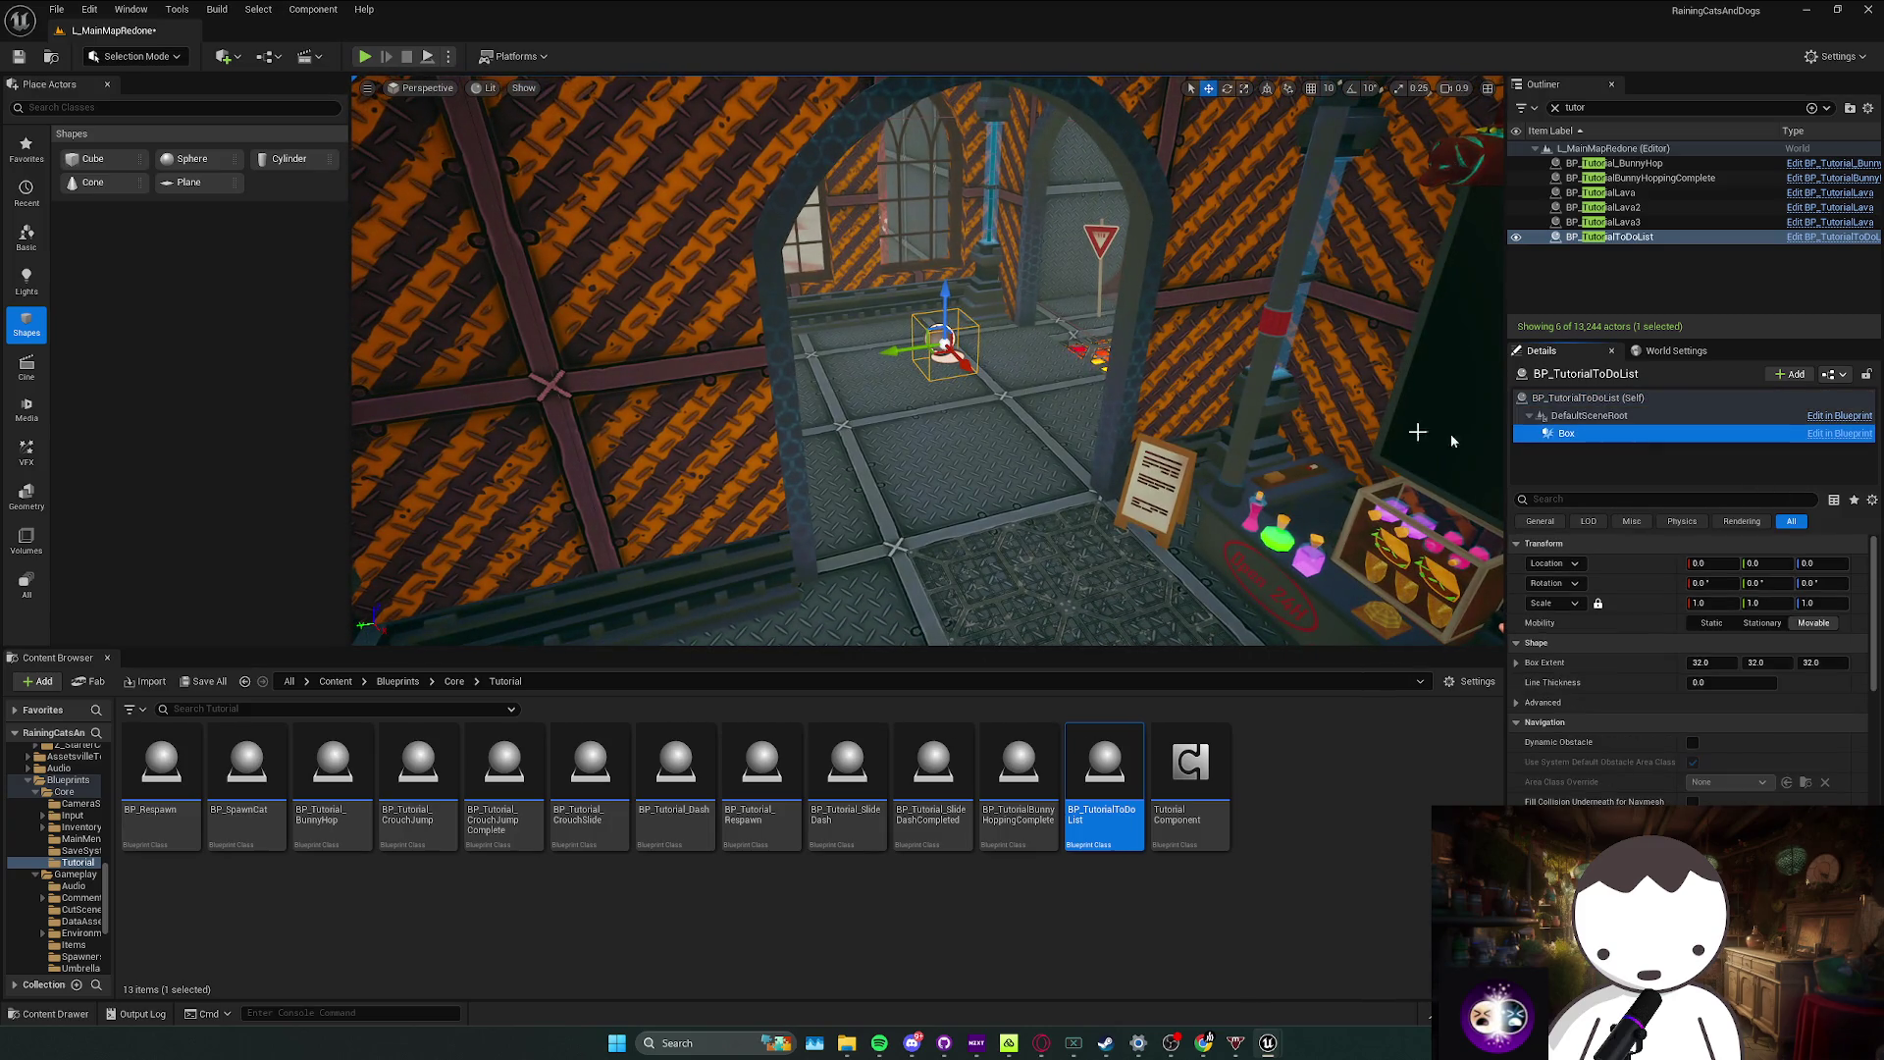
left_click_drag(896, 361, 853, 377)
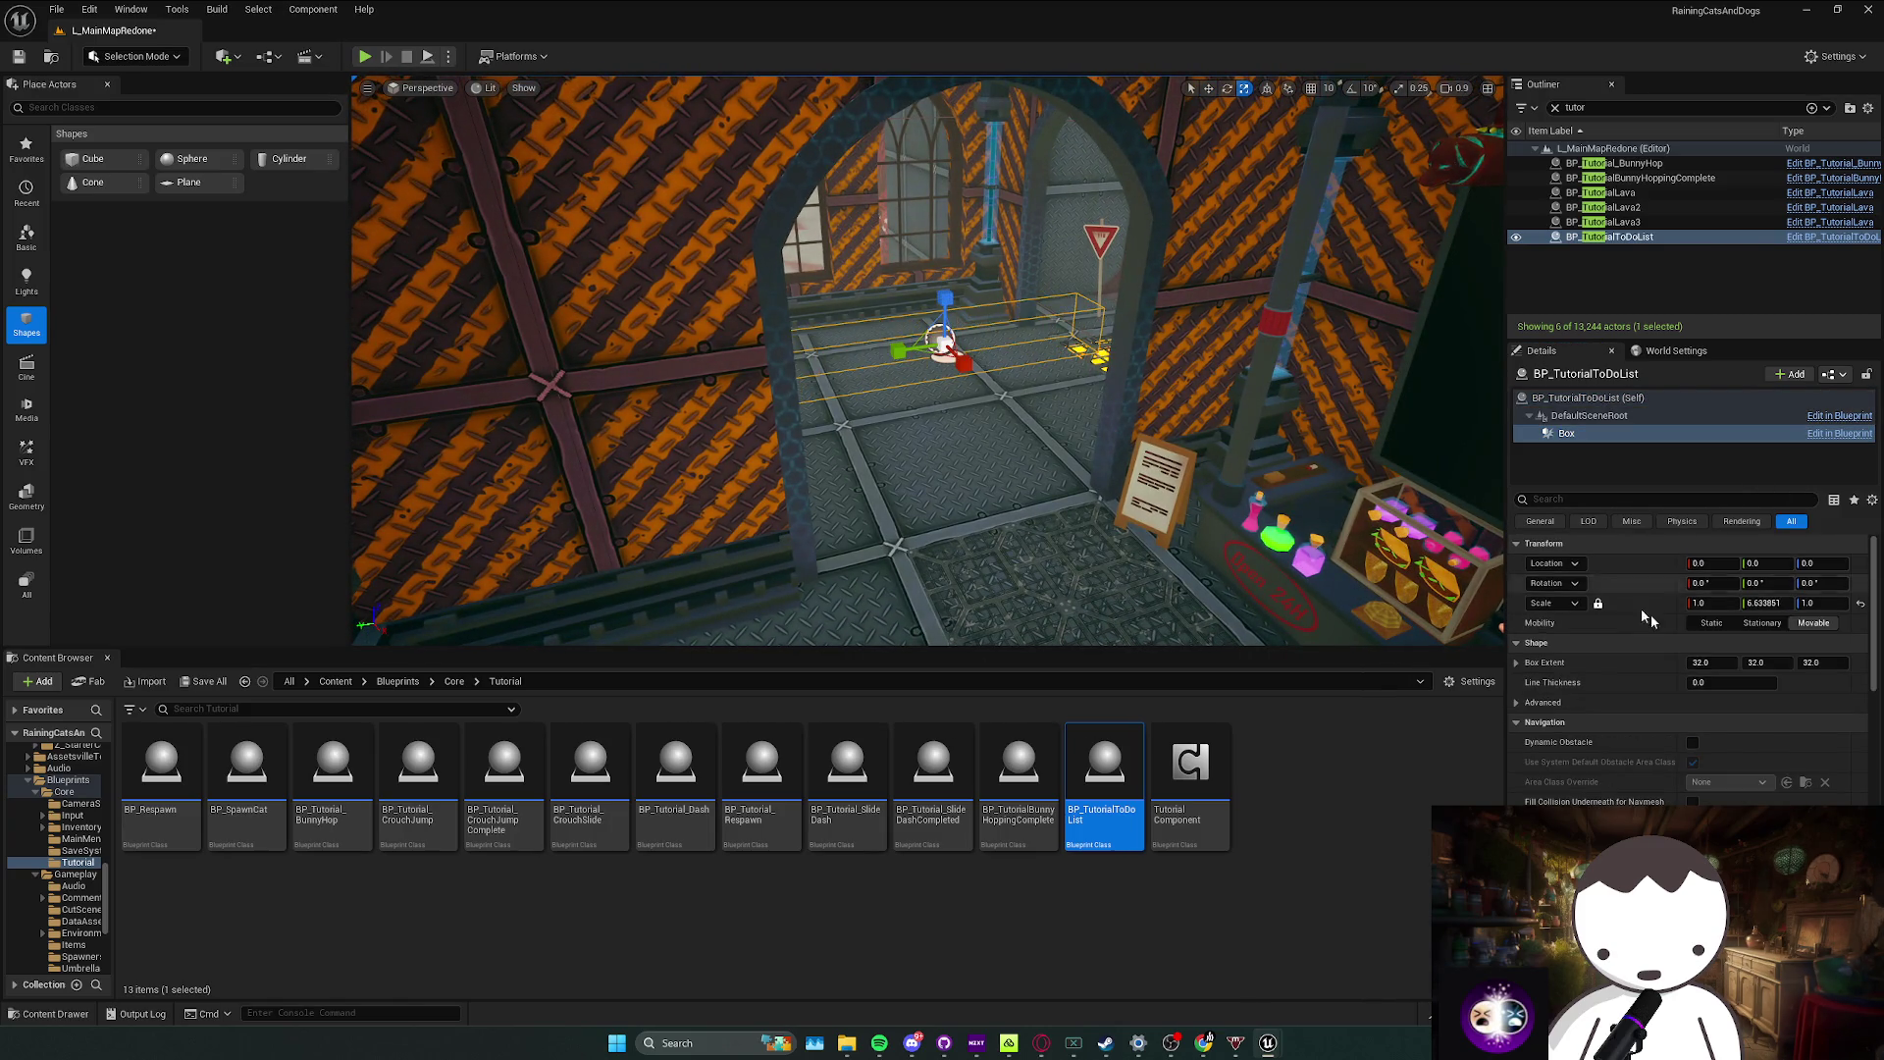
key("ctrl+z")
key("ctrl+z")
left_click(1590, 433)
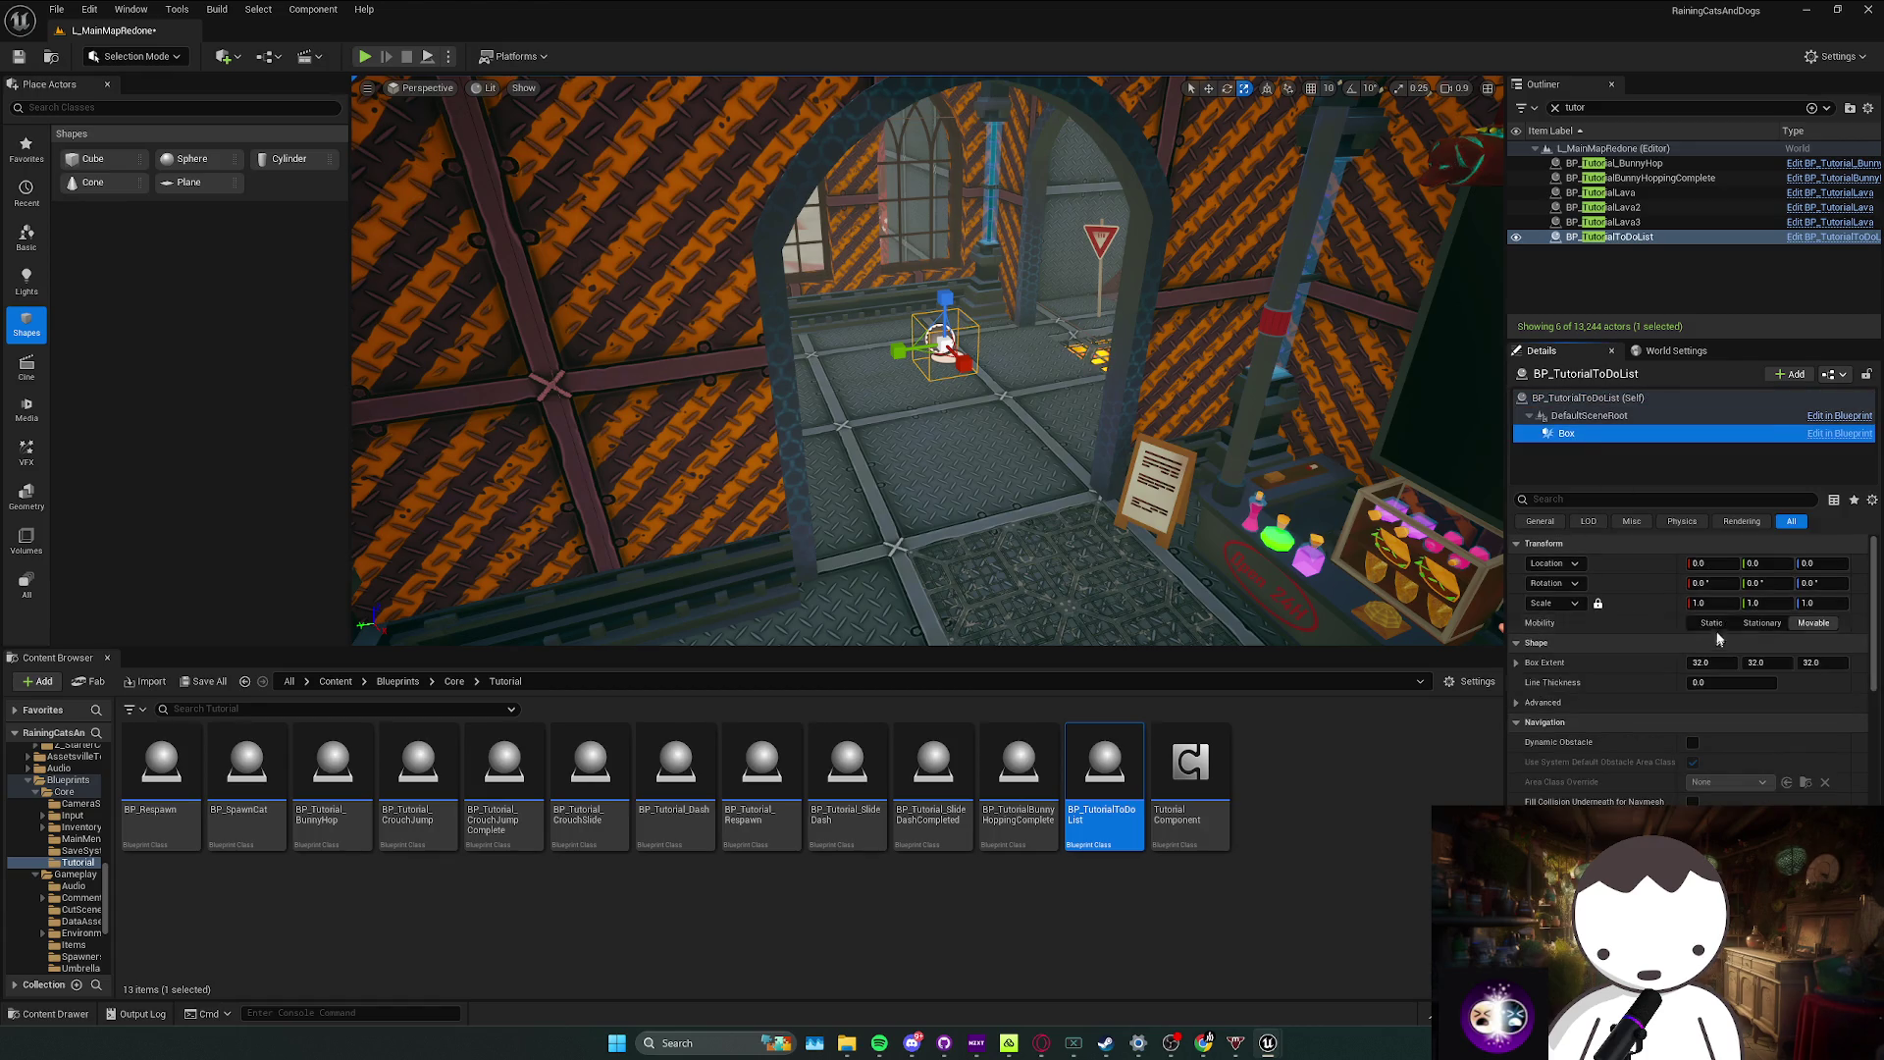
left_click_drag(1708, 663, 1786, 662)
Step: Delete the misplaced BP_TutorialToDoList actor from the hall
mouse_move(1037, 414)
left_mouse_down()
mouse_move(932, 402)
mouse_move(1176, 435)
left_mouse_up()
left_click(1128, 427)
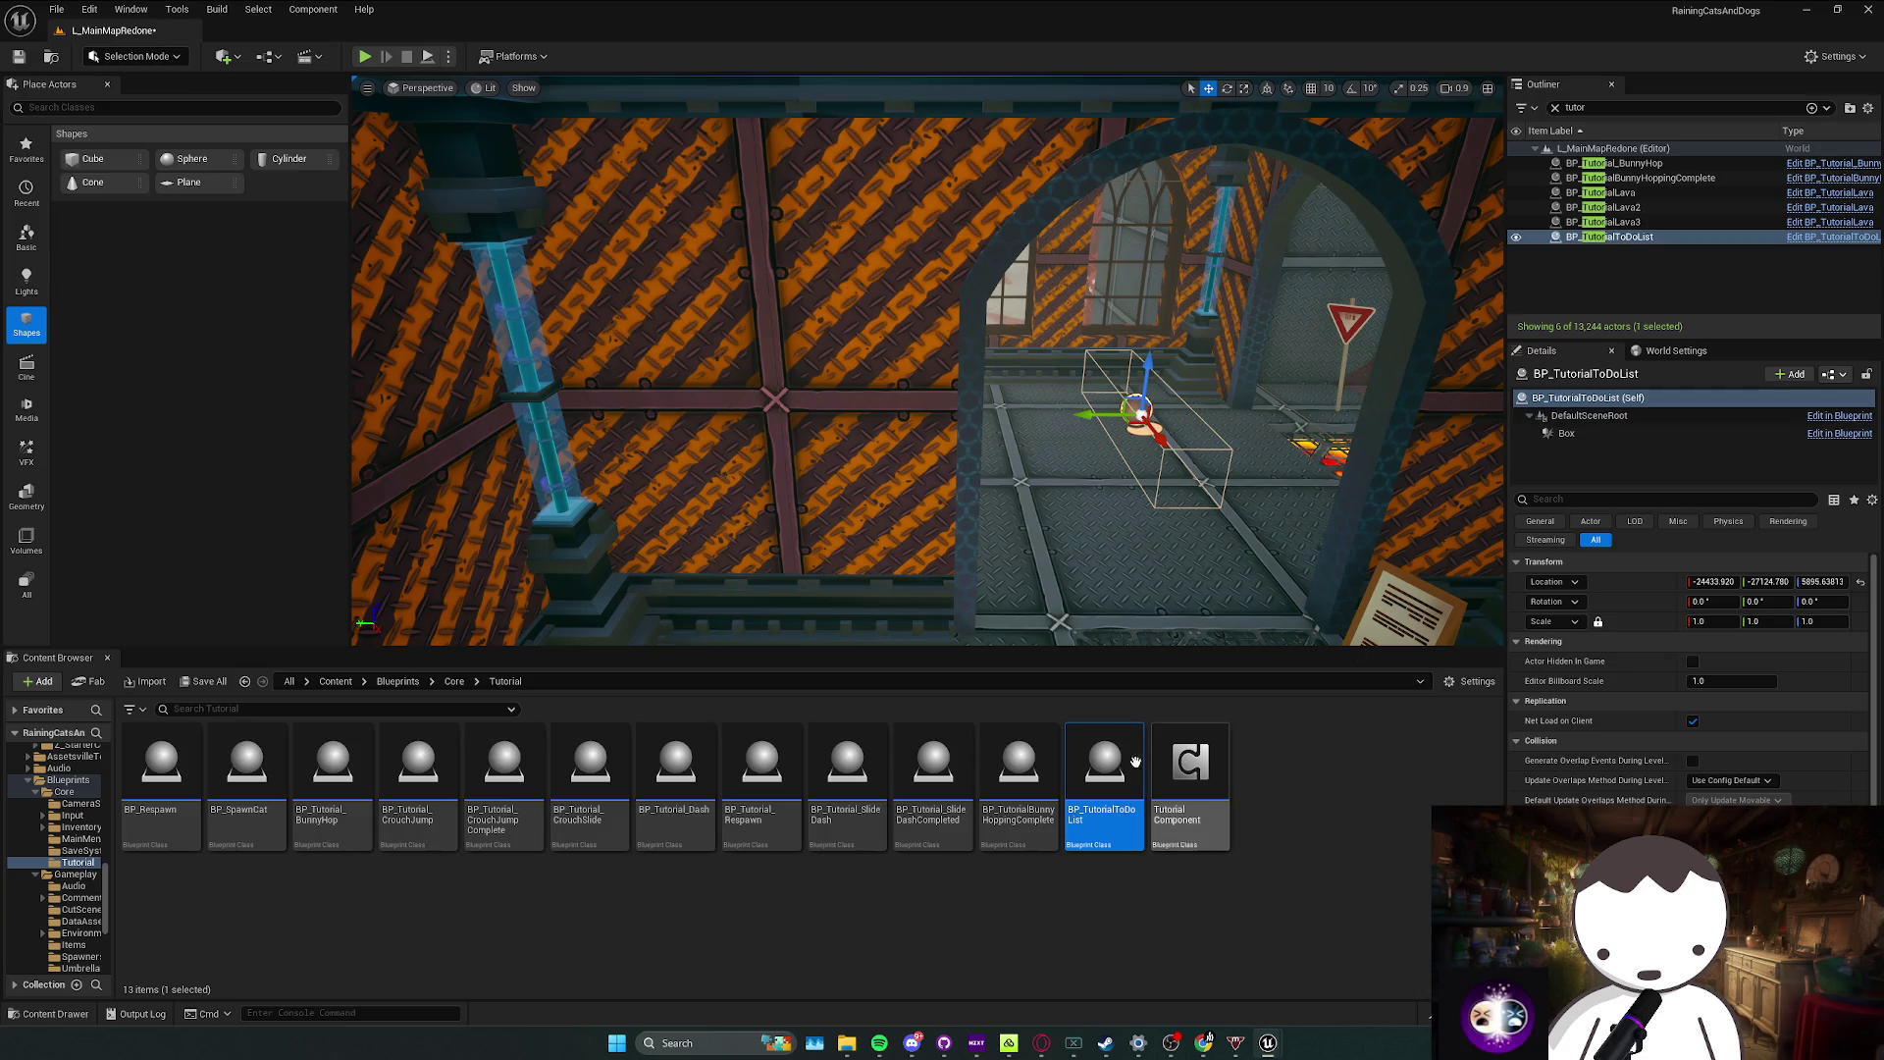
mouse_move(961, 432)
left_mouse_down()
mouse_move(1083, 412)
mouse_move(1083, 490)
left_mouse_up()
key("Delete")
Step: Place a new BP_TutorialToDoList on the ledge beside the cyan pool and select it in the Outliner
key("w")
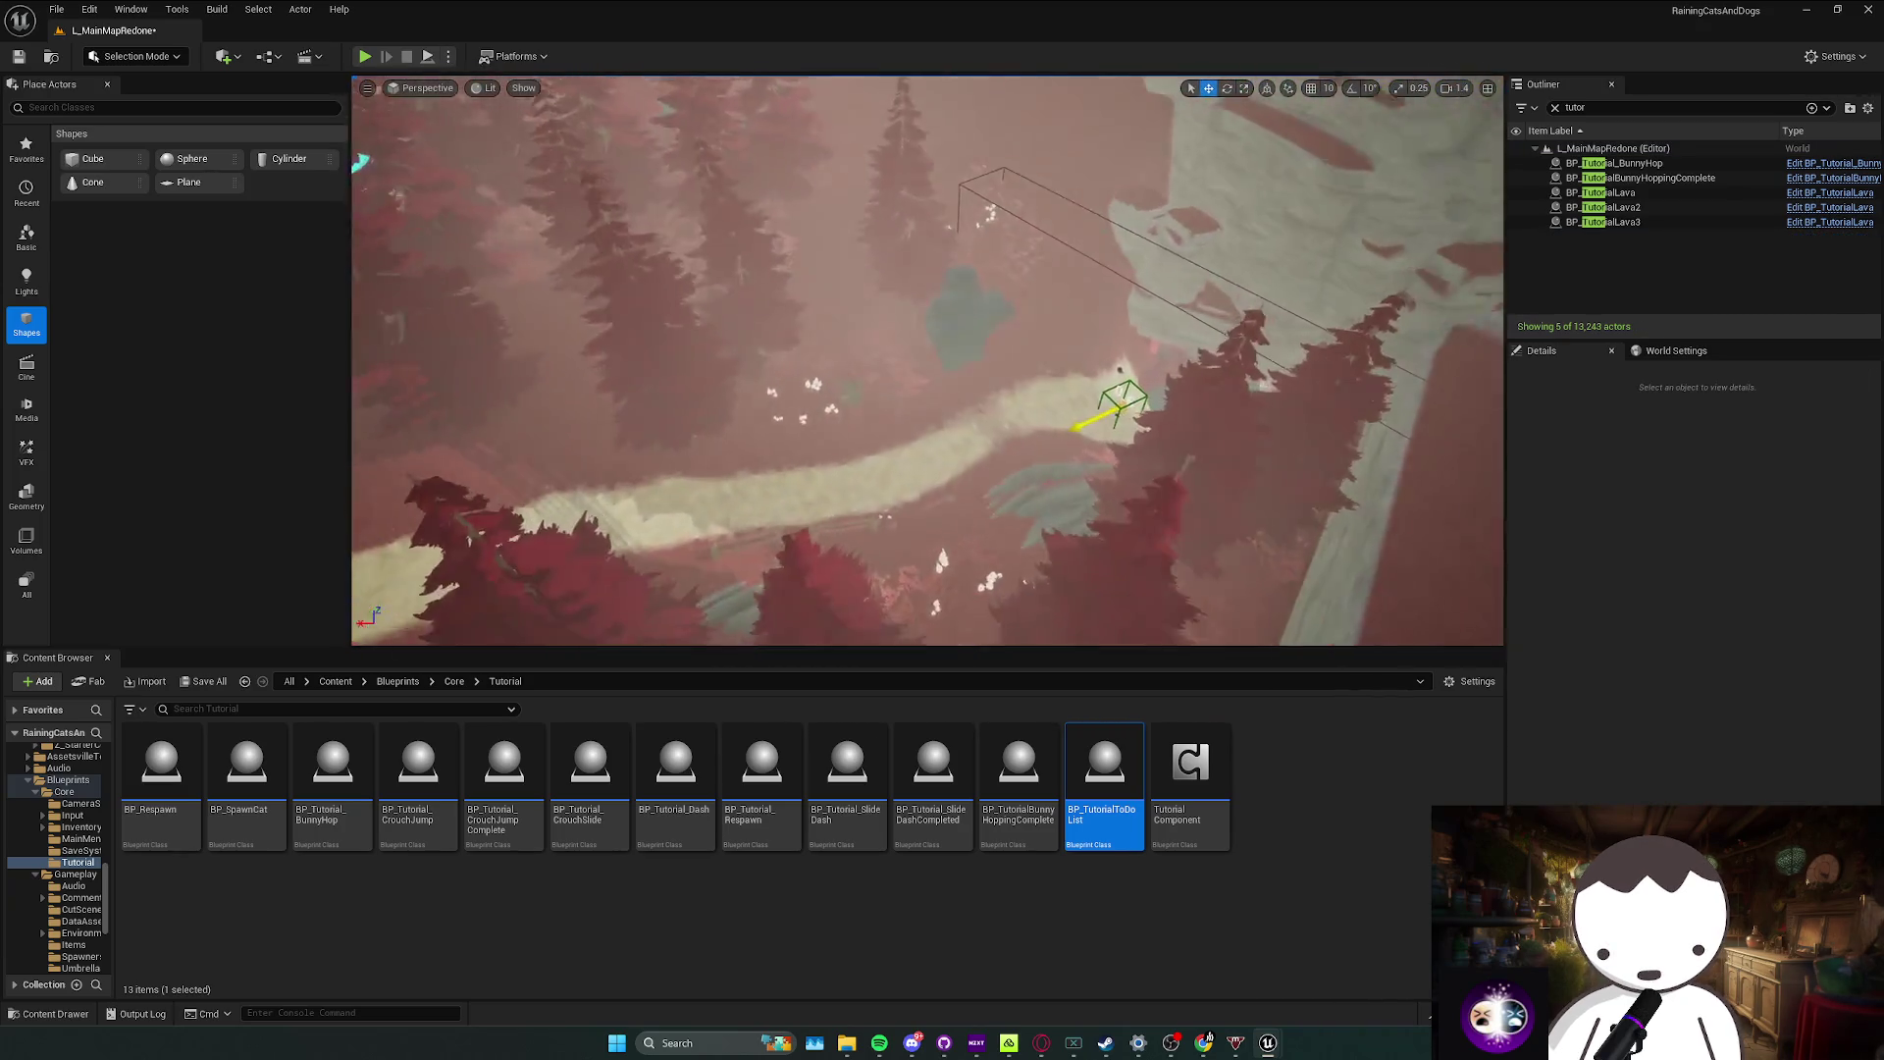
left_click_drag(1036, 405, 913, 426)
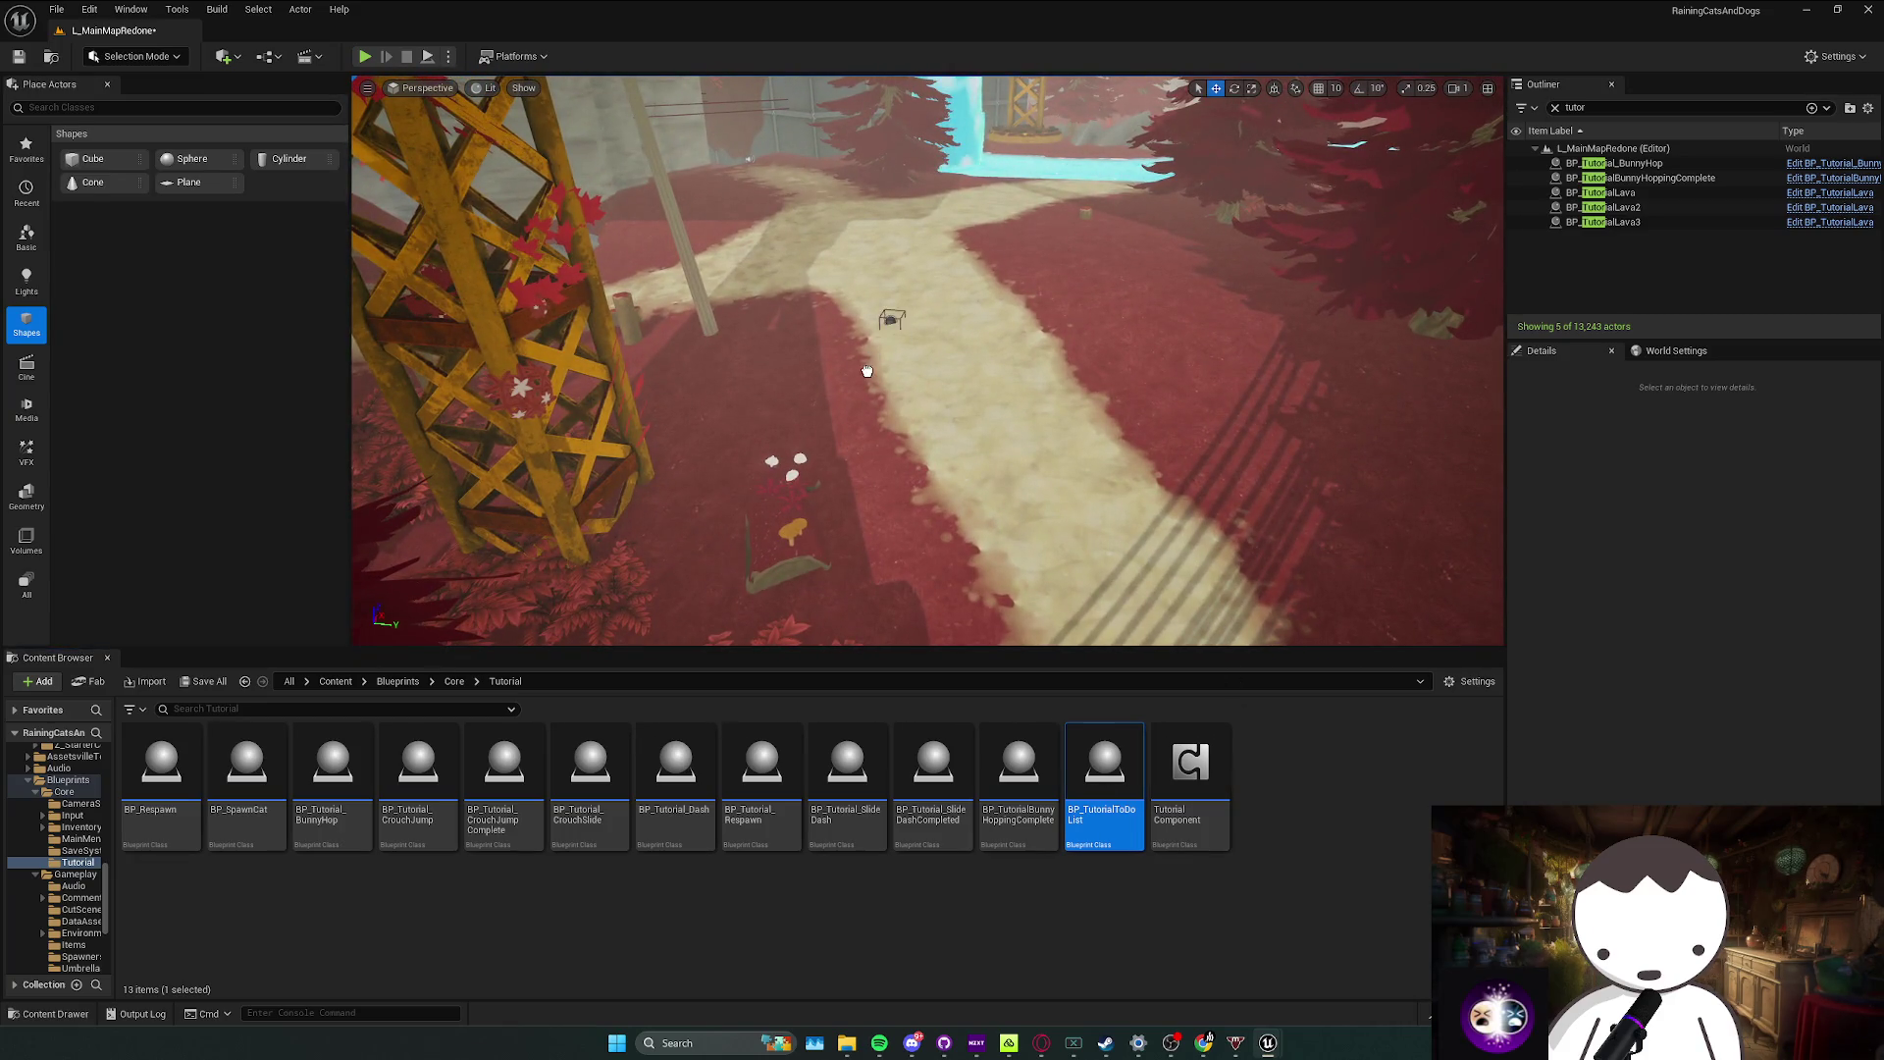
left_click_drag(797, 420, 716, 427)
left_click_drag(927, 363, 903, 367)
left_click_drag(1104, 775, 1043, 677)
left_click_drag(886, 338, 883, 334)
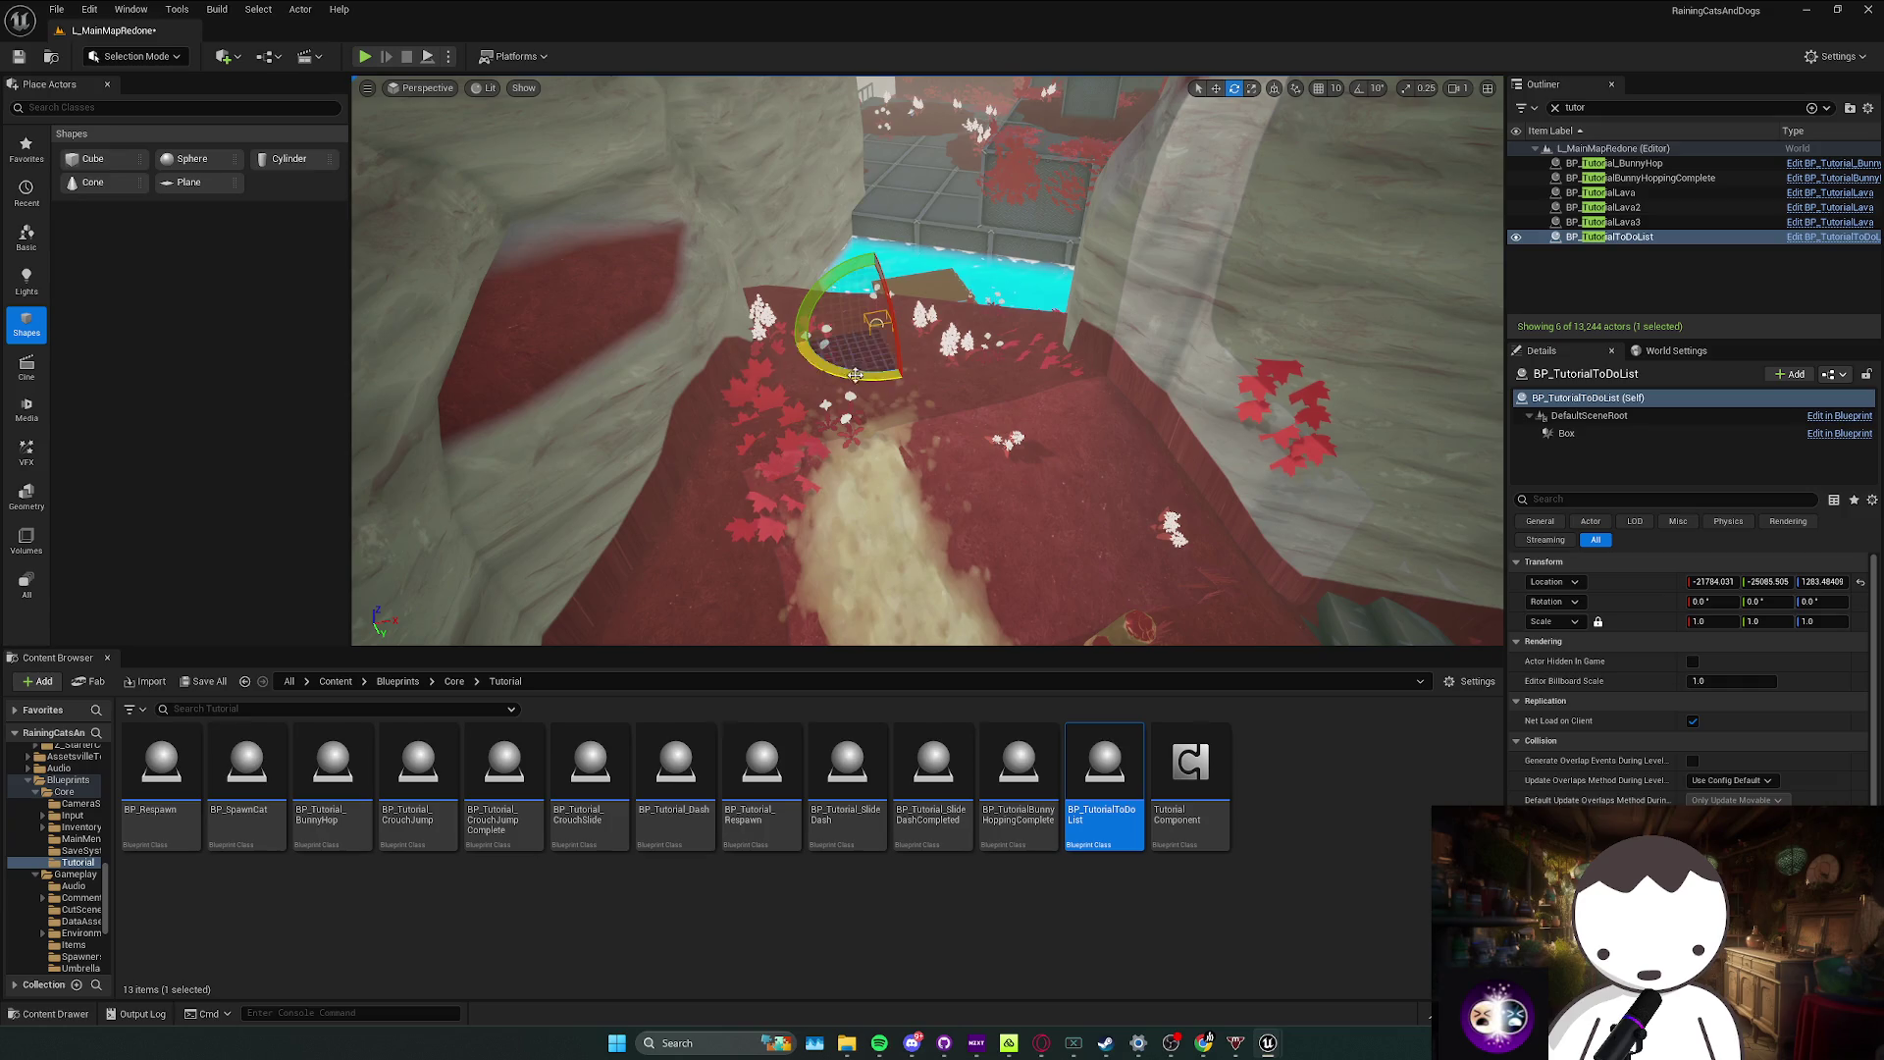
left_click(1753, 435)
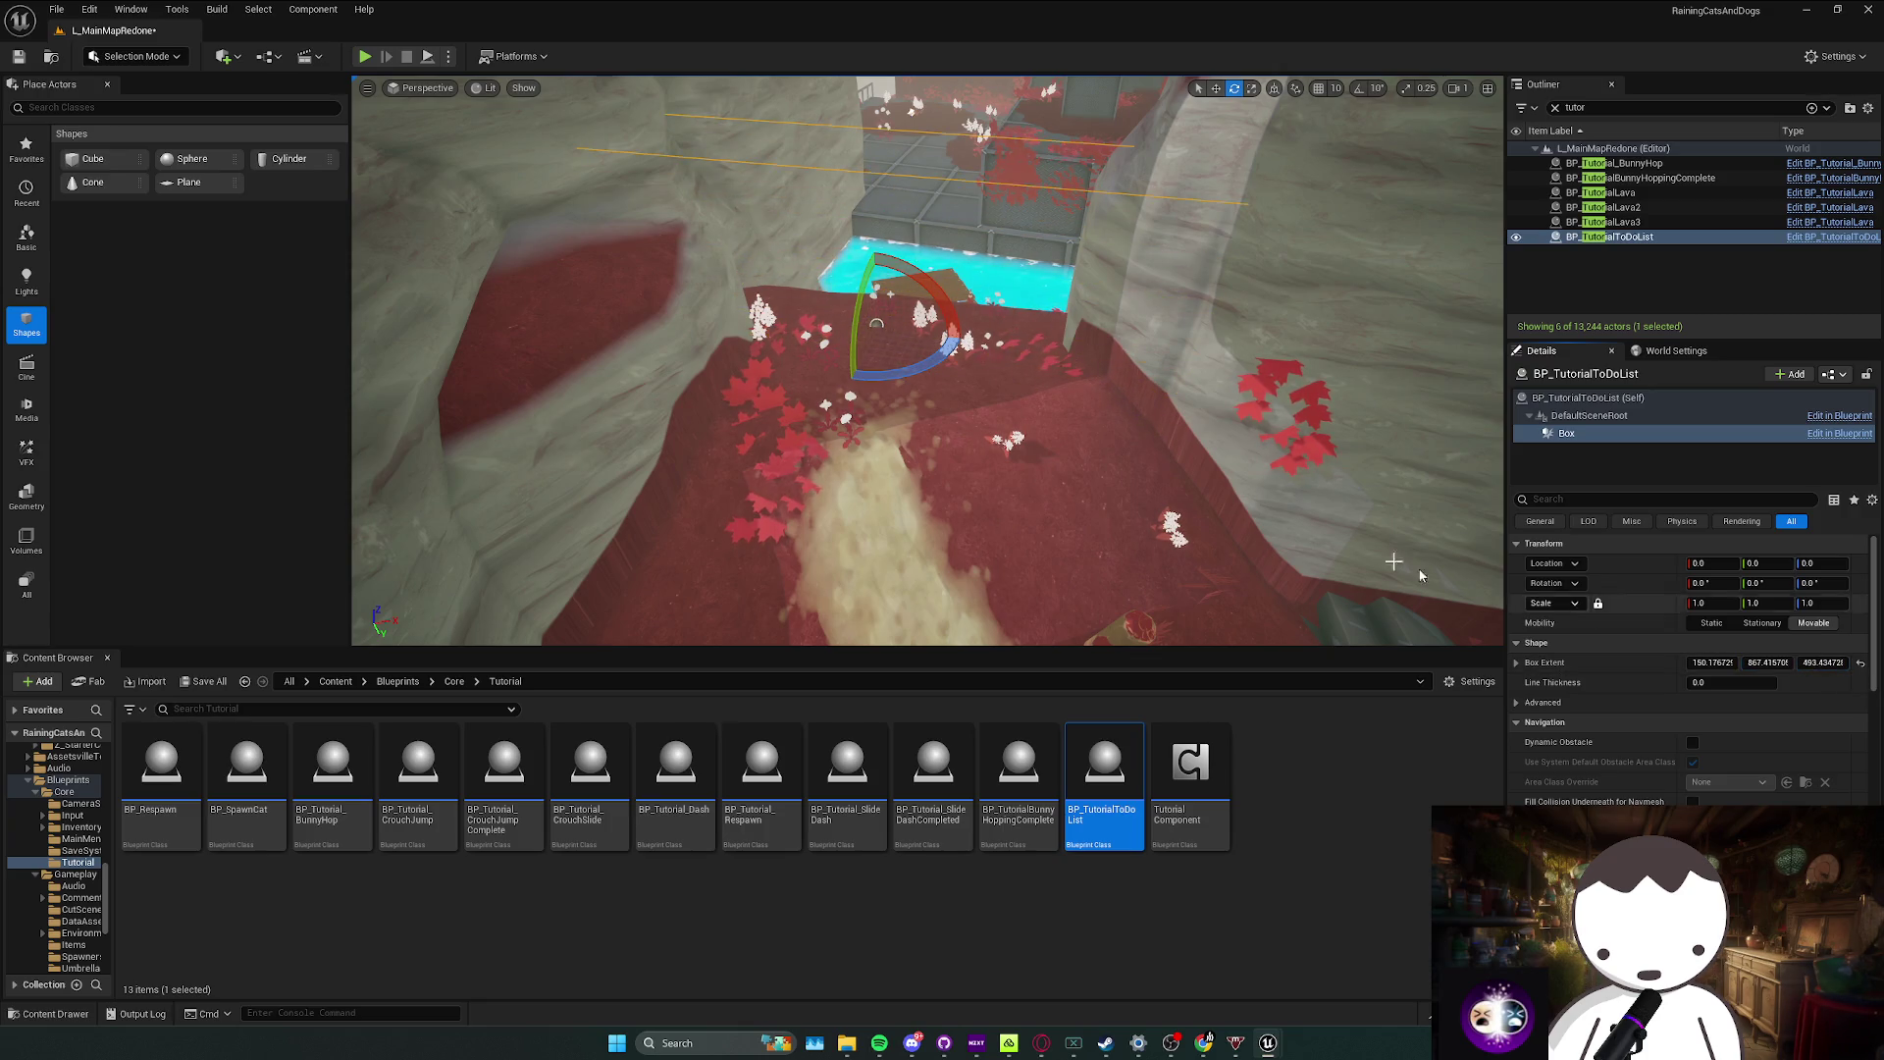
key("Escape")
left_click_drag(1420, 575, 1420, 618)
left_click(1629, 236)
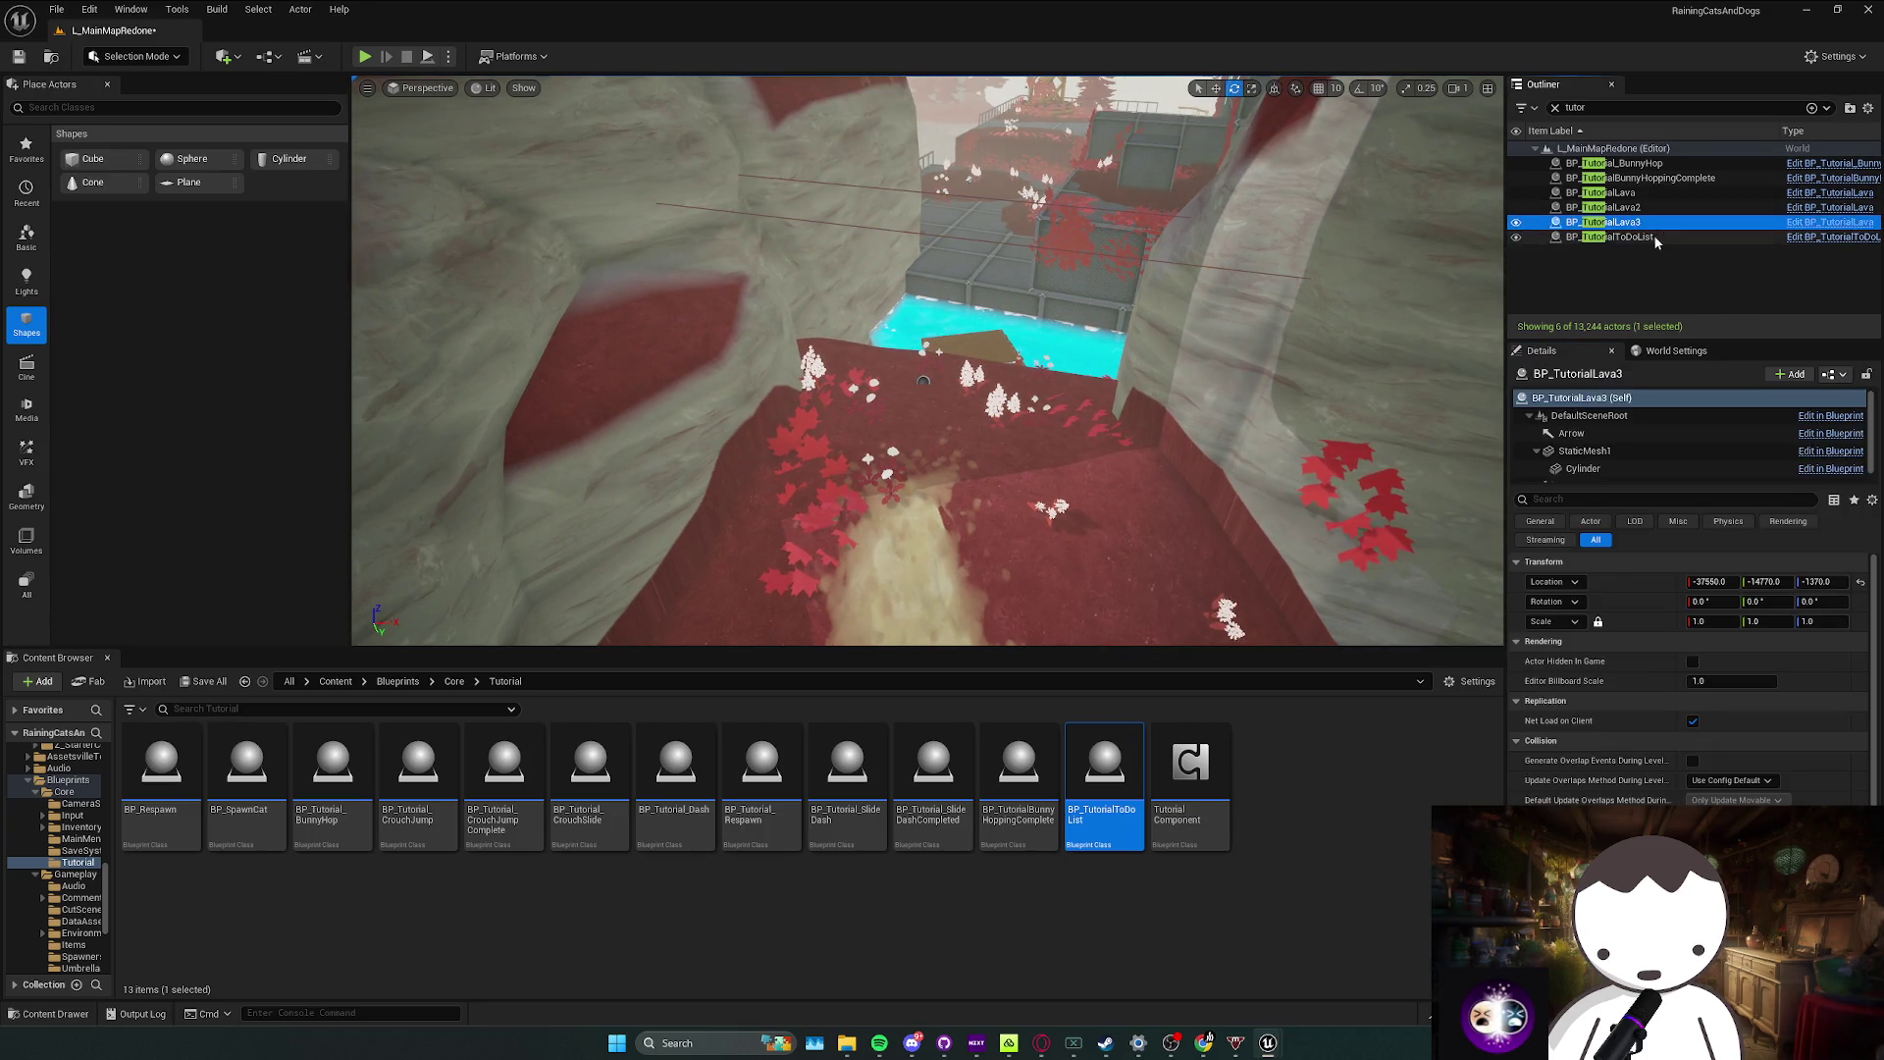
Step: Review the BP_TutorialToDoList Blueprint's overlap logic, then minimize it
right_click(1644, 237)
left_click(1733, 305)
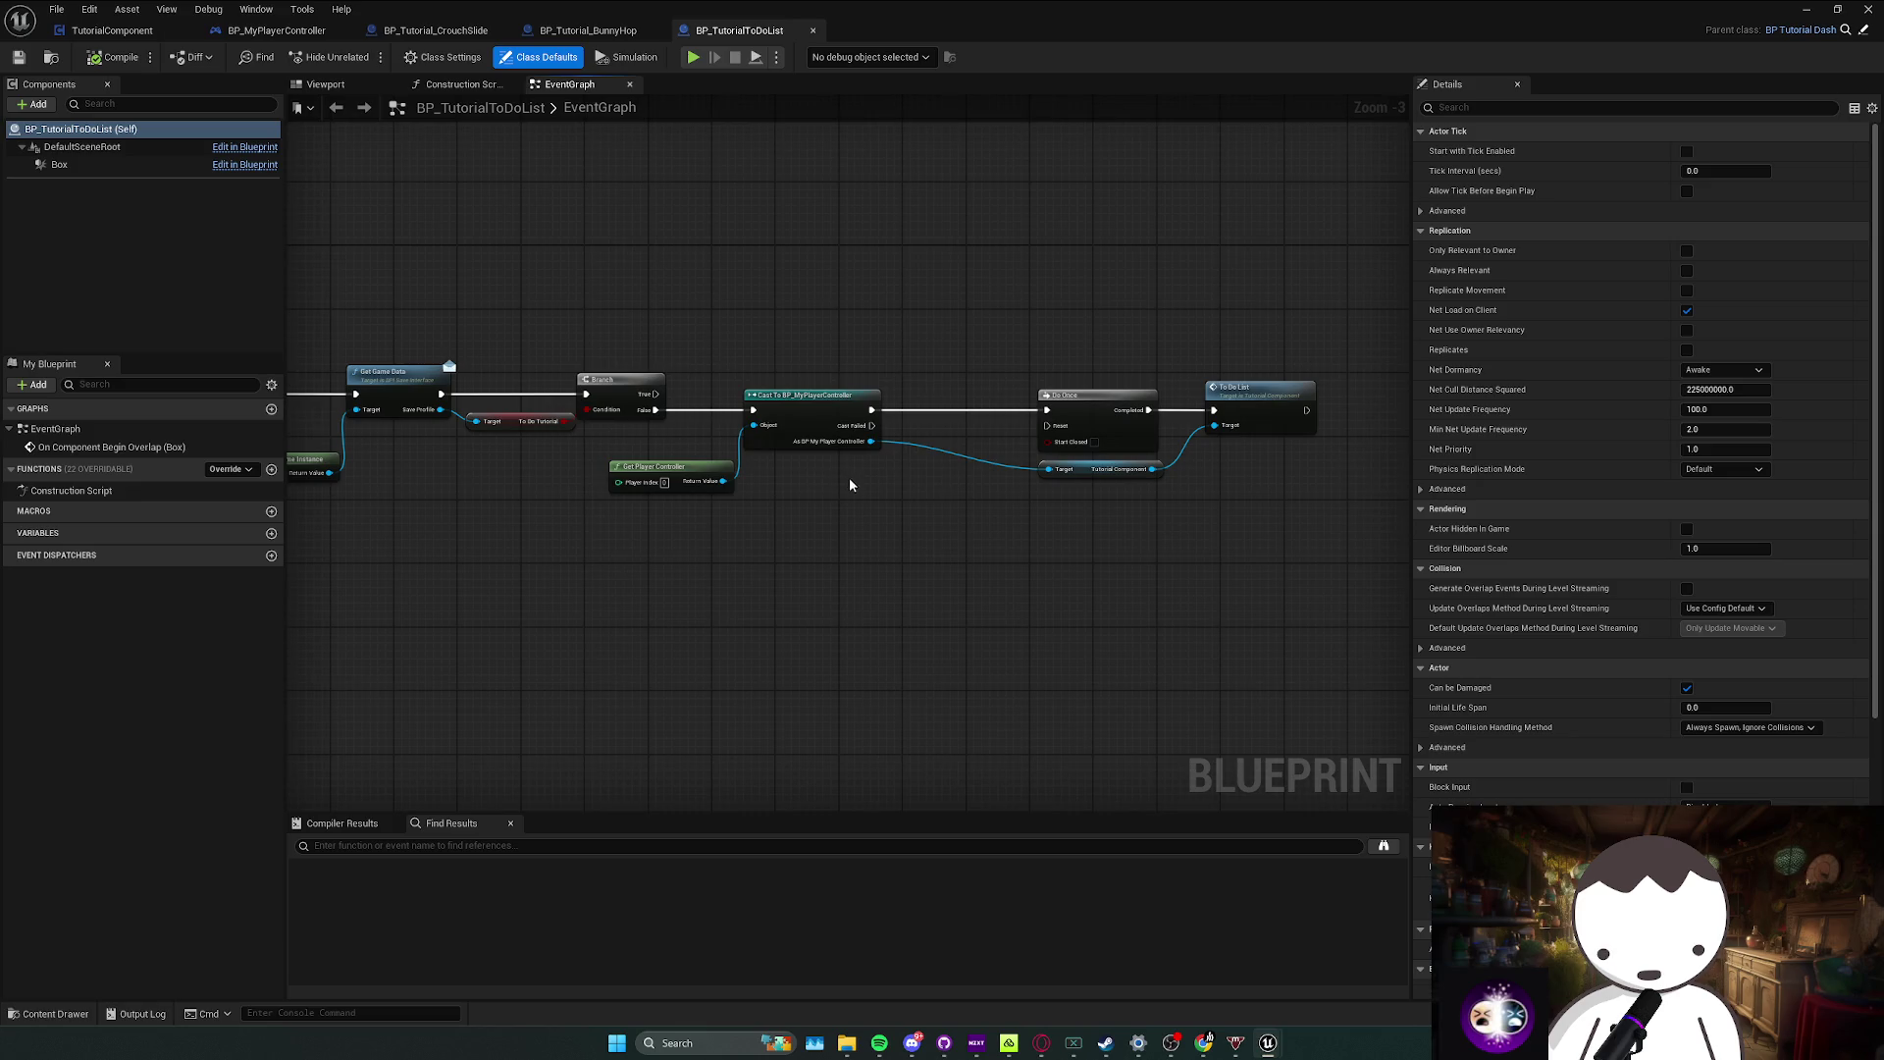
left_click(1807, 12)
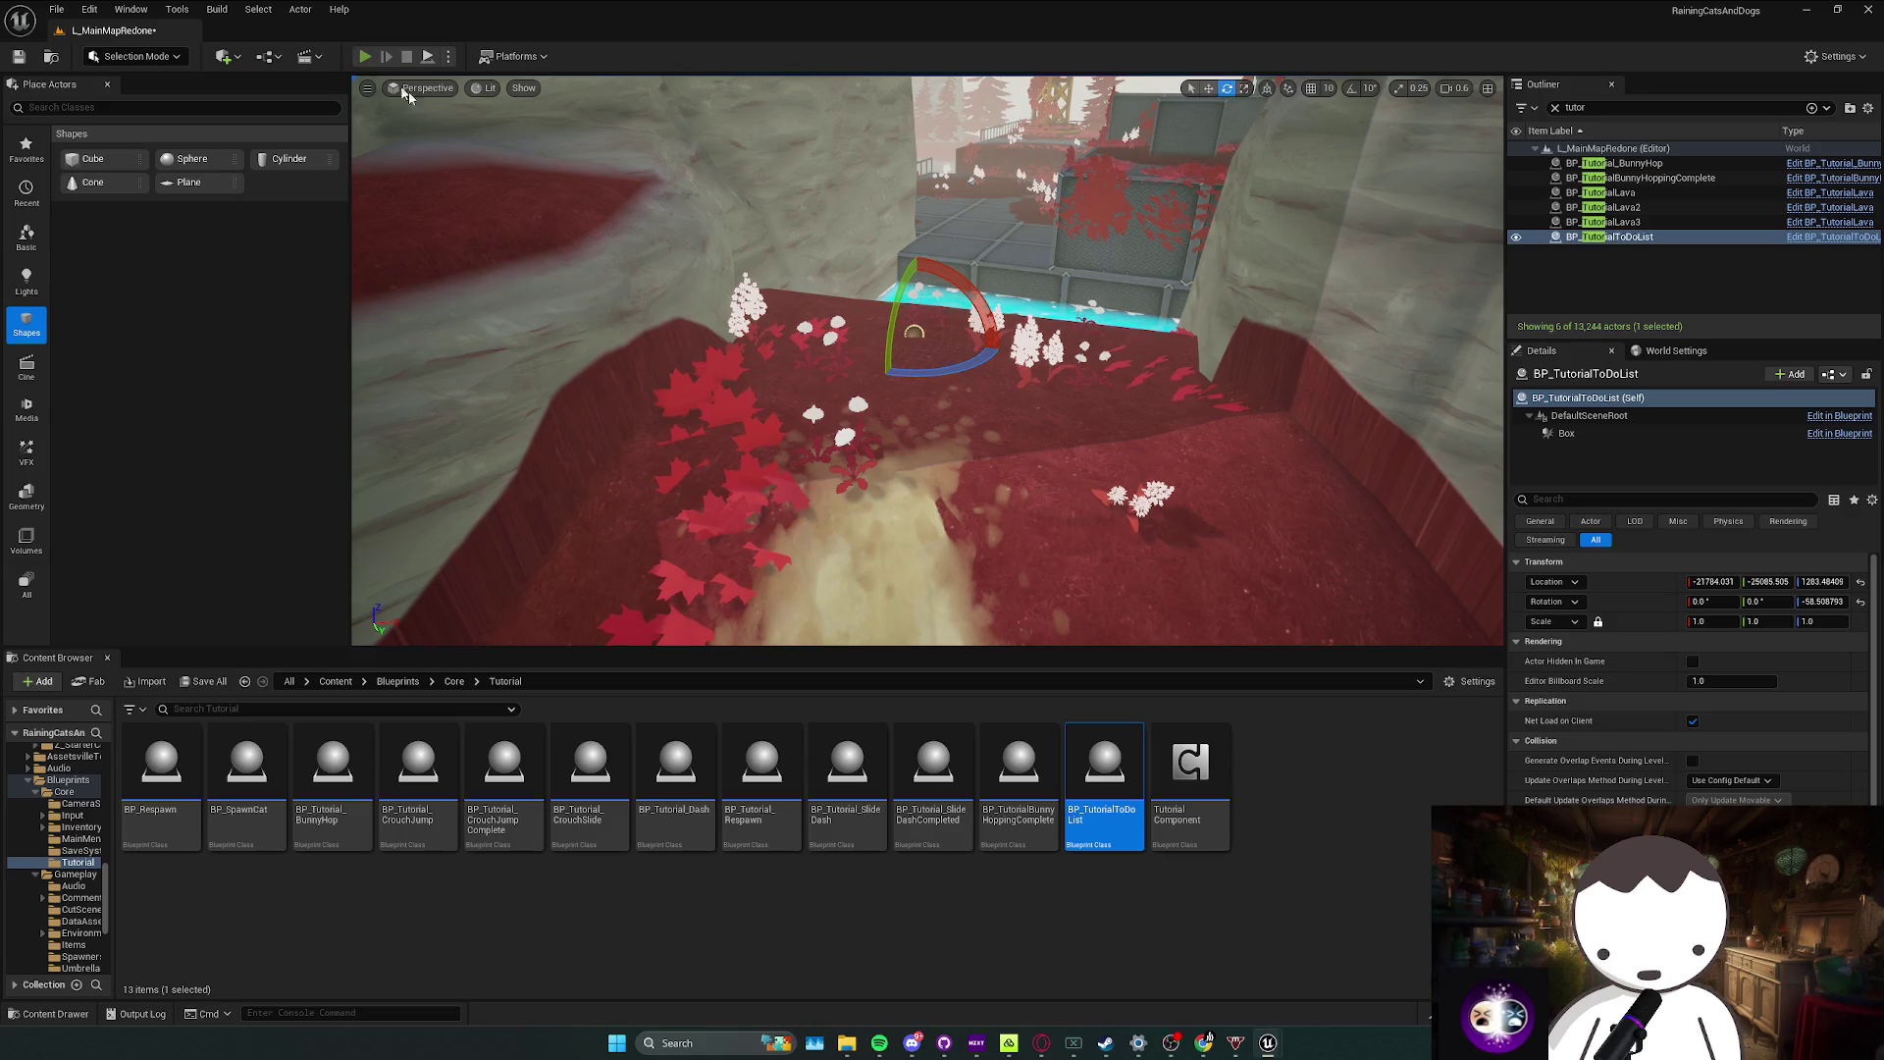
Step: Play-test the level near the pool, stop, and frame the ToDoList trigger
key("alt+p")
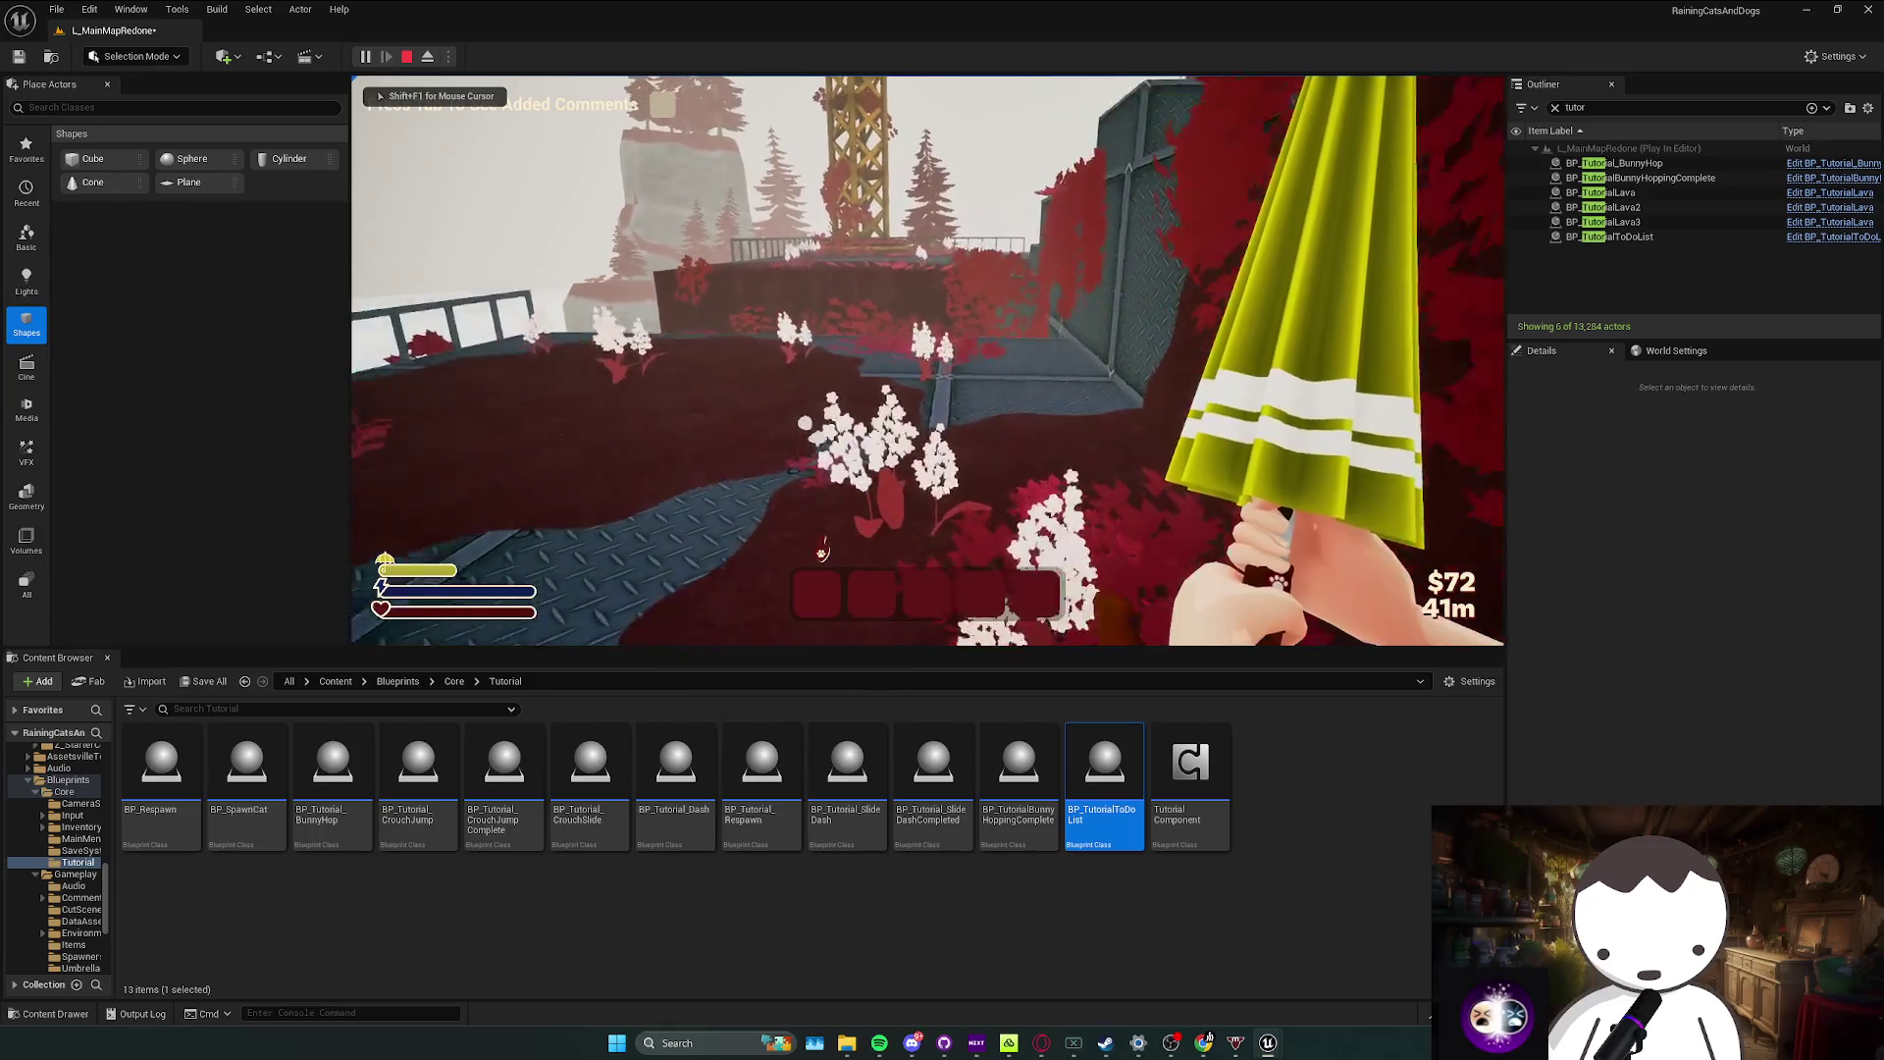
key("Tab")
key("Tab")
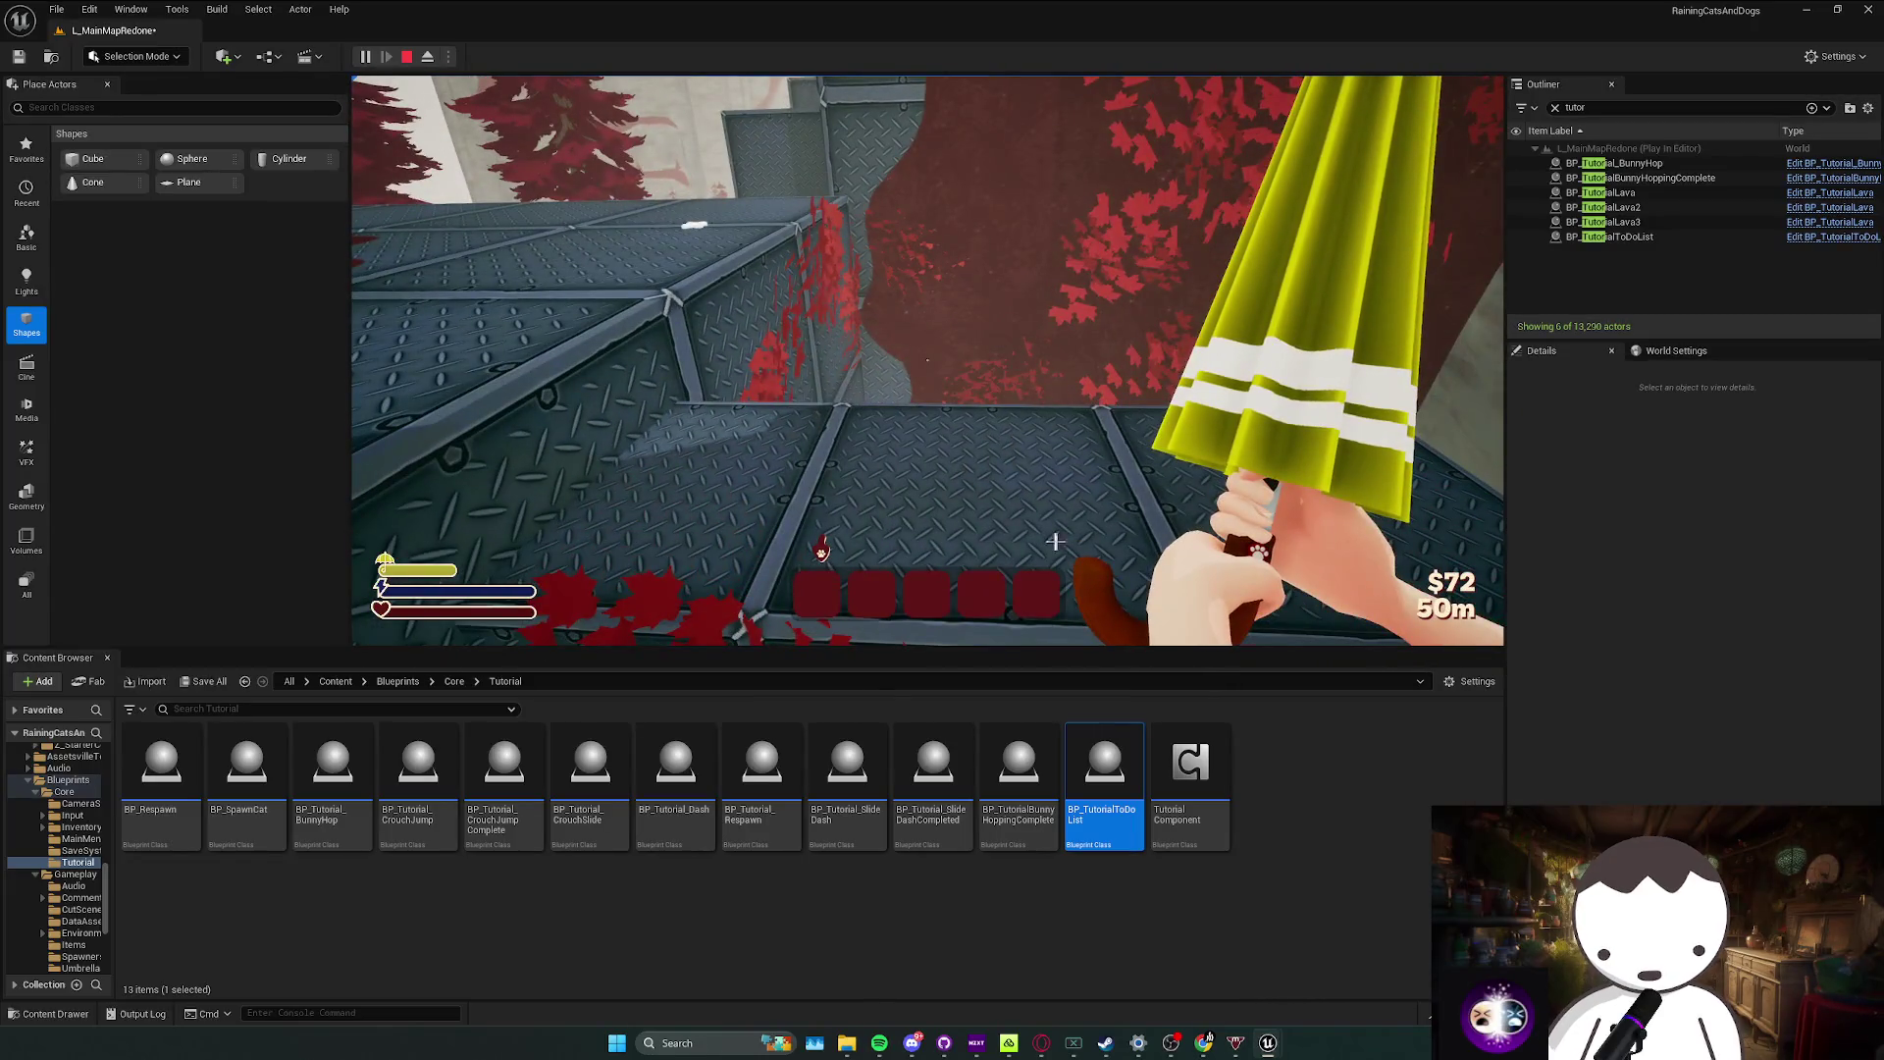
key("Escape")
key("f")
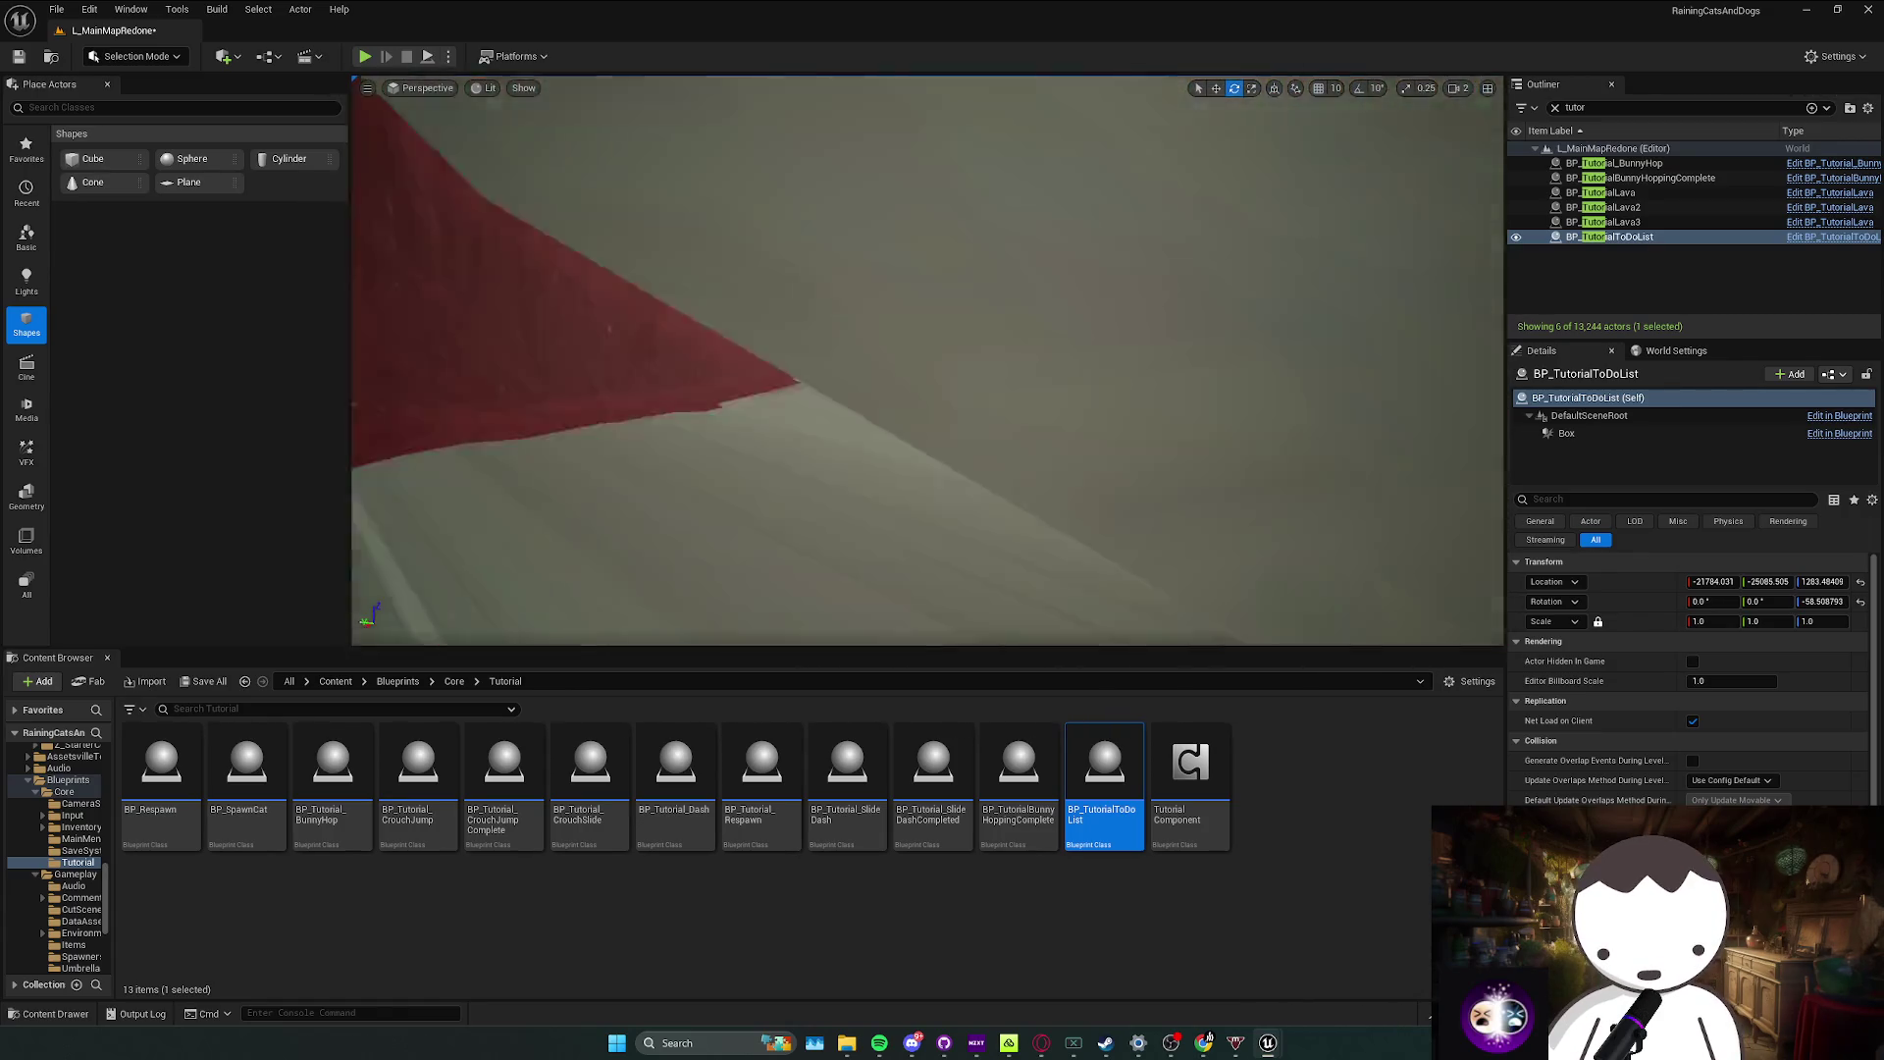
Step: End the play session and run another quick play-test of the level
scroll(612, 270, "down", 1)
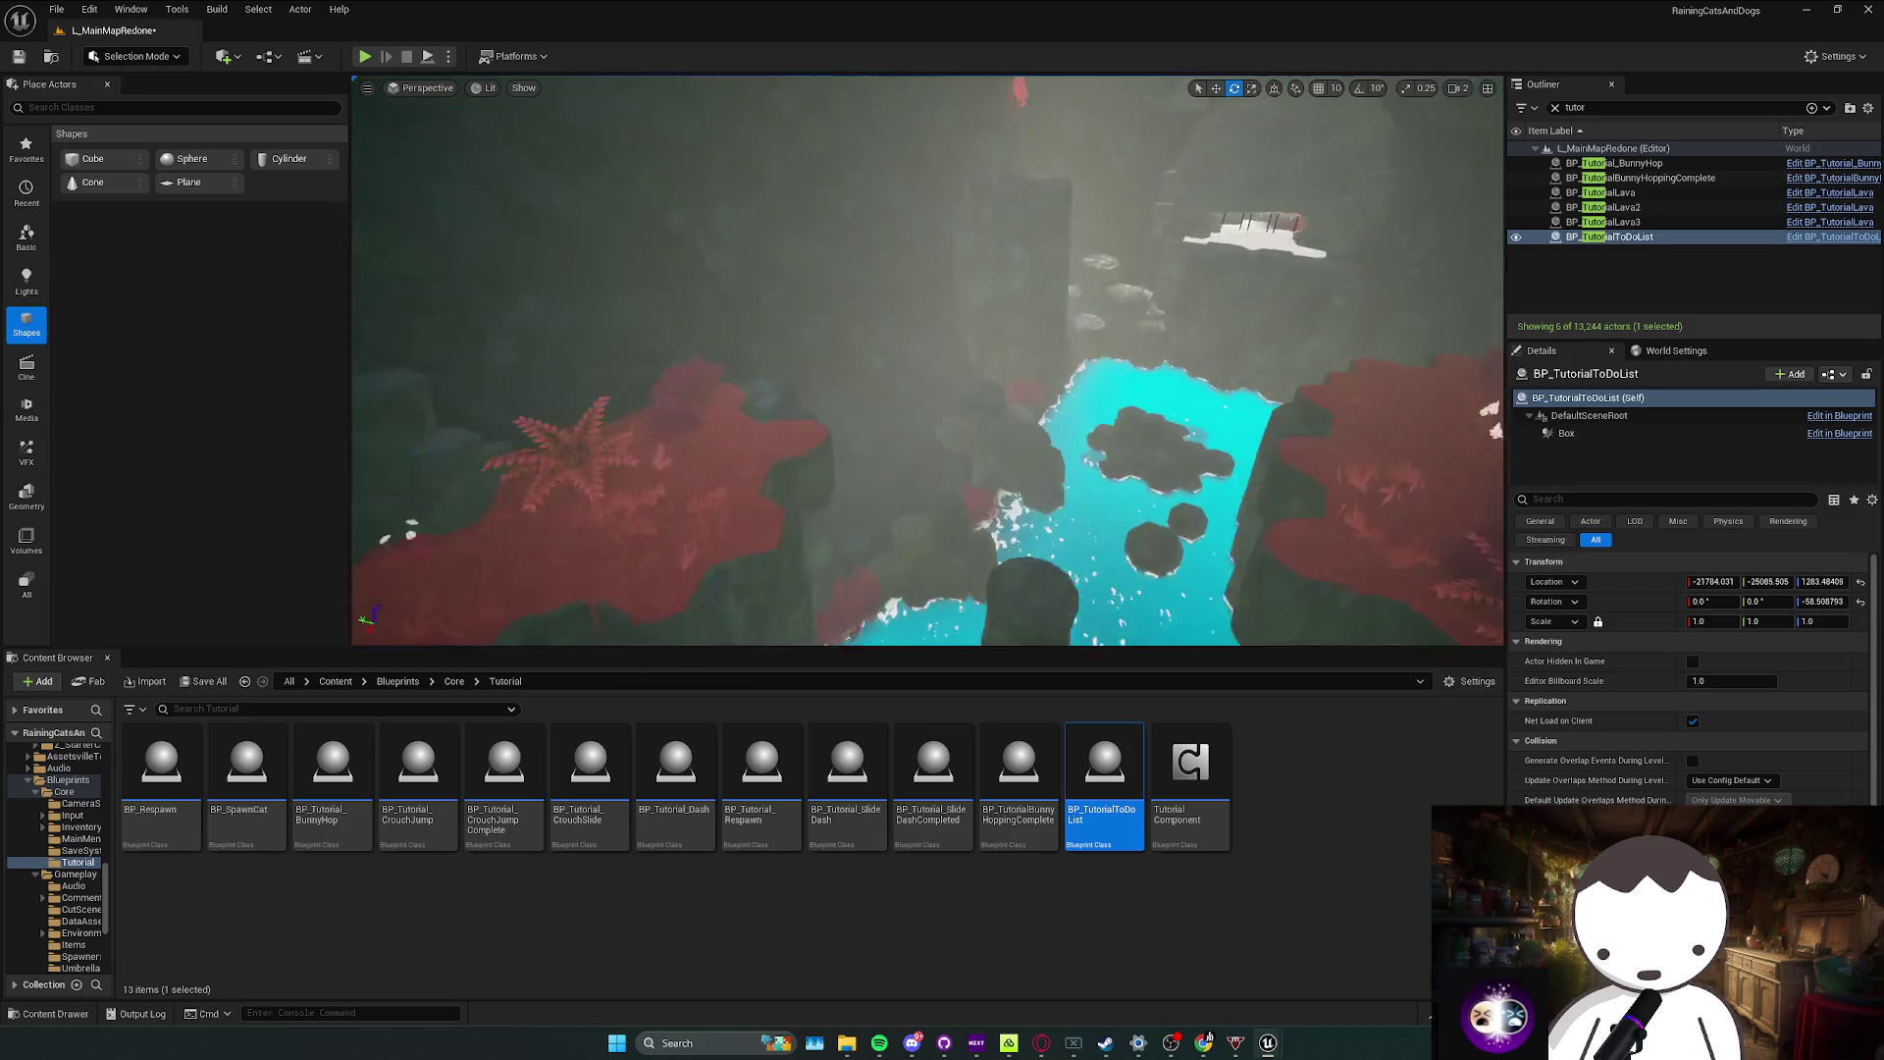
scroll(612, 270, "down", 1)
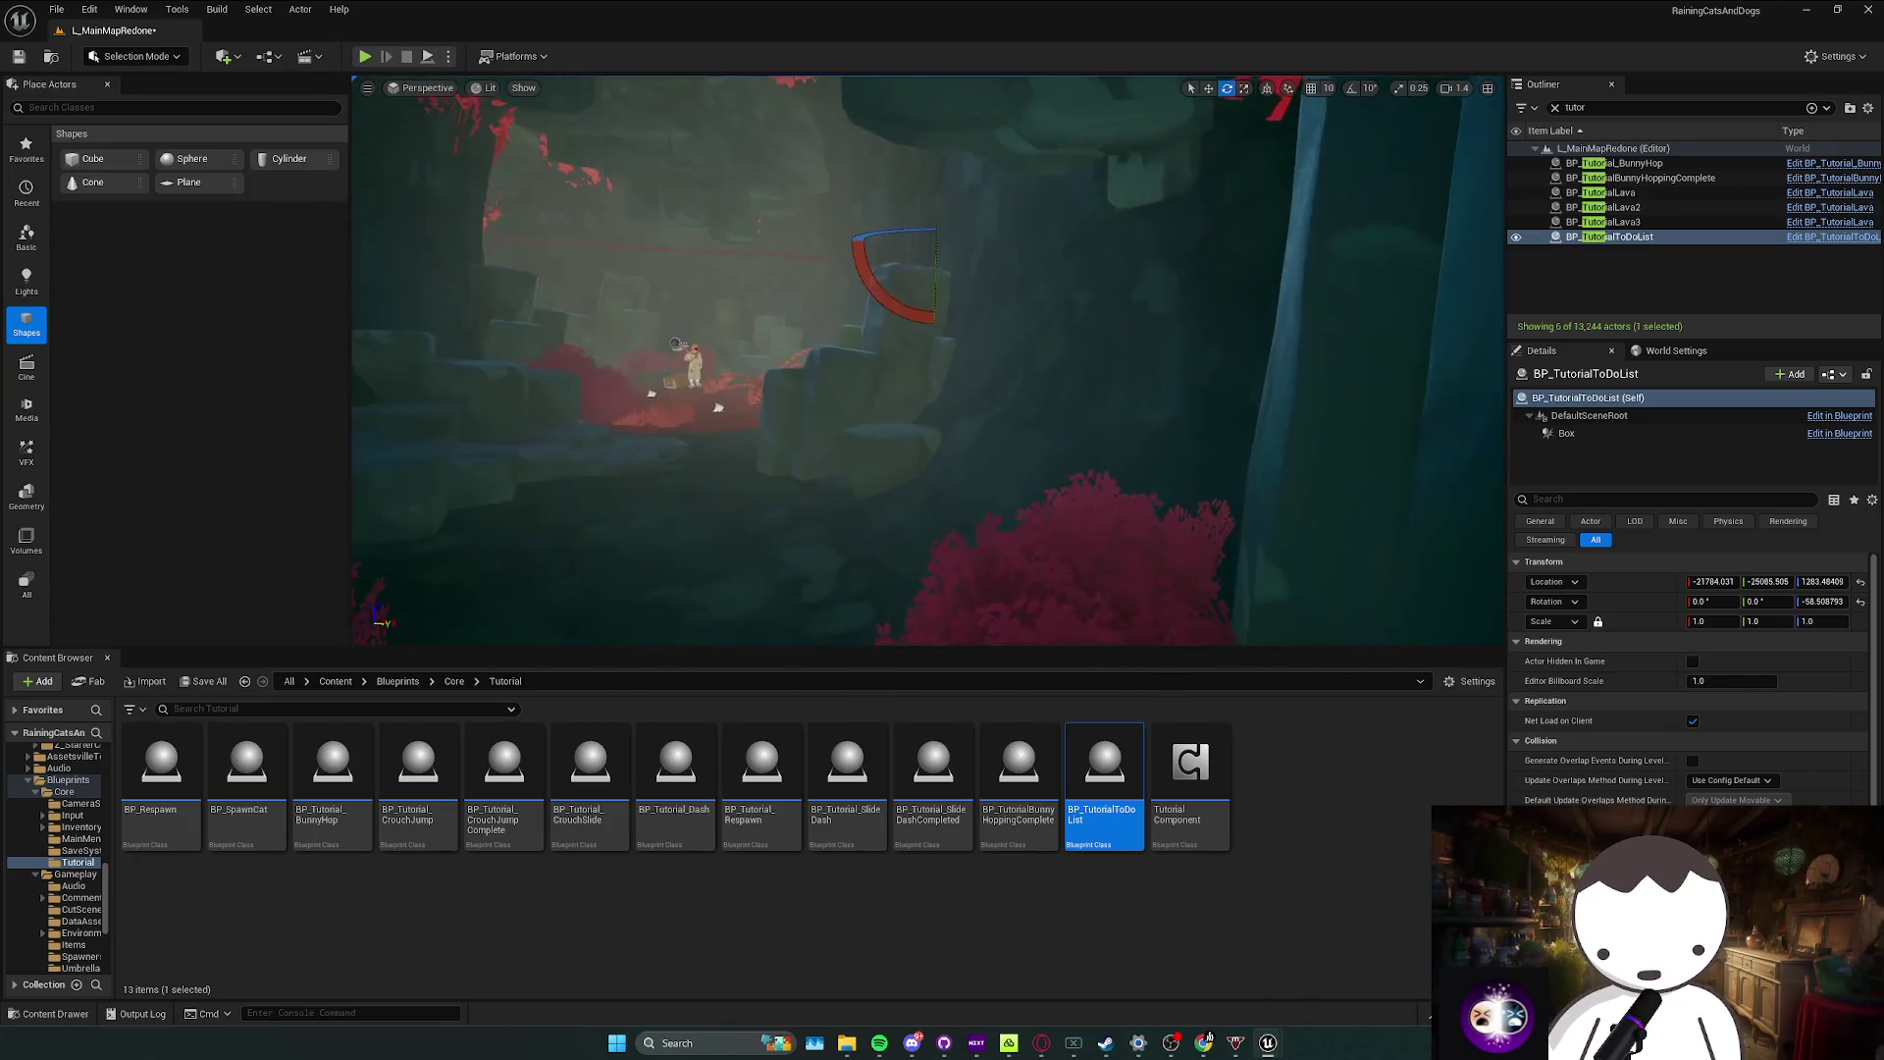
key("Escape")
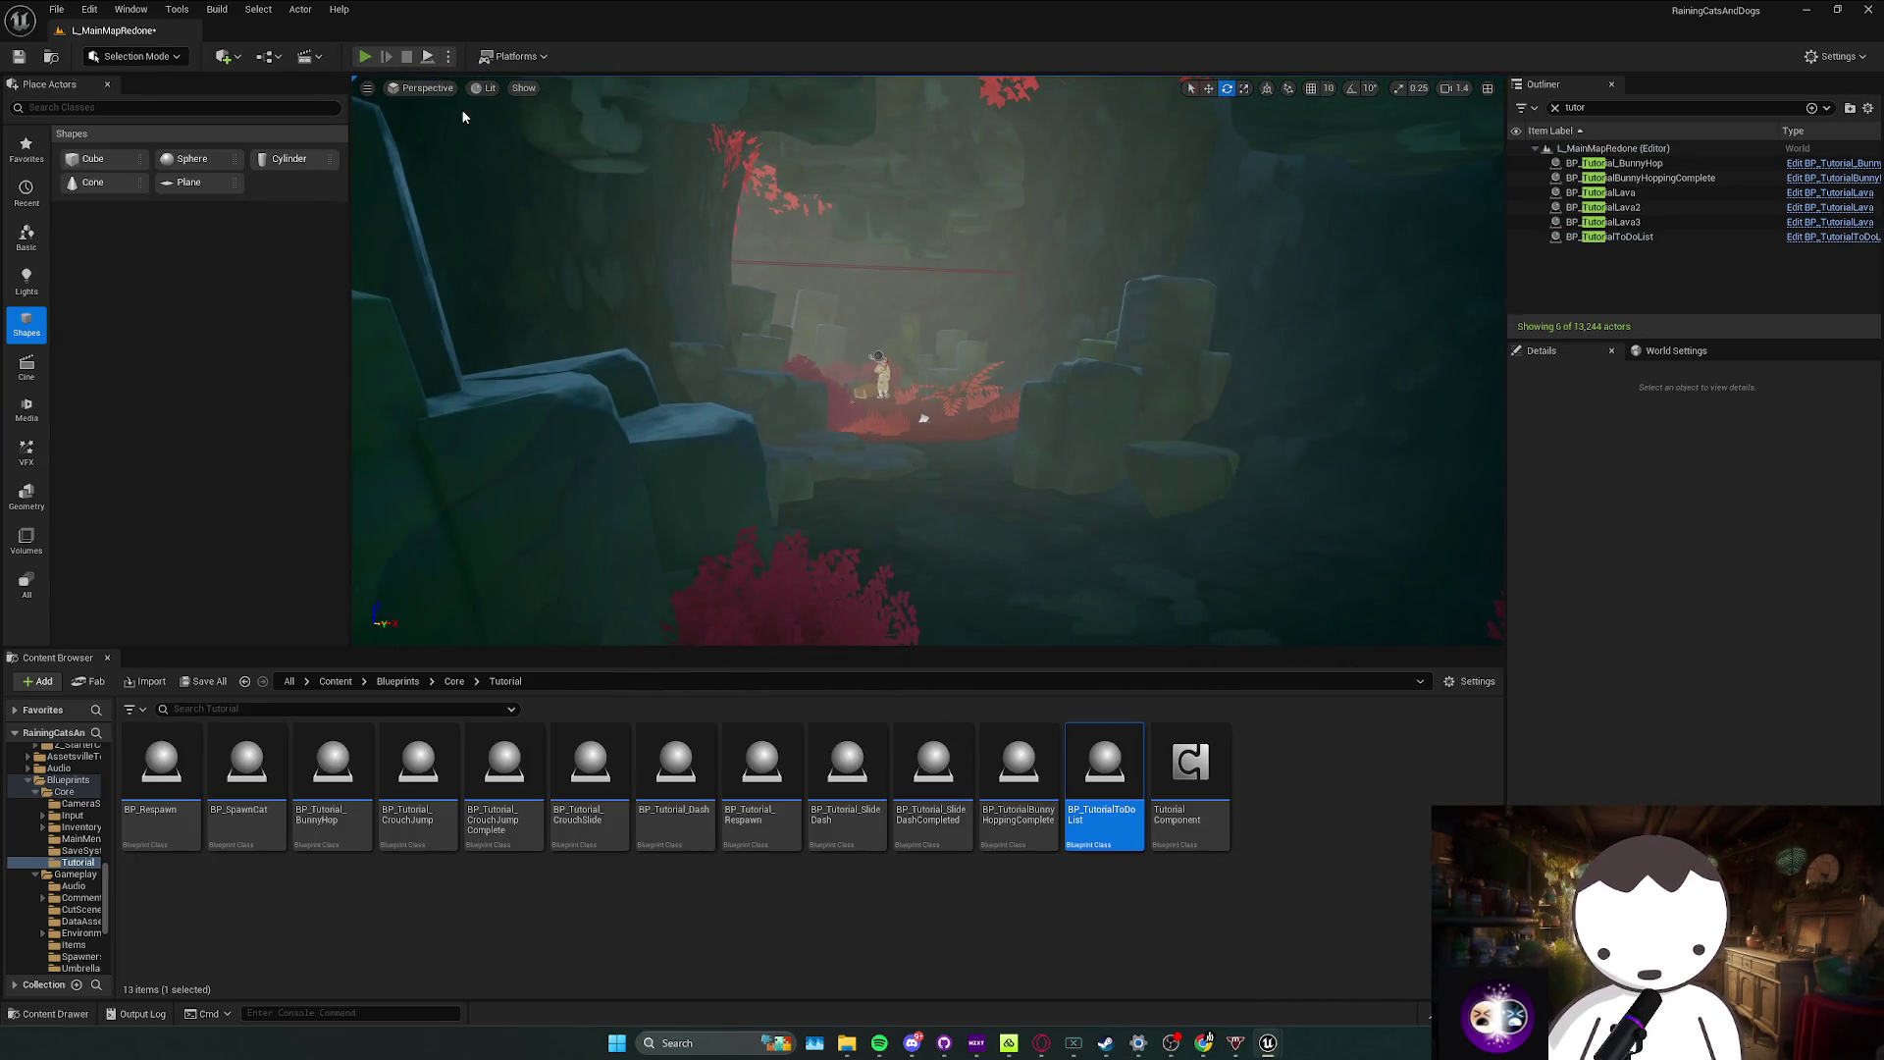
key("alt+p")
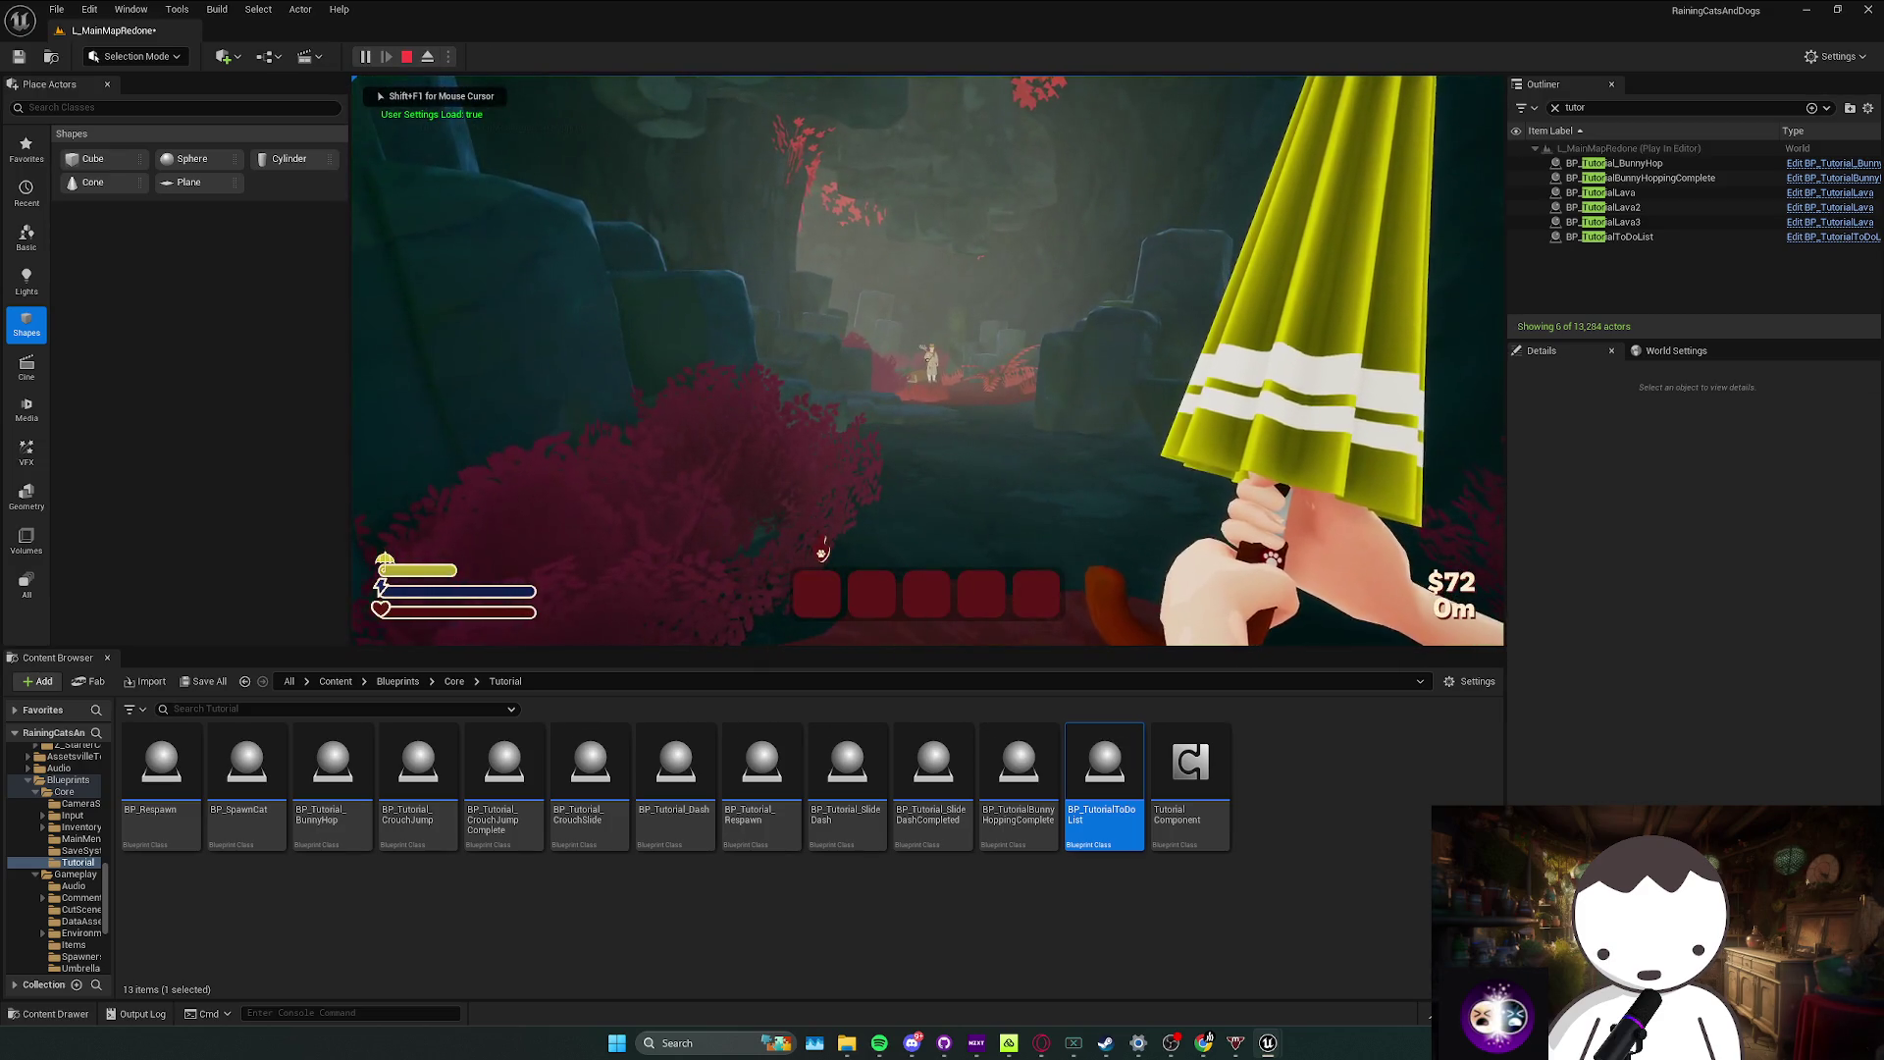
key("Escape")
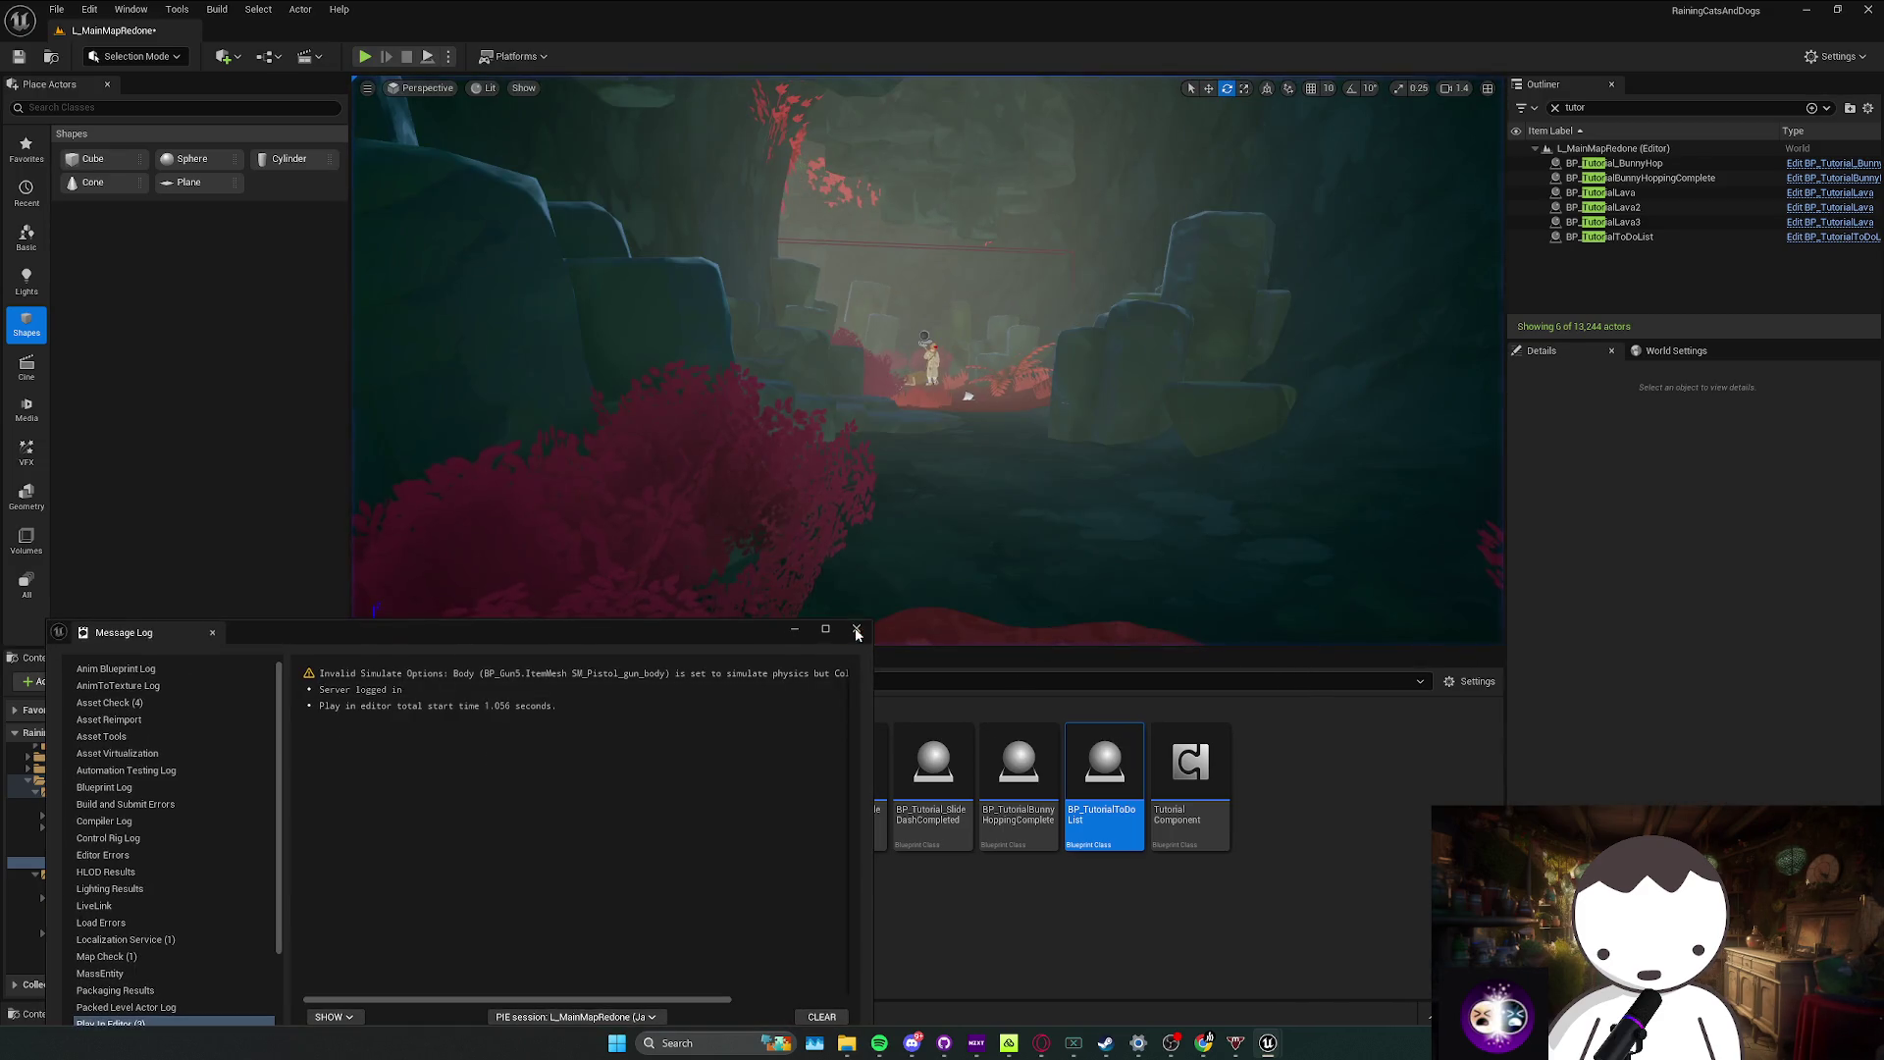
Step: Close the Message Log, save L_MainMapRedone, and reopen the Tutorial Component Blueprint
left_click(857, 631)
left_click_drag(1300, 510, 1300, 461)
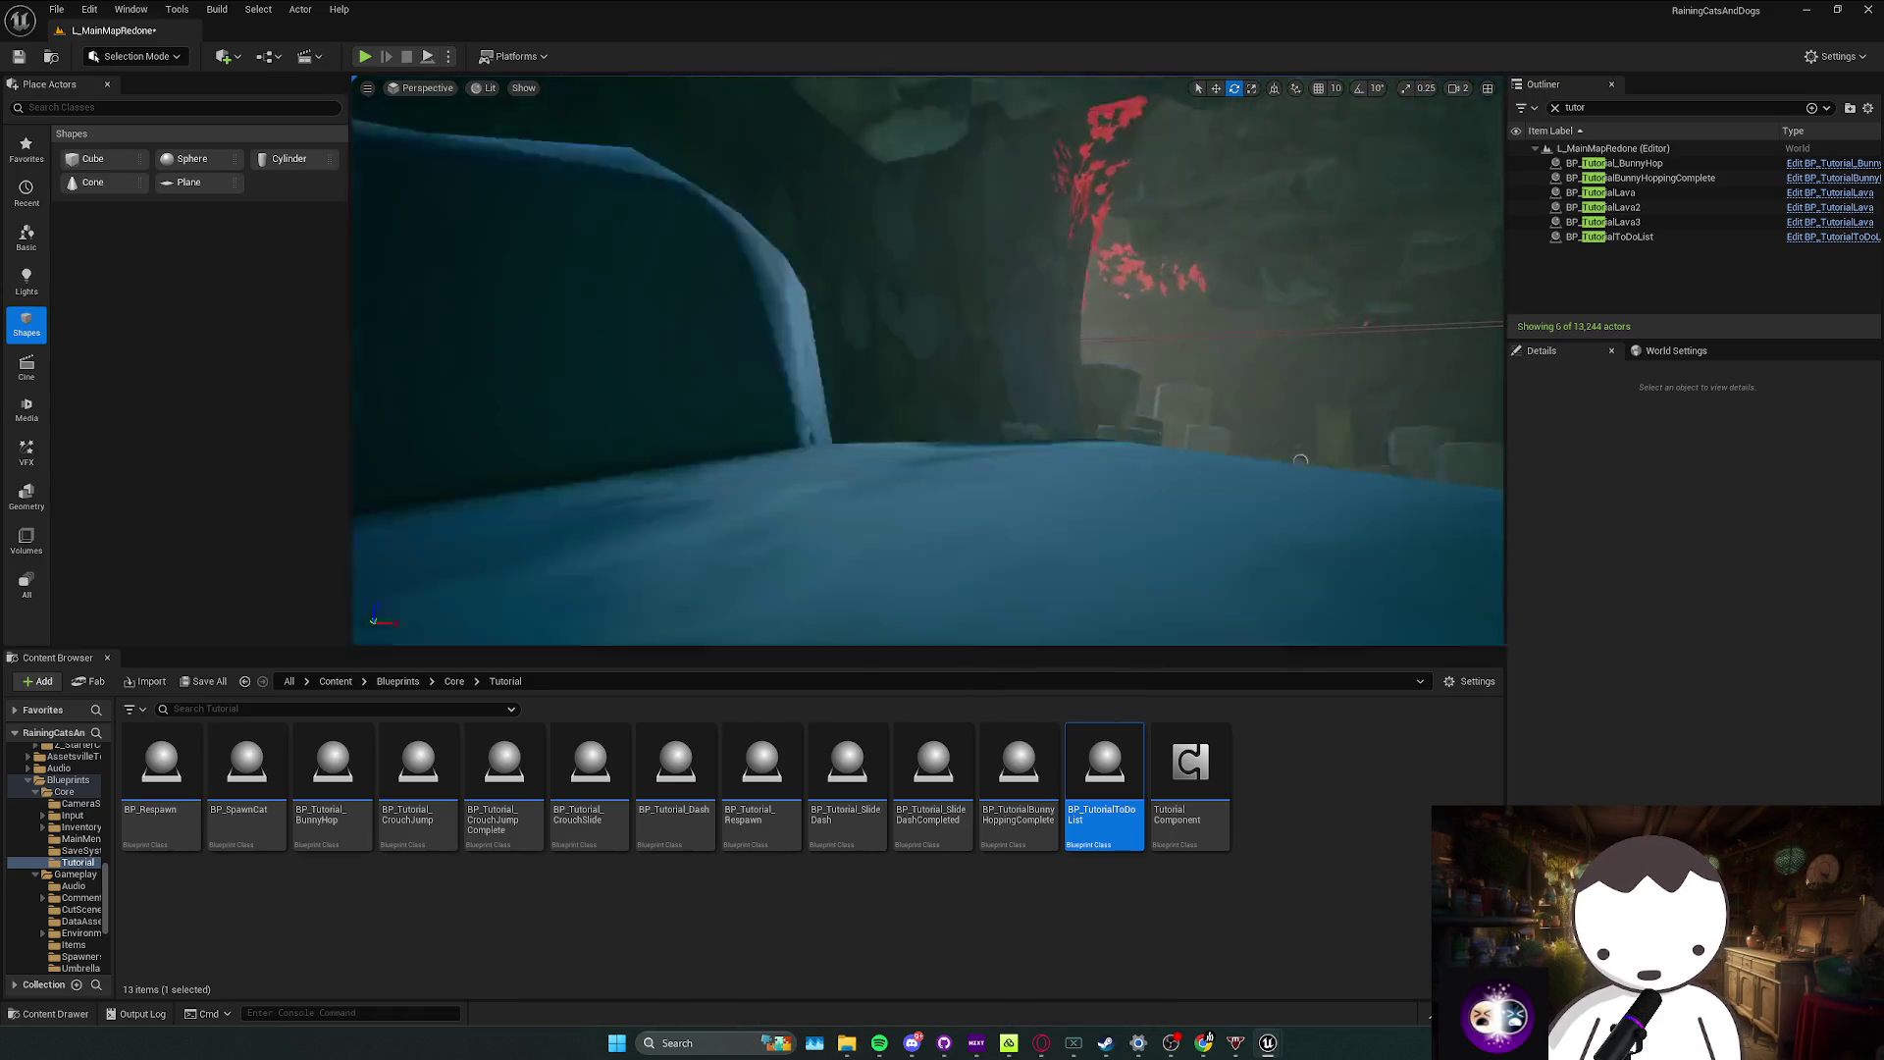
scroll(1300, 461, "up", 1)
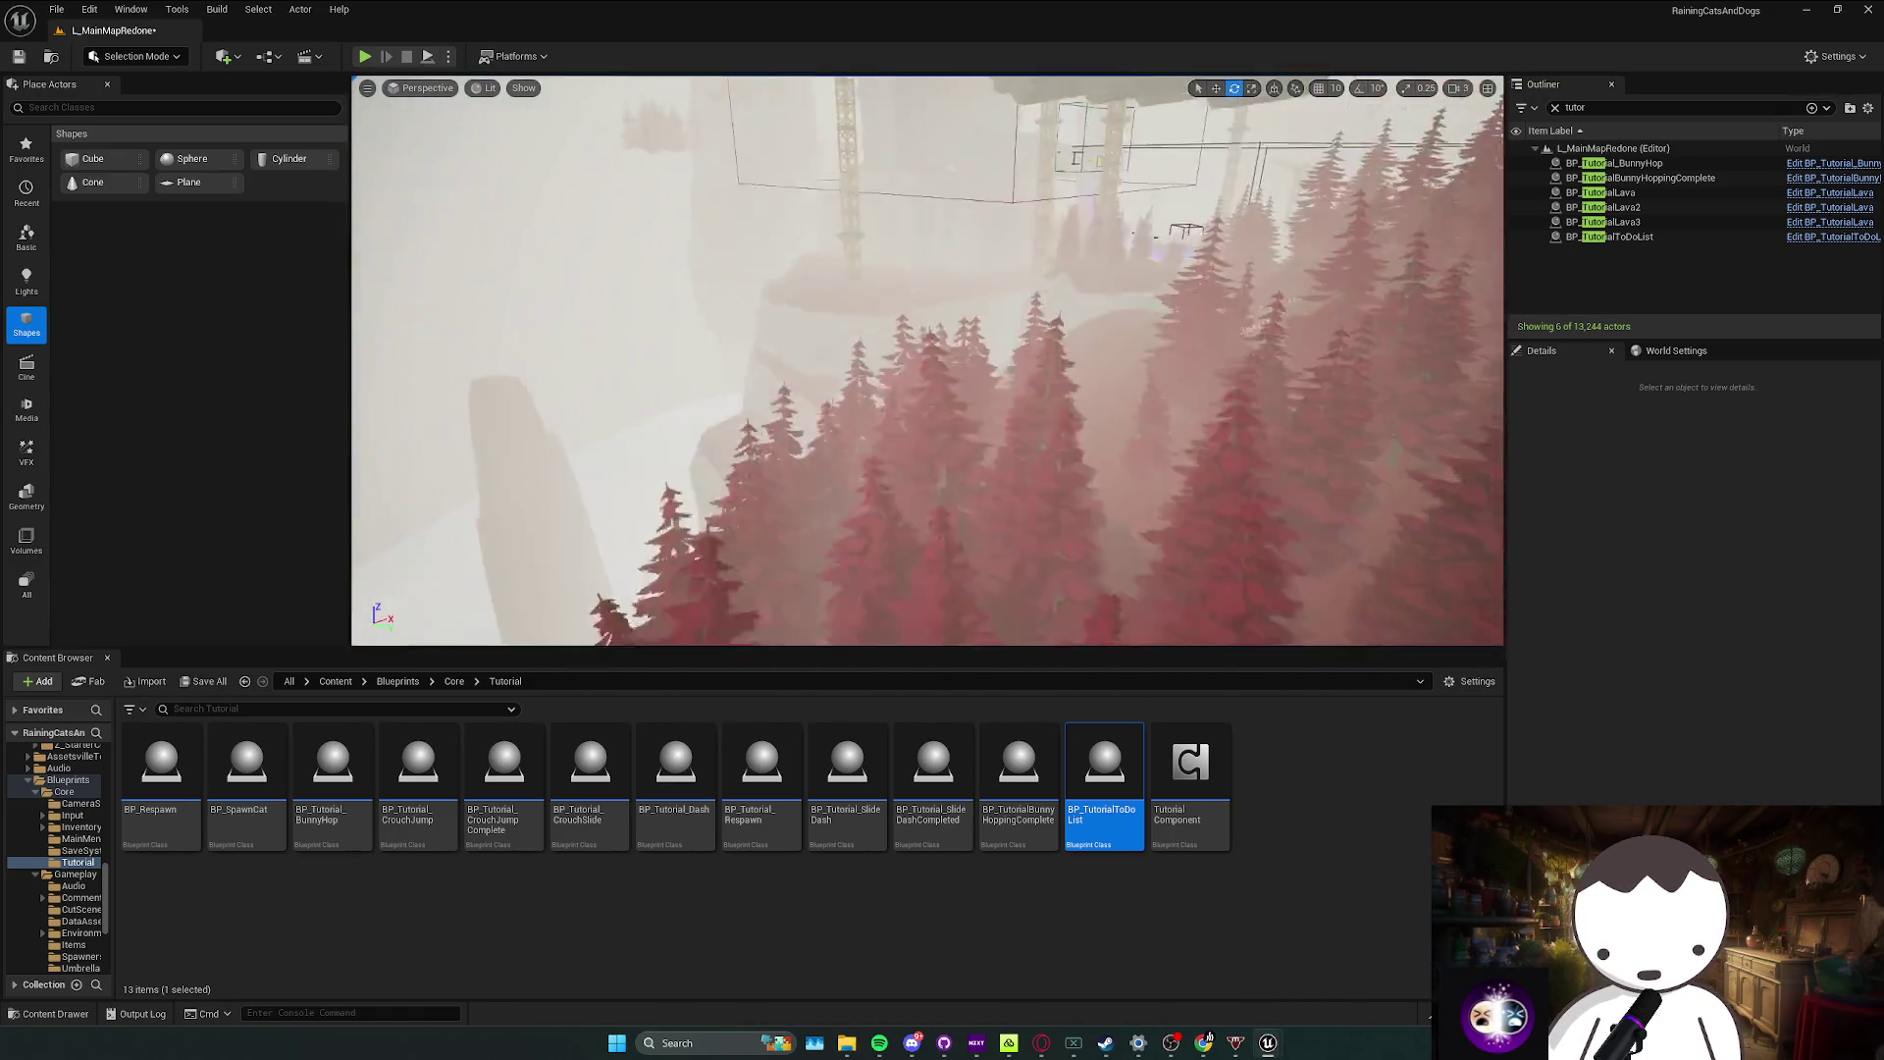
scroll(928, 361, "down", 2)
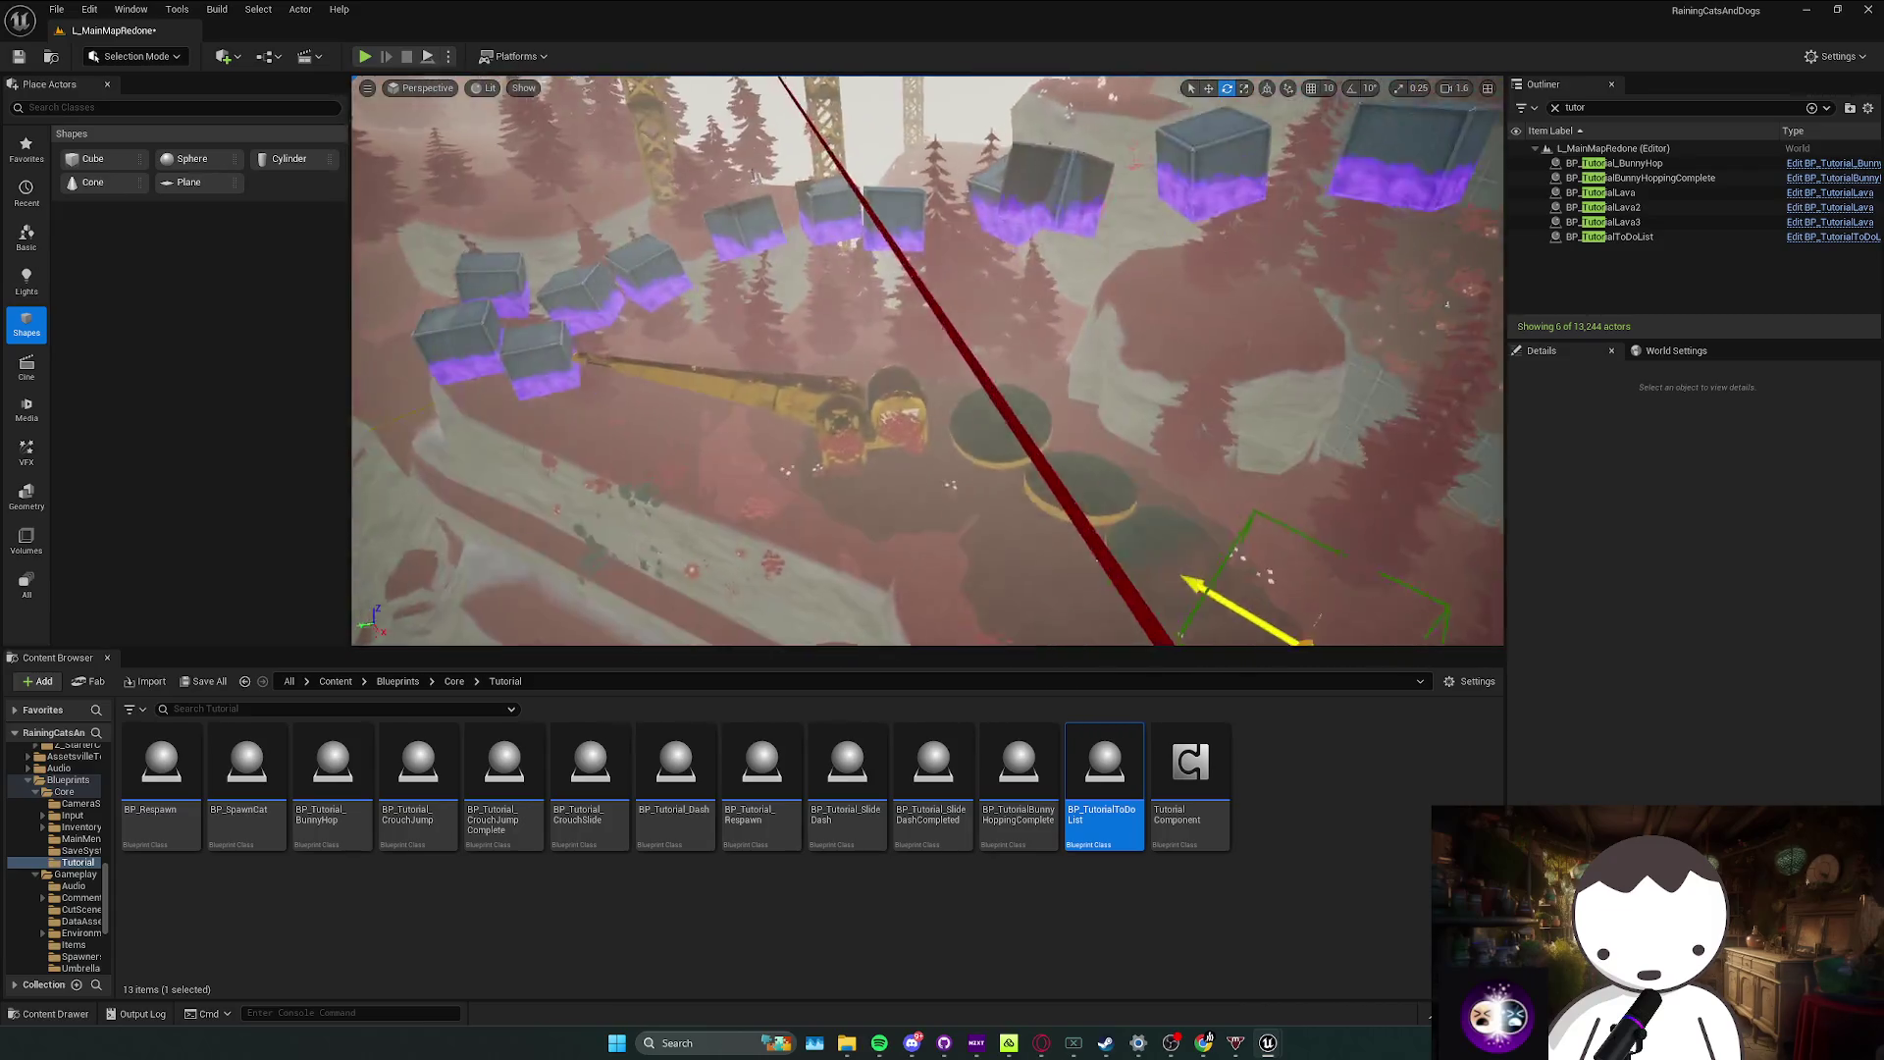
key("ctrl+s")
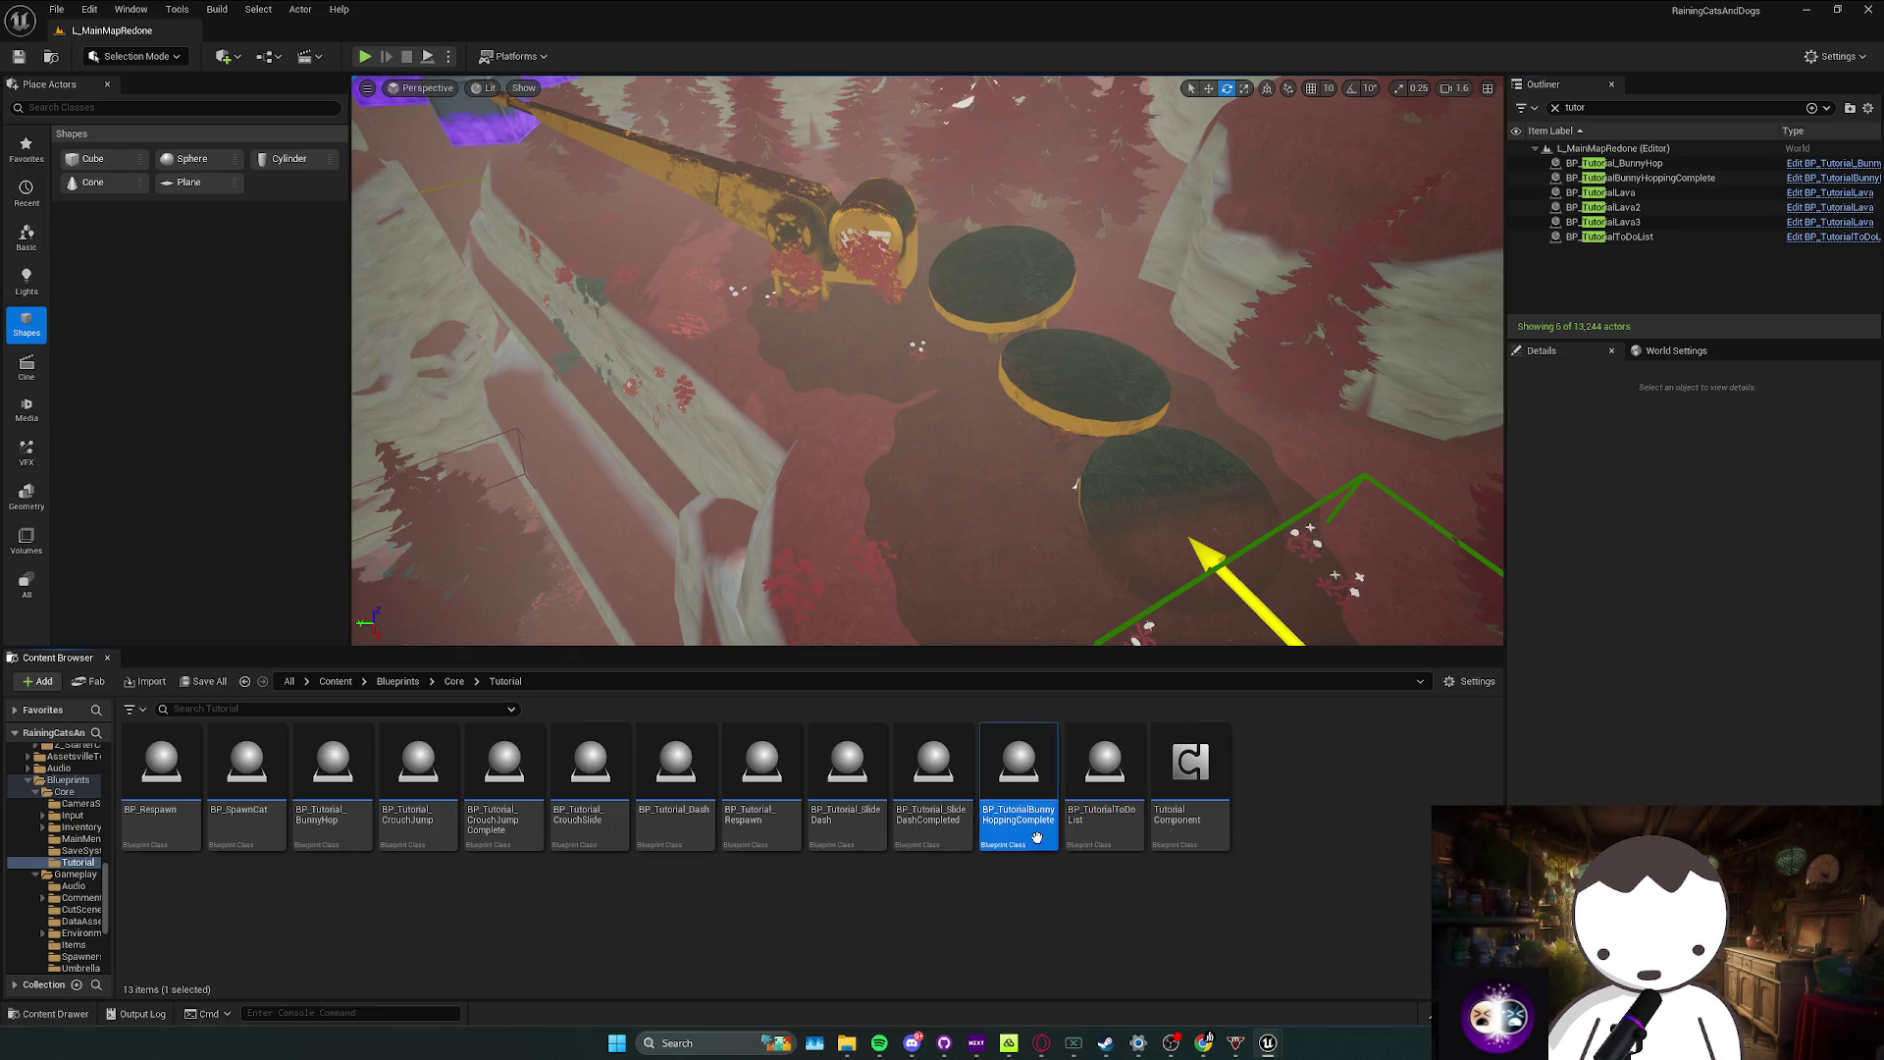
double_click(1202, 834)
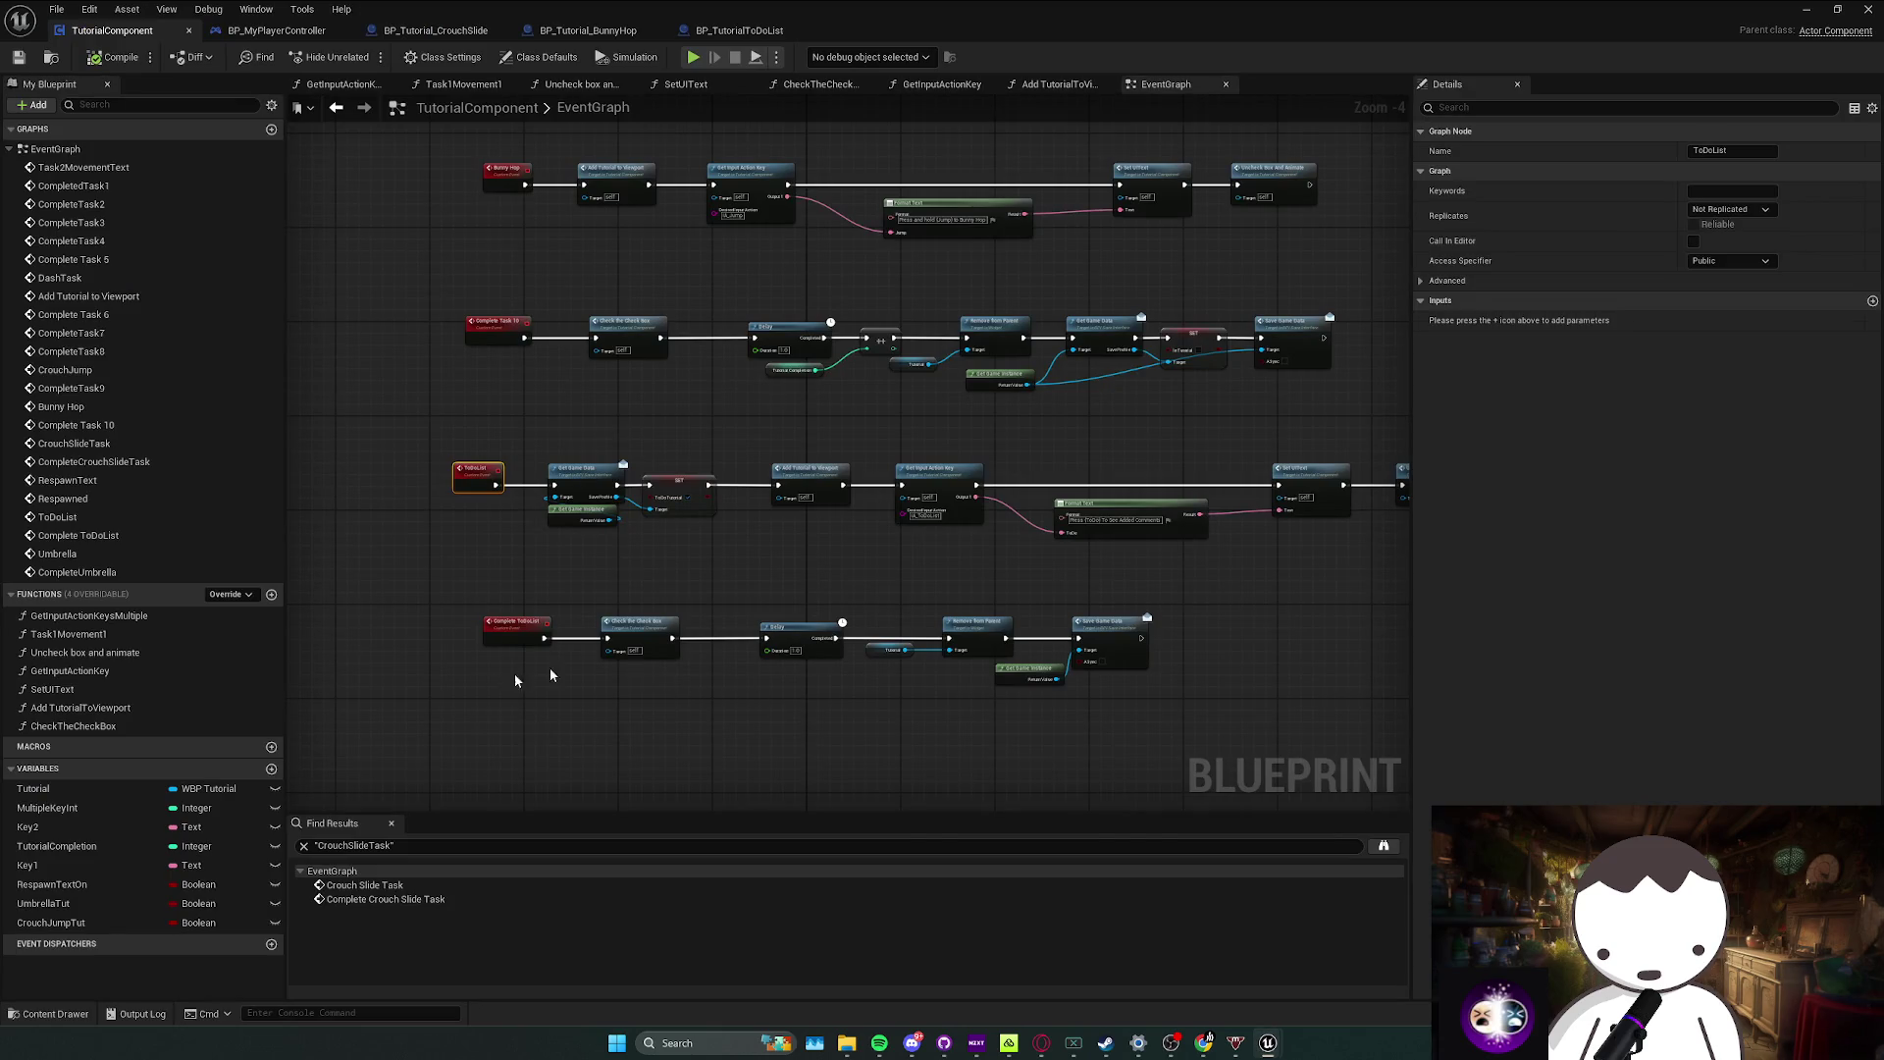
Step: Review the bottom and second node rows in Tutorial Component, then switch to BP_Tutorial_BunnyHop
left_click_drag(1151, 596, 1151, 595)
mouse_move(502, 724)
left_mouse_down()
mouse_move(1192, 592)
mouse_move(1088, 616)
left_mouse_up()
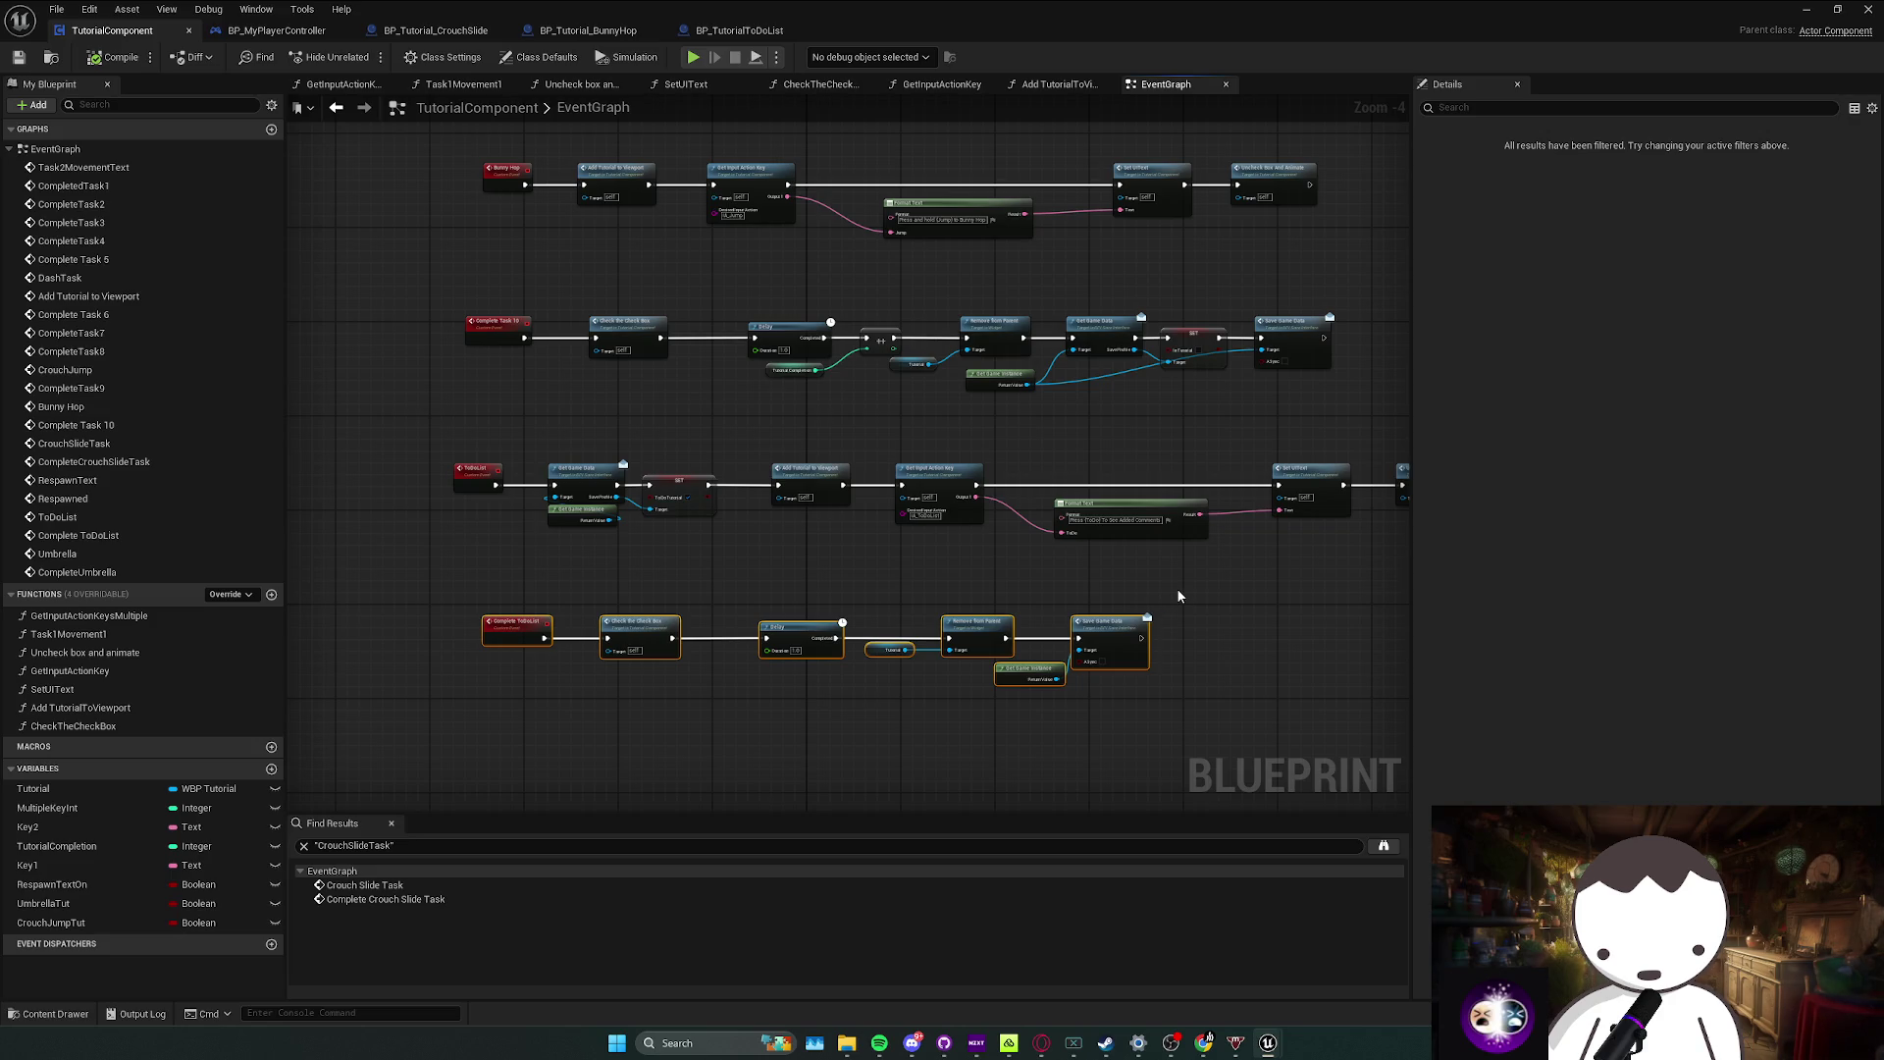
left_click_drag(1175, 586, 1114, 608)
left_click_drag(346, 378, 1331, 312)
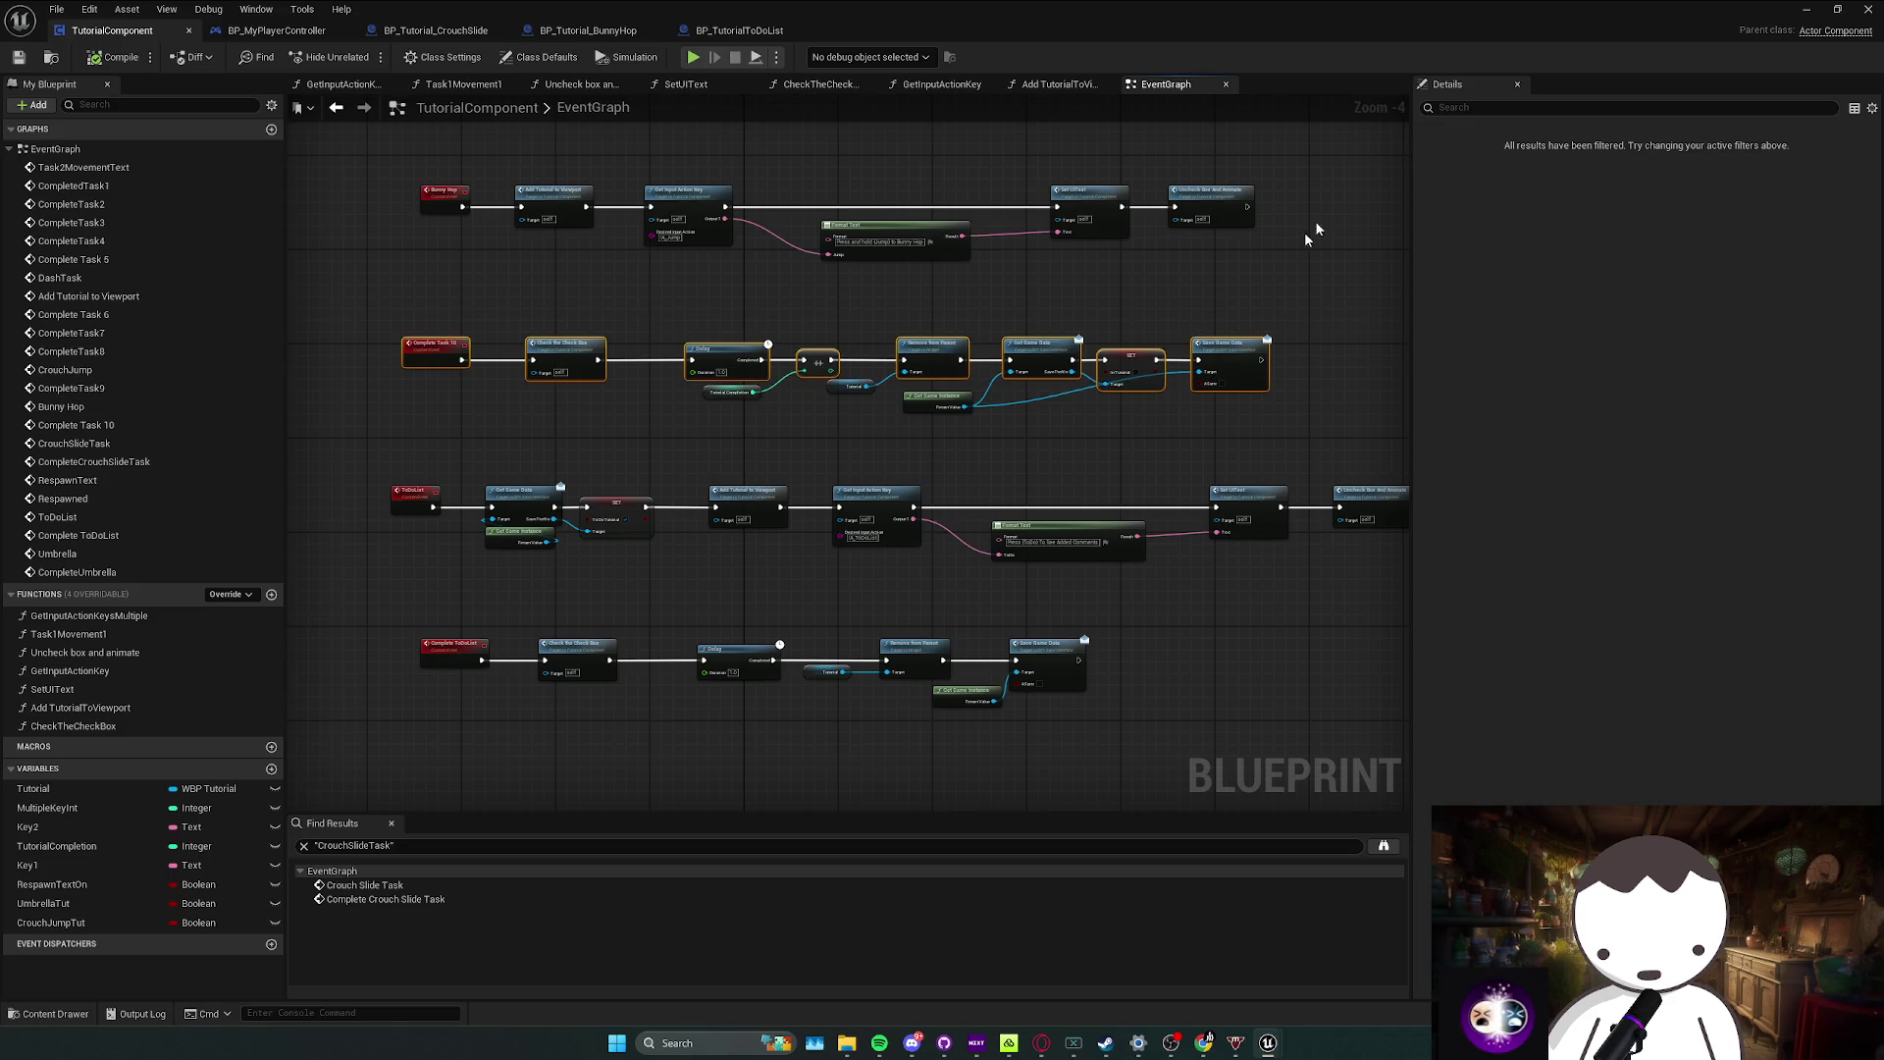
left_click(588, 34)
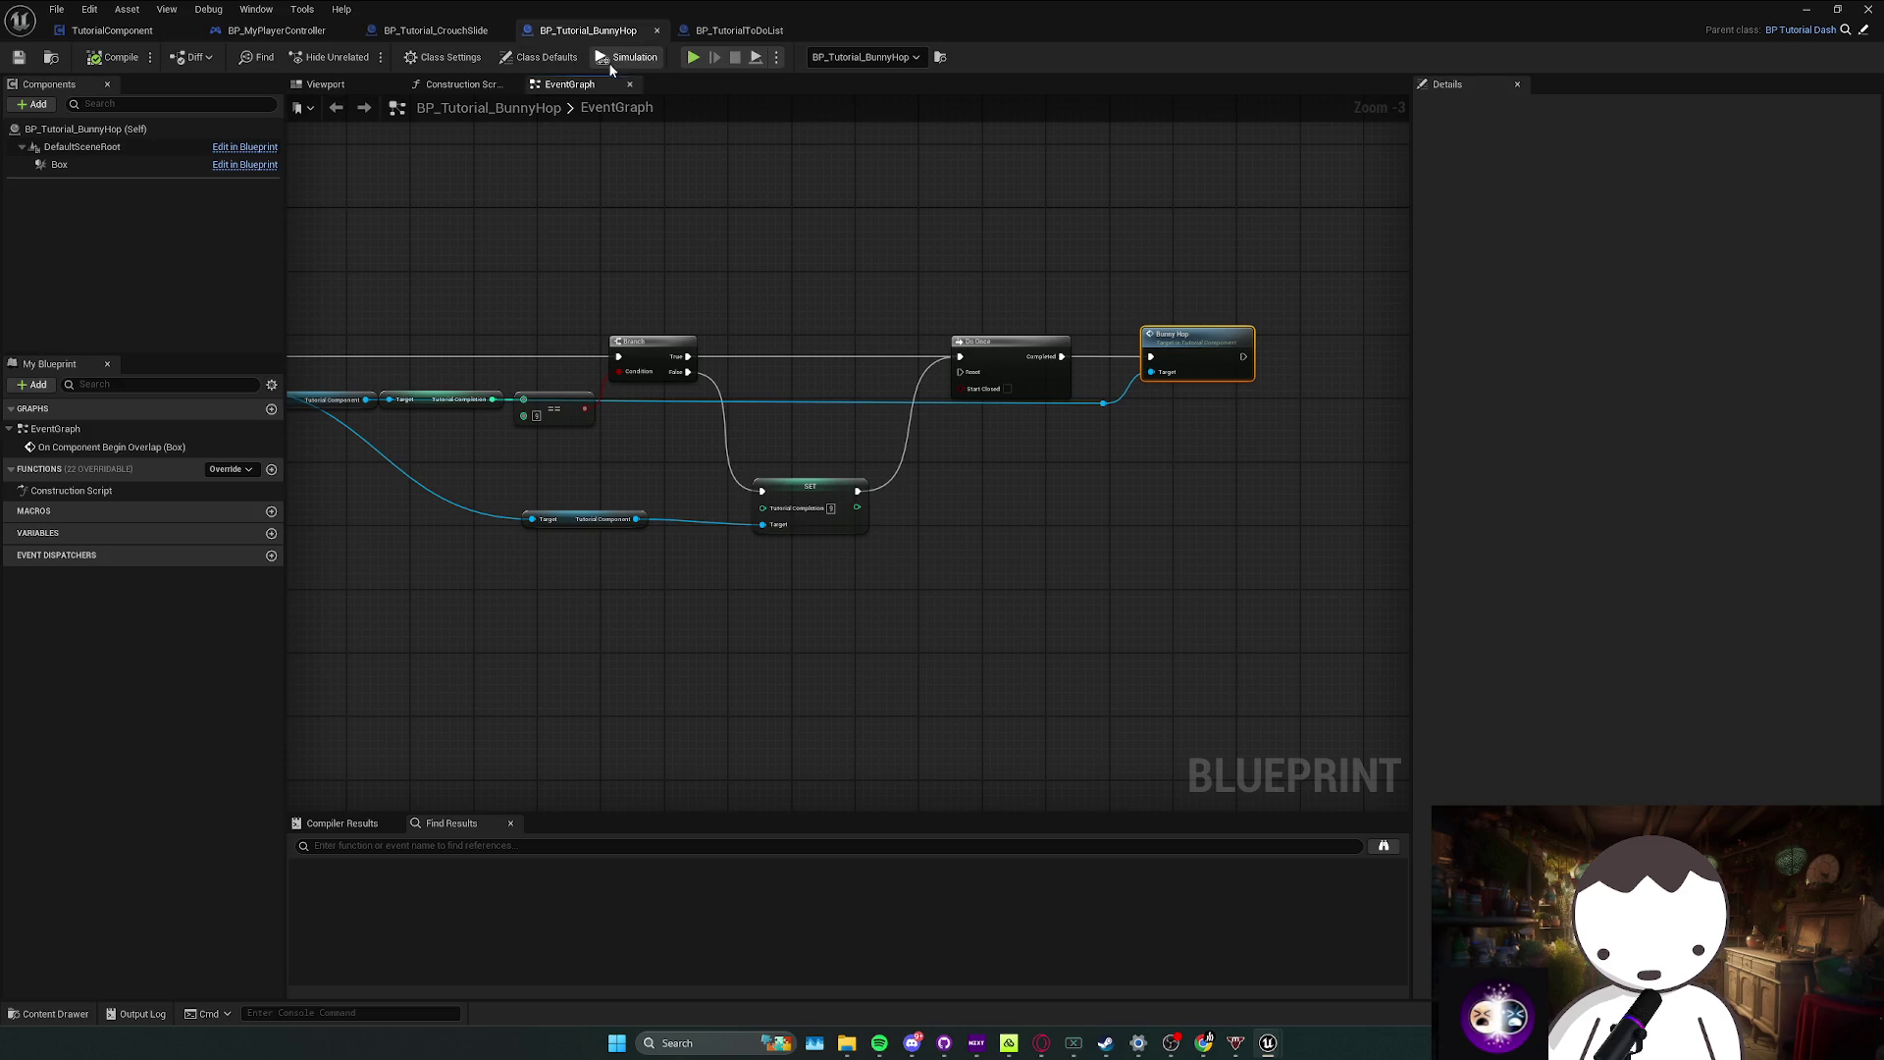
Step: Edit BP_TutorialBunnyHoppingComplete from the trigger in the level viewport
key("alt+Tab")
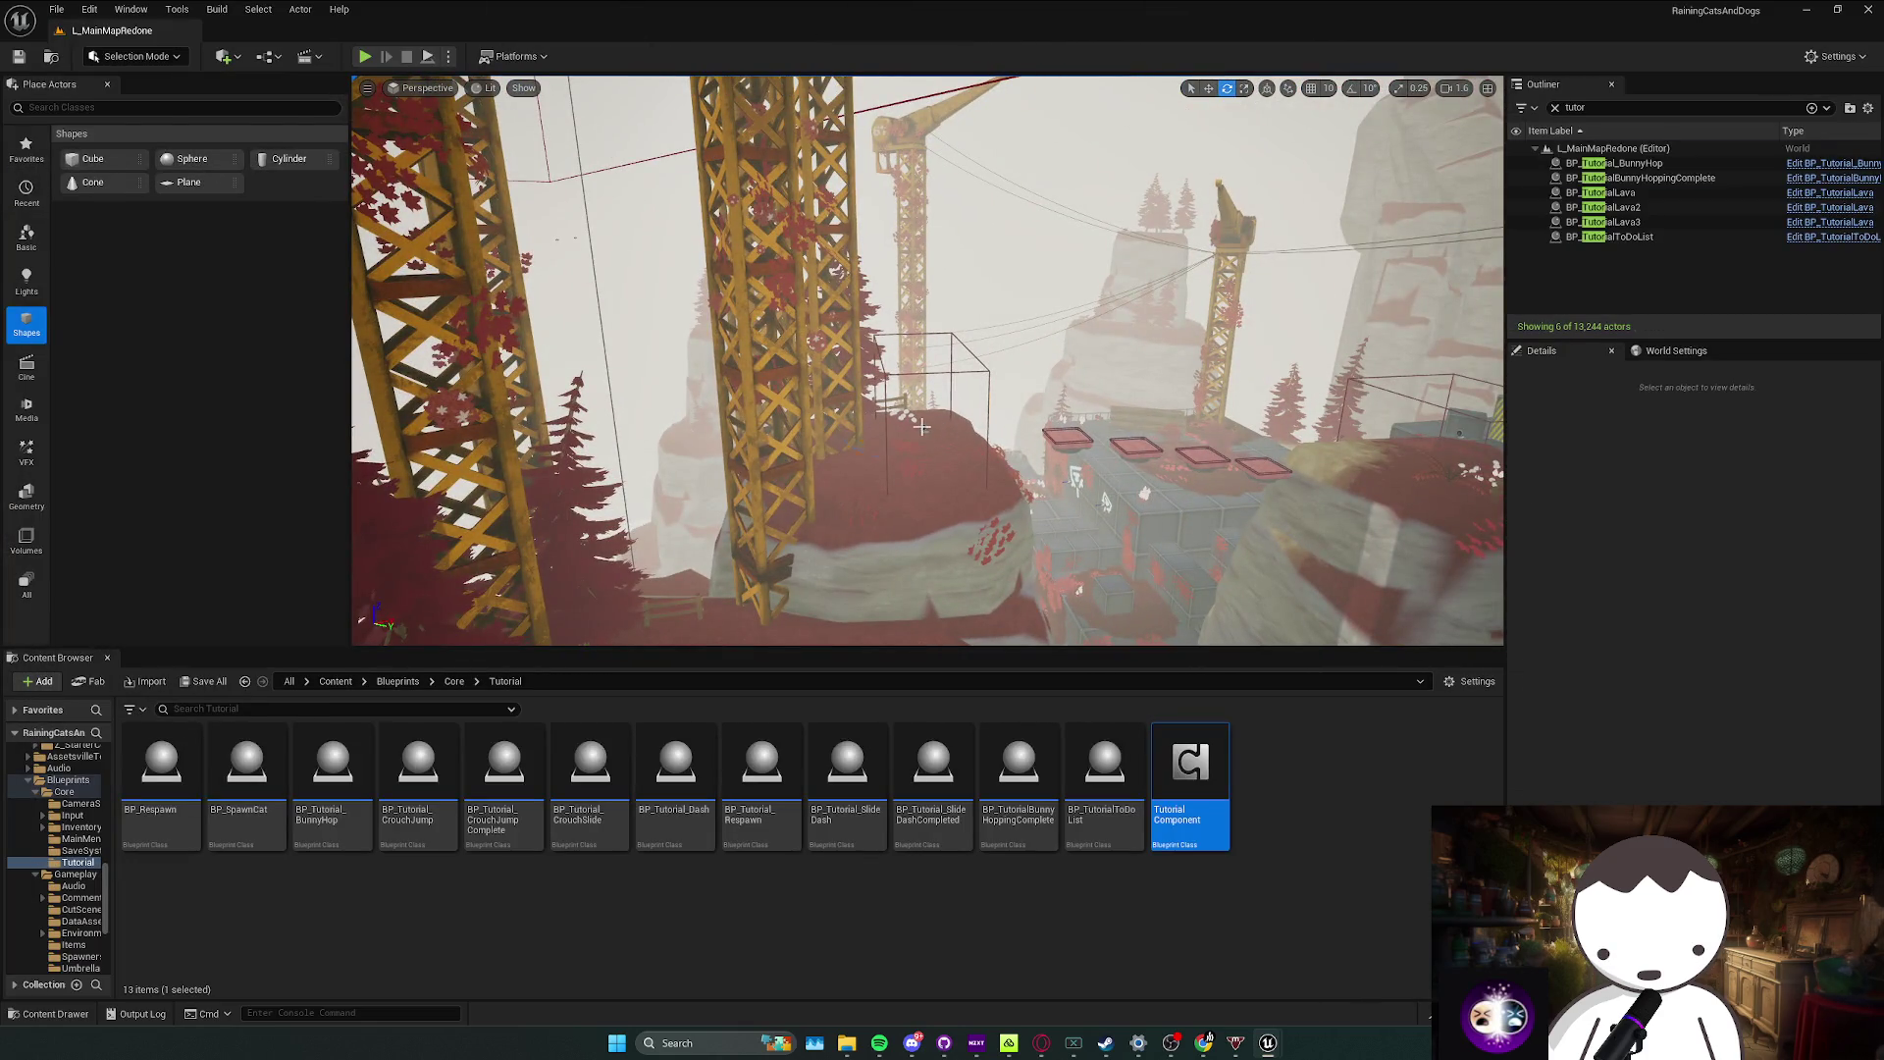
right_click(922, 426)
left_click(1011, 488)
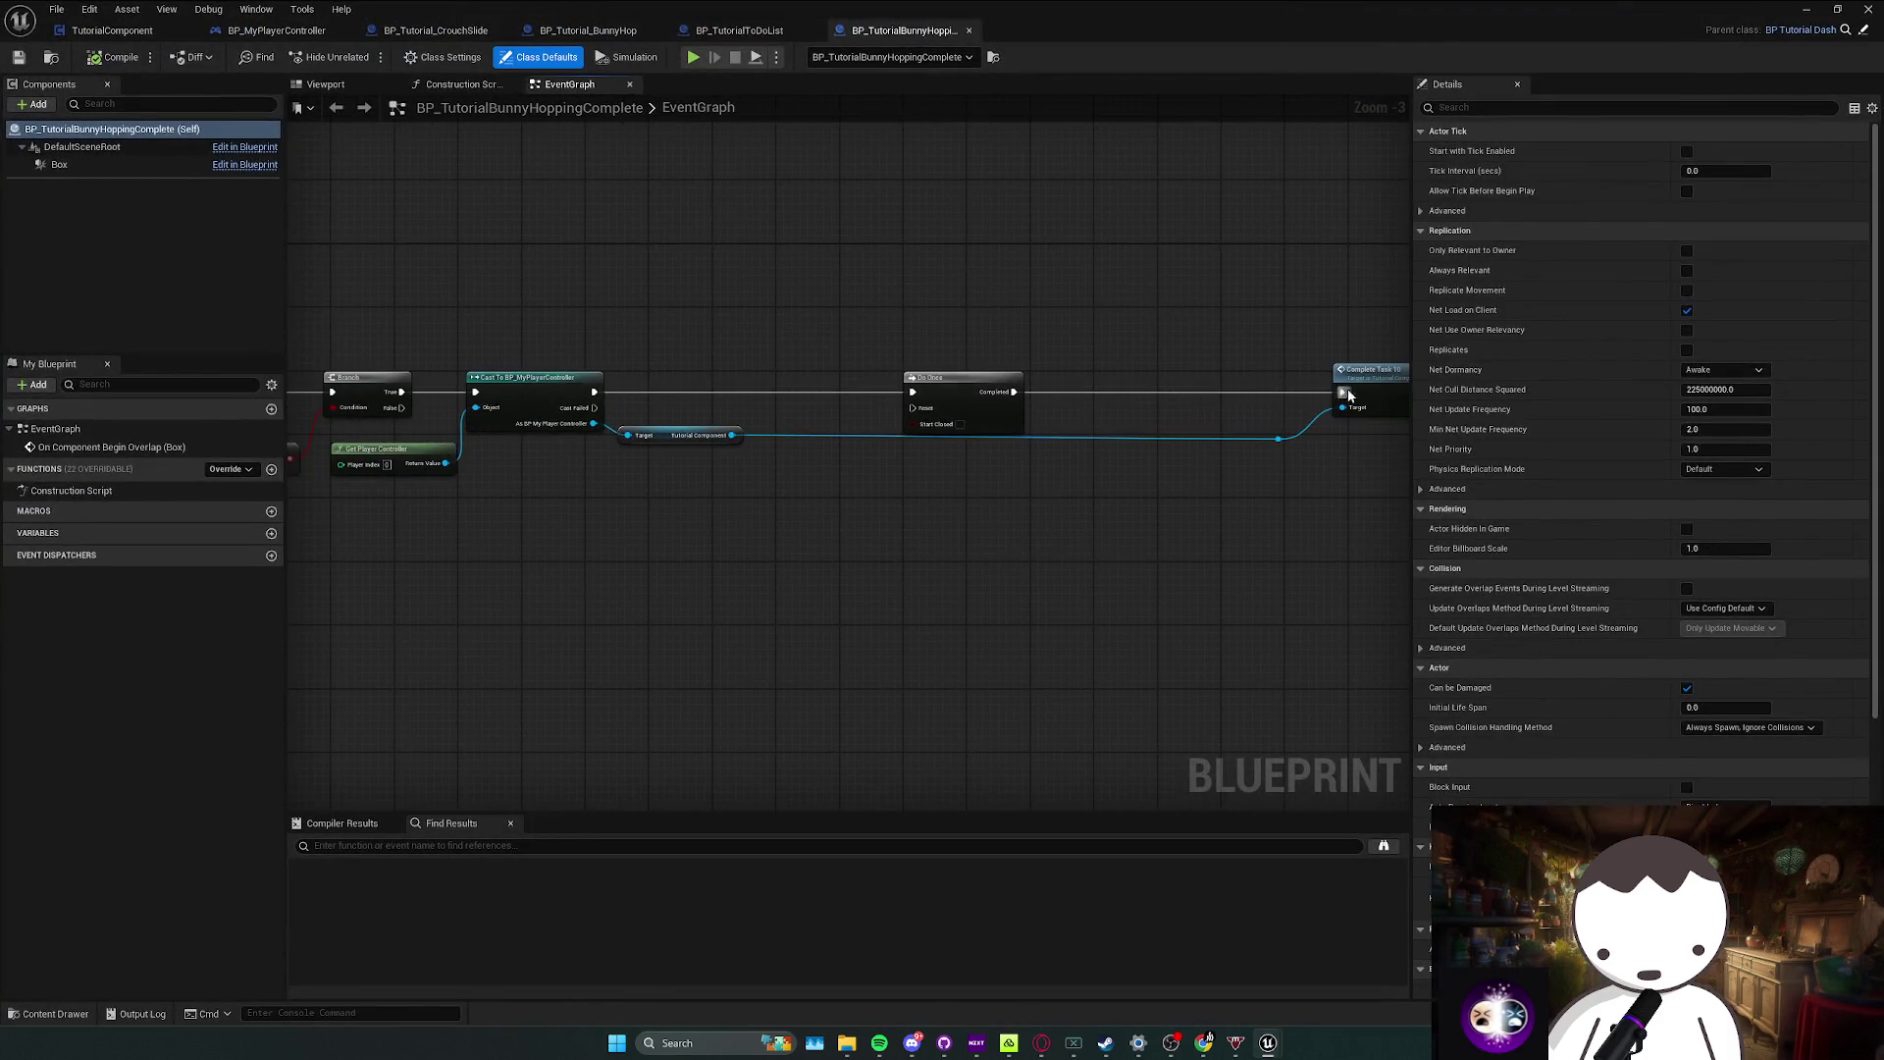
Step: Check the Complete Task 10 nodes, then widen the trigger's Box Extent toward 91 by 168
double_click(1217, 378)
mouse_move(387, 390)
left_mouse_down()
mouse_move(1345, 525)
mouse_move(731, 432)
mouse_move(1222, 501)
left_mouse_up()
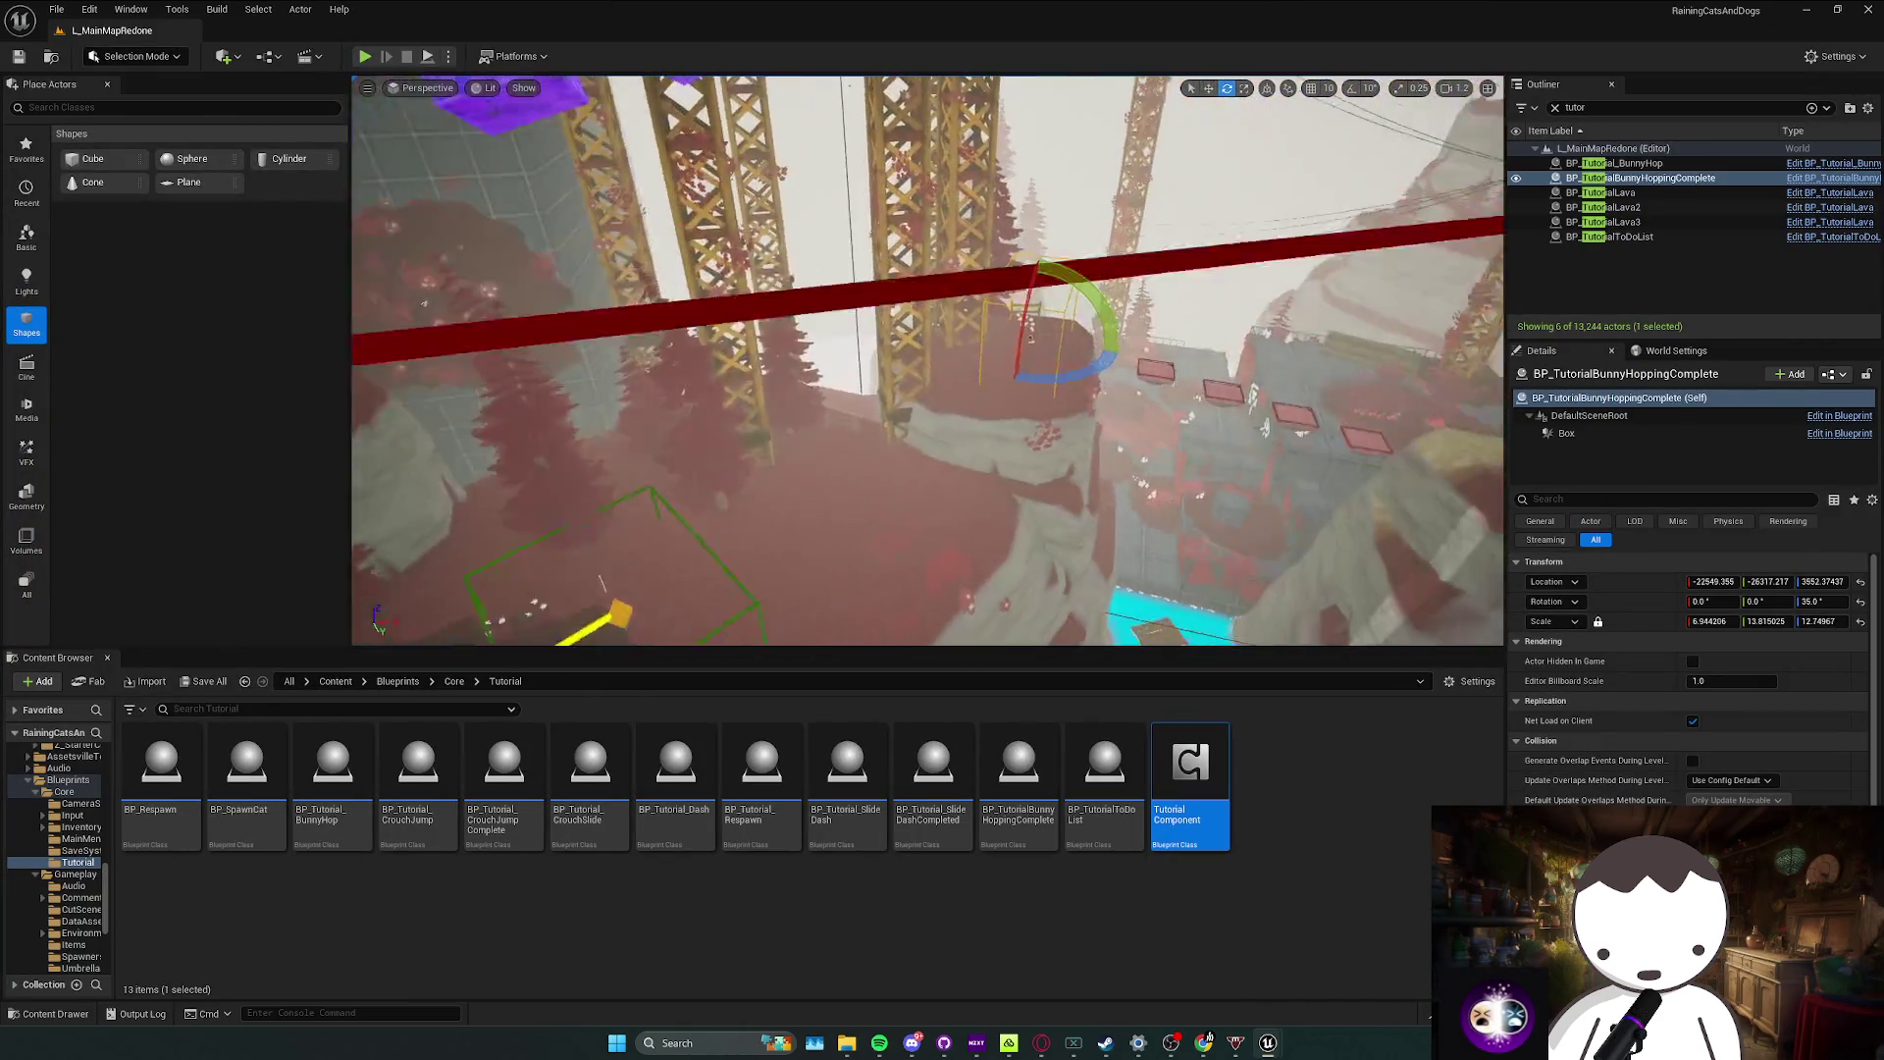
left_click(1566, 432)
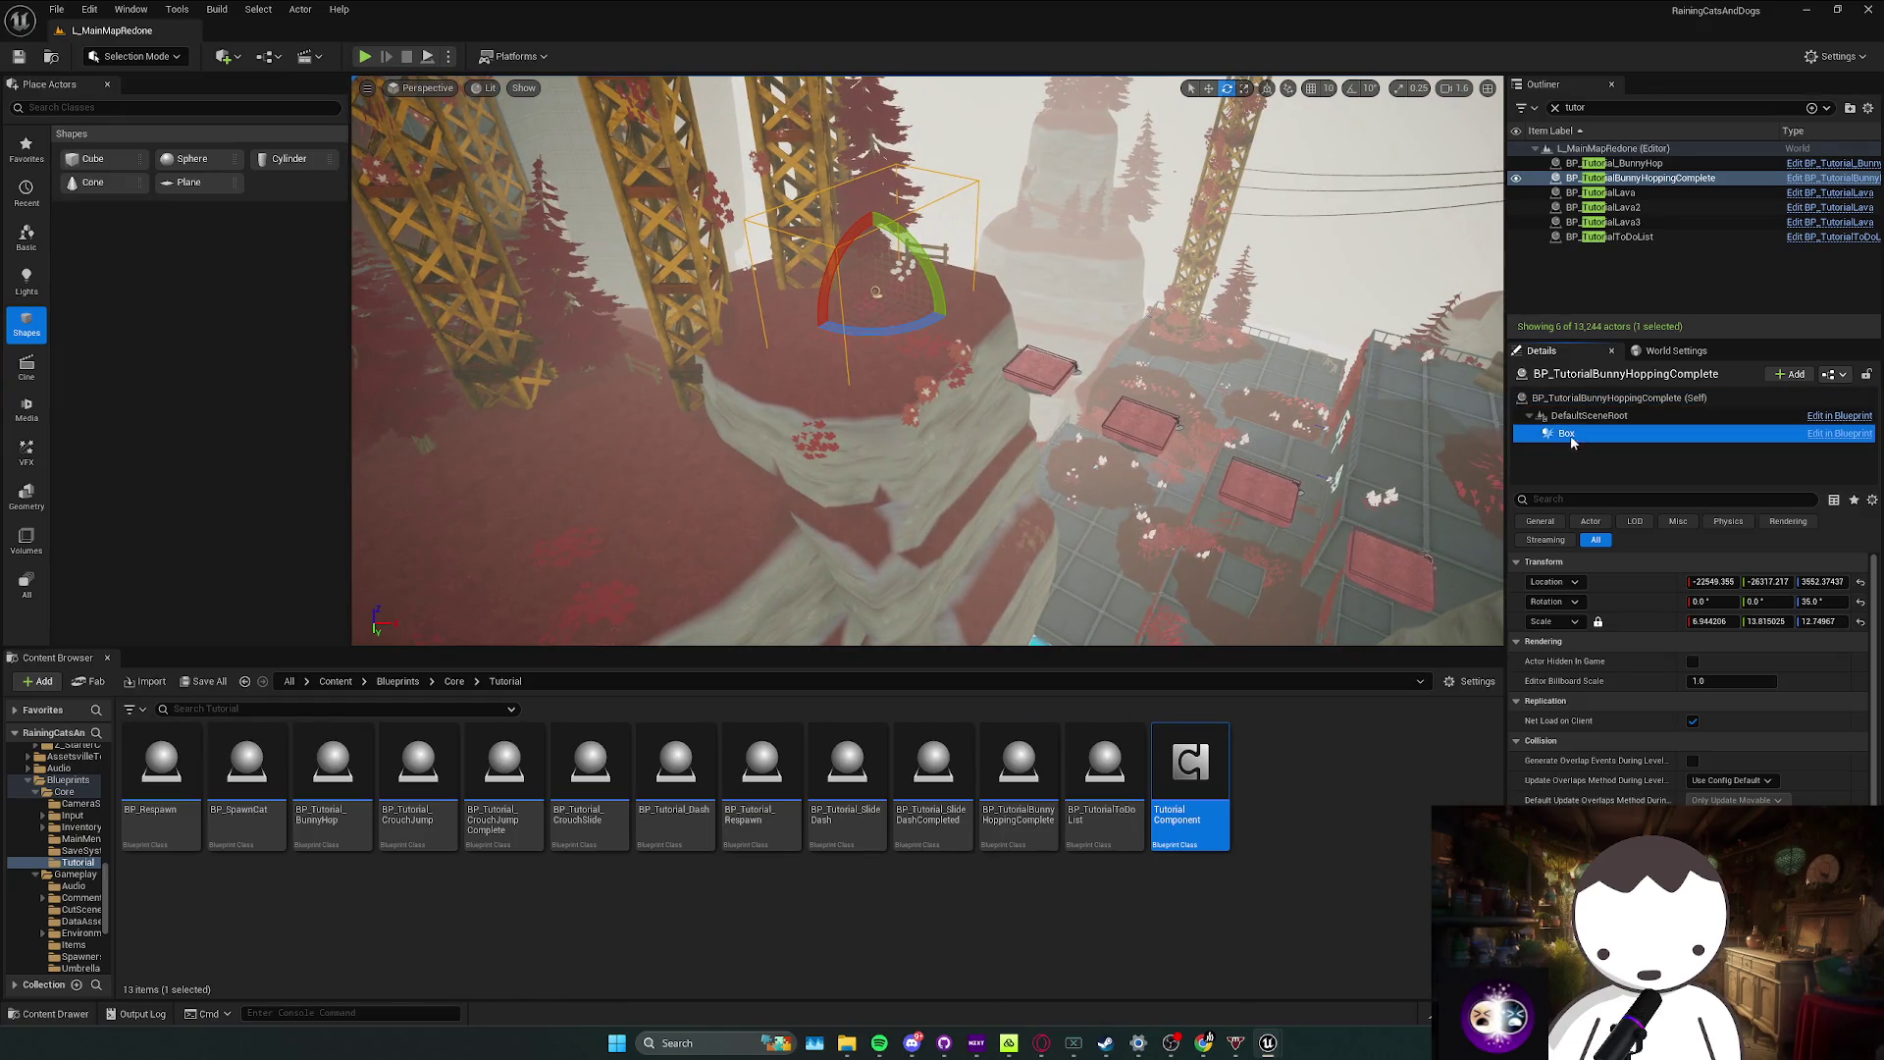
left_click_drag(1727, 662, 1796, 662)
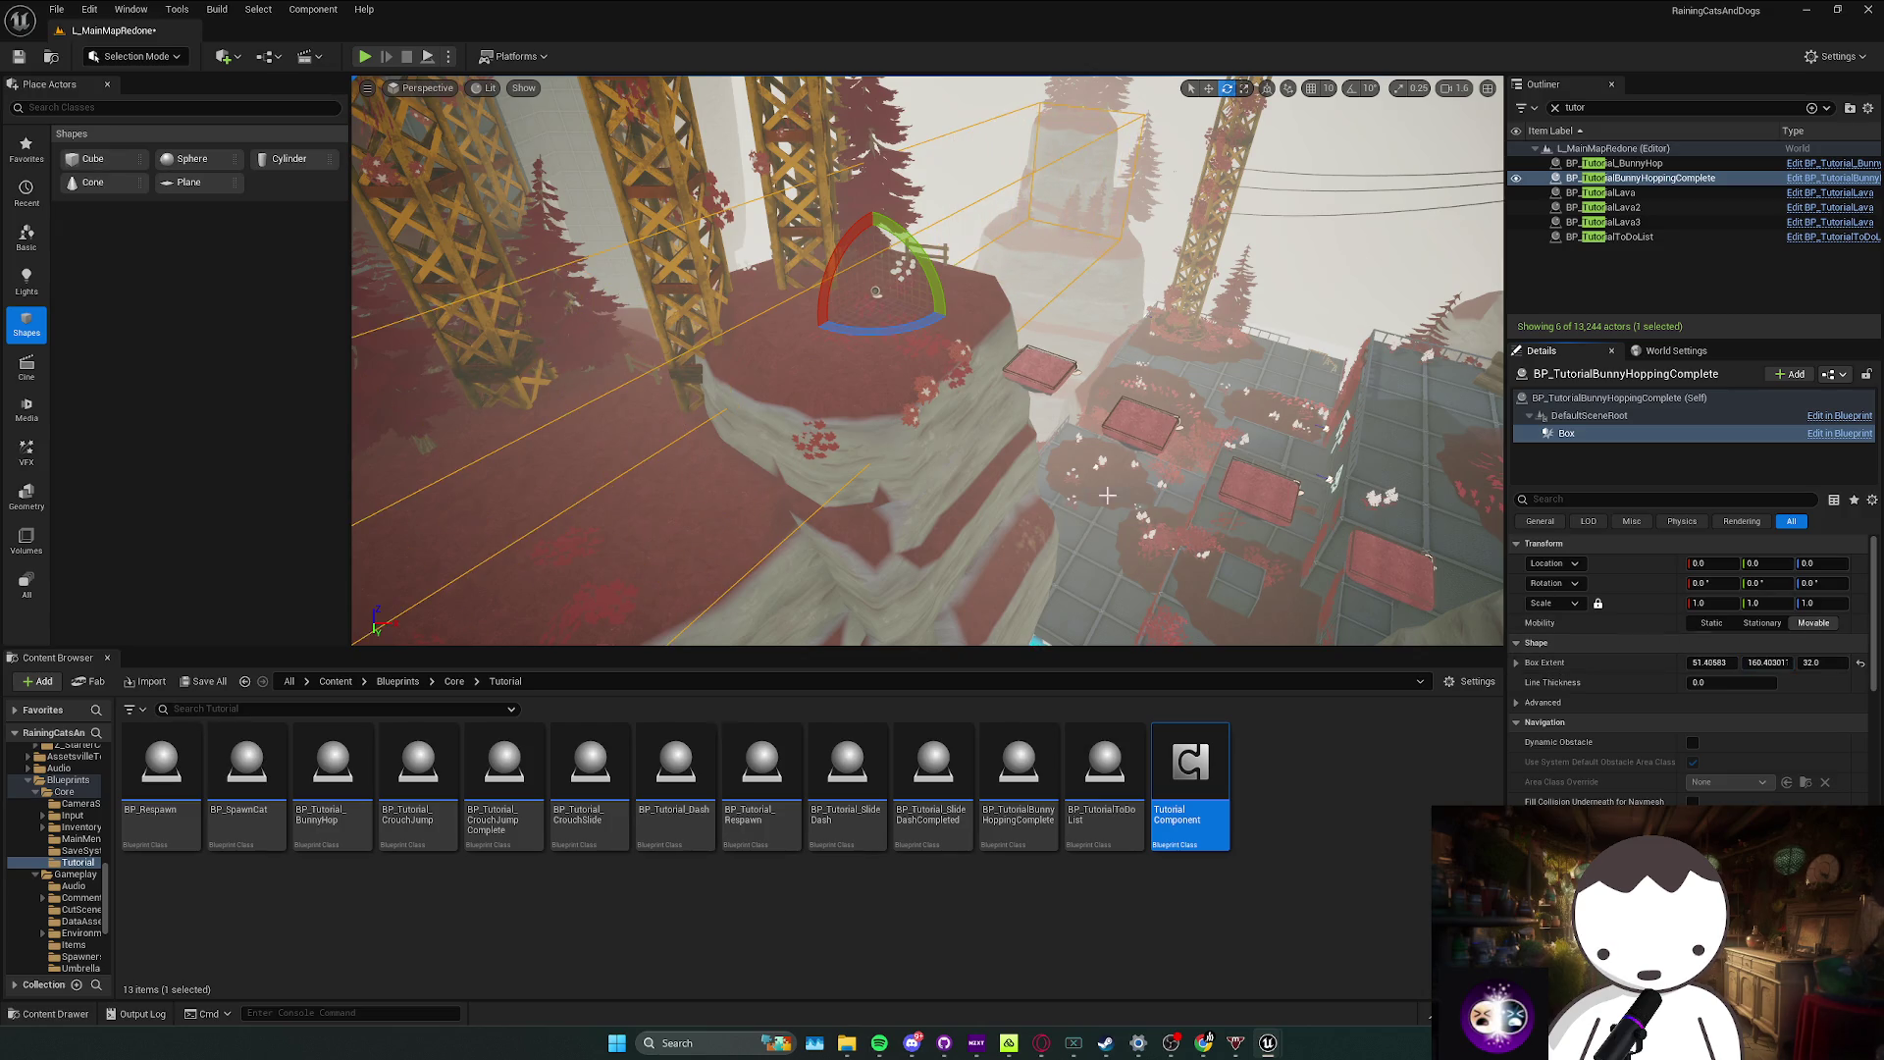
left_click_drag(1107, 495, 1081, 395)
key("w")
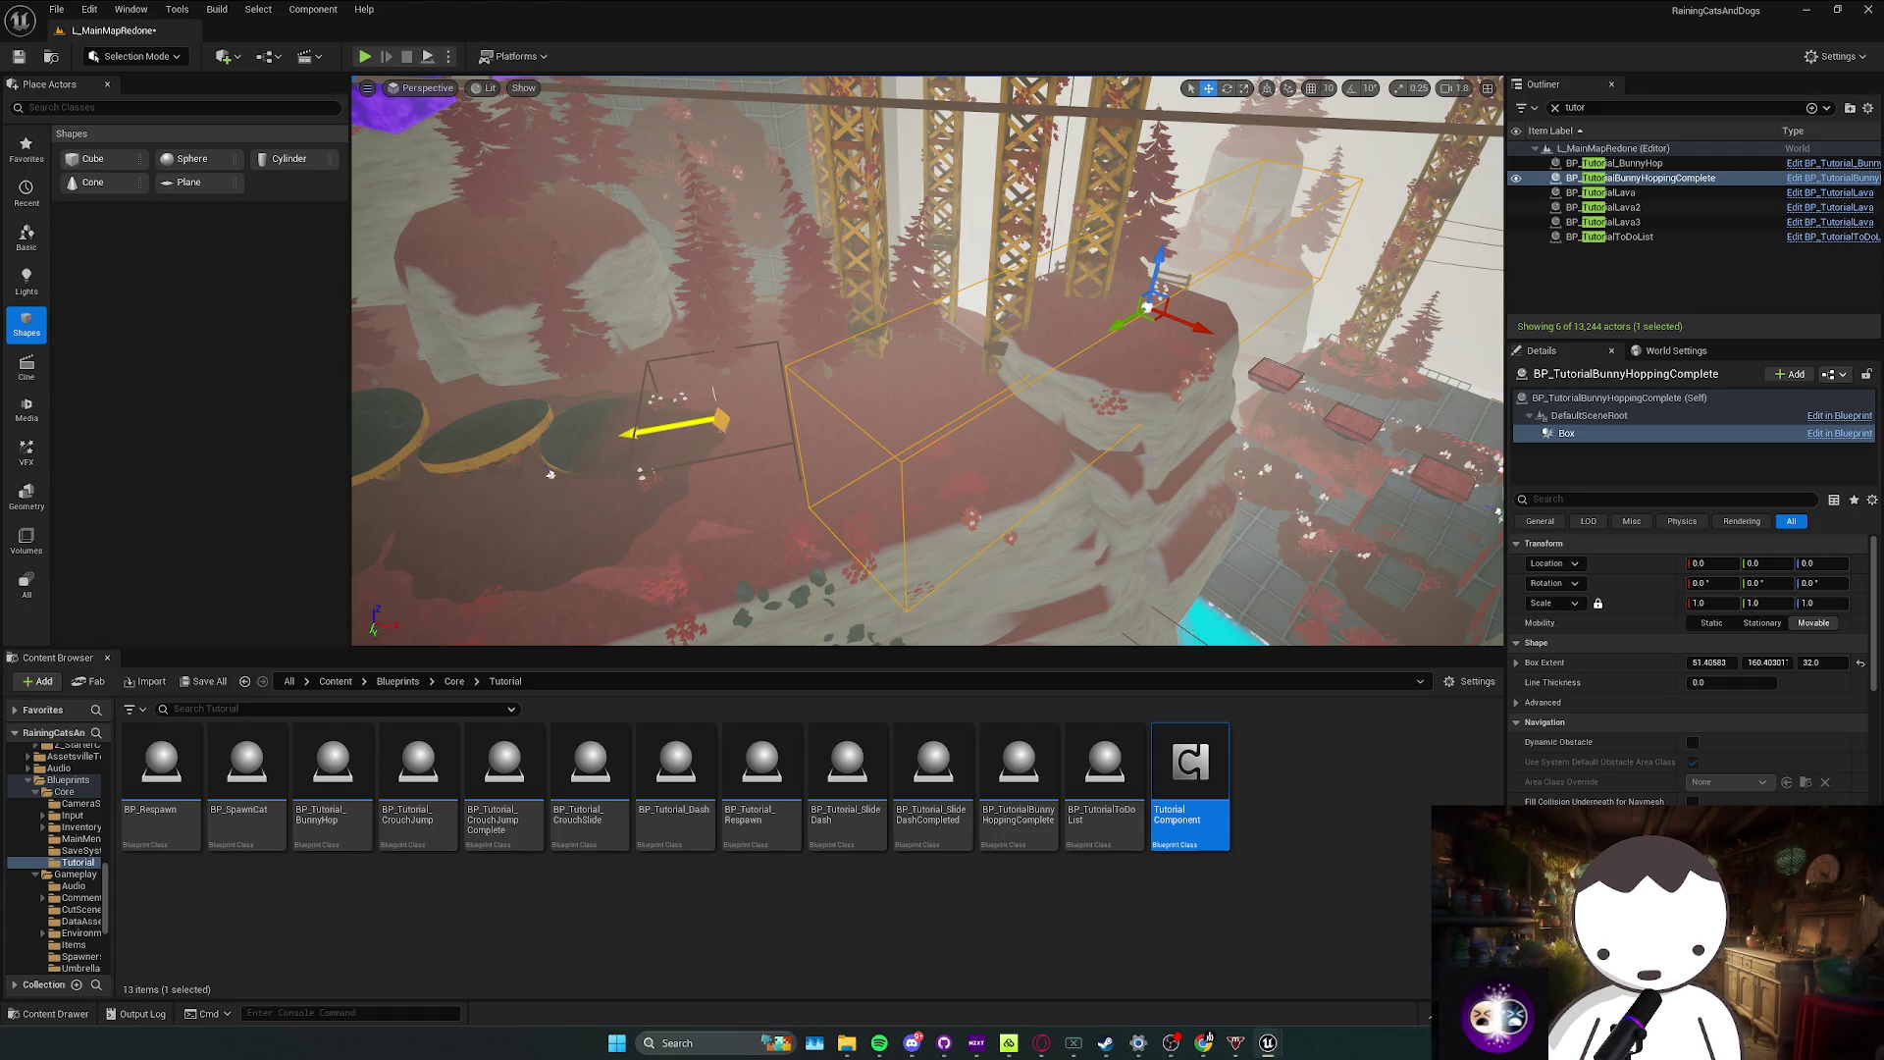
left_click_drag(551, 474, 618, 447)
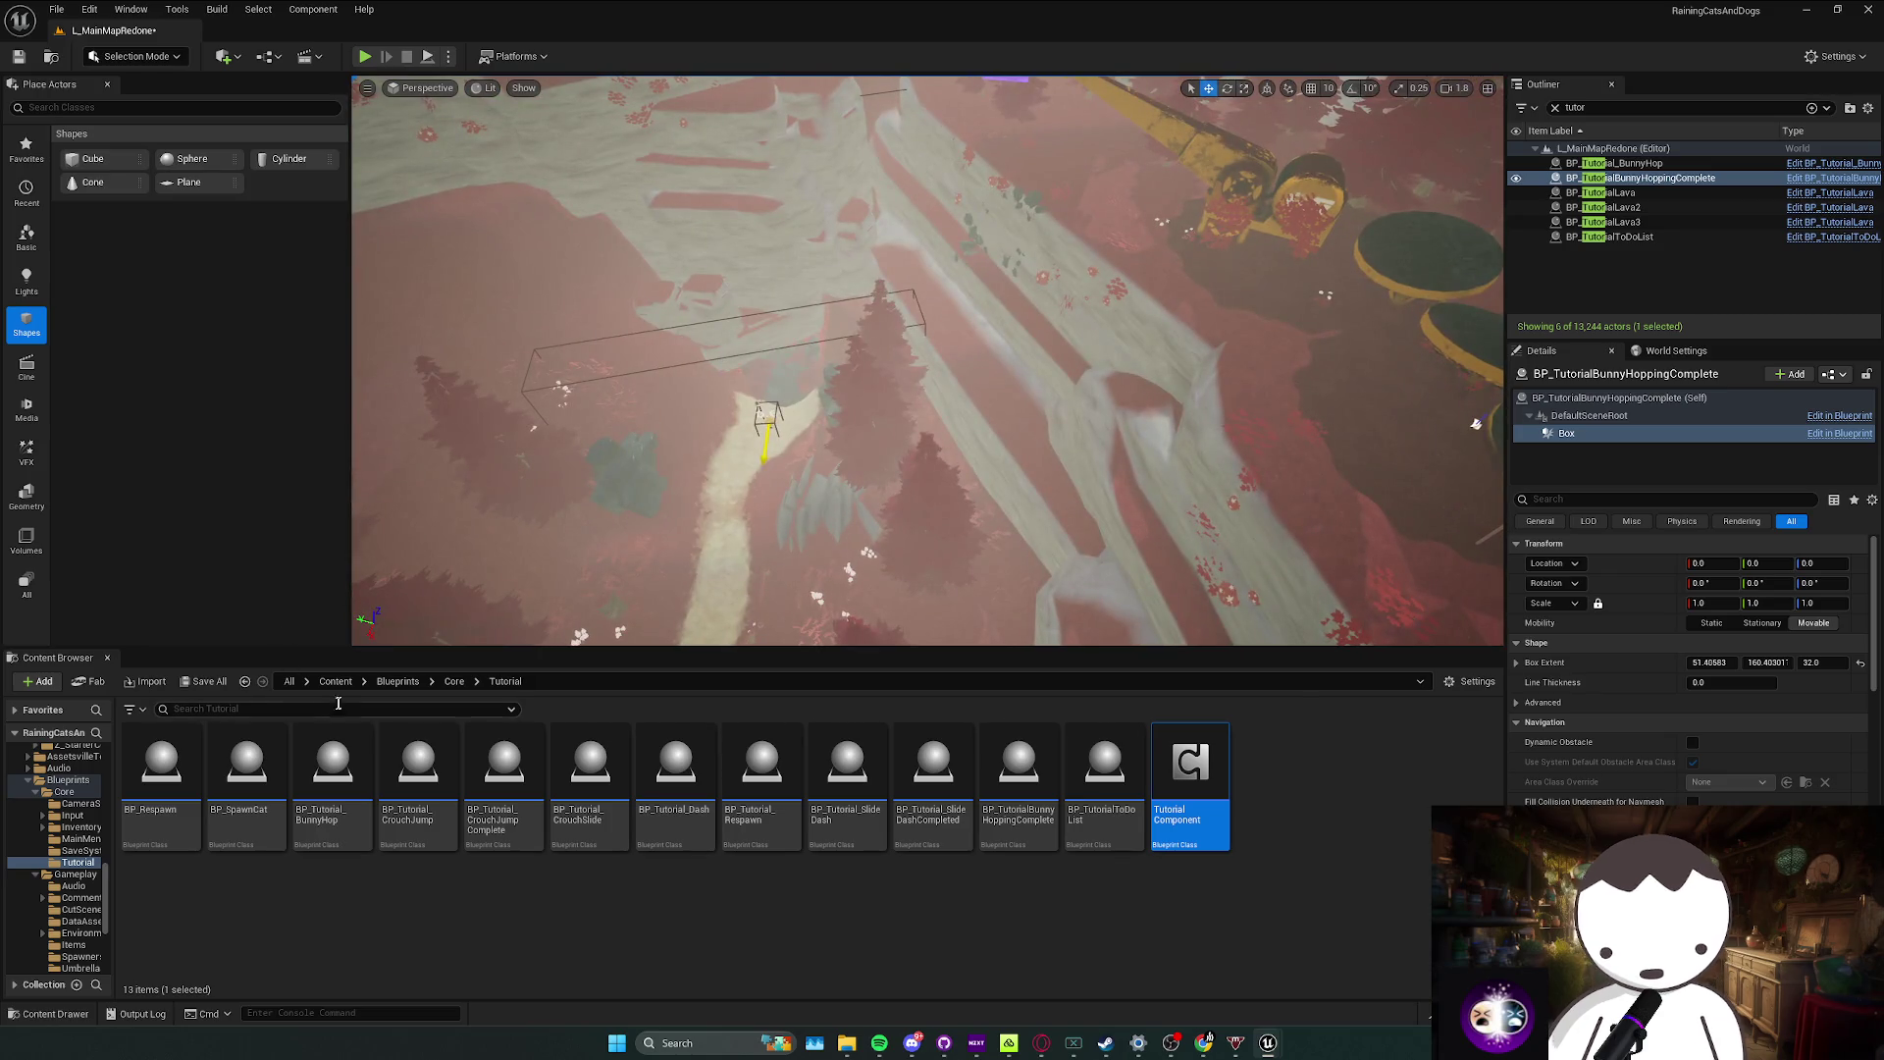
left_click(335, 681)
mouse_move(883, 442)
left_mouse_down()
mouse_move(907, 373)
mouse_move(942, 415)
mouse_move(812, 462)
mouse_move(916, 496)
left_mouse_up()
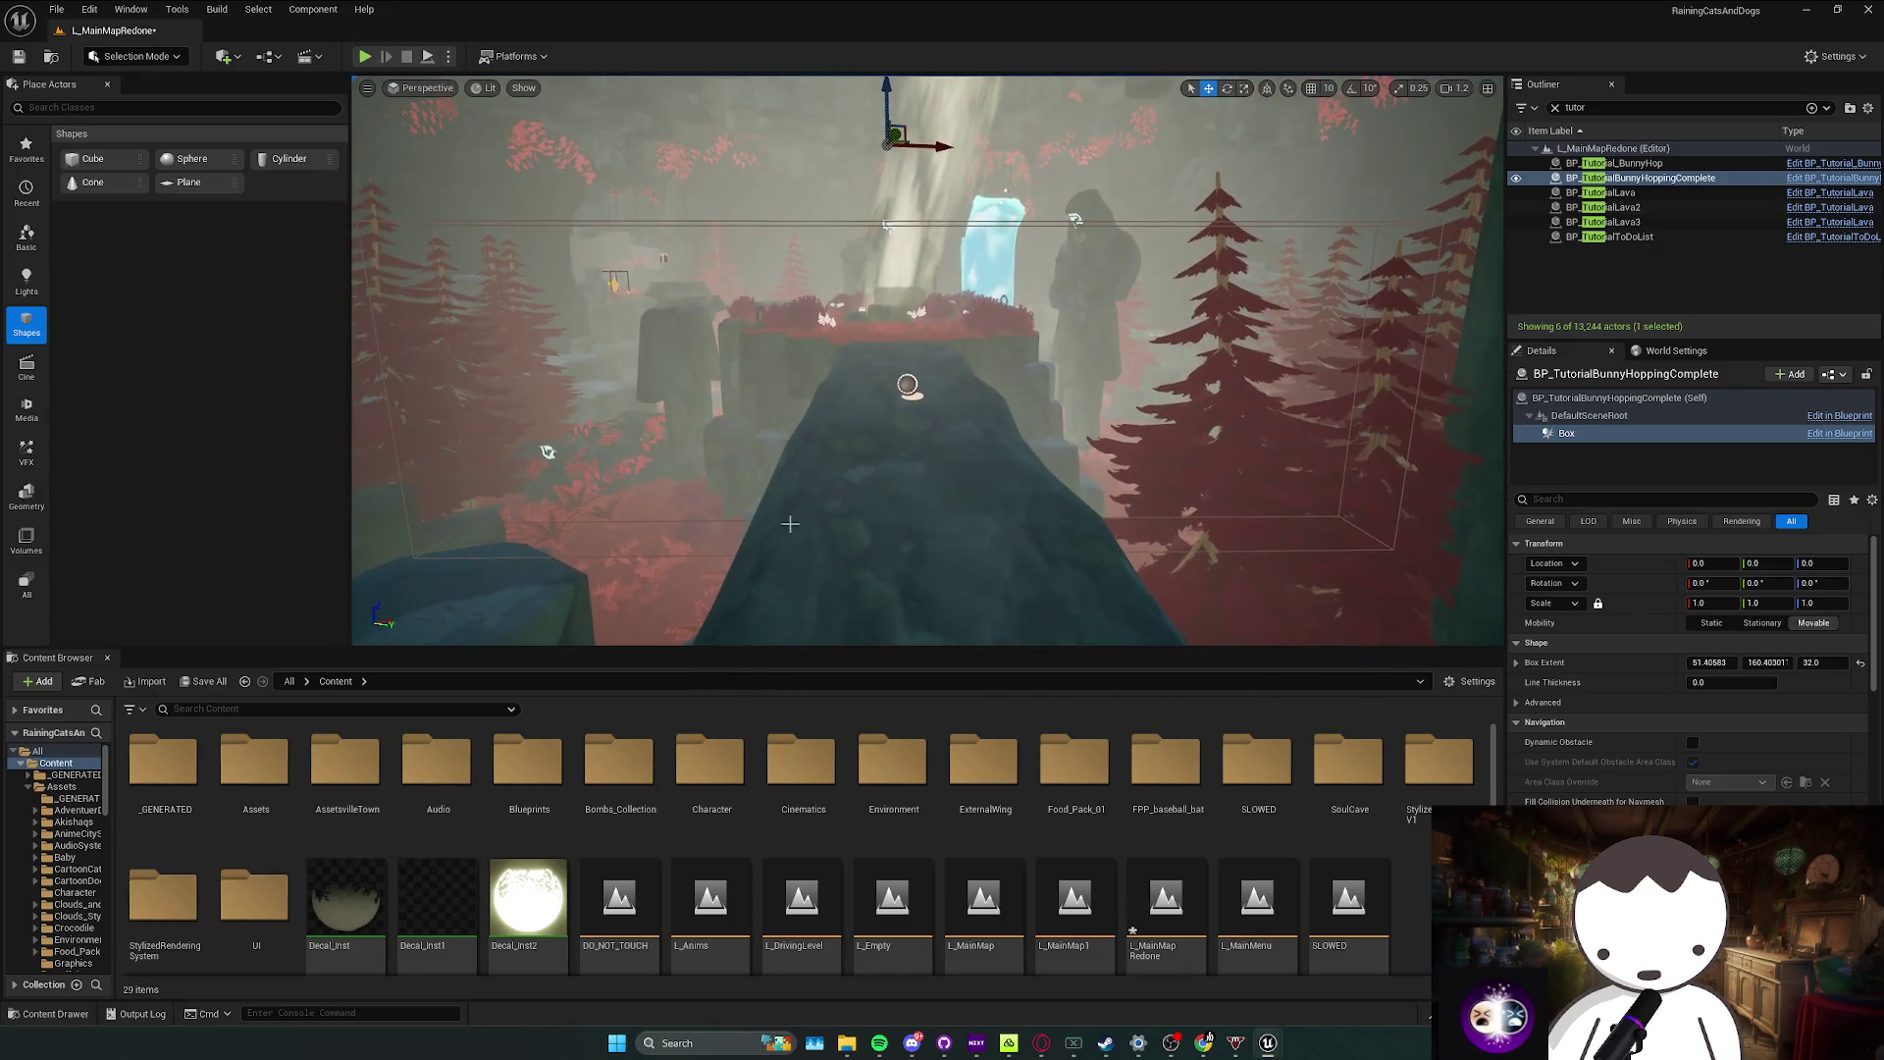
Step: Save everything and delete all old save game files in Saved/SaveGames
key("ctrl+s")
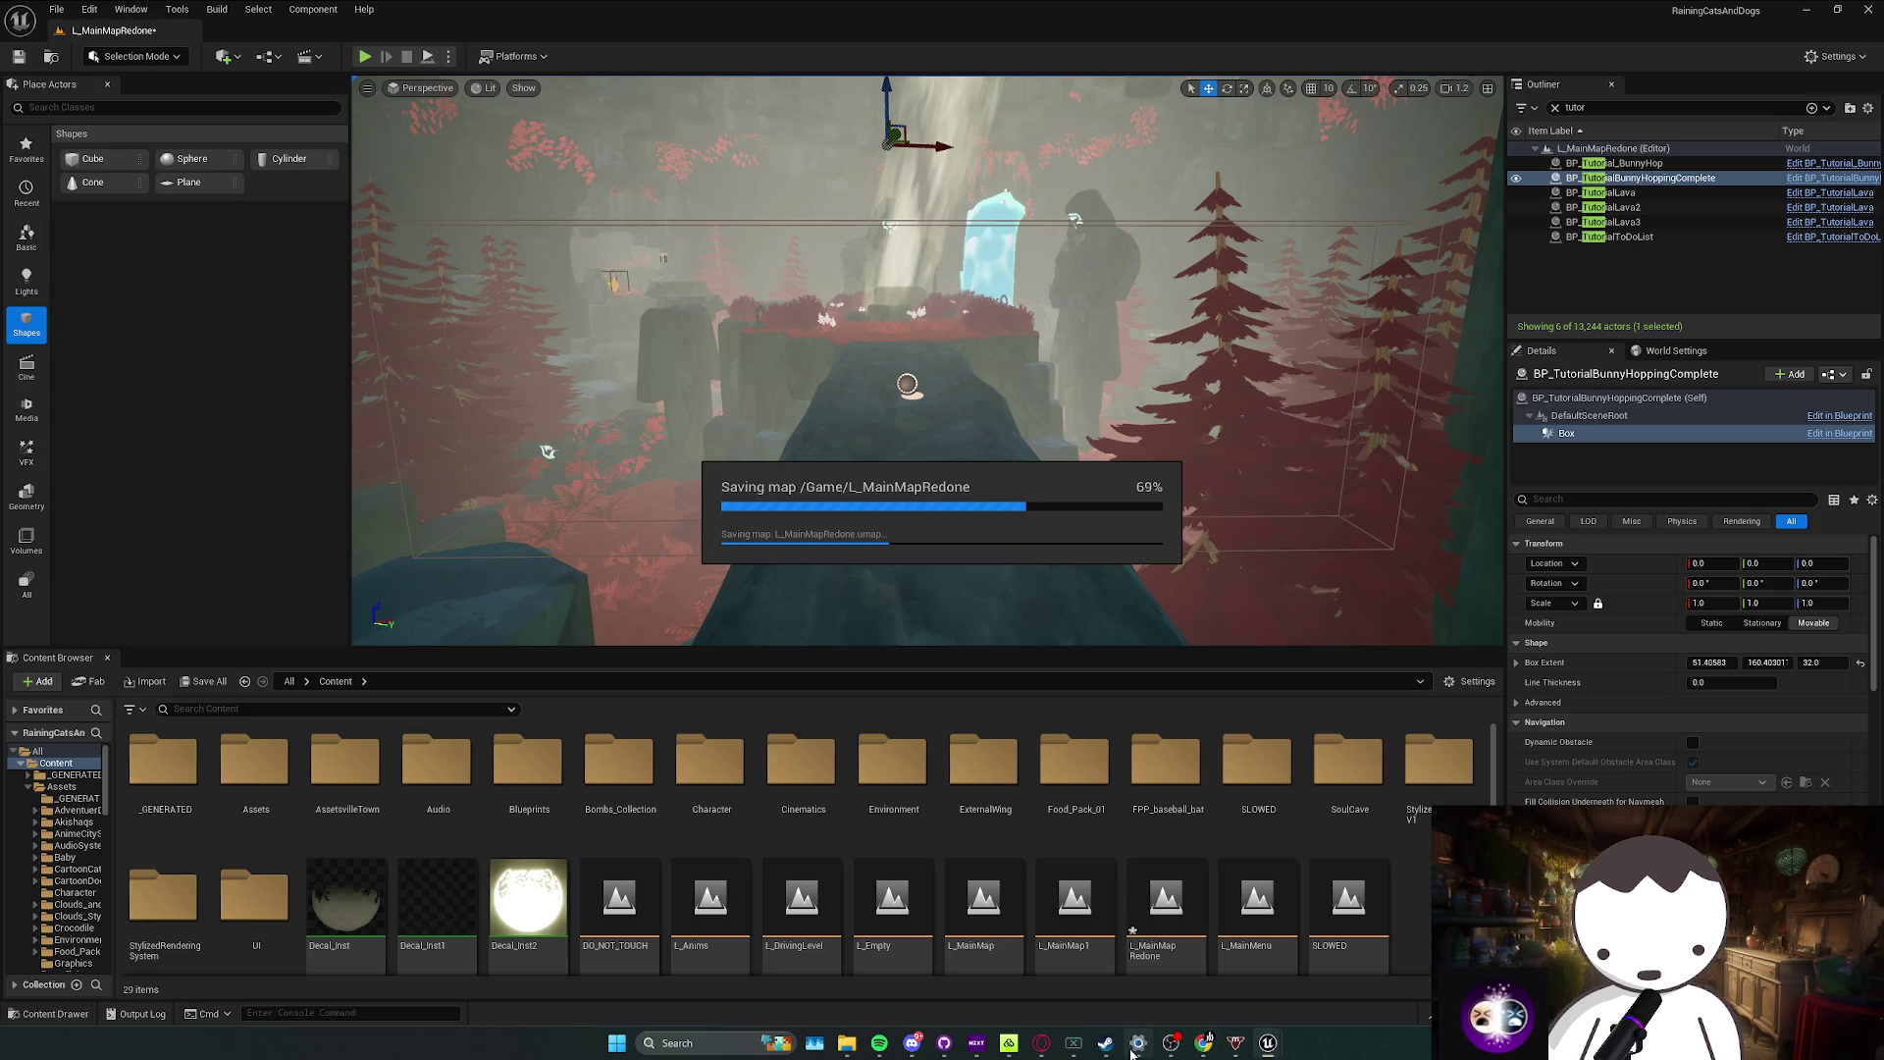
mouse_move(1268, 1042)
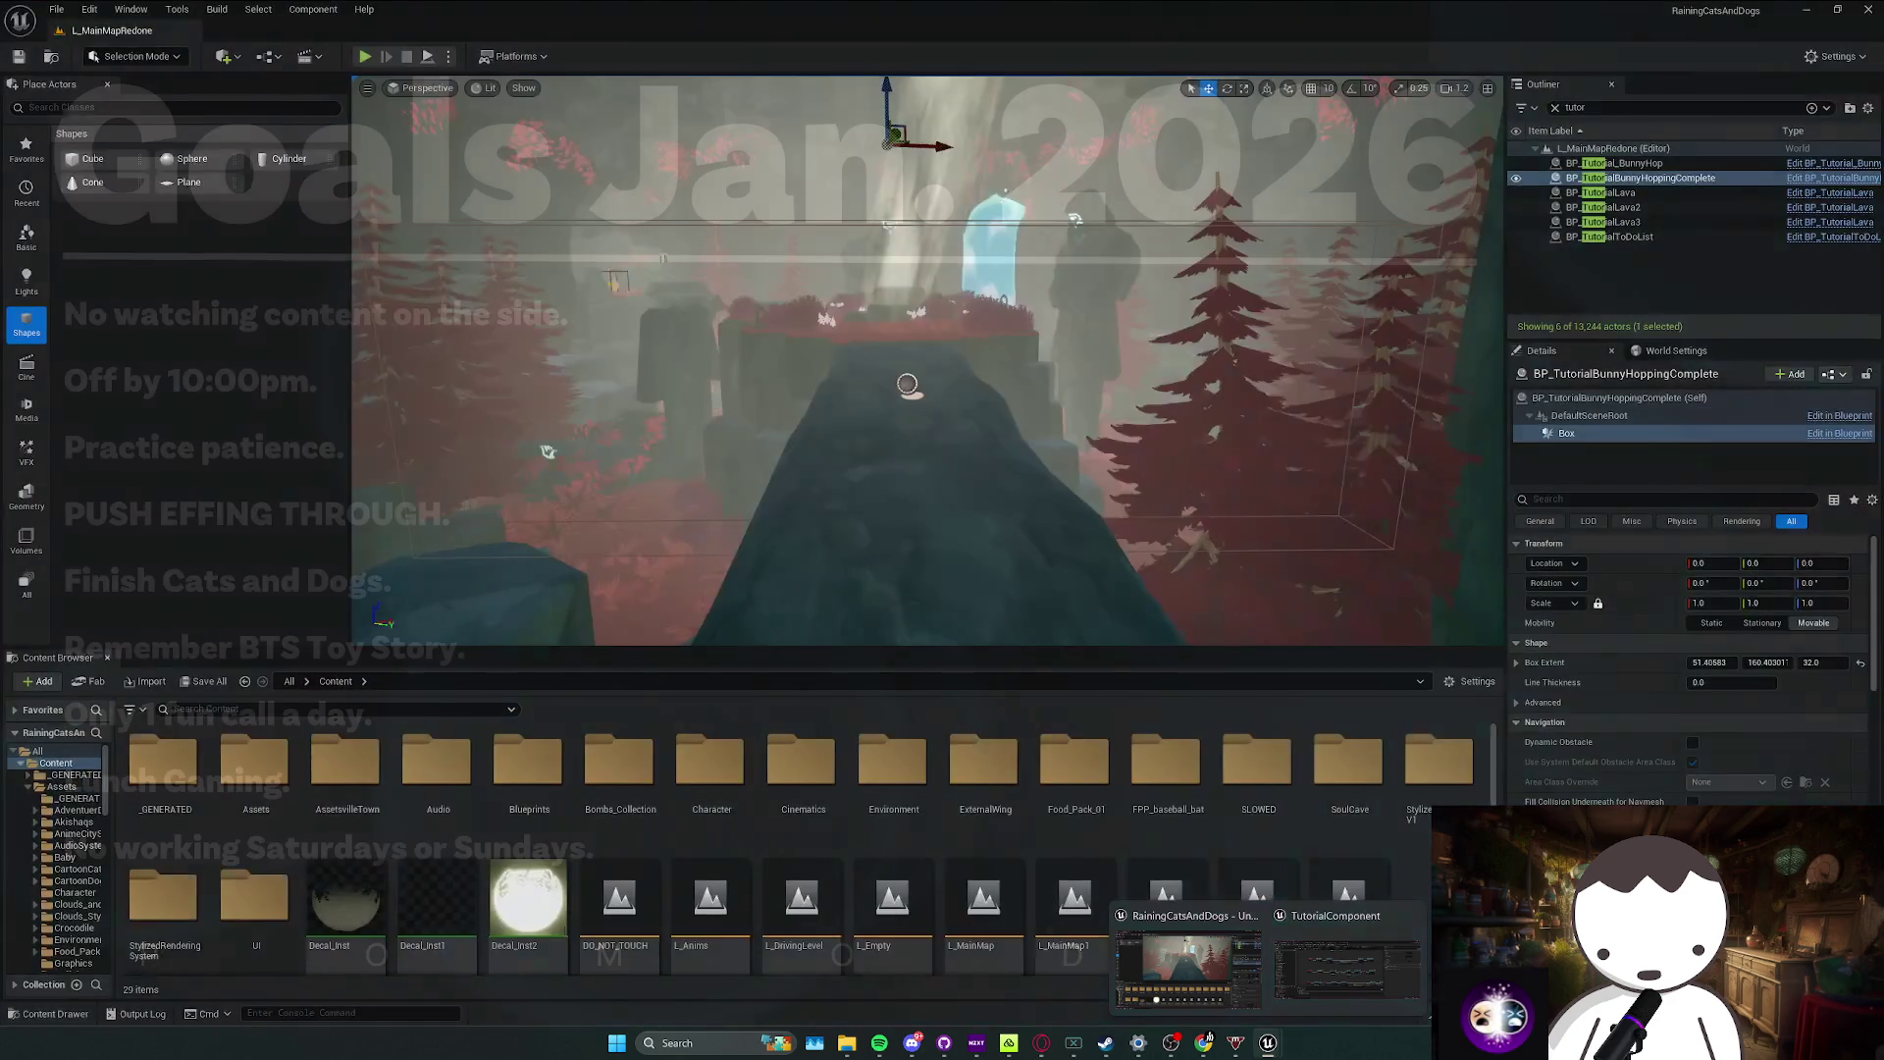
mouse_move(847, 1043)
left_click(1091, 972)
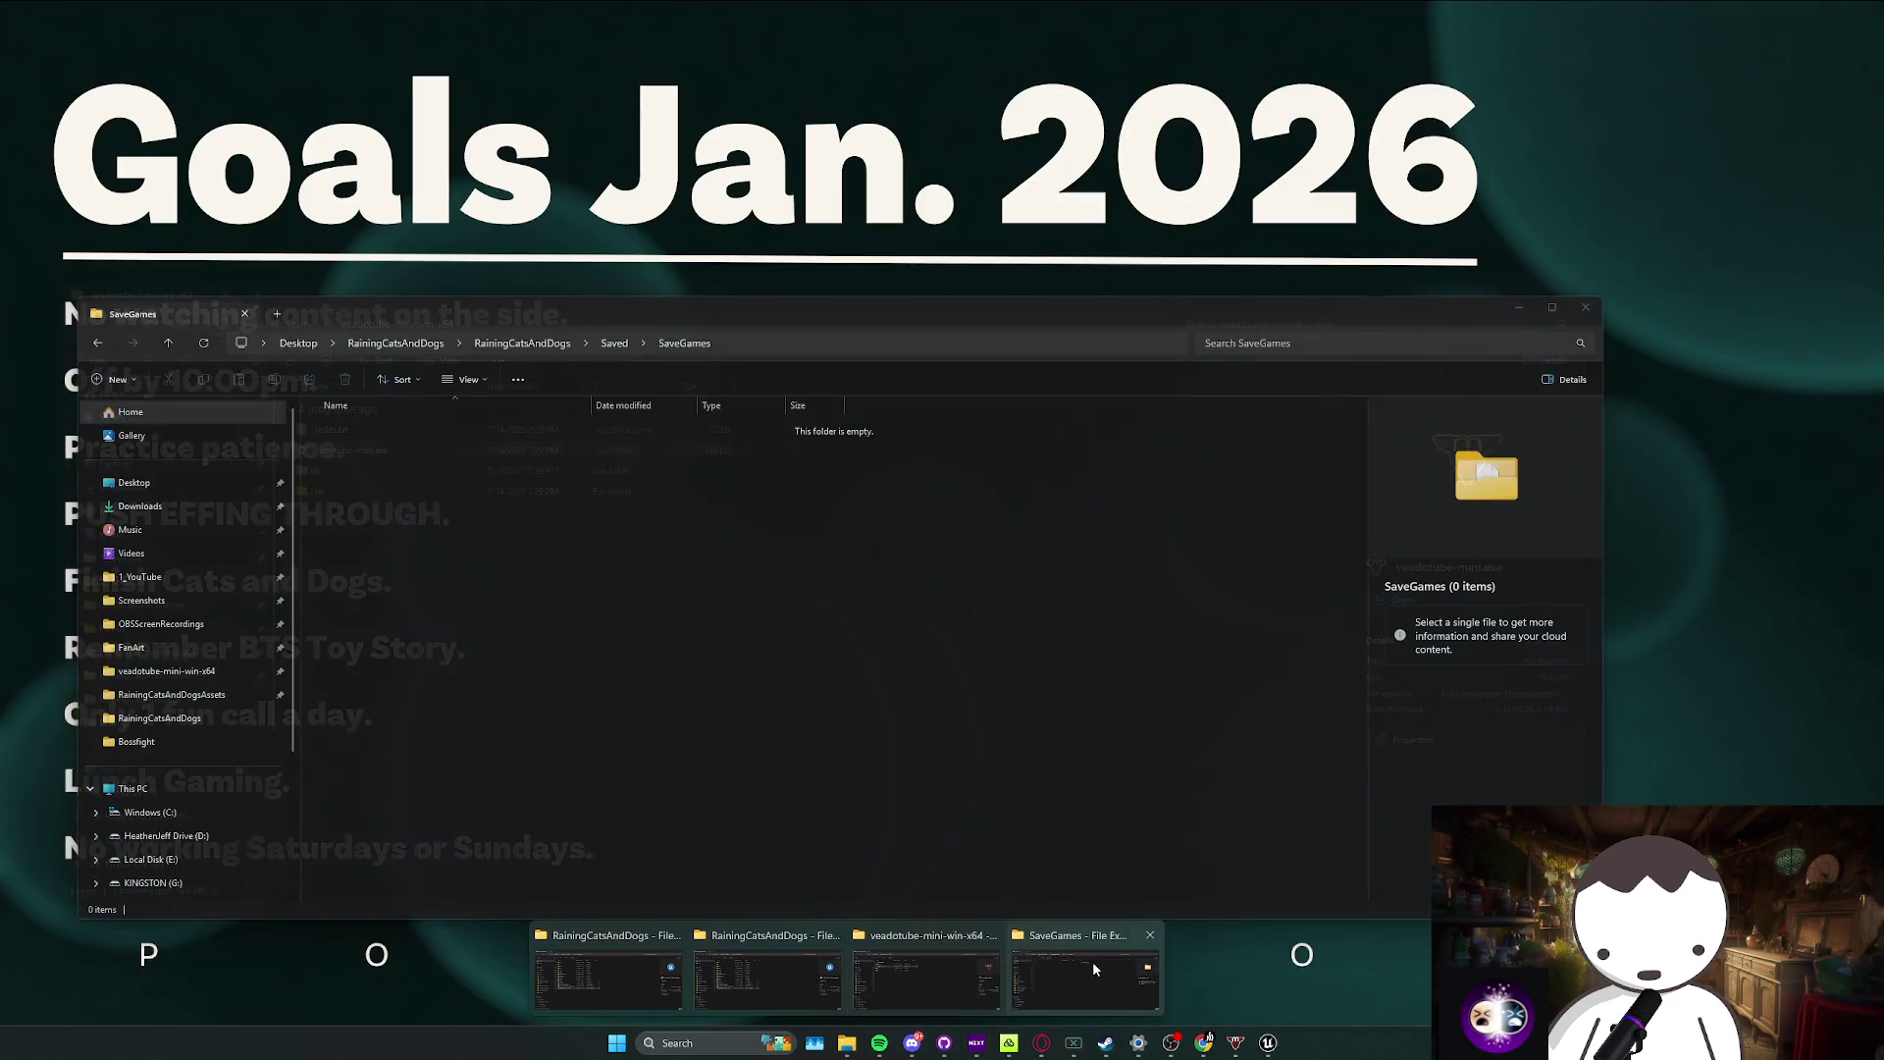
left_click(1096, 969)
key("ctrl+a")
key("Delete")
left_click(1586, 307)
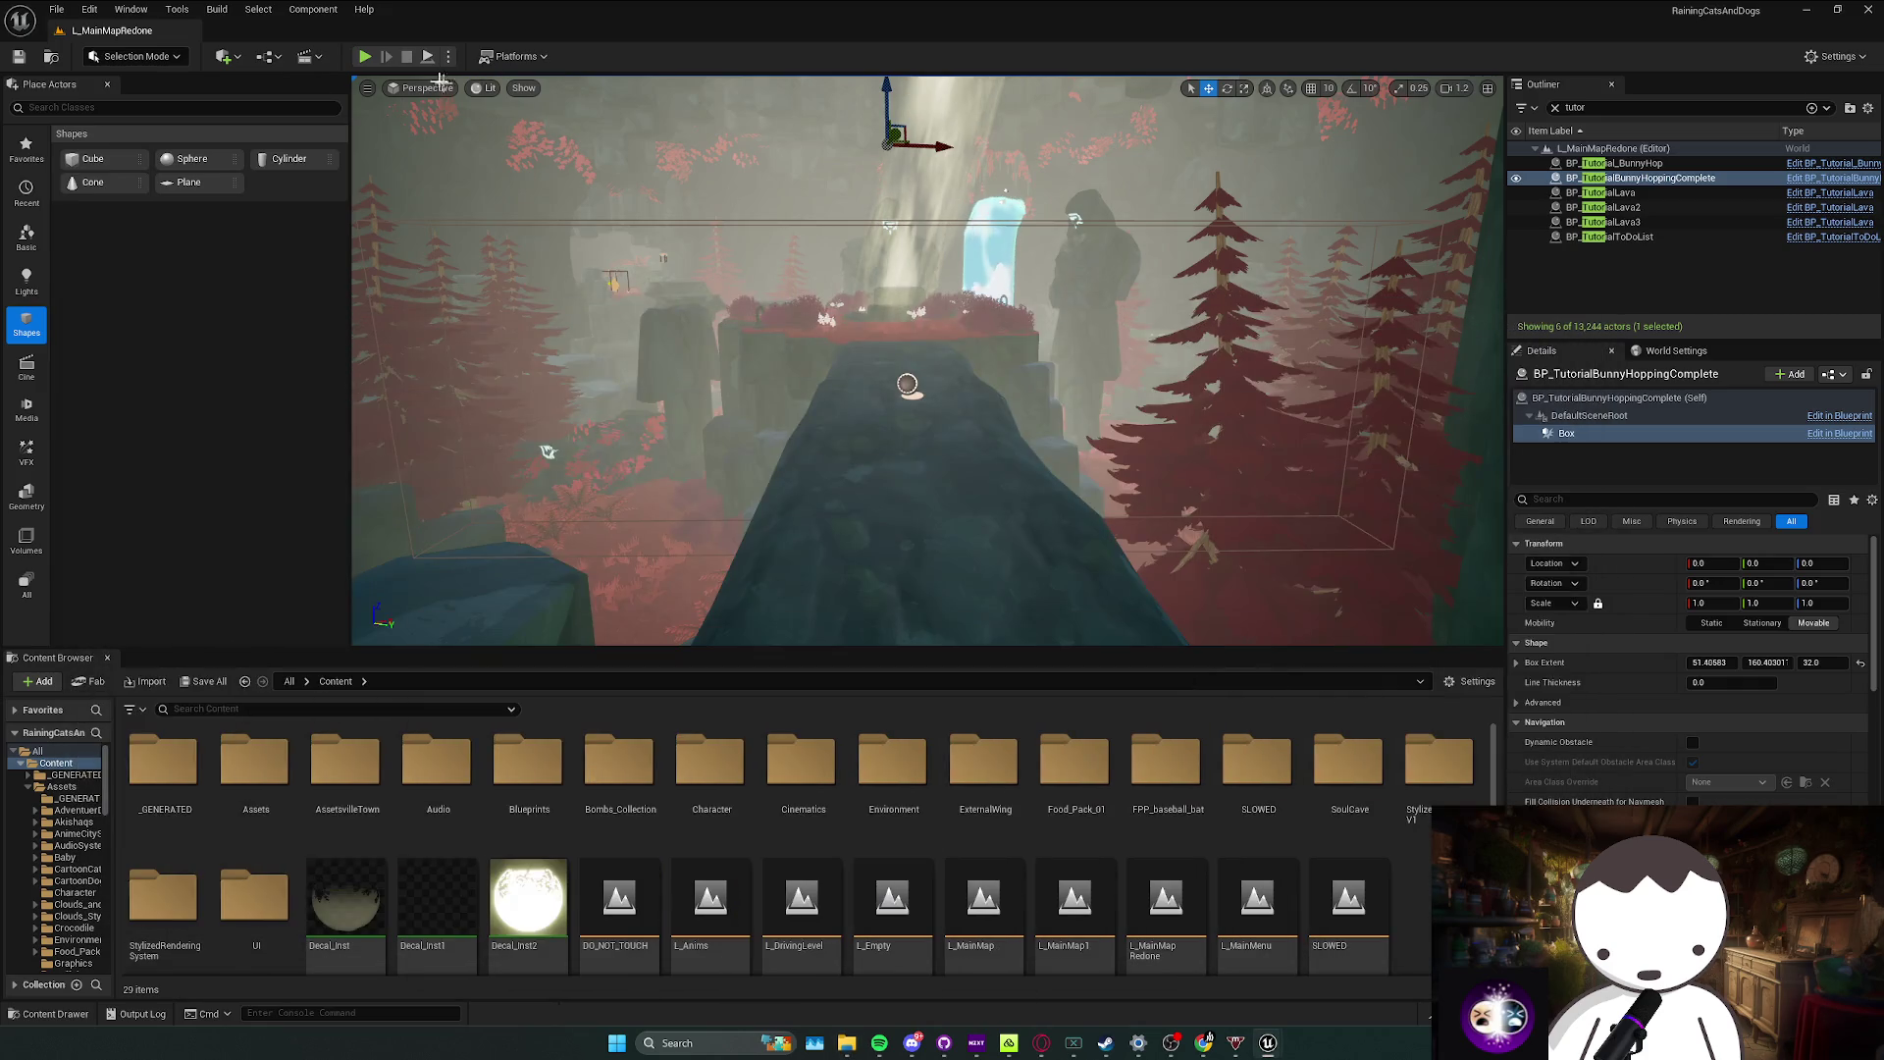
Step: Run a brief play test, then close the SaveGames folder window
key("alt+p")
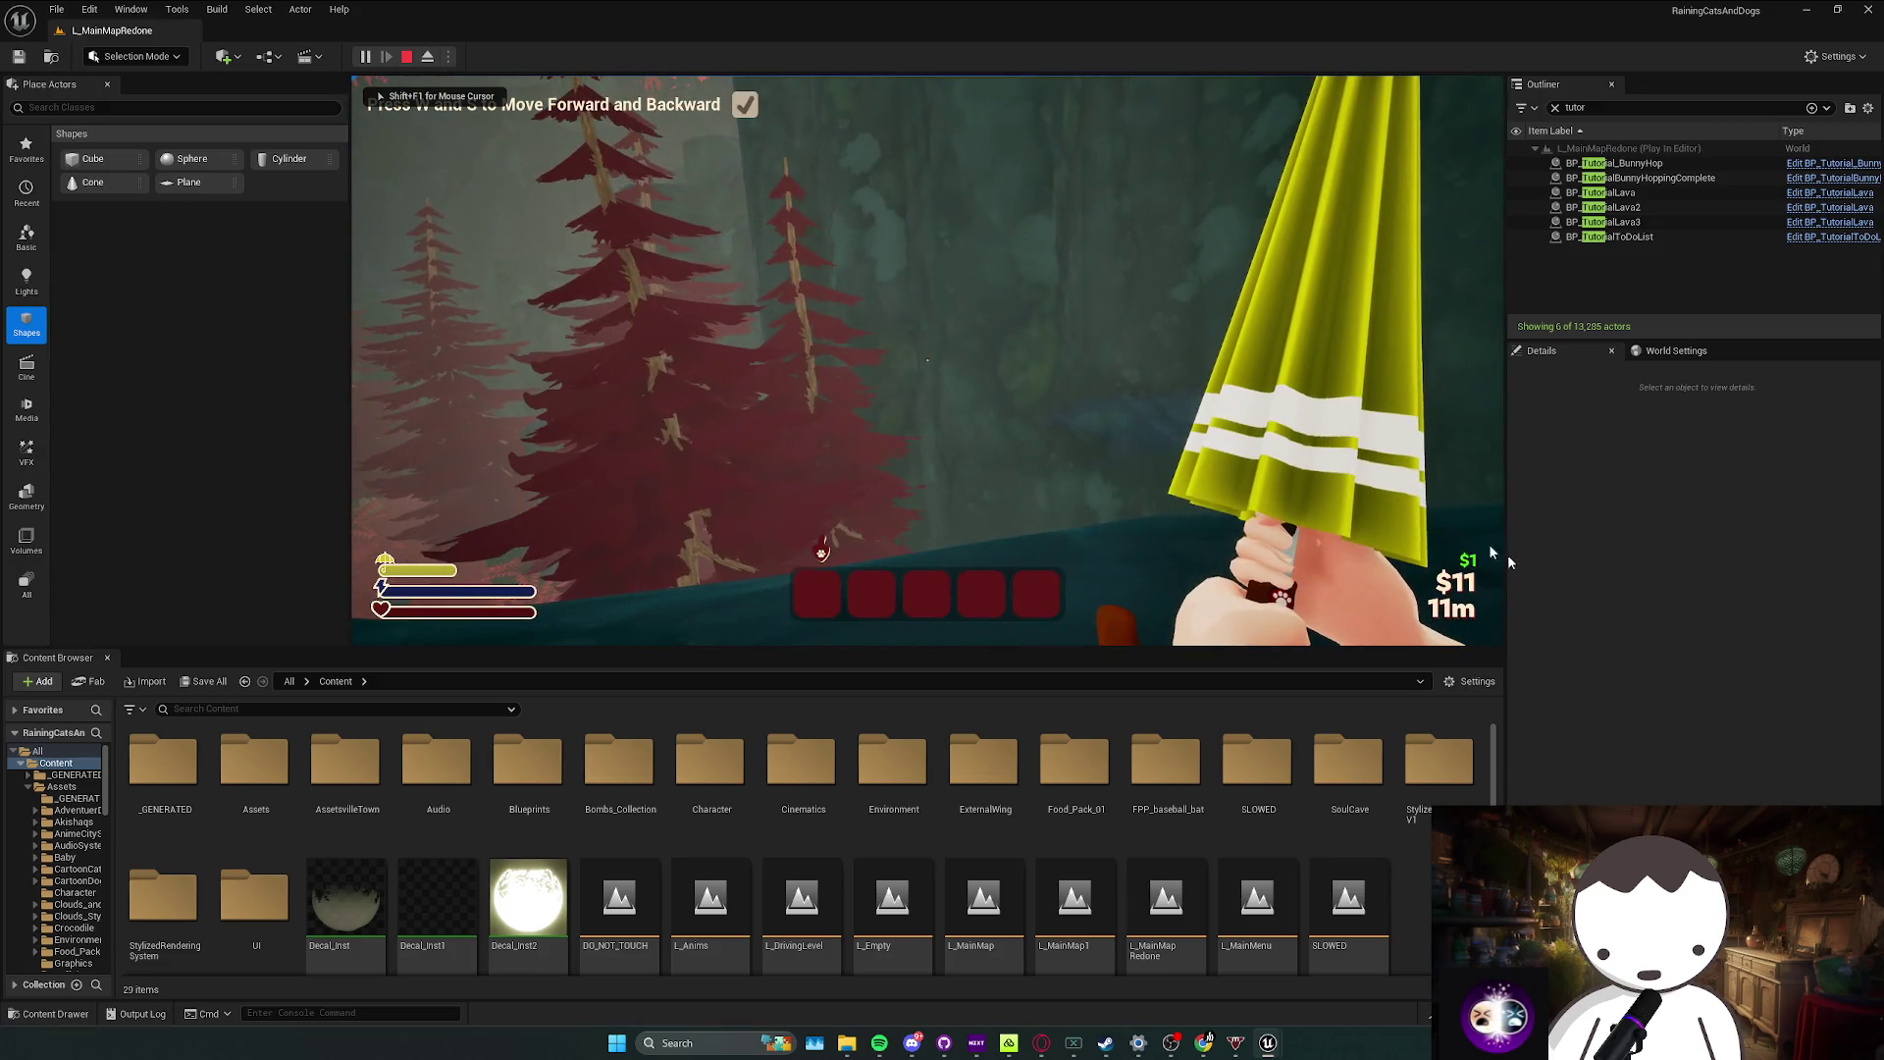
key("Escape")
mouse_move(846, 1042)
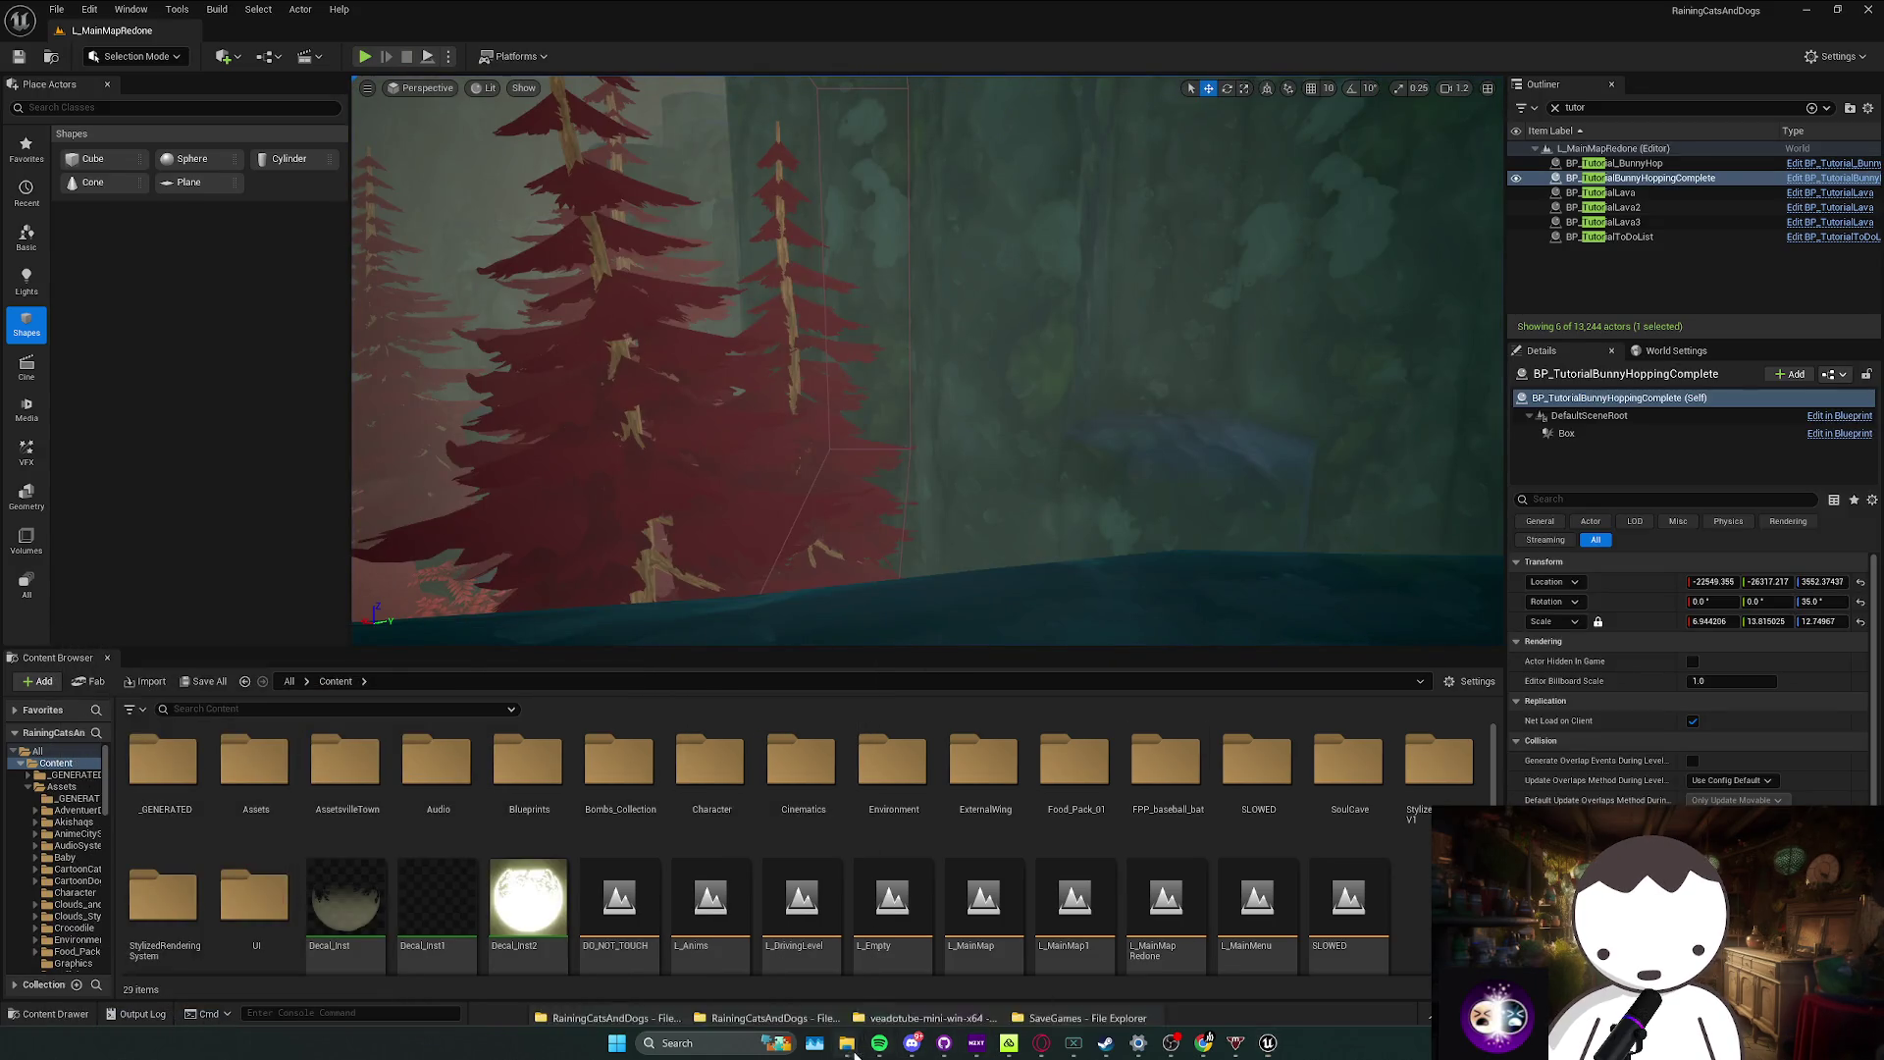
left_click(1086, 970)
left_click(1587, 307)
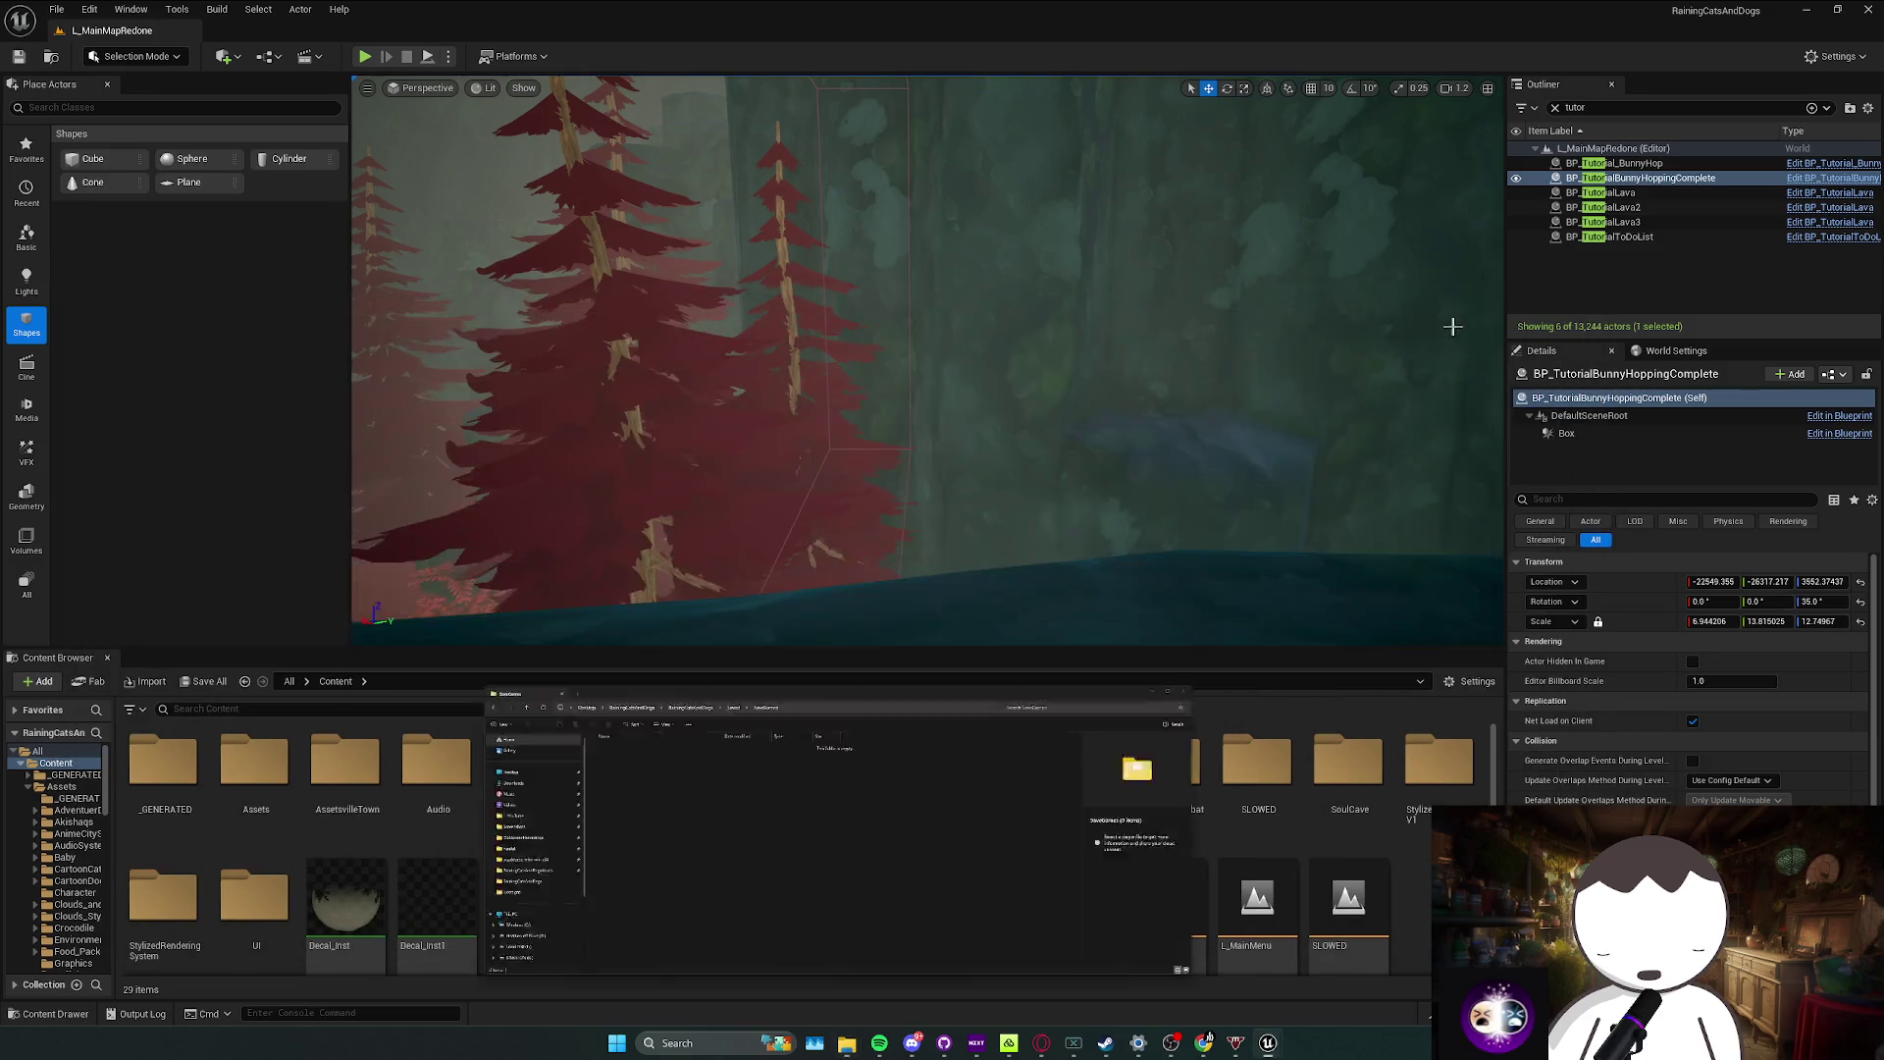
Step: Set the play start to the tutorial start, play, and skip the intro cutscene
left_click(449, 56)
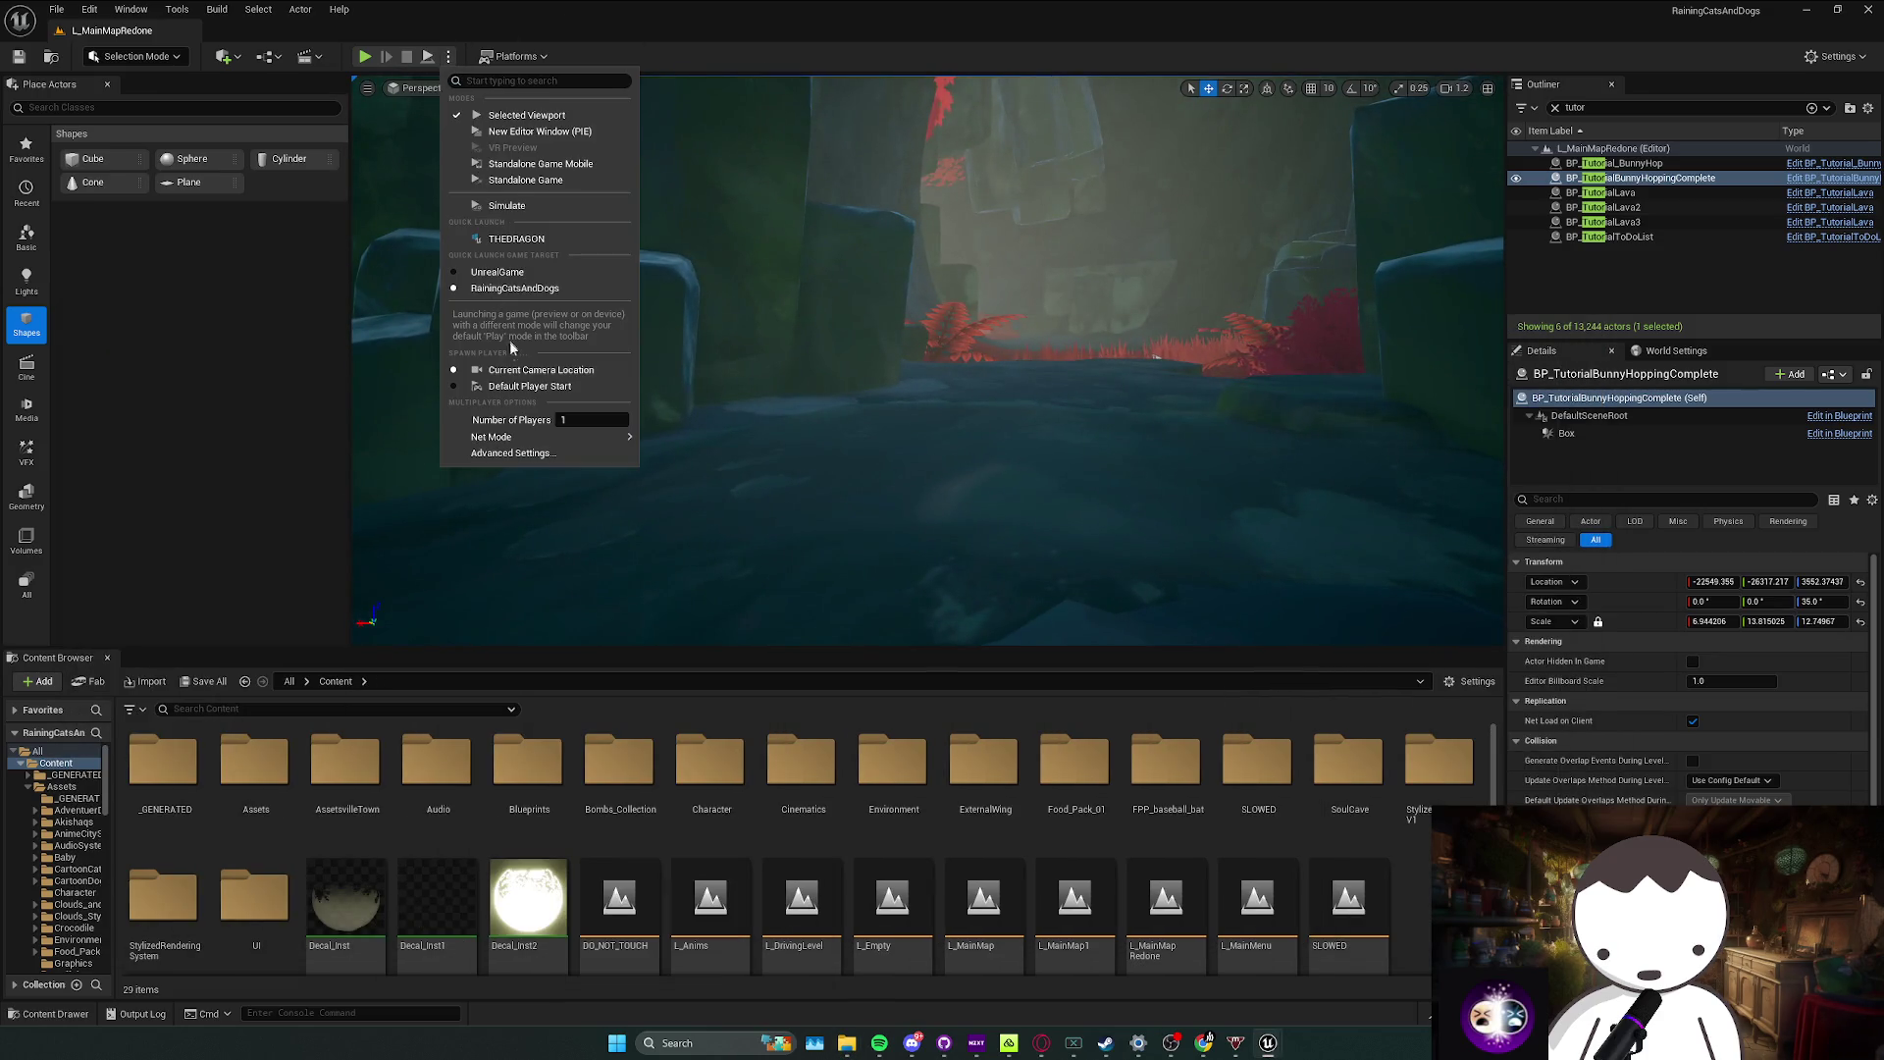
left_click(521, 388)
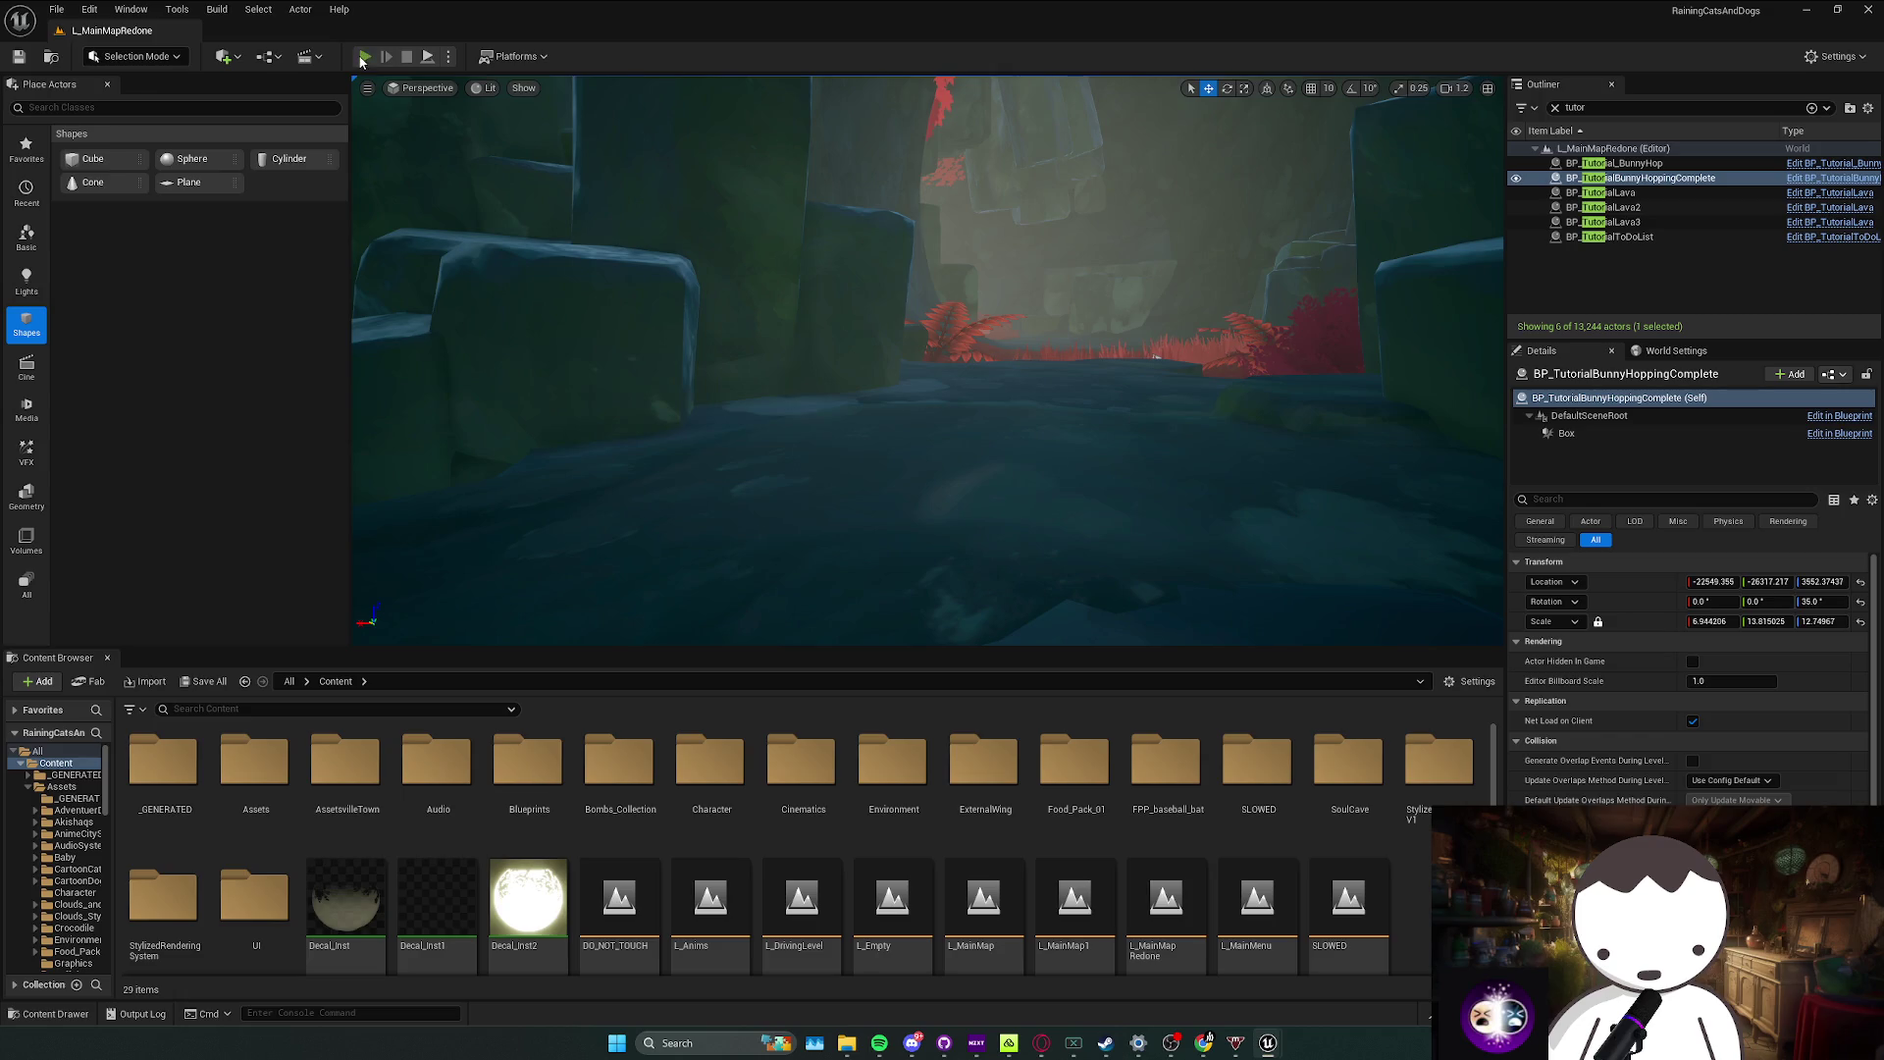
key("alt+p")
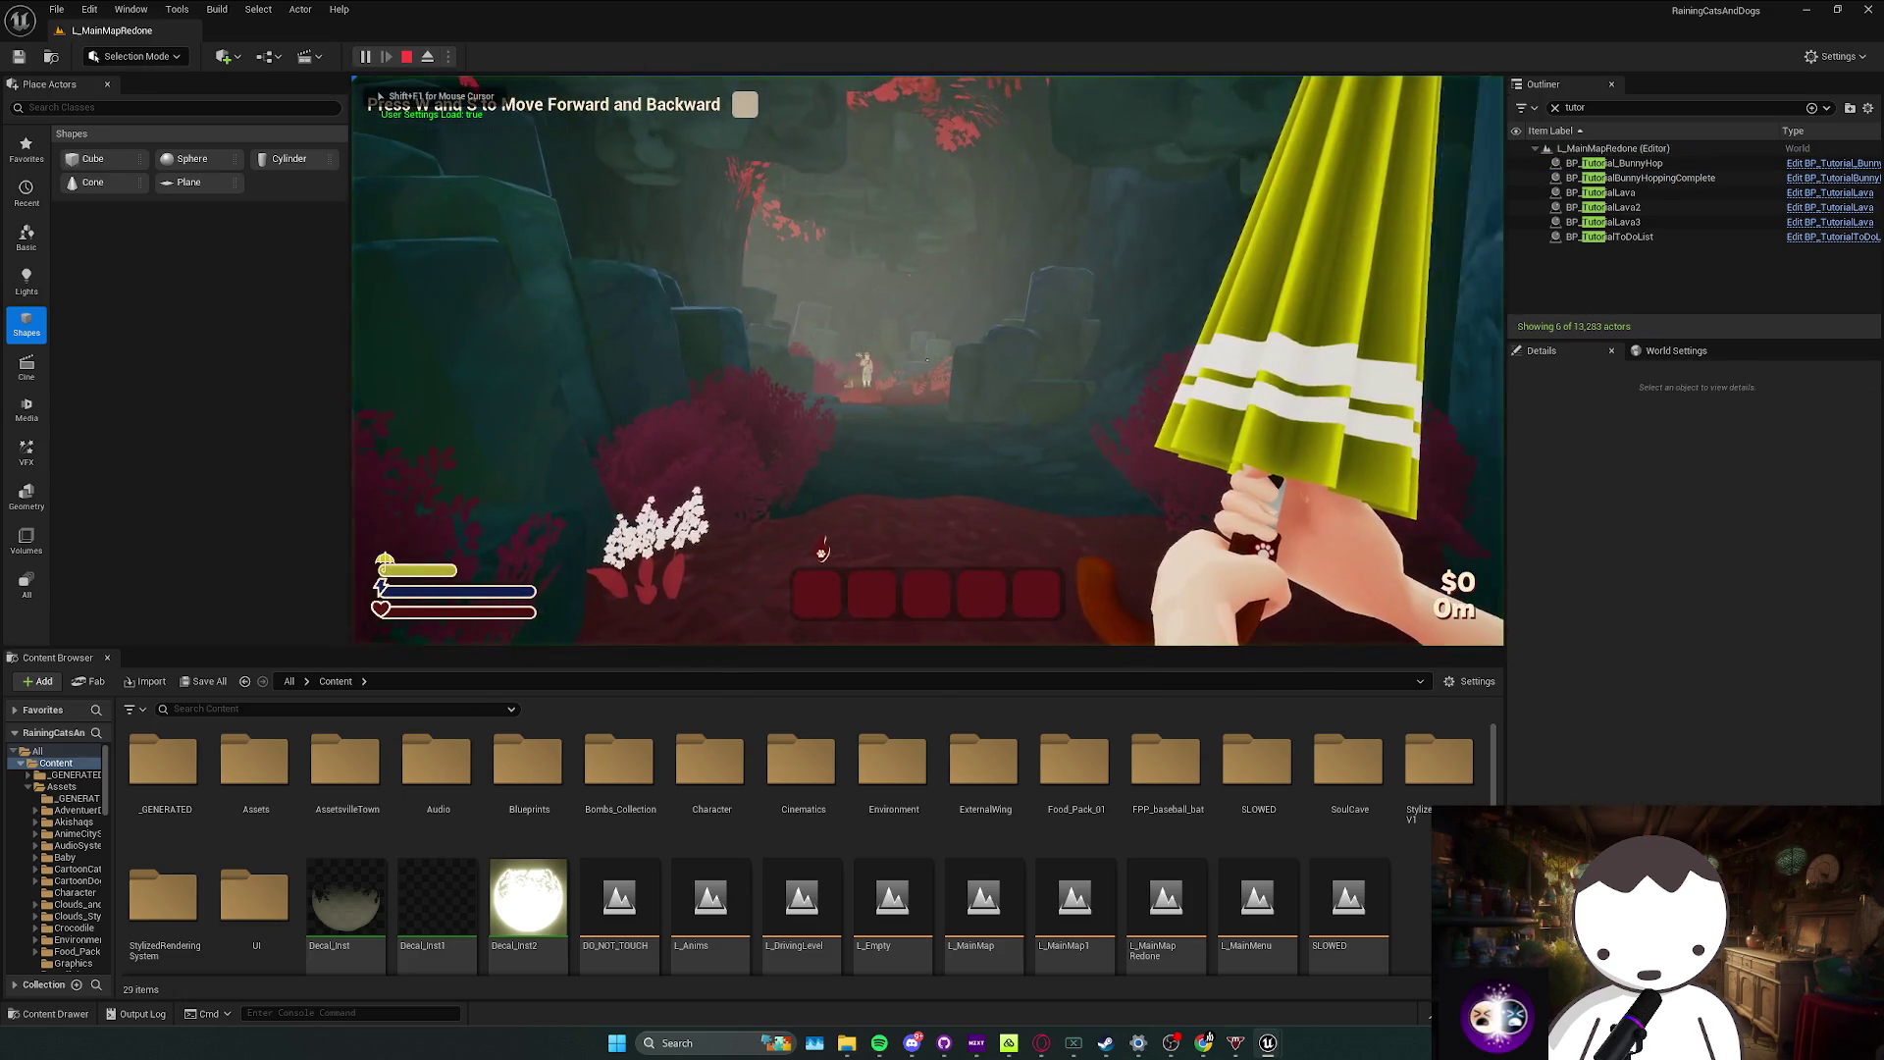
key("w")
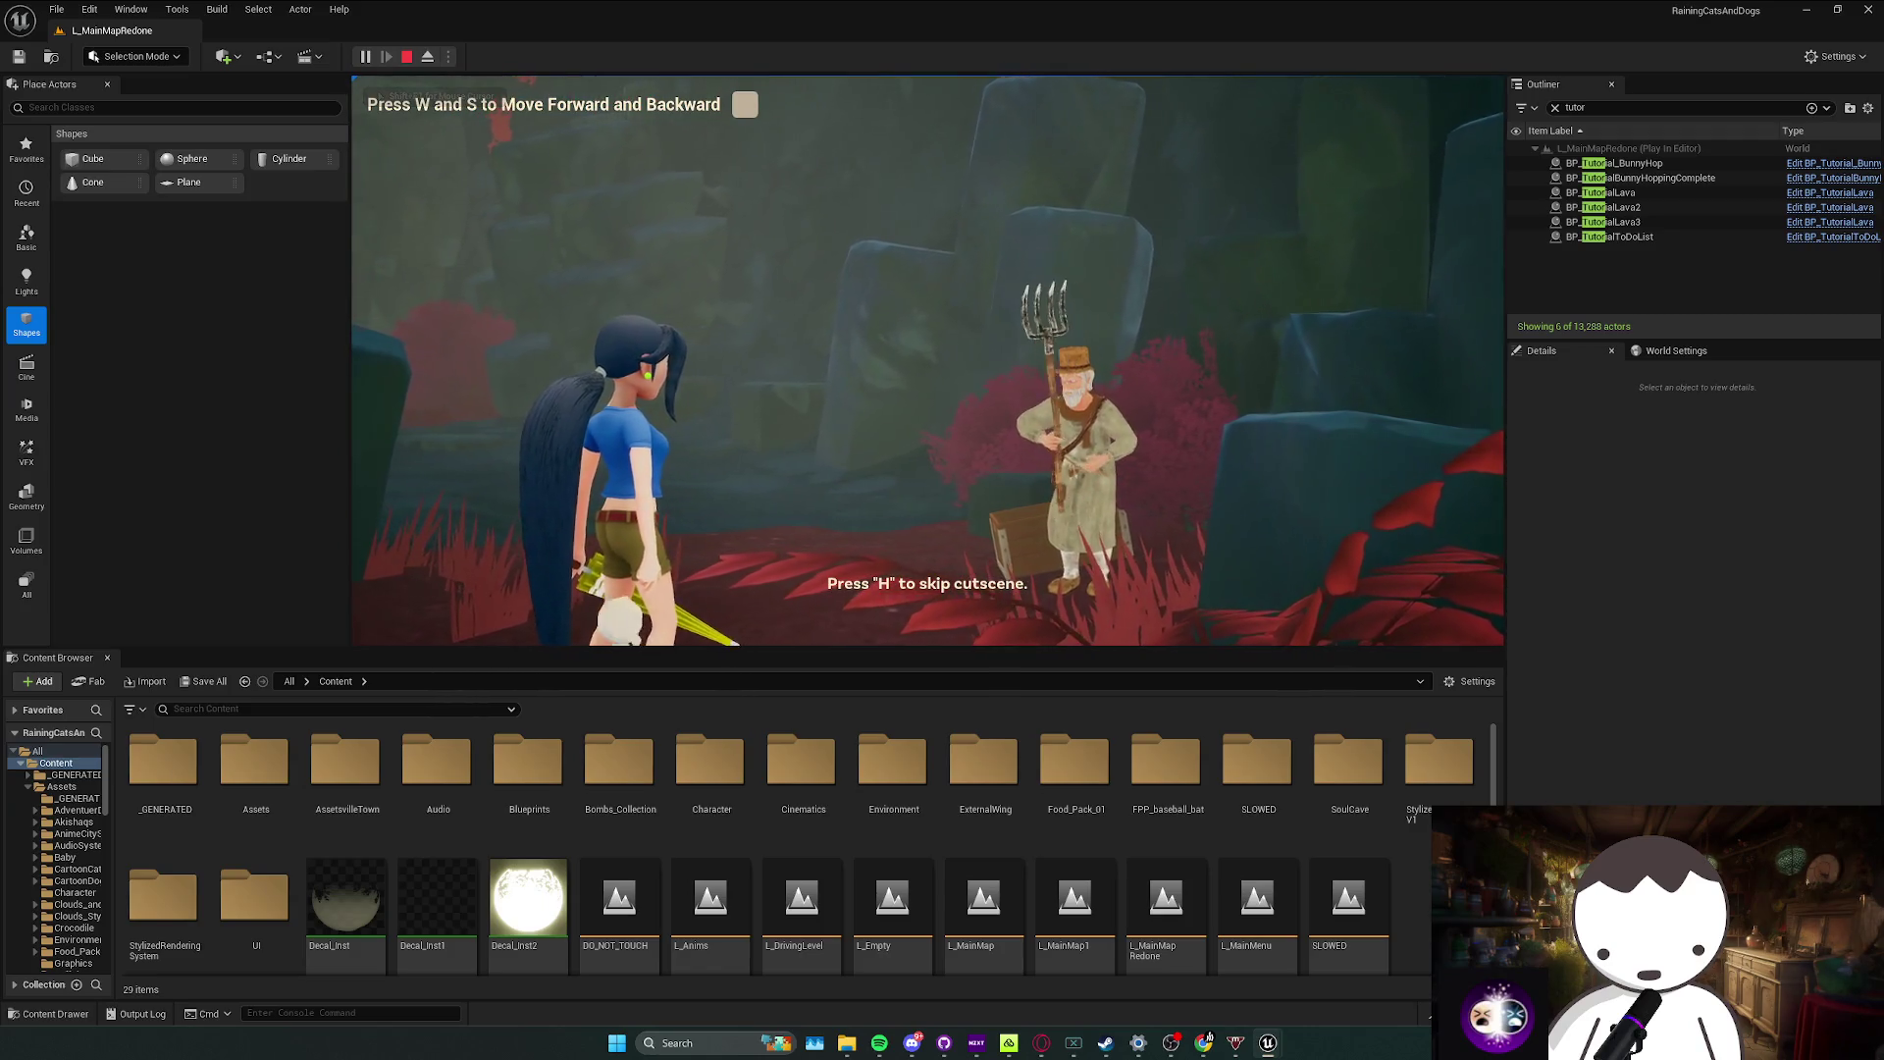
key("h")
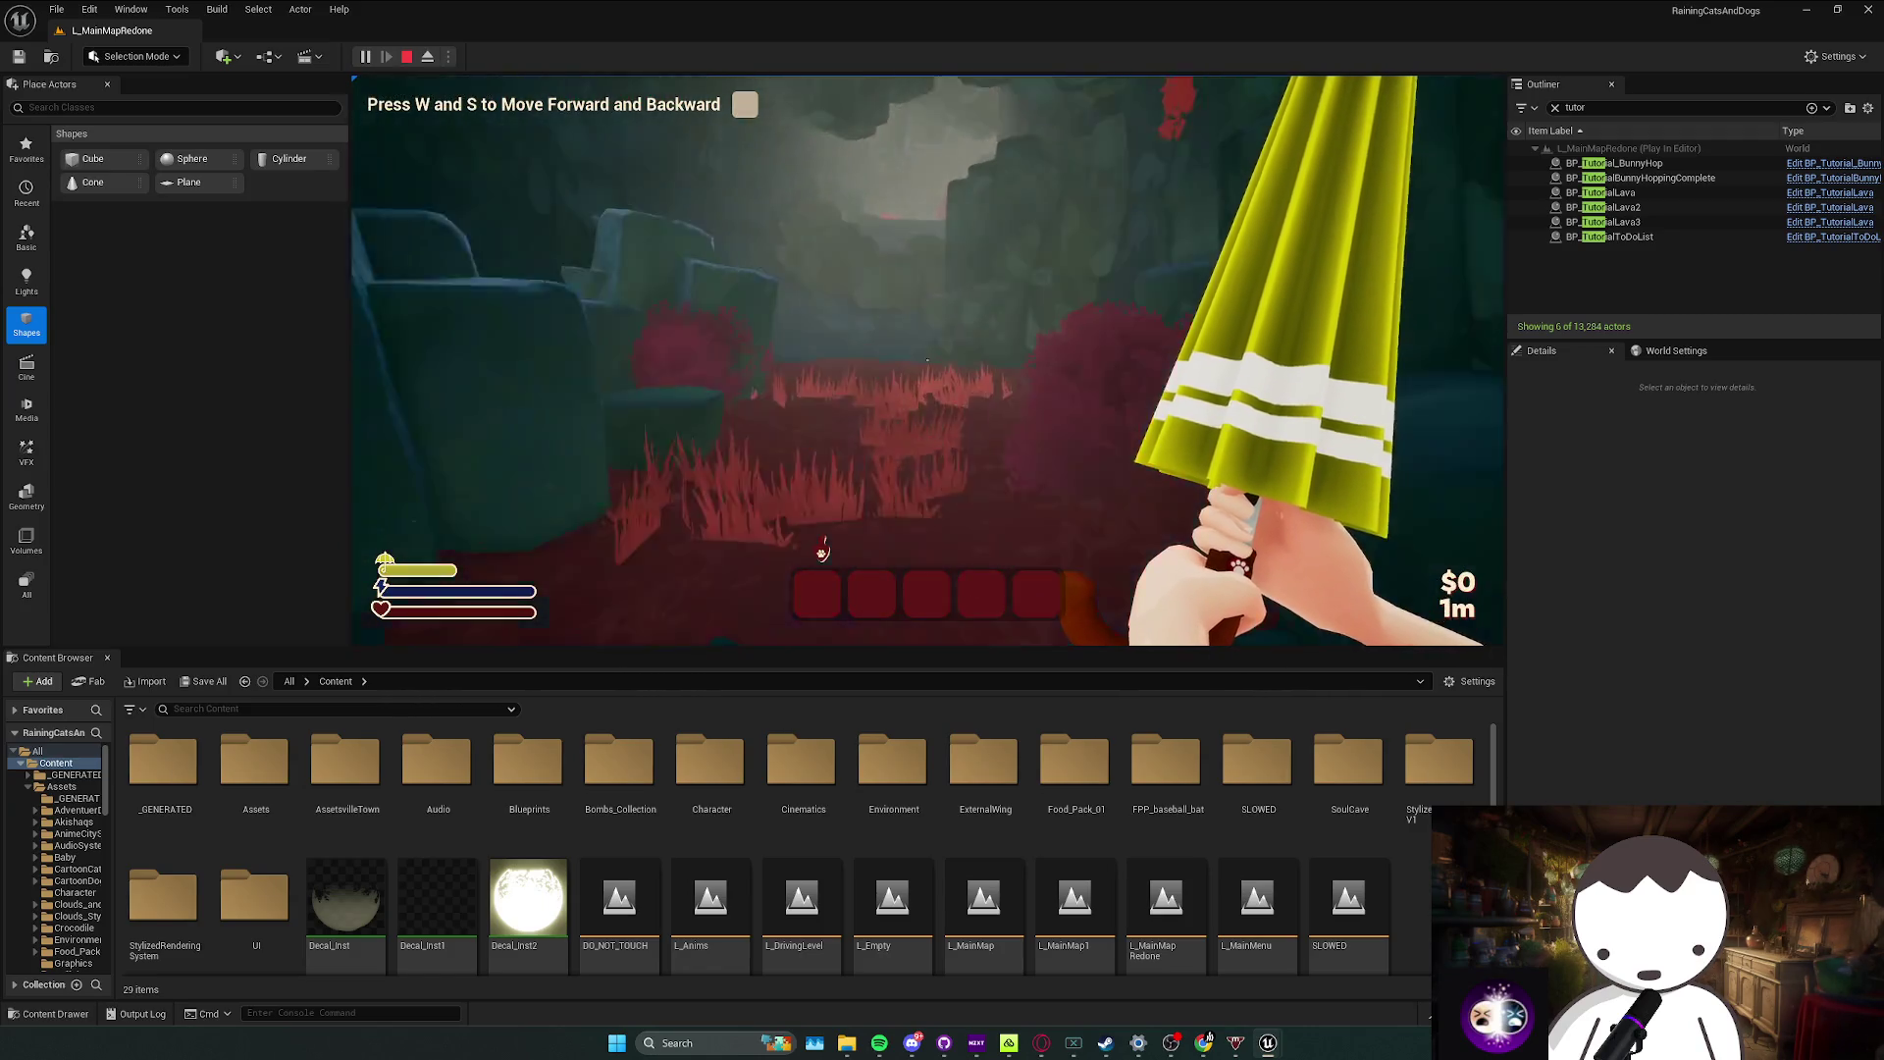
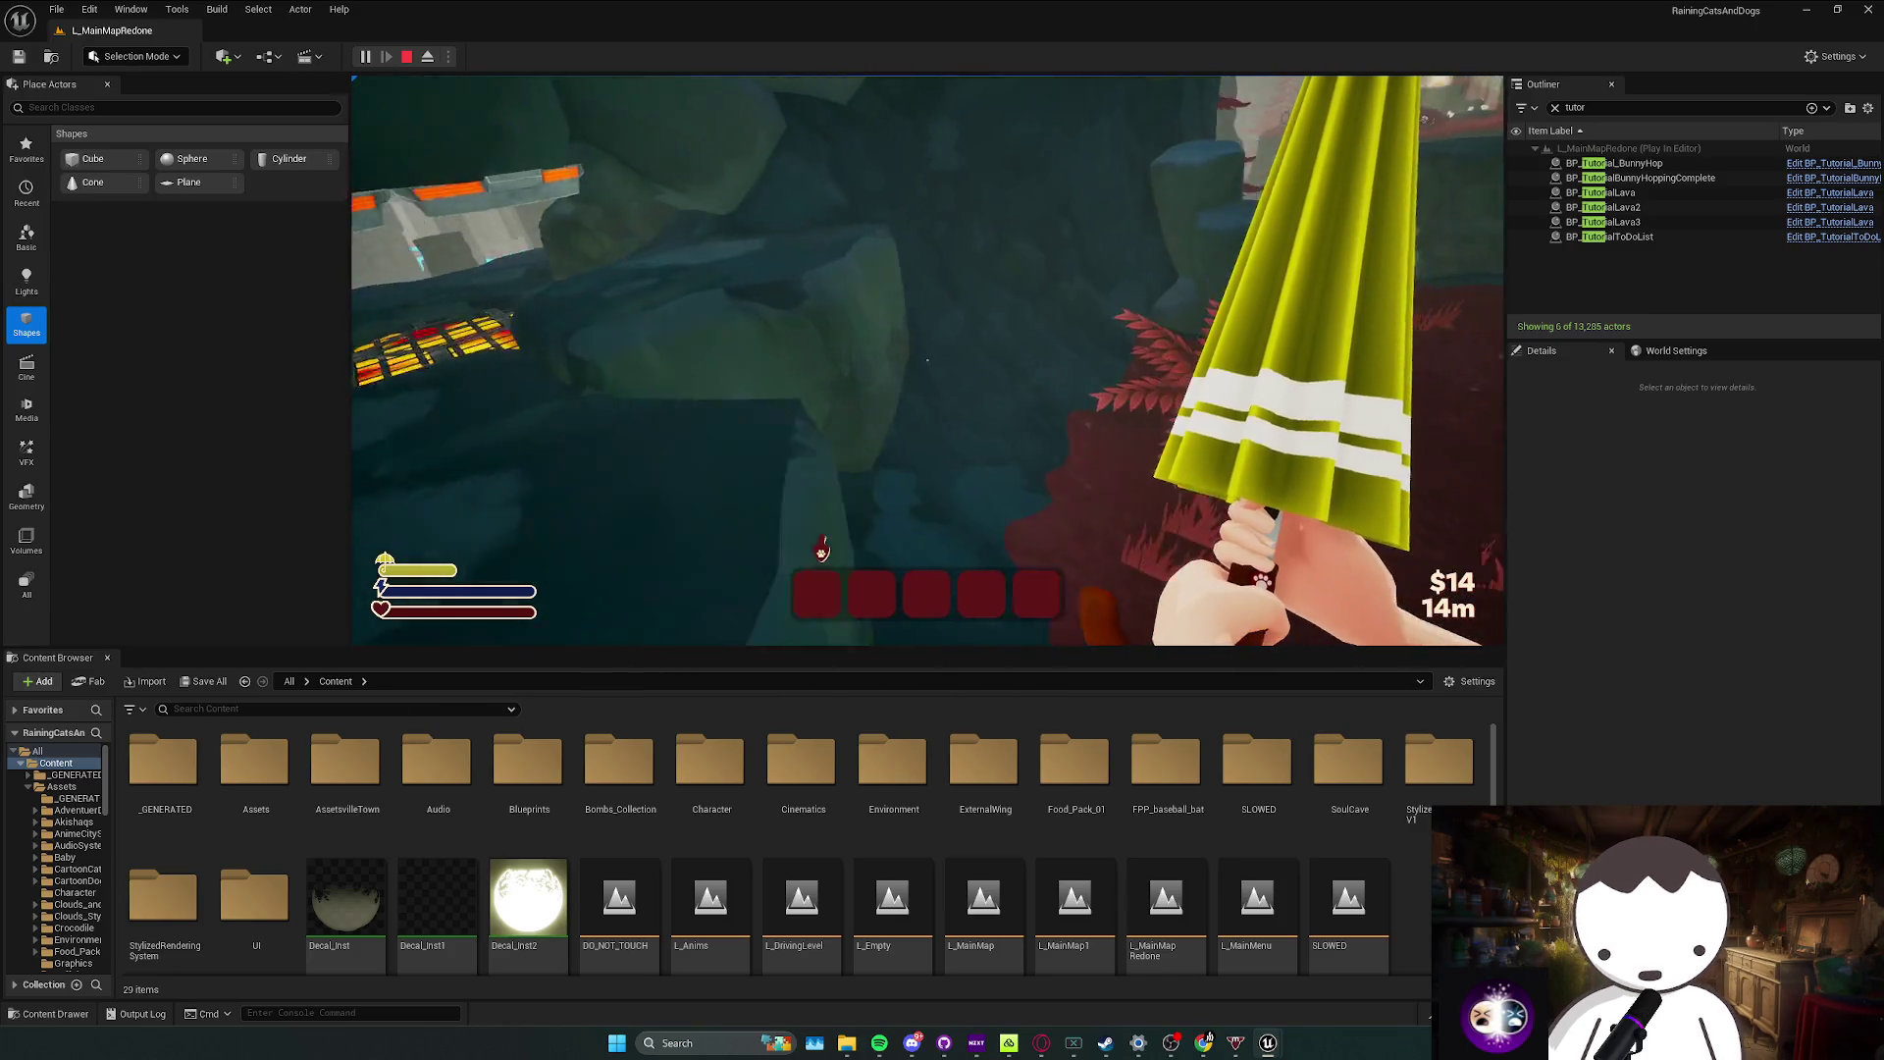
Step: Stop the playtest and fly the editor camera toward the white platform and into the cave
key("w")
key("Escape")
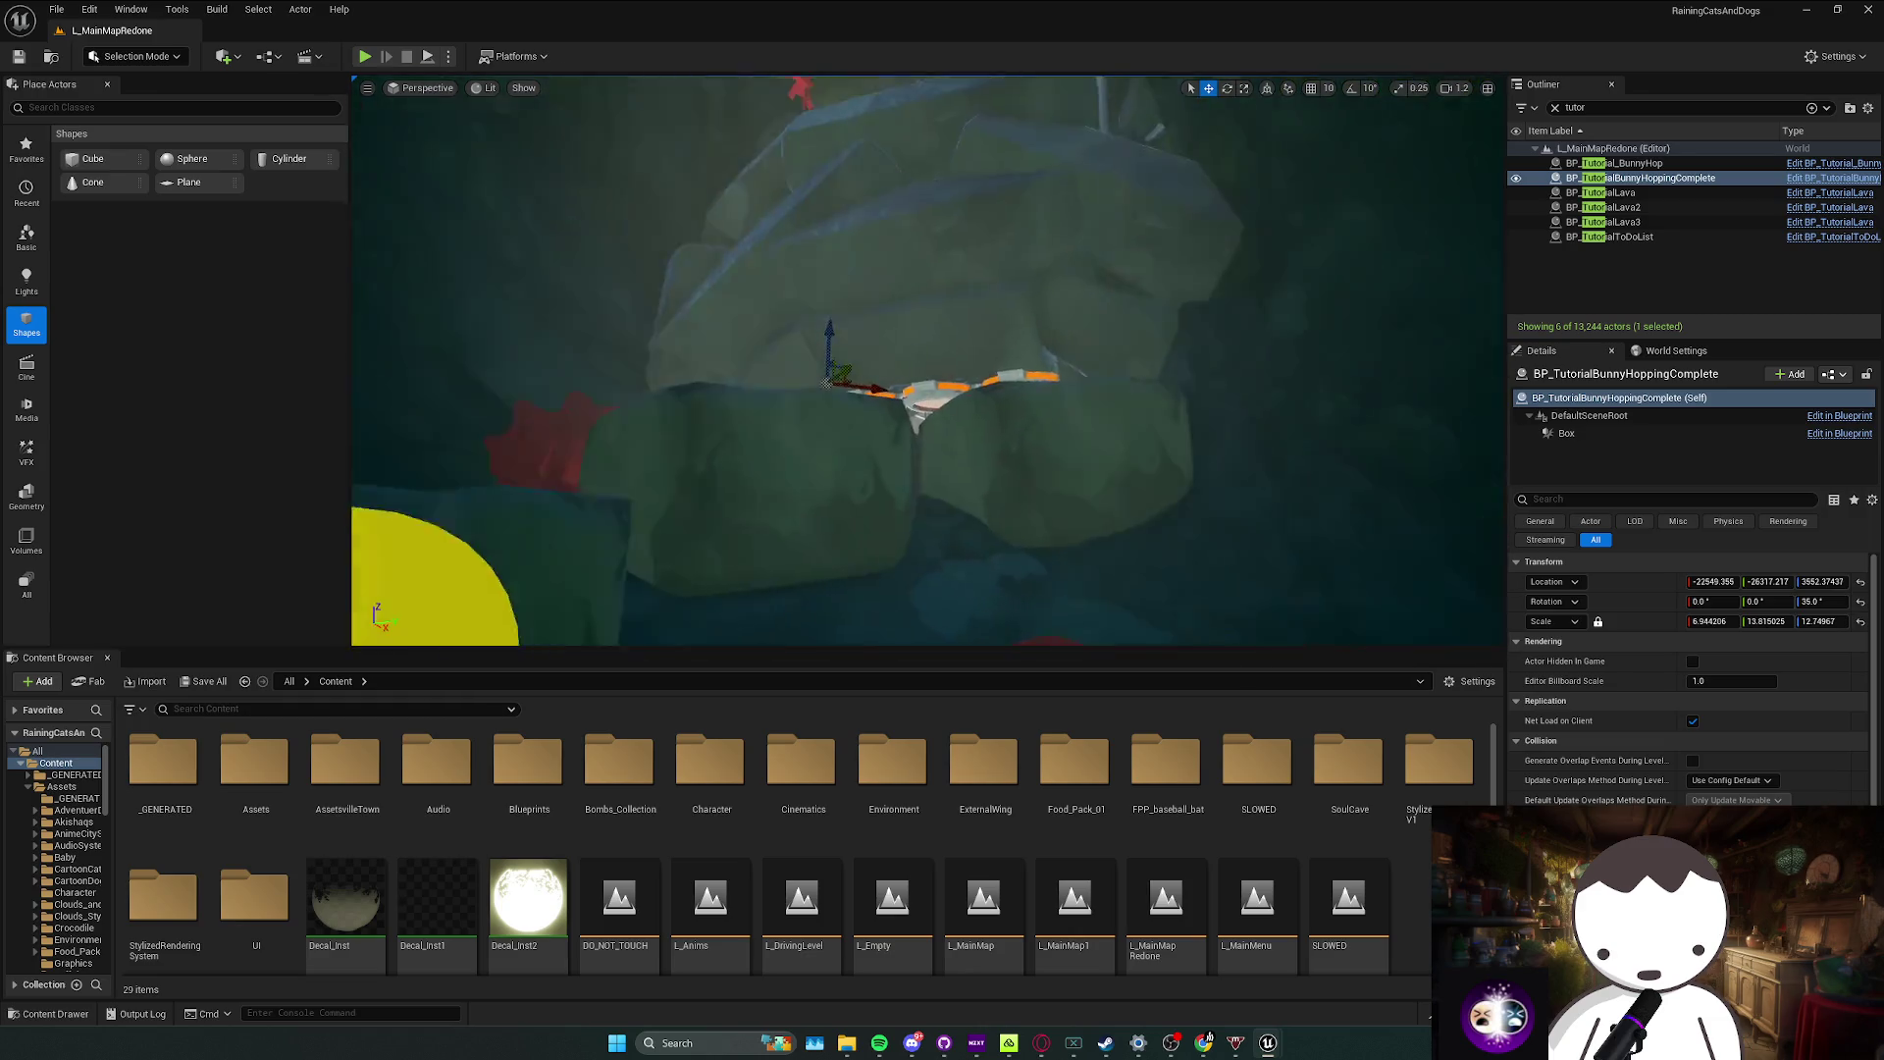
key("w")
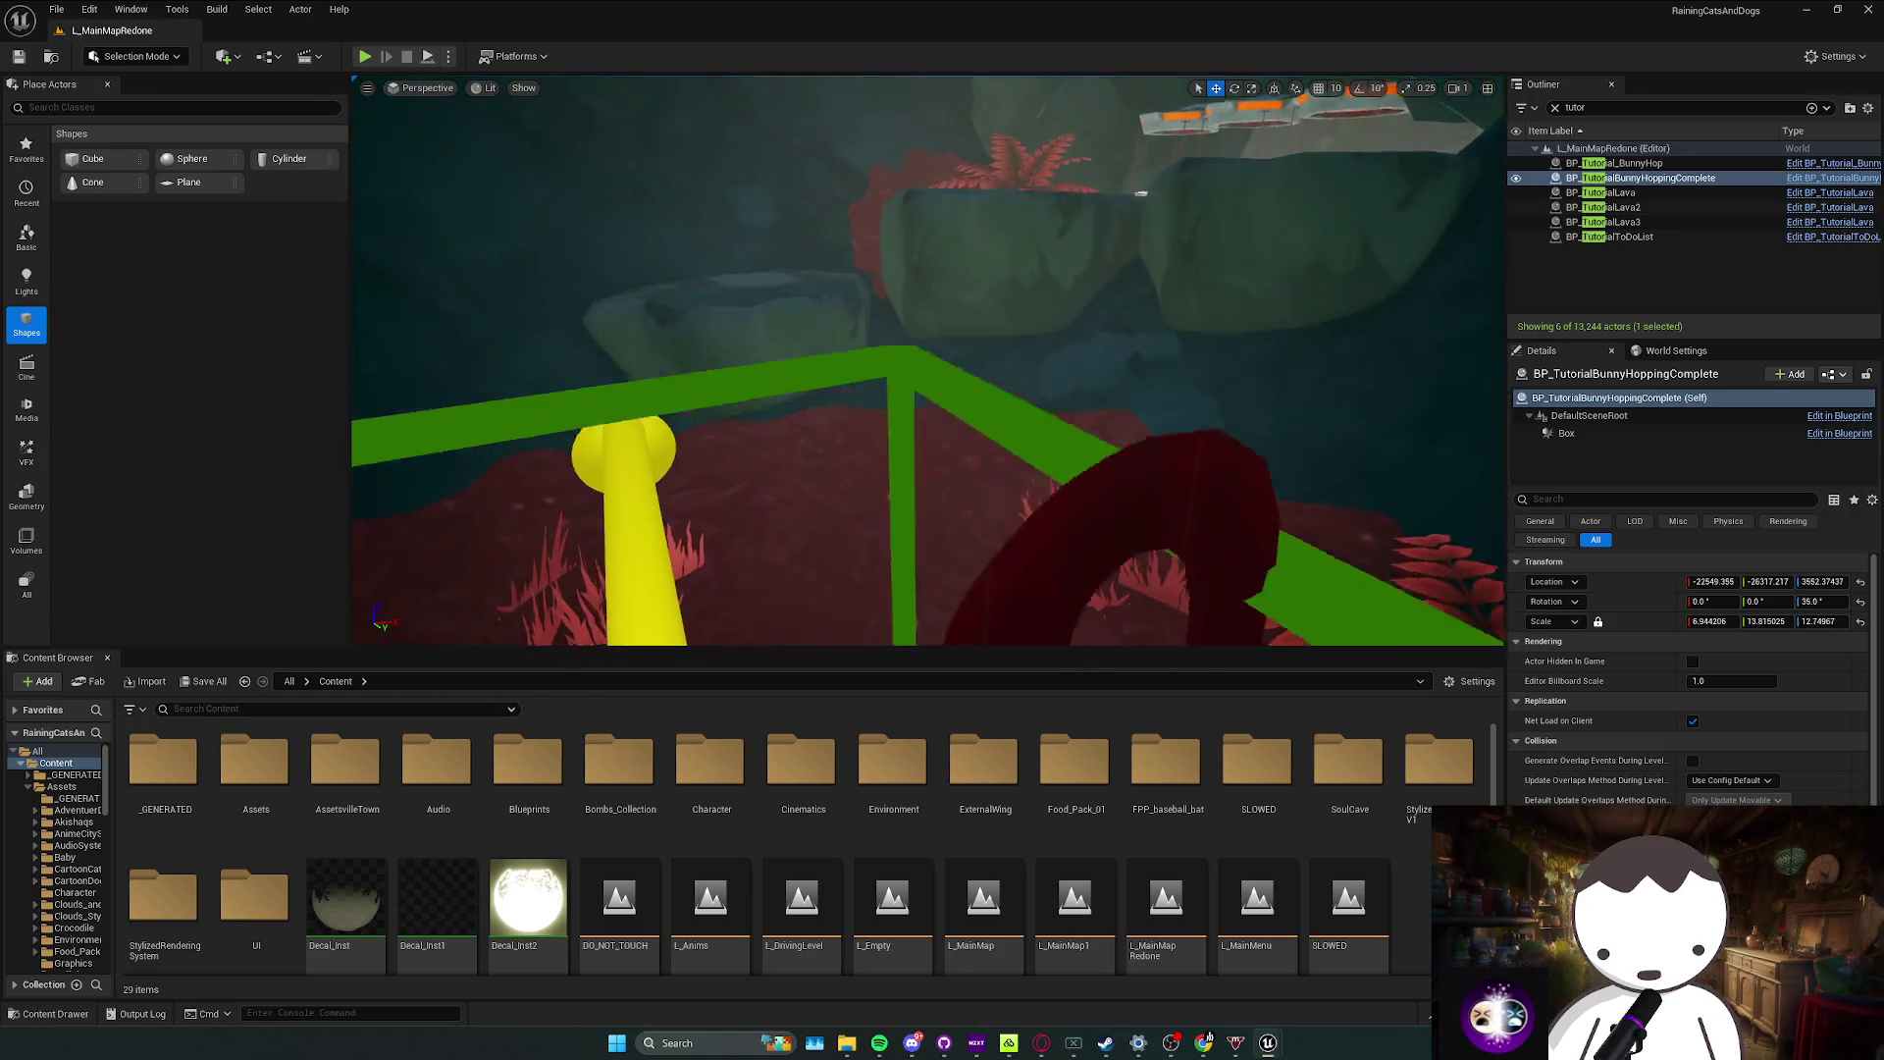
key("w")
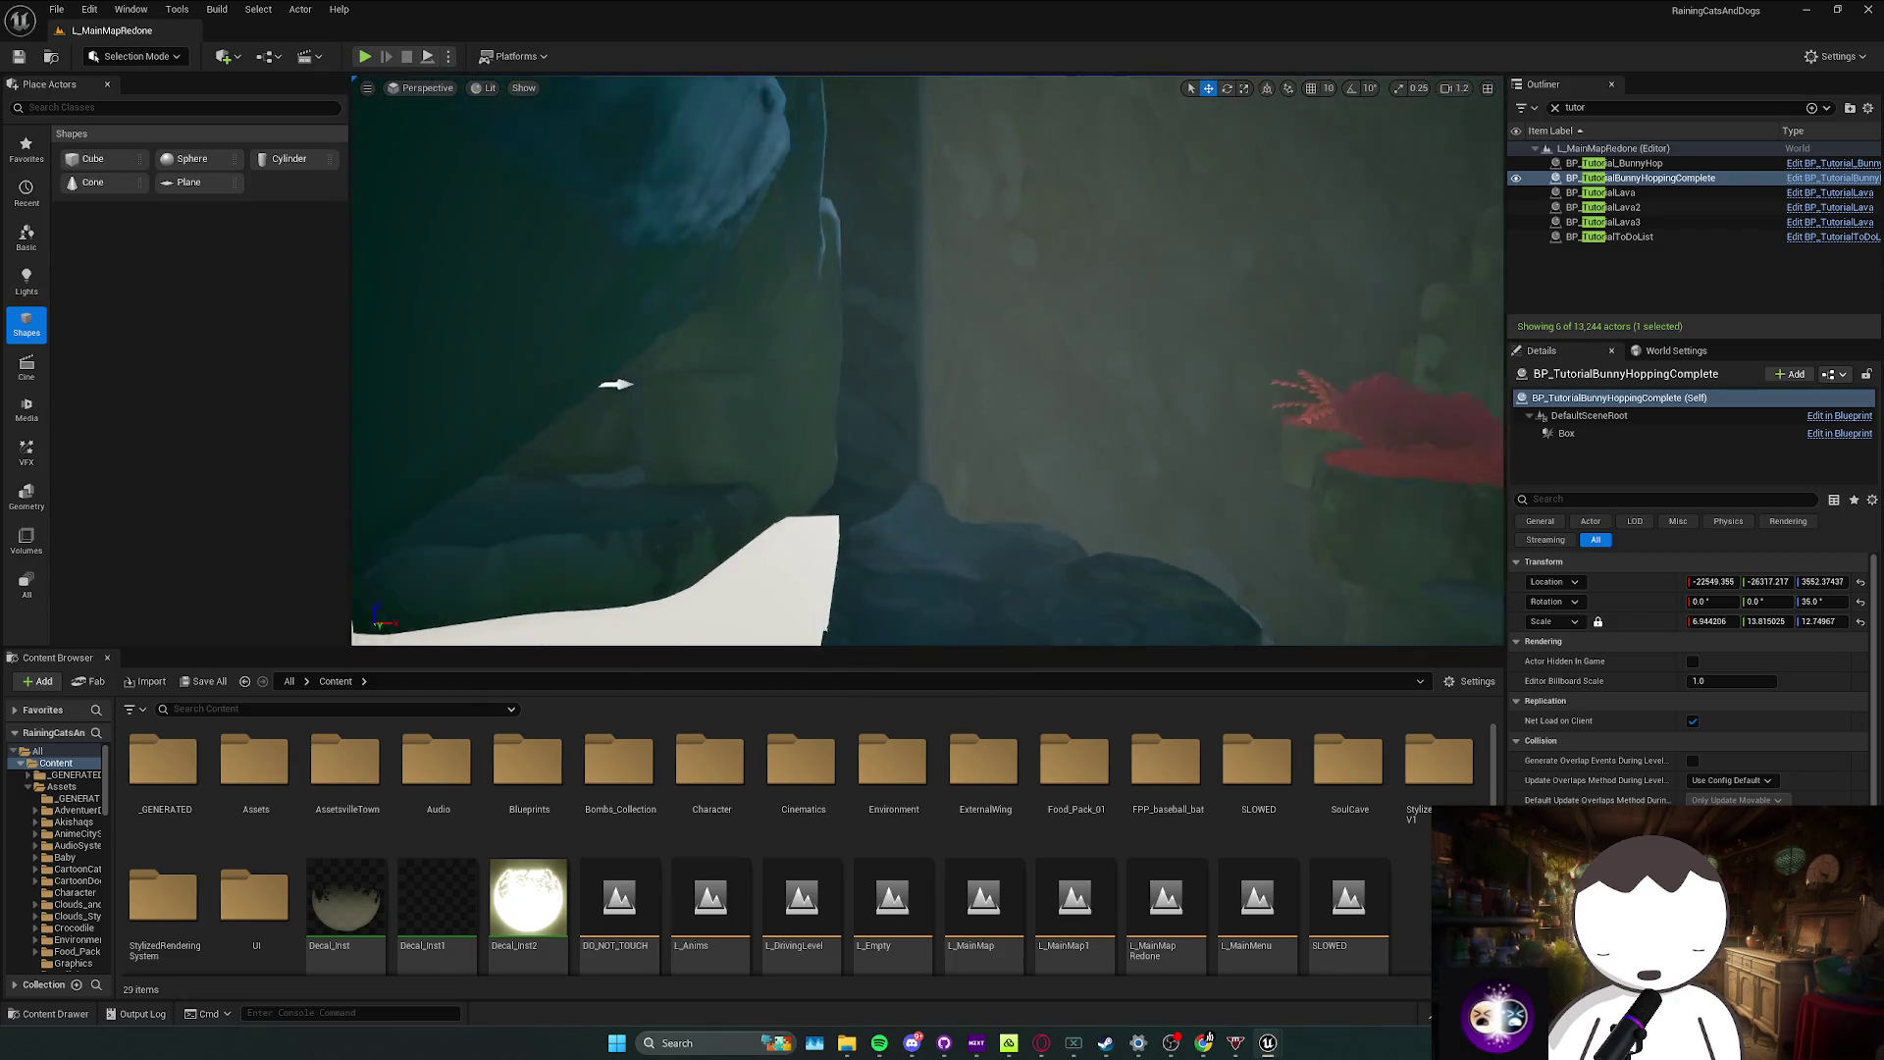
key("w")
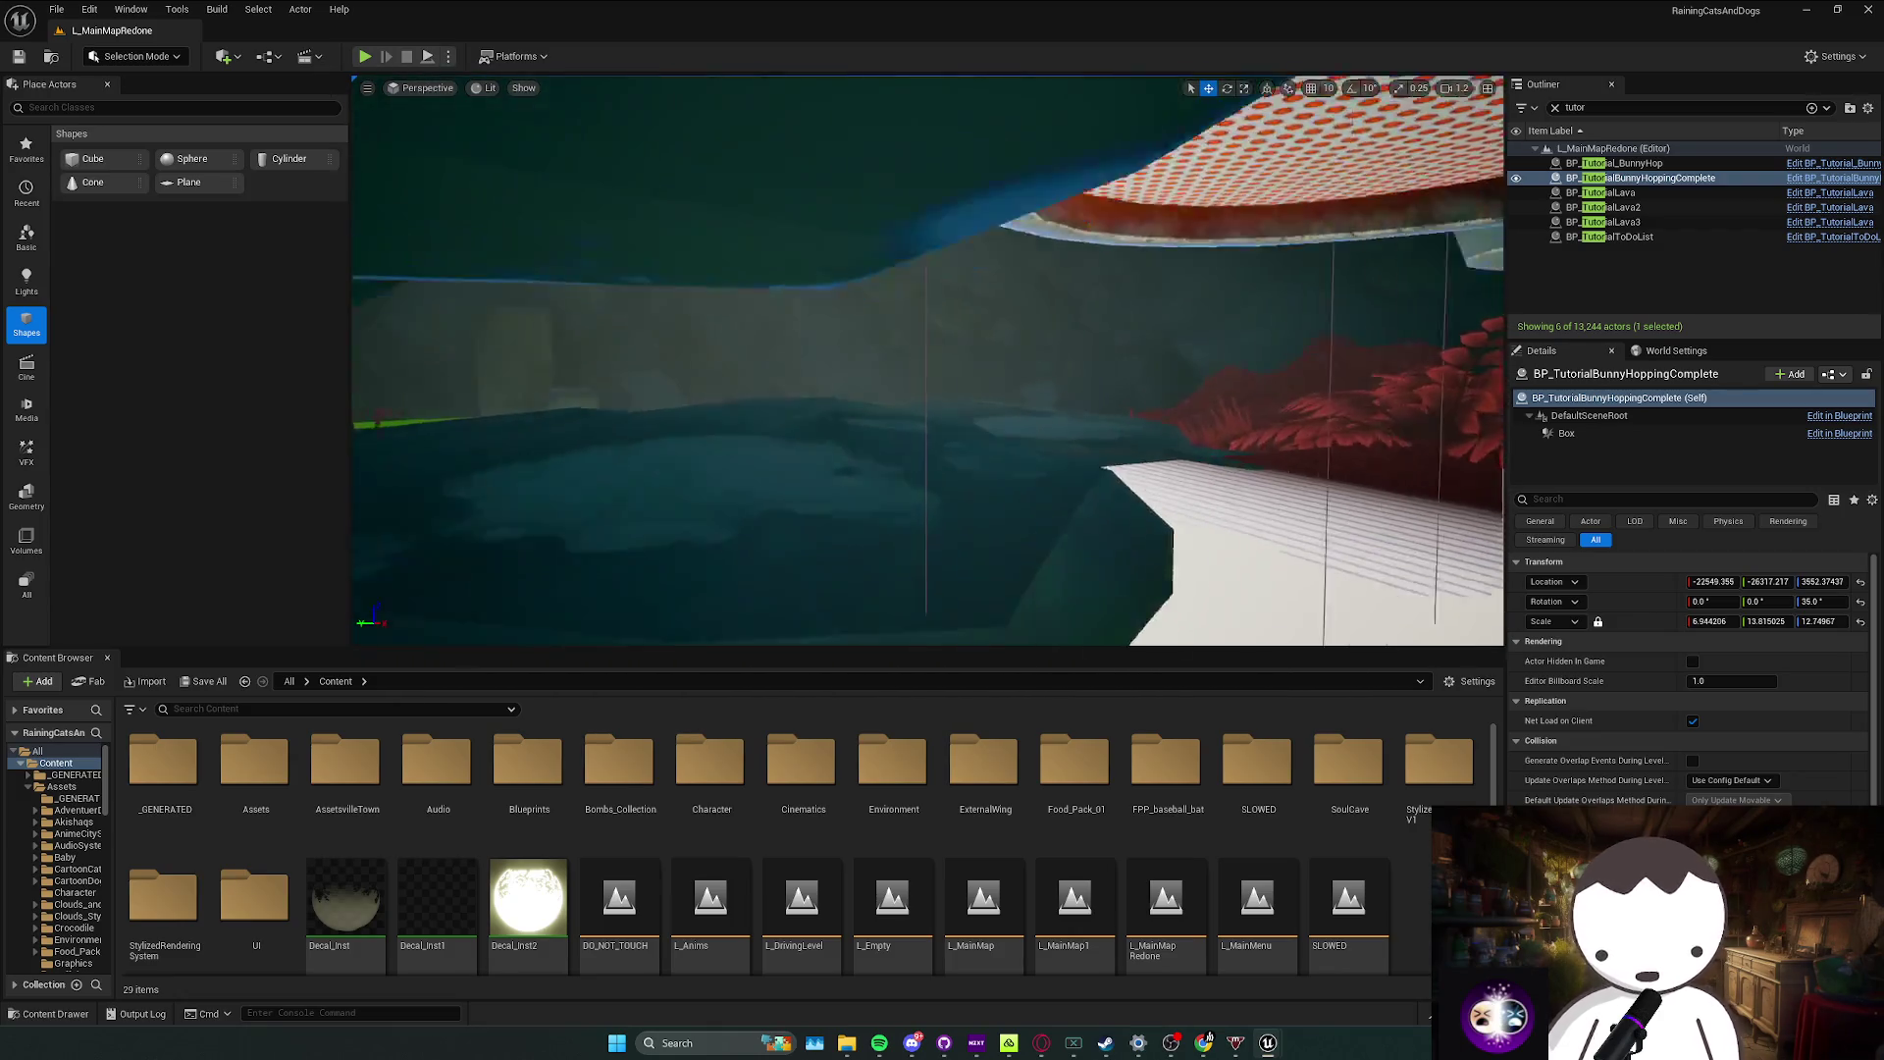
Step: Show the bunny-hopping completion actor's blueprint in the Blueprints/Core/Tutorial content folder
scroll(927, 360, "up", 1)
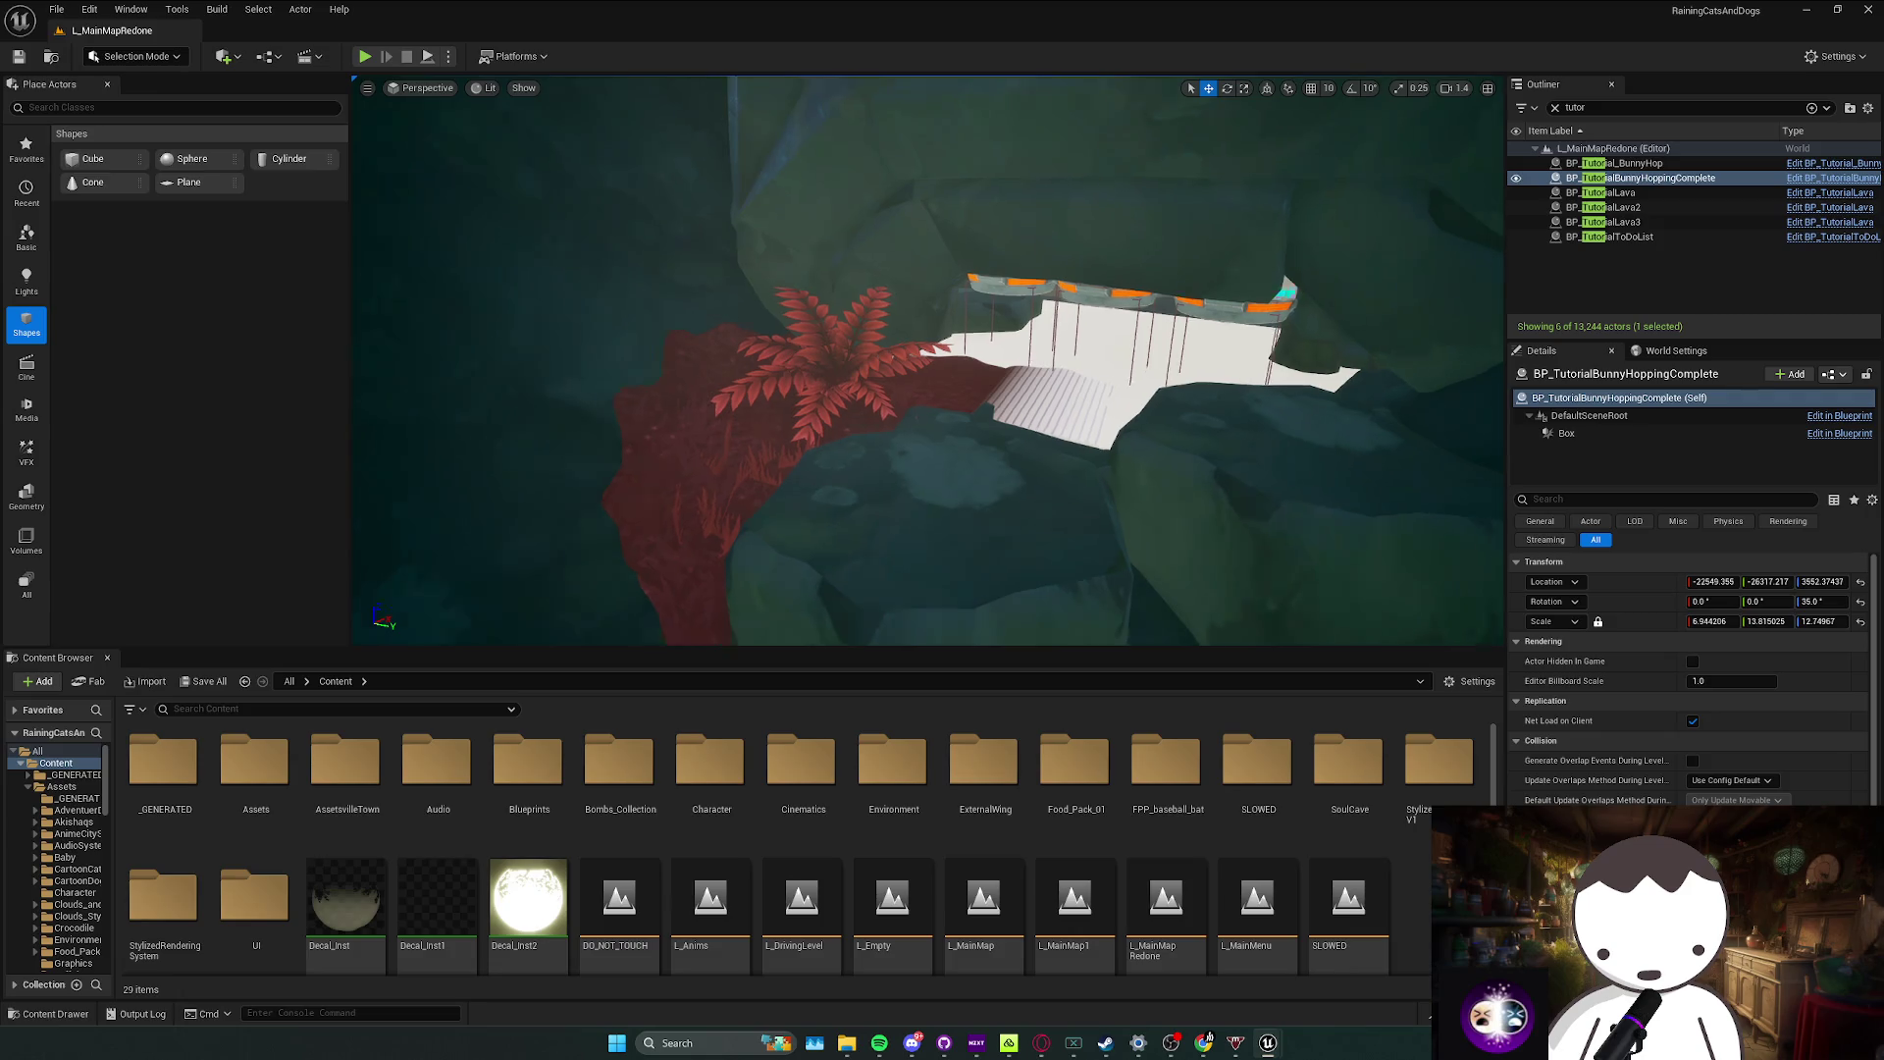
key("w")
scroll(894, 521, "down", 3)
key("s")
scroll(927, 360, "down", 1)
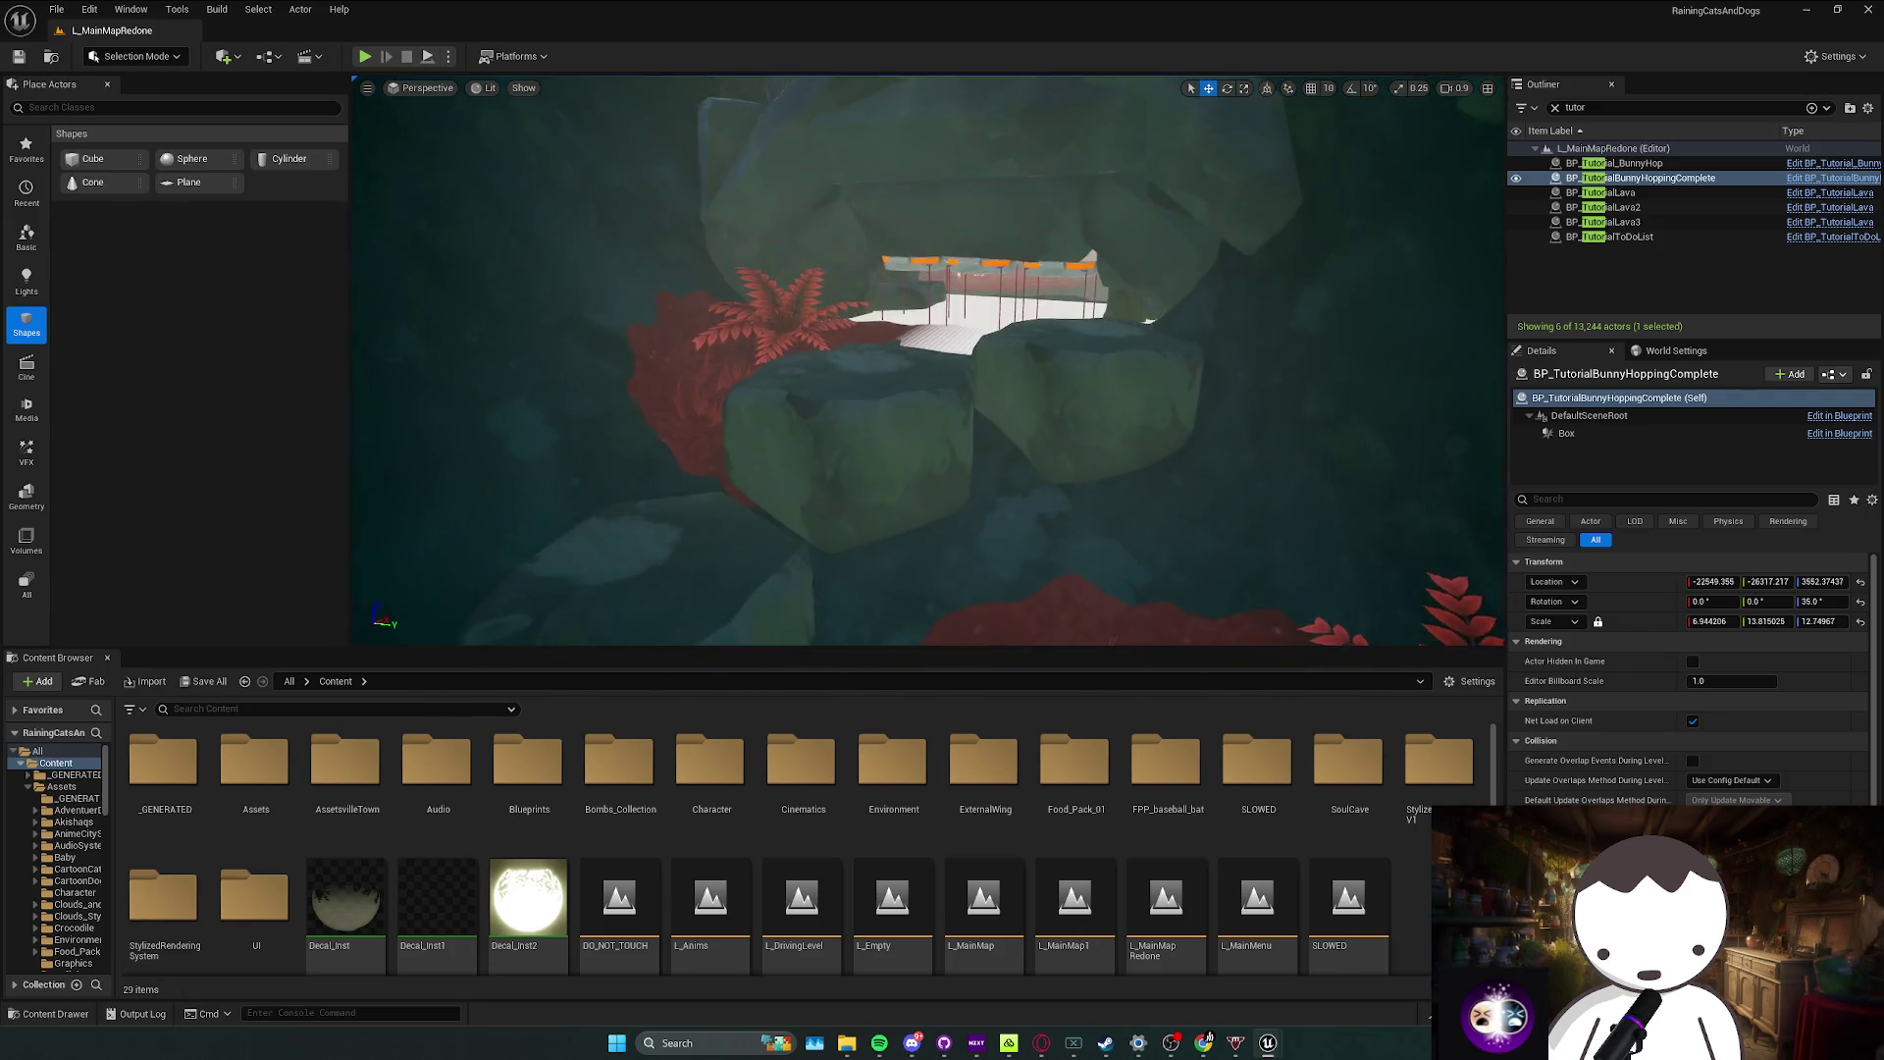
right_click(1580, 178)
left_click(1682, 232)
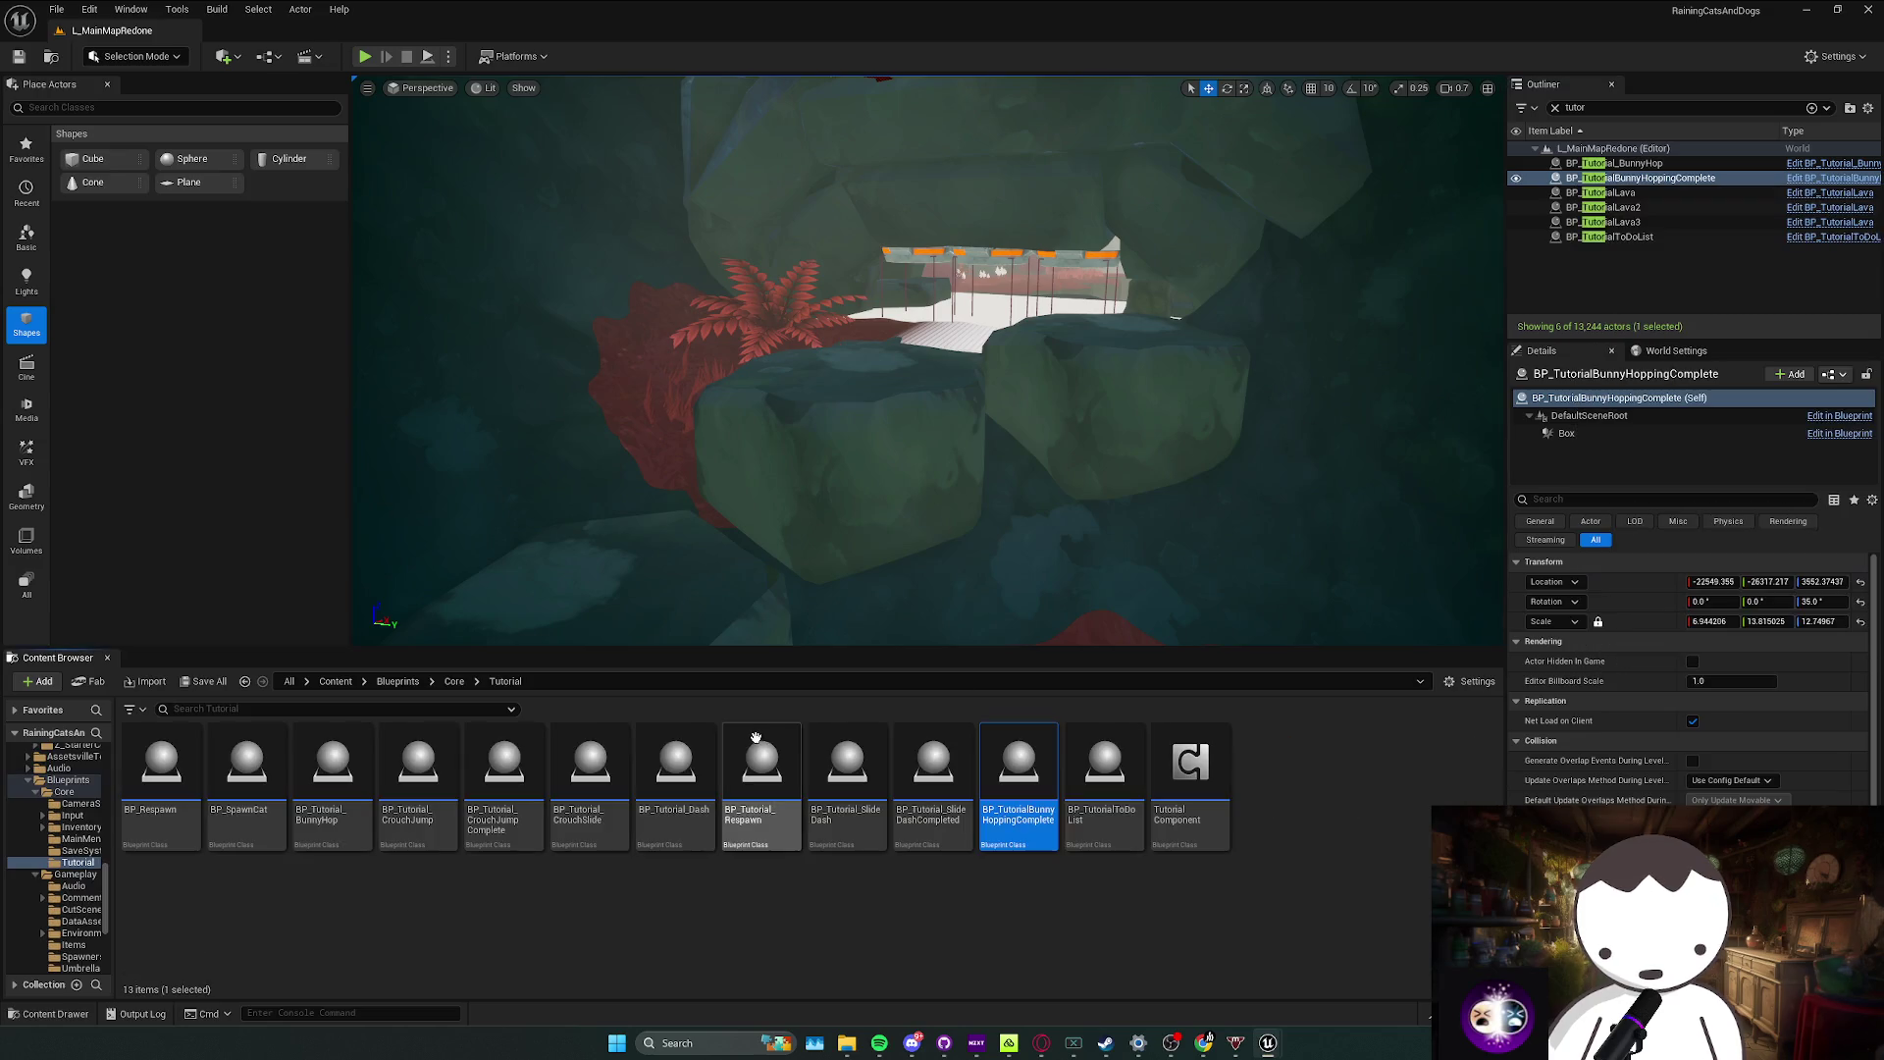
Step: Save the map and place BP_Tutorial_CrouchSlide in the cave
scroll(928, 361, "down", 2)
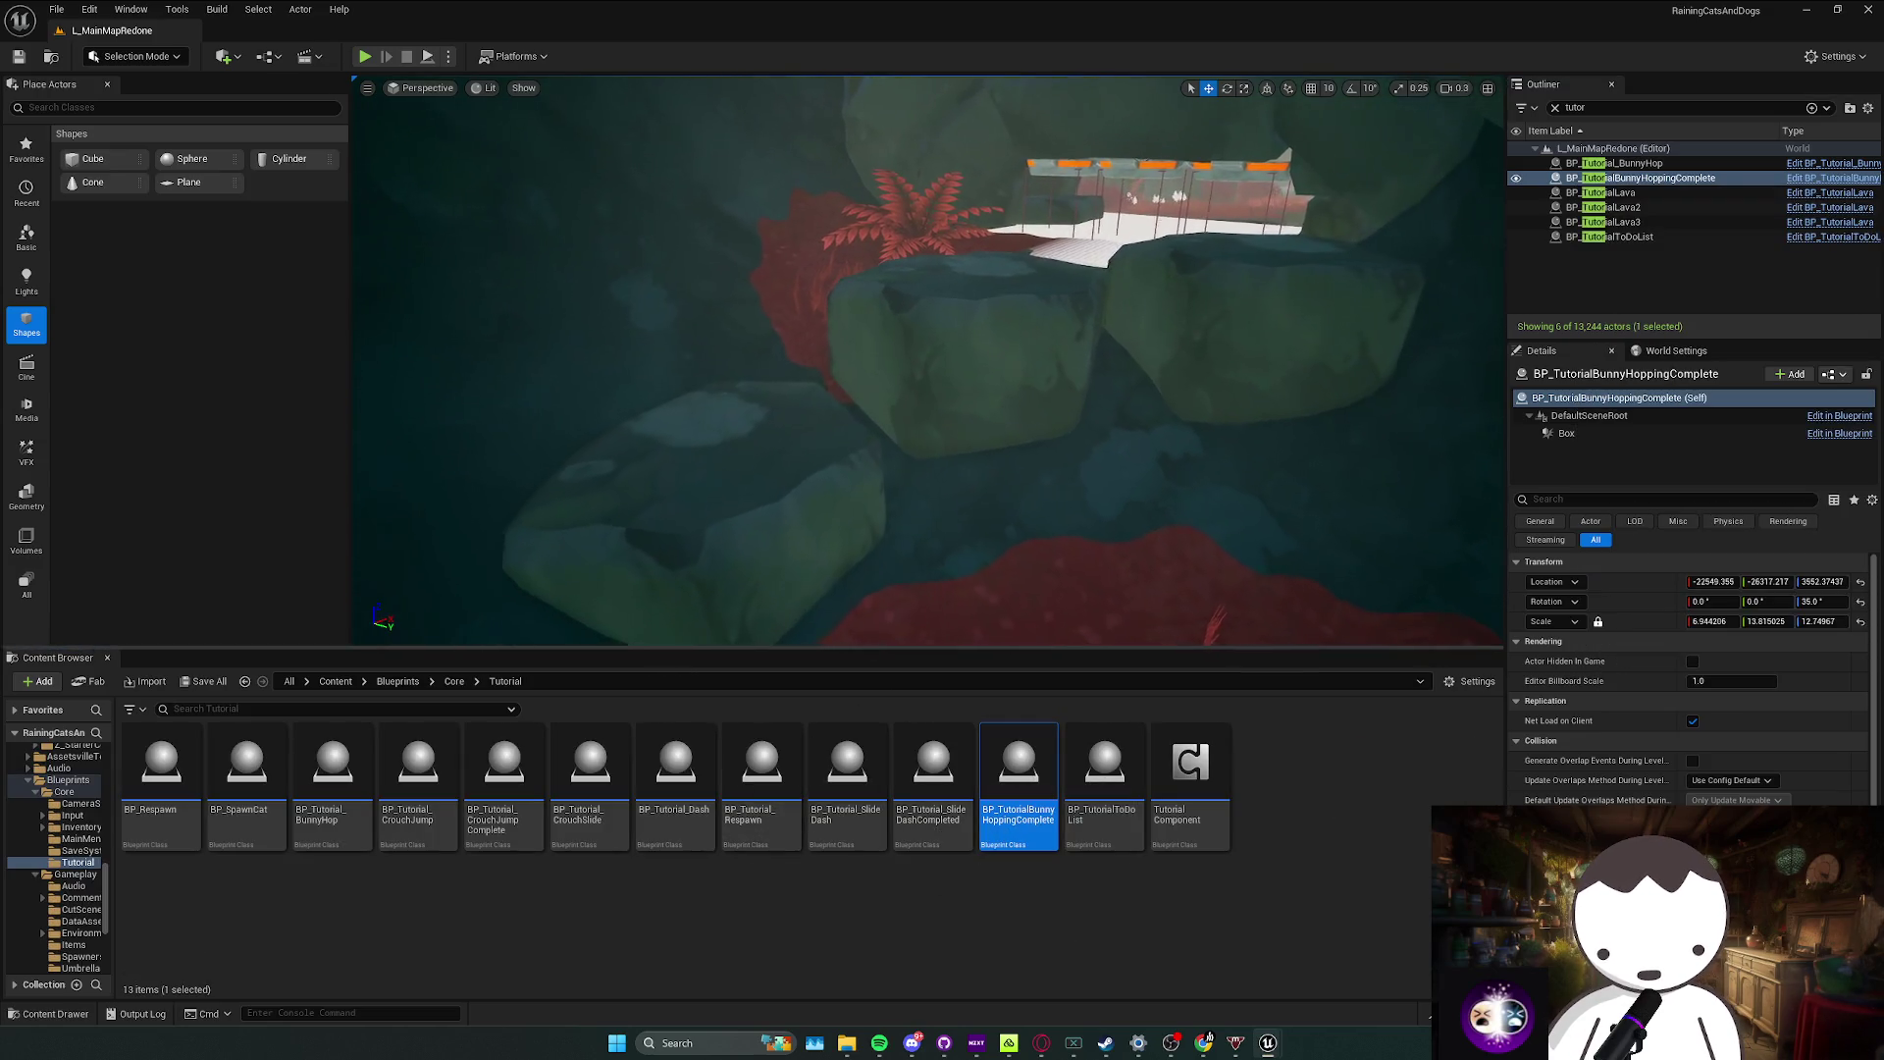
key("ctrl+s")
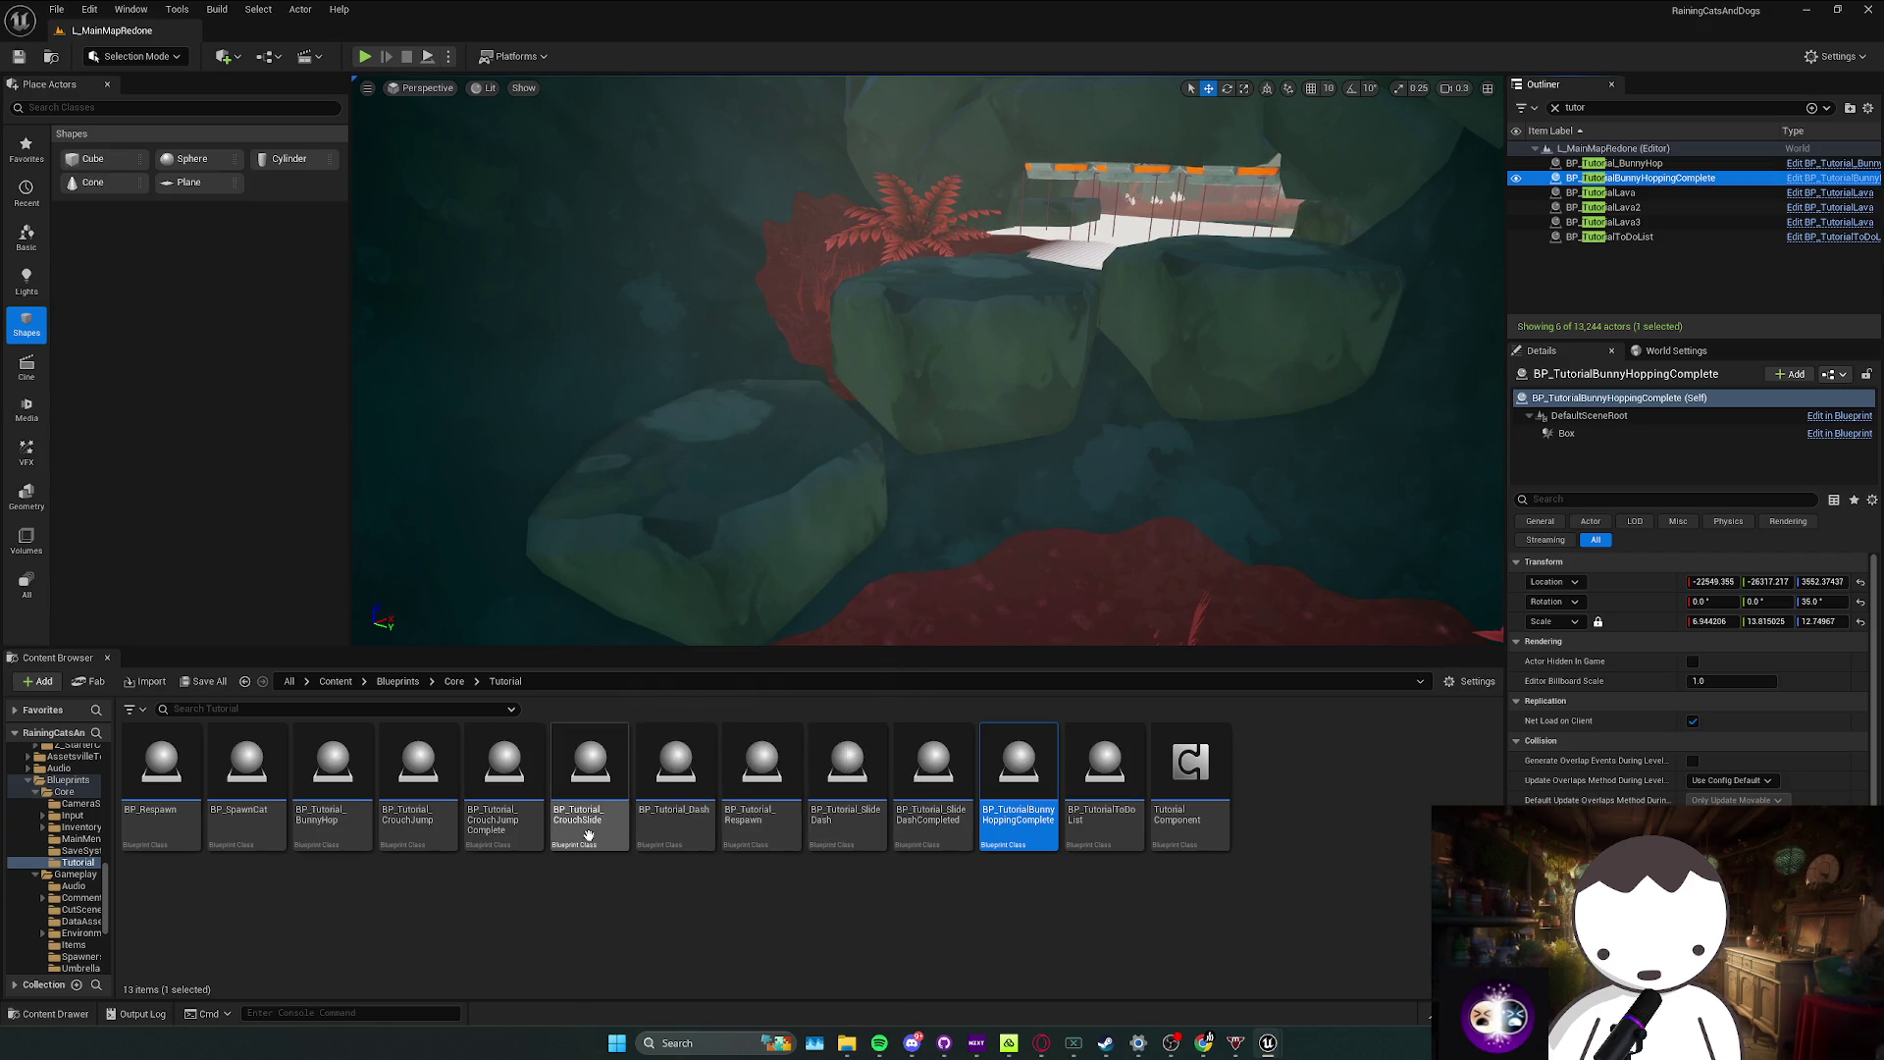
mouse_move(589, 770)
left_mouse_down()
mouse_move(1017, 505)
mouse_move(1010, 479)
left_mouse_up()
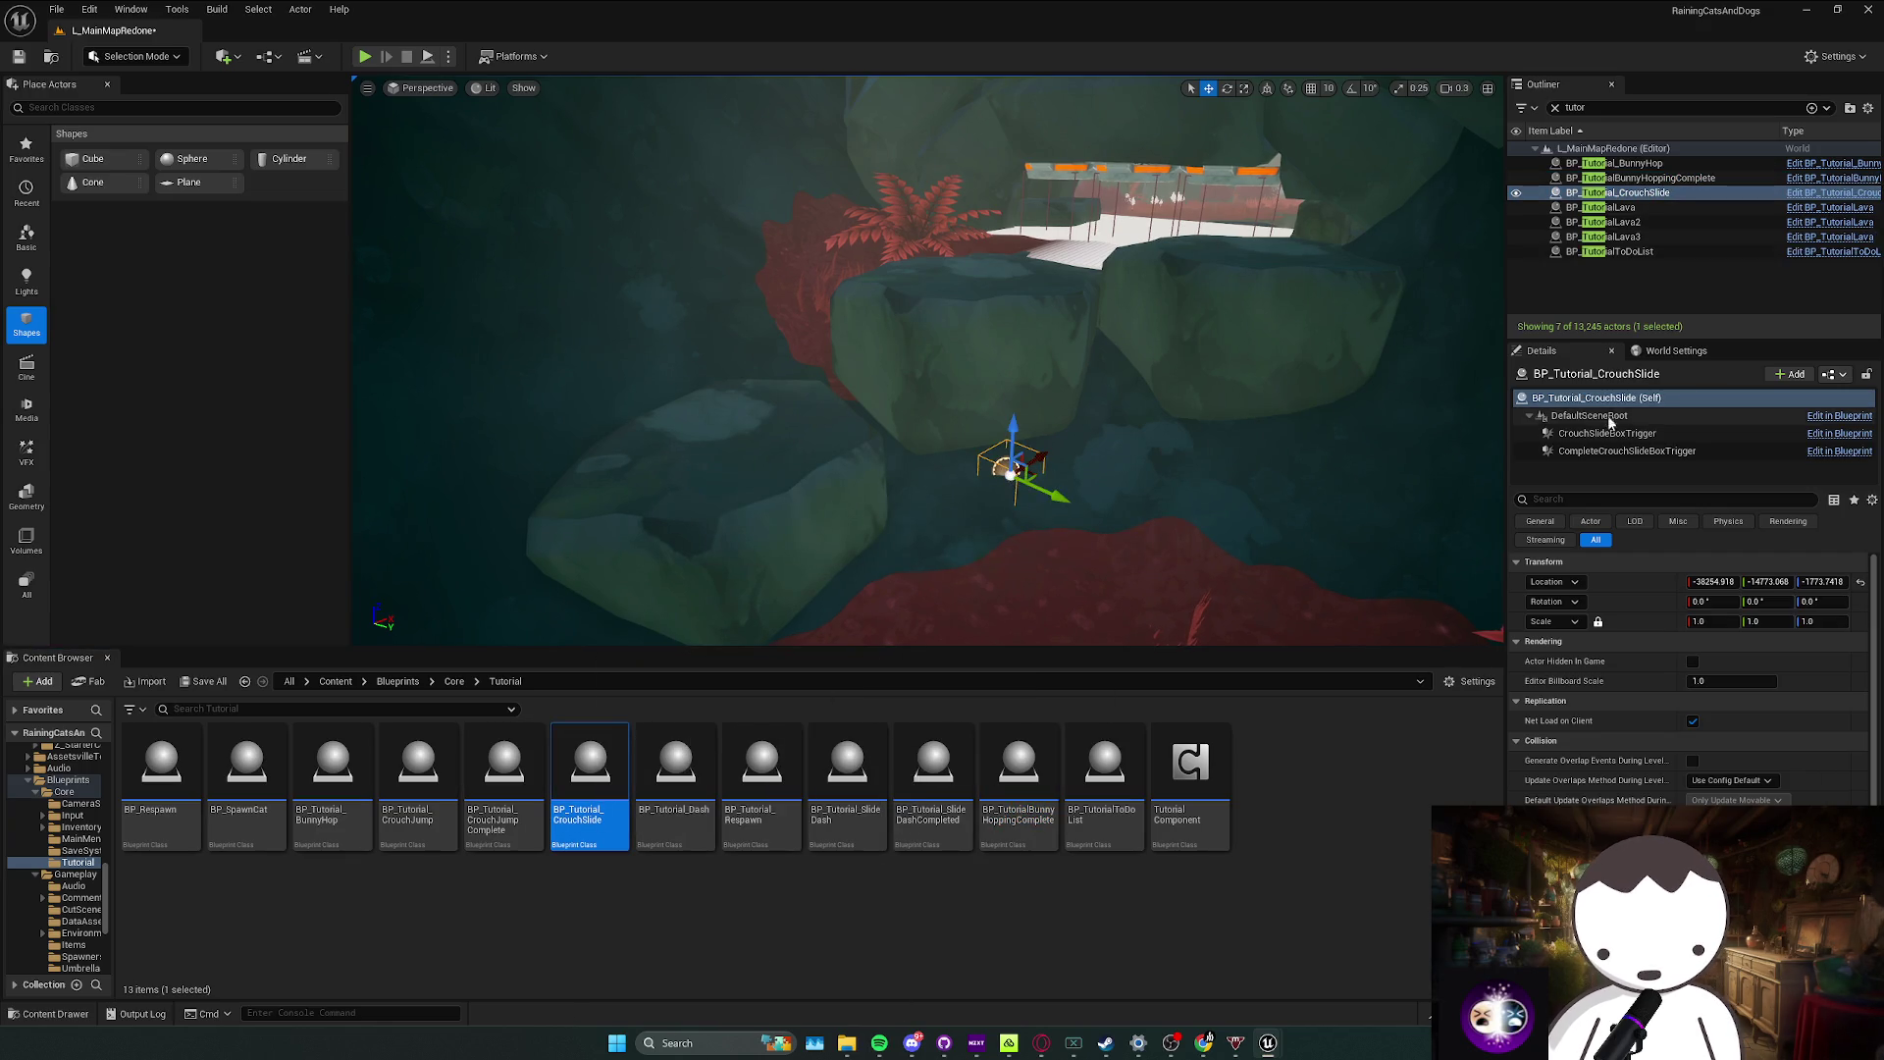
Step: Enlarge the CrouchSlideBoxTrigger extent, shift it sideways and rotate it about -19.6°
left_click(1607, 434)
left_click_drag(1735, 661, 1874, 662)
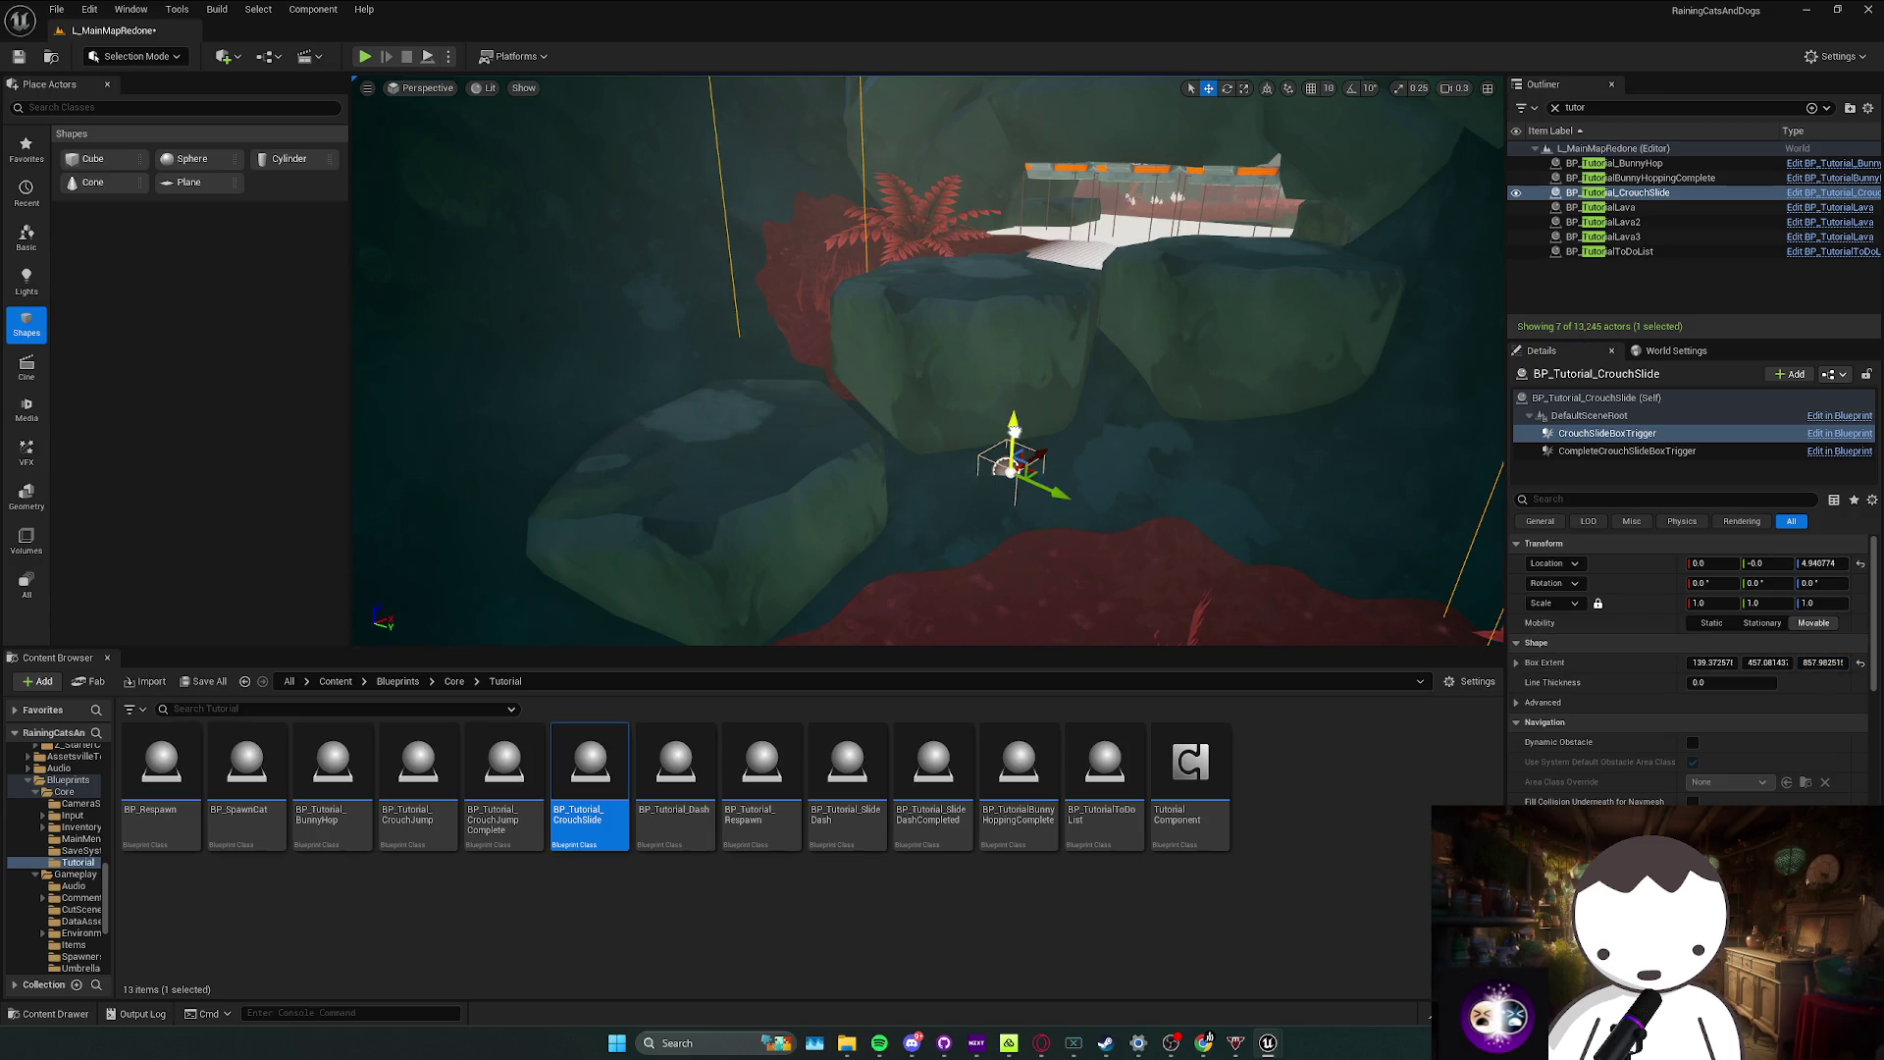
left_click_drag(1047, 389, 1016, 416)
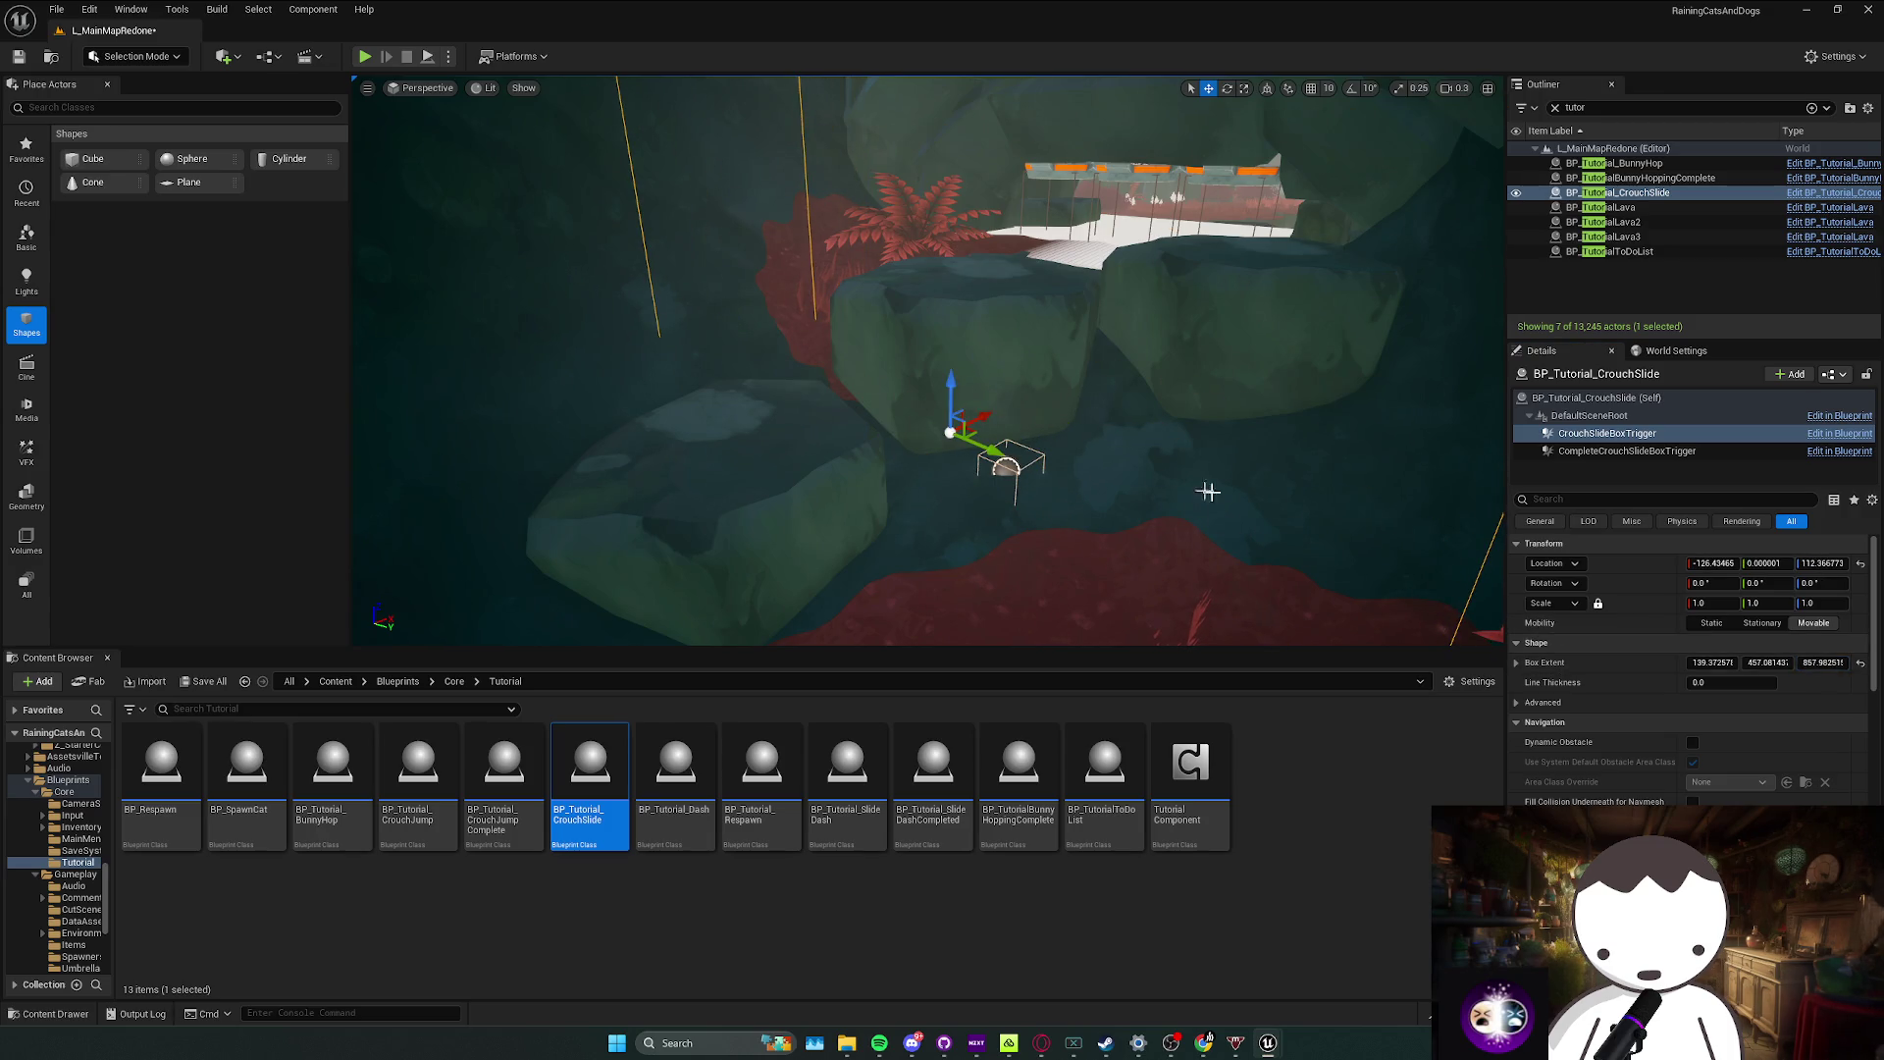
mouse_move(1208, 492)
left_mouse_down()
mouse_move(863, 505)
mouse_move(883, 496)
mouse_move(867, 447)
left_mouse_up()
key("e")
key("w")
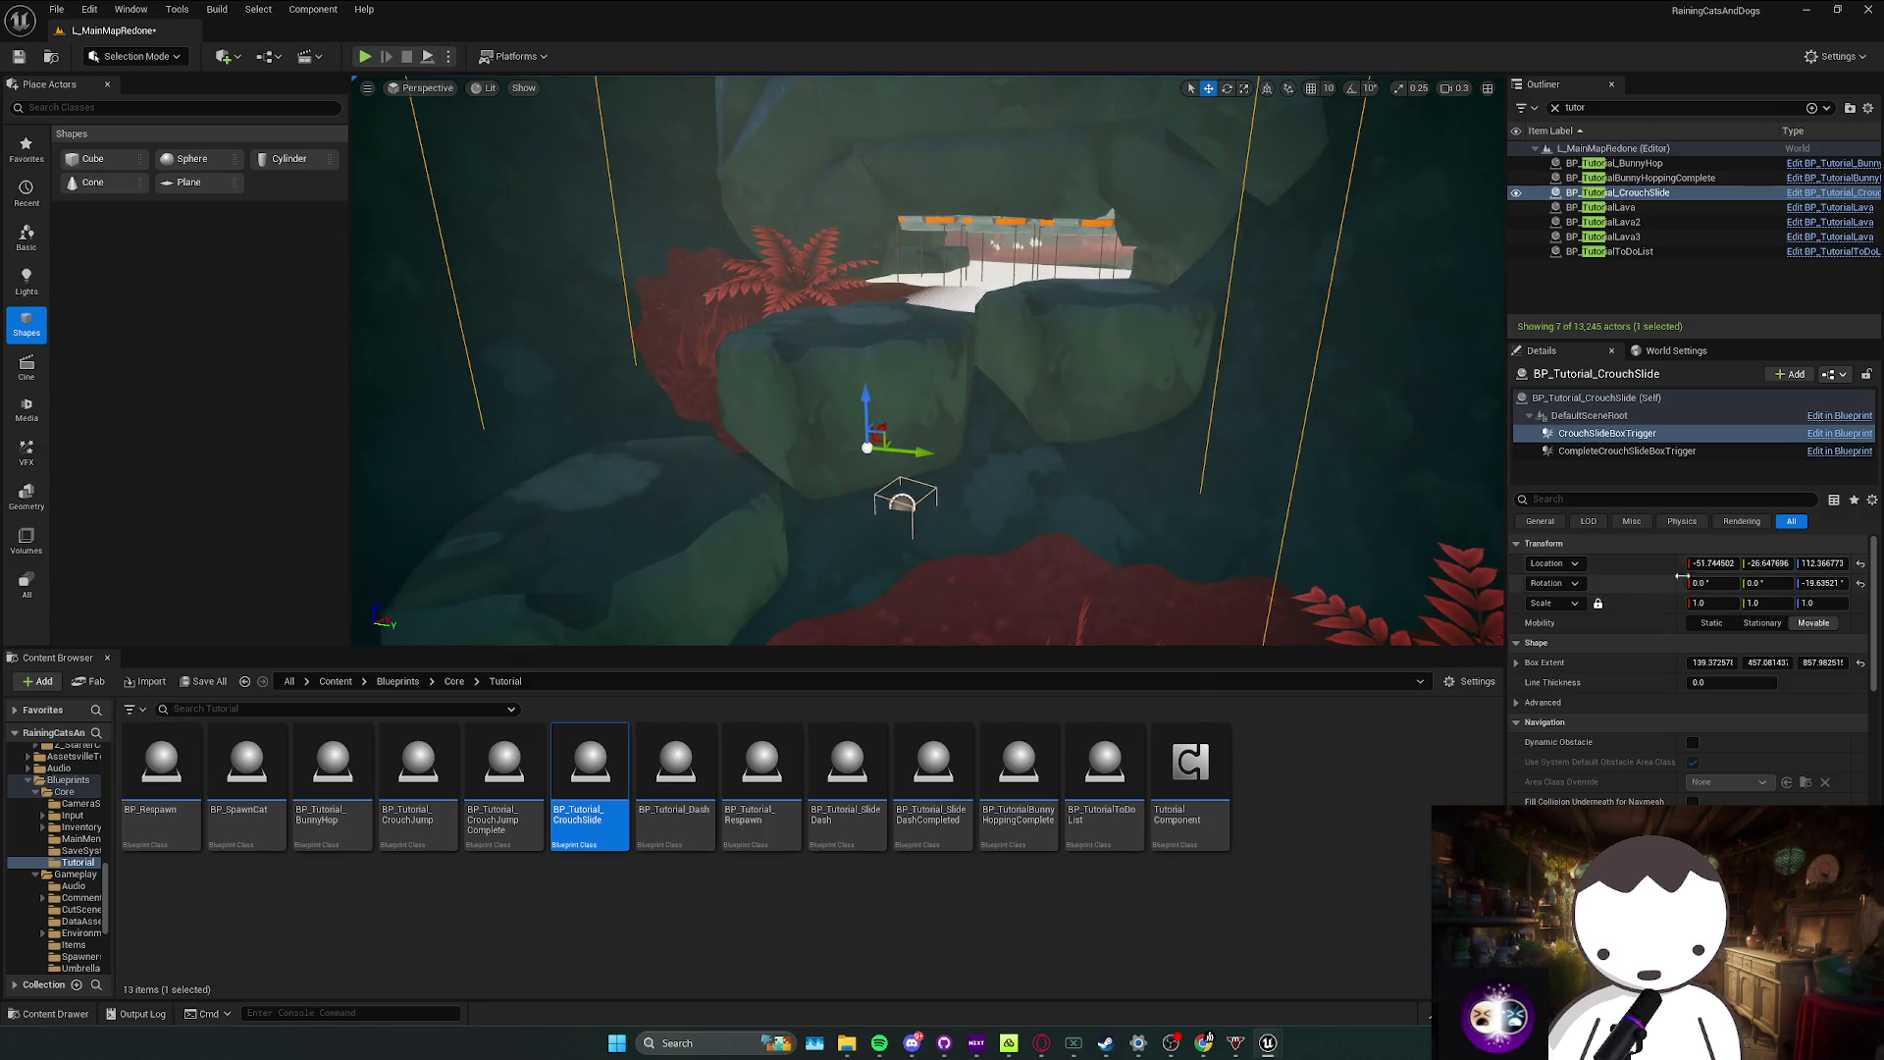
left_click_drag(1766, 662, 1845, 662)
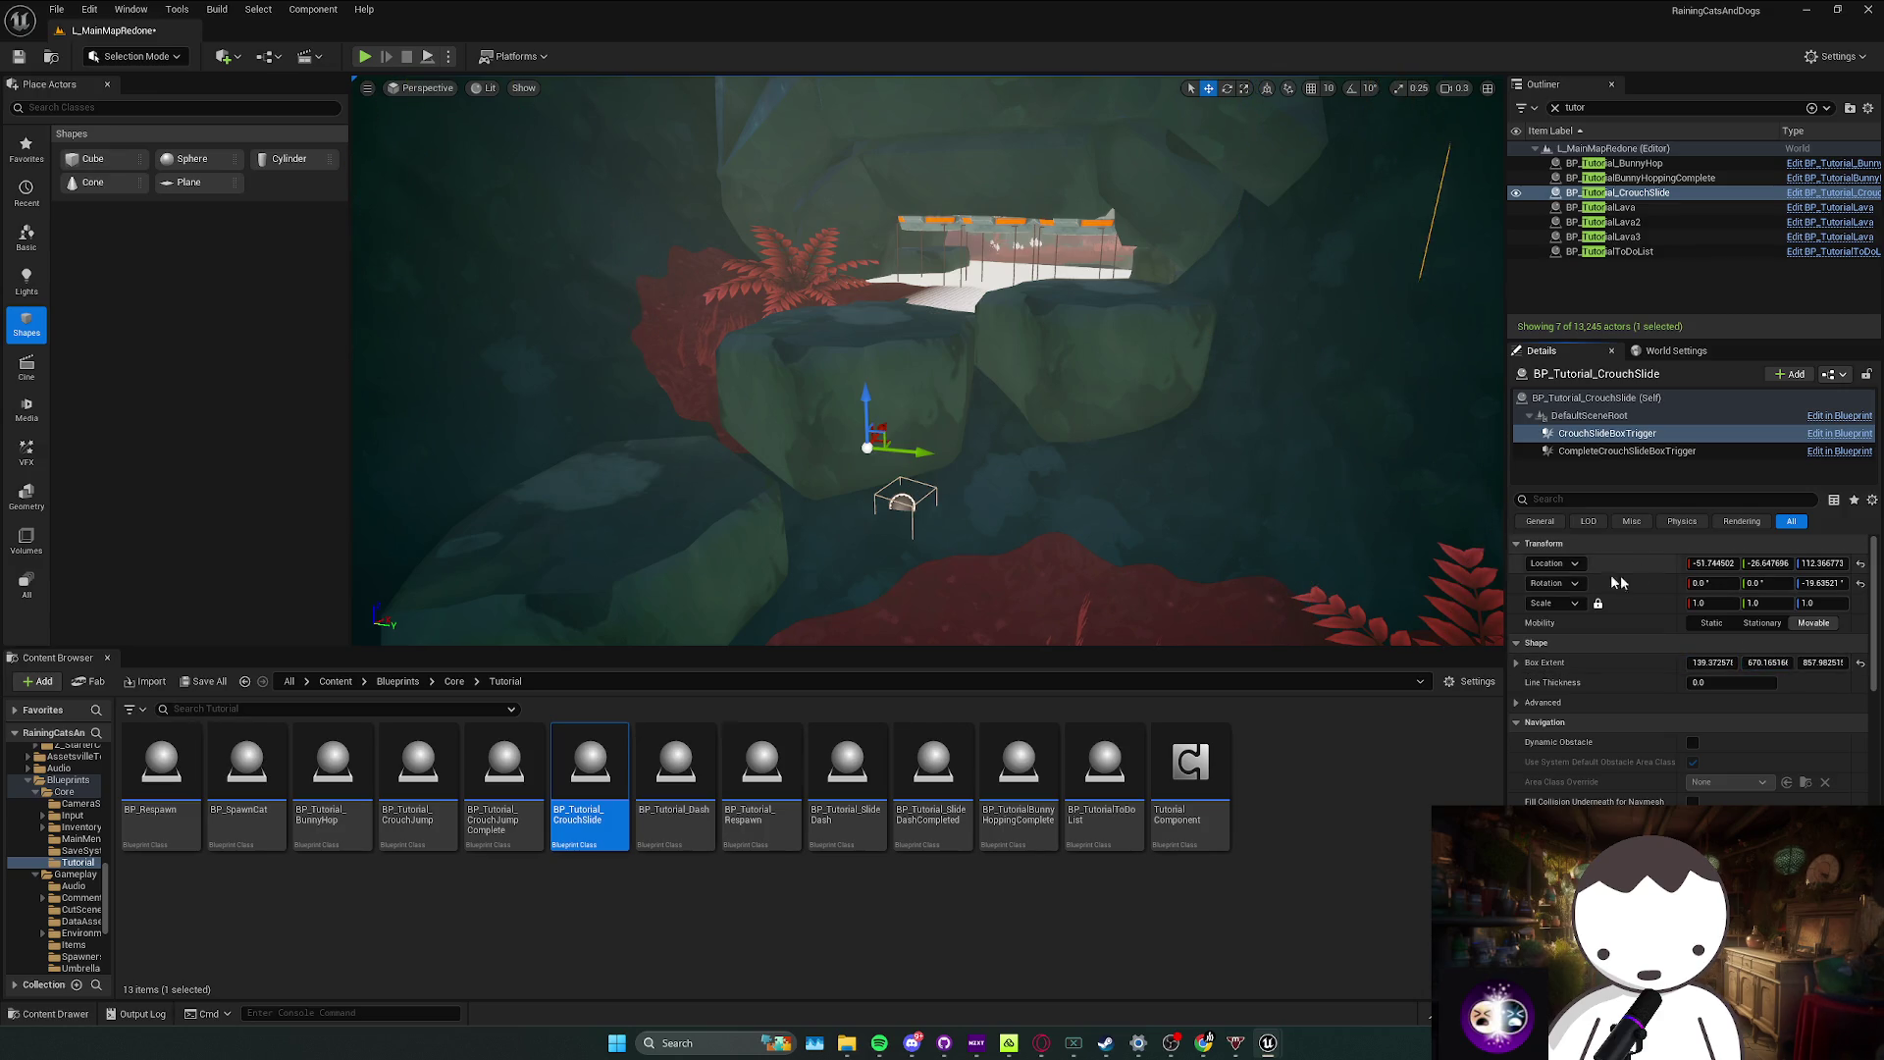
left_click(1627, 451)
Step: Move the completion trigger forward onto the platform and enlarge it to about 92.7 × 724 × 293.4
left_click_drag(1050, 530, 993, 510)
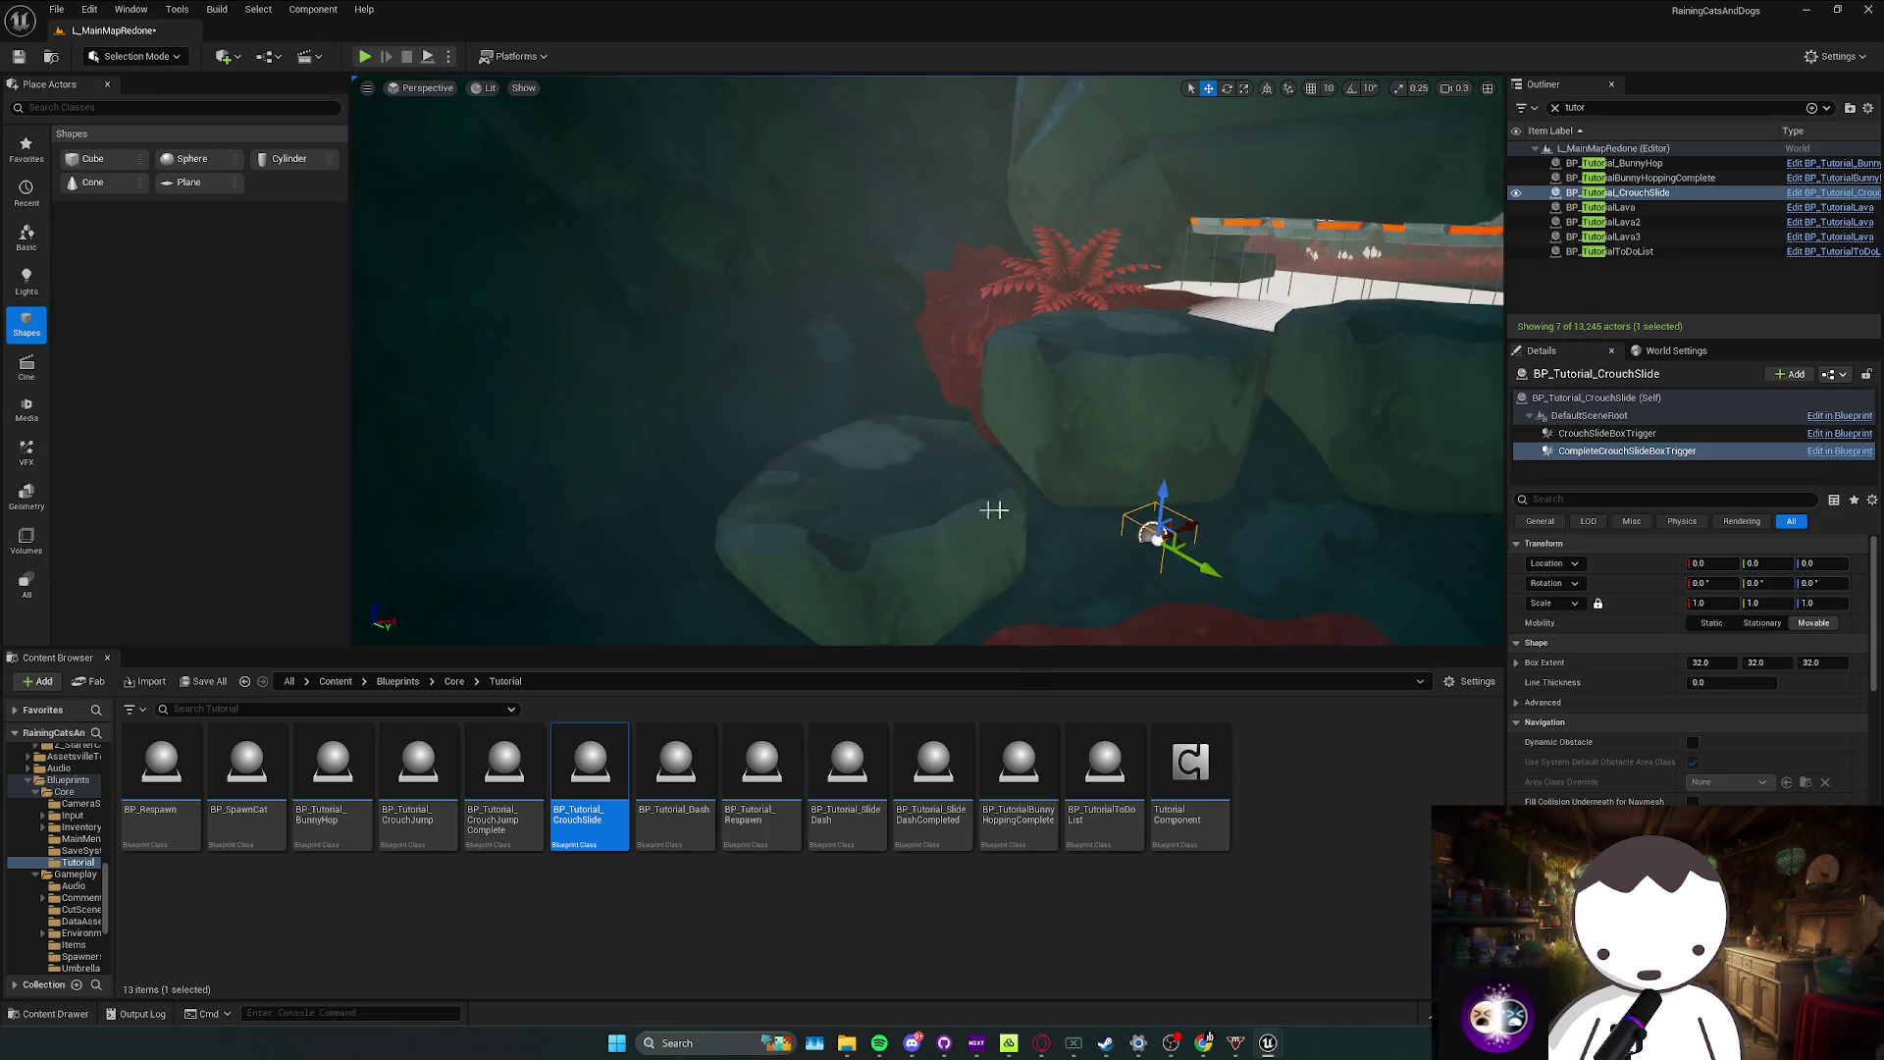
left_click_drag(1185, 533, 1156, 535)
scroll(950, 504, "up", 2)
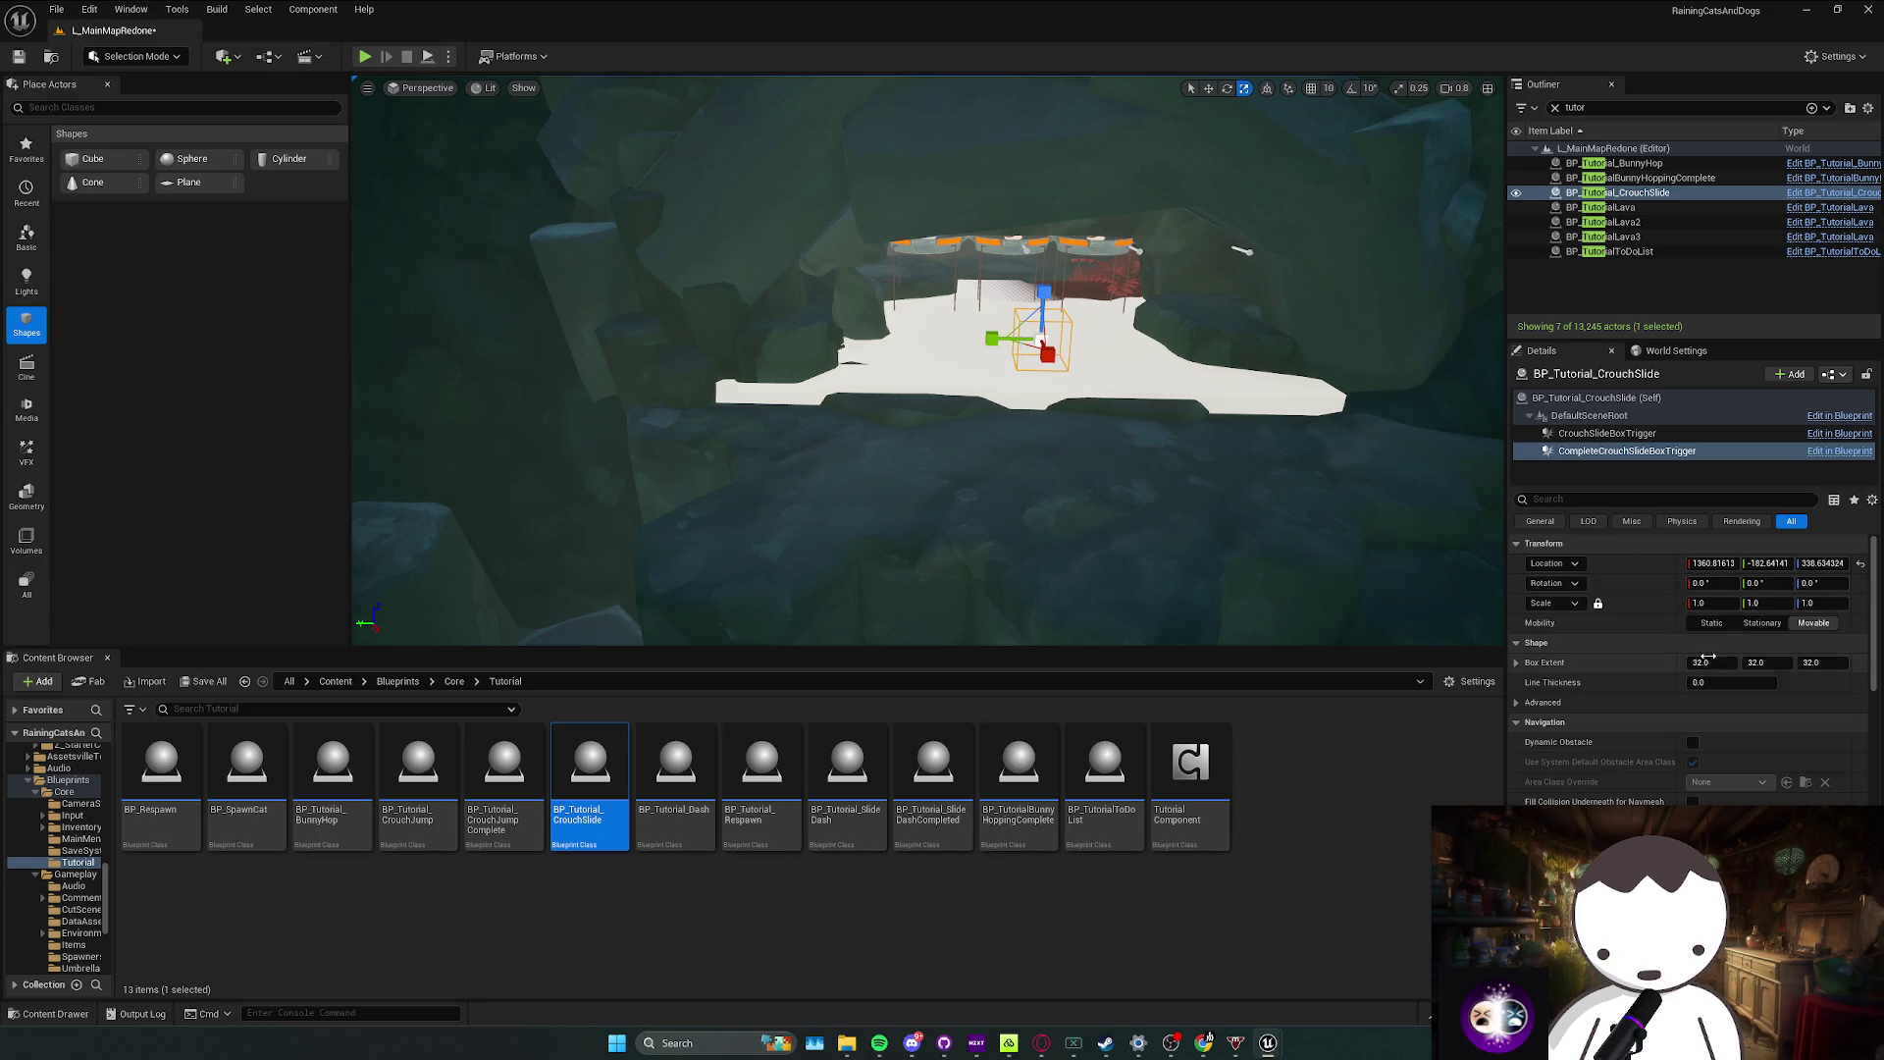
left_click_drag(1766, 662, 1874, 662)
scroll(1164, 576, "up", 1)
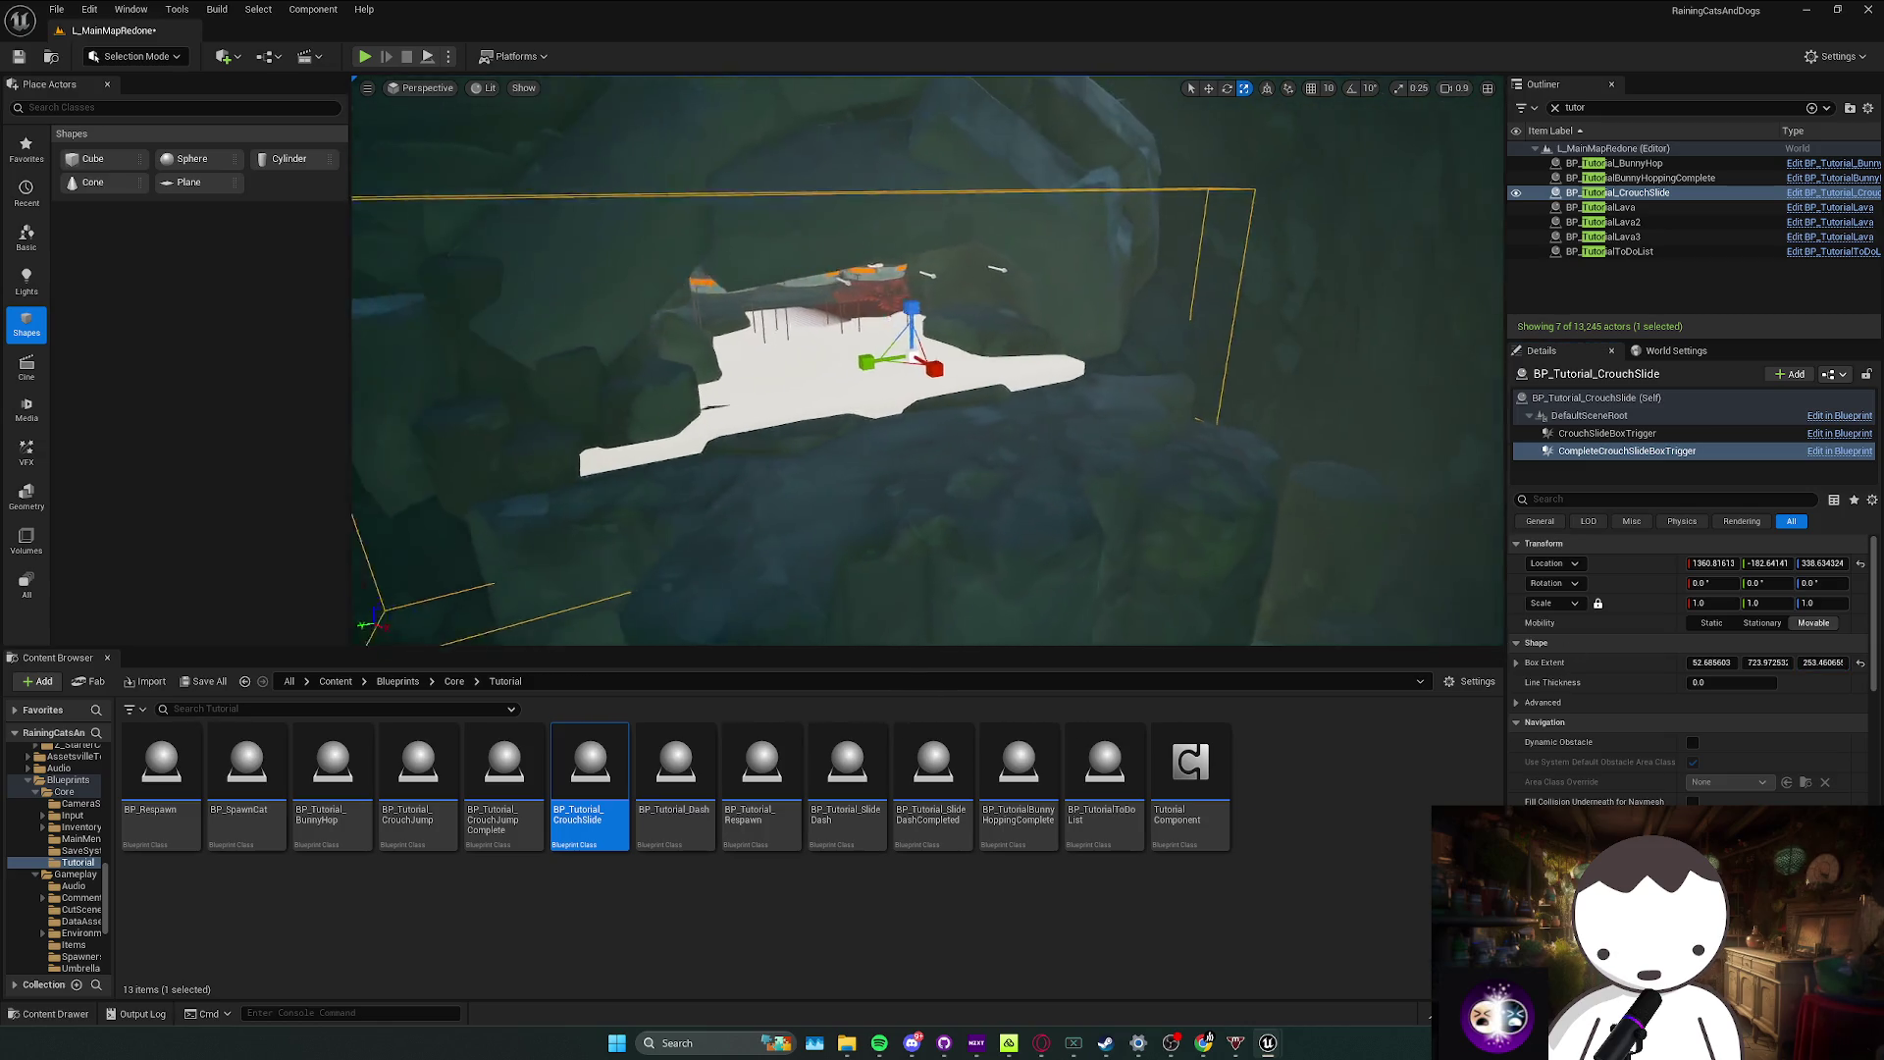
key("w")
left_click_drag(1070, 541, 1050, 559)
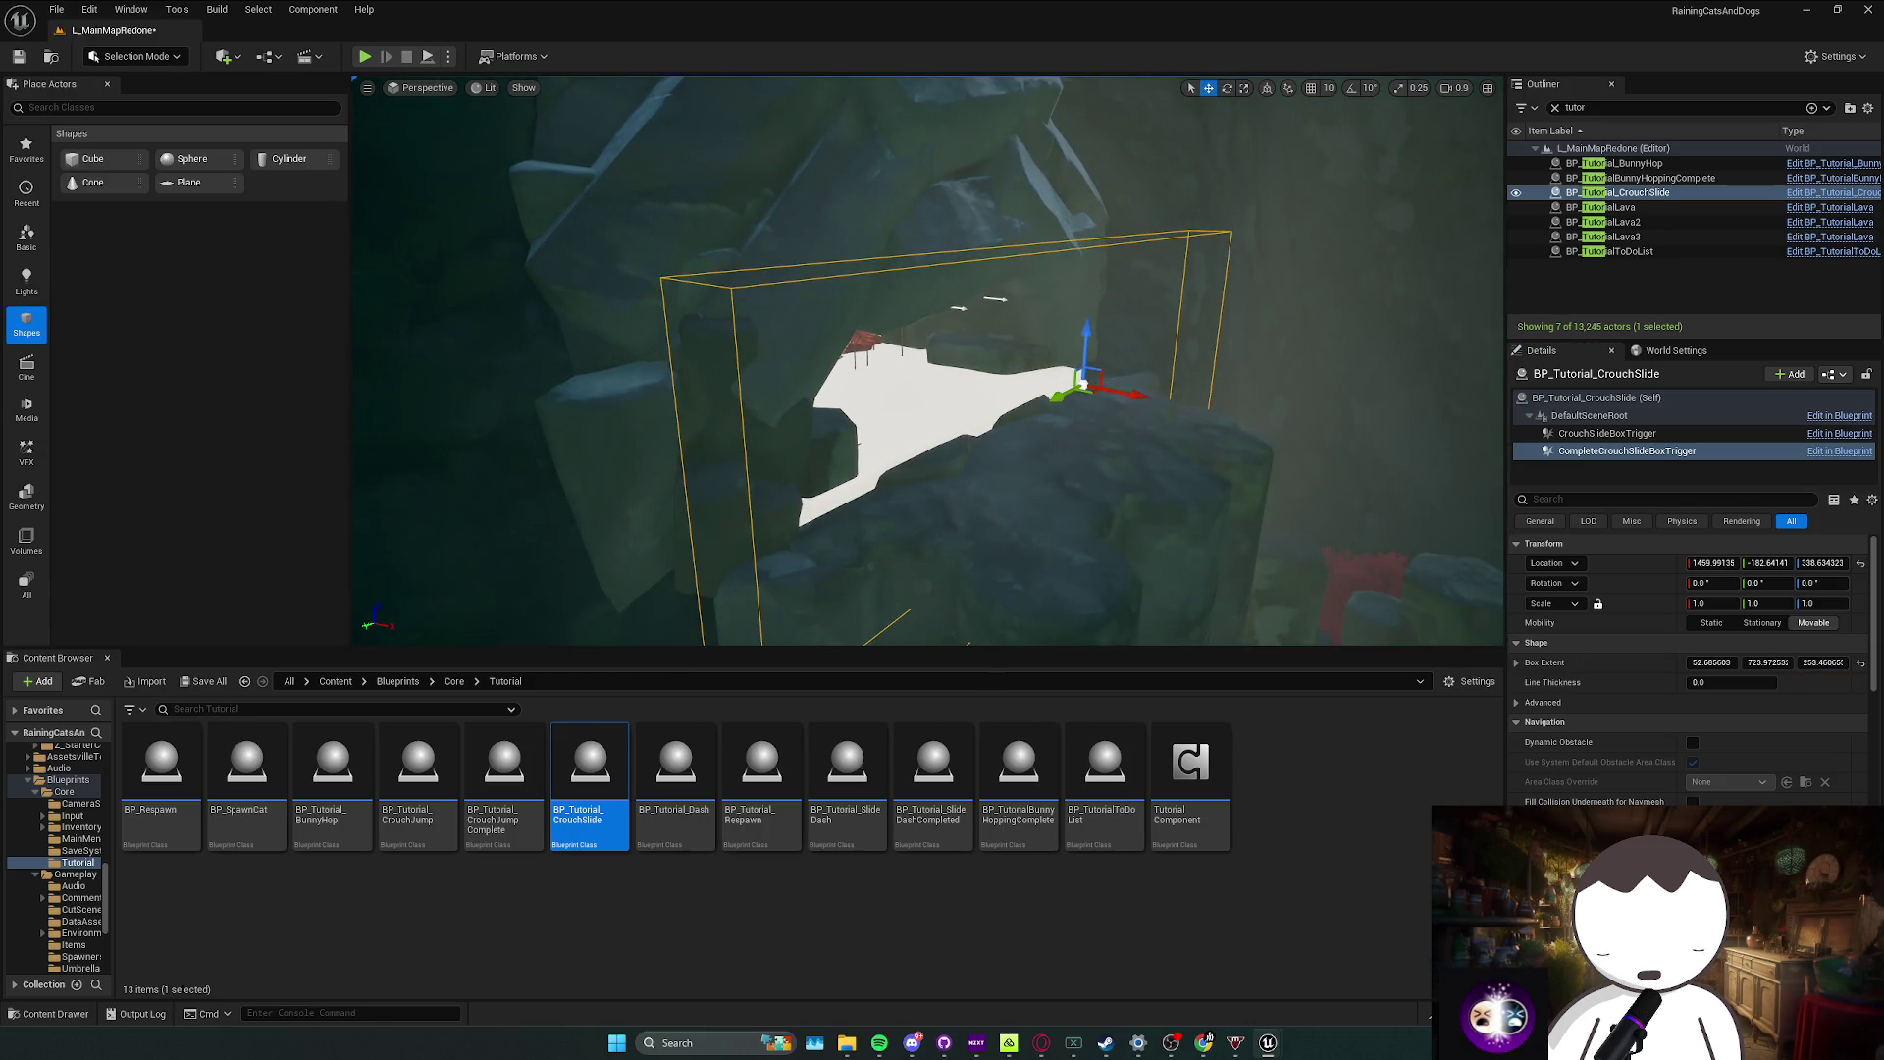
left_click(933, 422)
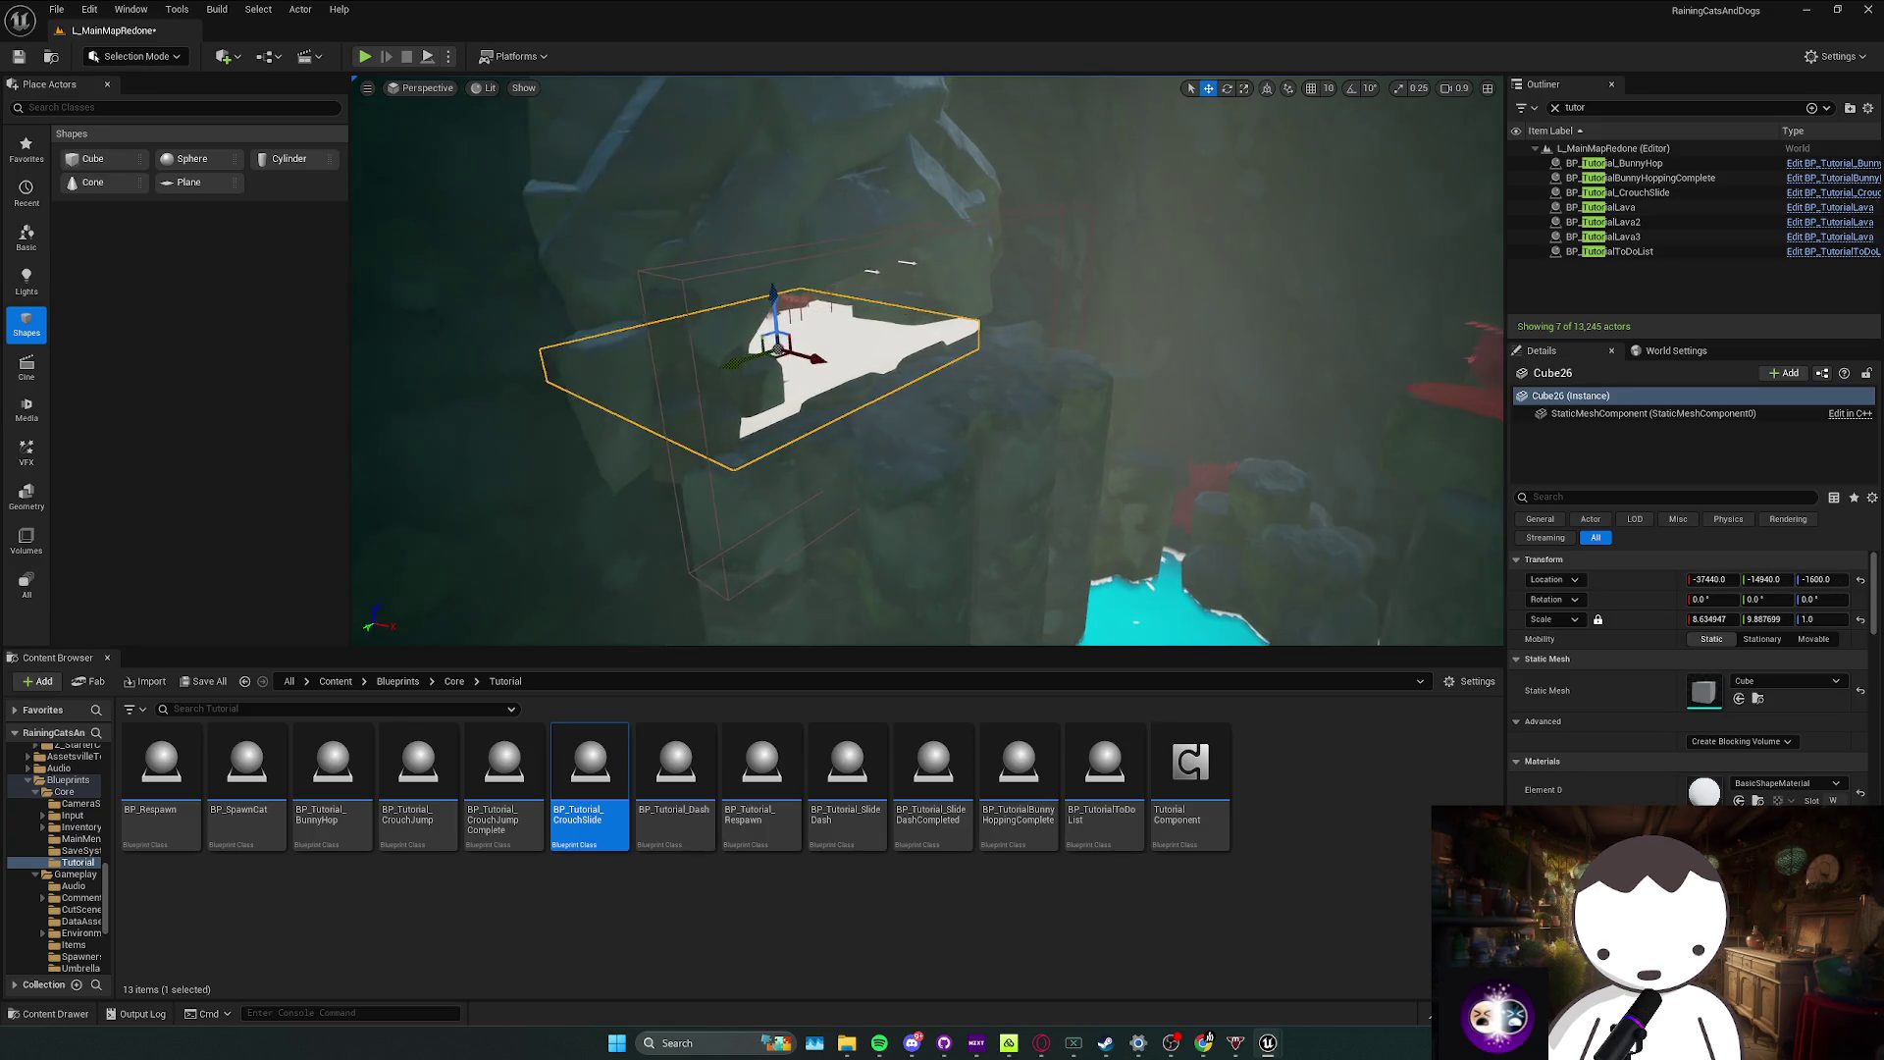
Step: Delete the cliff rock just below the white platform
left_click_drag(1181, 497, 1181, 497)
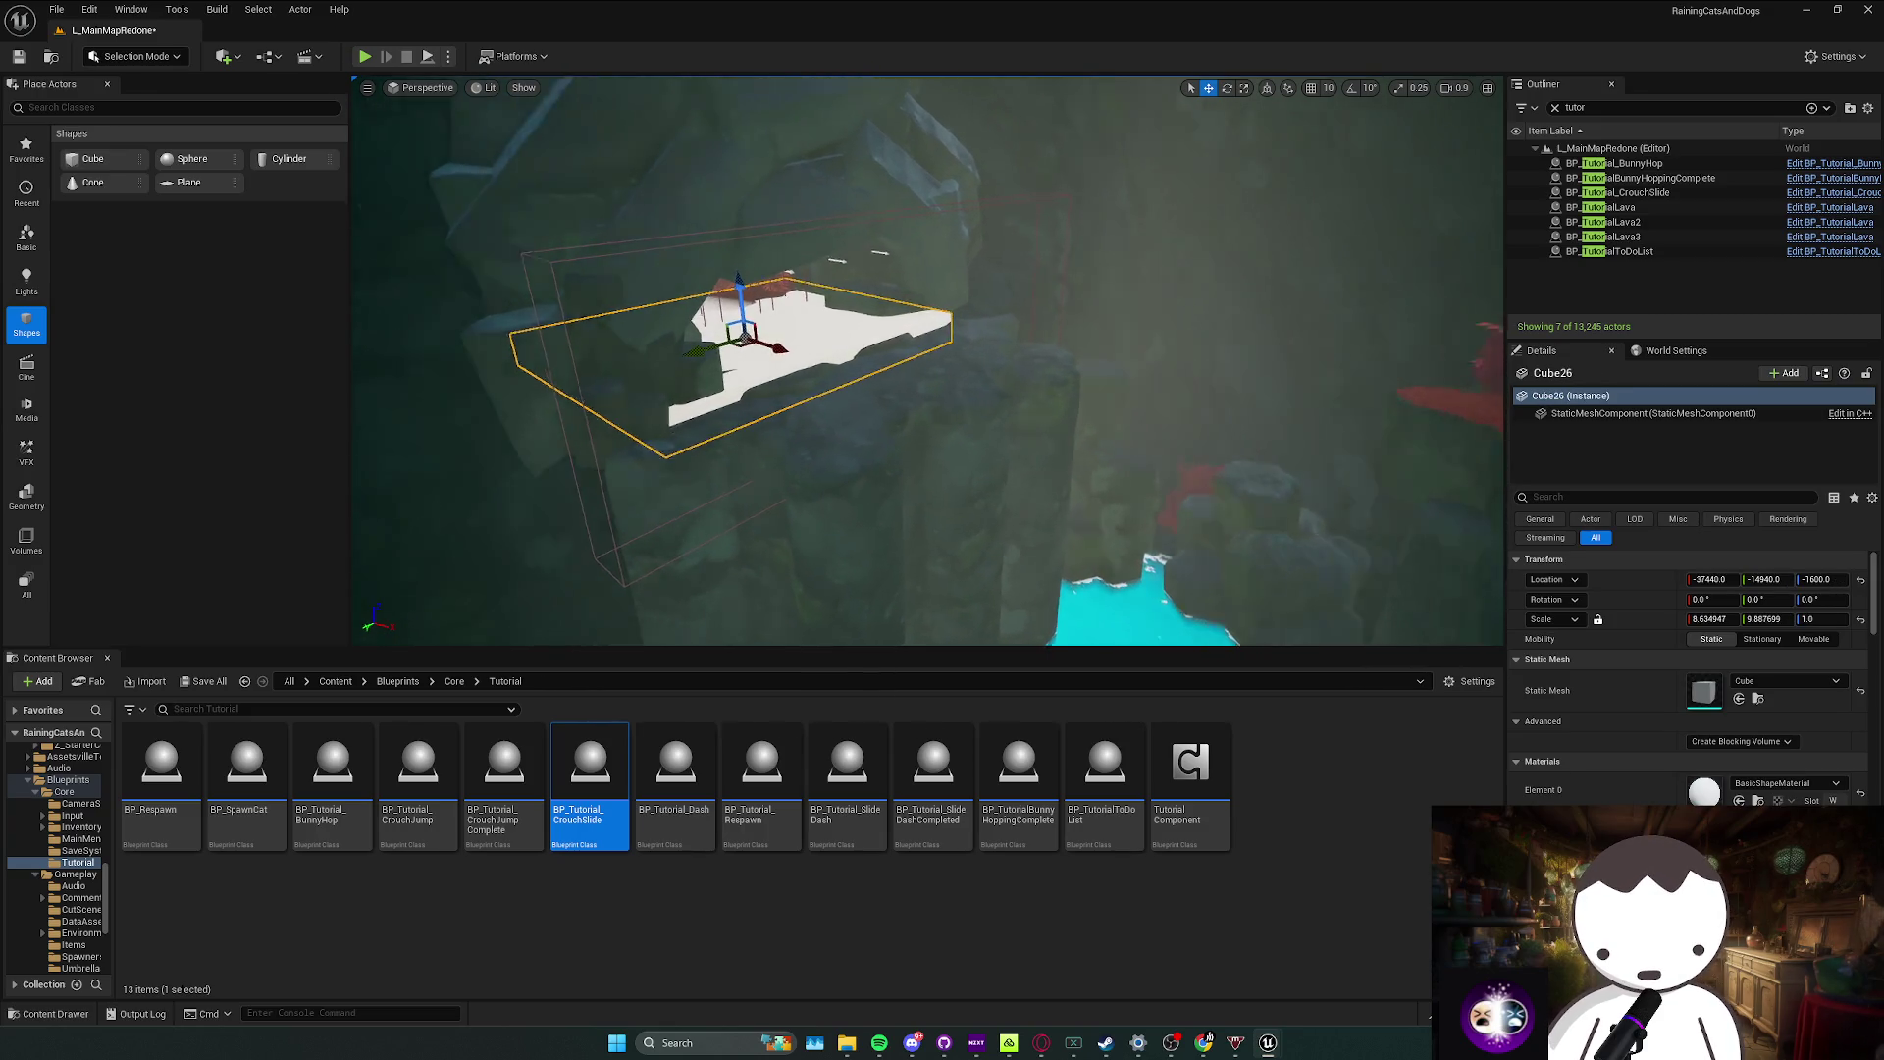
left_click_drag(798, 399, 853, 400)
left_click(852, 401)
left_click(853, 401)
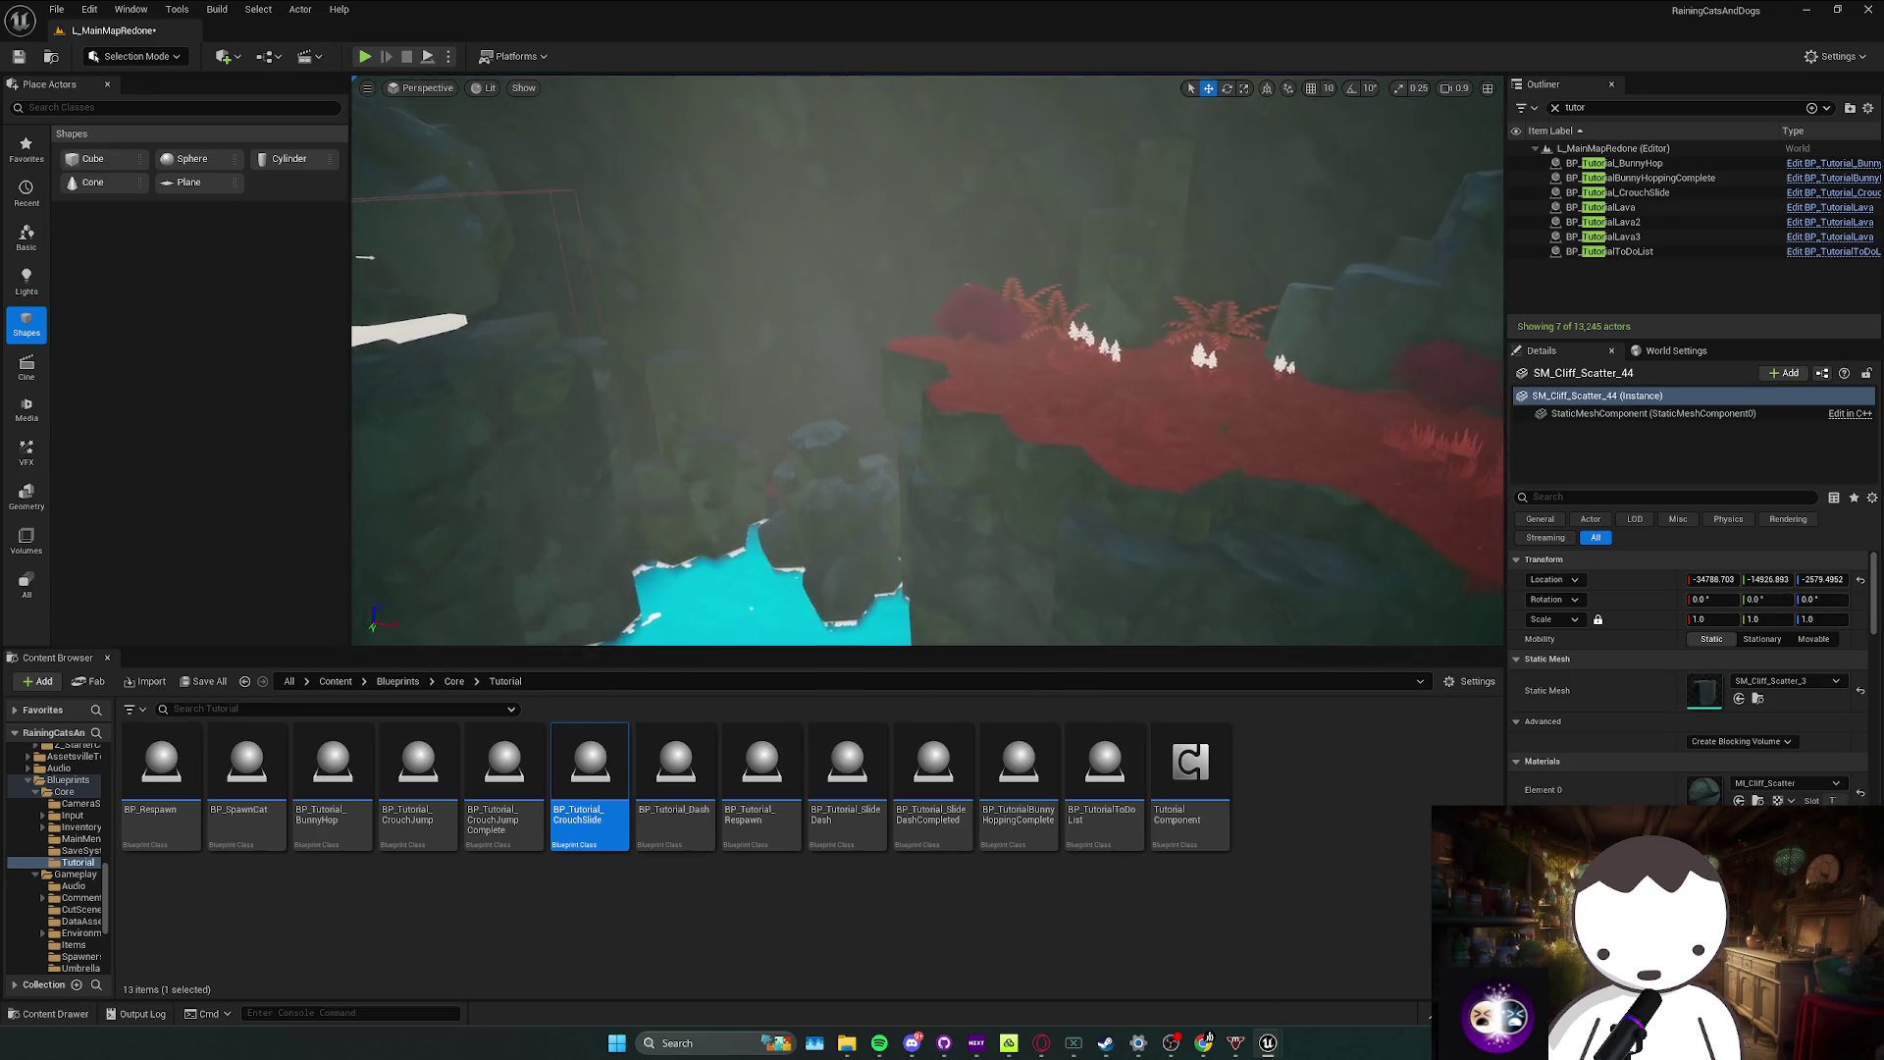
left_click_drag(1114, 338, 1113, 338)
mouse_move(851, 441)
left_mouse_down()
mouse_move(888, 485)
mouse_move(864, 420)
mouse_move(844, 428)
left_mouse_up()
left_click(851, 441)
key("r")
key("Delete")
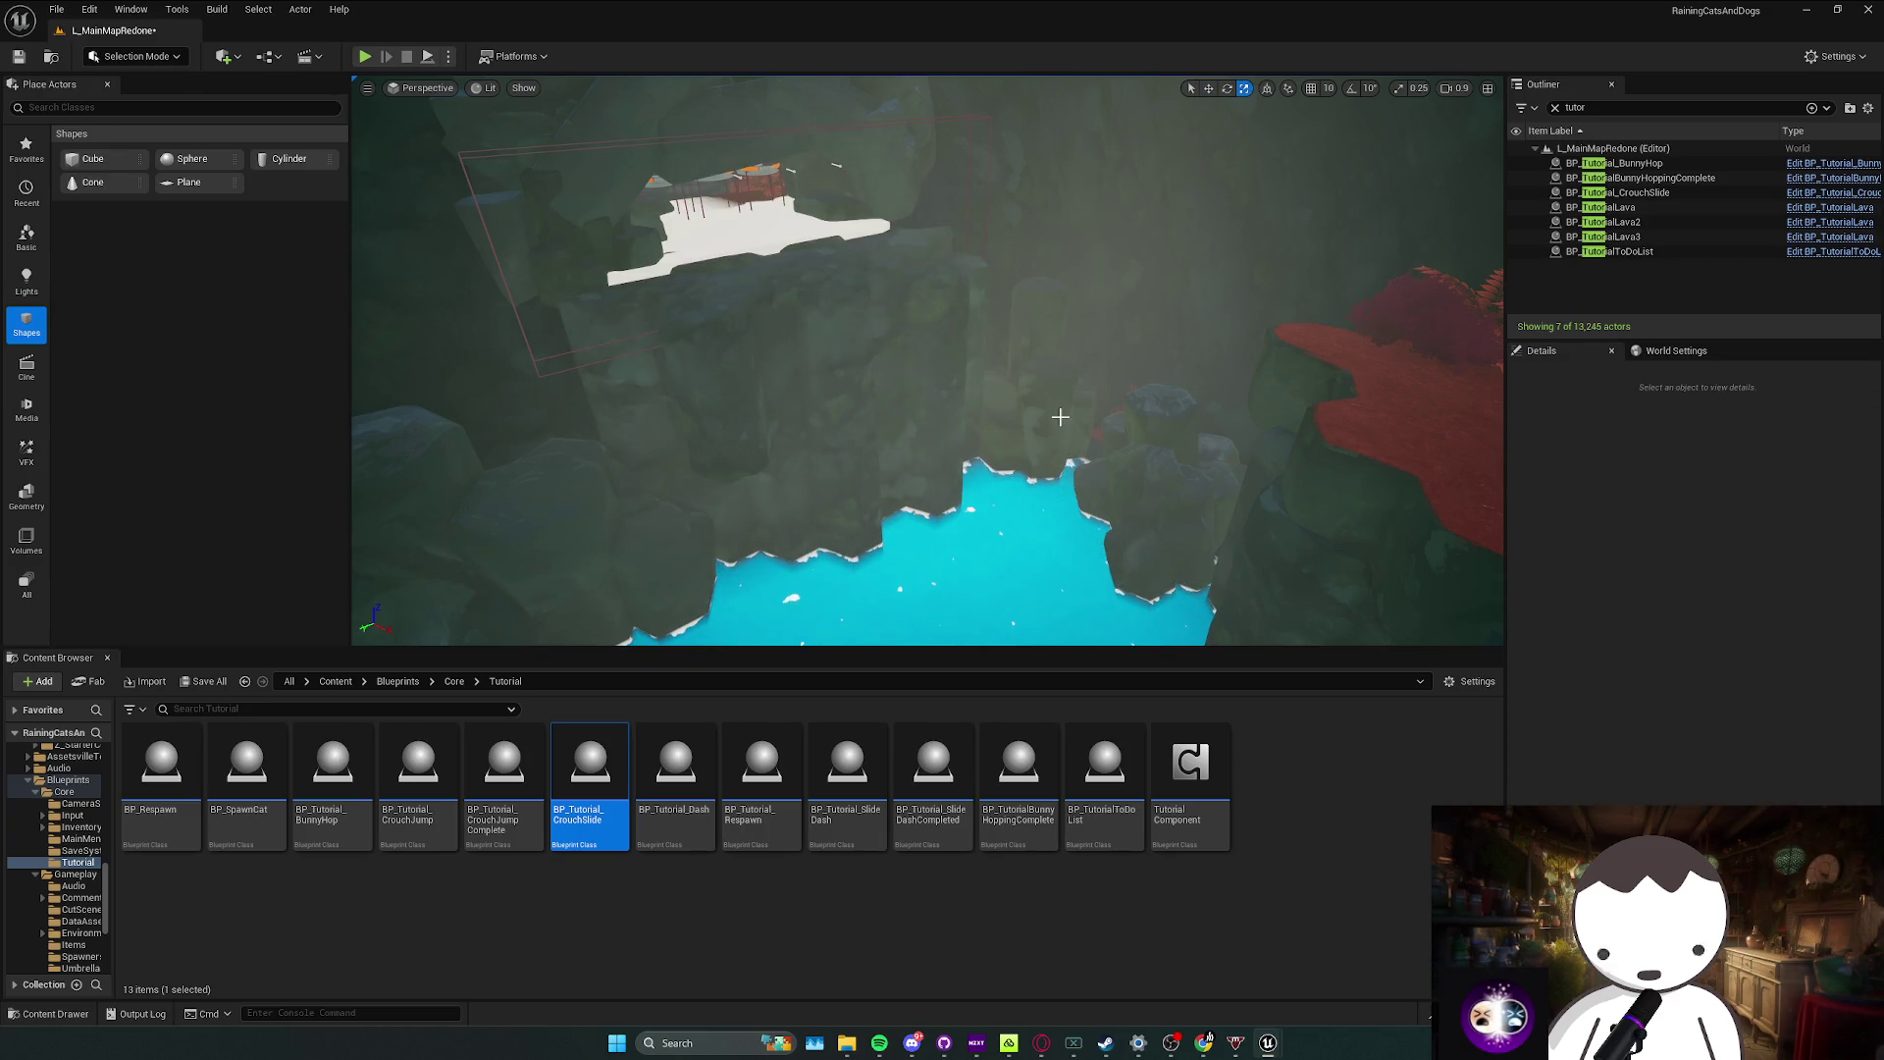
Step: Raise another cliff rock toward the platform and turn it around its vertical axis
left_click(1060, 417)
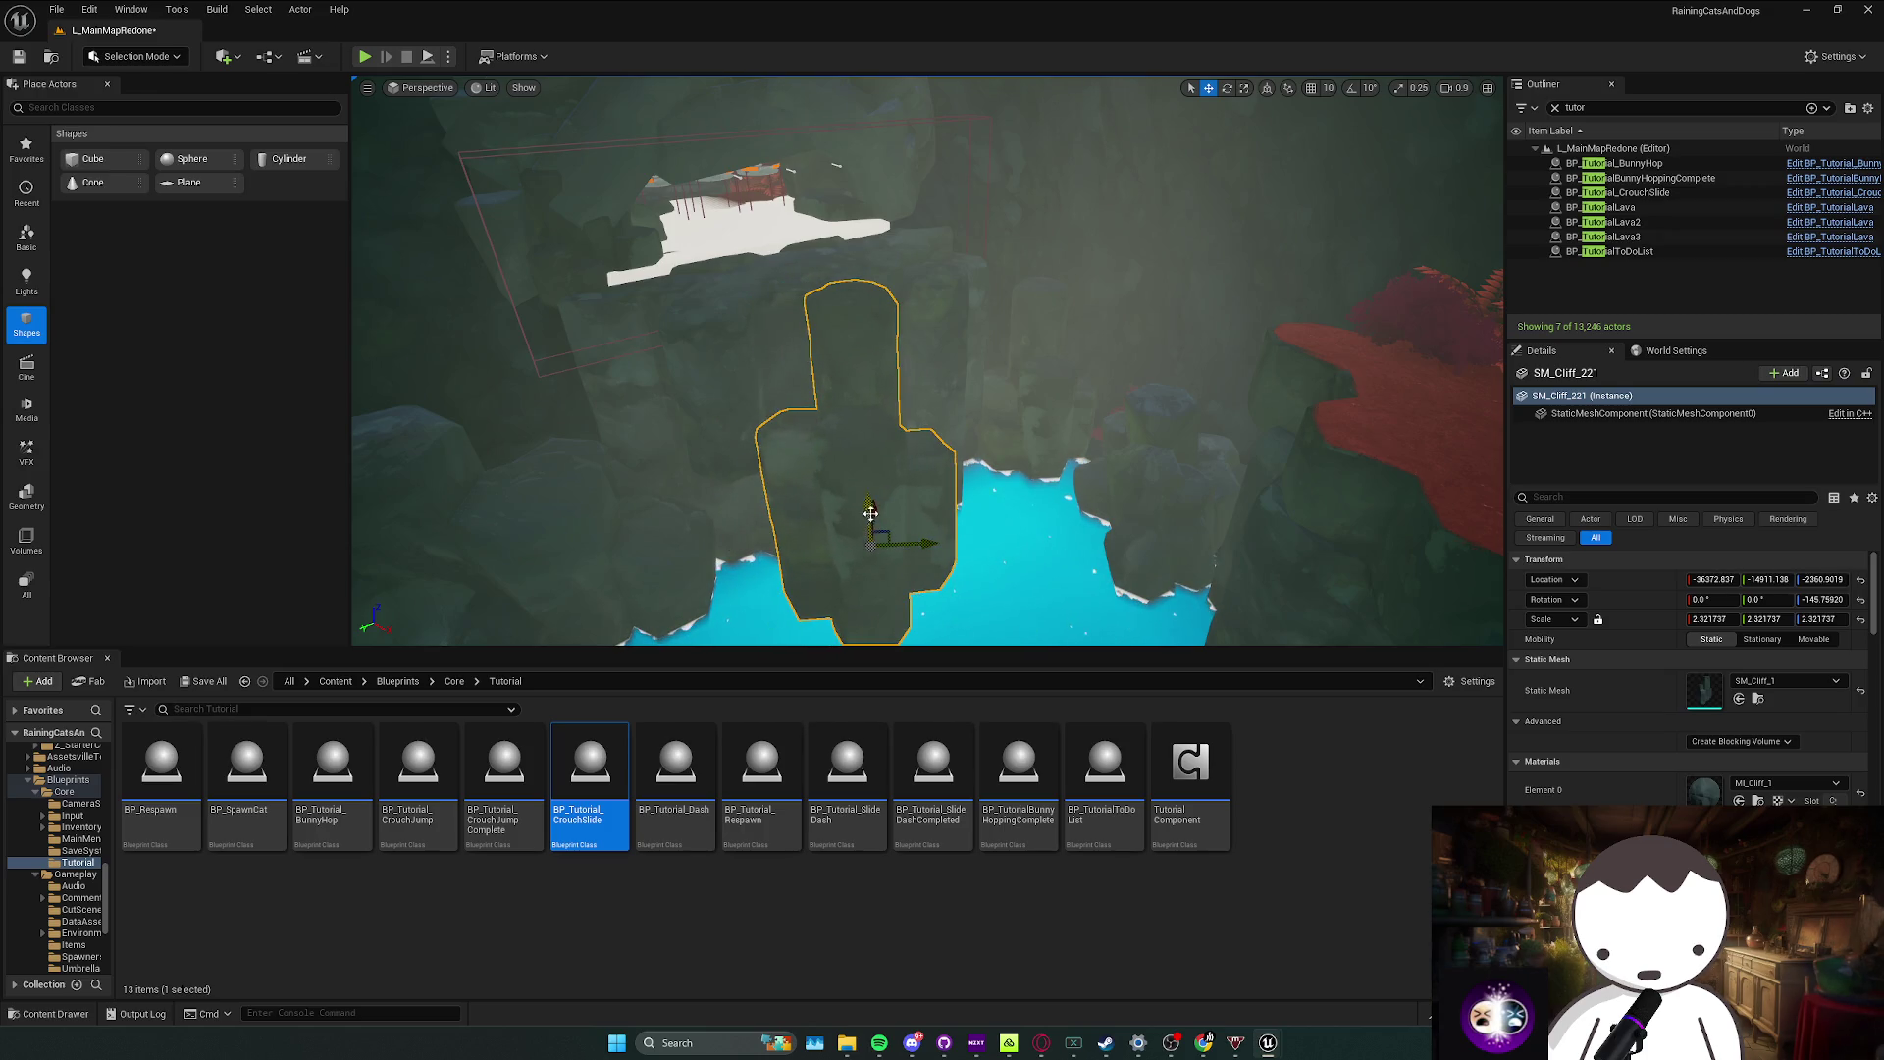
left_click_drag(868, 511, 874, 387)
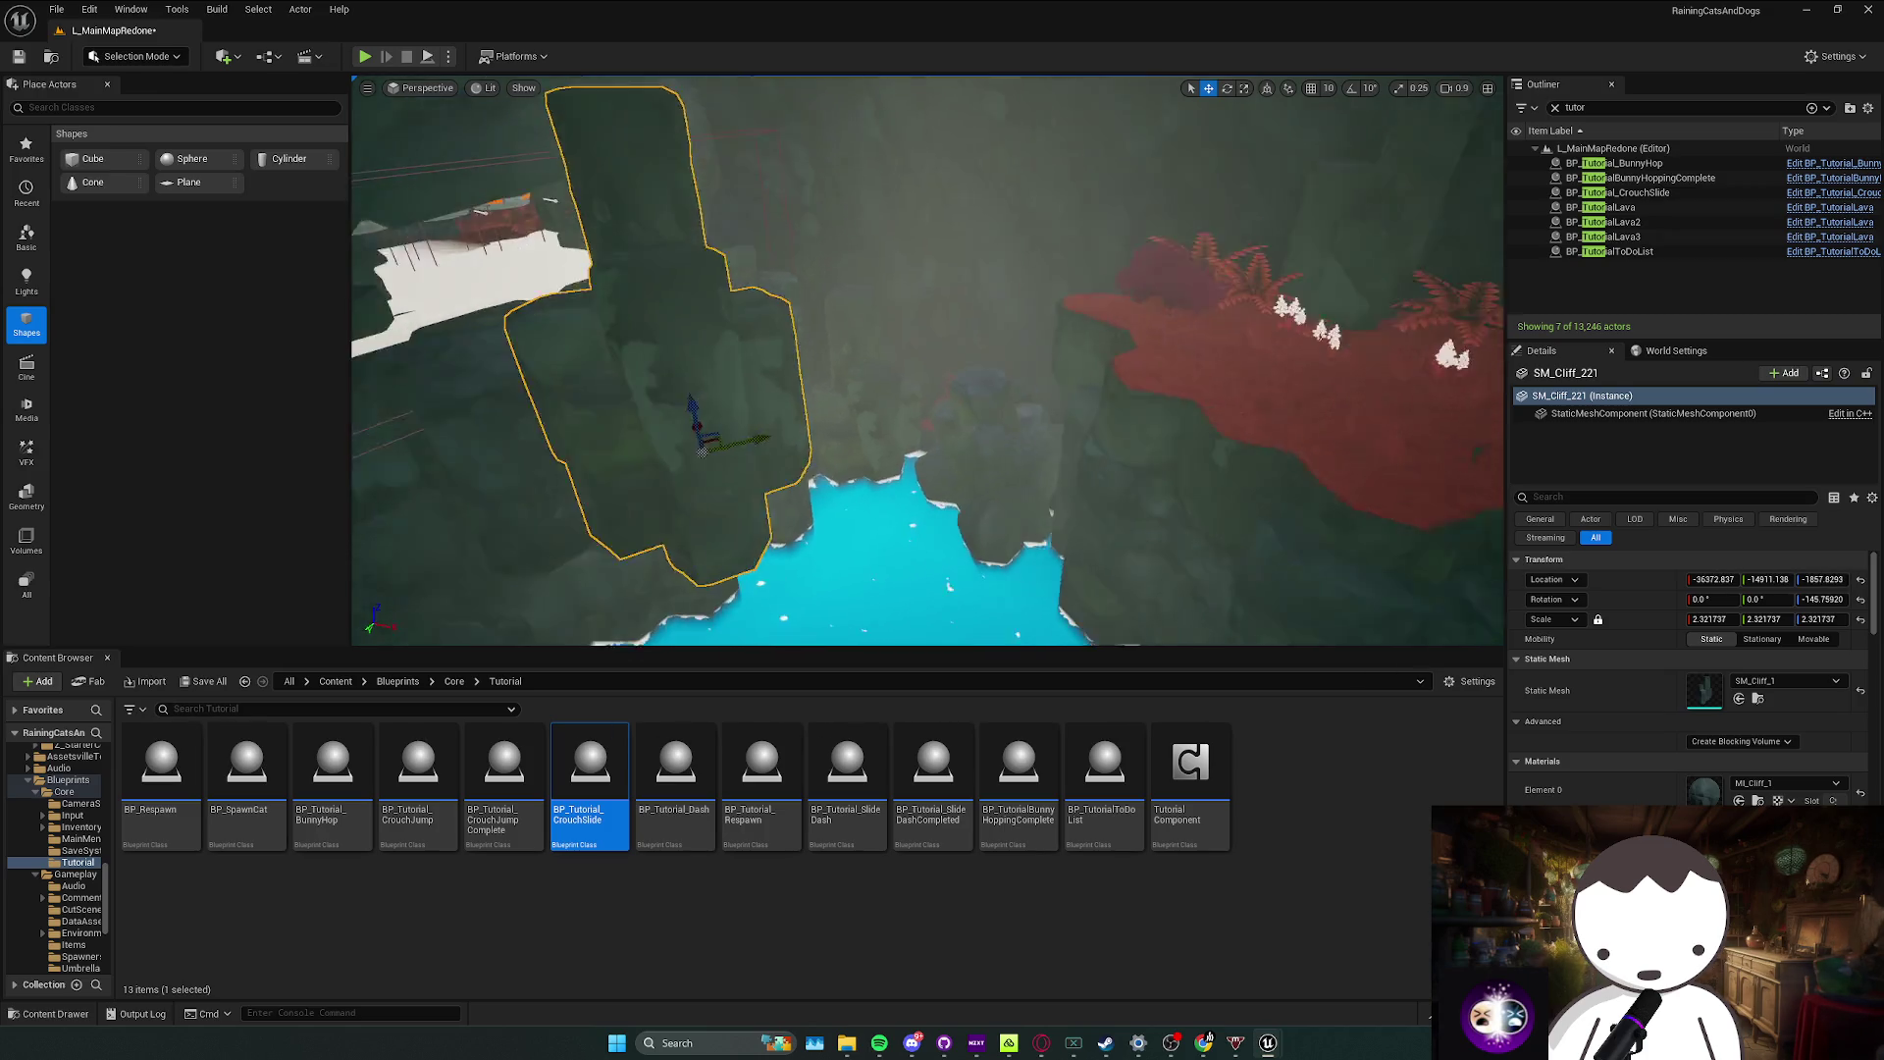
key("e")
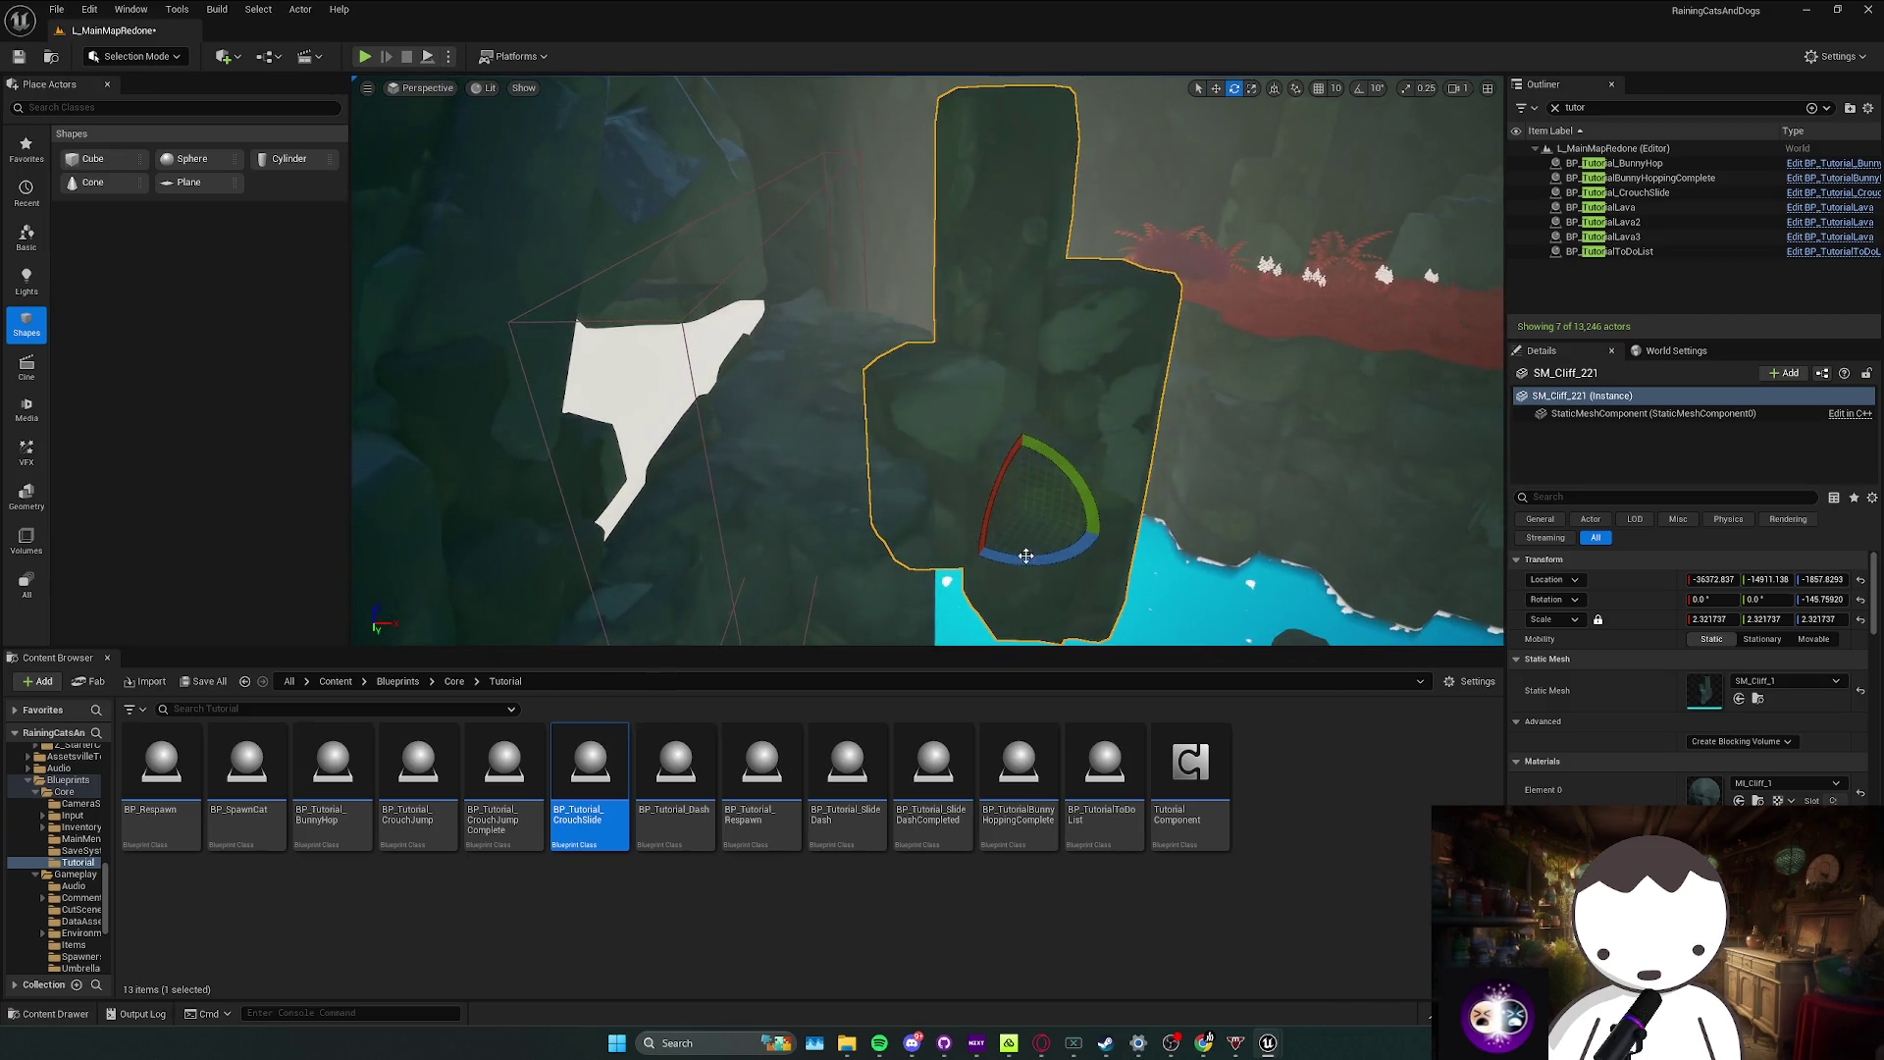
mouse_move(964, 542)
left_mouse_down()
mouse_move(917, 539)
mouse_move(937, 510)
mouse_move(1079, 513)
mouse_move(867, 509)
mouse_move(978, 513)
mouse_move(884, 491)
mouse_move(942, 481)
mouse_move(888, 638)
left_mouse_up()
scroll(896, 484, "up", 1)
scroll(888, 638, "down", 1)
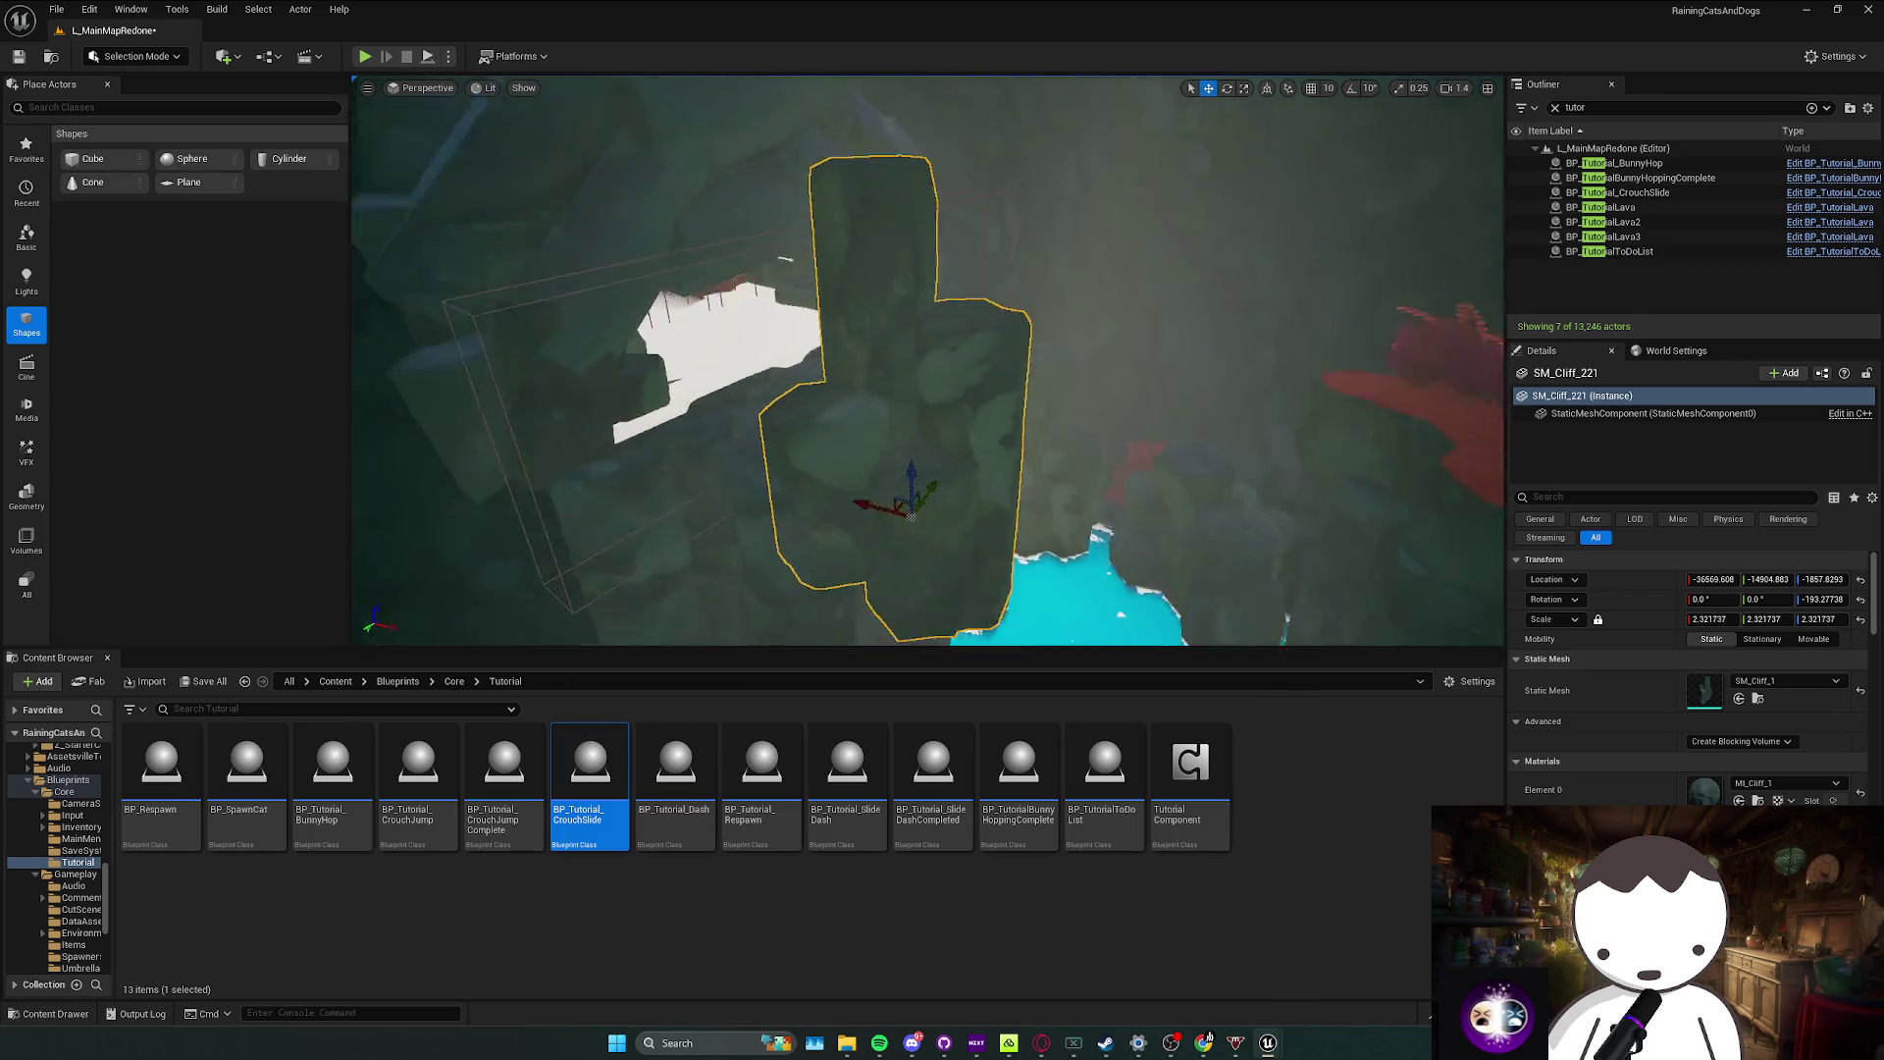
mouse_move(692, 484)
left_mouse_down()
mouse_move(916, 454)
mouse_move(923, 433)
left_mouse_up()
Step: Delete a stray piece beside the platforms
key("Escape")
scroll(913, 441, "down", 3)
left_click(923, 432)
key("Delete")
Step: Shift the cliff rock under the white platform left and save the map
scroll(924, 432, "up", 1)
scroll(923, 432, "up", 1)
scroll(923, 433, "down", 1)
scroll(924, 433, "up", 2)
left_click(1001, 401)
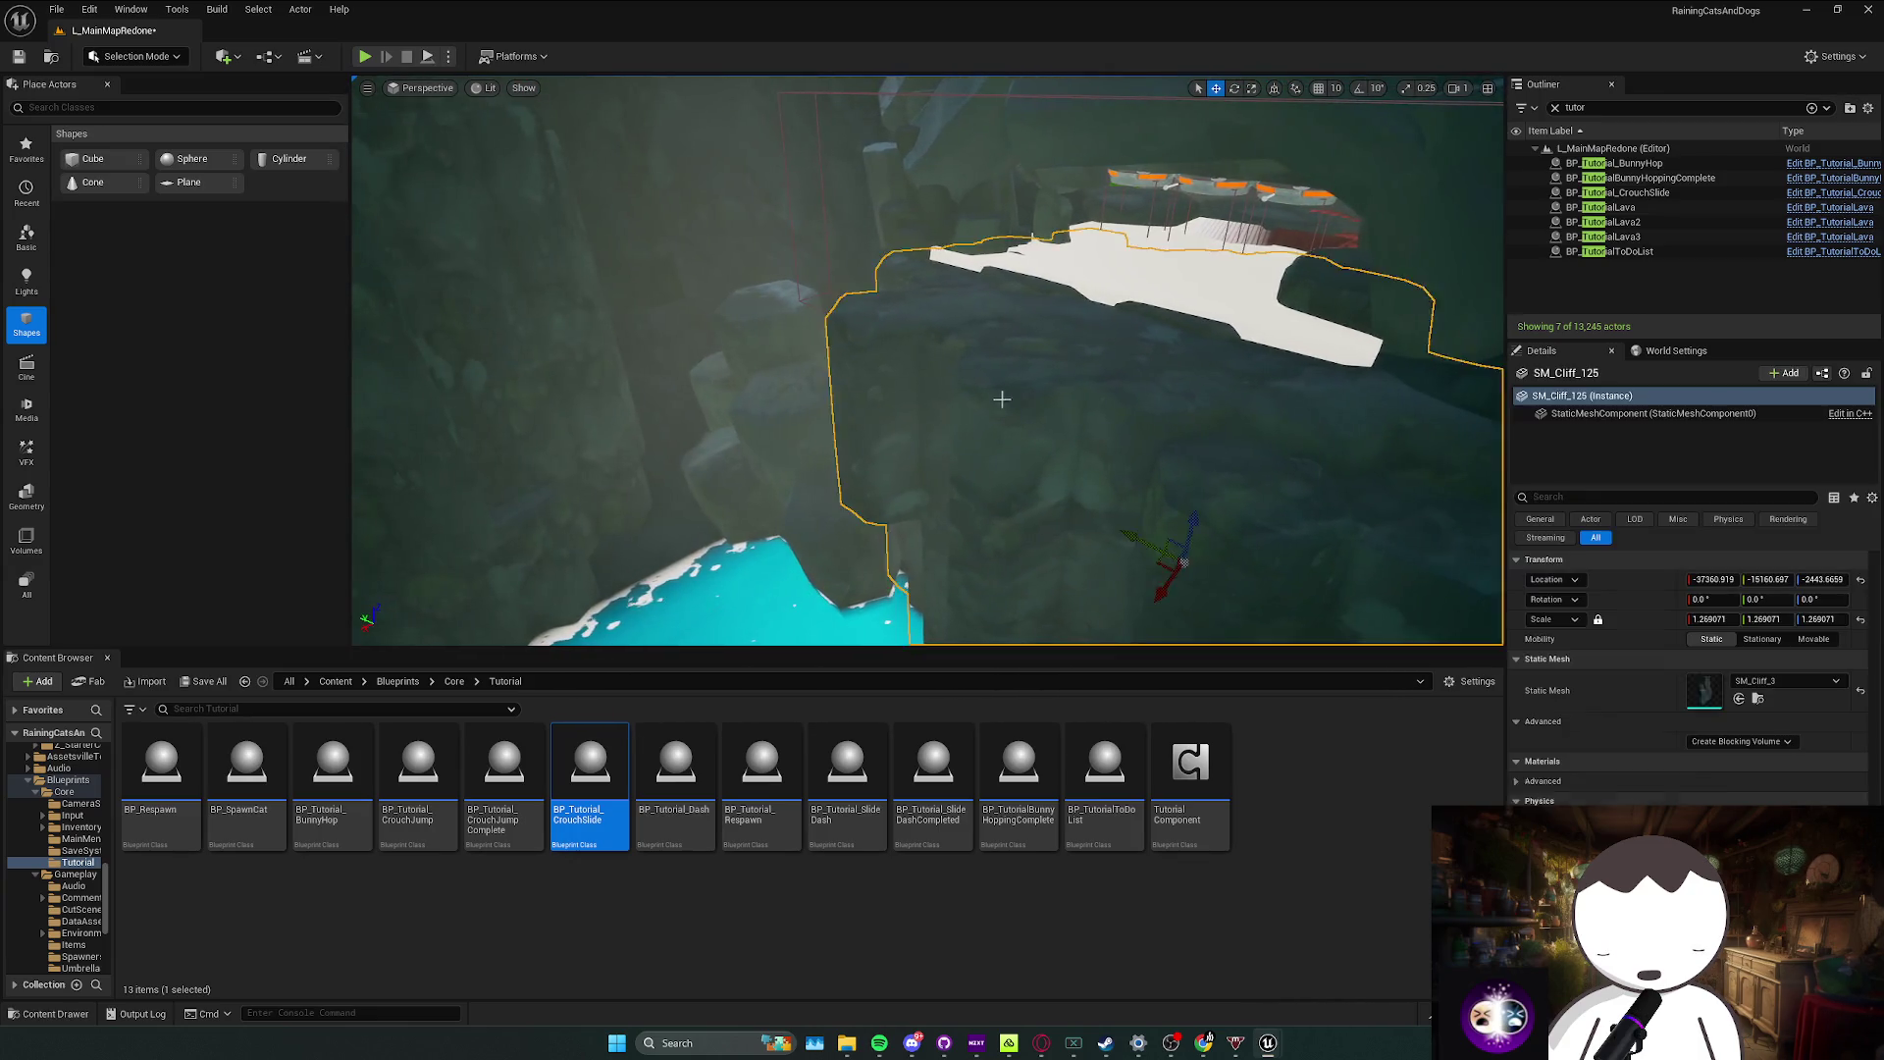
mouse_move(1084, 463)
left_mouse_down()
mouse_move(1084, 445)
mouse_move(1068, 496)
left_mouse_up()
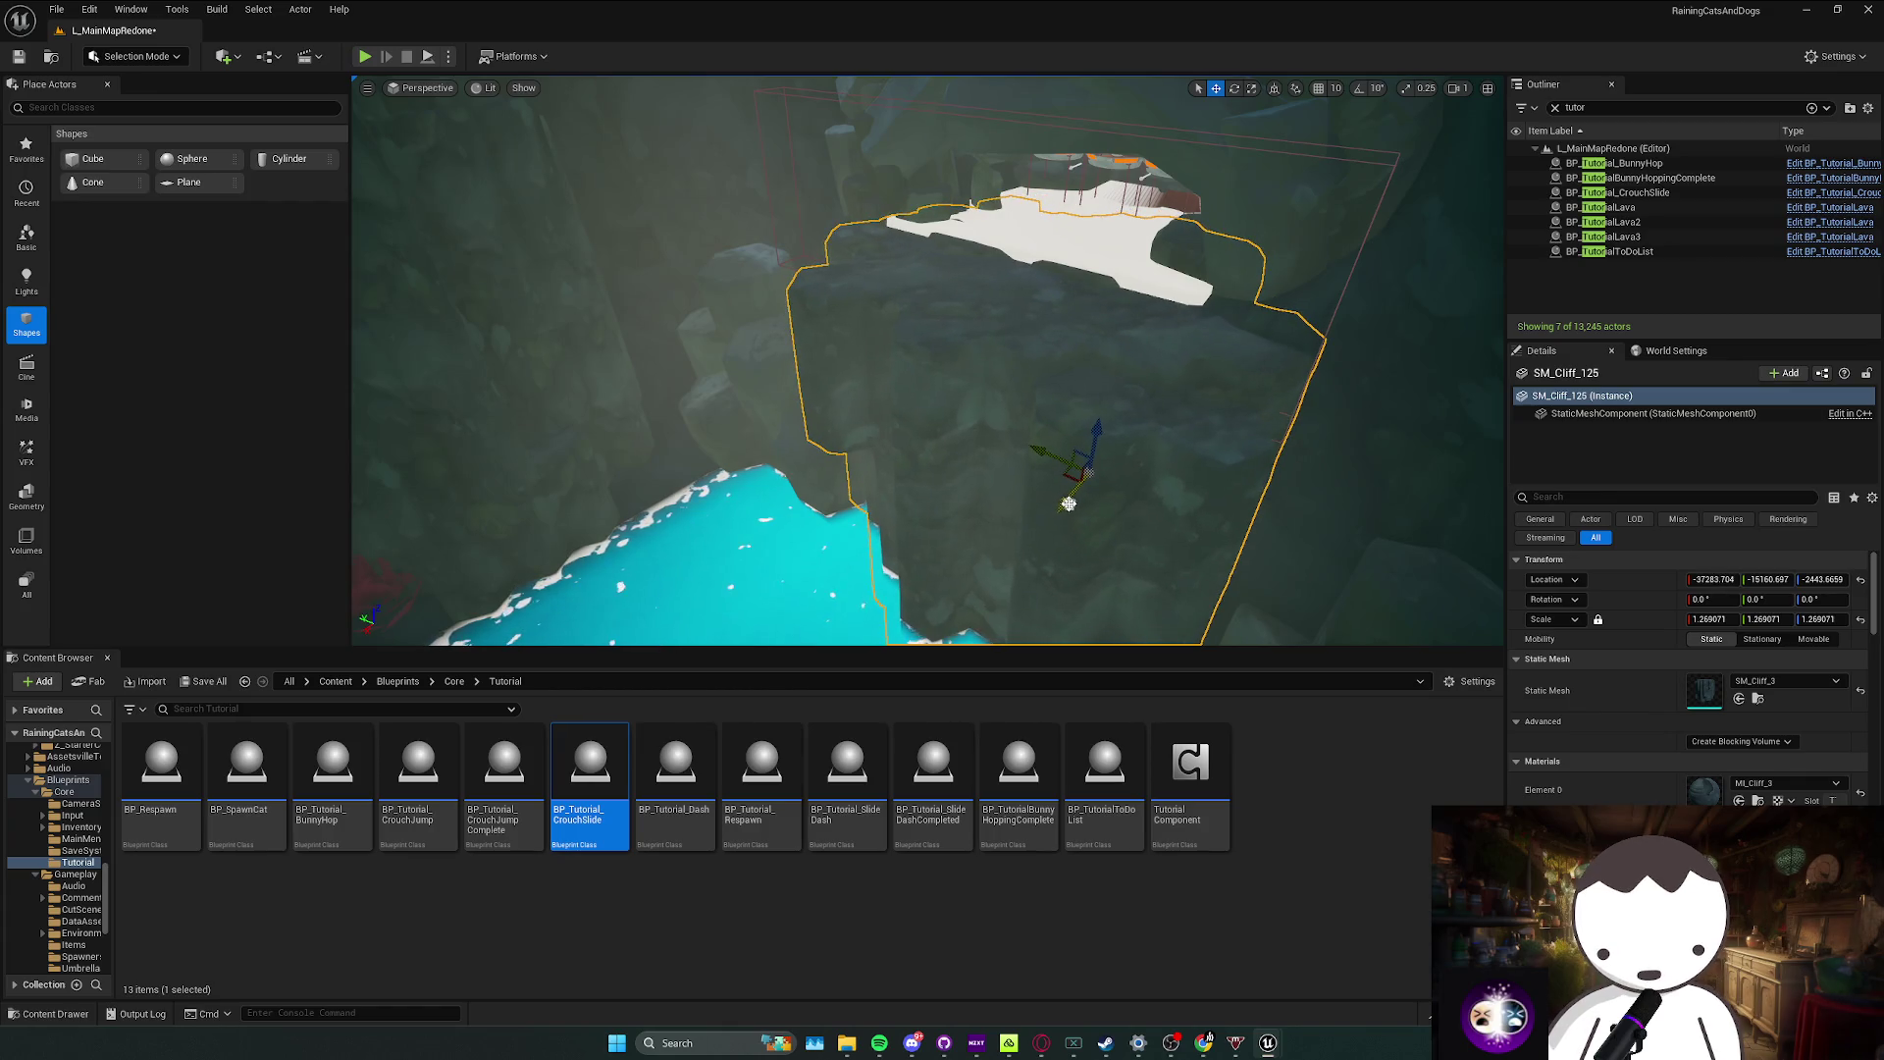
key("ctrl+s")
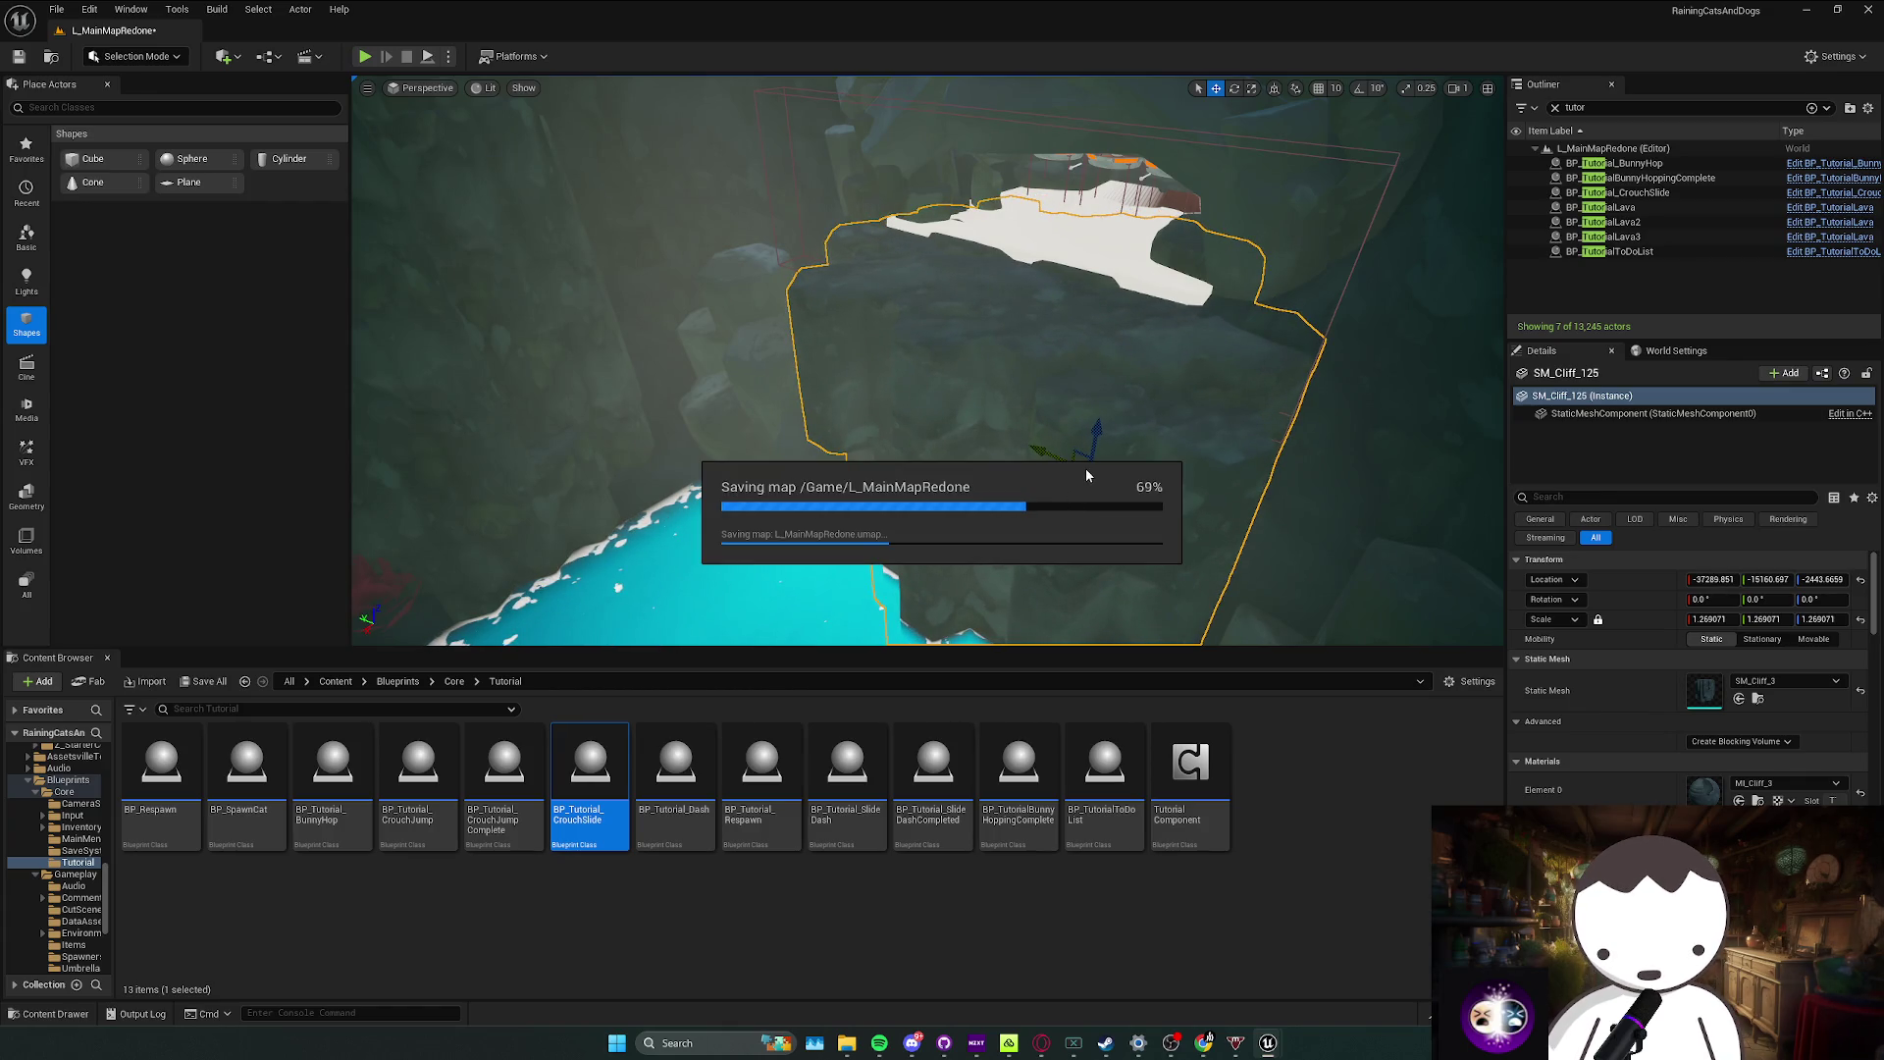
Step: Nudge SM_Cliff_125 along X to about -37203.96
mouse_move(1085, 468)
left_mouse_down()
mouse_move(1051, 505)
mouse_move(1060, 433)
mouse_move(1035, 448)
left_mouse_up()
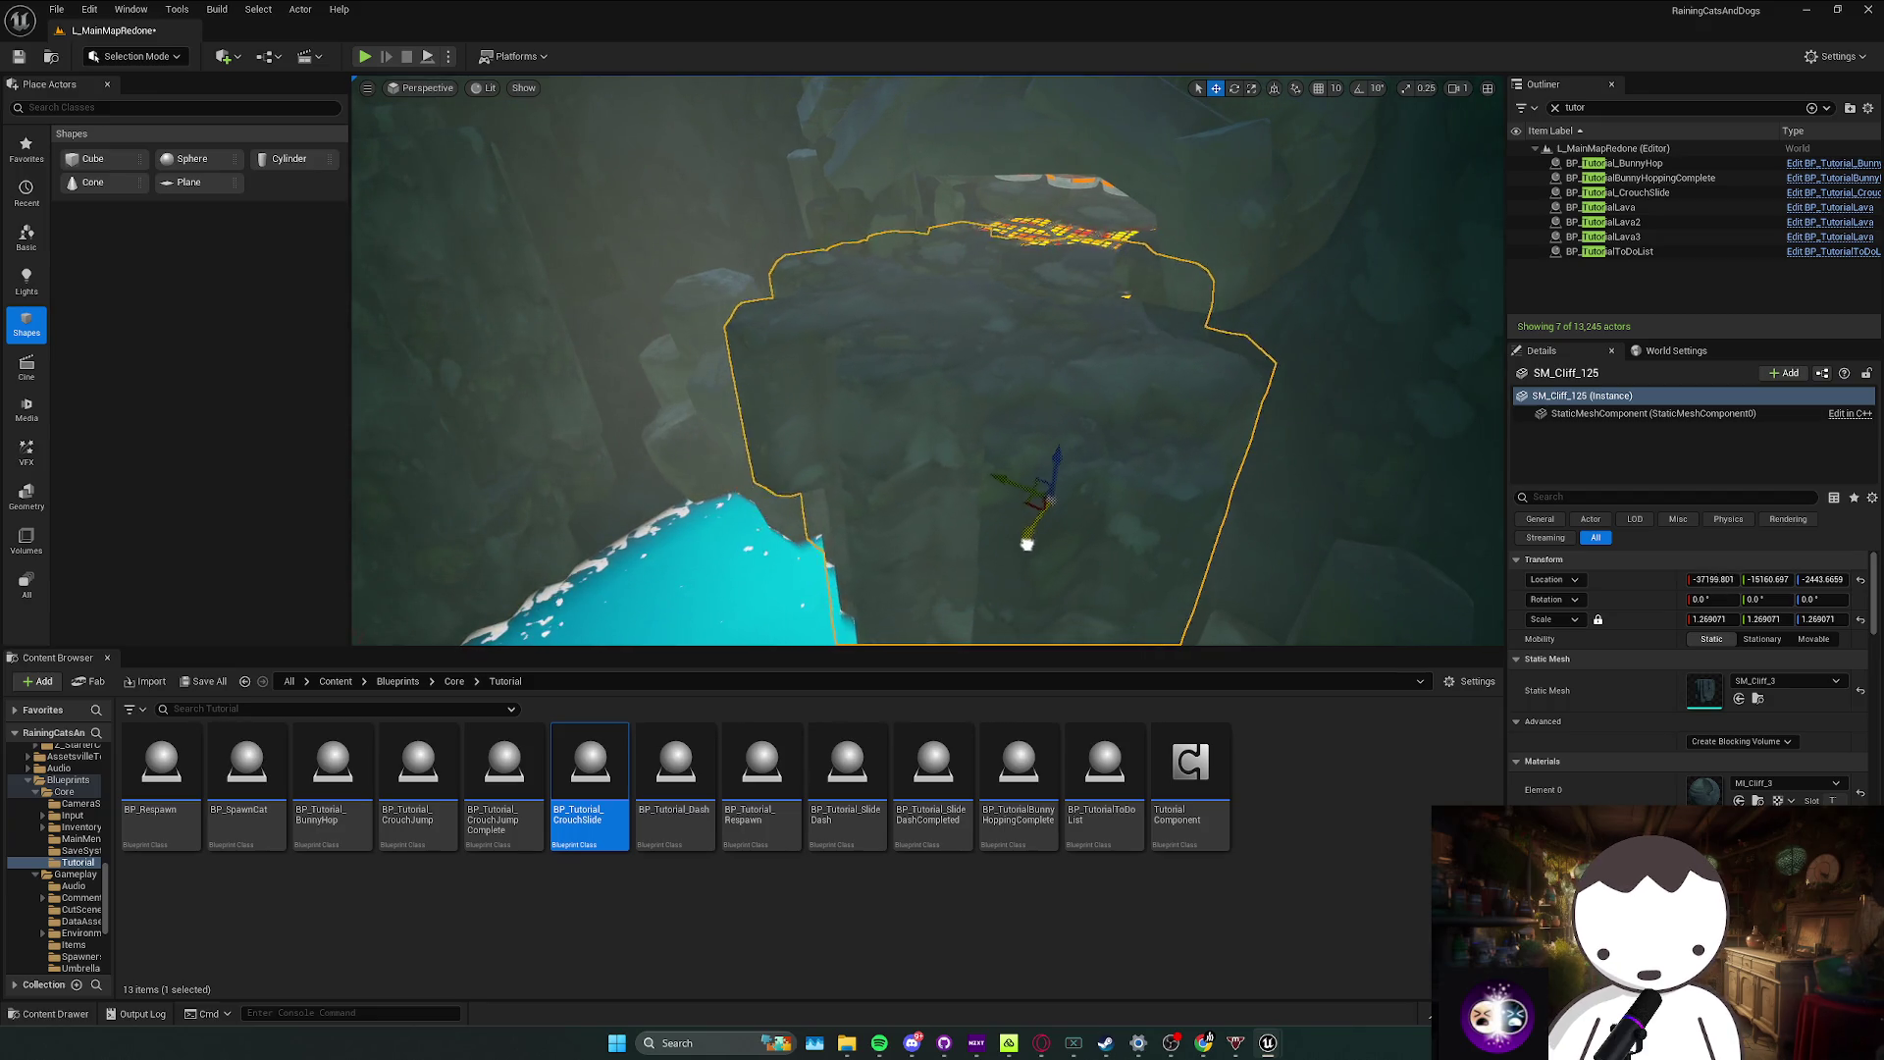
left_click(1075, 290)
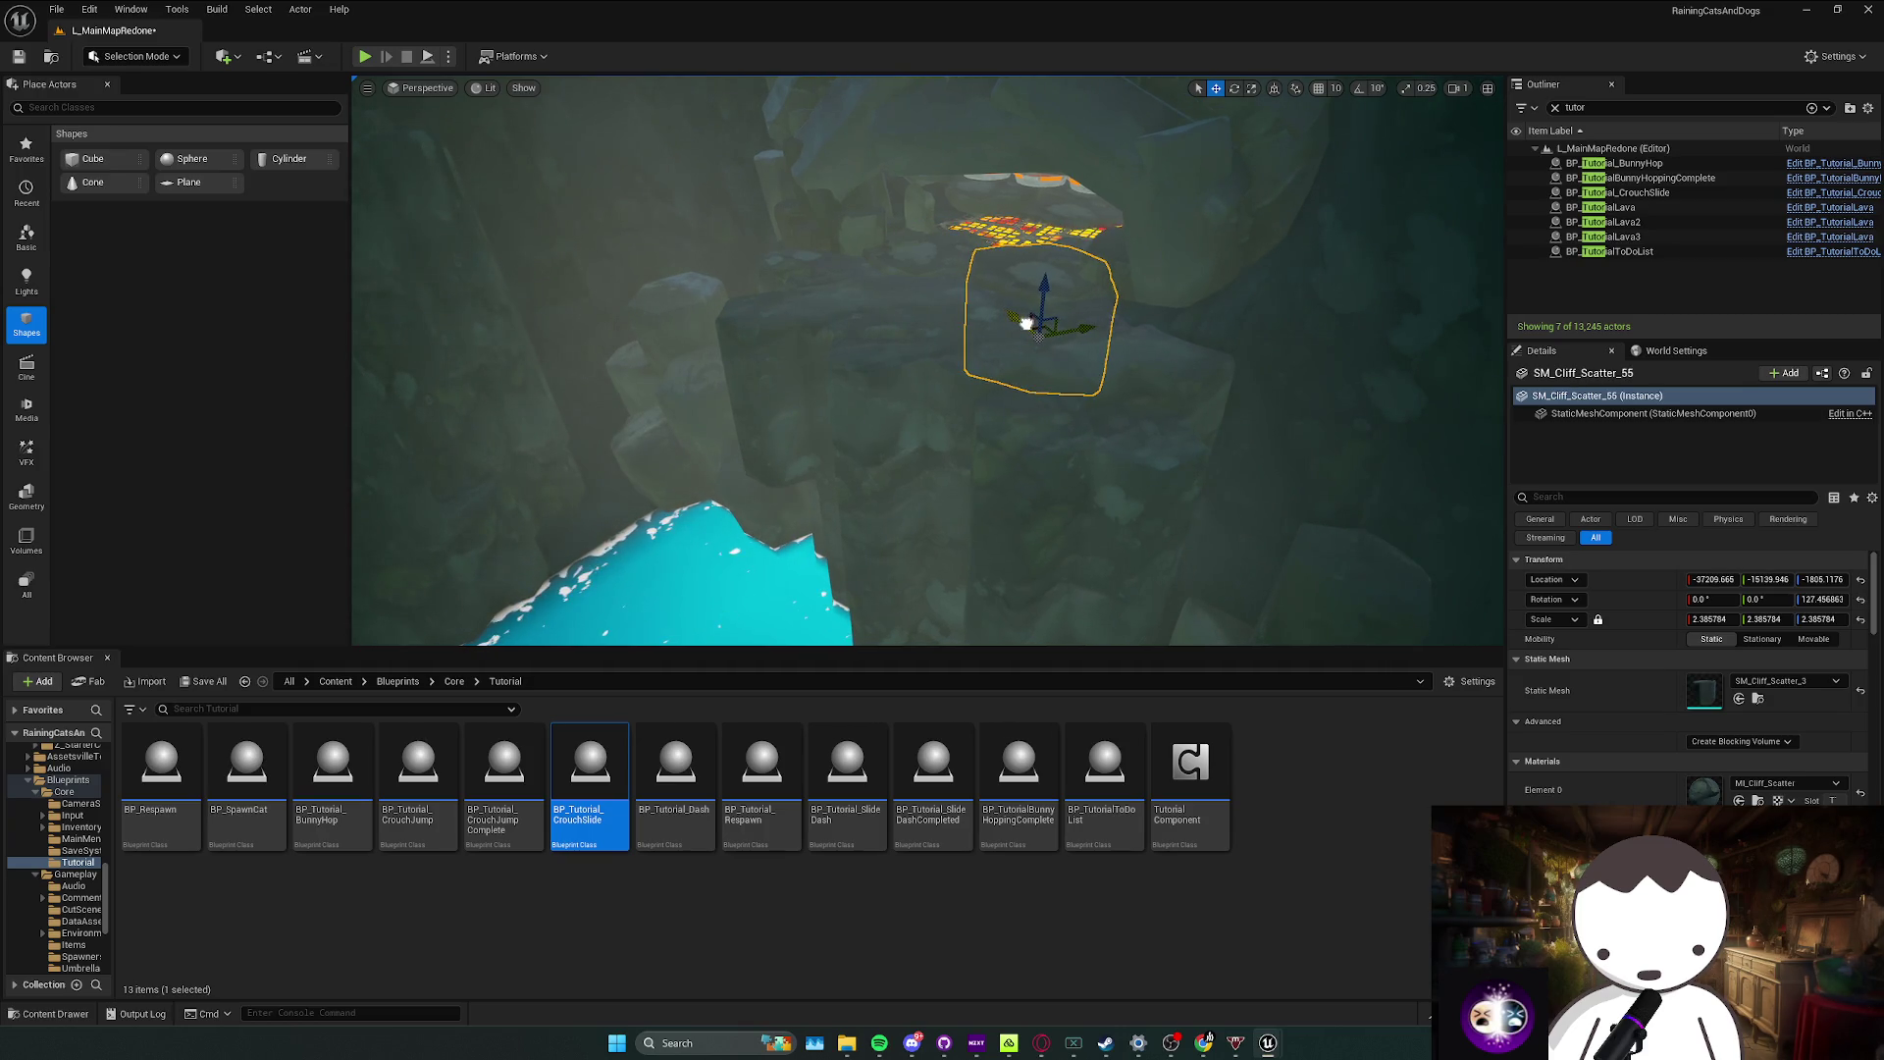
left_click(1064, 468)
left_click_drag(1054, 504, 1034, 510)
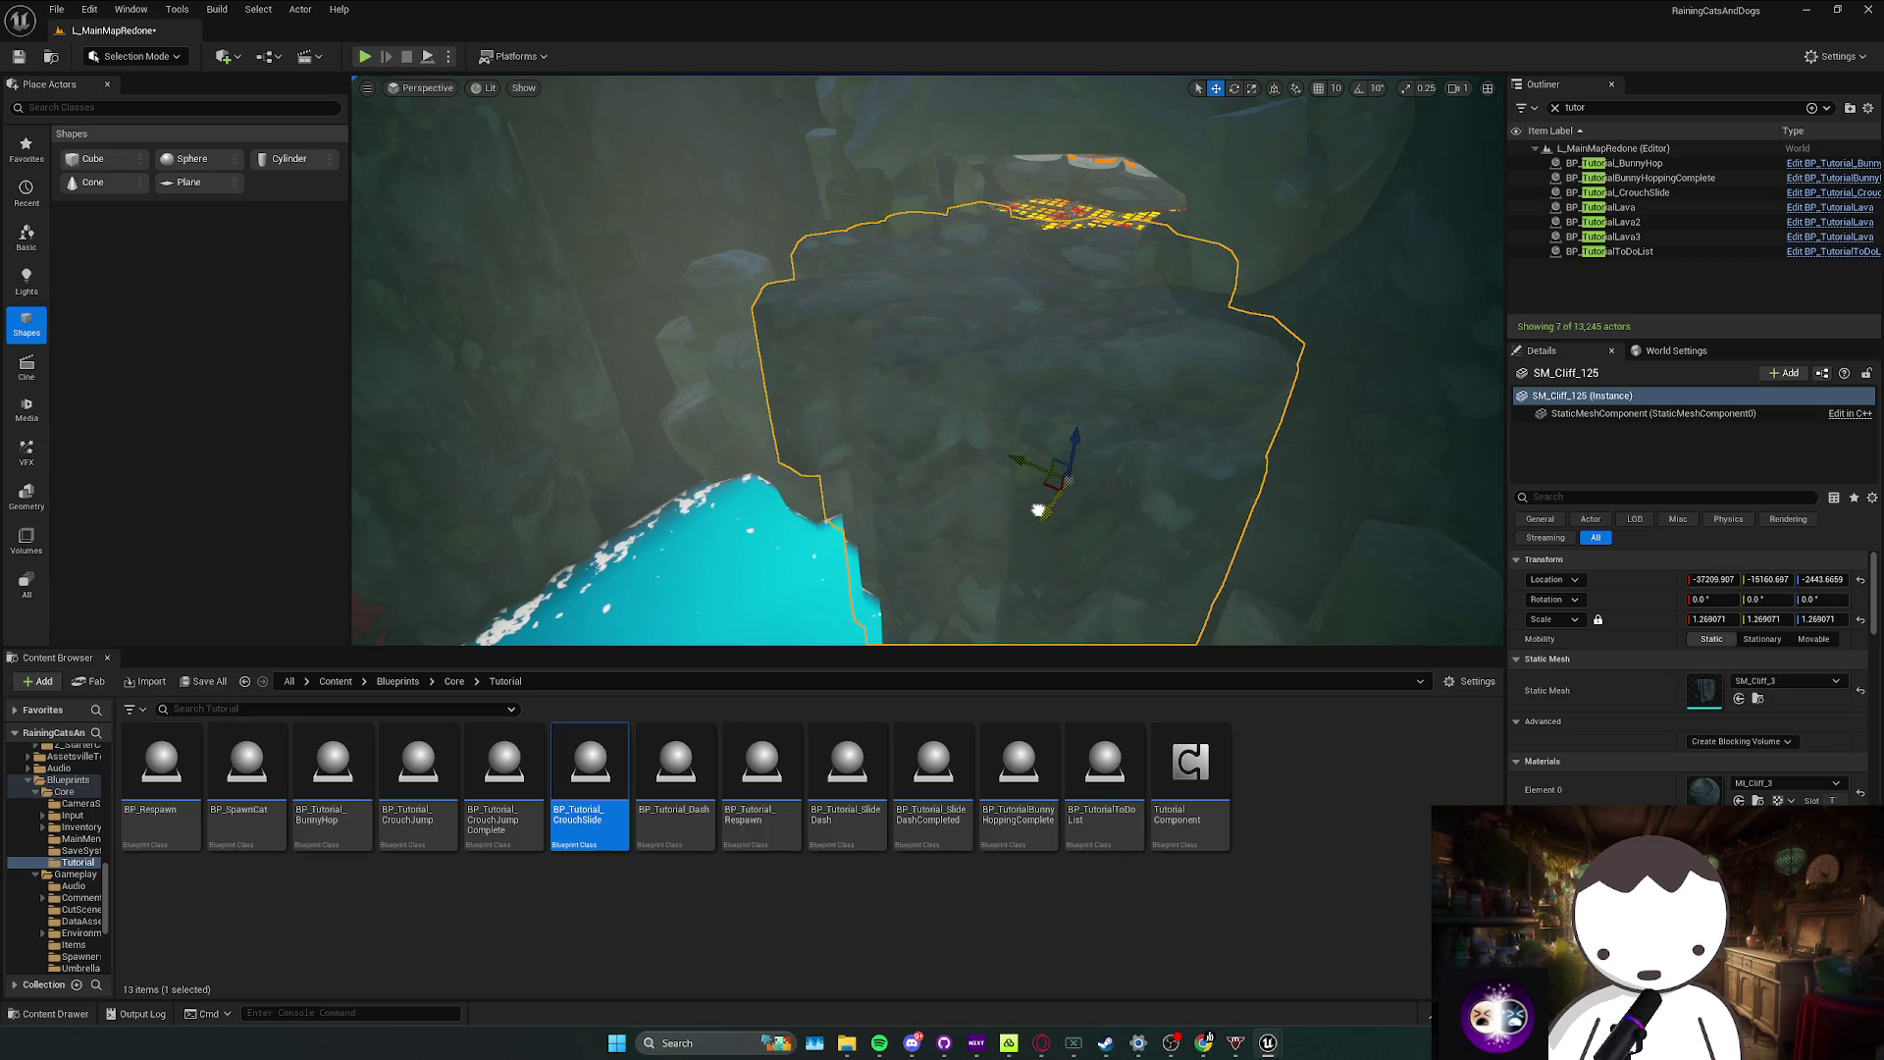
Step: Check the cliff from a closer, lower angle and start Play In Editor
scroll(927, 360, "down", 2)
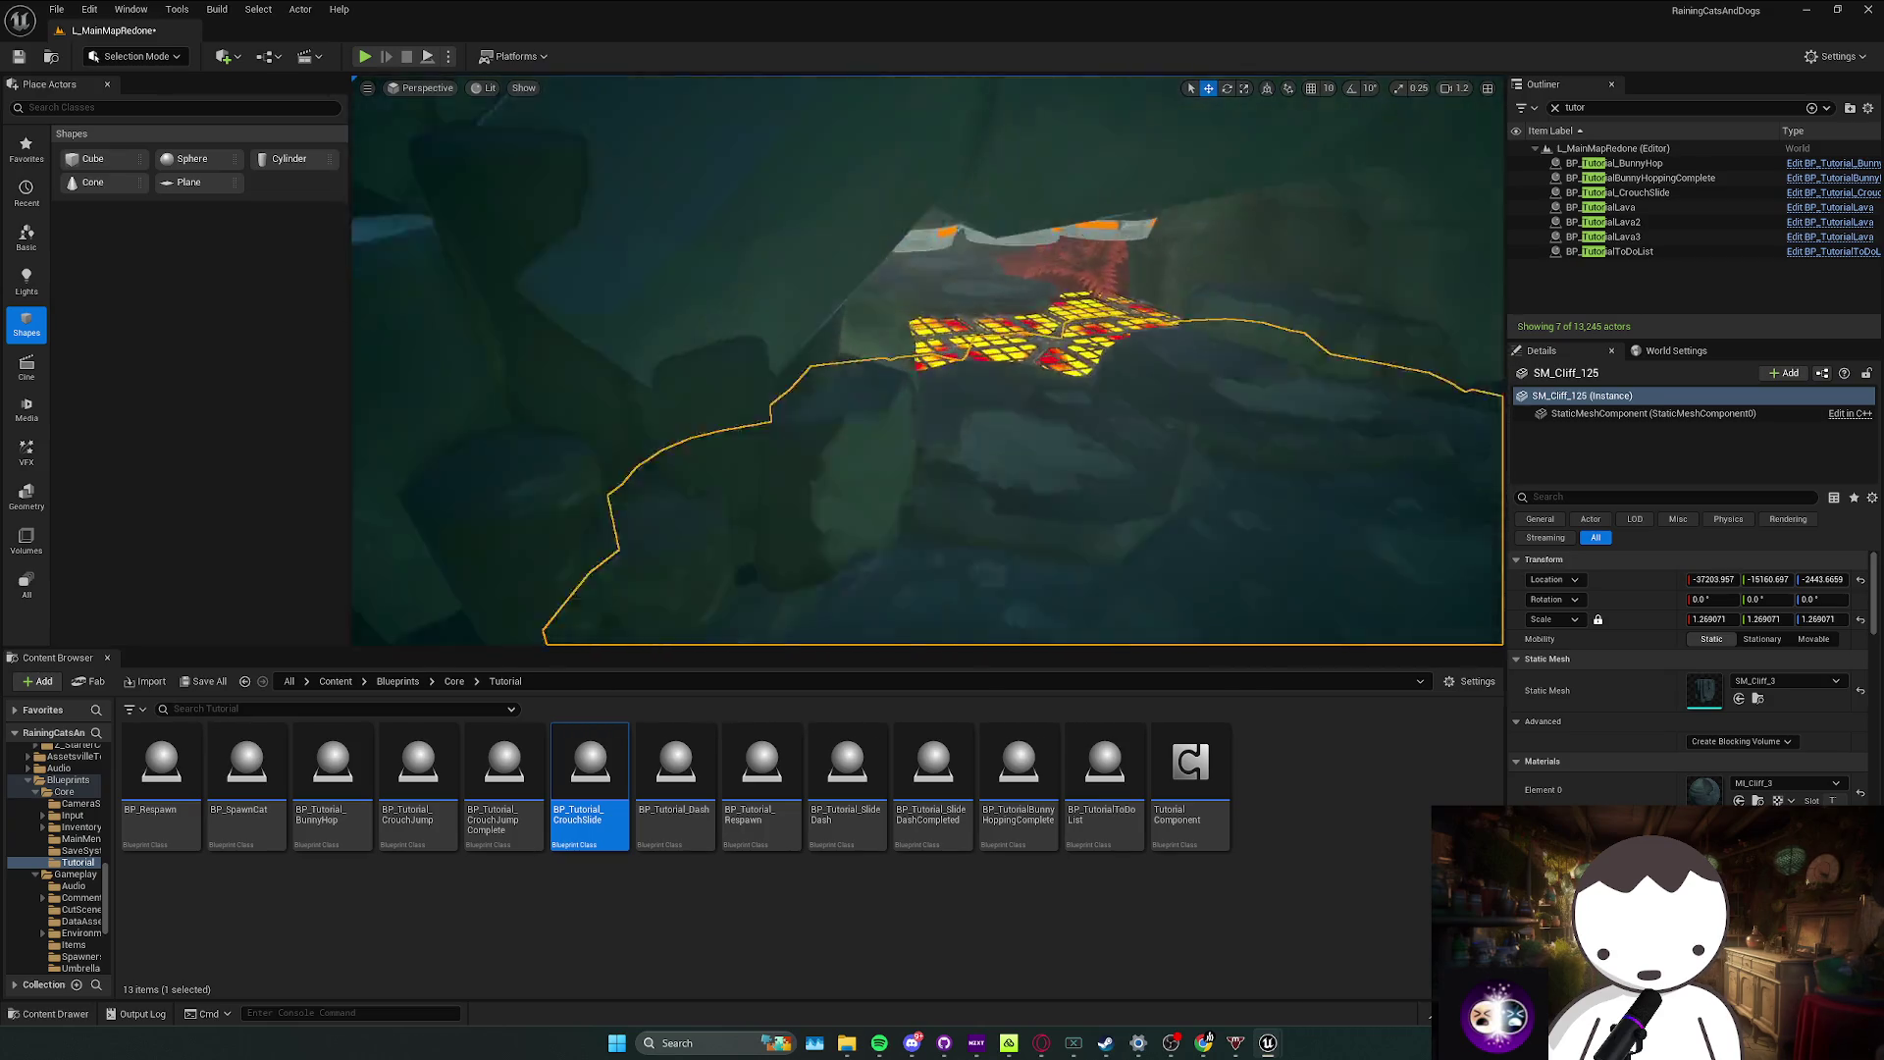
left_click_drag(1030, 504, 1031, 505)
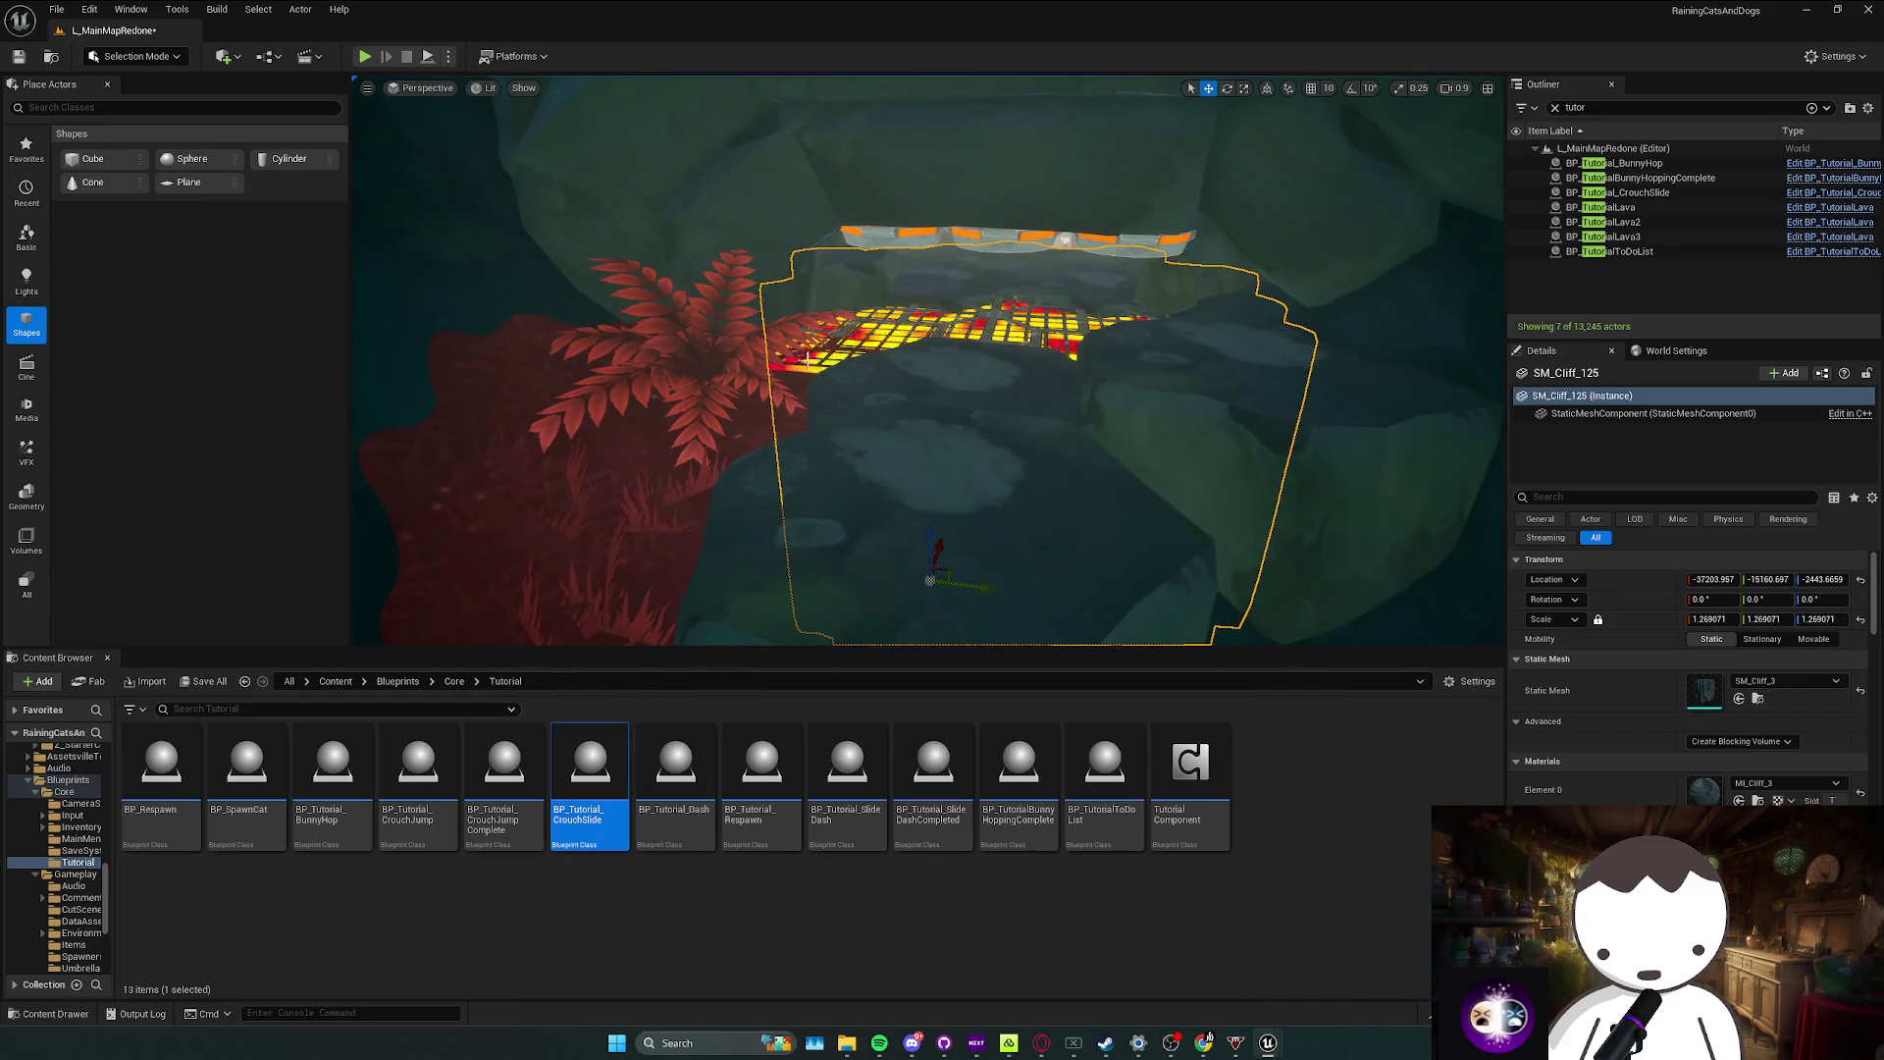
scroll(807, 359, "up", 2)
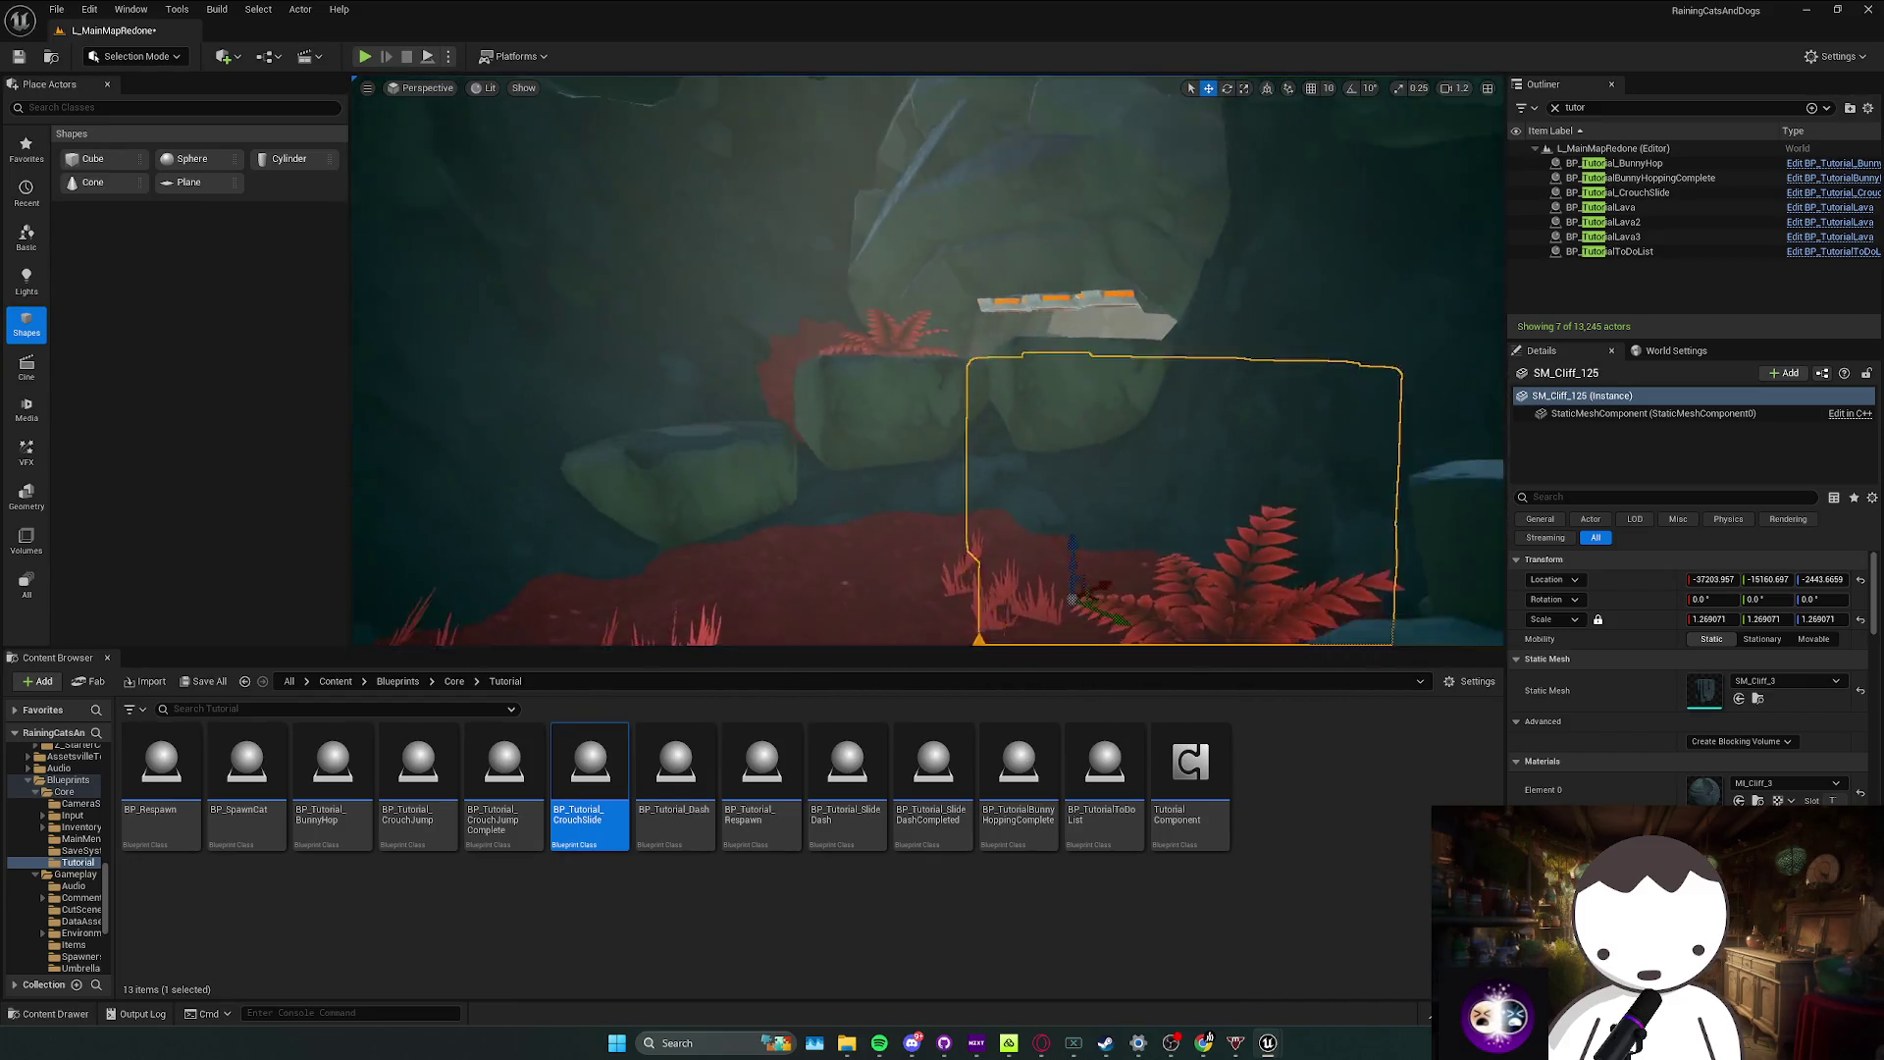
scroll(849, 387, "down", 2)
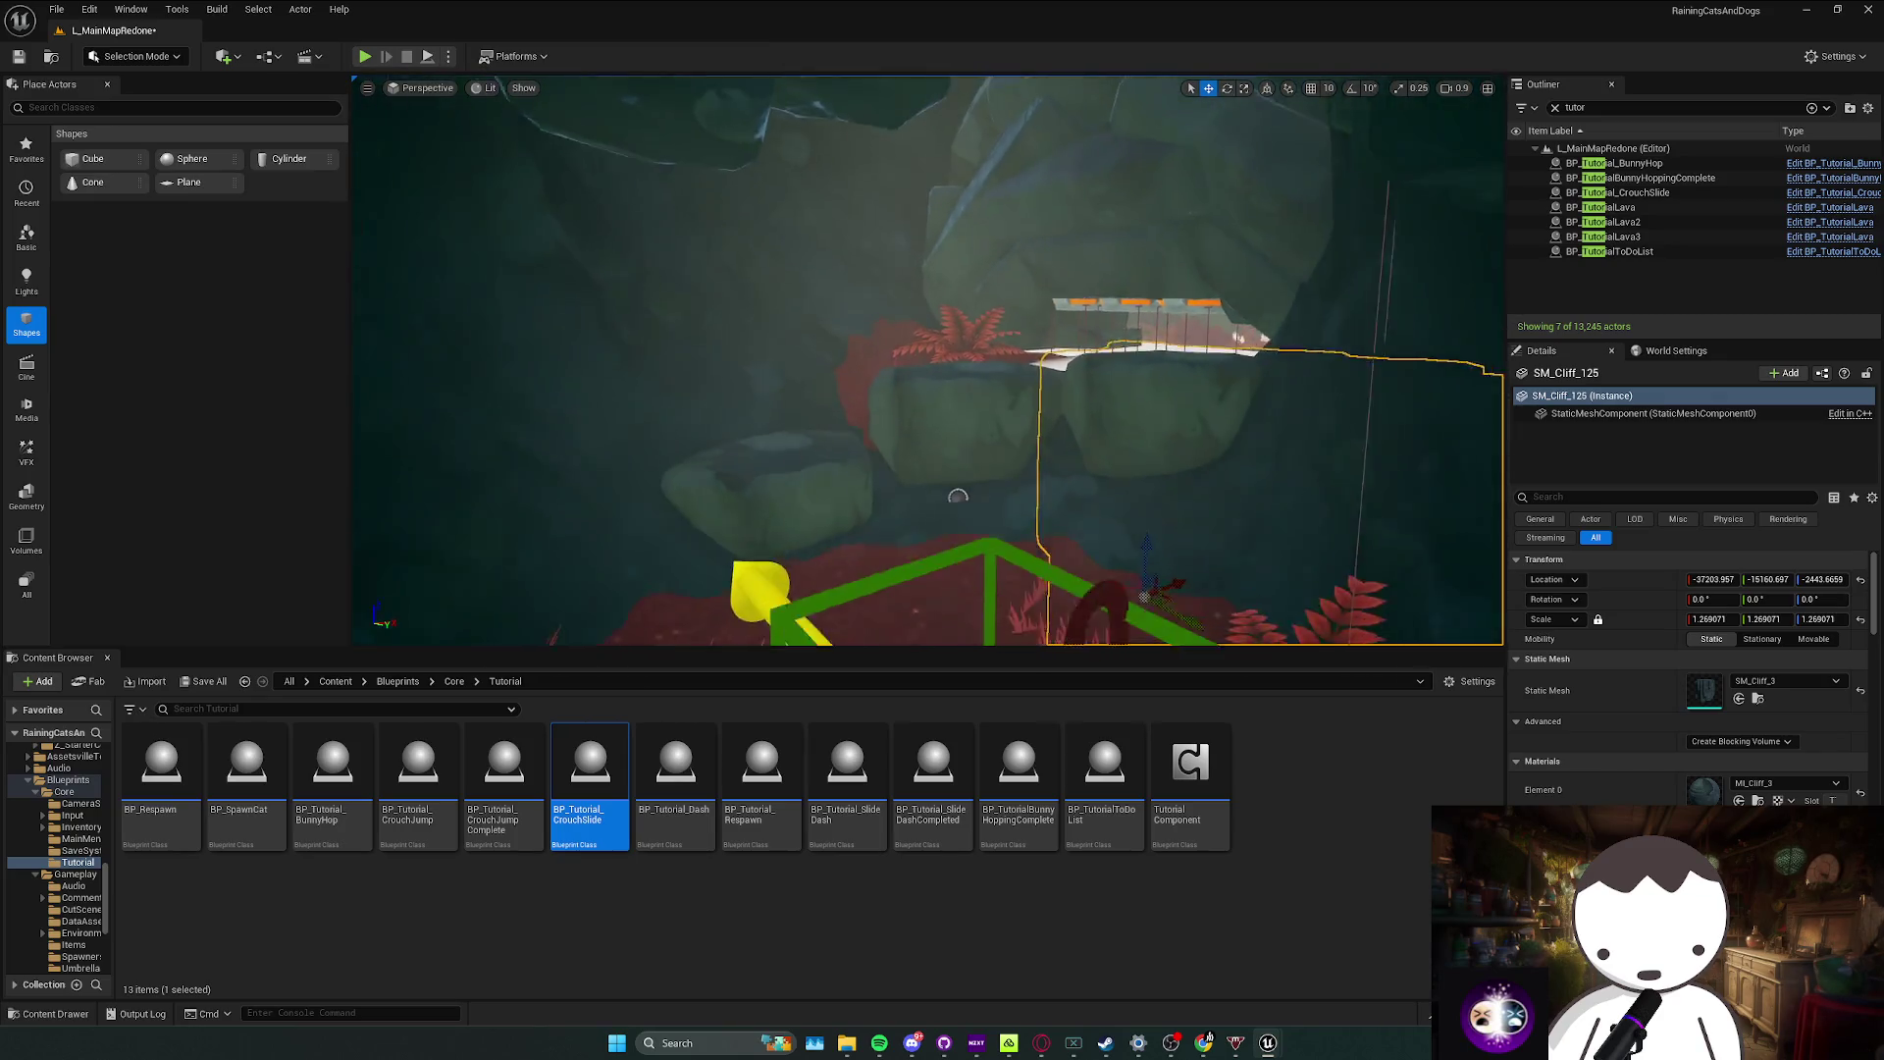
left_click_drag(472, 131, 472, 132)
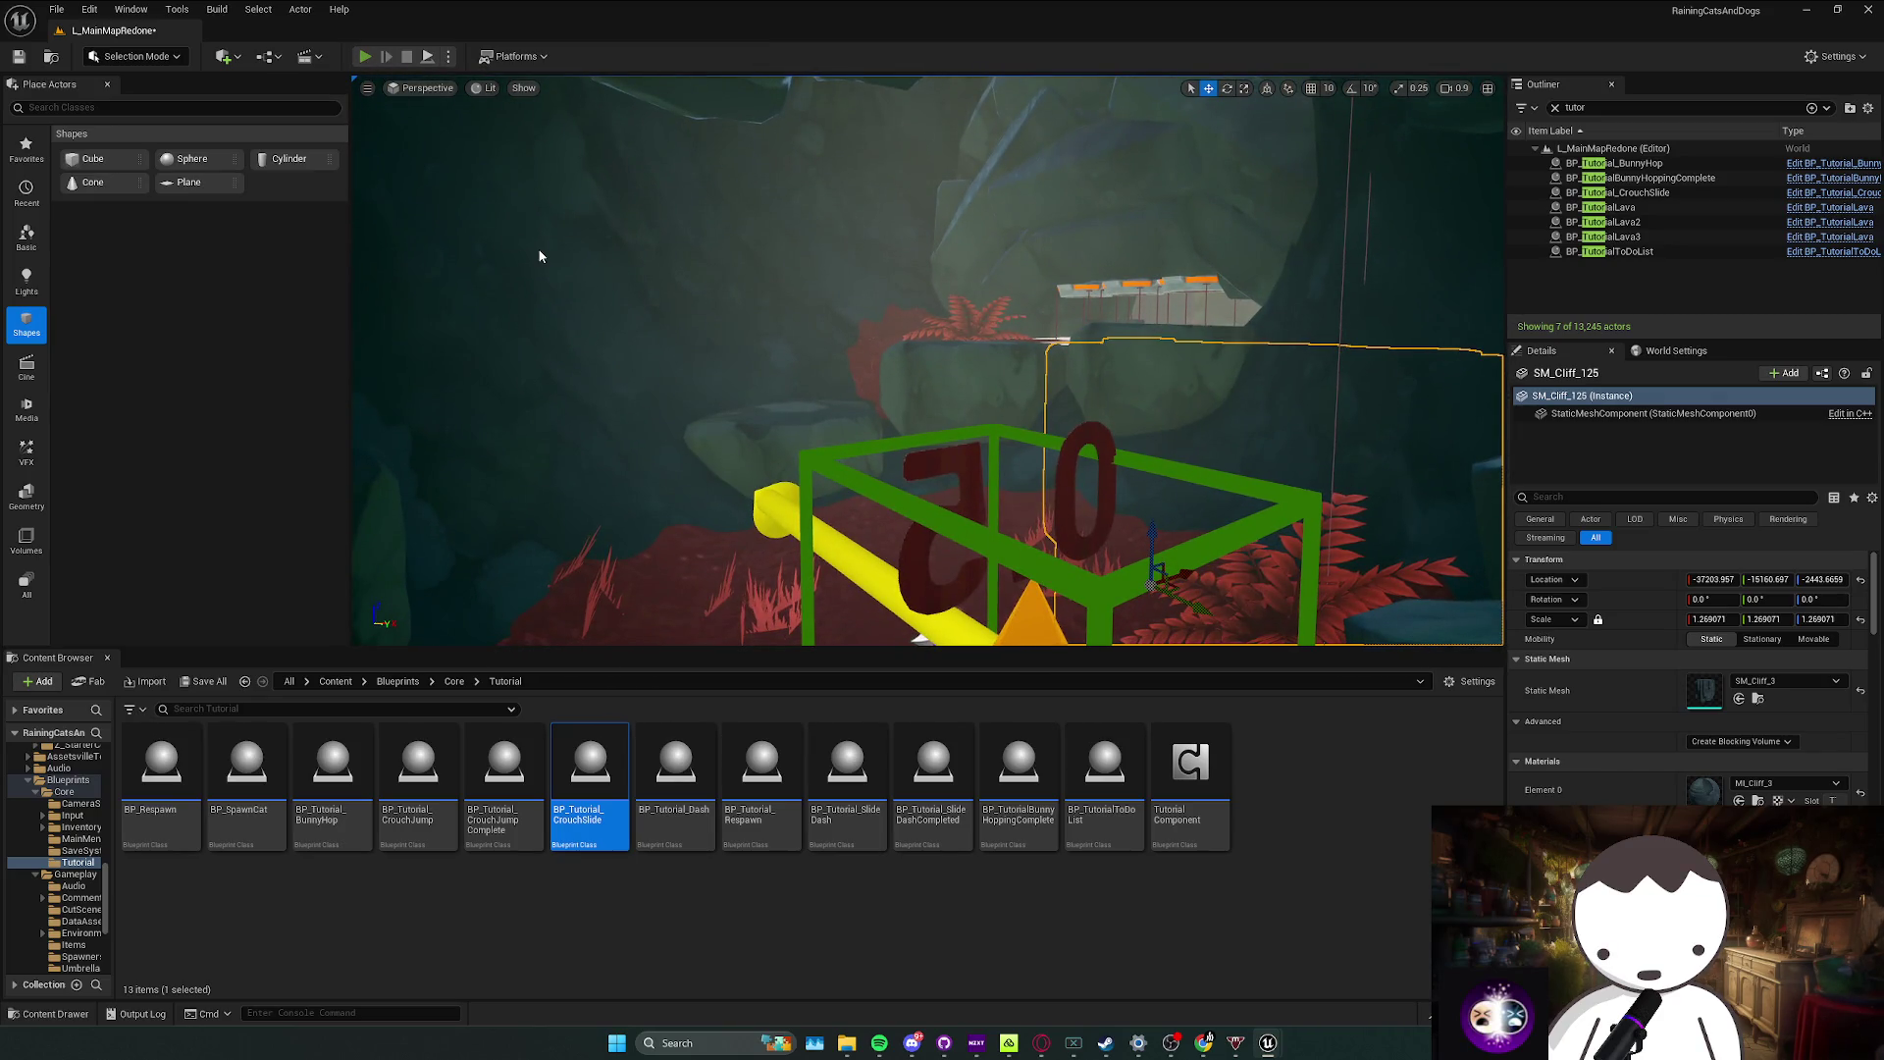
key("alt+p")
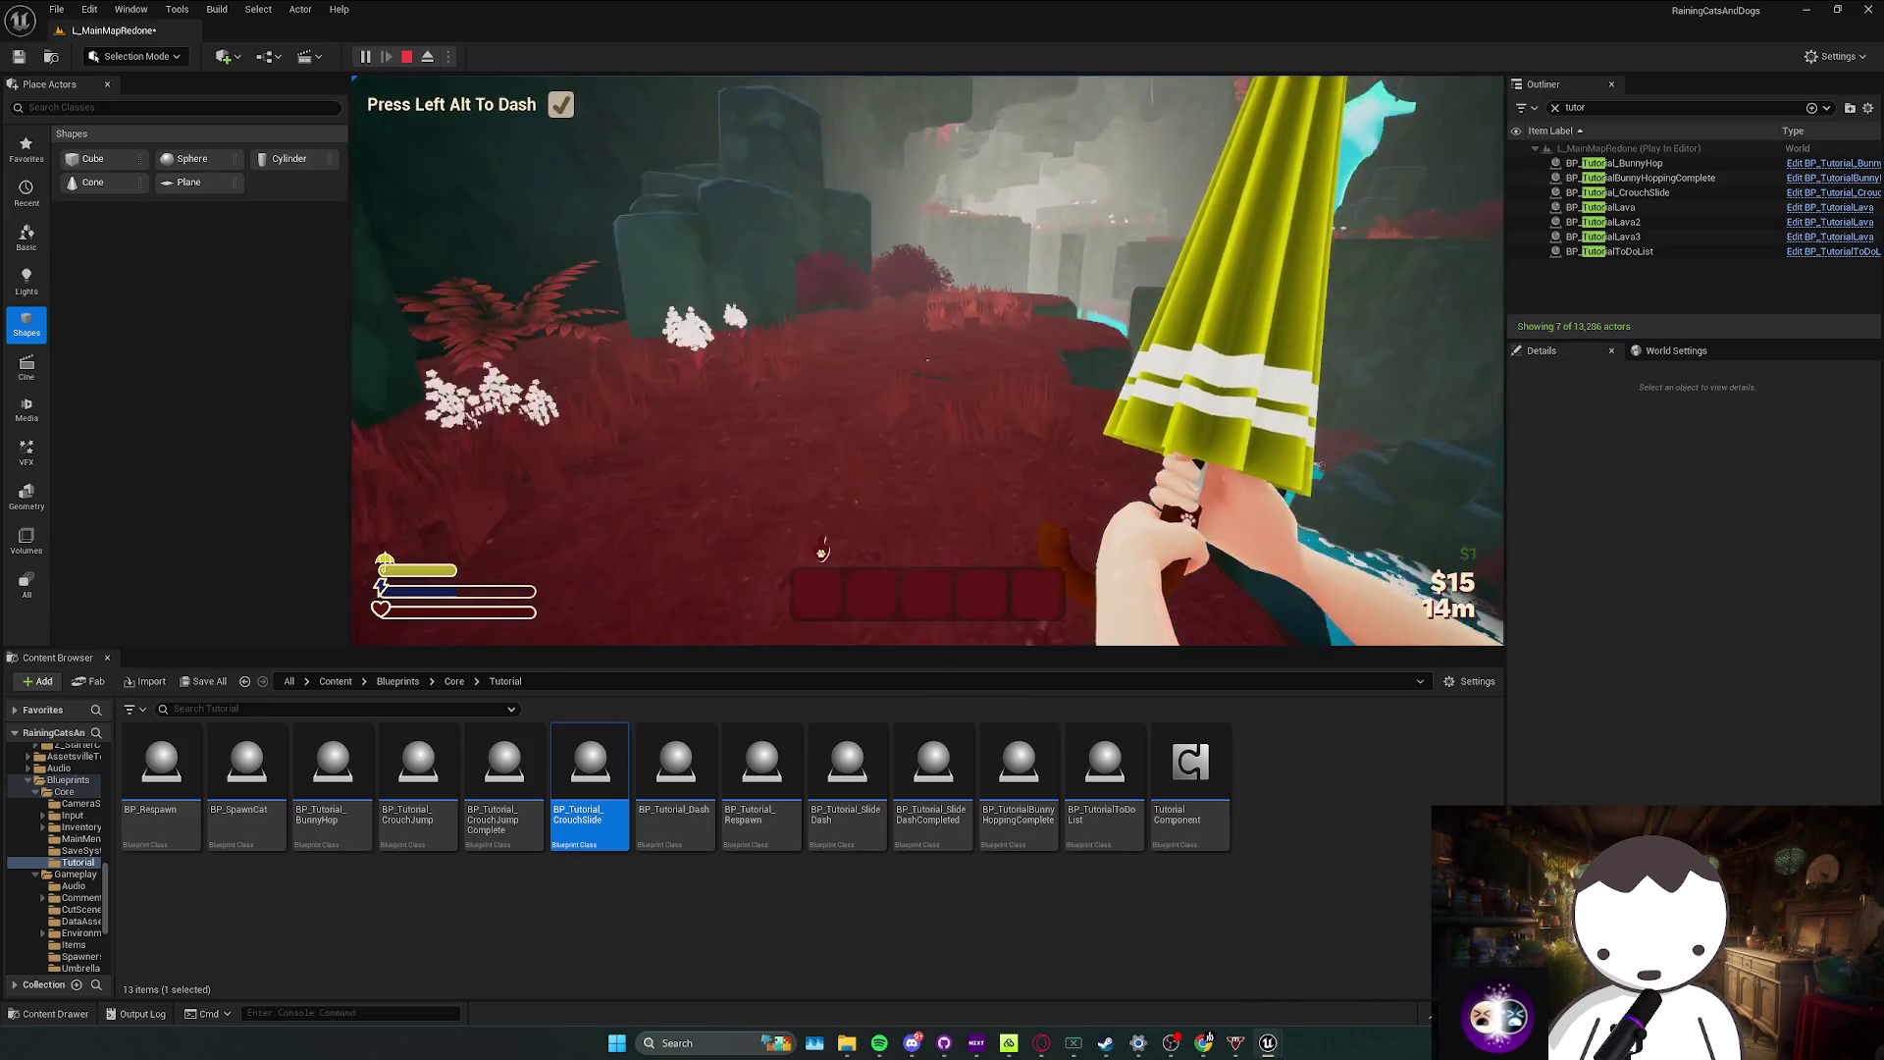
Step: Crouch-jump toward the wall twice, then release the mouse and end the playtest
key("w")
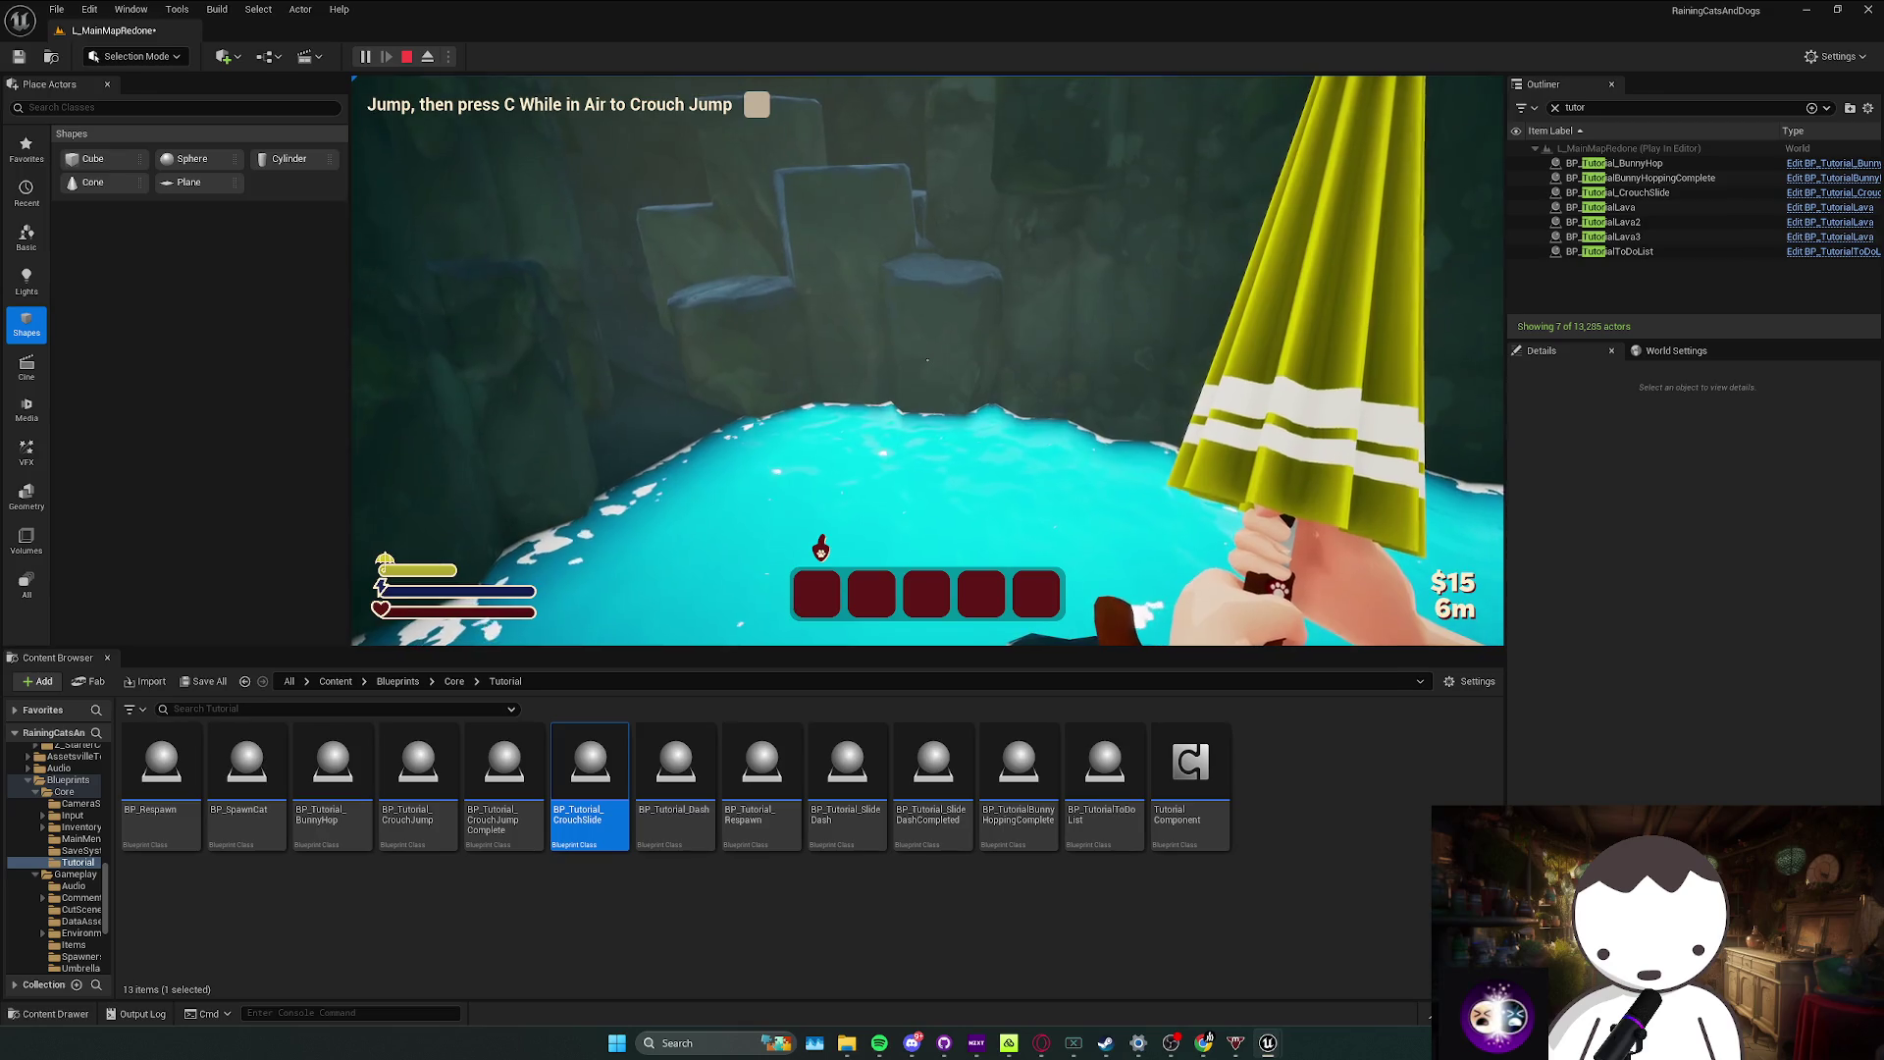
key("space")
key("c")
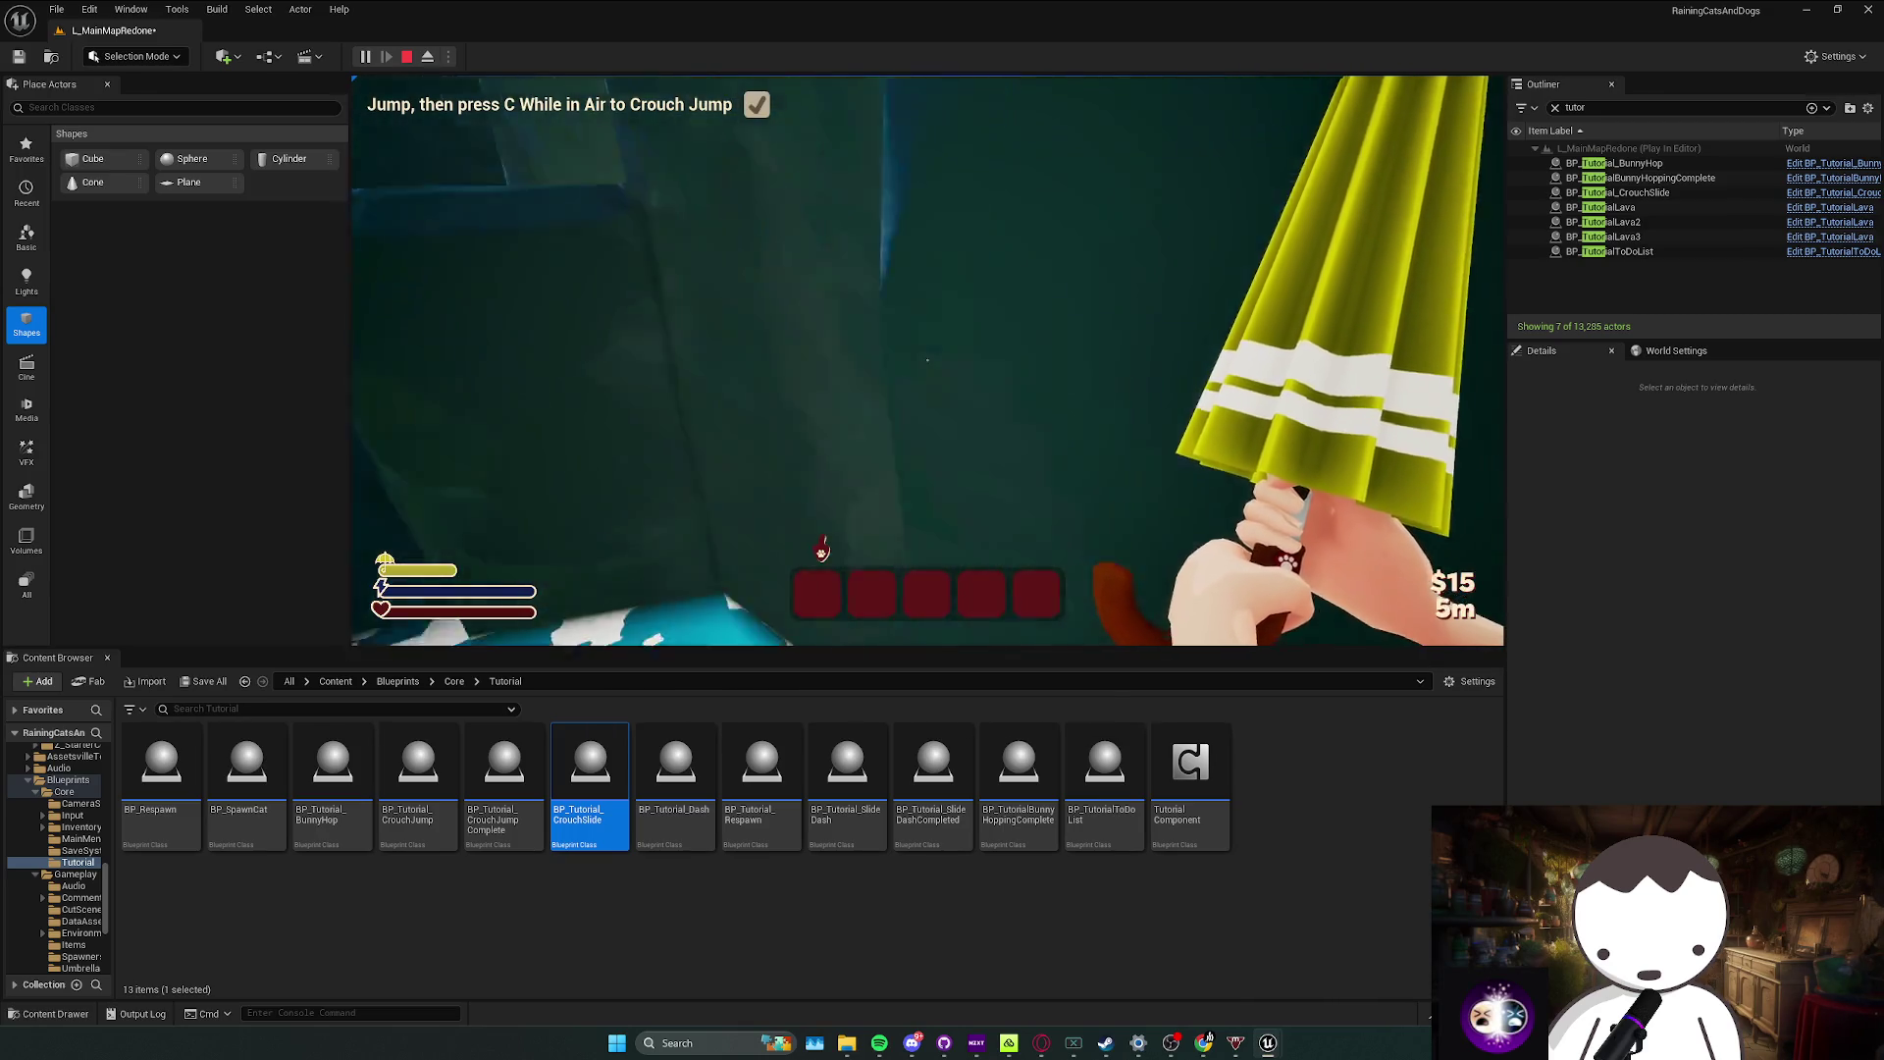
key("w")
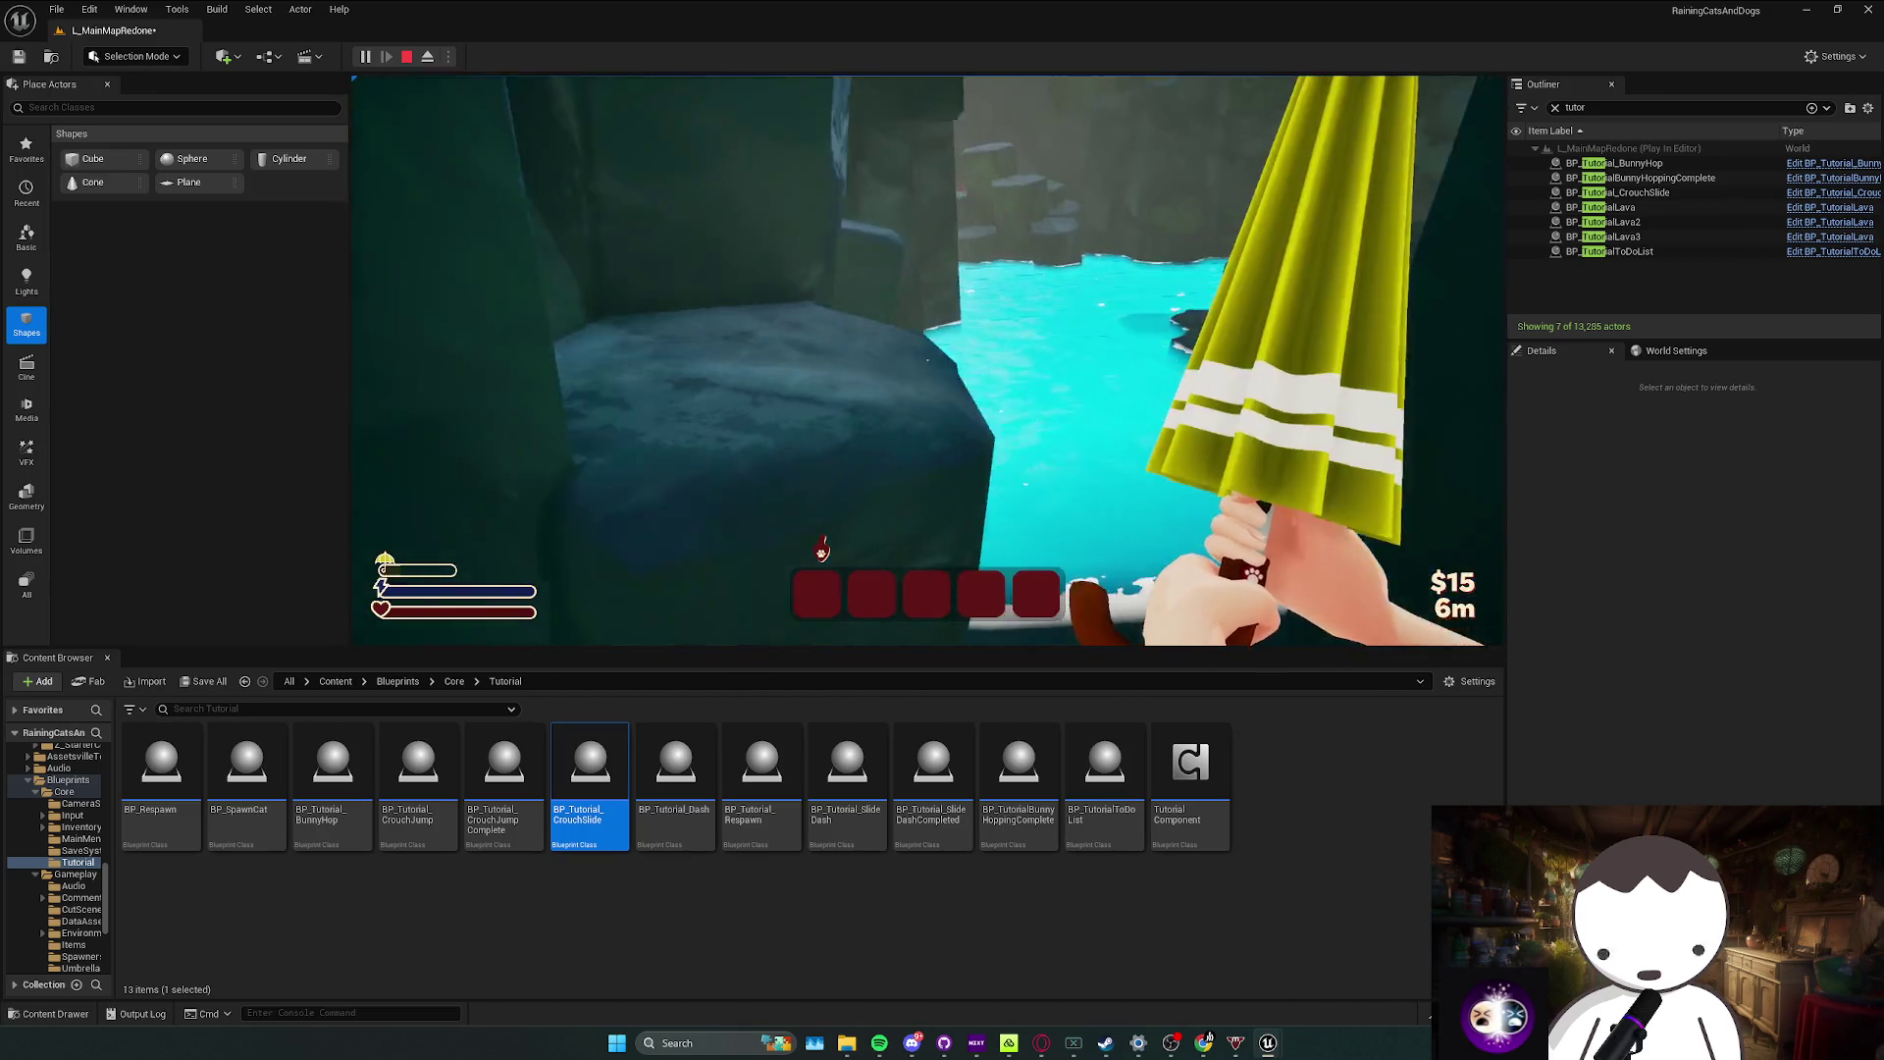
key("space")
key("c")
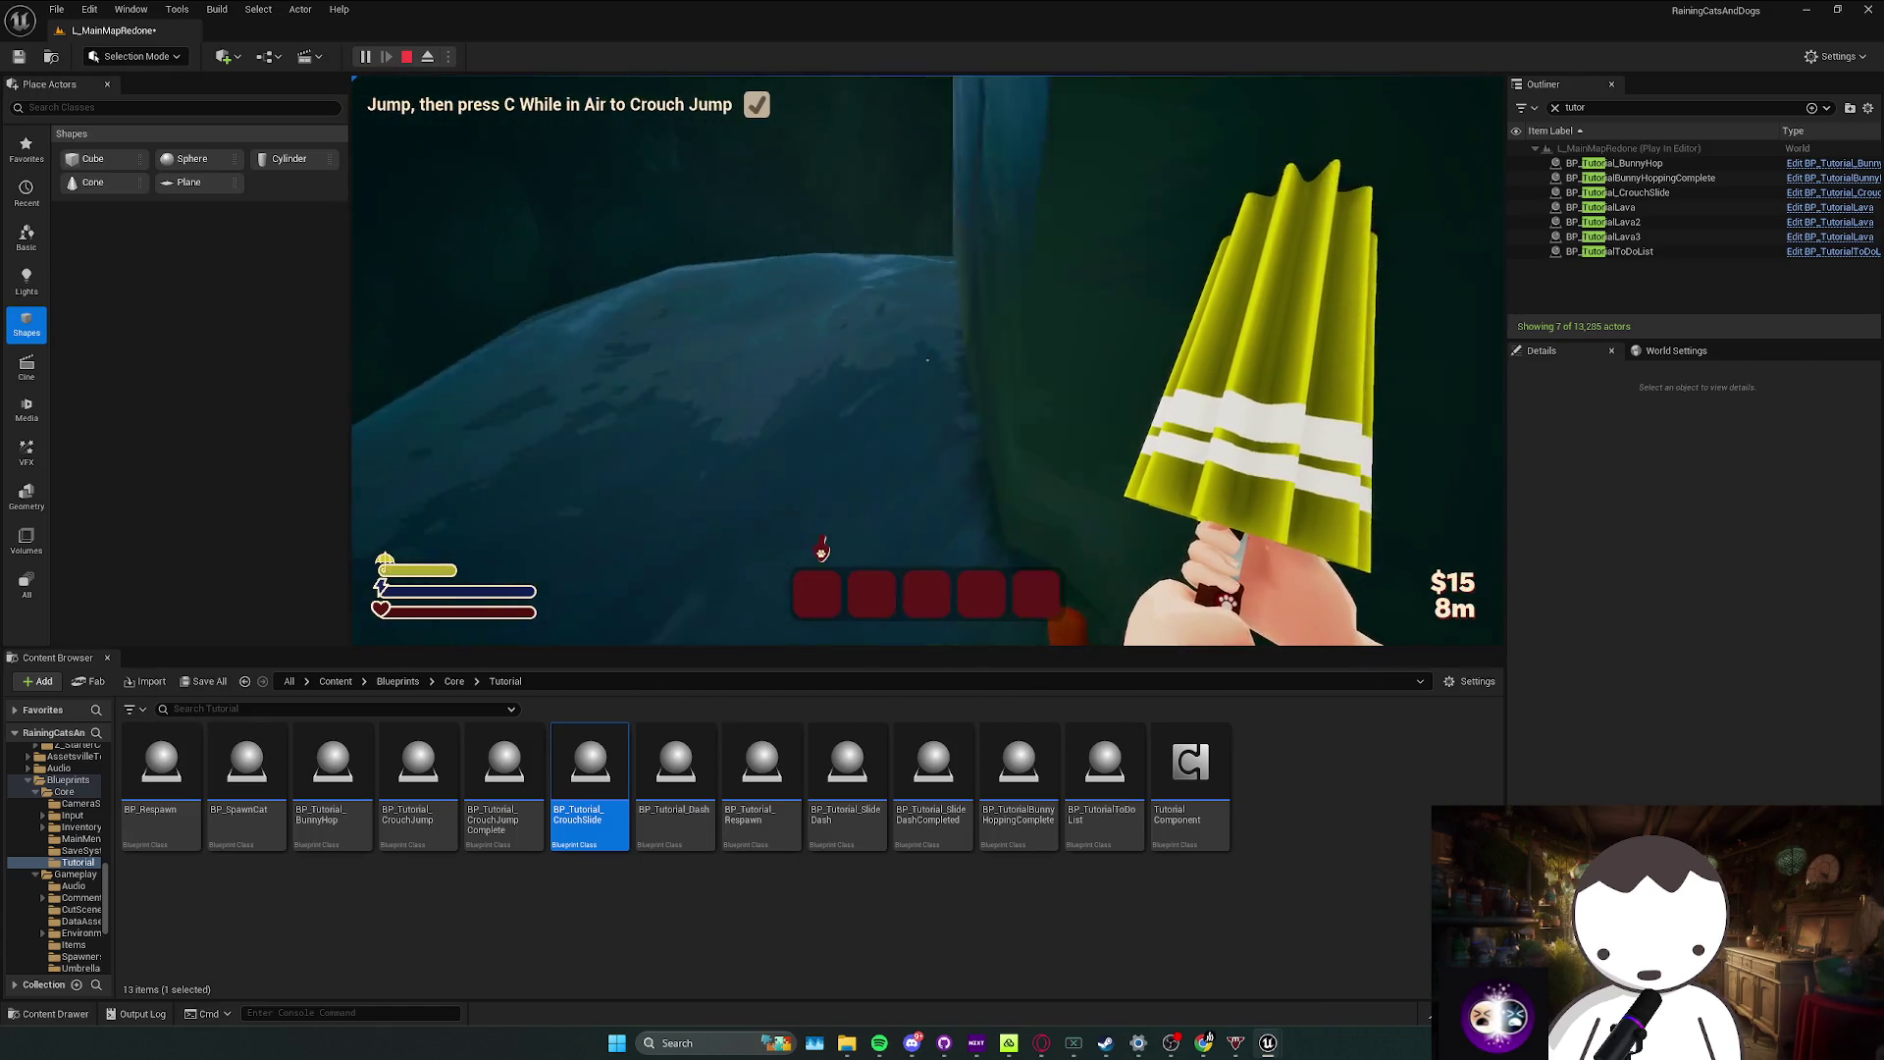
key("w")
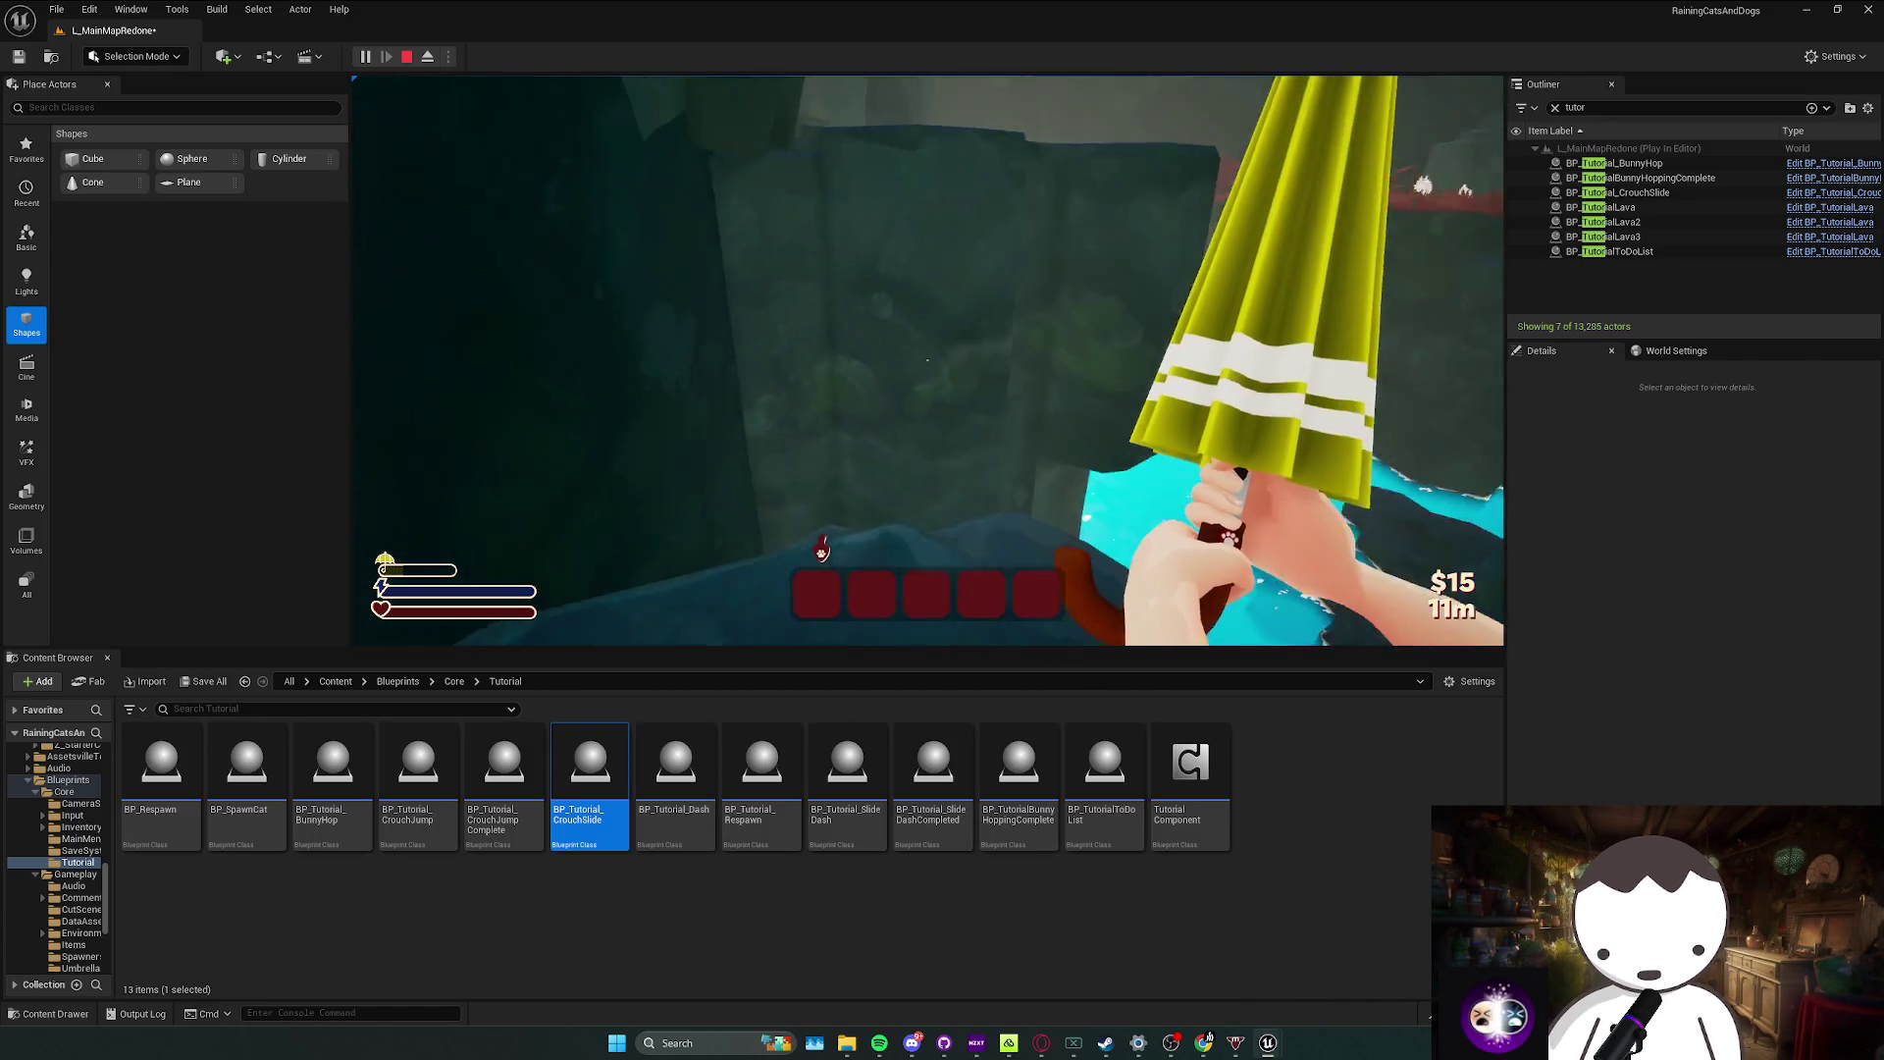
key("shift+F1")
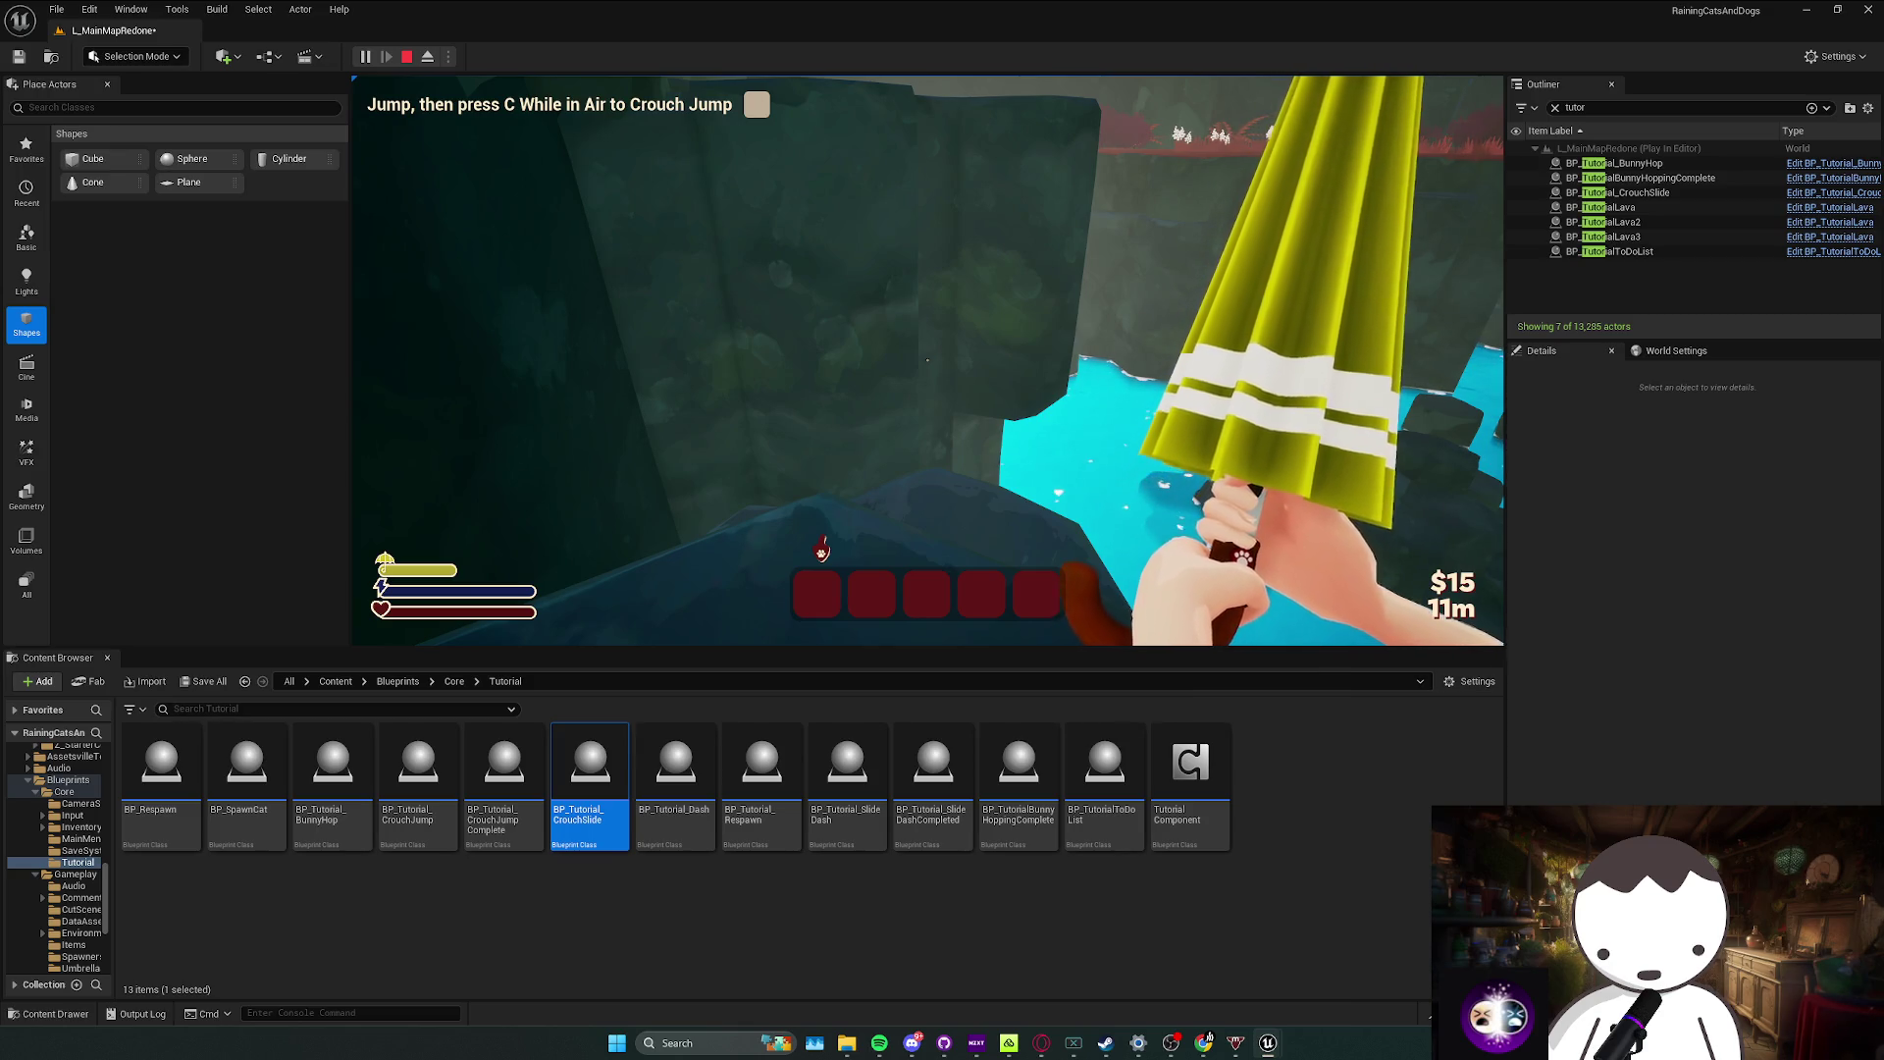
key("Escape")
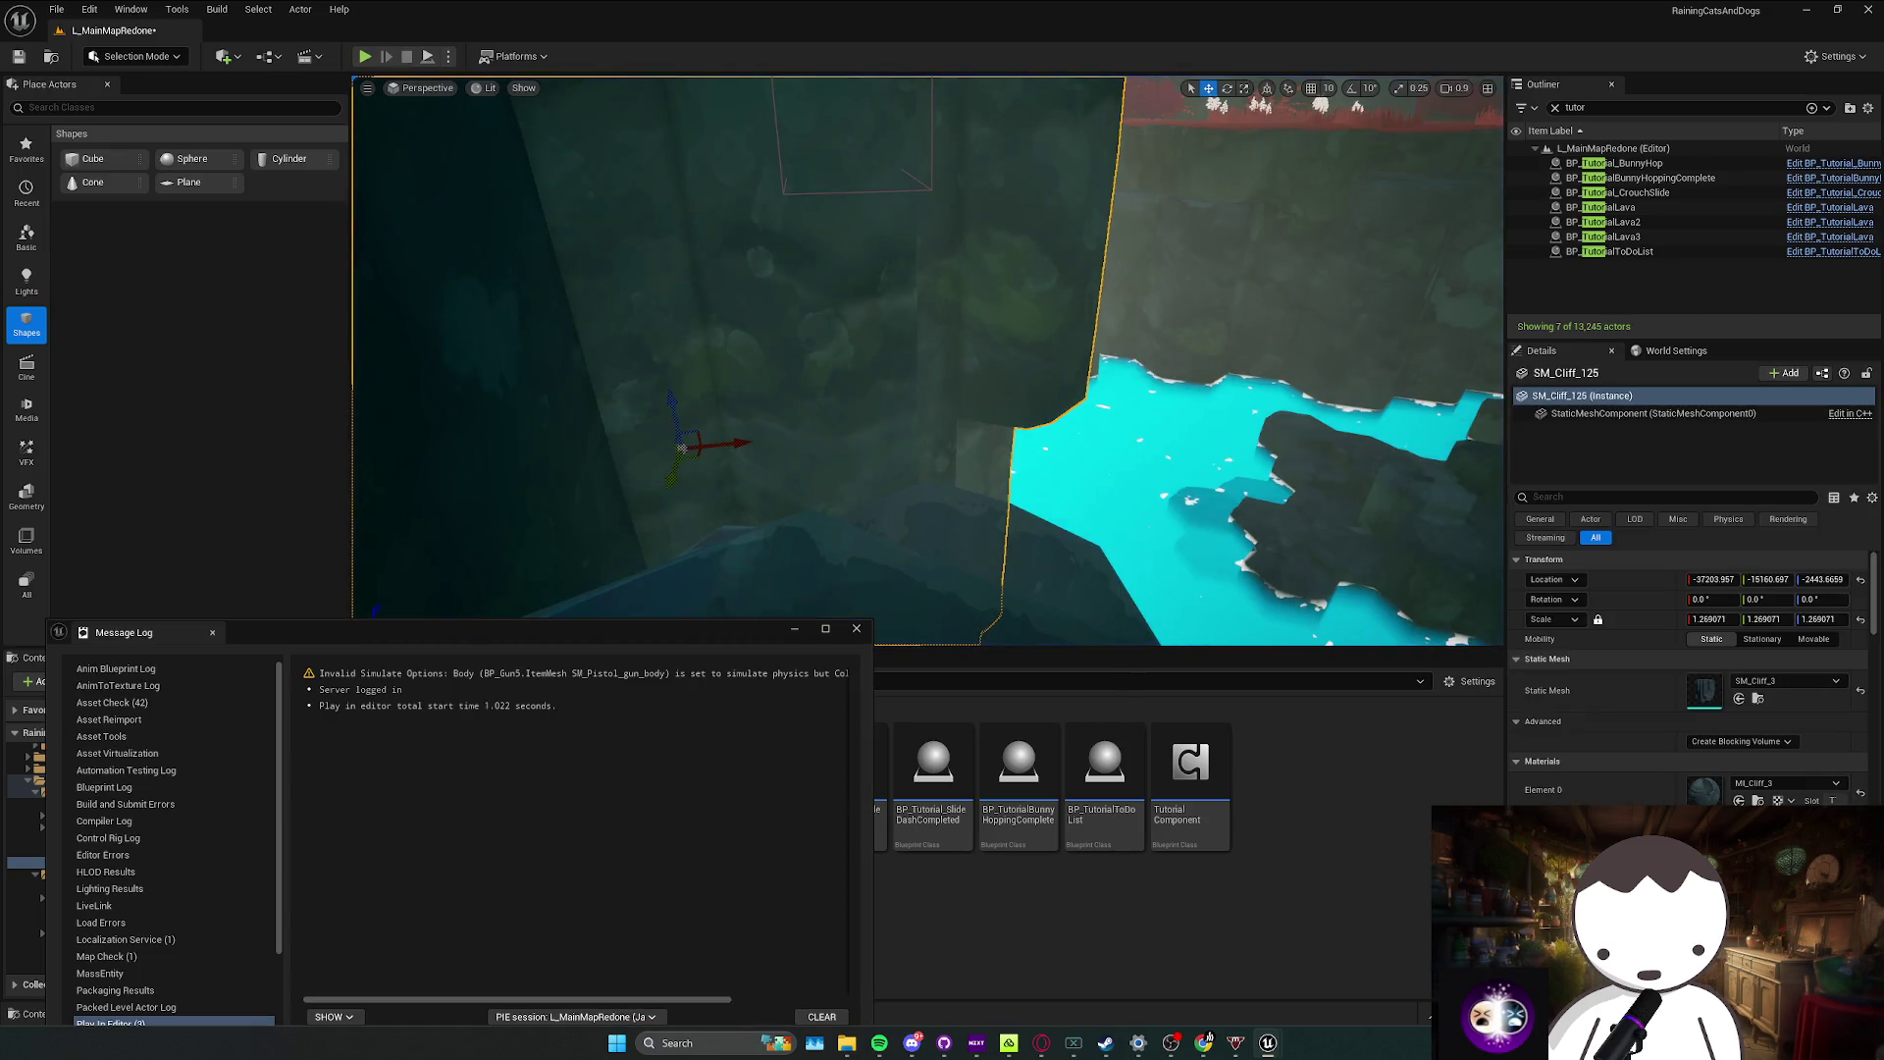
Step: In TutorialComponent, insert a SET UmbrellaTut node between the Branch and the check box step
key("alt+Tab")
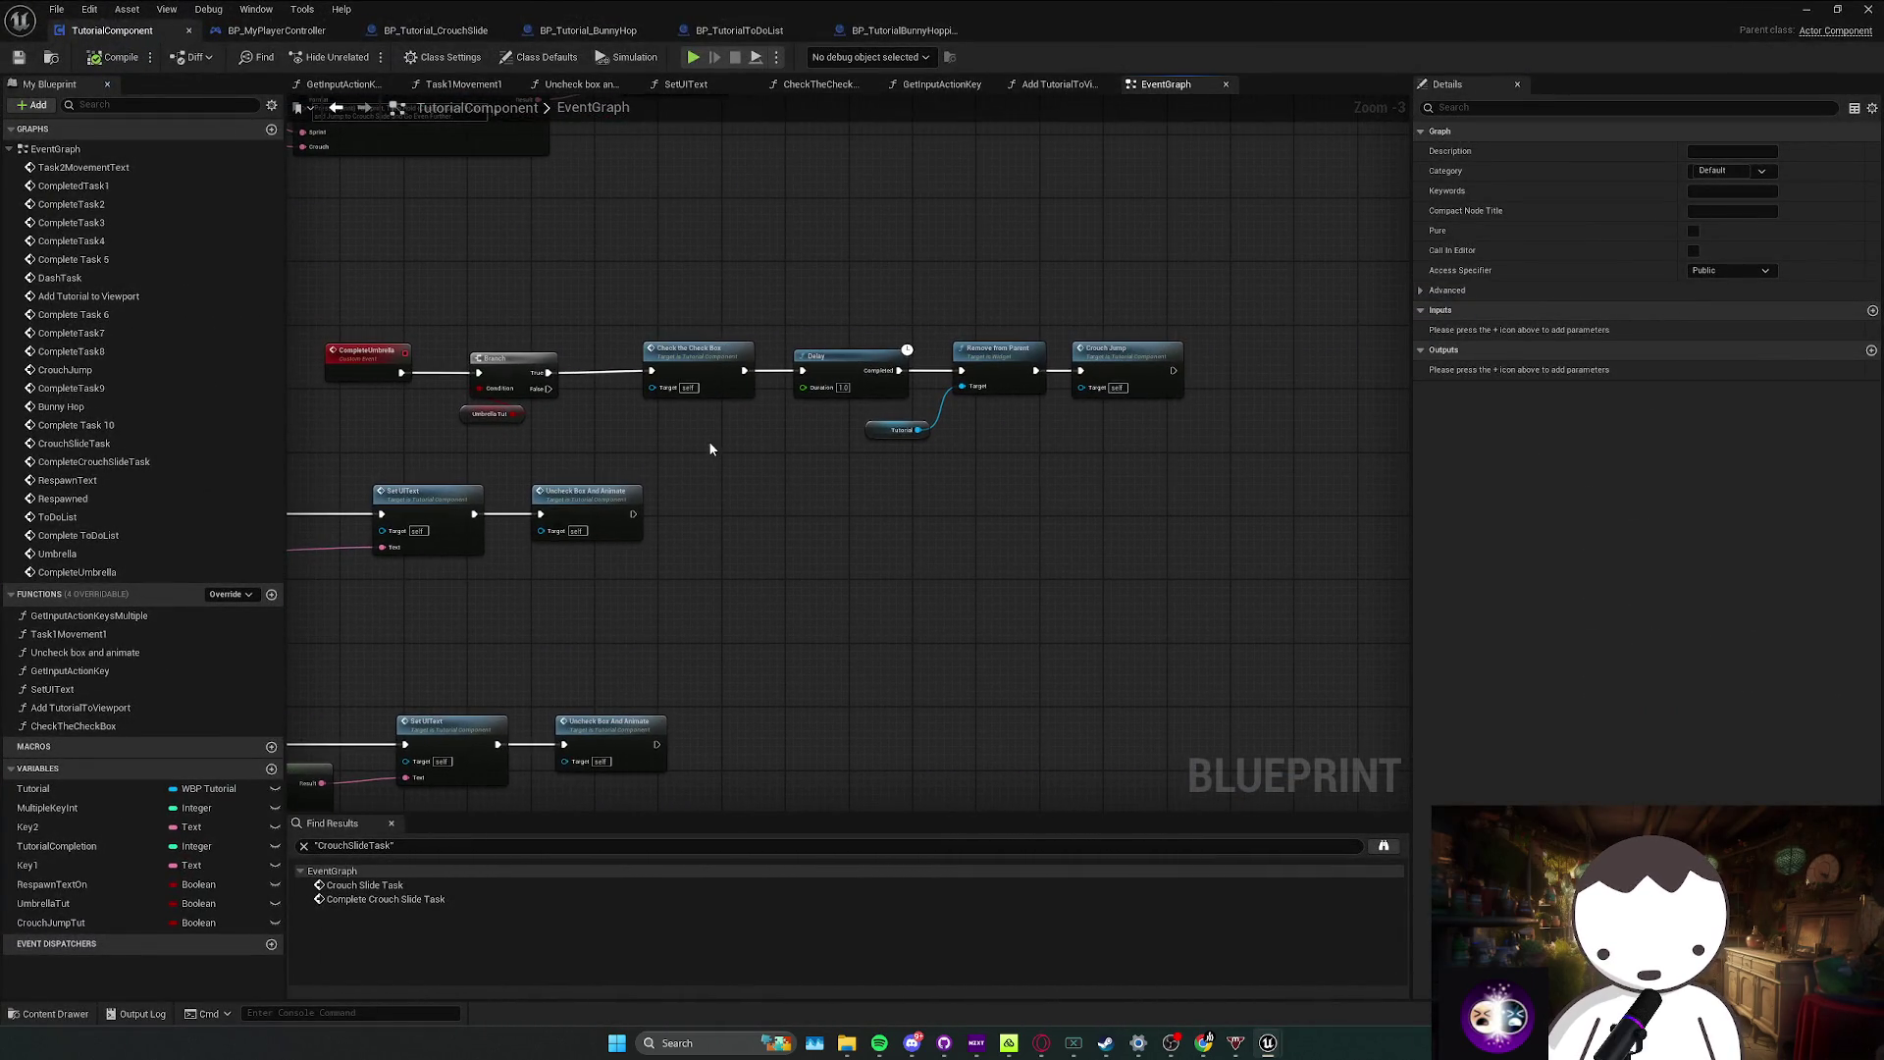
left_click_drag(643, 476, 1131, 334)
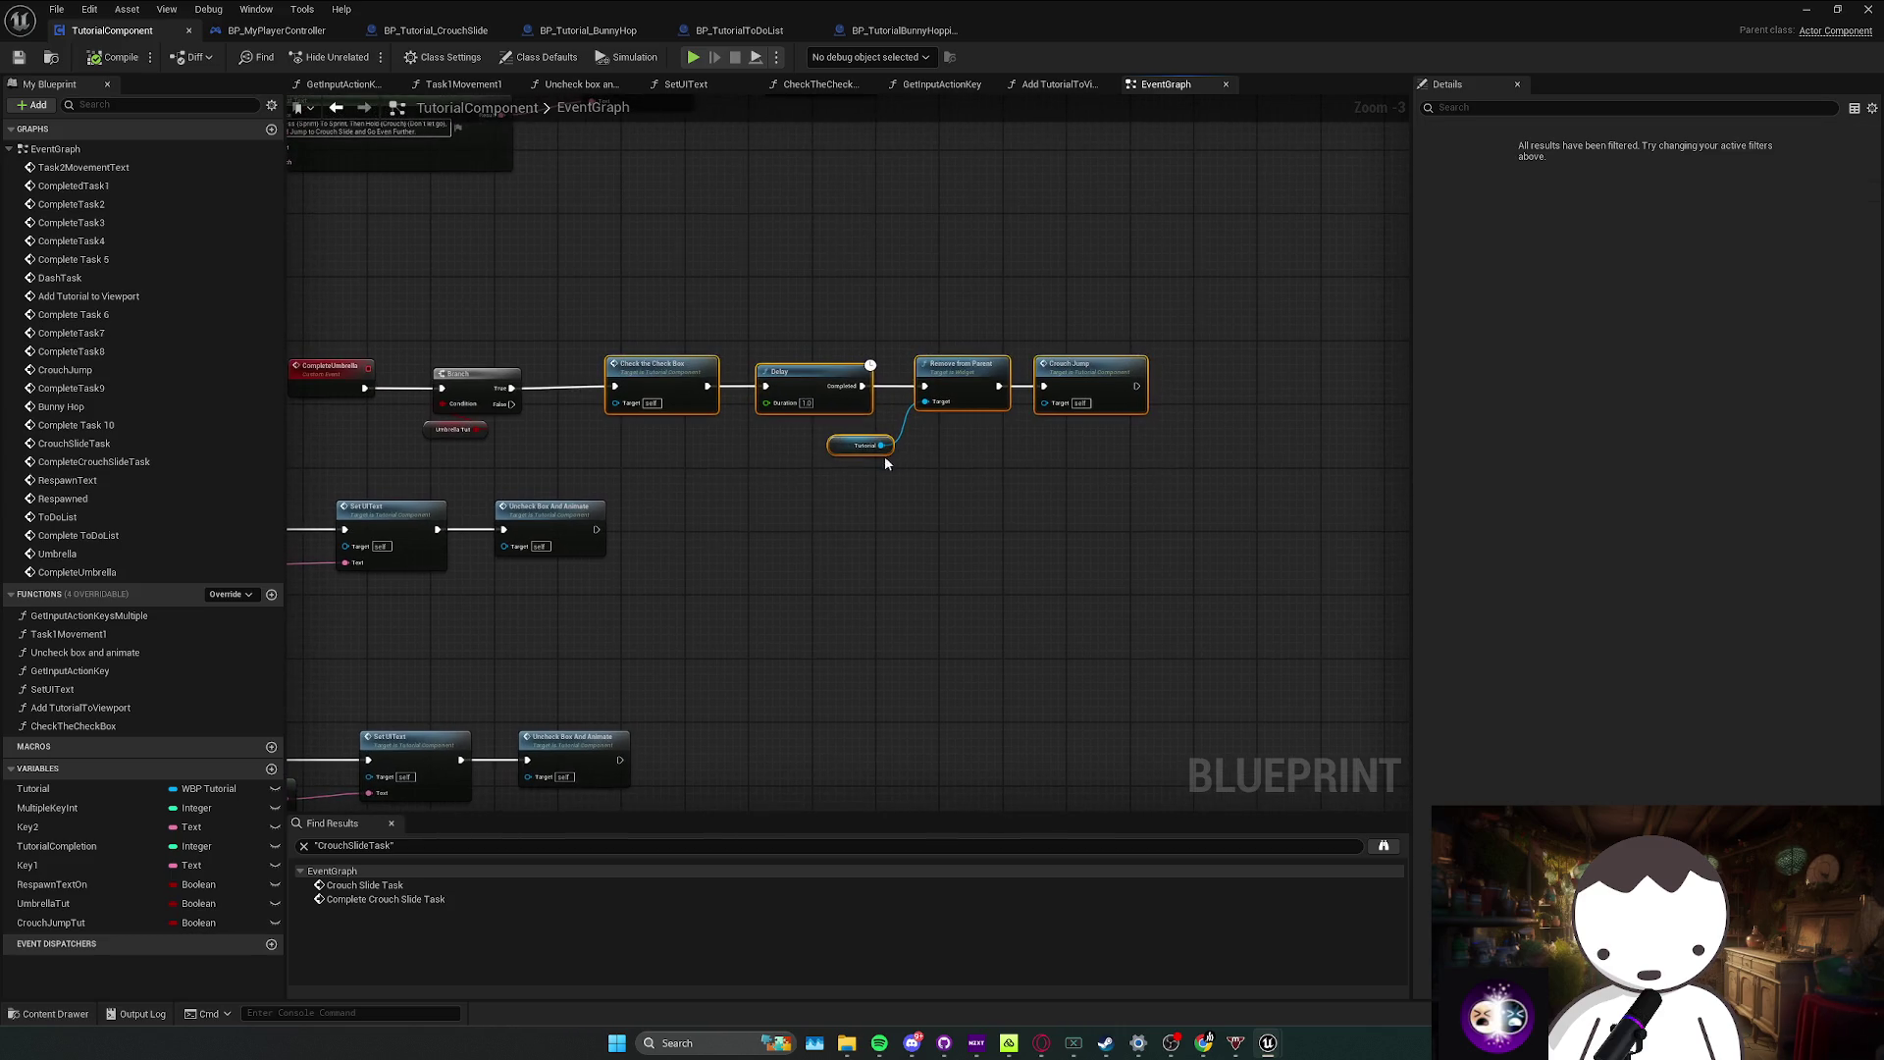
left_click(711, 456)
left_click_drag(700, 477, 1102, 345)
left_click_drag(677, 382, 932, 374)
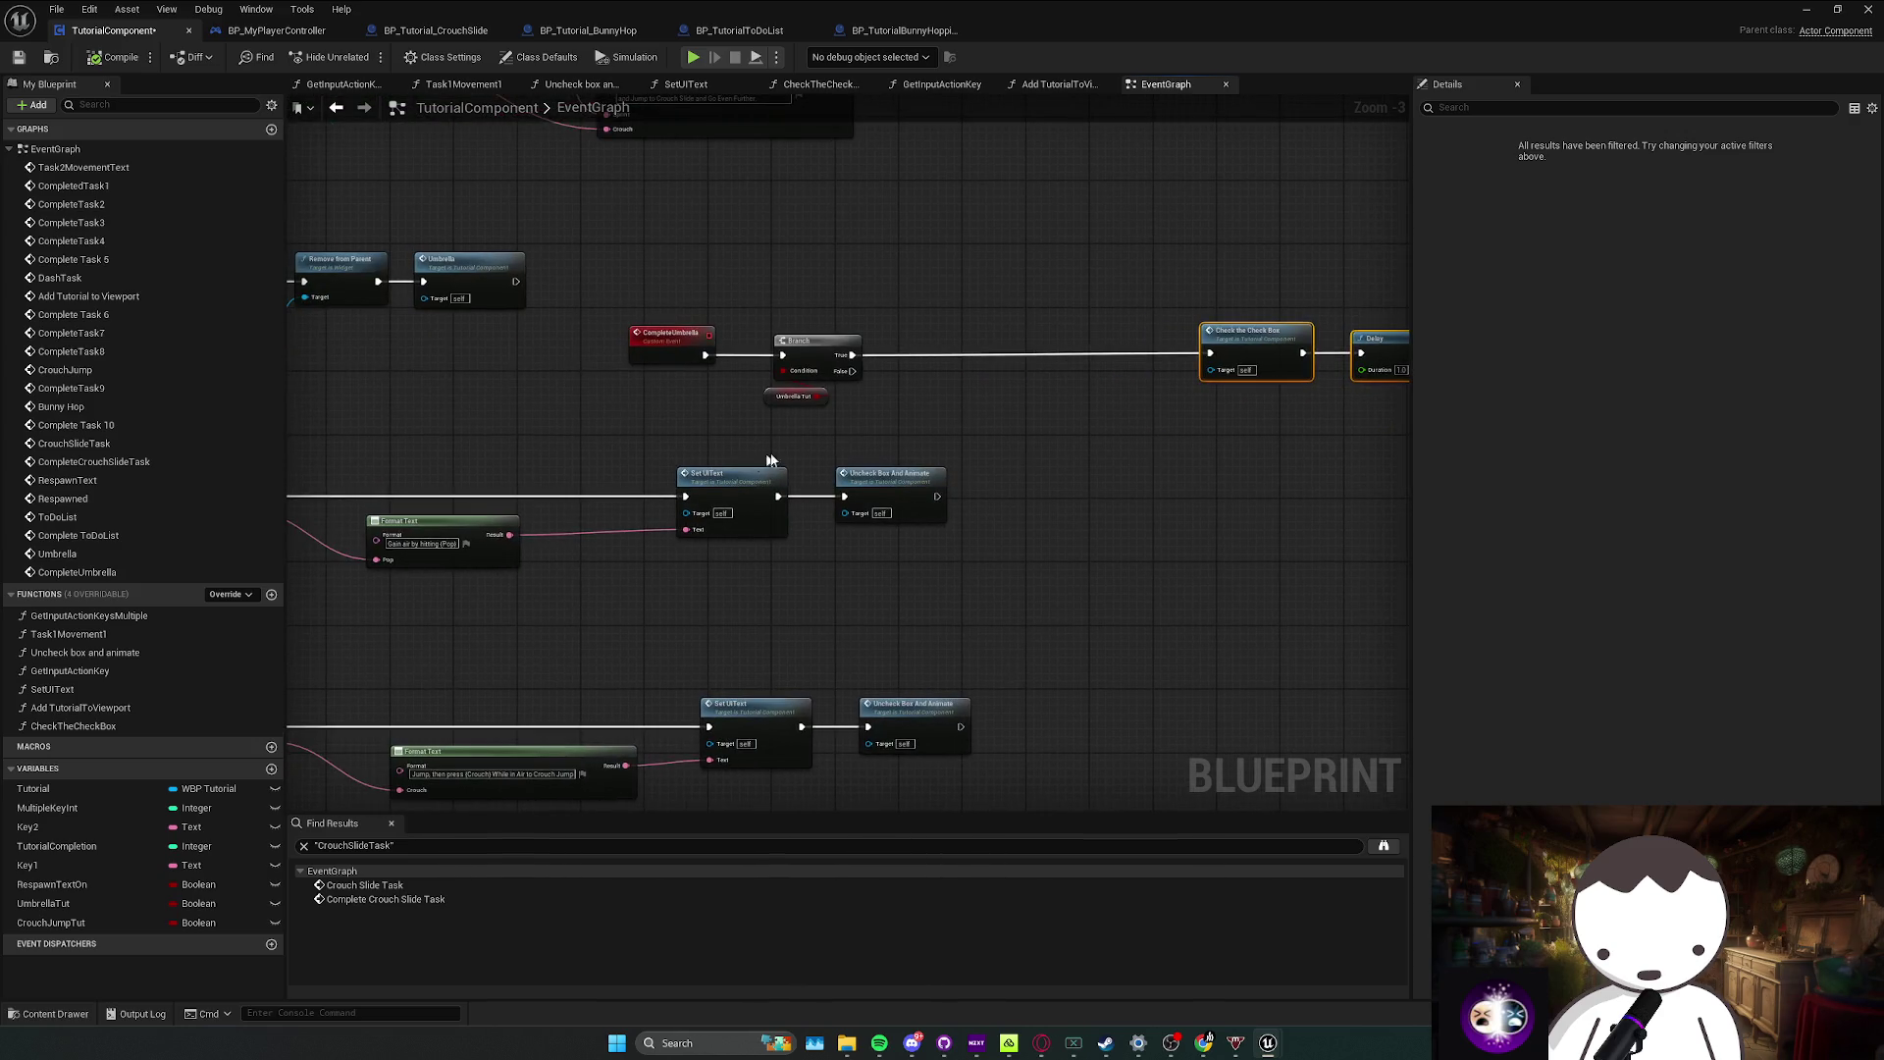
mouse_move(43, 903)
left_mouse_down()
mouse_move(925, 328)
mouse_move(852, 354)
left_mouse_up()
left_click(965, 363)
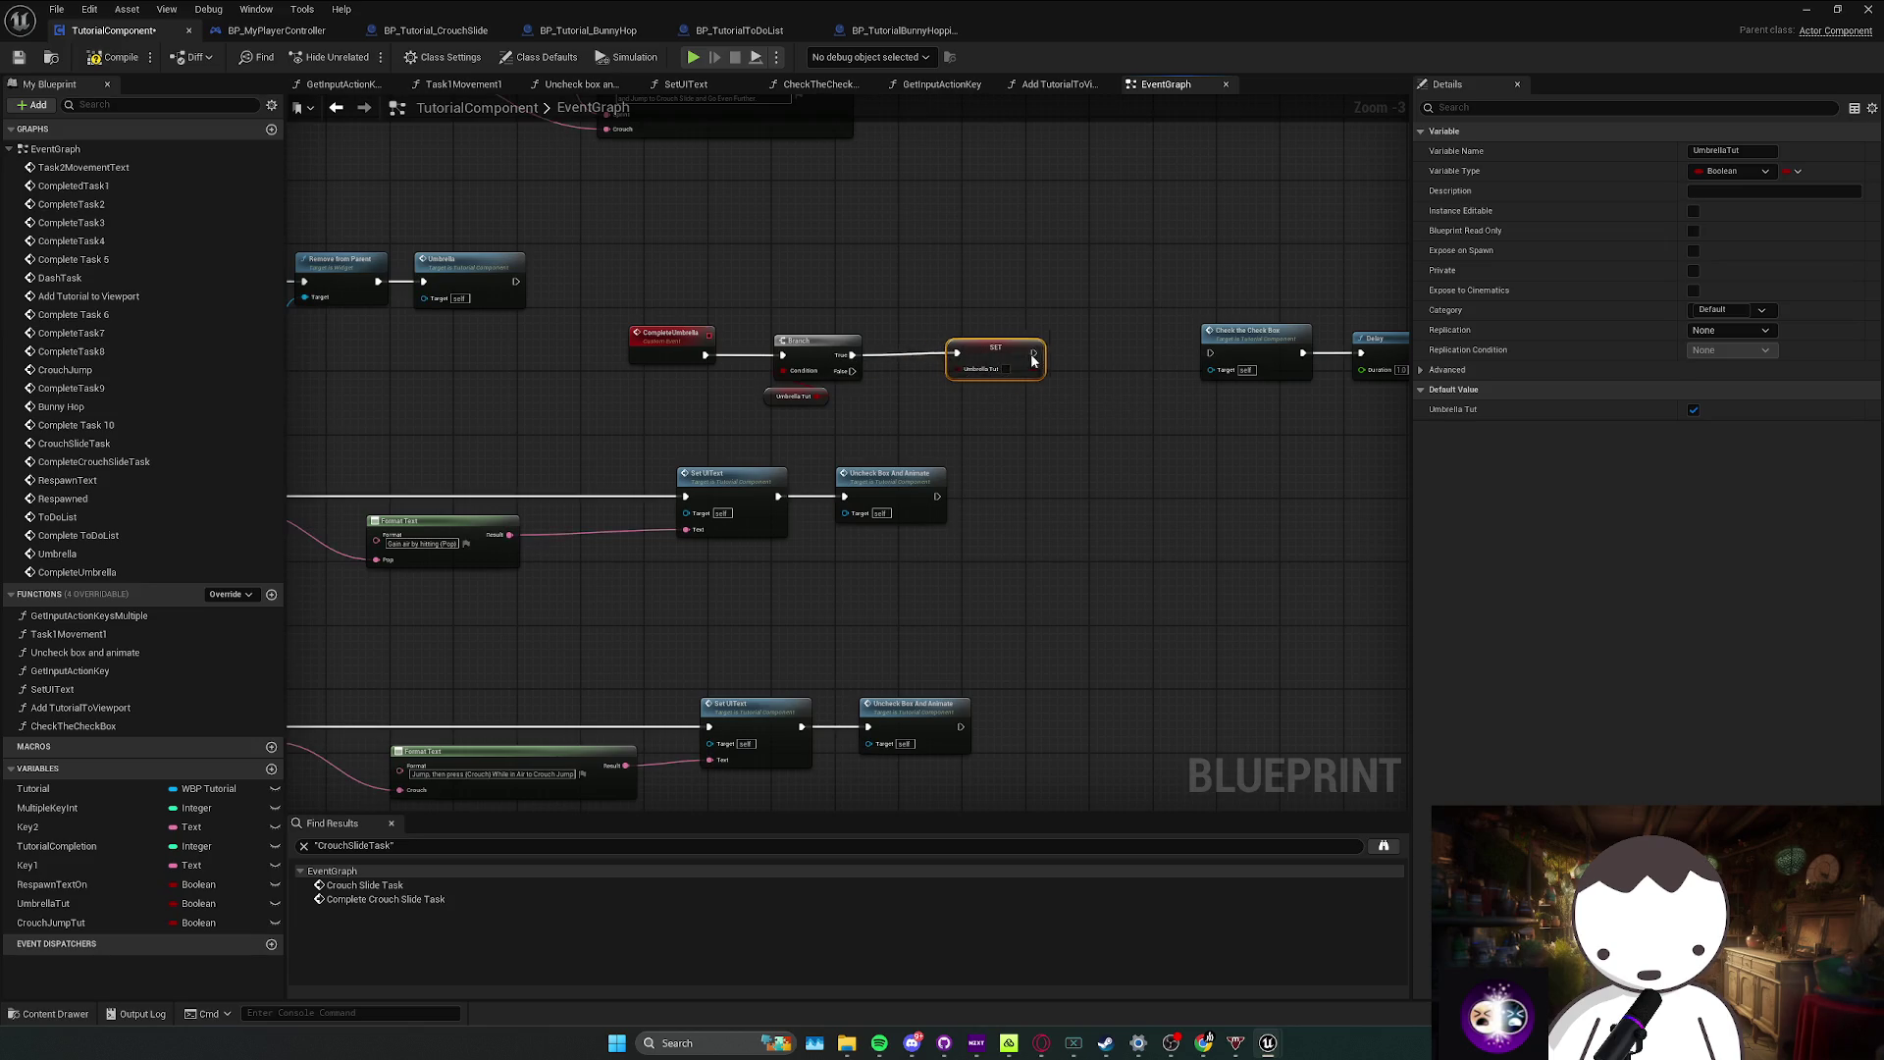
left_click_drag(1009, 353, 1210, 353)
left_click(1187, 451)
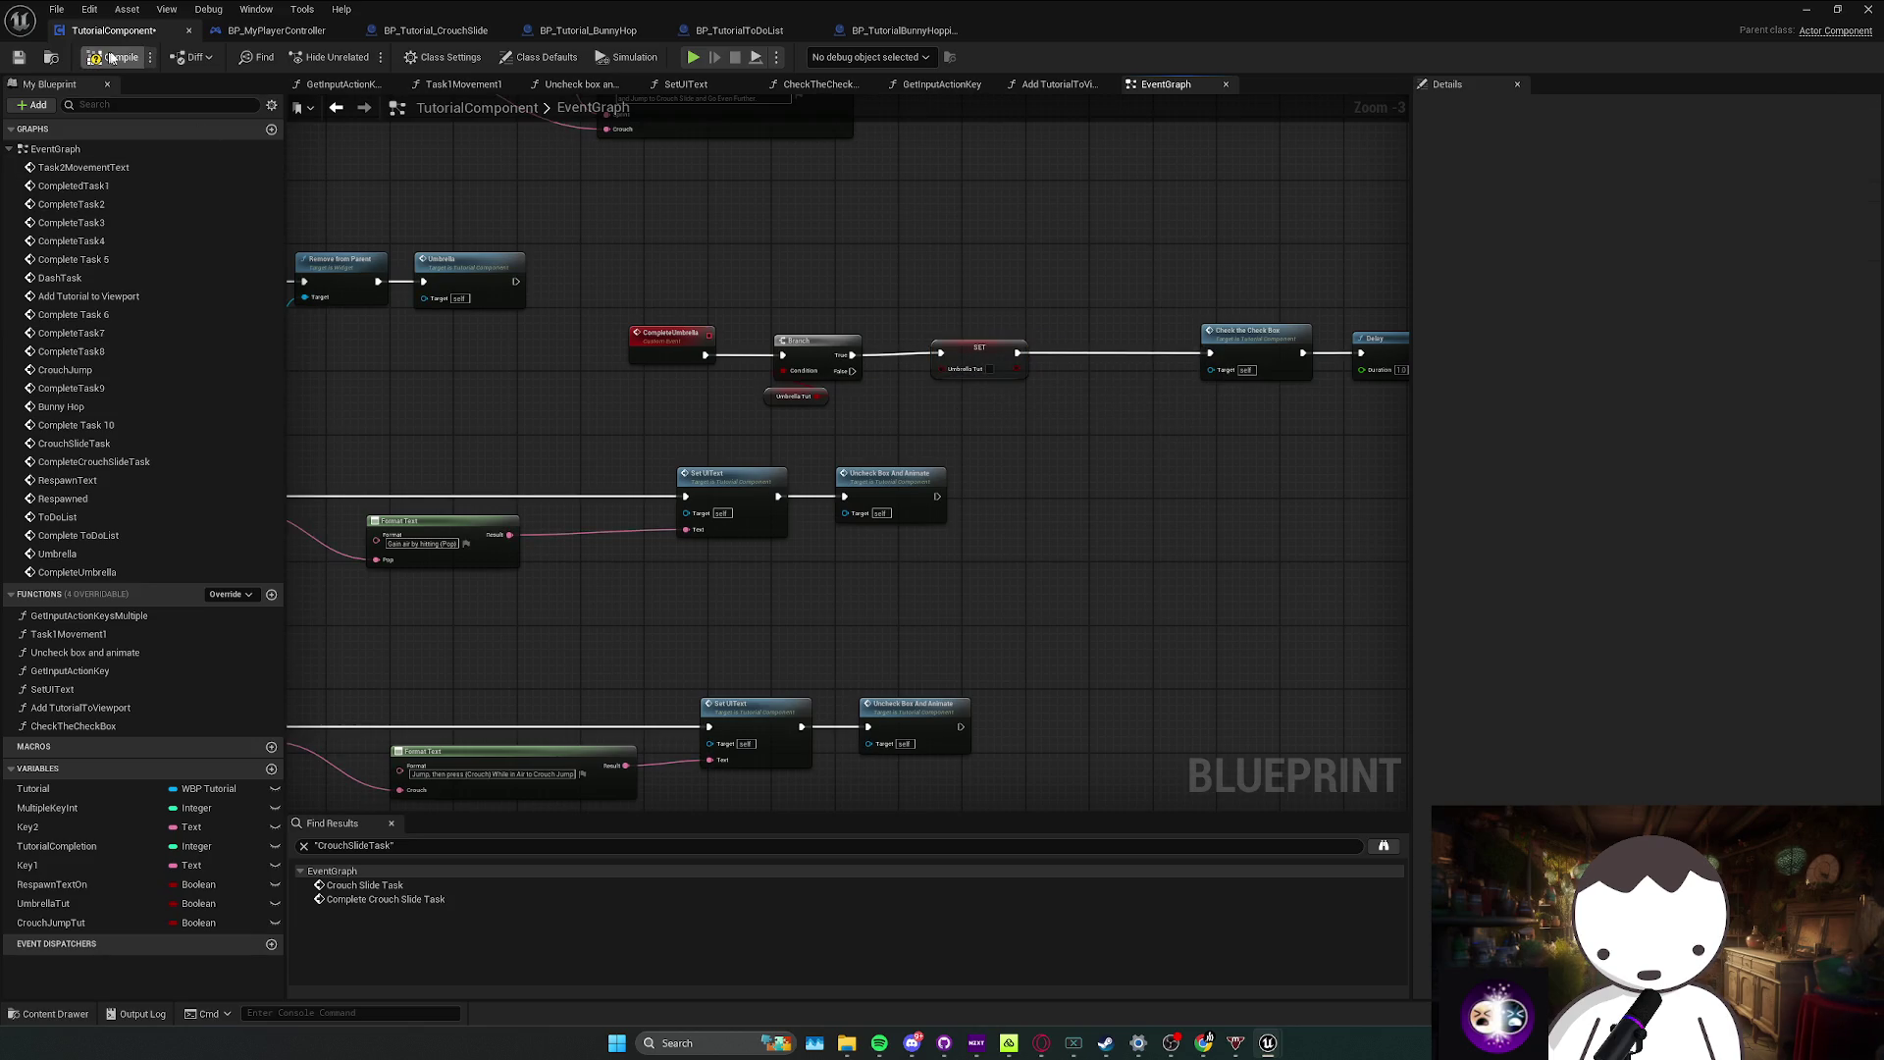
Step: Review the Umbrella and Bunny Hop tutorial rows in the graph
mouse_move(611, 550)
left_mouse_down()
mouse_move(749, 500)
mouse_move(1039, 484)
left_mouse_up()
scroll(1039, 484, "down", 1)
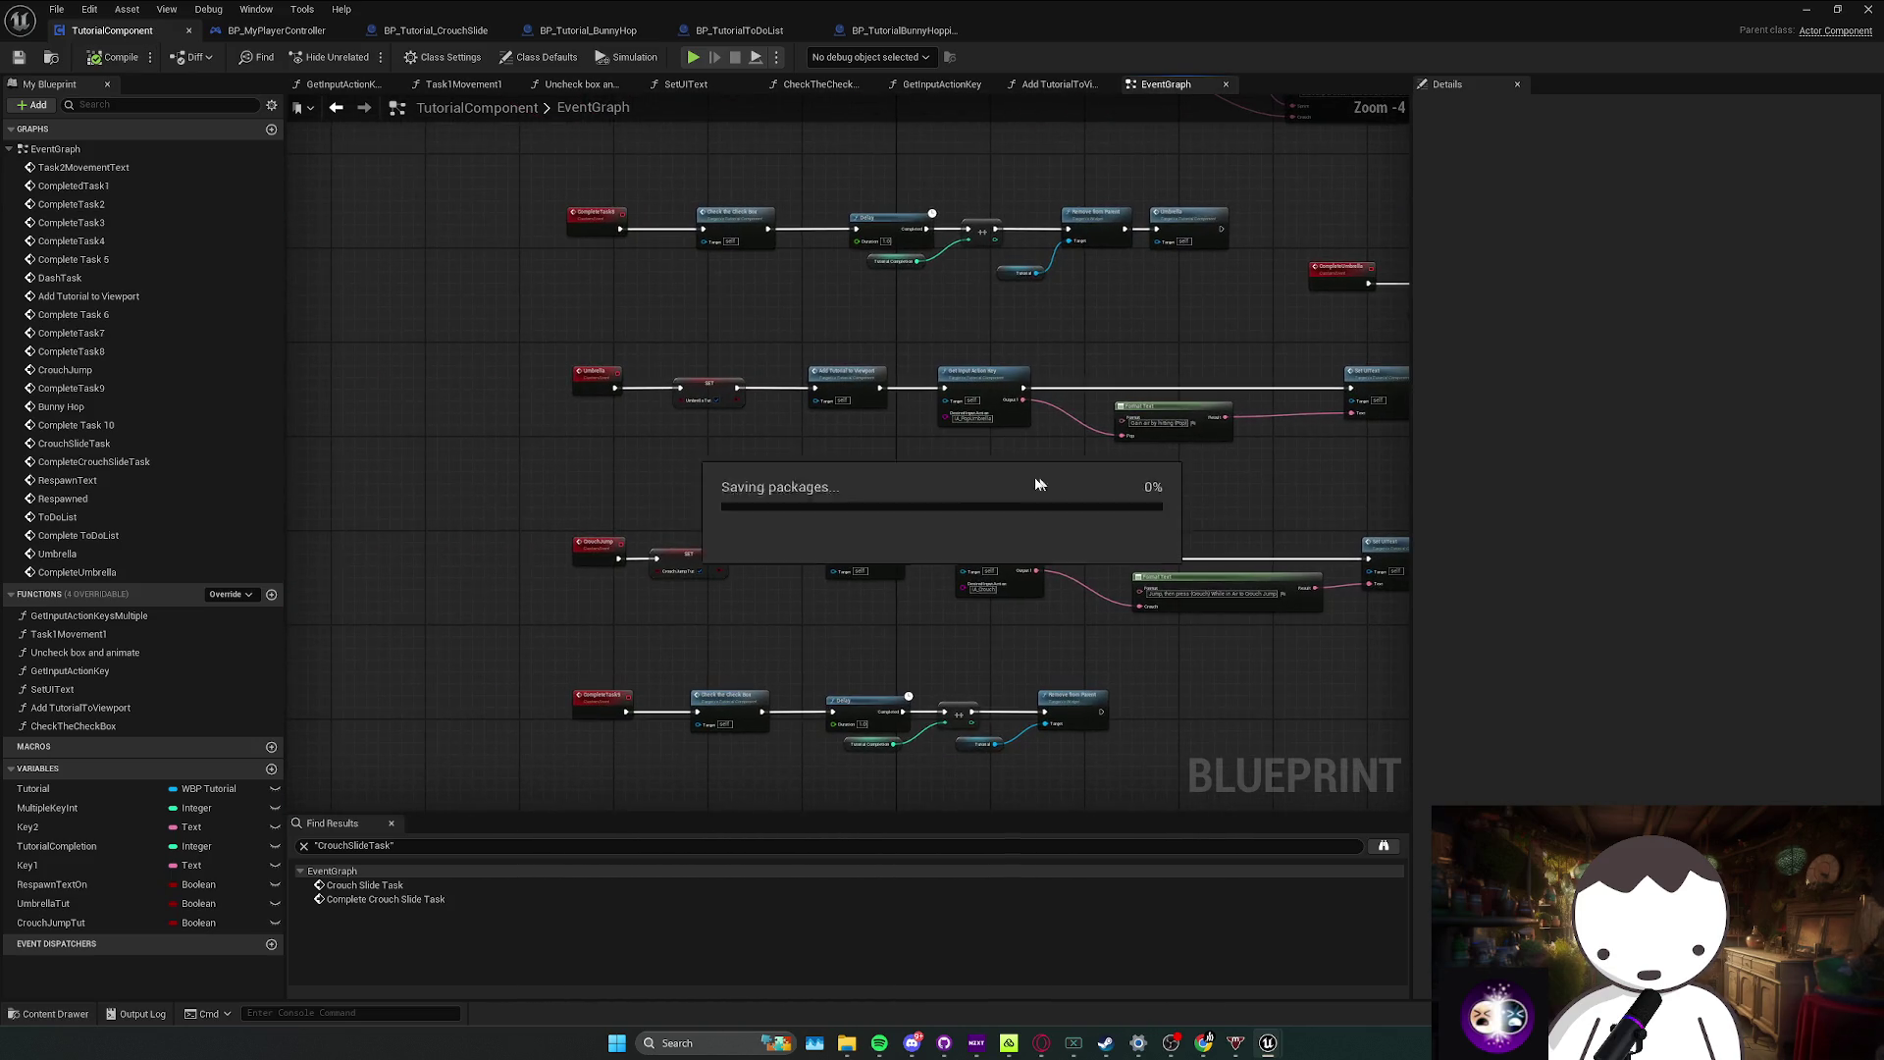
scroll(776, 445, "up", 1)
left_click(687, 387)
mouse_move(812, 441)
left_mouse_down()
mouse_move(736, 467)
mouse_move(755, 497)
mouse_move(870, 397)
left_mouse_up()
scroll(738, 473, "down", 1)
left_click_drag(671, 517, 616, 484)
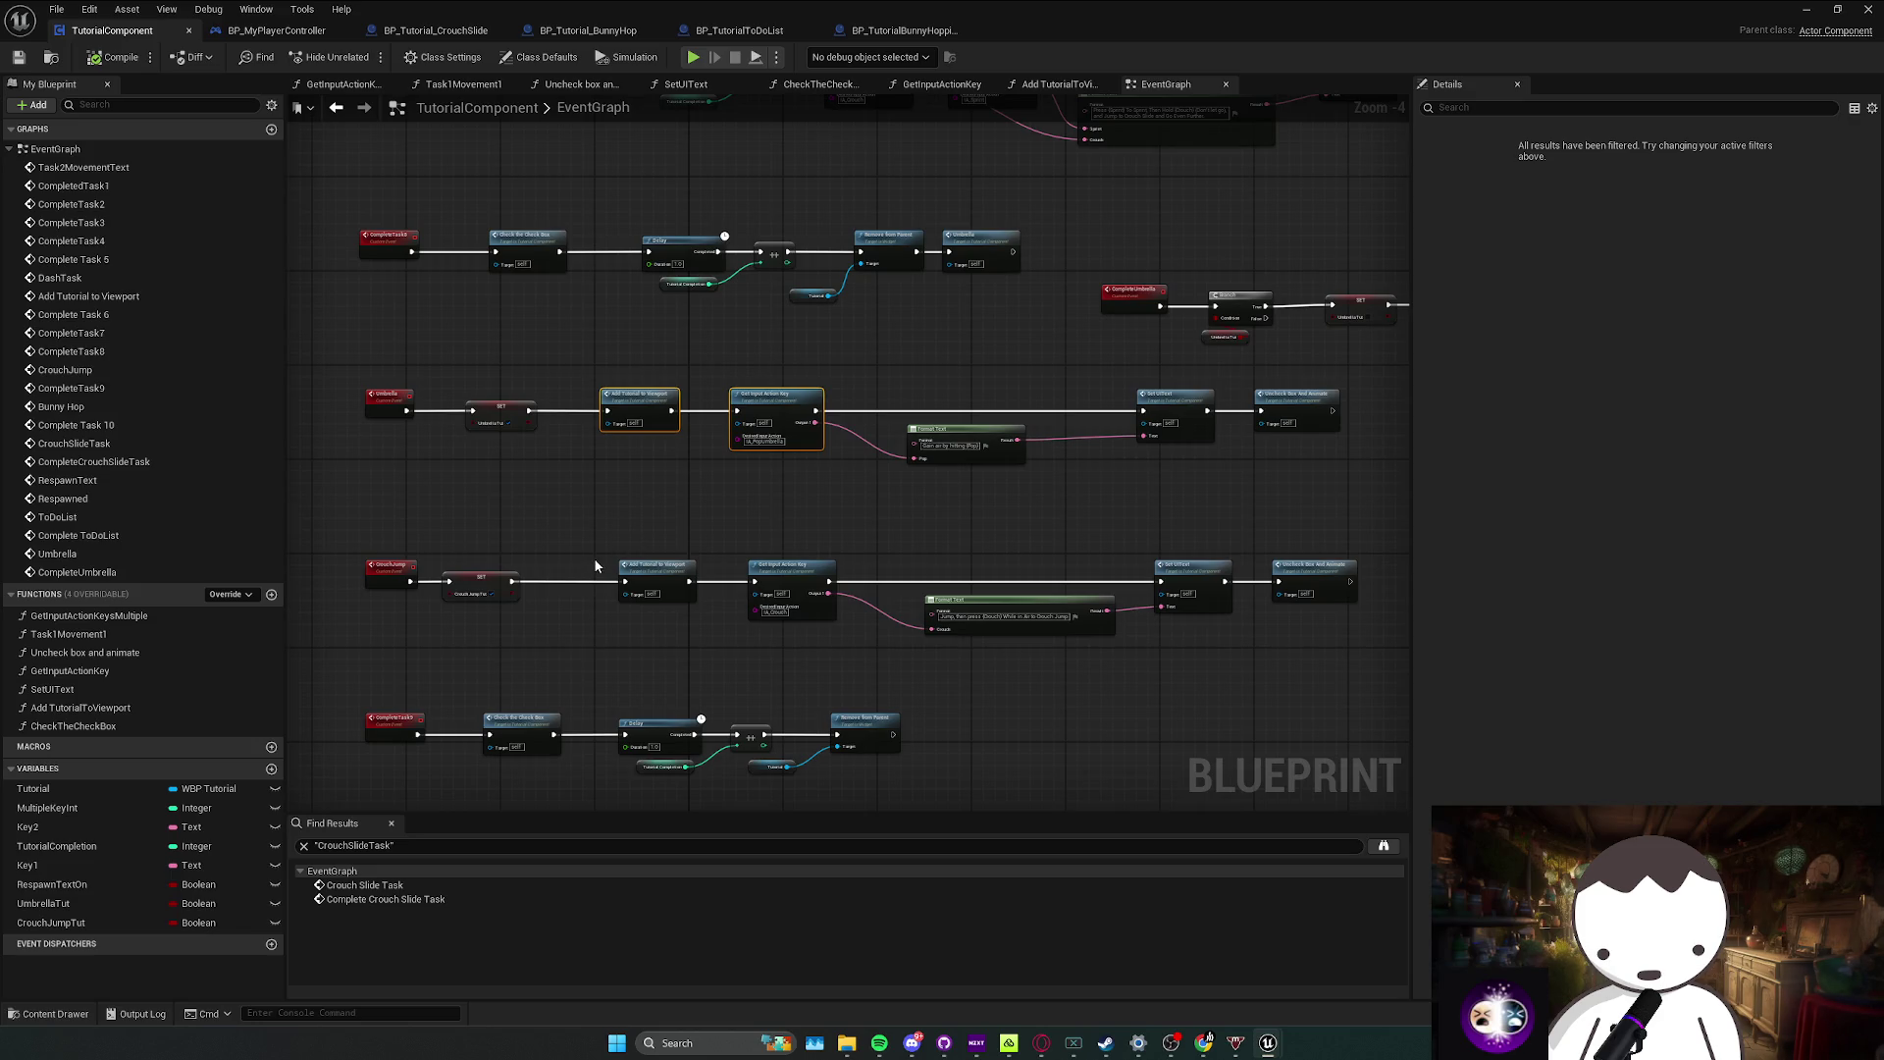
left_click_drag(595, 566, 545, 538)
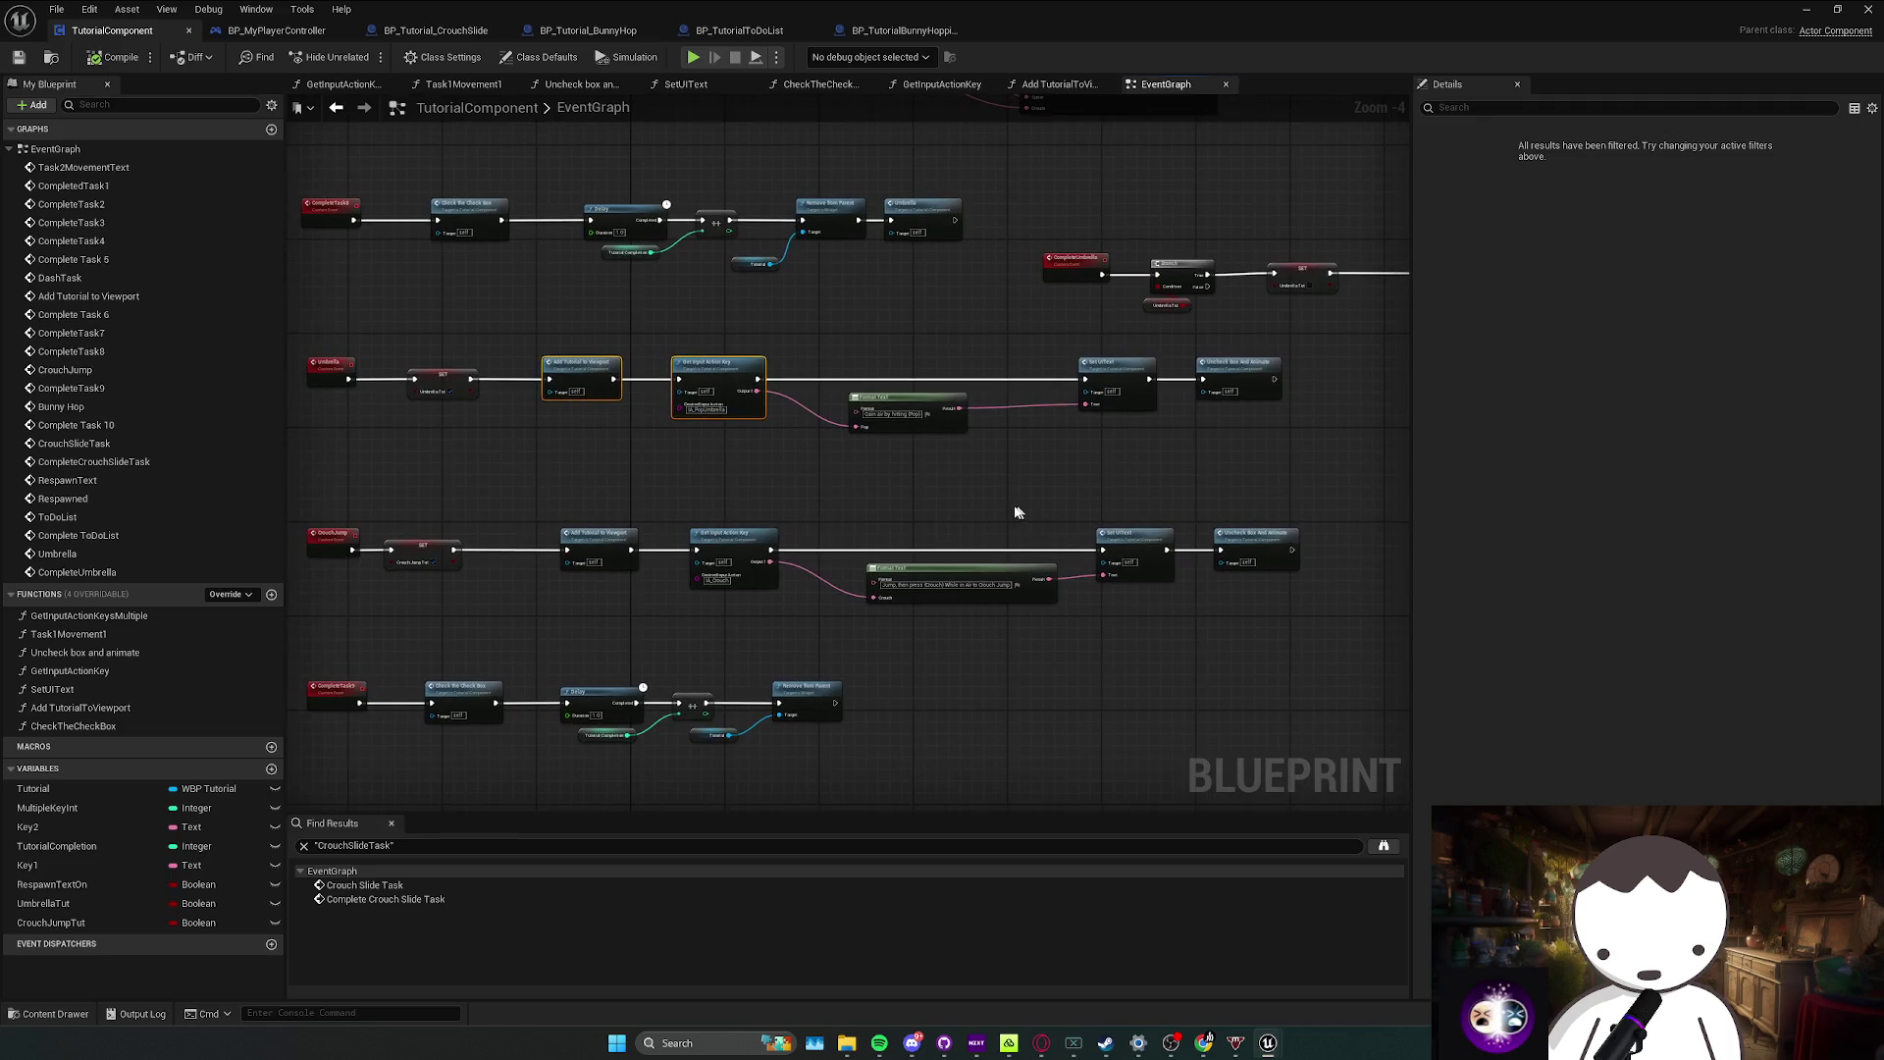
left_click_drag(879, 519, 898, 489)
left_click_drag(787, 573, 752, 564)
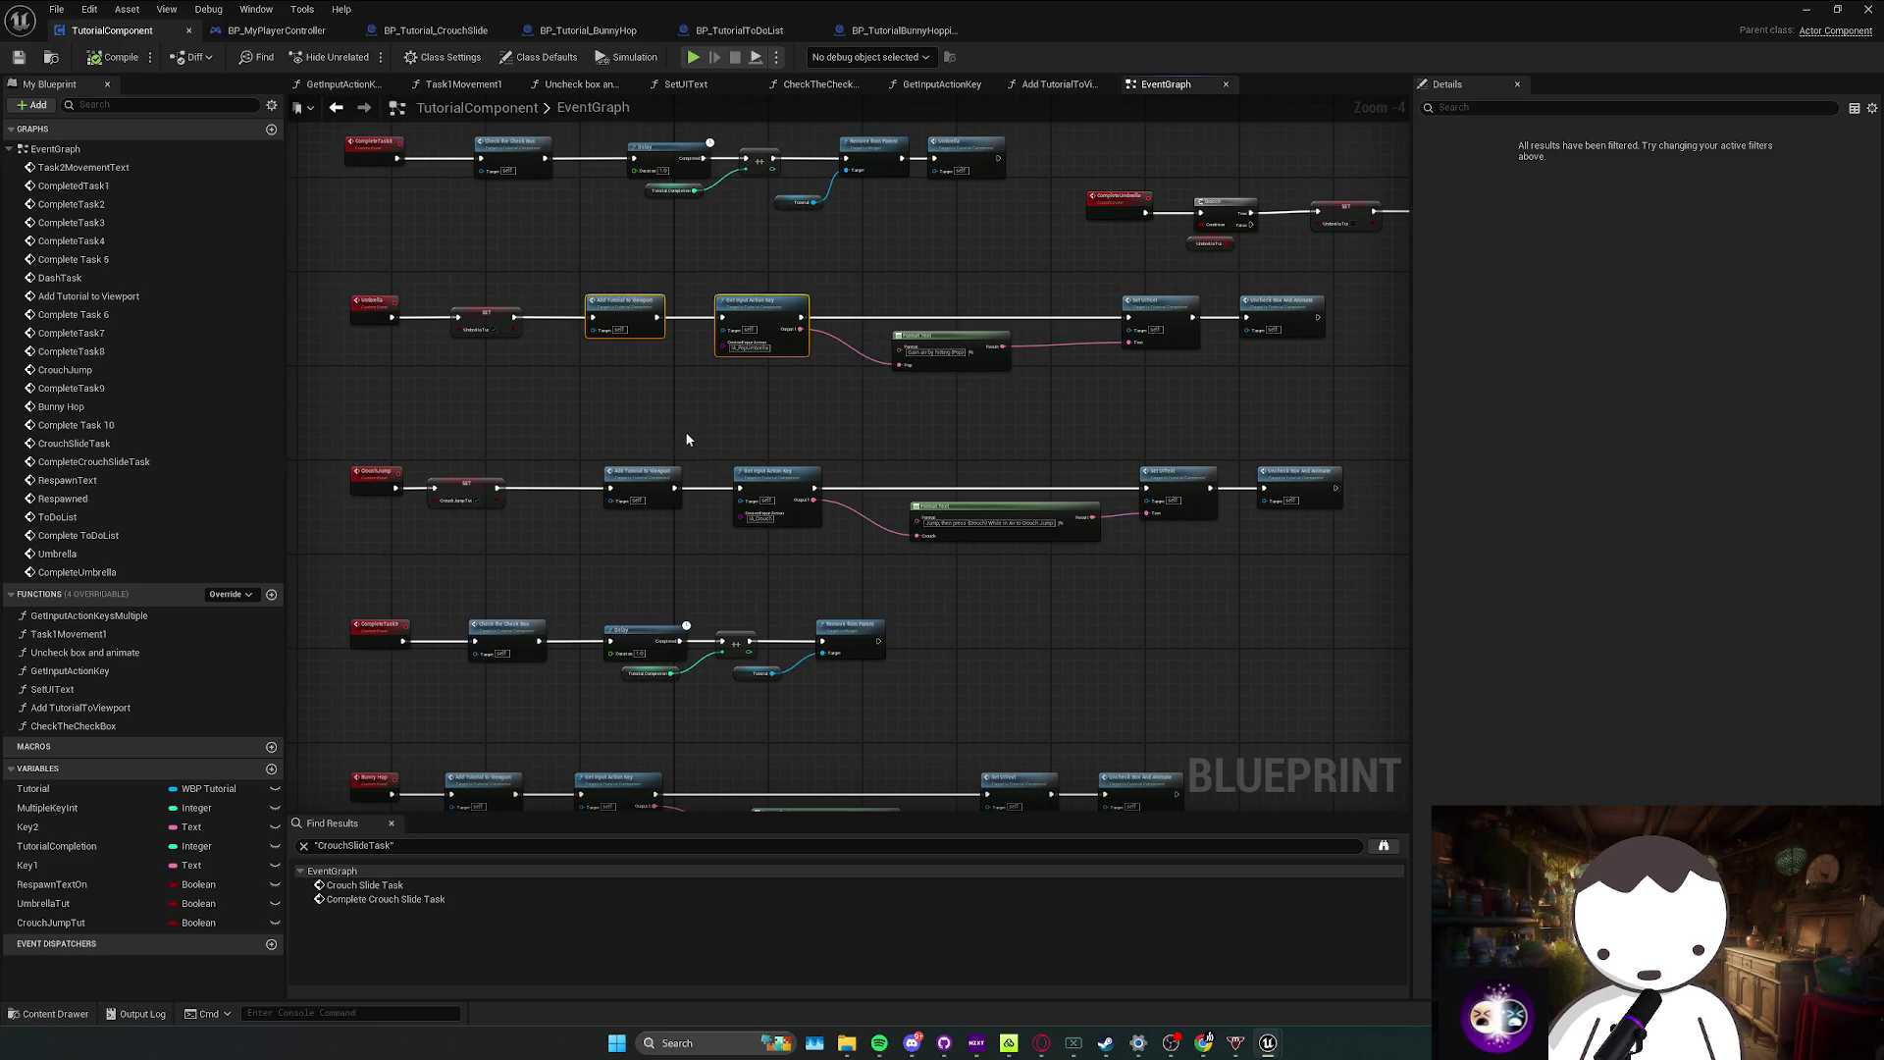
Step: Open CompleteTask9 from the BP_MyPlayerController event graph
left_click(277, 30)
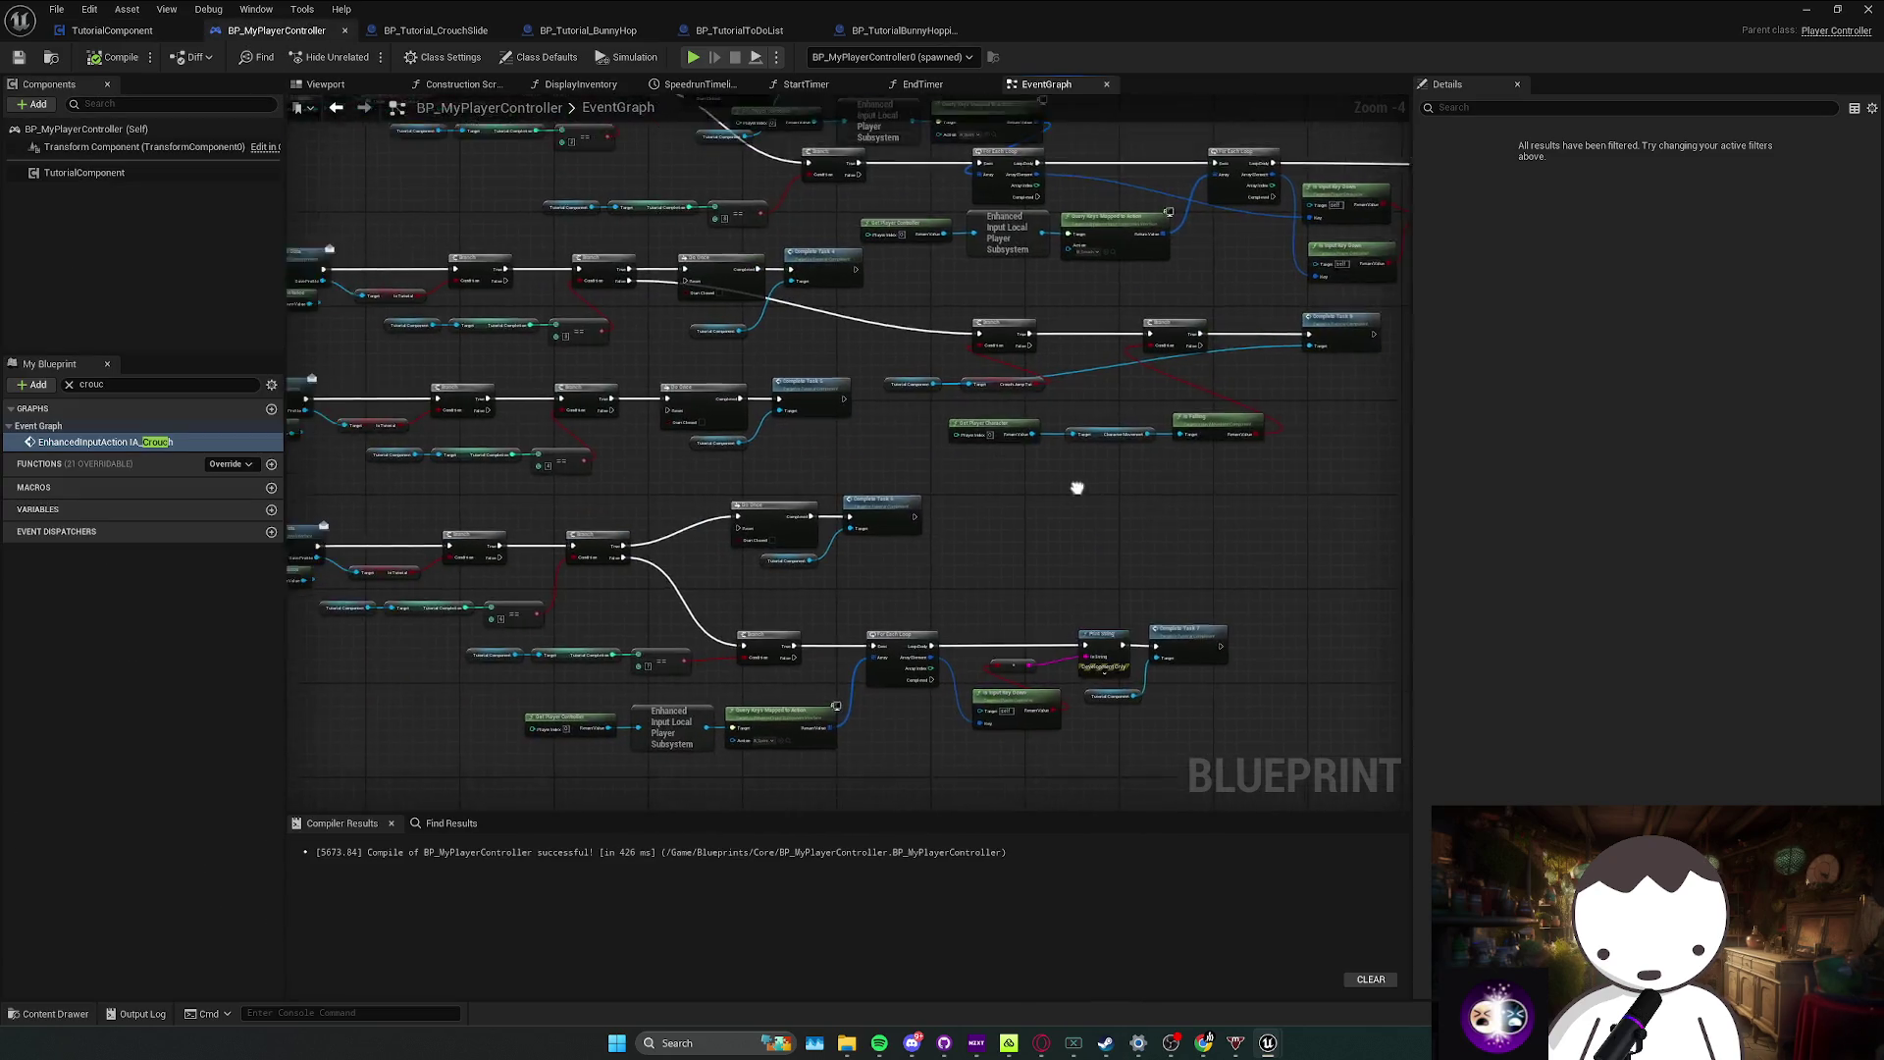
left_click_drag(685, 543, 1510, 577)
left_click_drag(1305, 442, 1127, 438)
double_click(1126, 437)
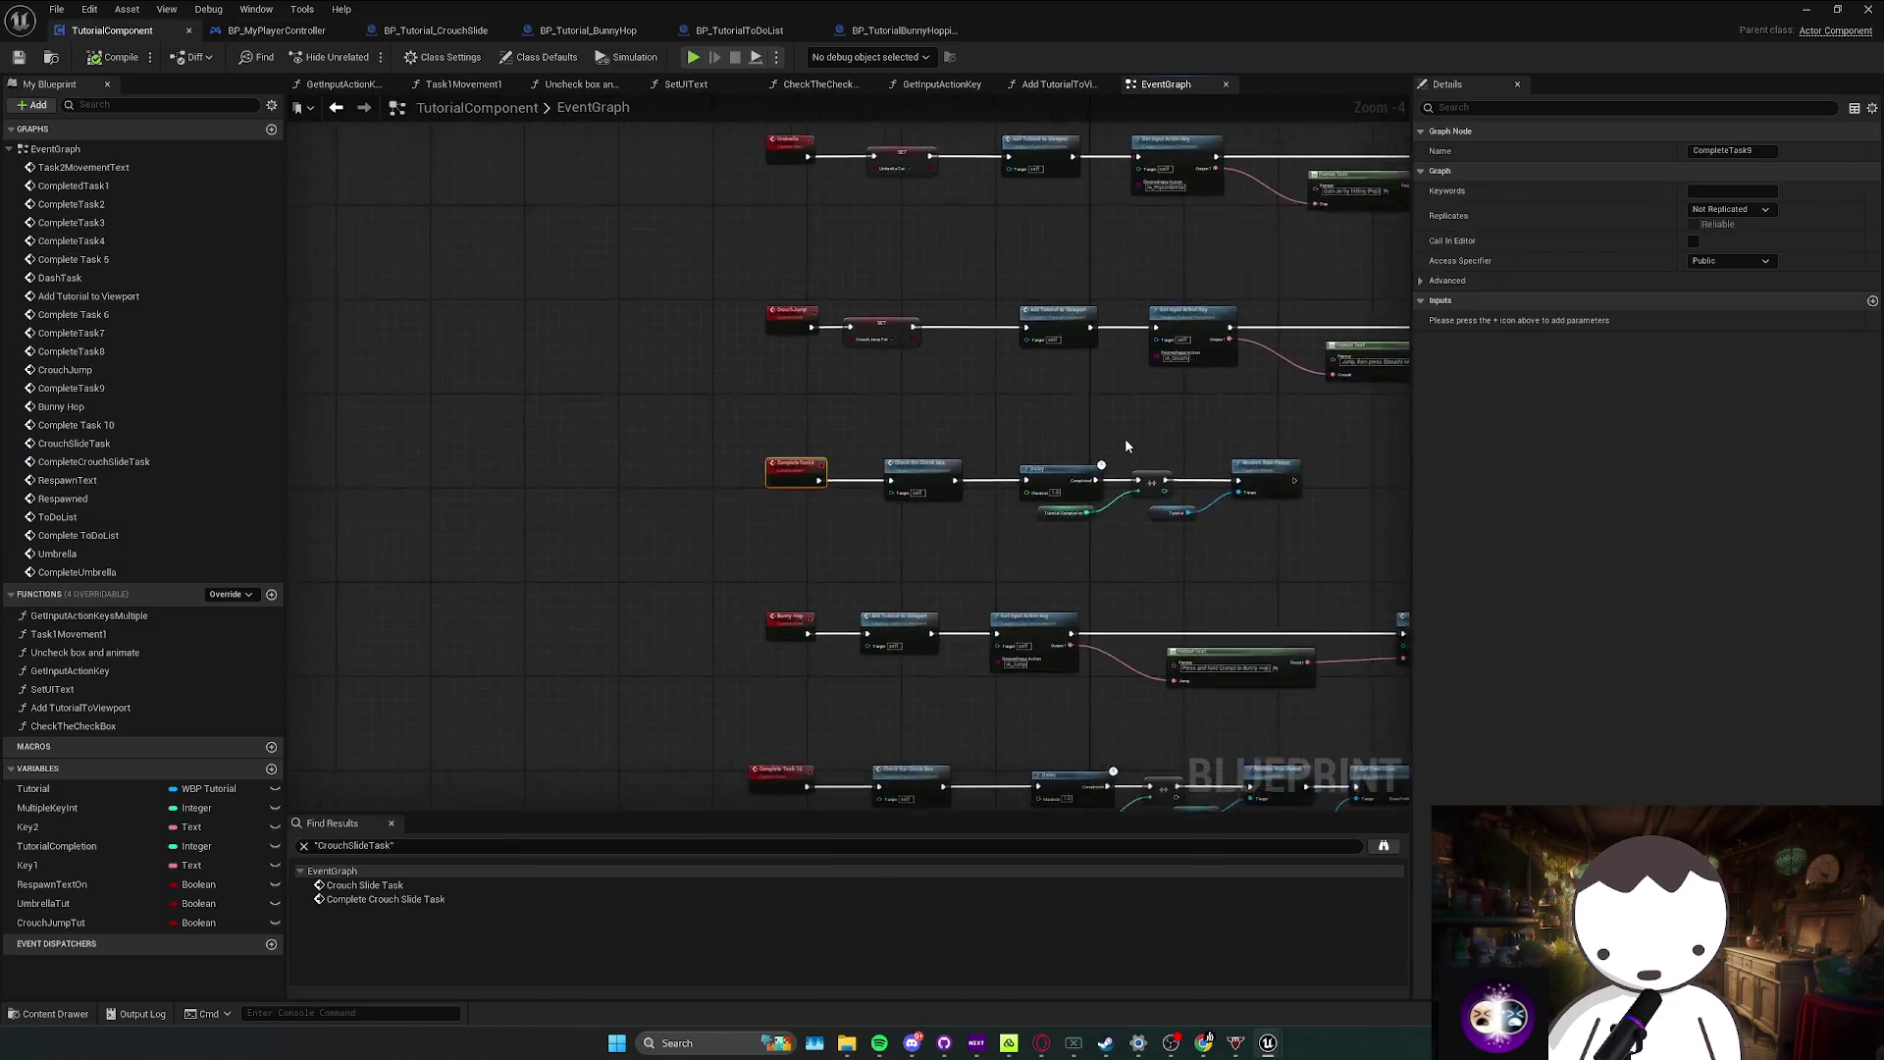
Step: Add a SET CrouchJumpTut node at the start of the CompleteTask9 chain
mouse_move(510, 412)
left_mouse_down()
mouse_move(925, 529)
mouse_move(588, 443)
mouse_move(645, 442)
left_mouse_up()
mouse_move(49, 923)
left_mouse_down()
mouse_move(532, 465)
mouse_move(493, 463)
left_mouse_up()
left_click(493, 457)
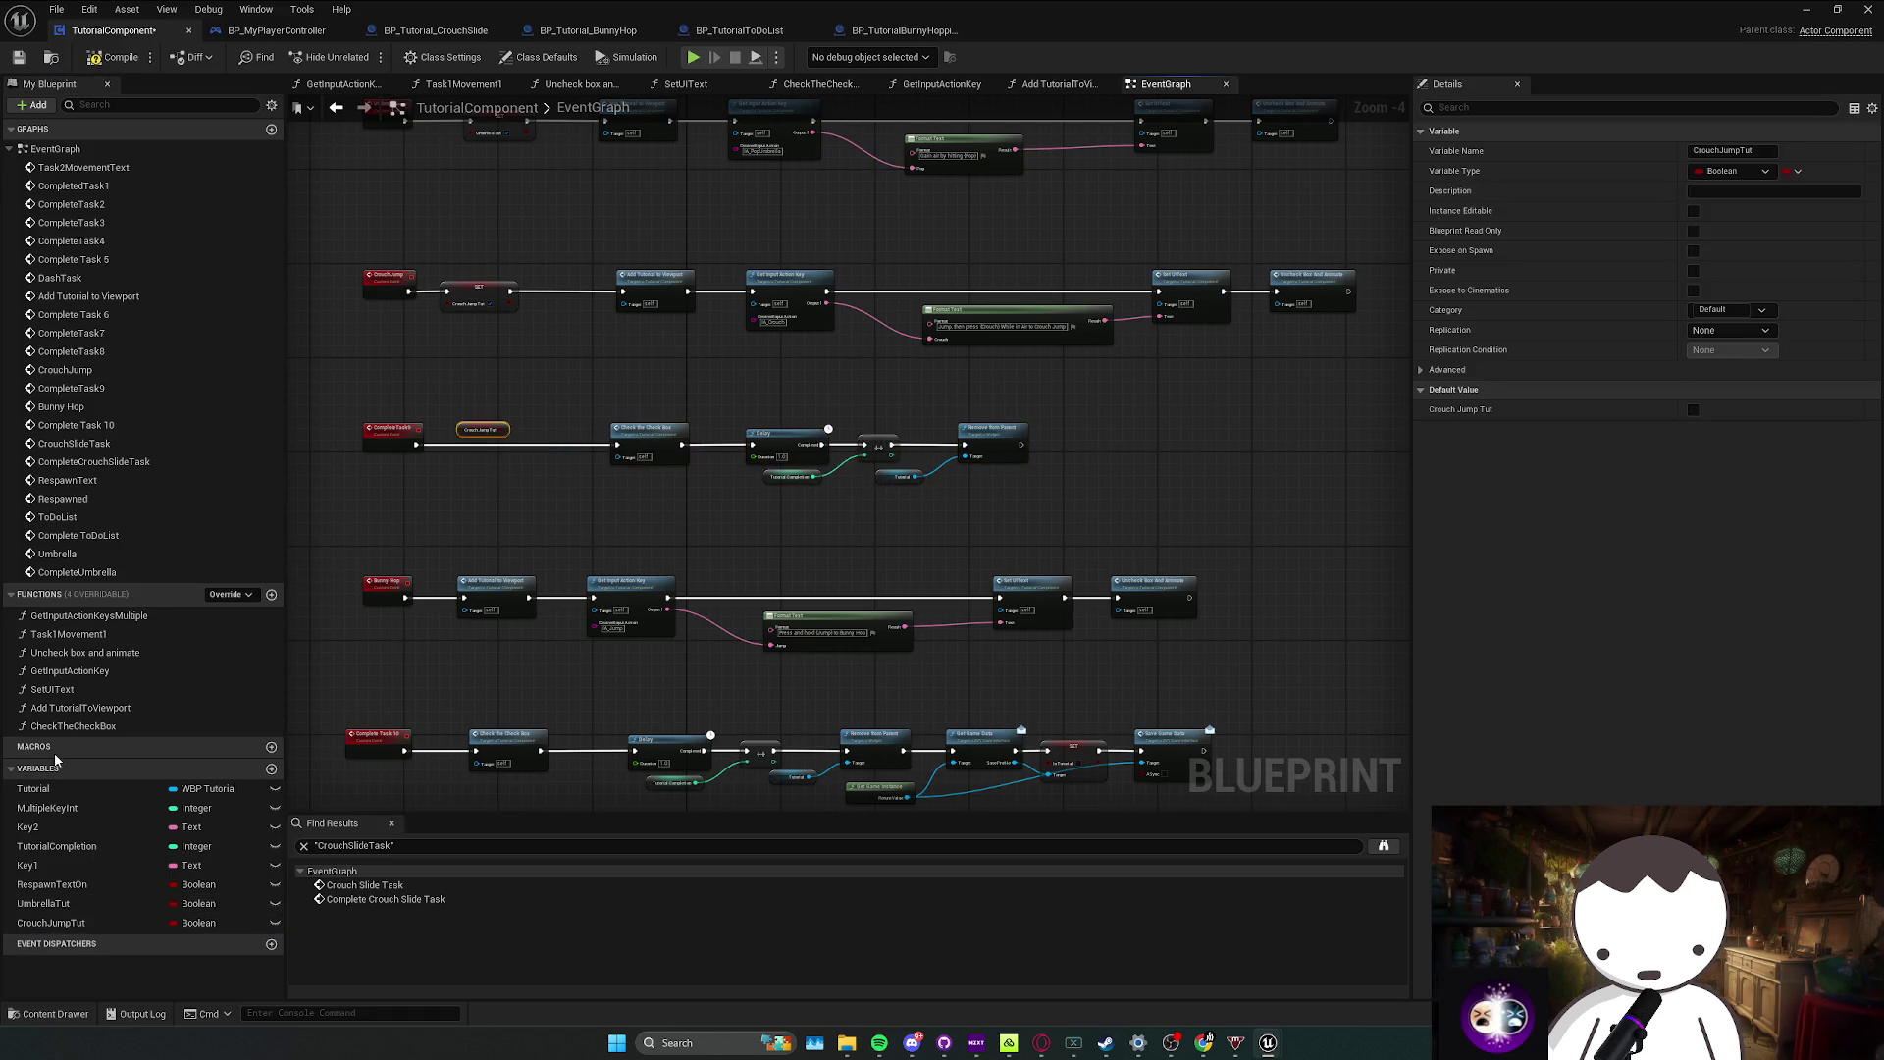
key("Delete")
left_click_drag(81, 925, 450, 391)
left_click(480, 397)
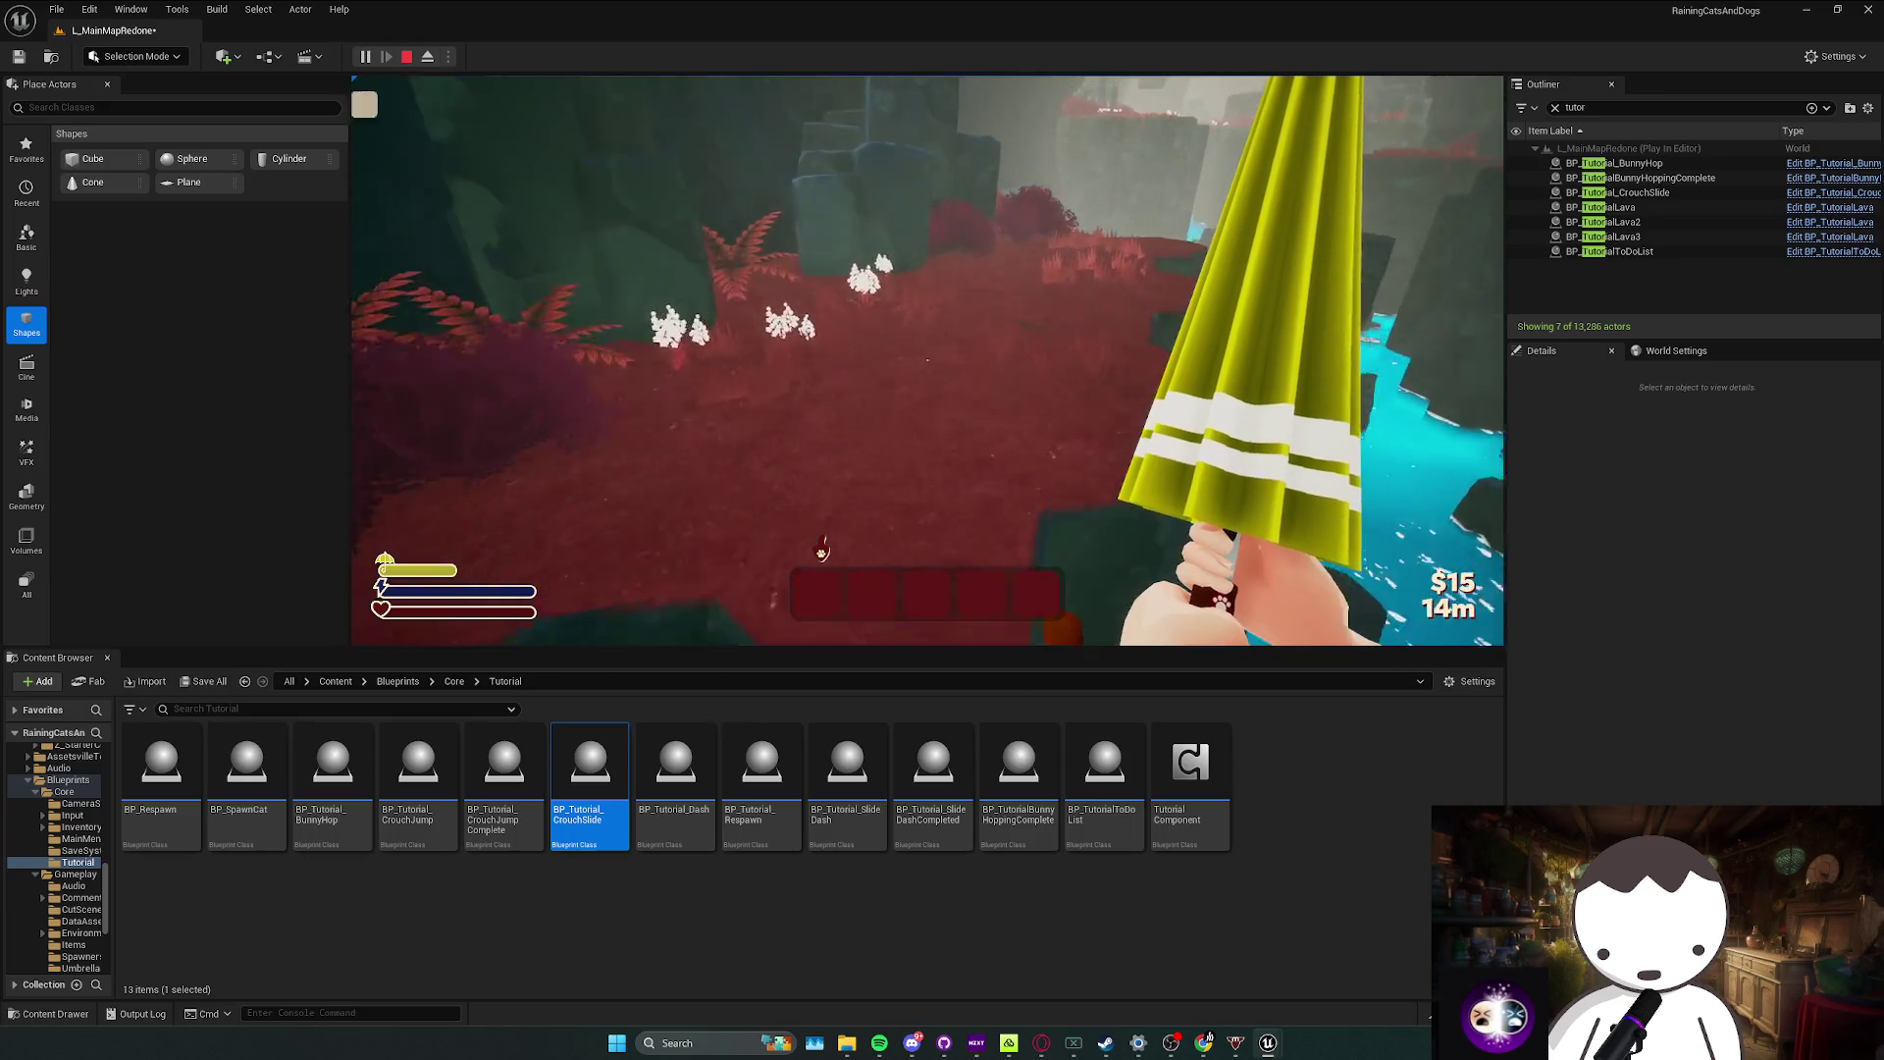
Step: Dash past the rock and cross the water to complete the crouch-slide prompt
key("alt")
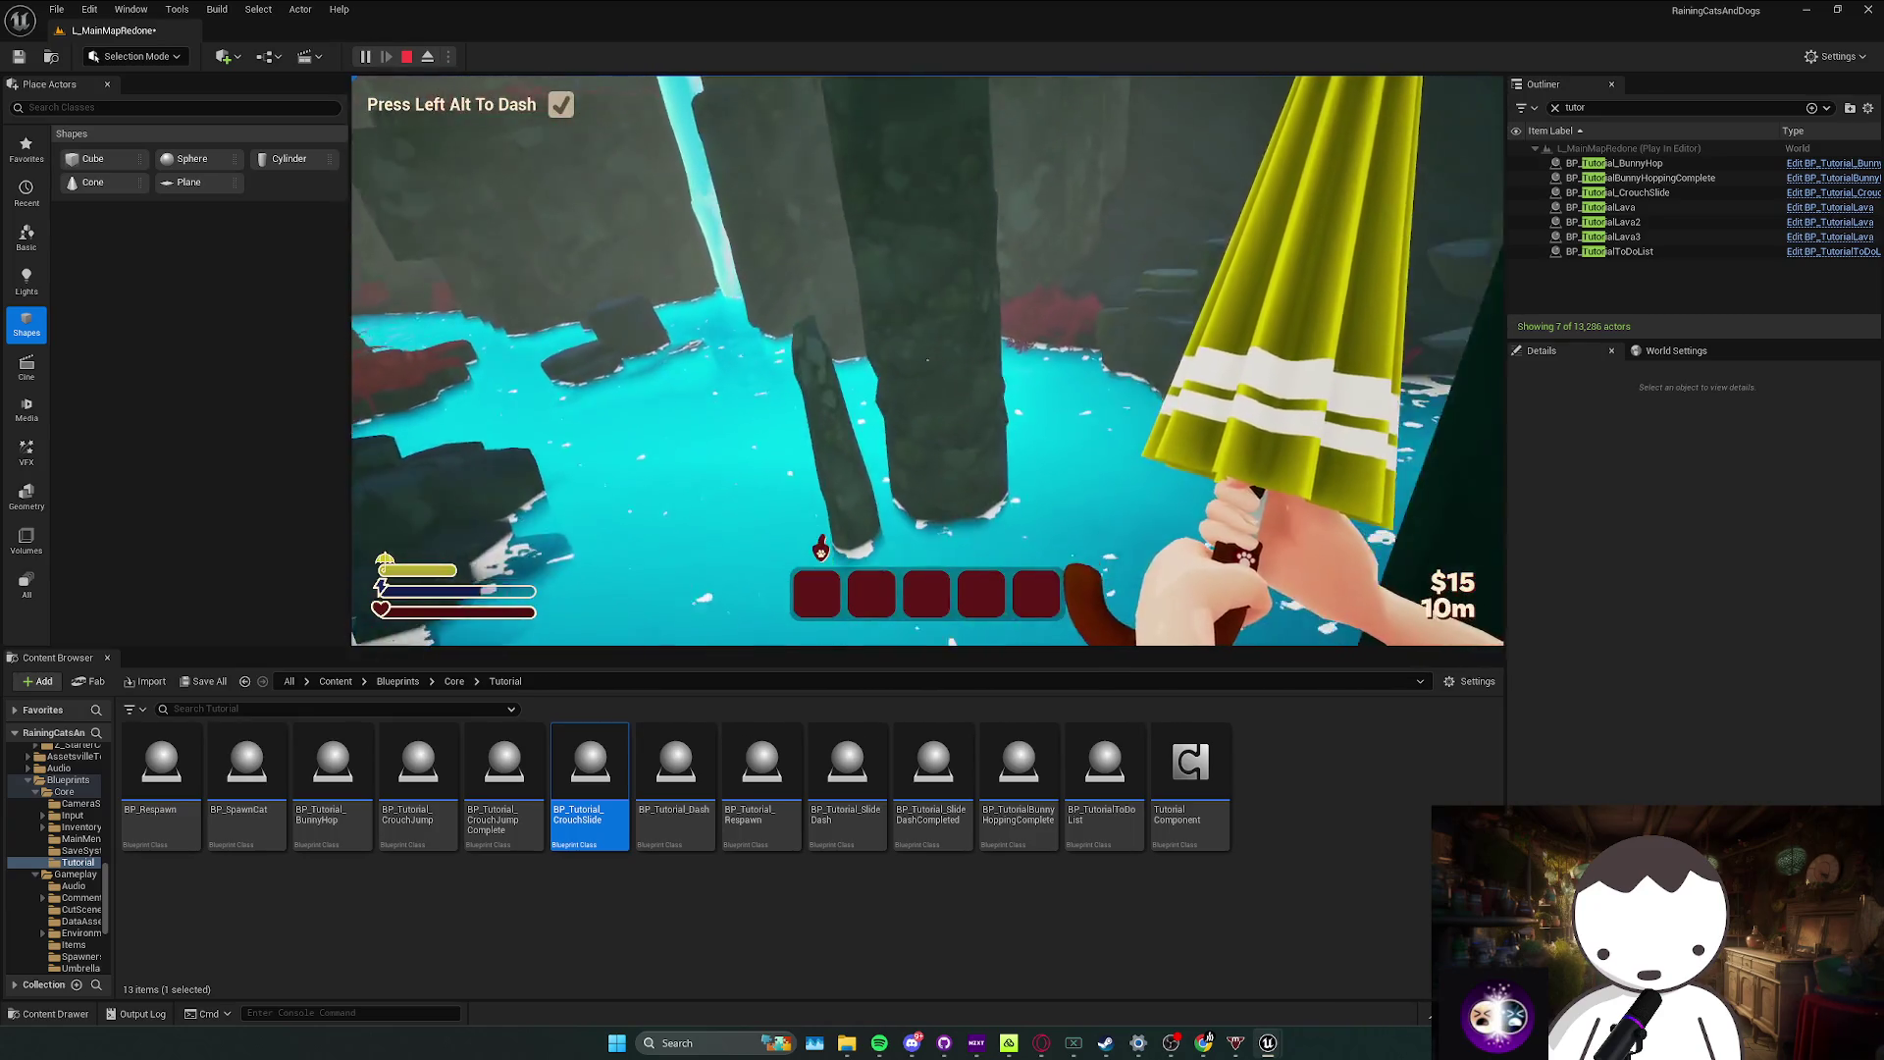
key("w")
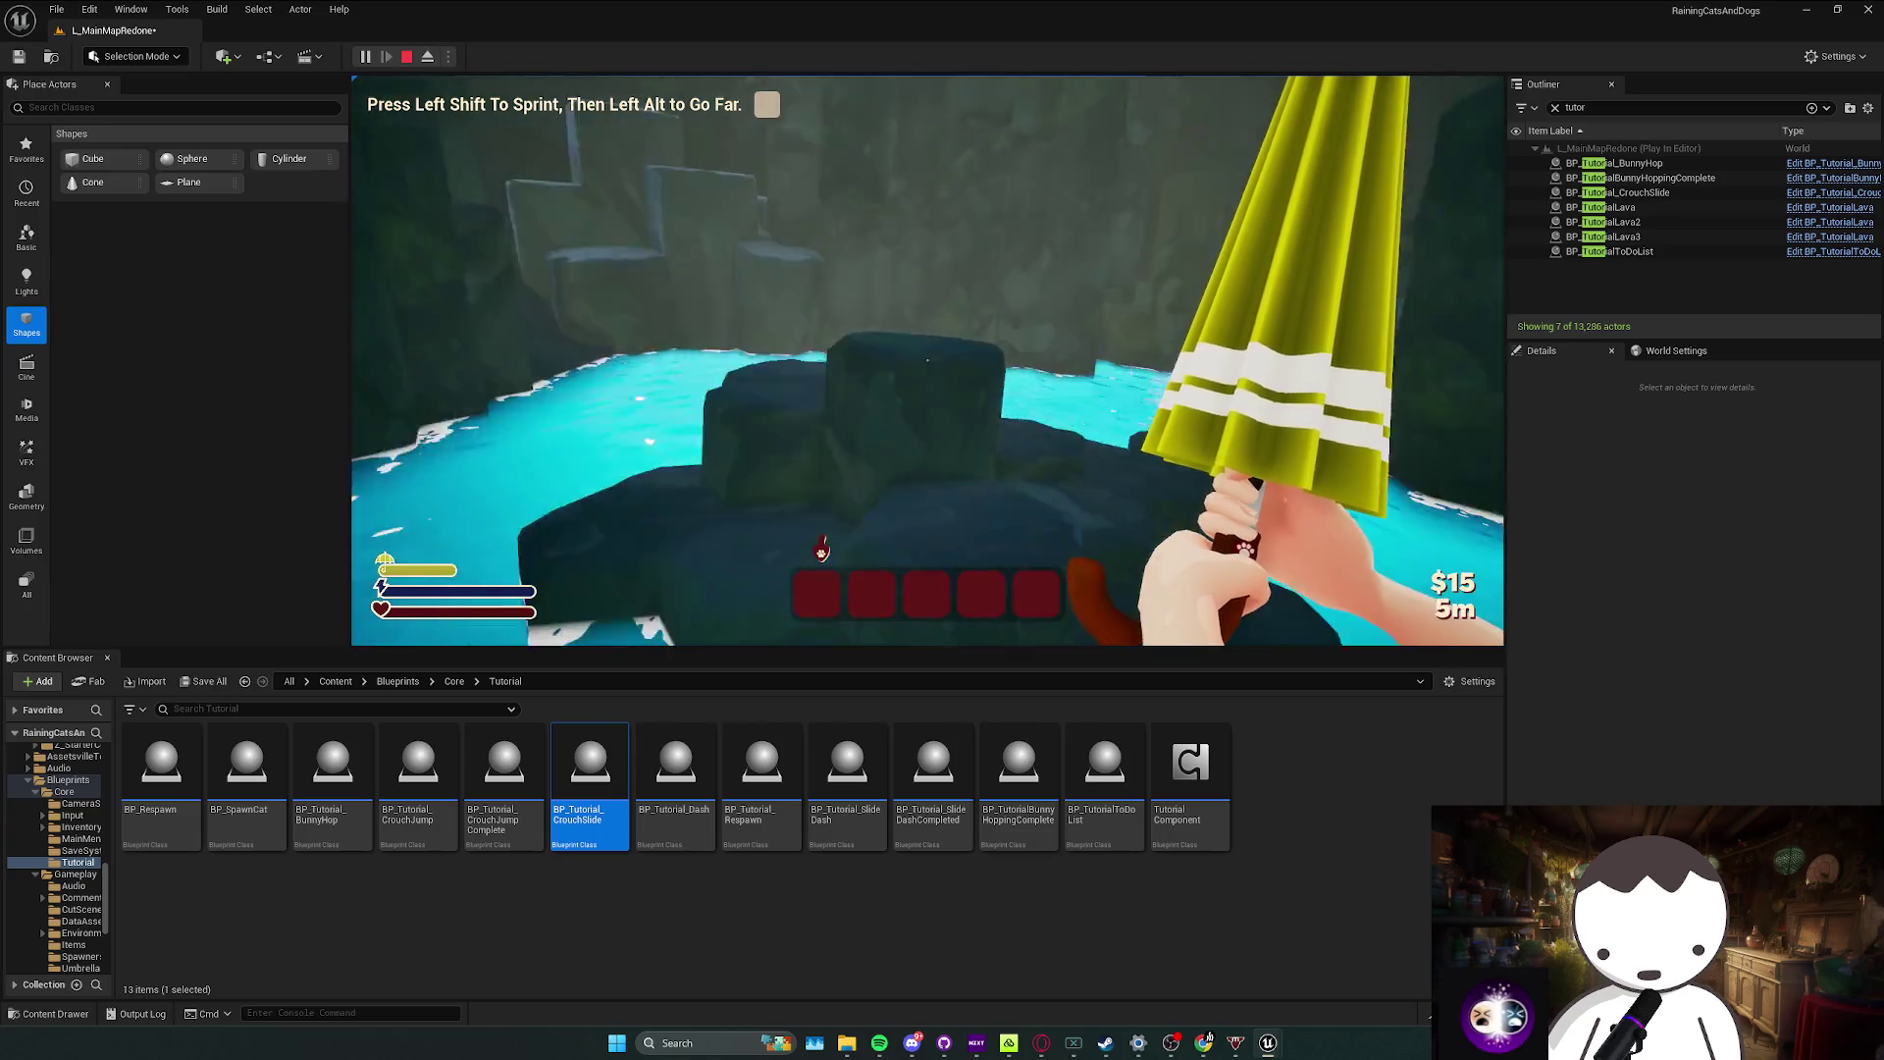
key("w")
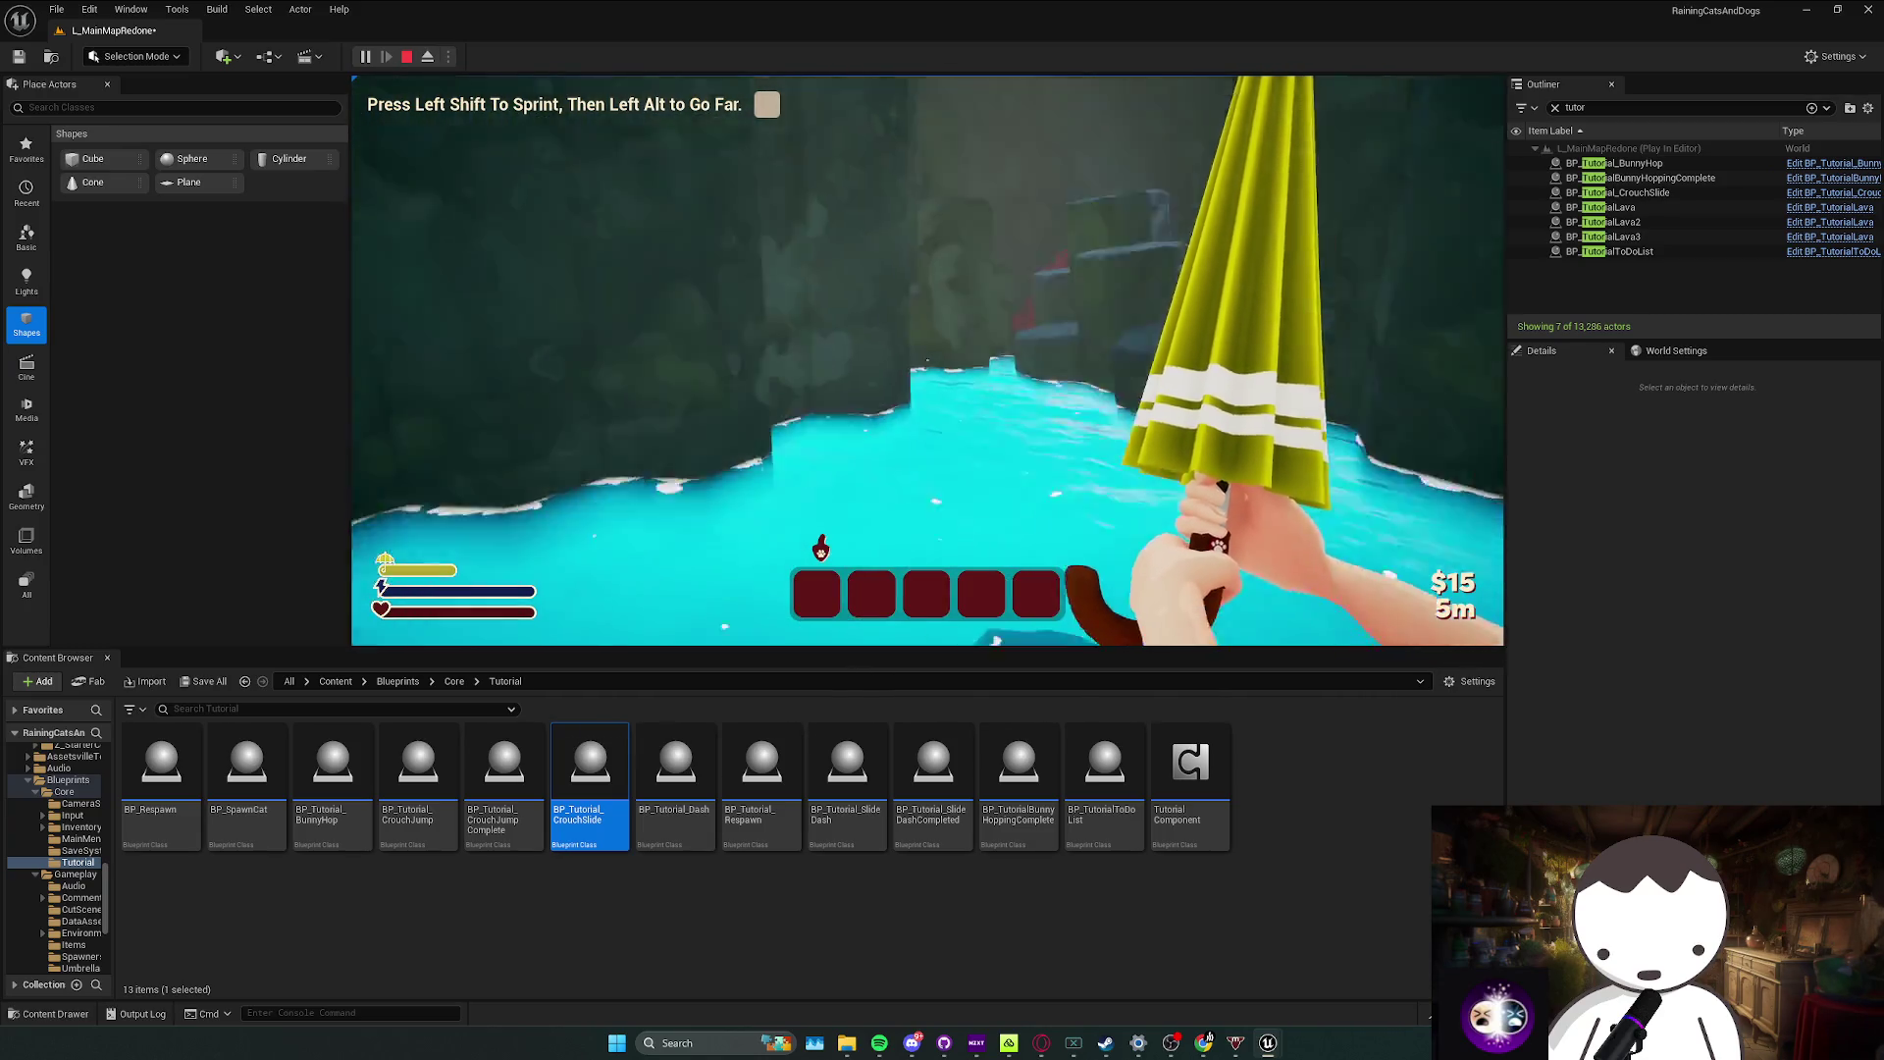
key("alt")
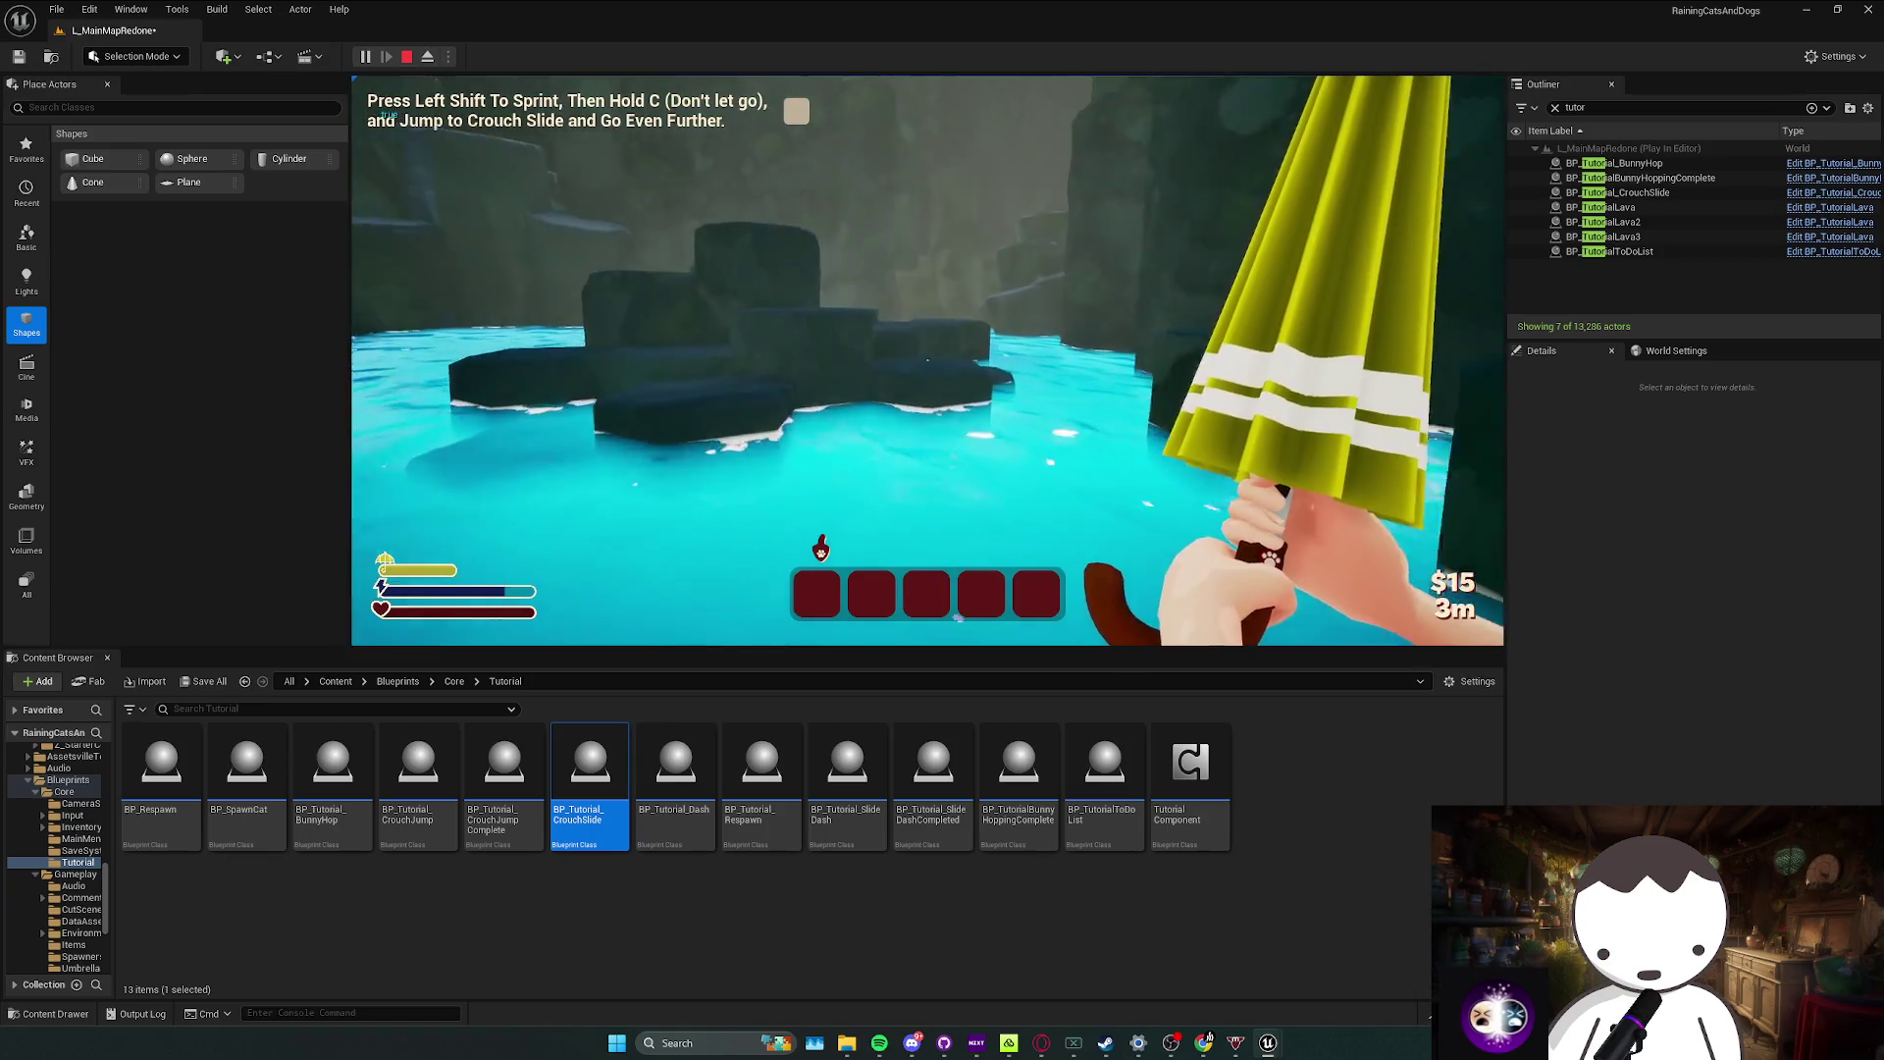
key("w")
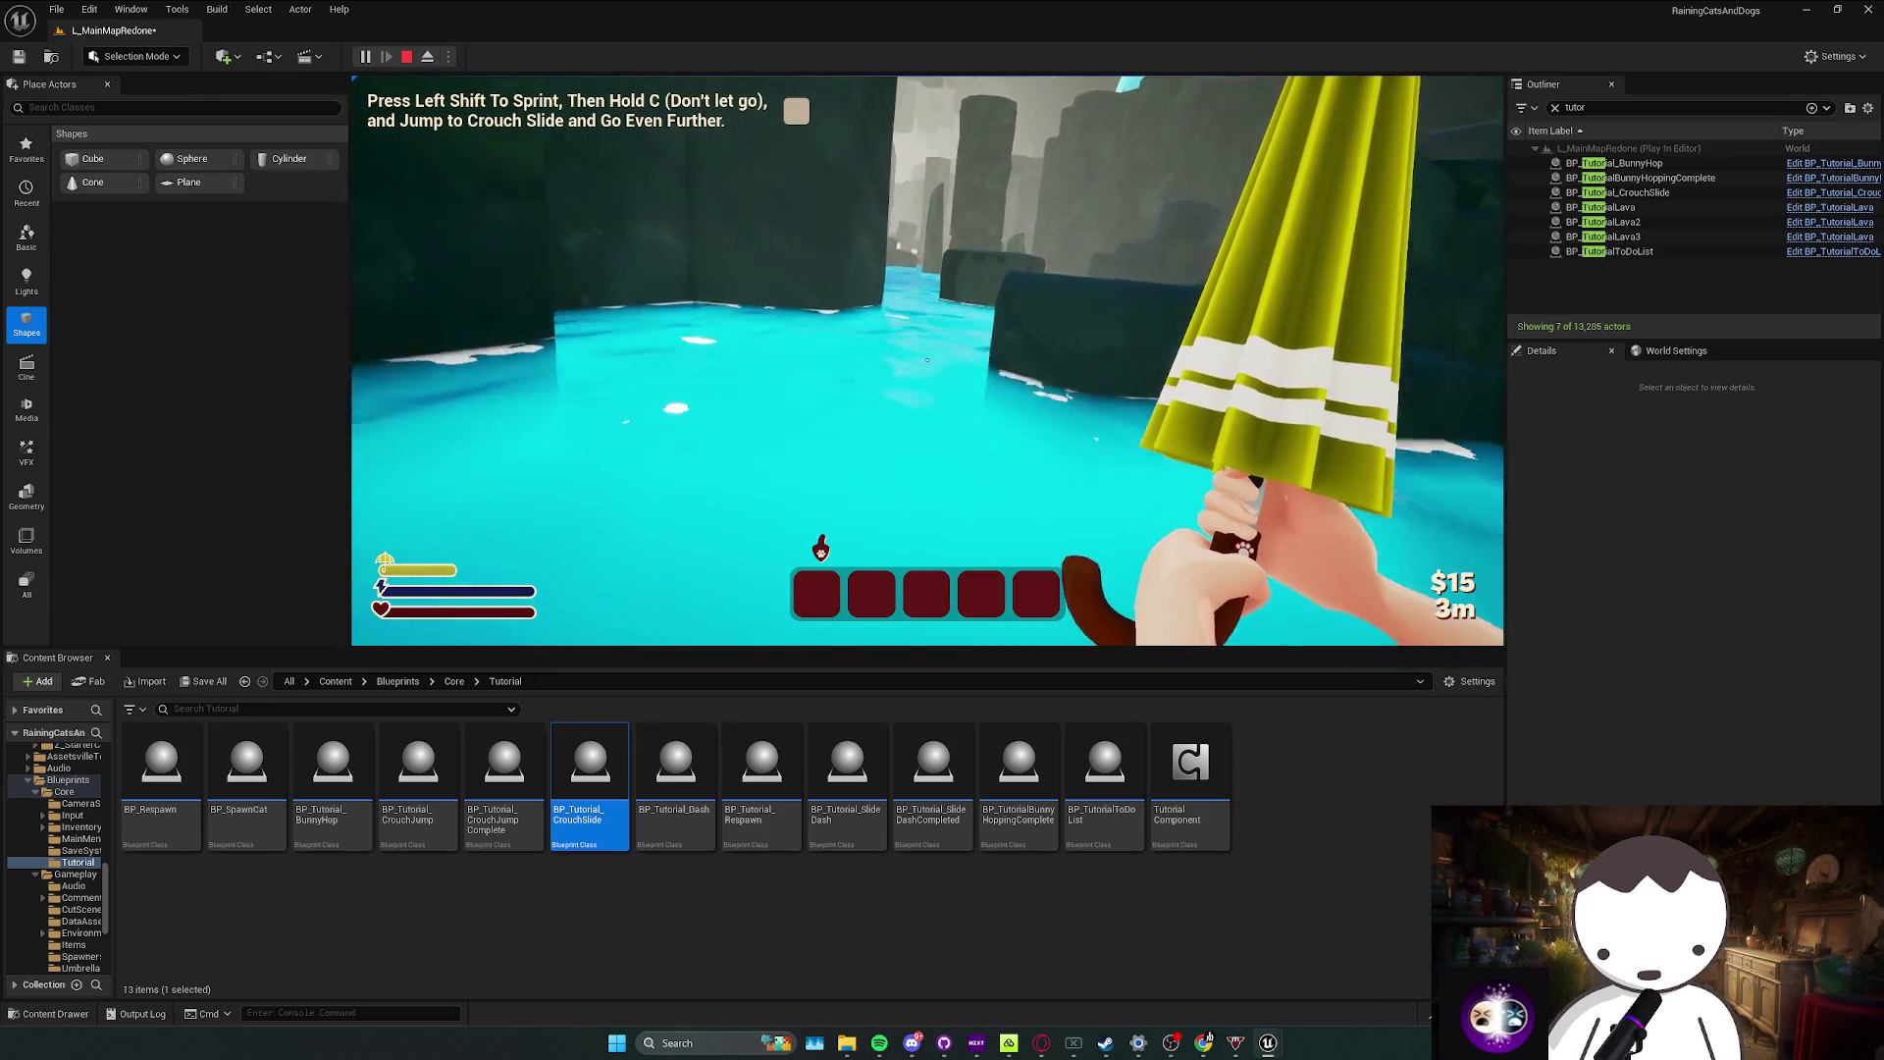
key("w")
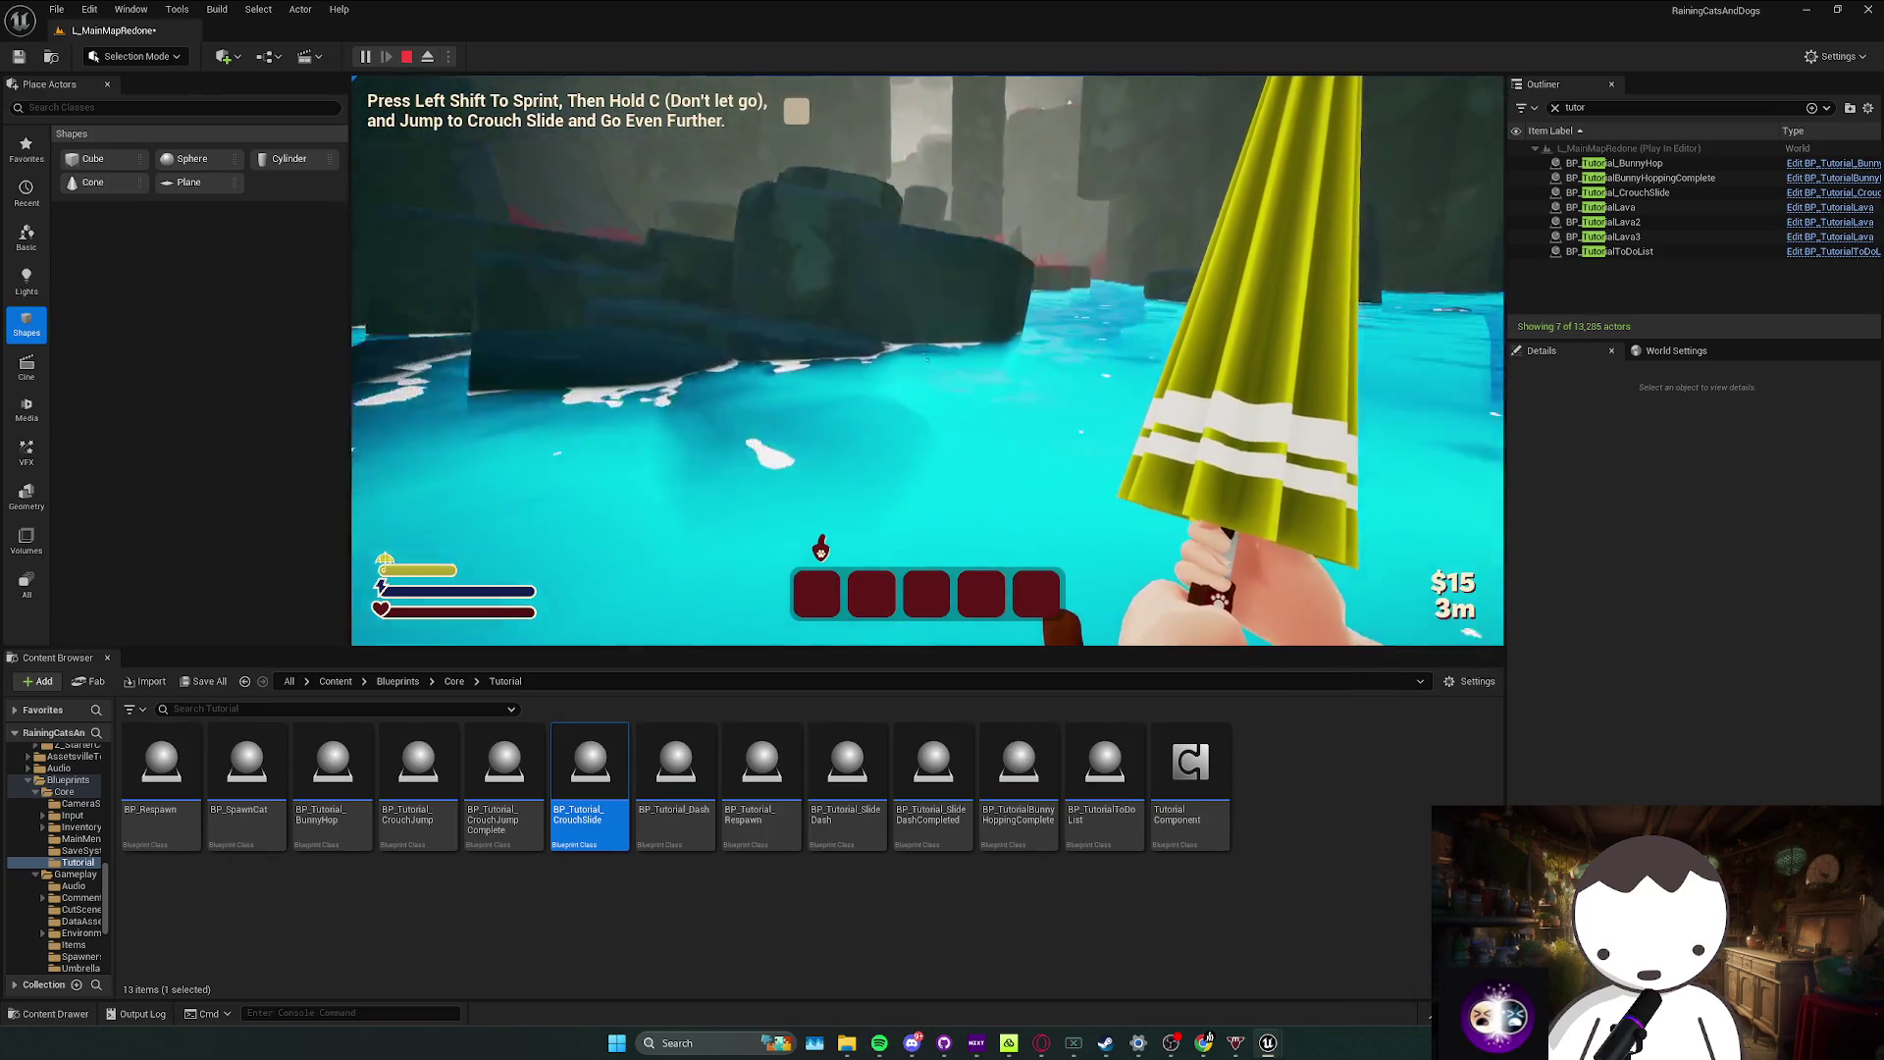
key("w")
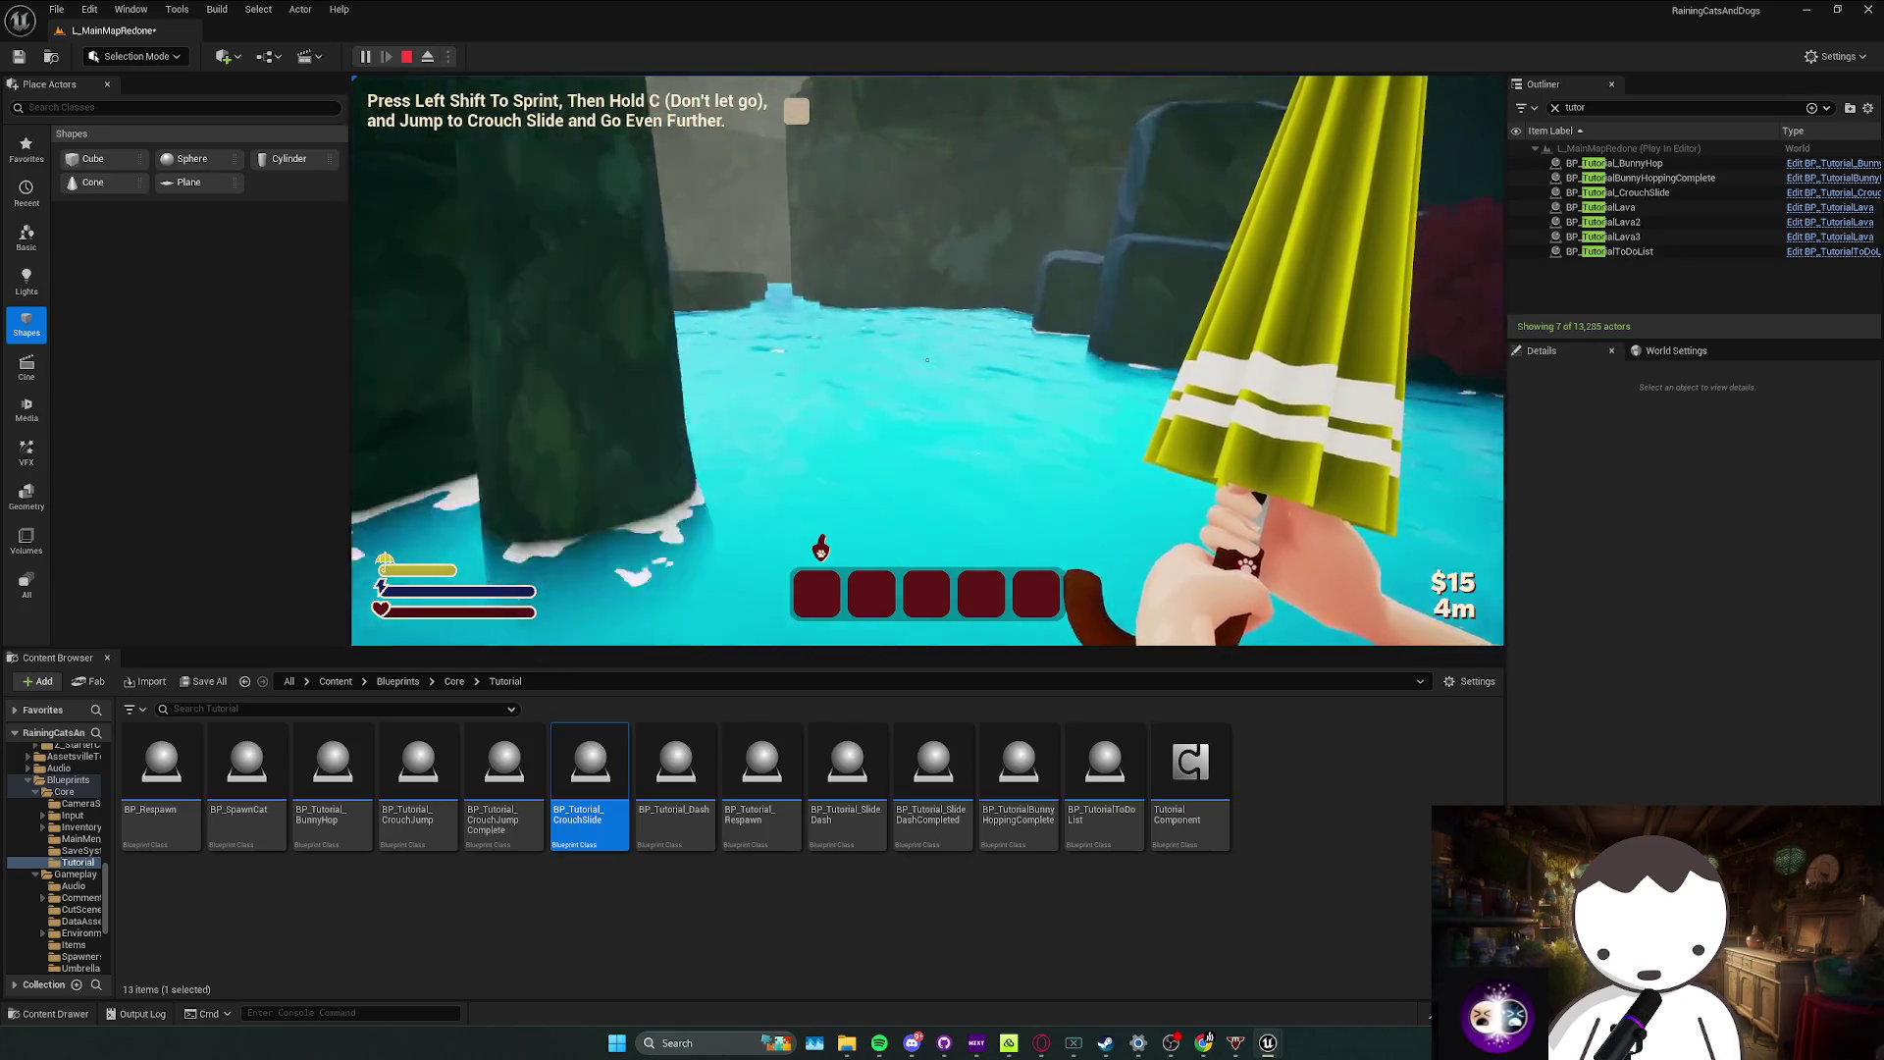
key("w")
key("w")
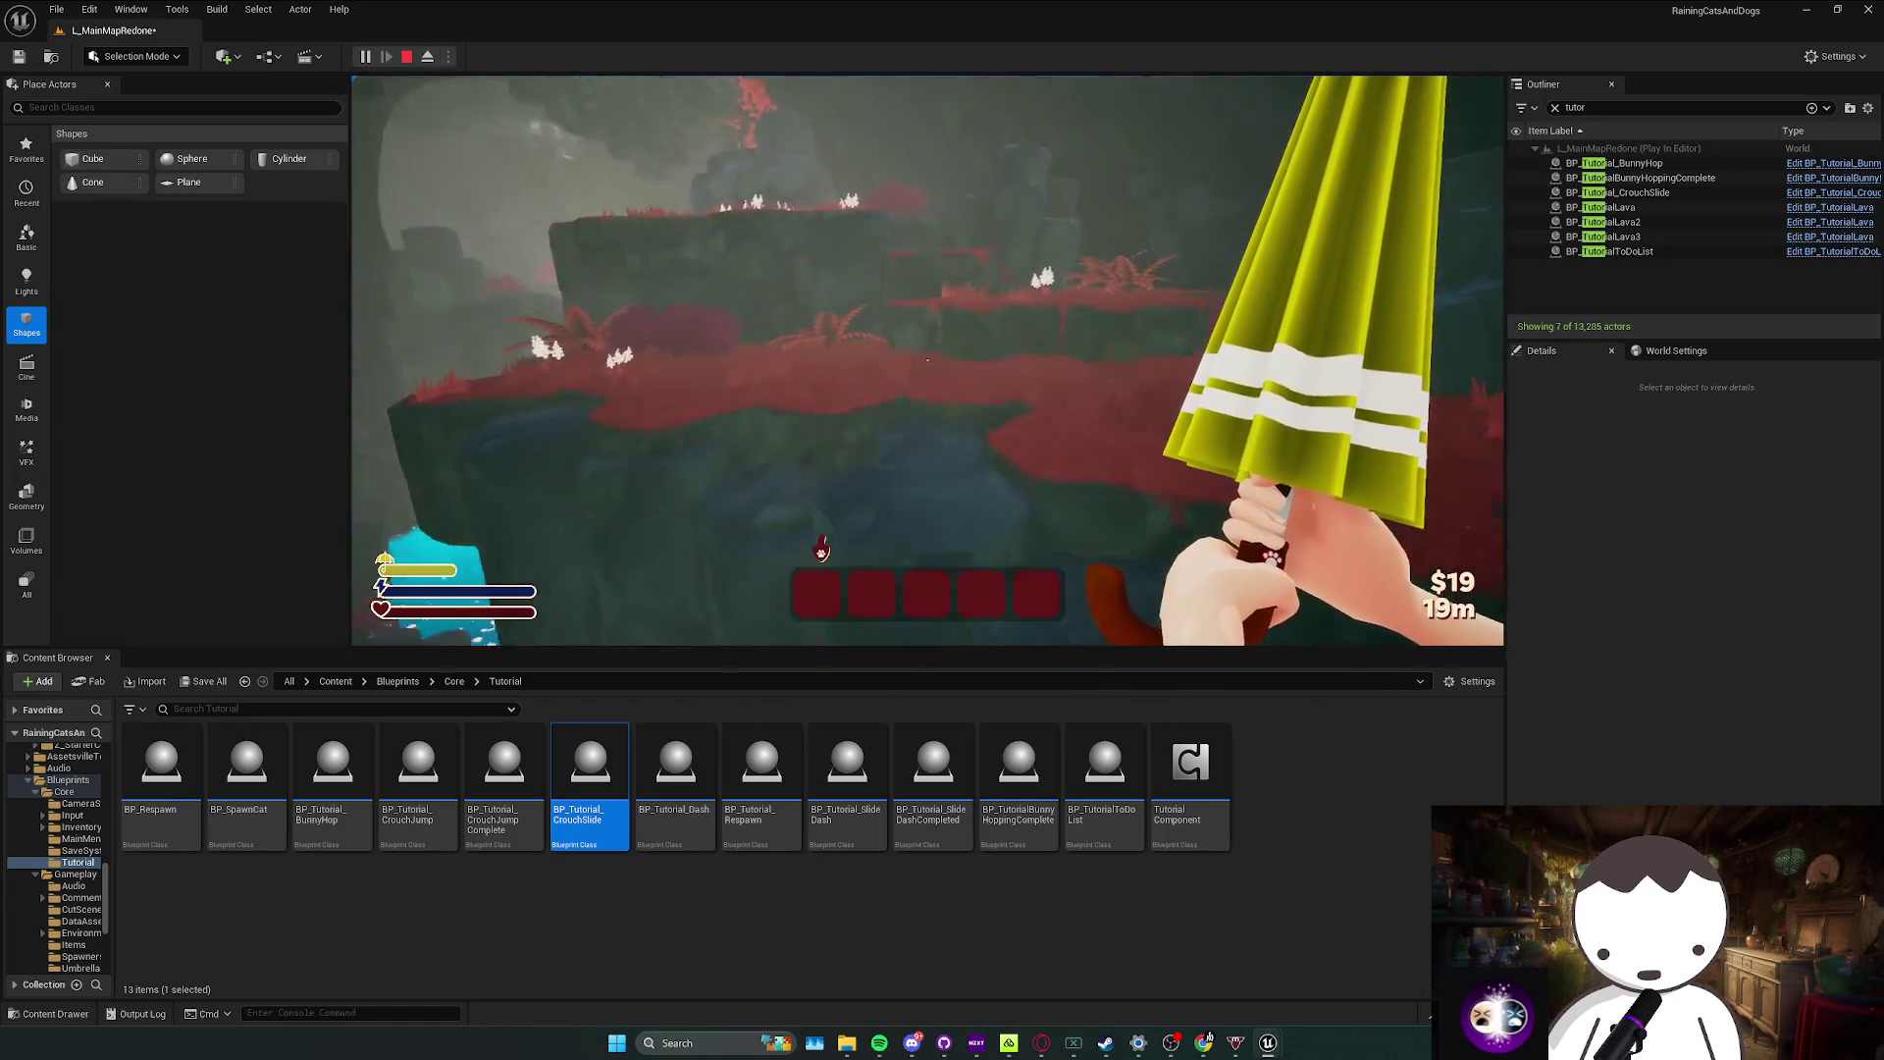
Step: Glide off the walkway and run past the water to set a checkpoint on the path
key("w")
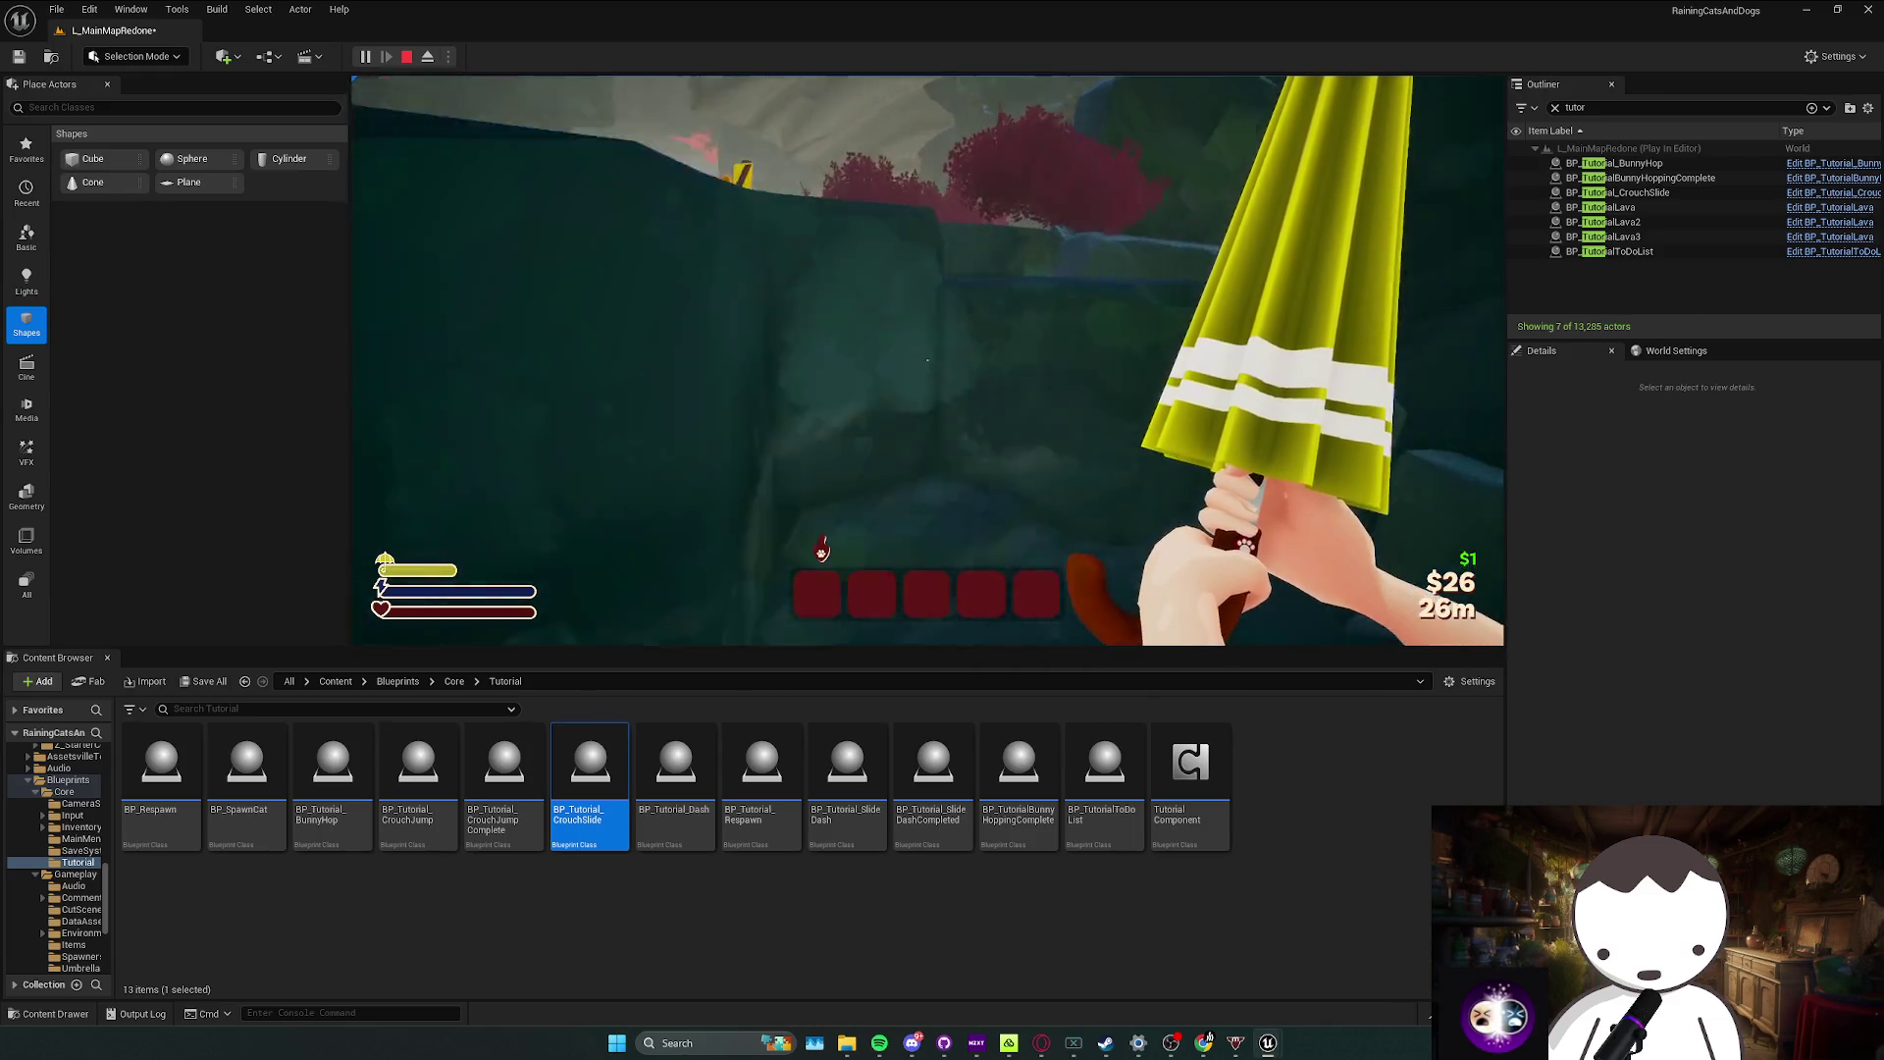
key("w")
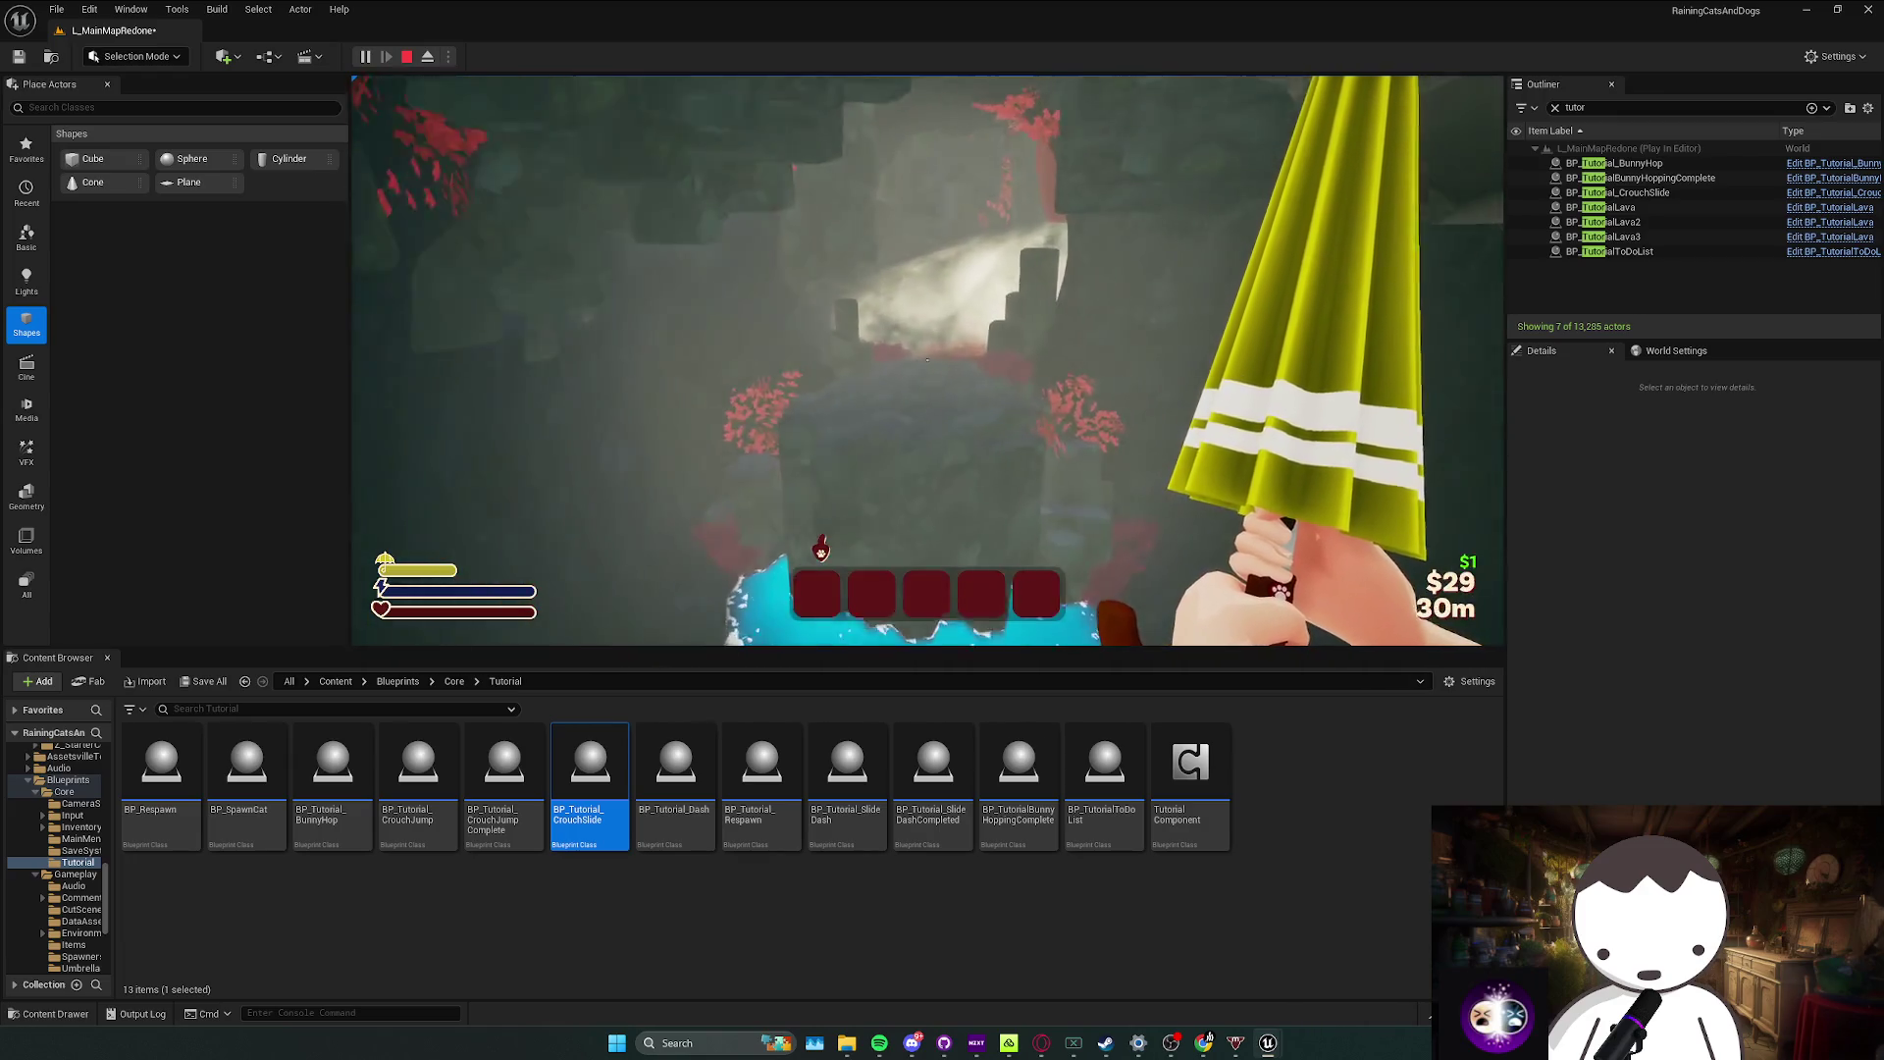
key("w")
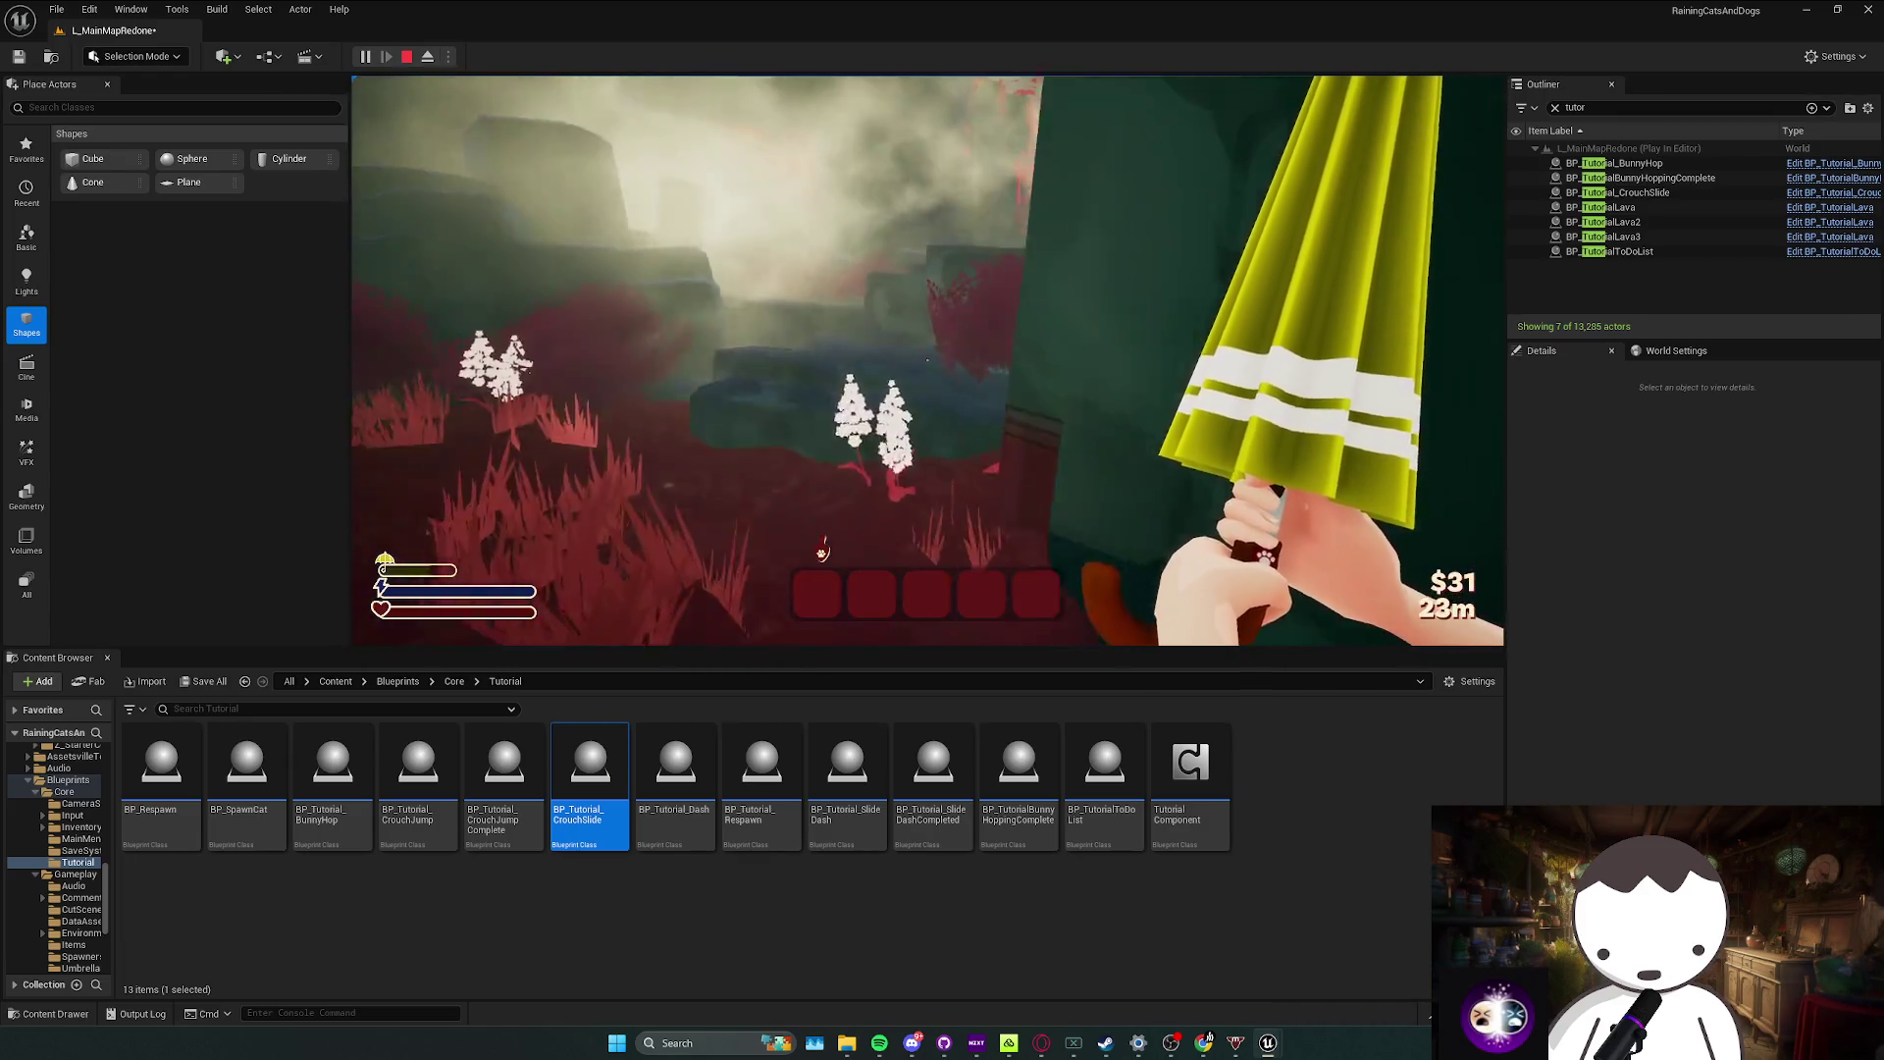
key("w")
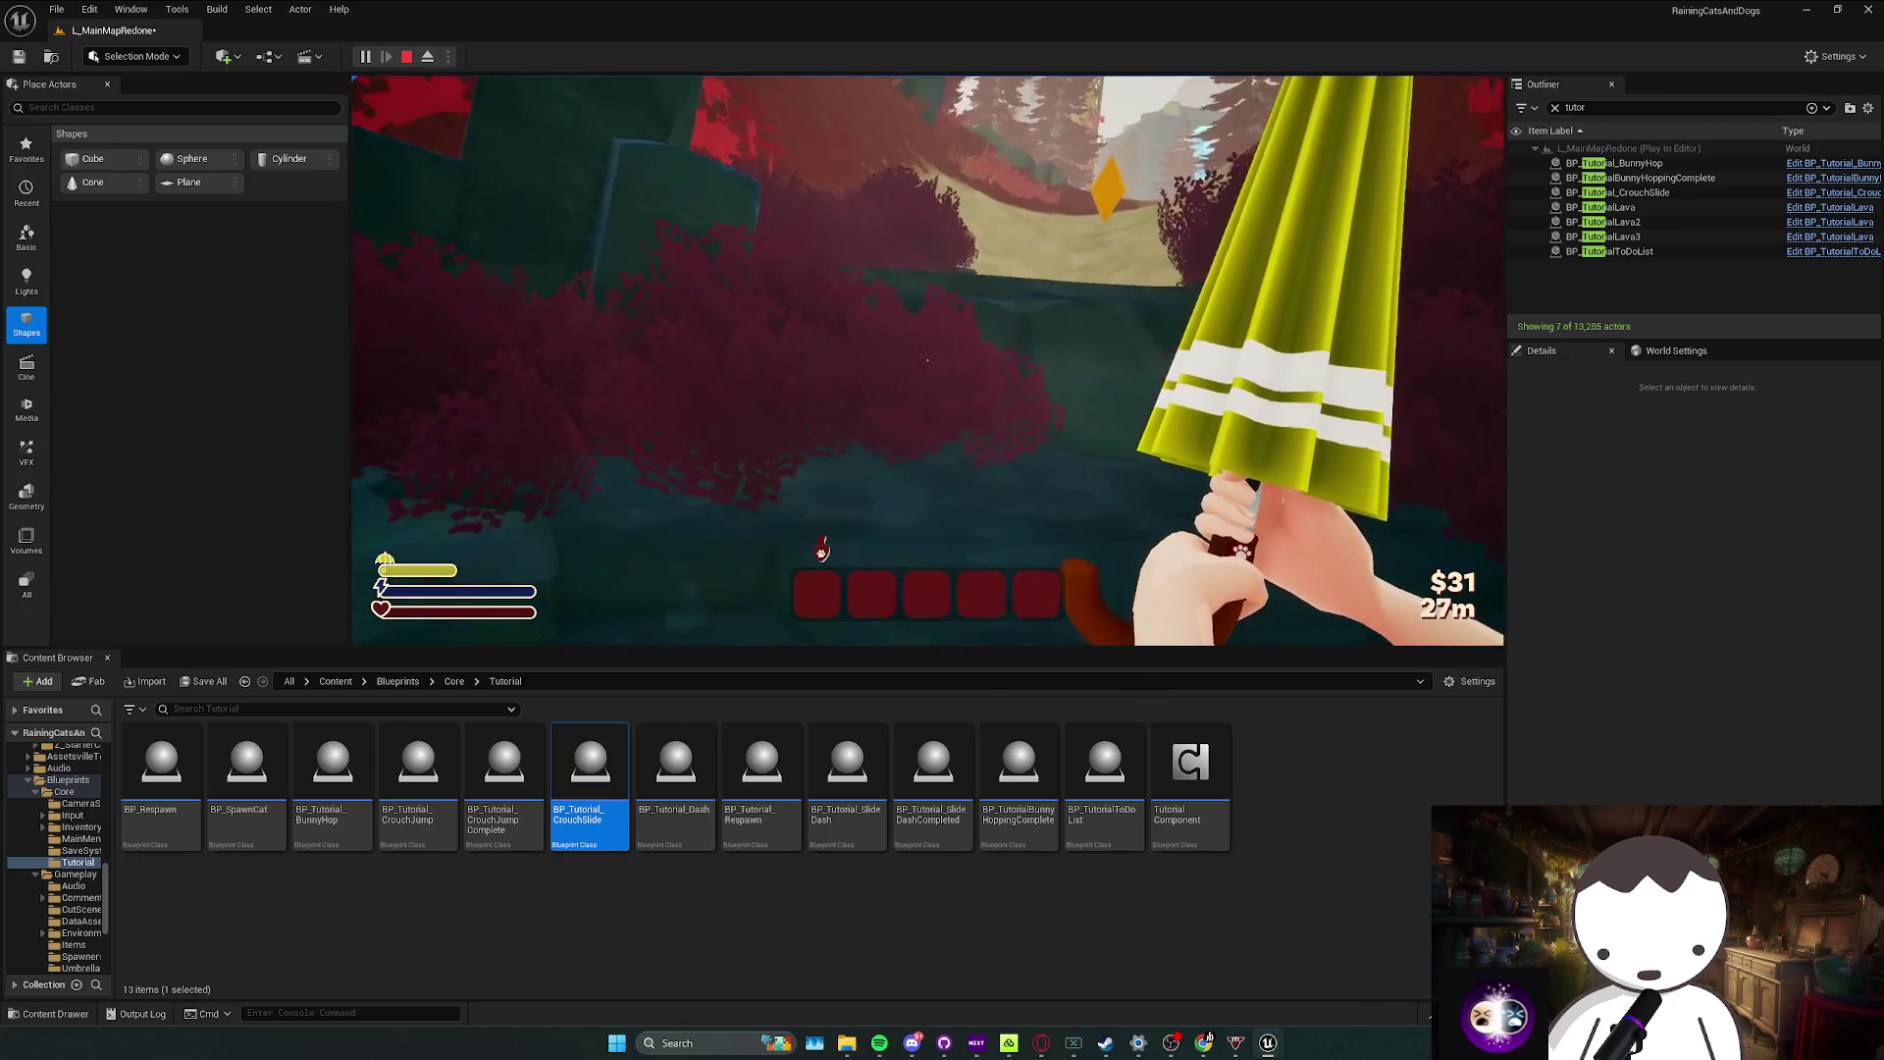
key("w")
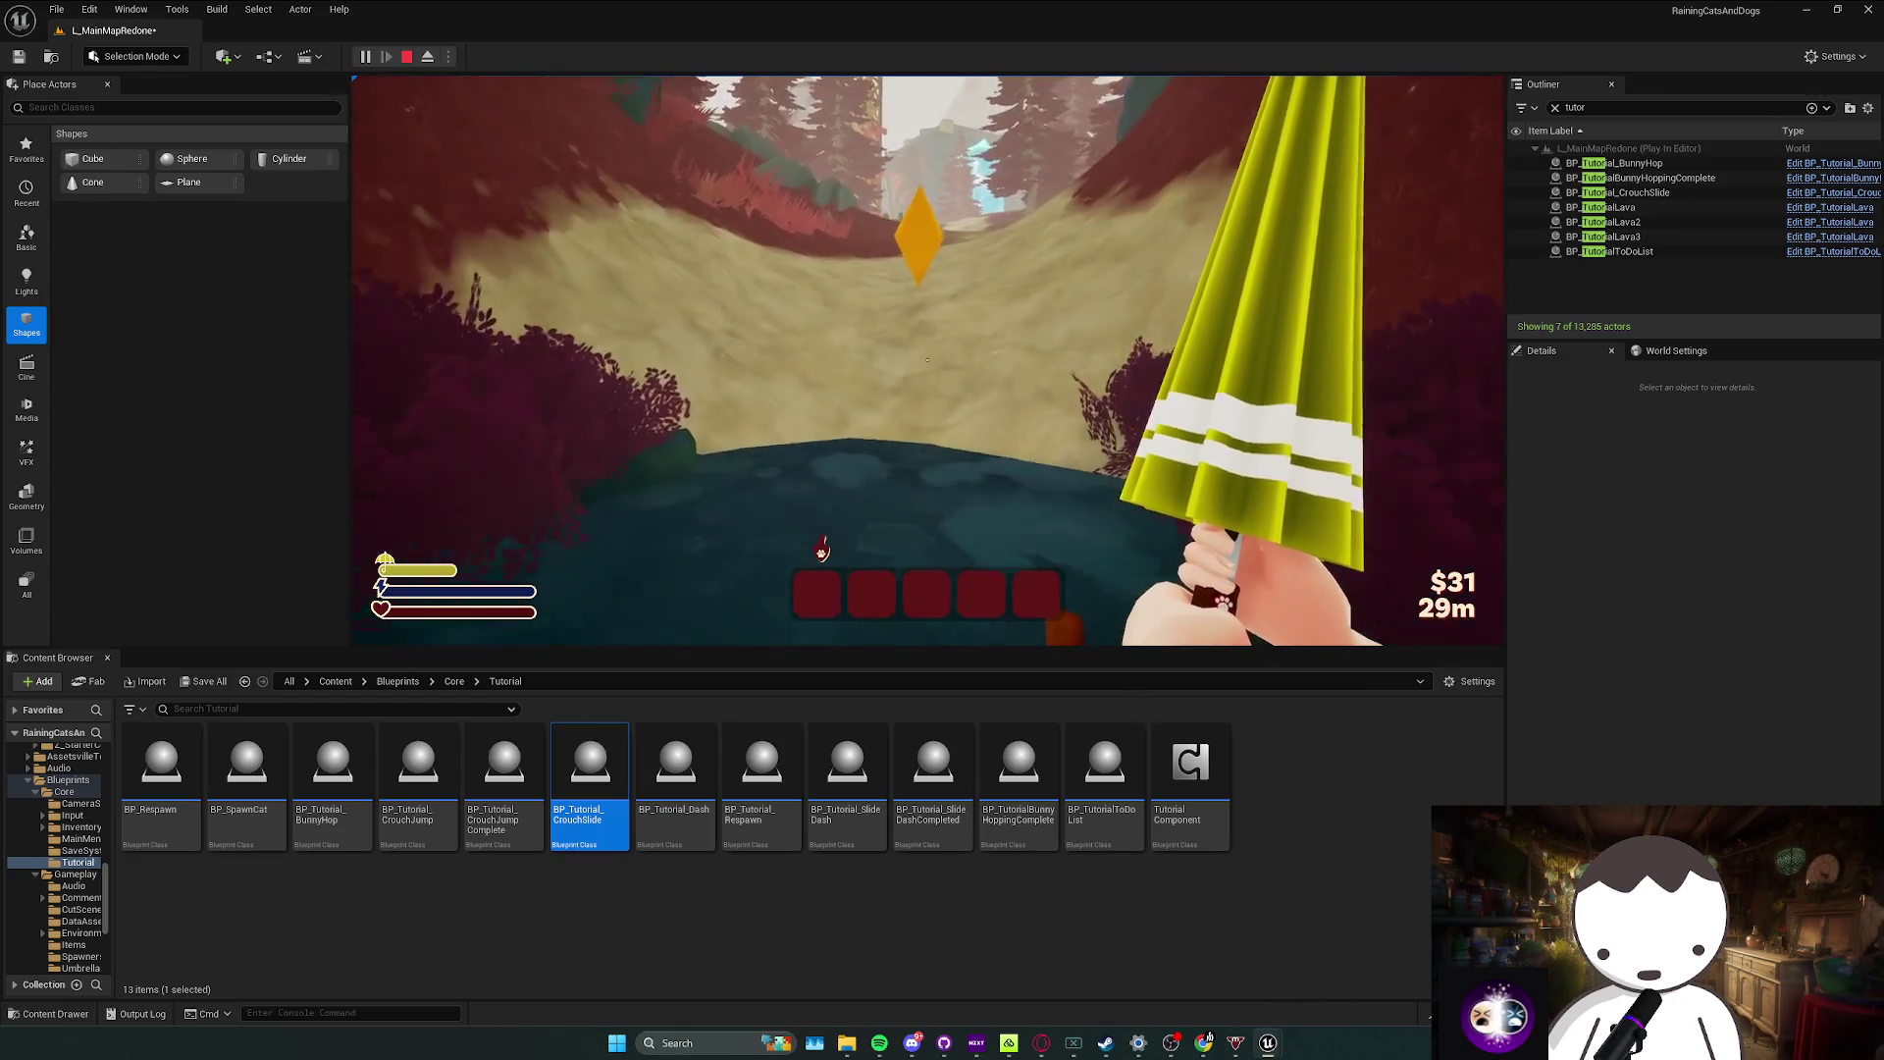
key("w")
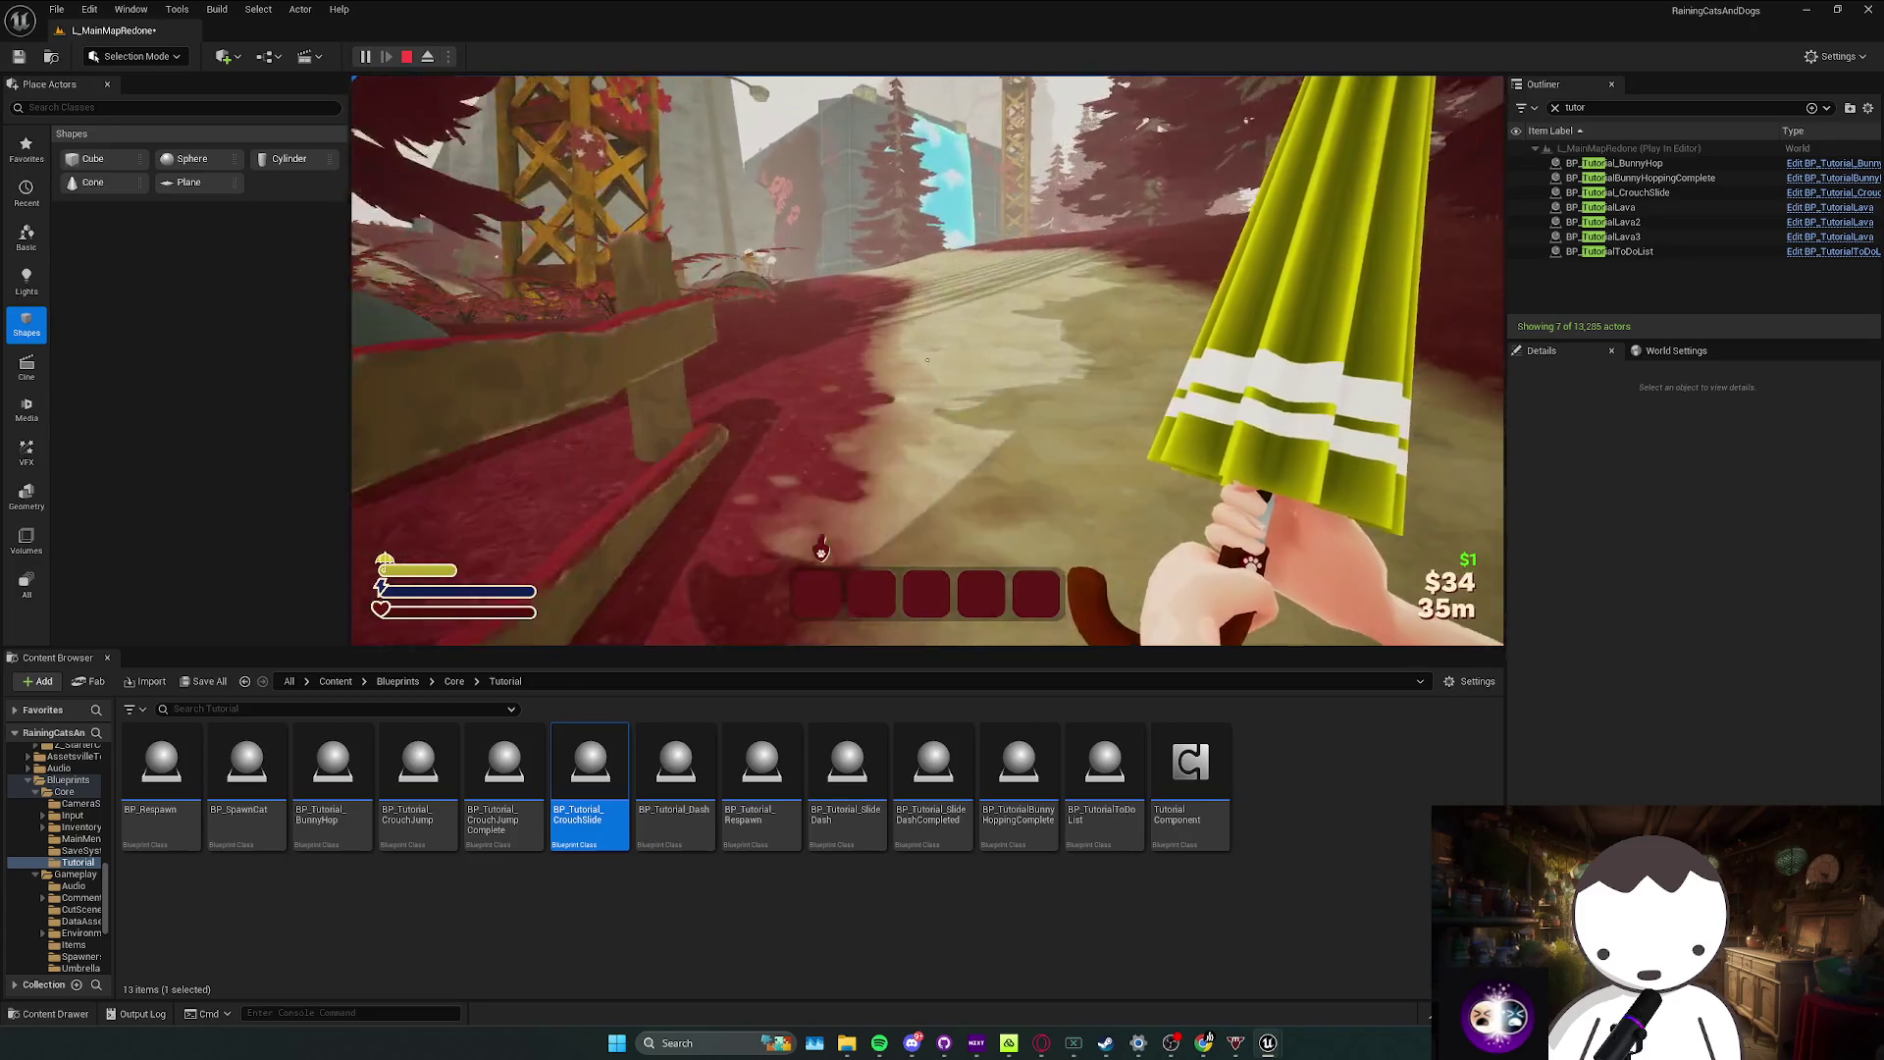
key("w")
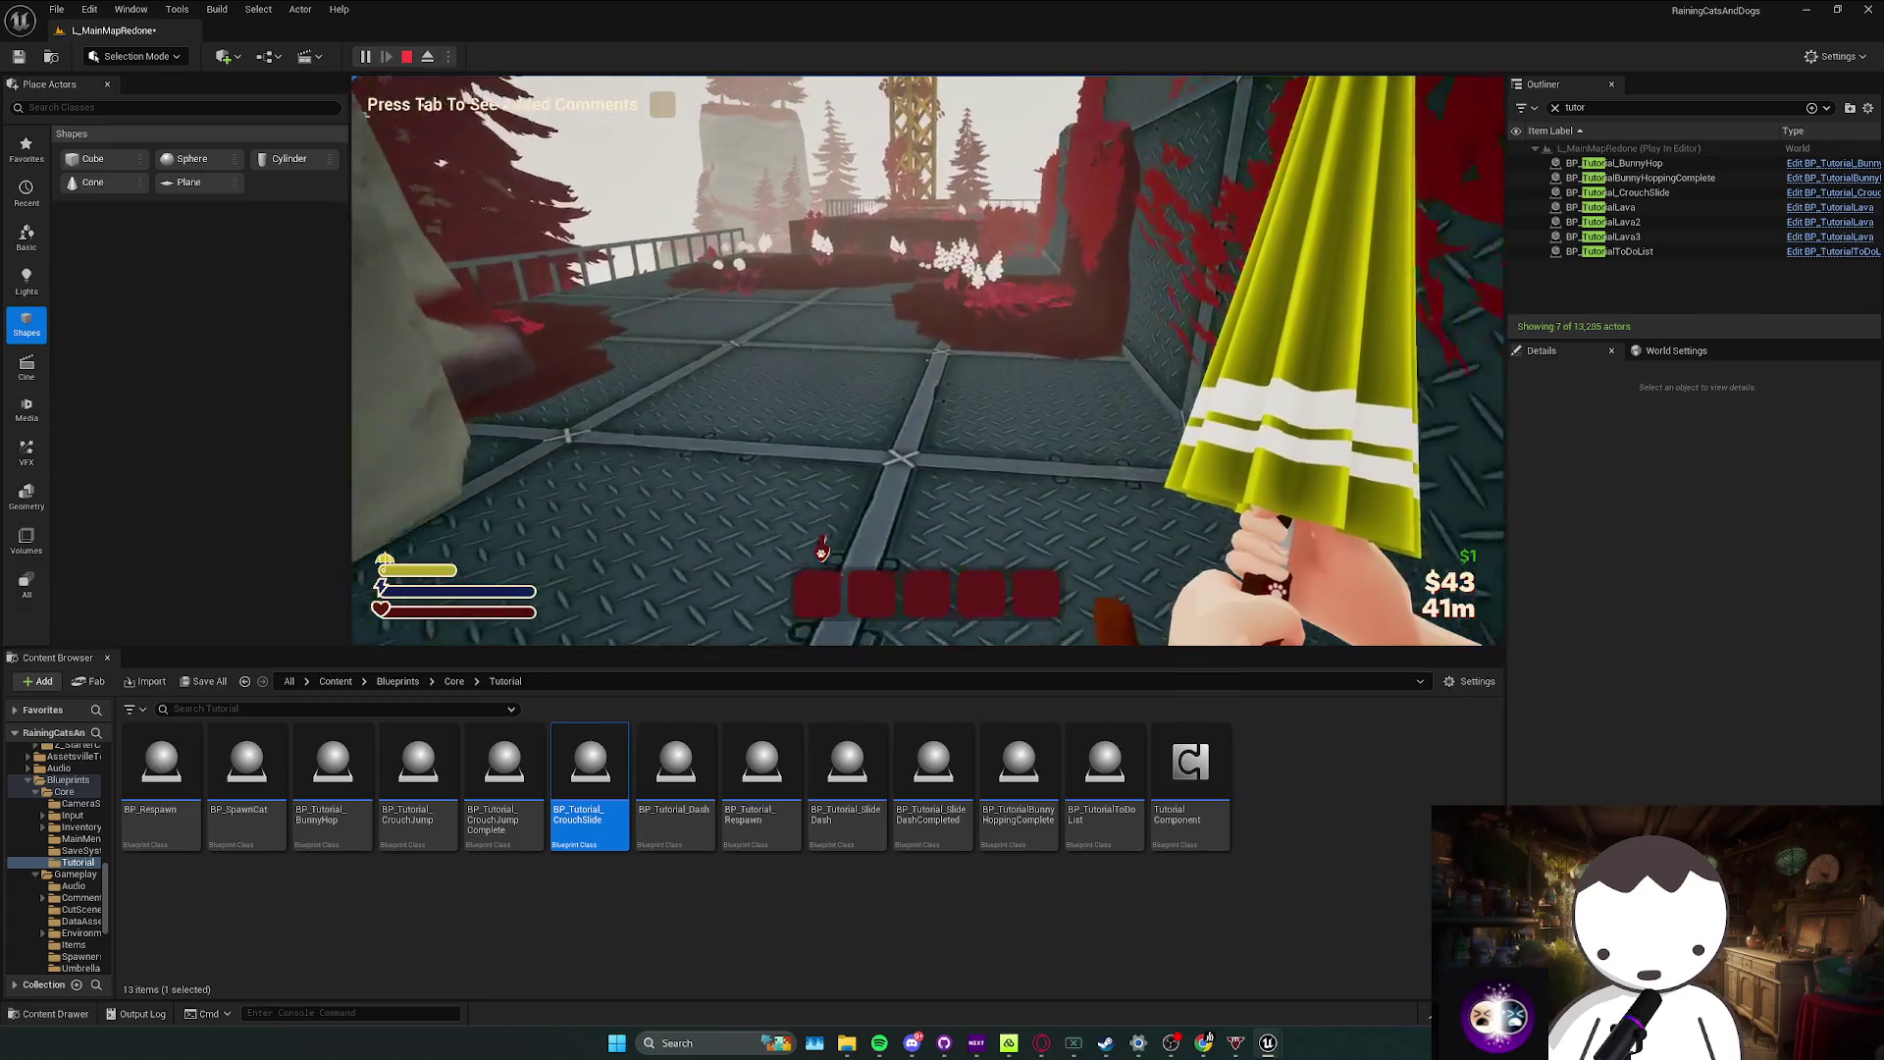
Step: View the Added Comments panel, then close it and resume play
key("Tab")
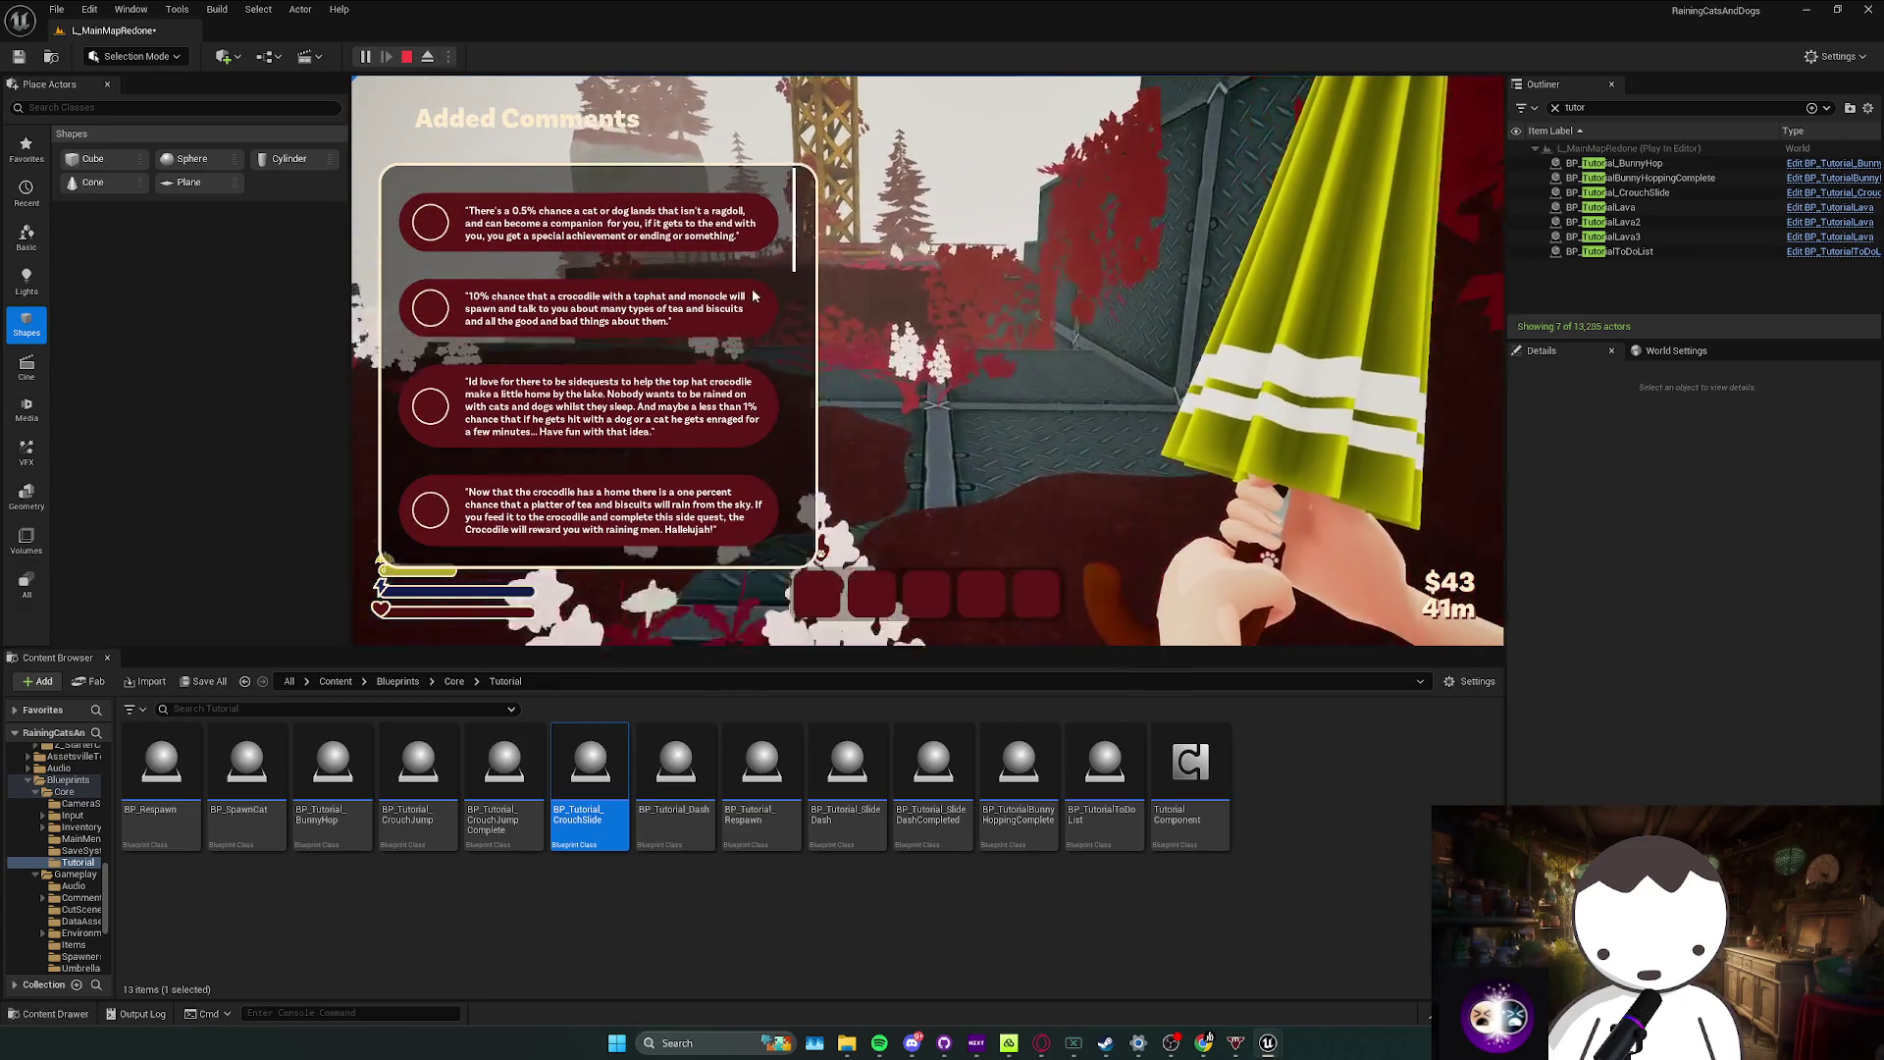
left_click(754, 315)
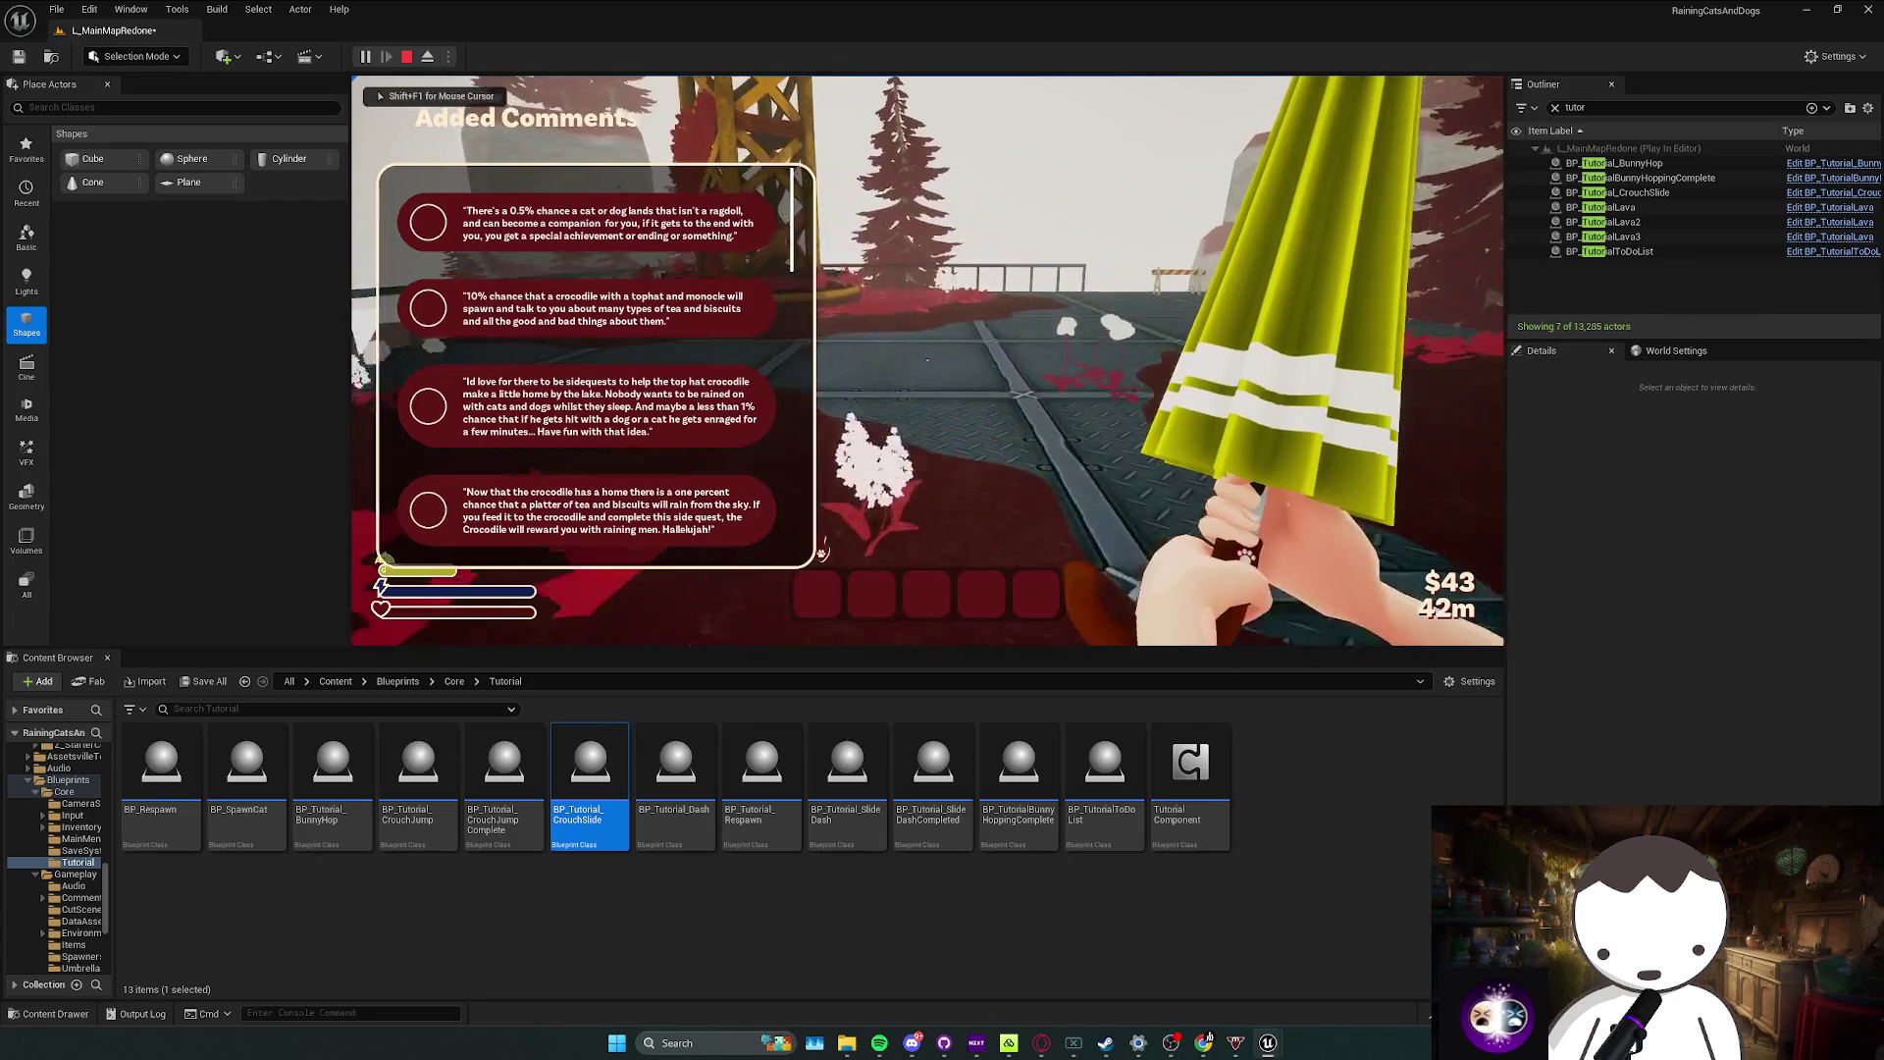
key("Tab")
Step: Cross the platform, jump onto the metal crate and reach the bunny hop section
key("w")
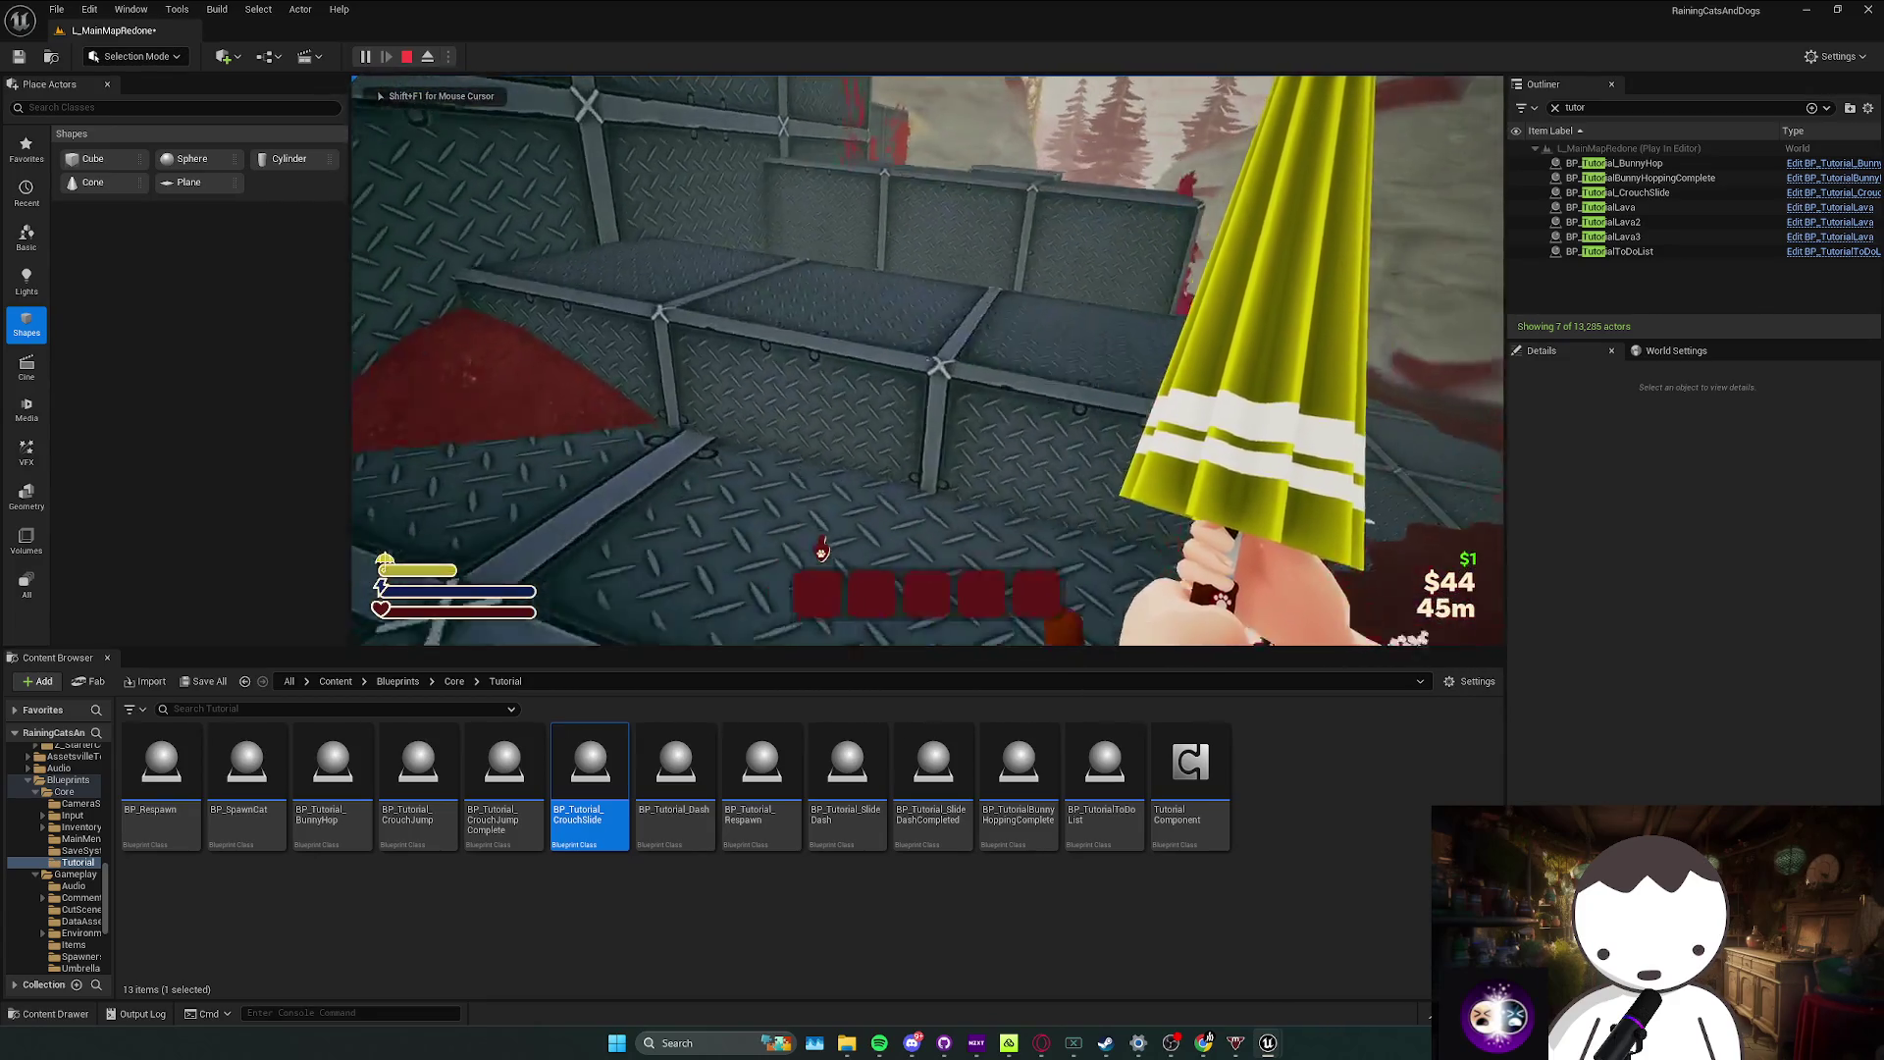
key("w")
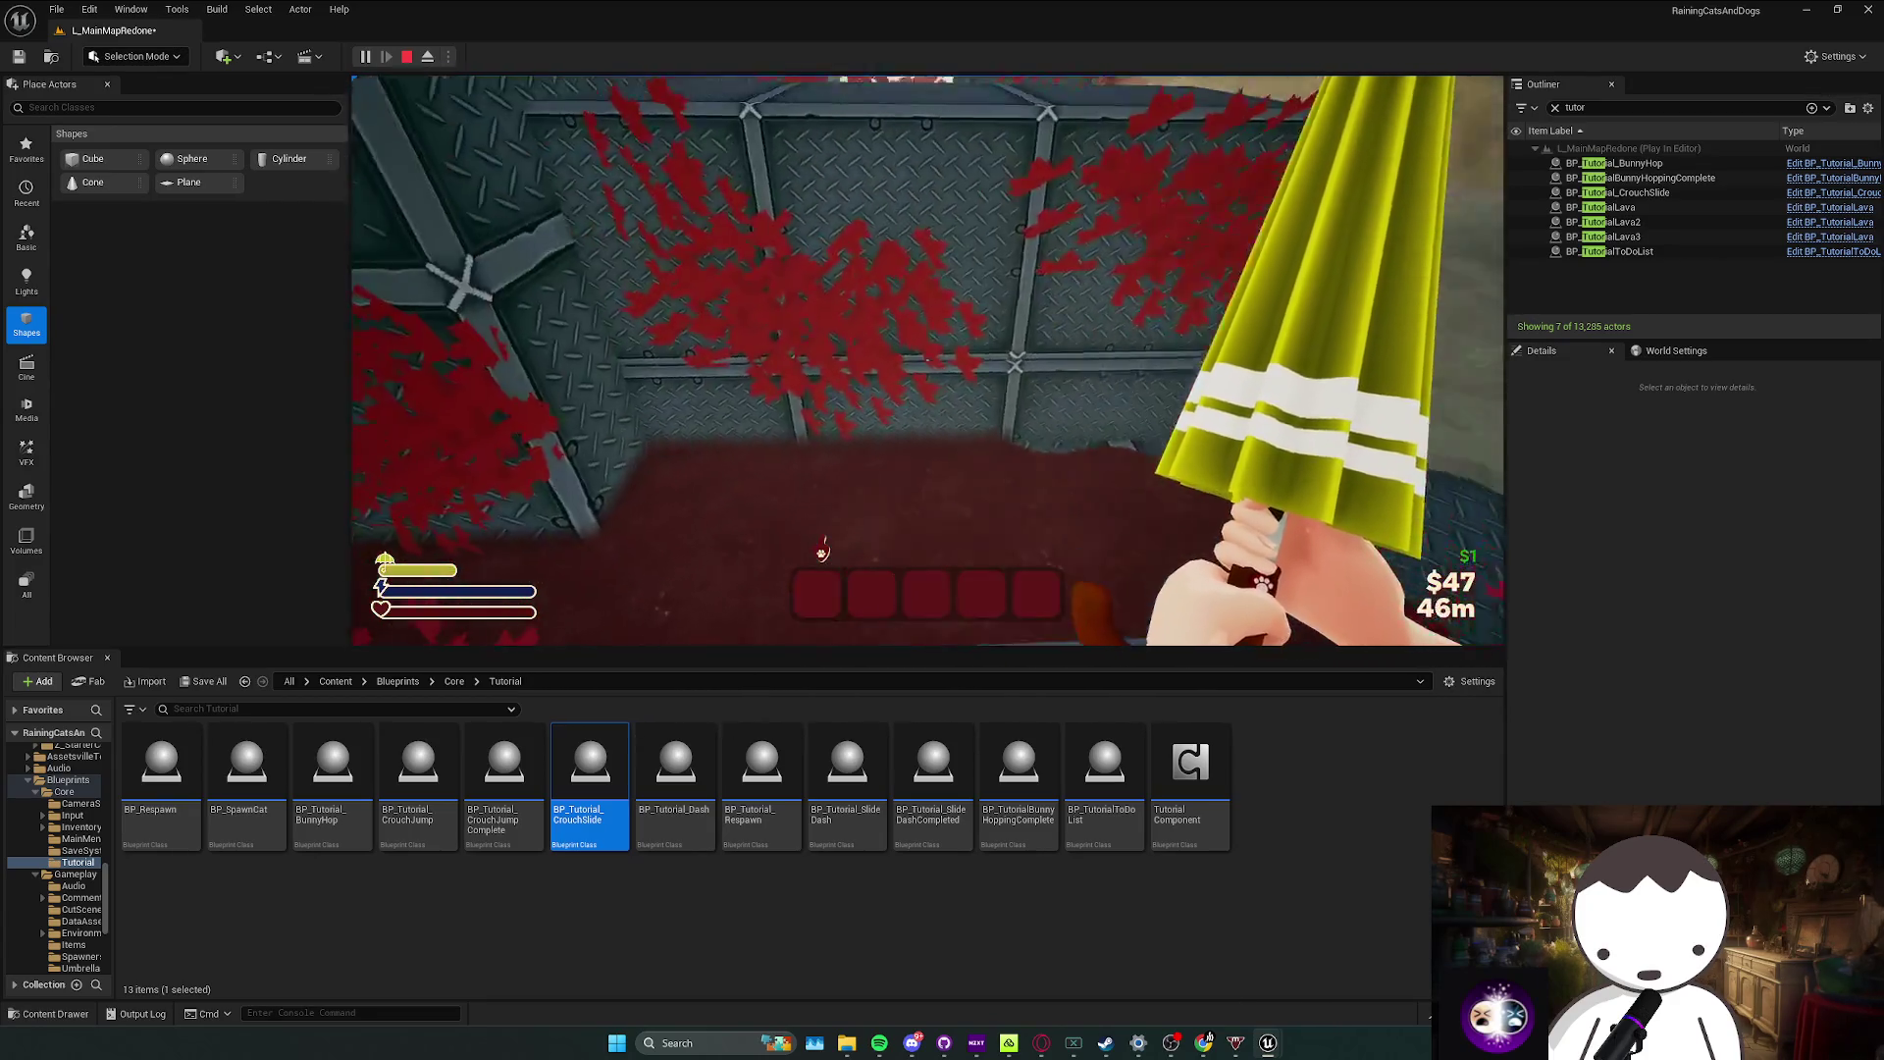
key("w")
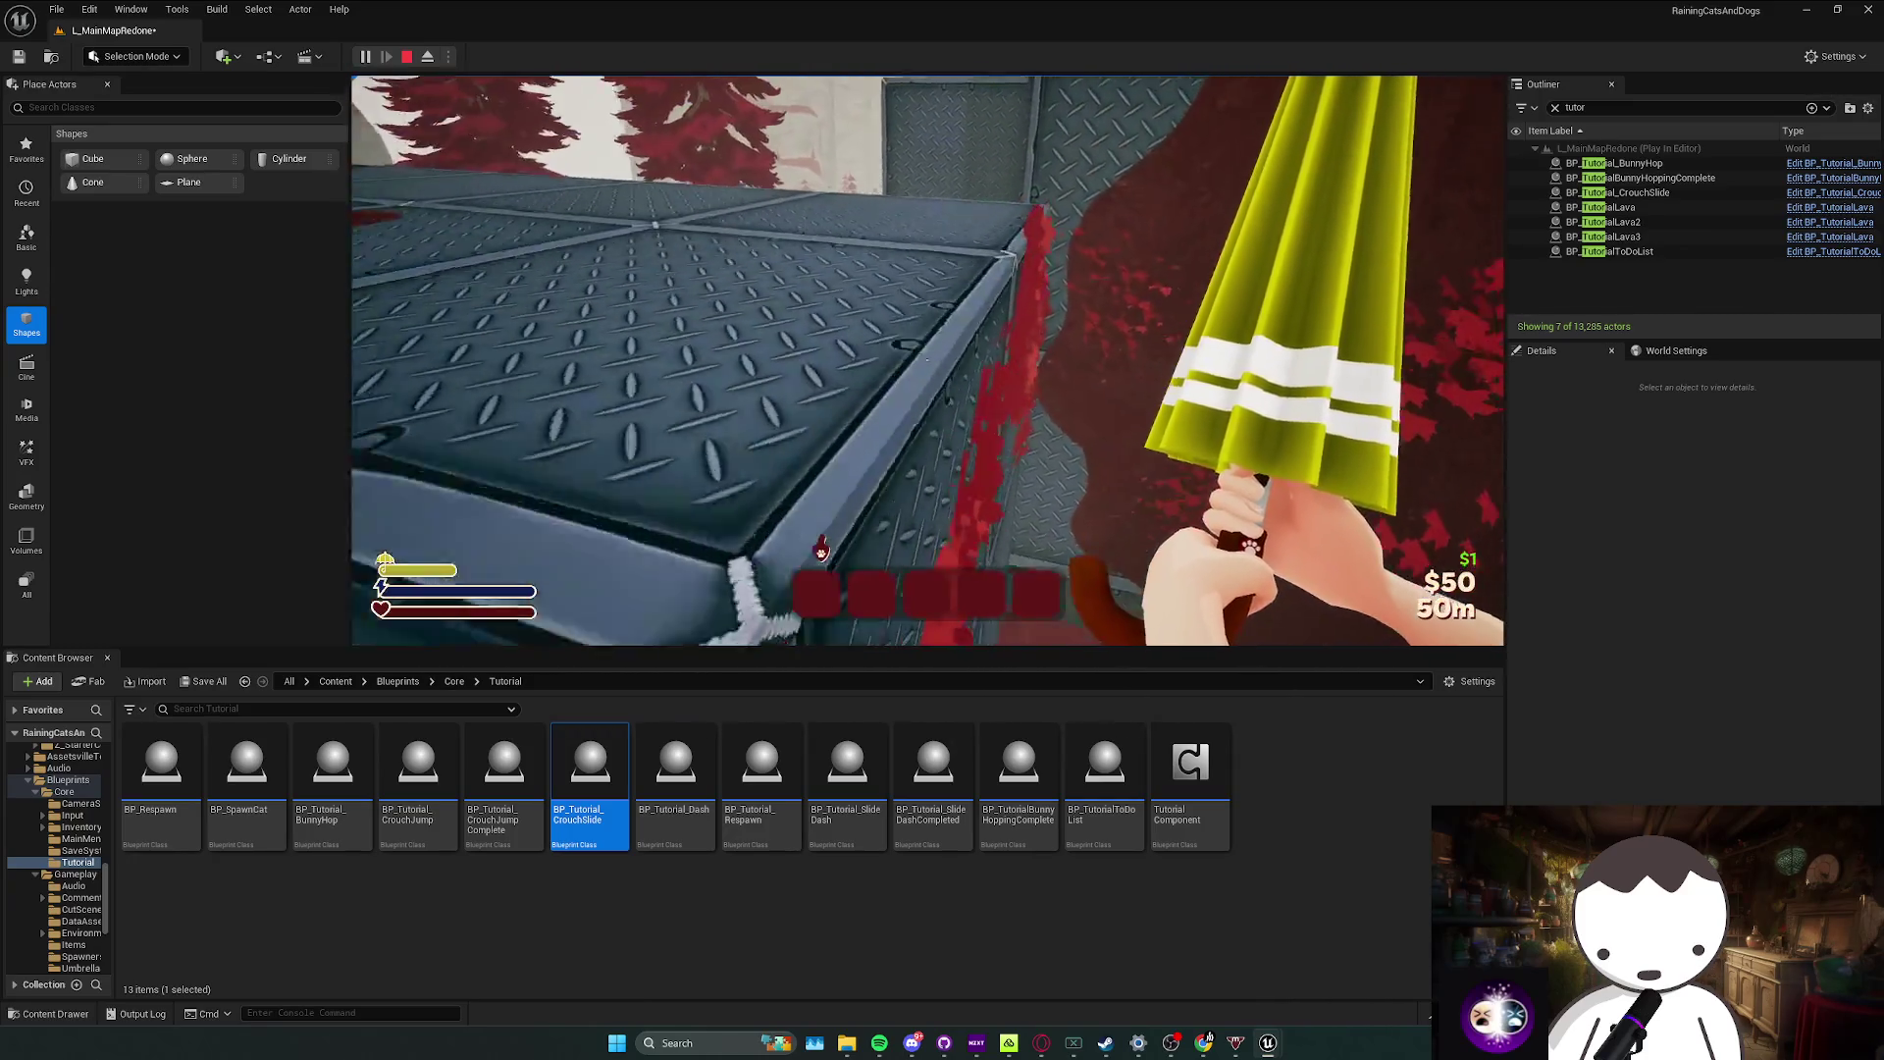
key("w")
key("space")
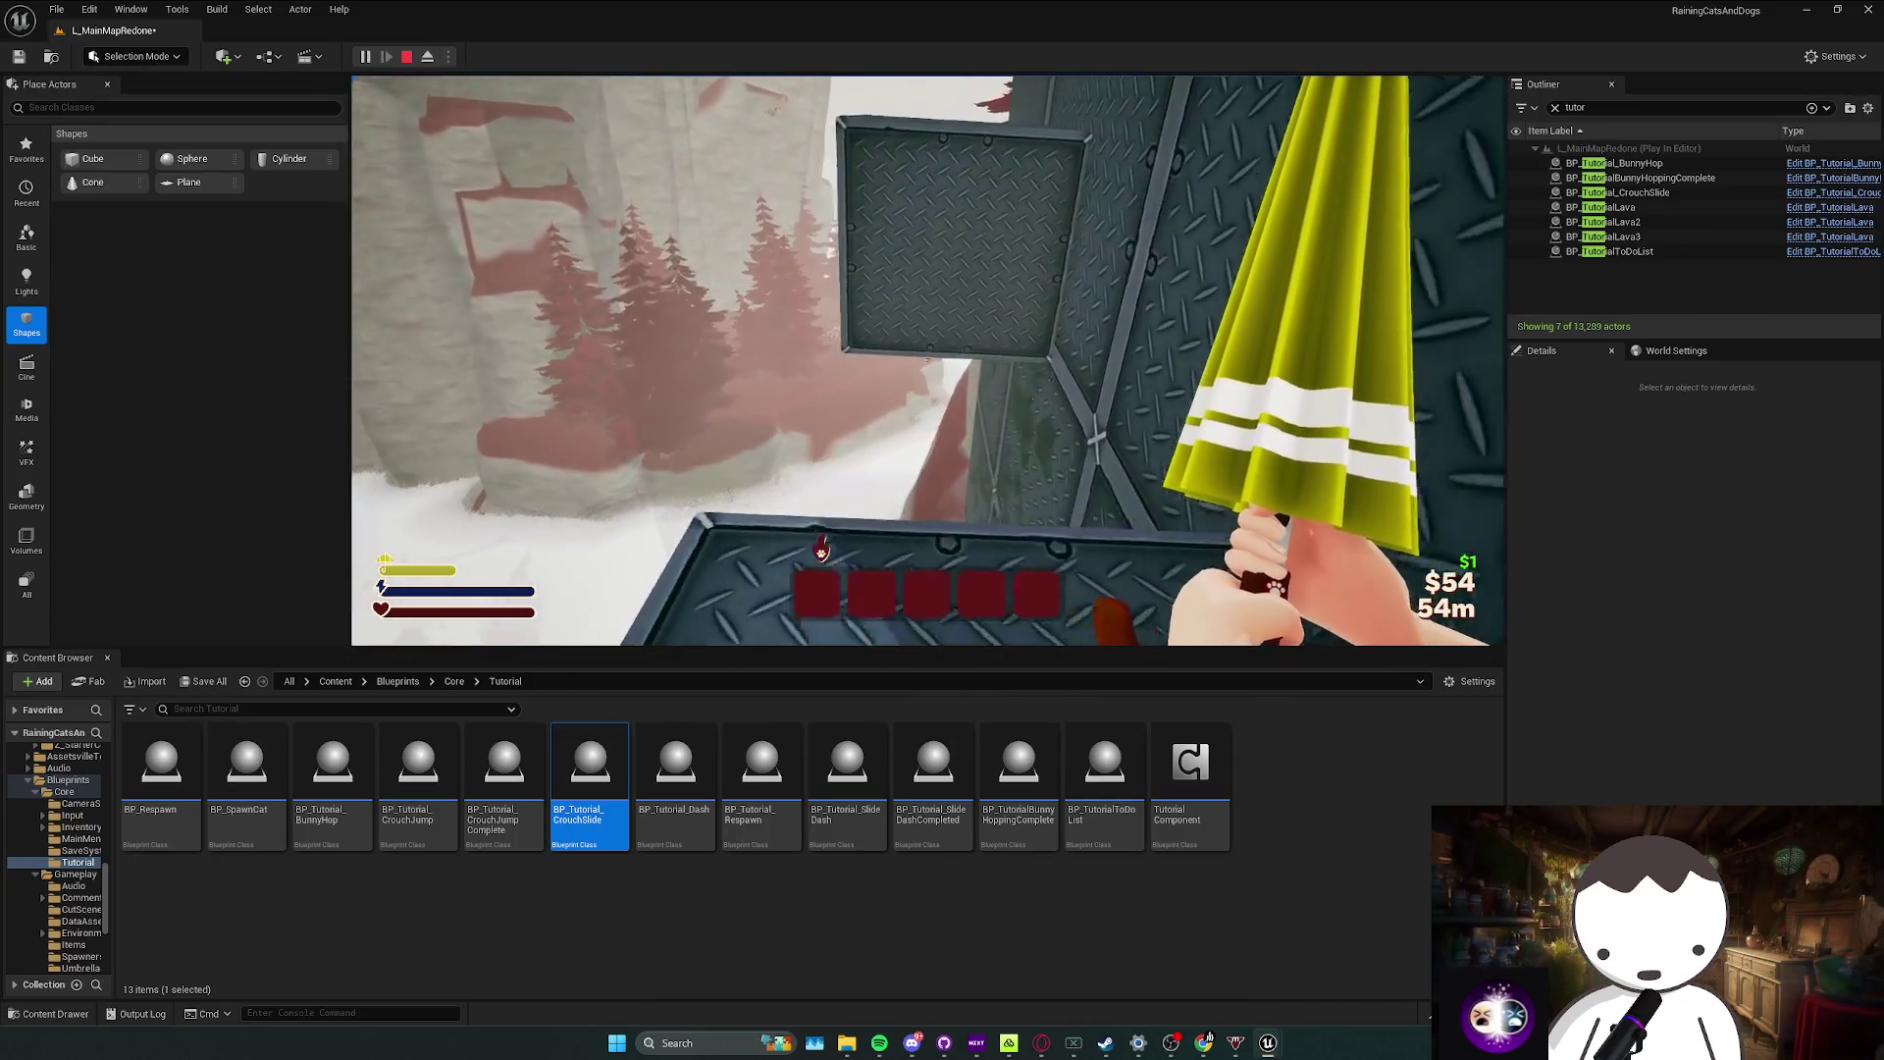
key("w")
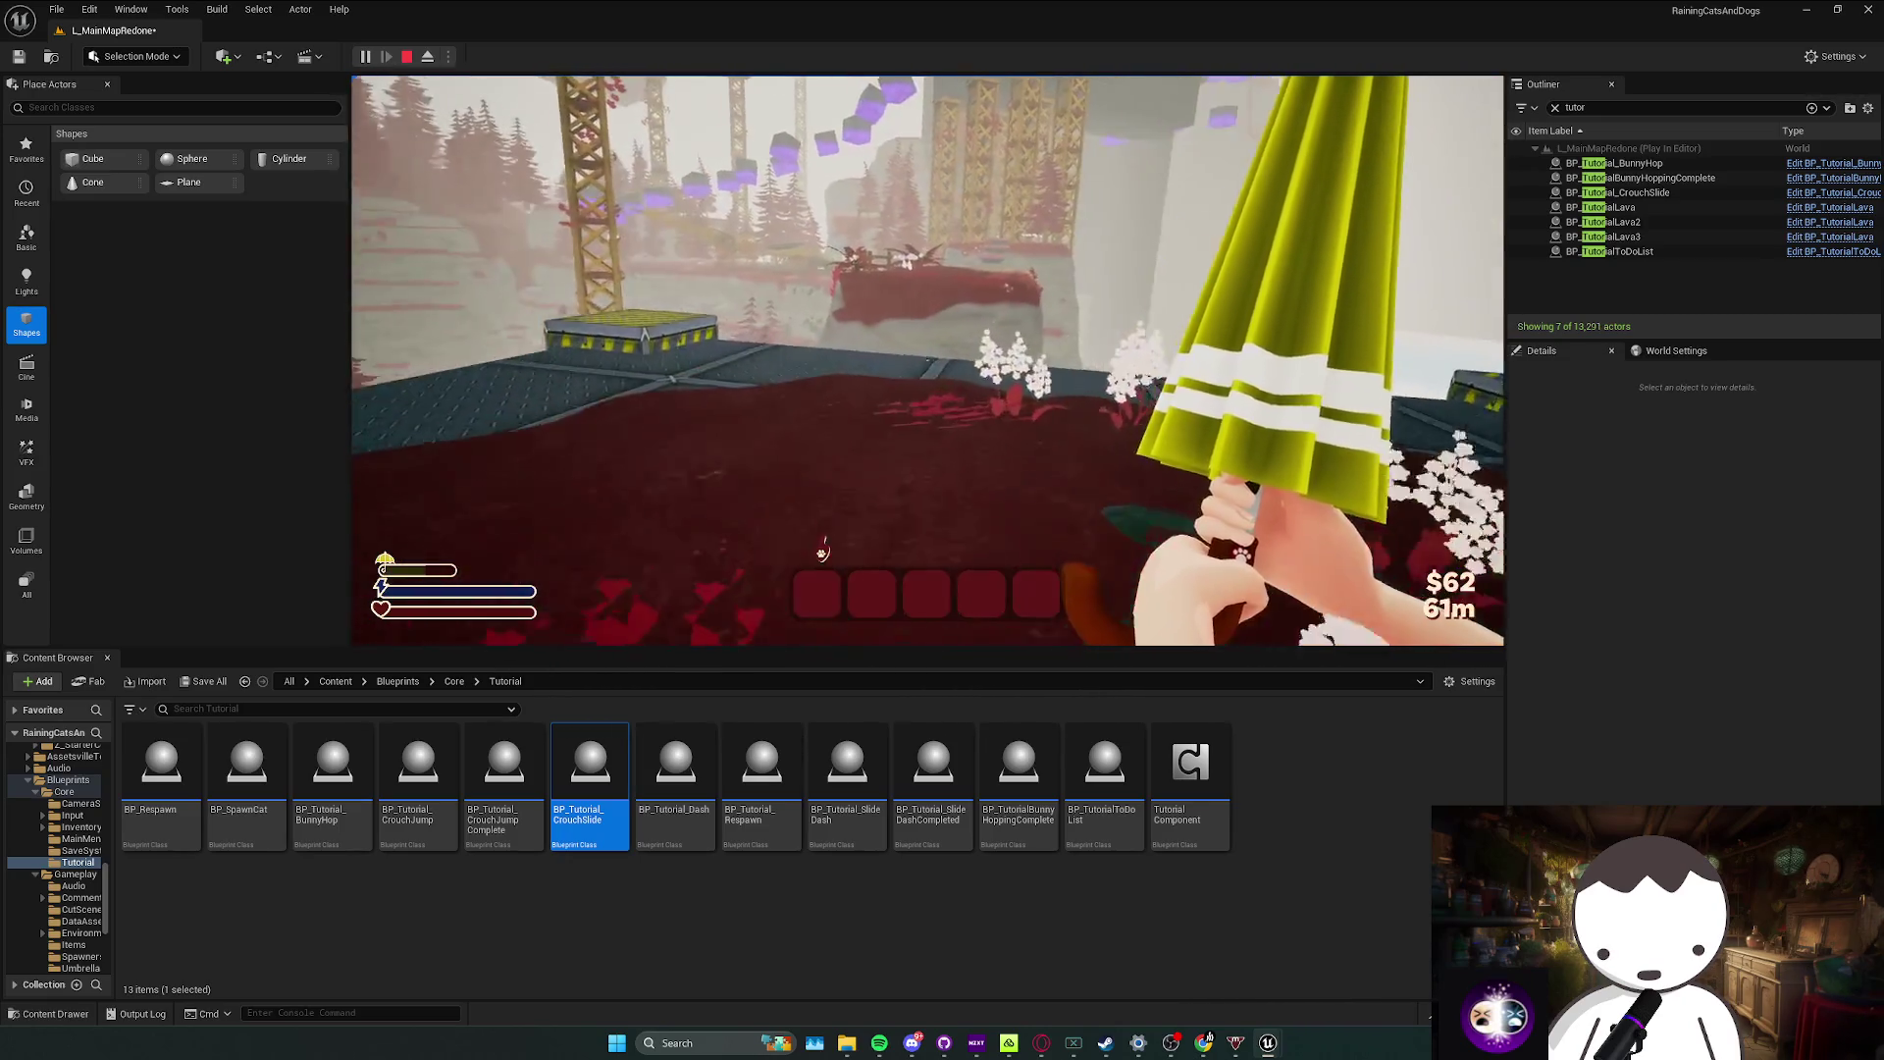
key("w")
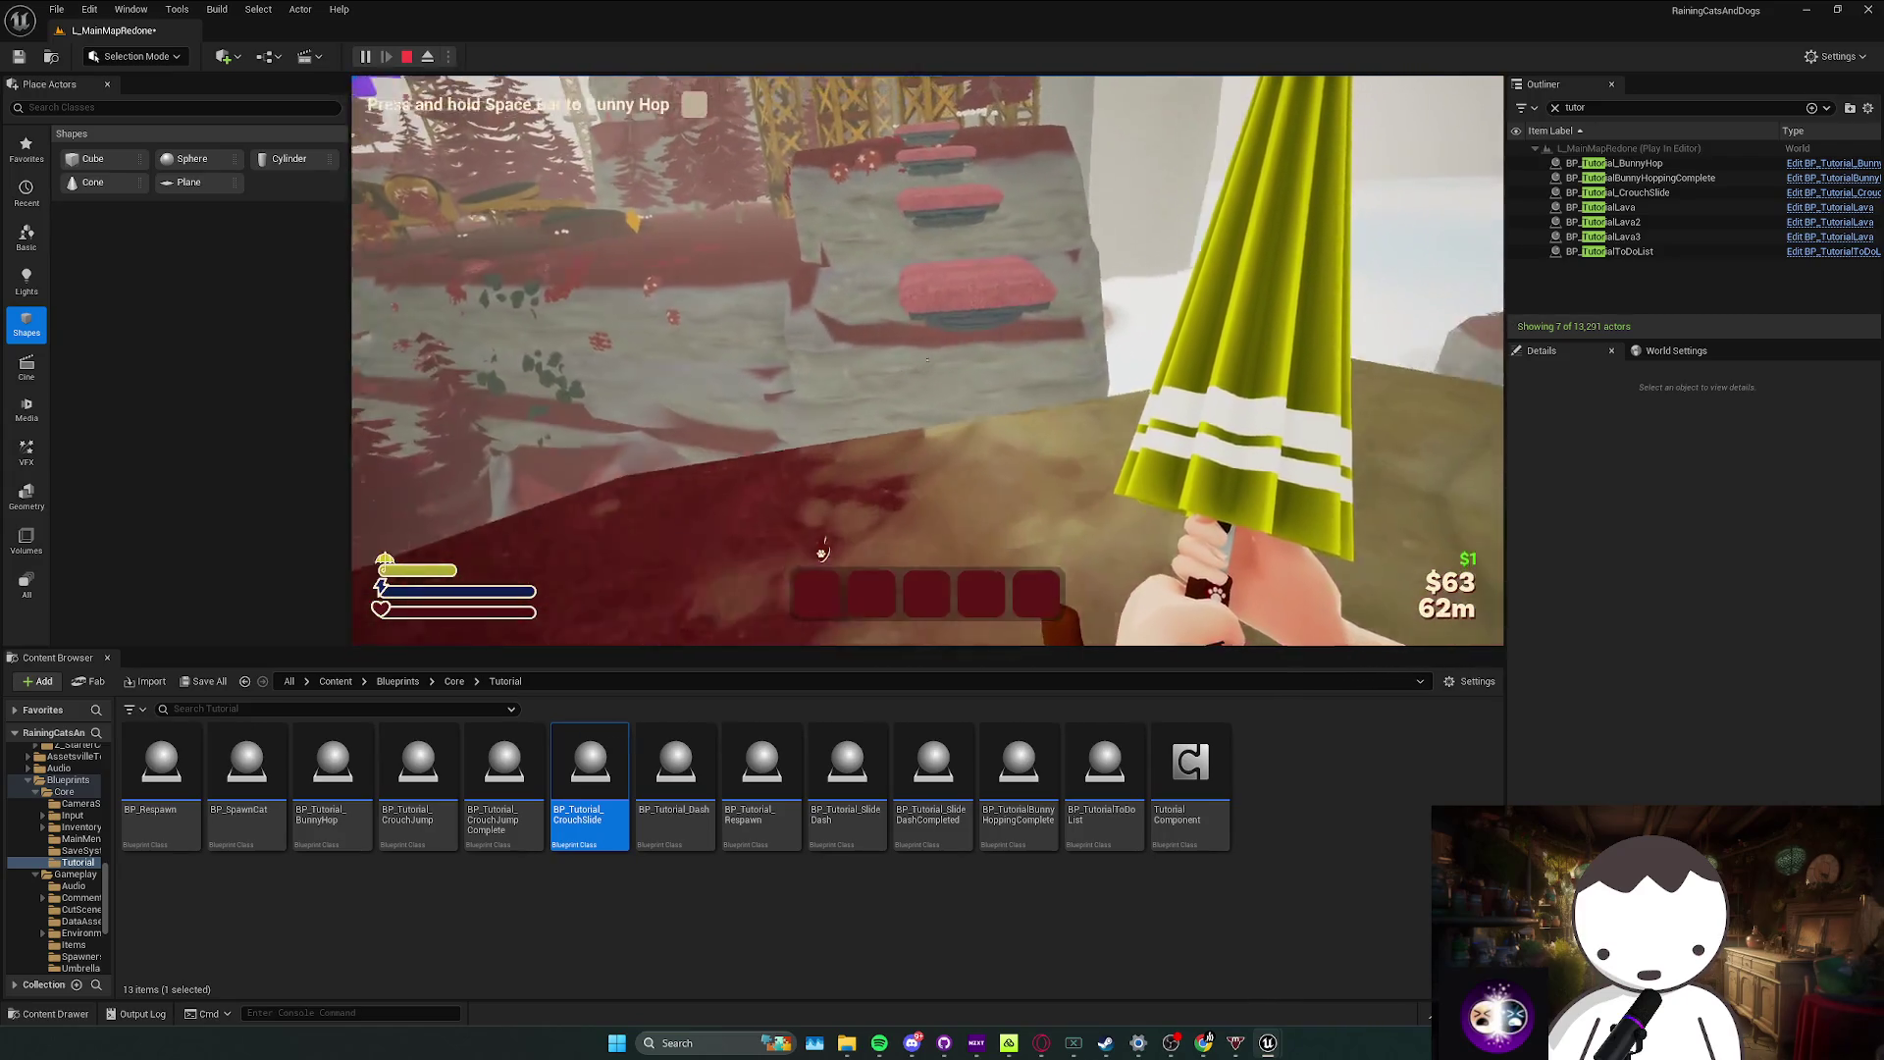
Step: Climb the cliff and cross the lava beam onto the metal cube parkour near 86m
key("space")
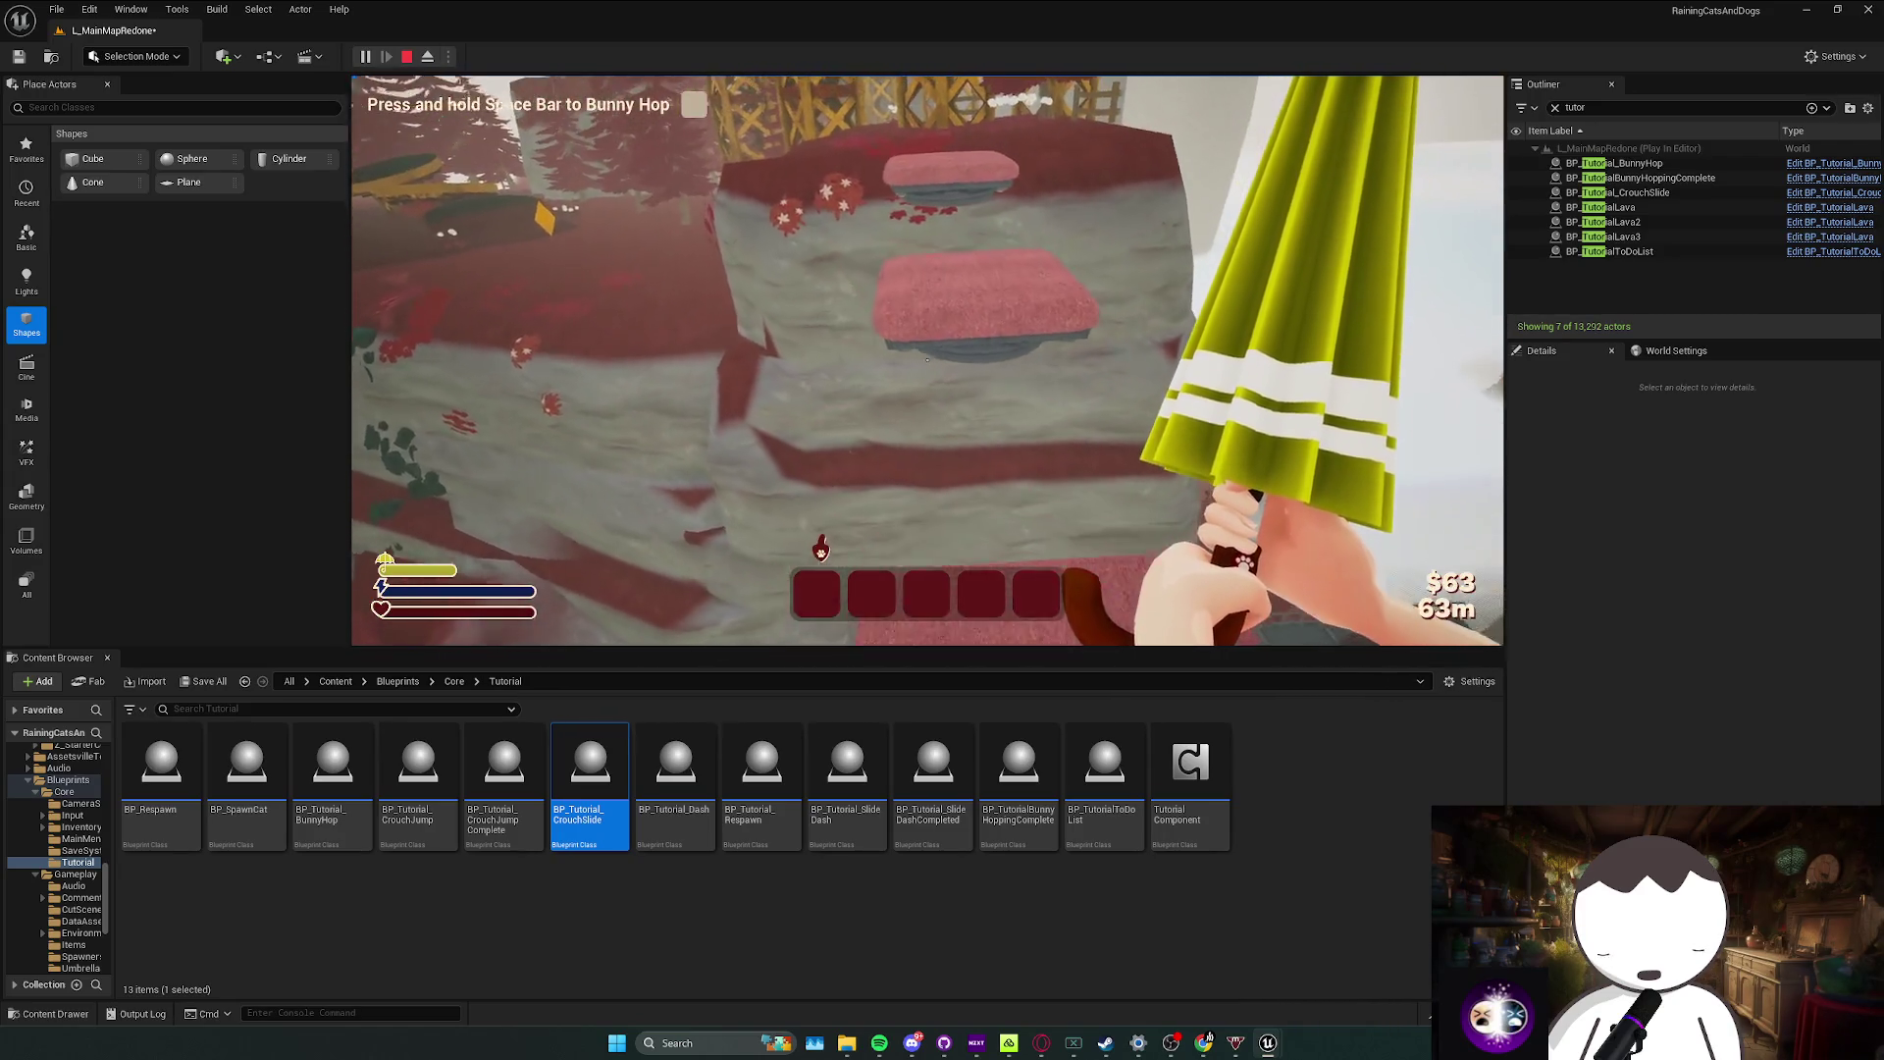
key("w")
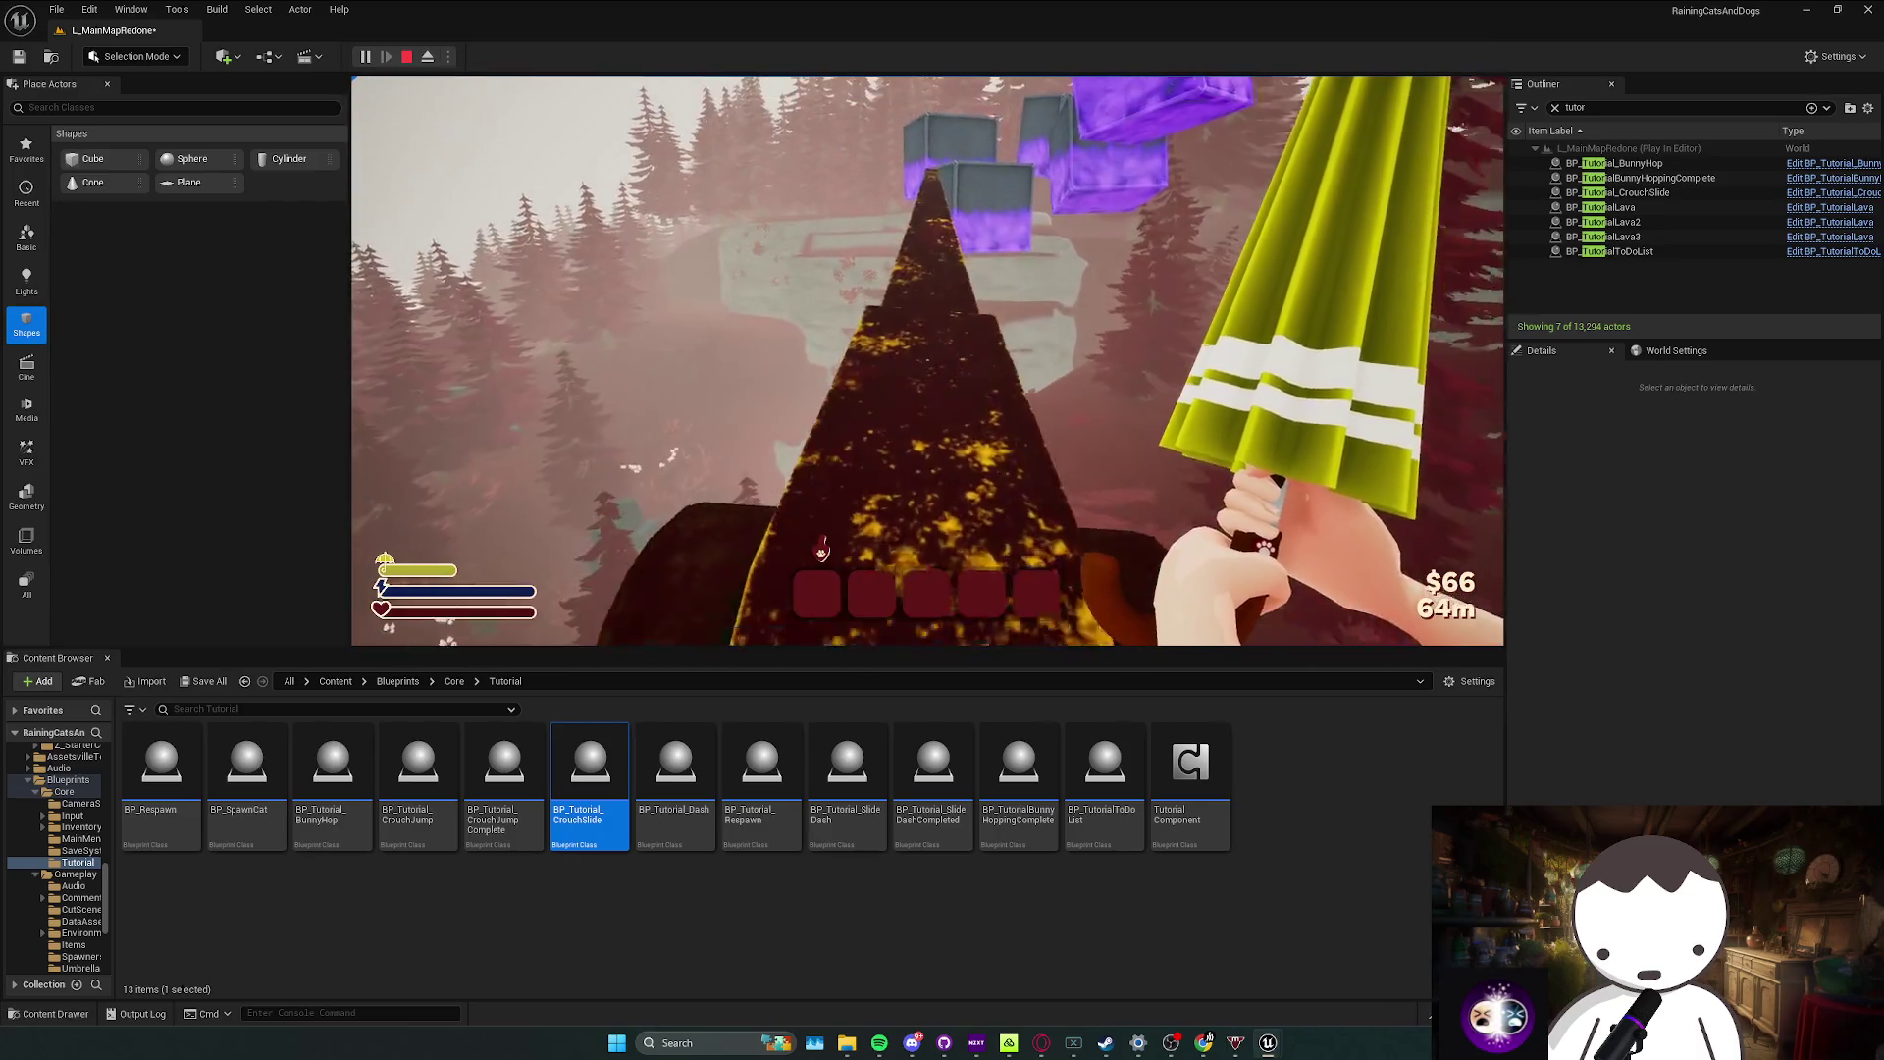
key("w")
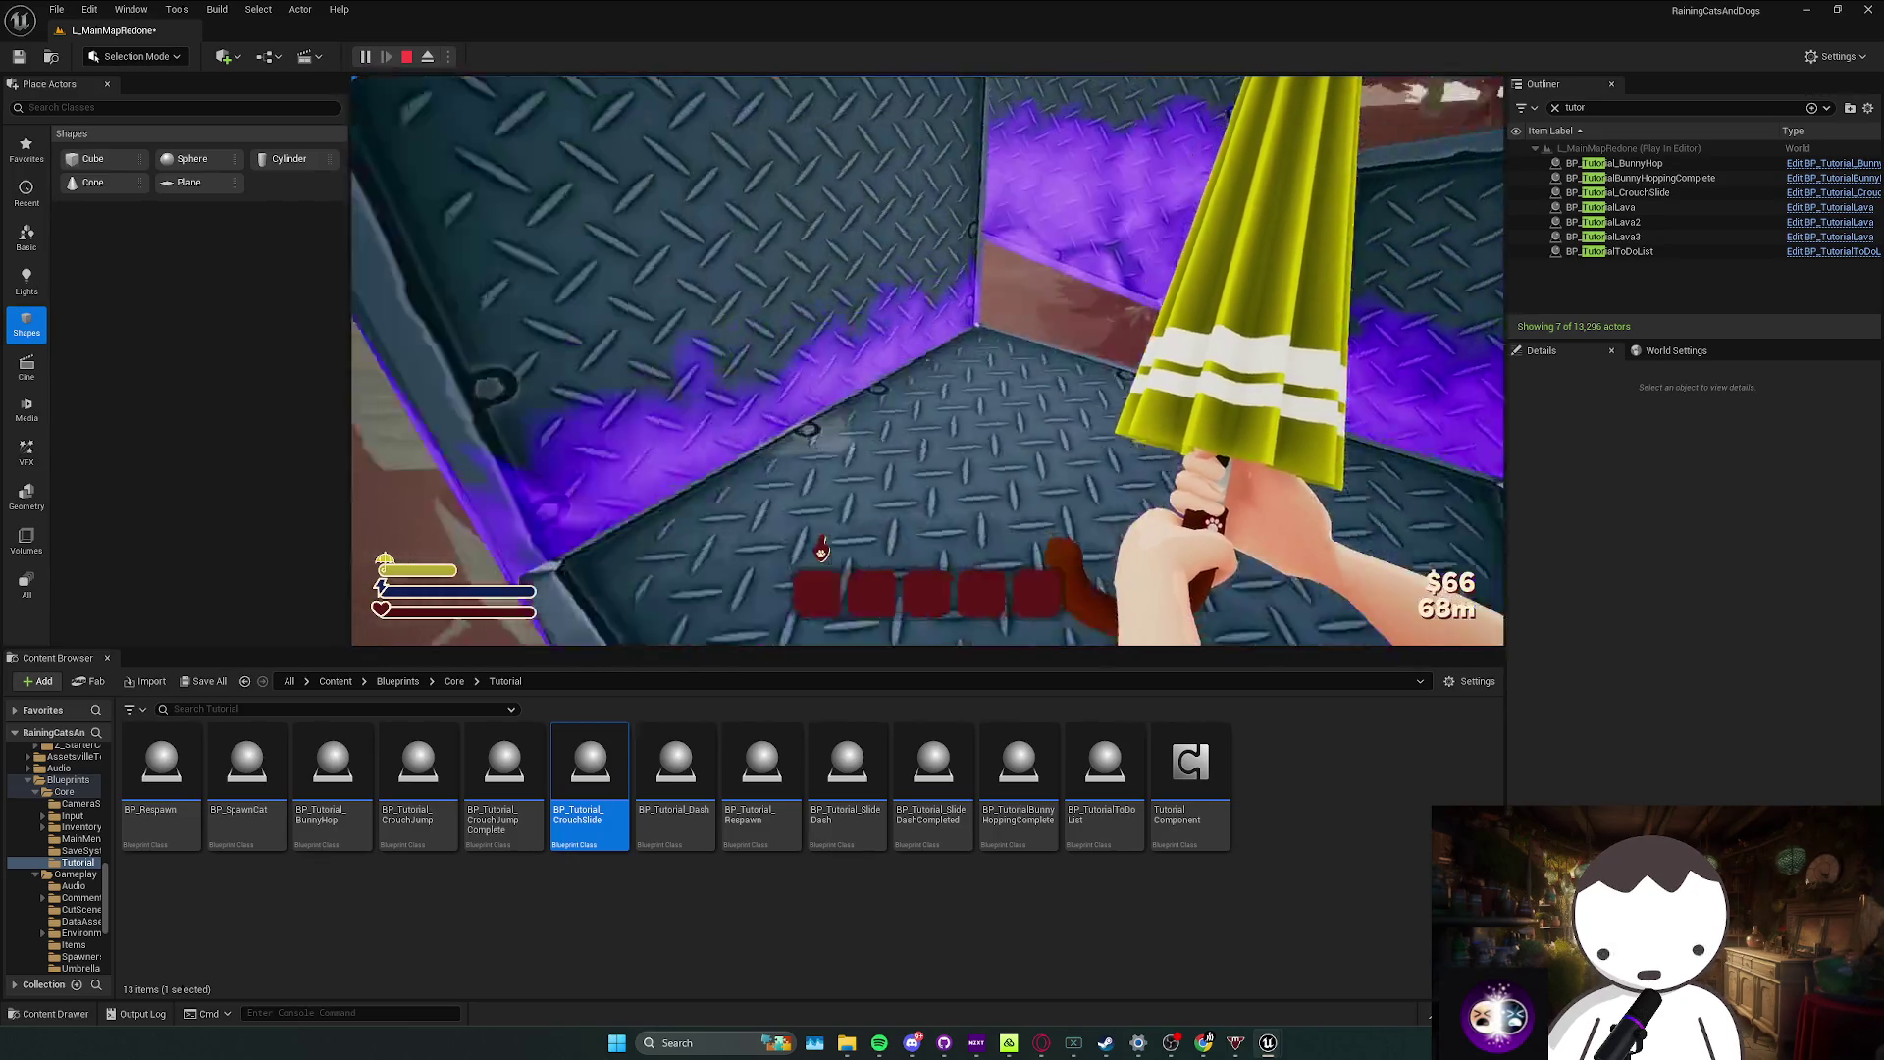
key("w")
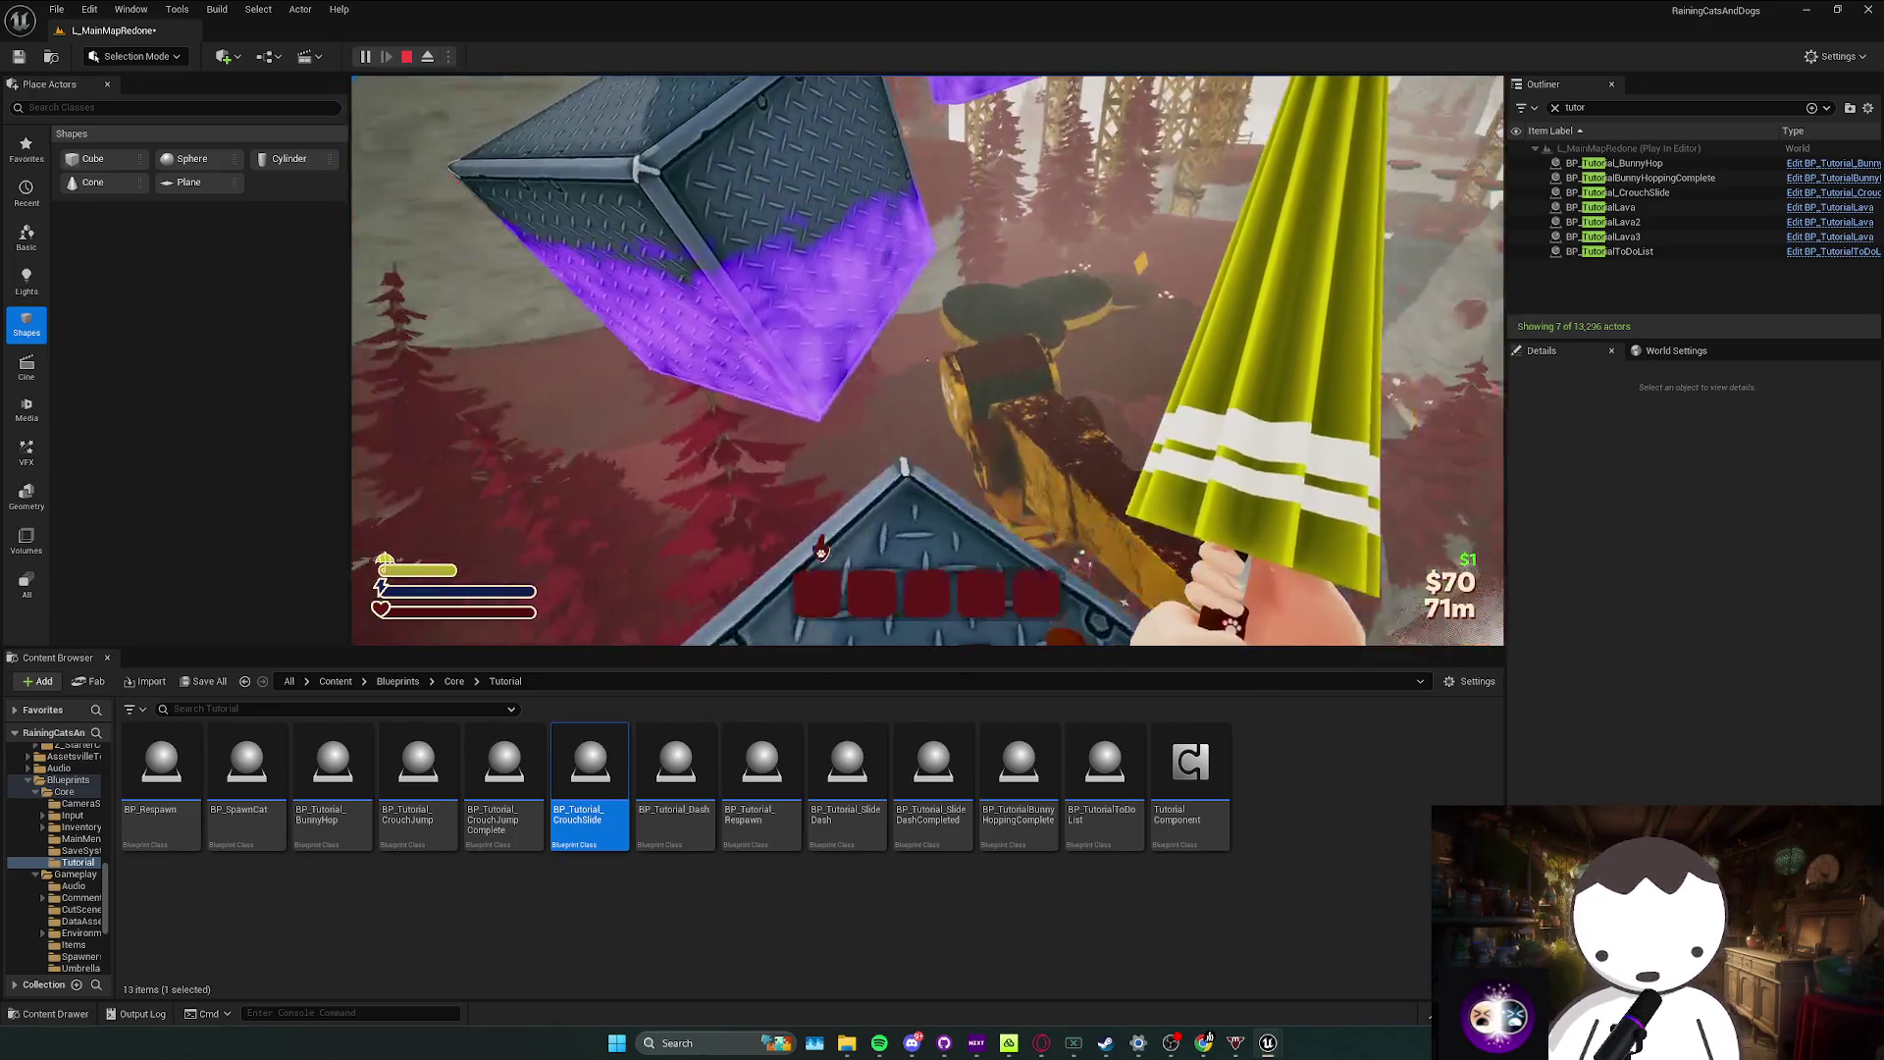
key("w")
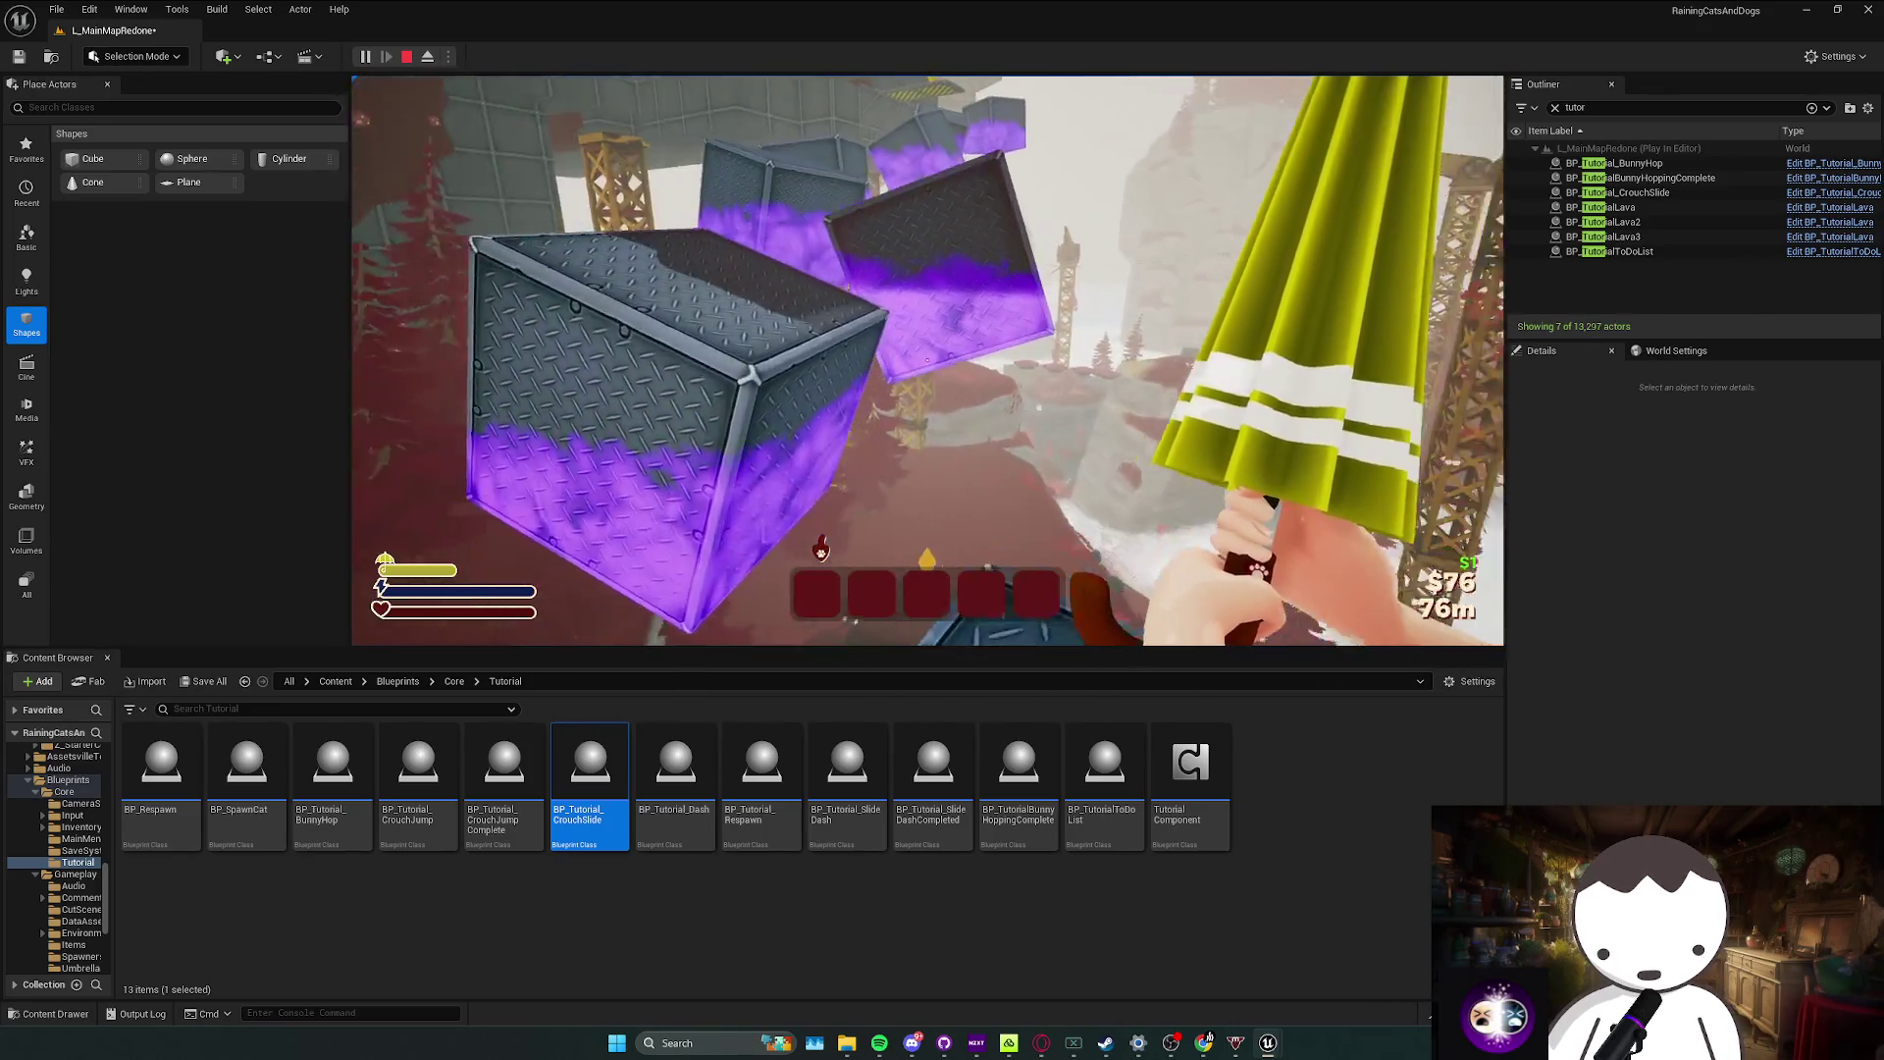
key("w")
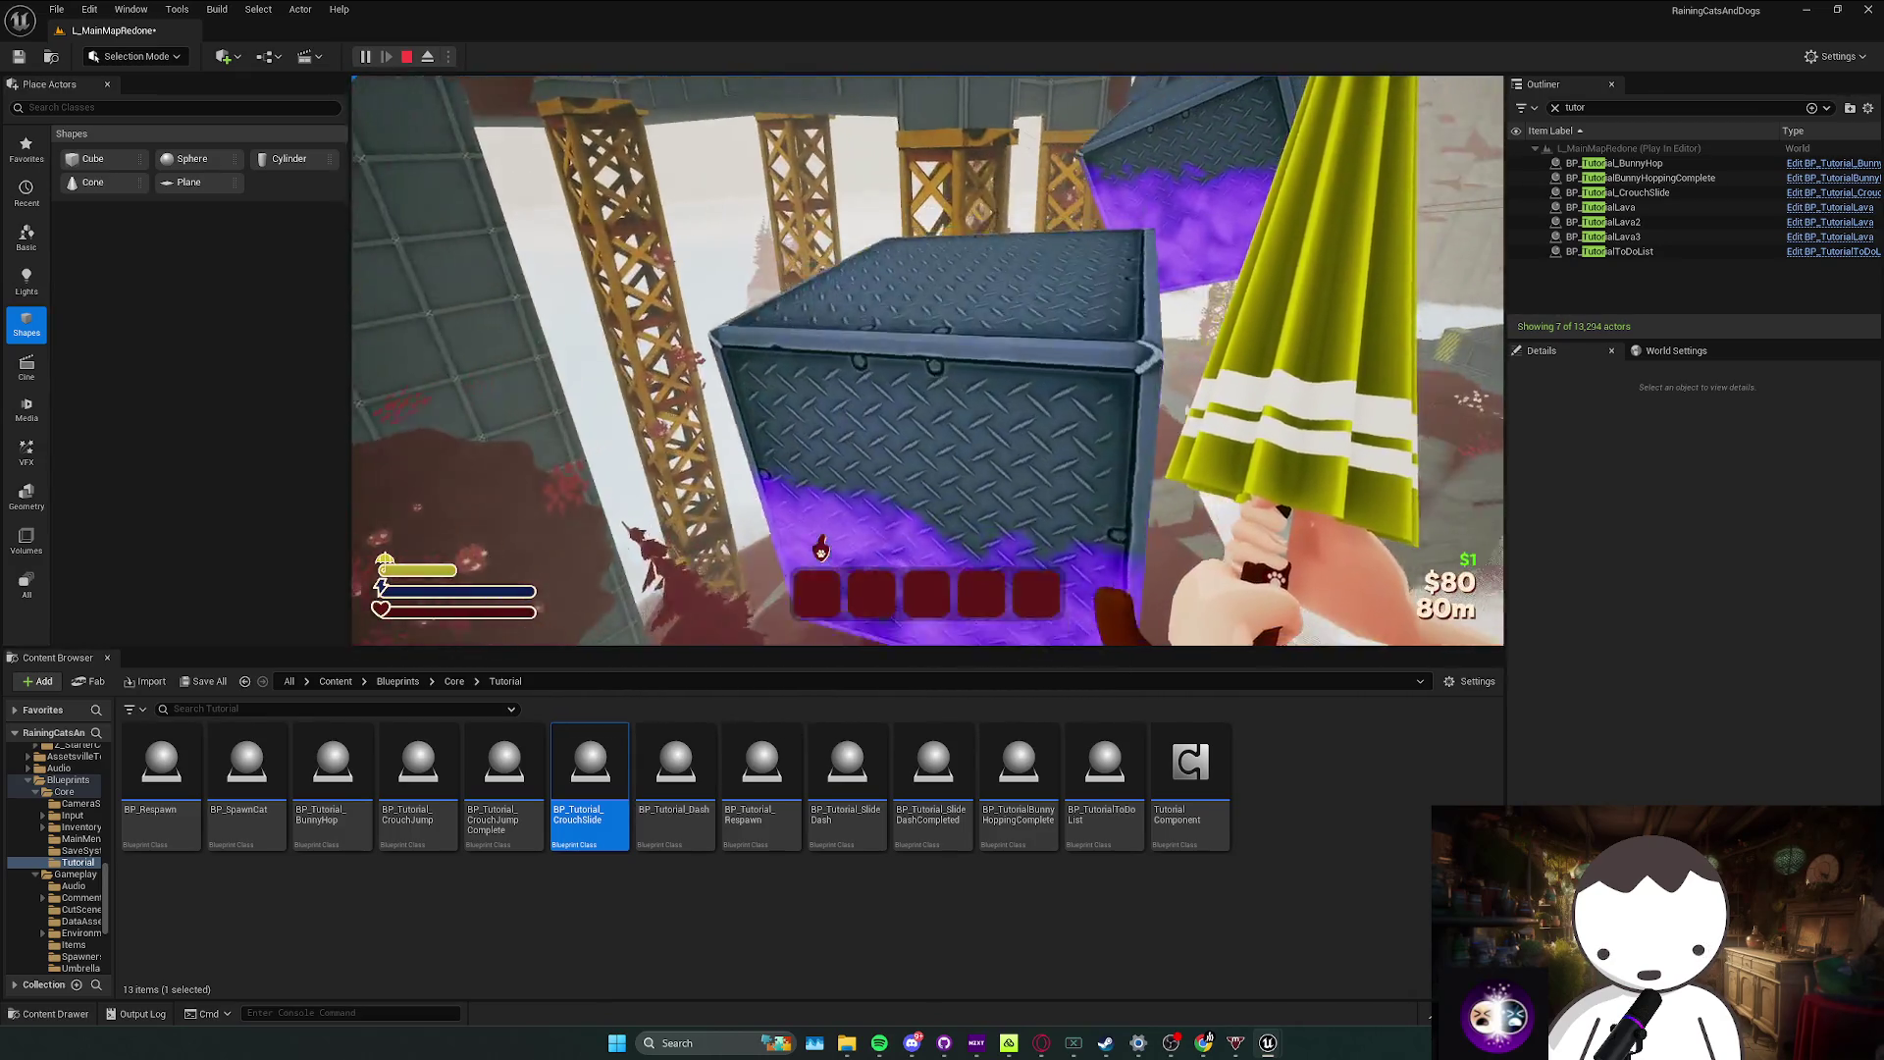
key("w")
key("w")
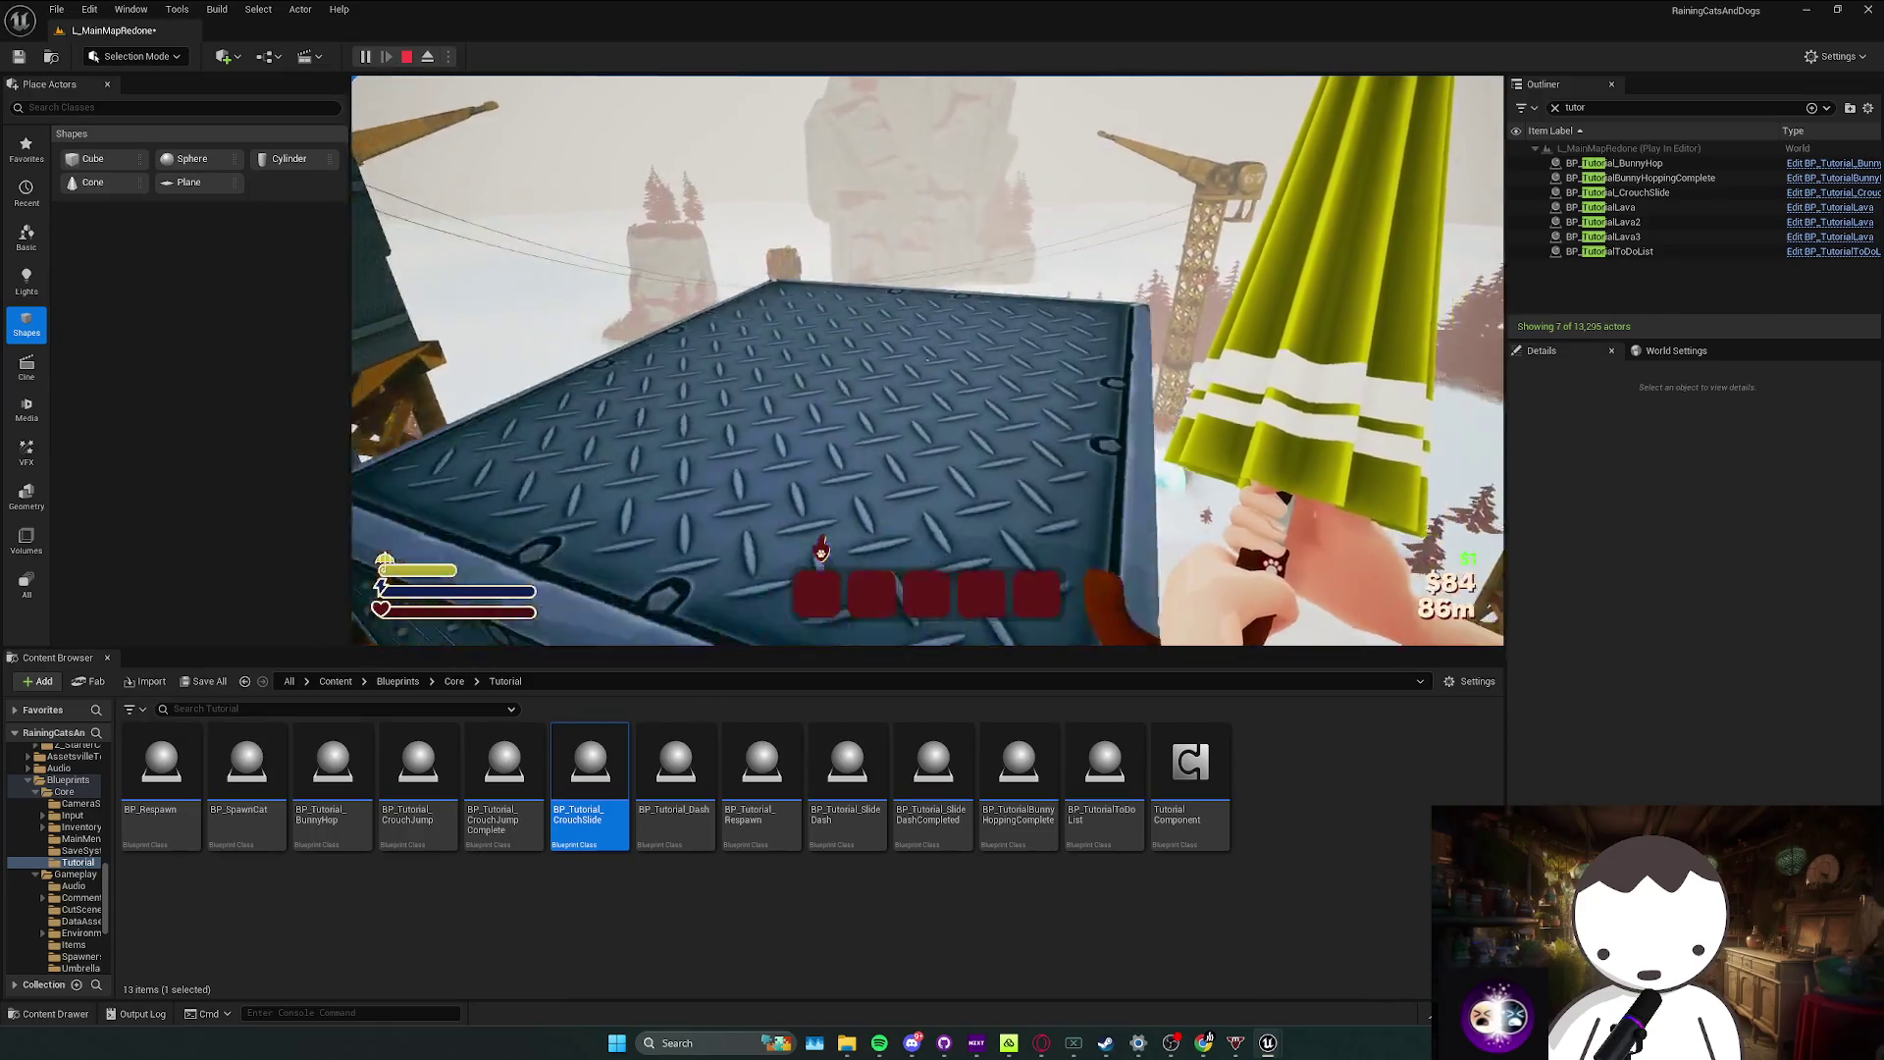
key("w")
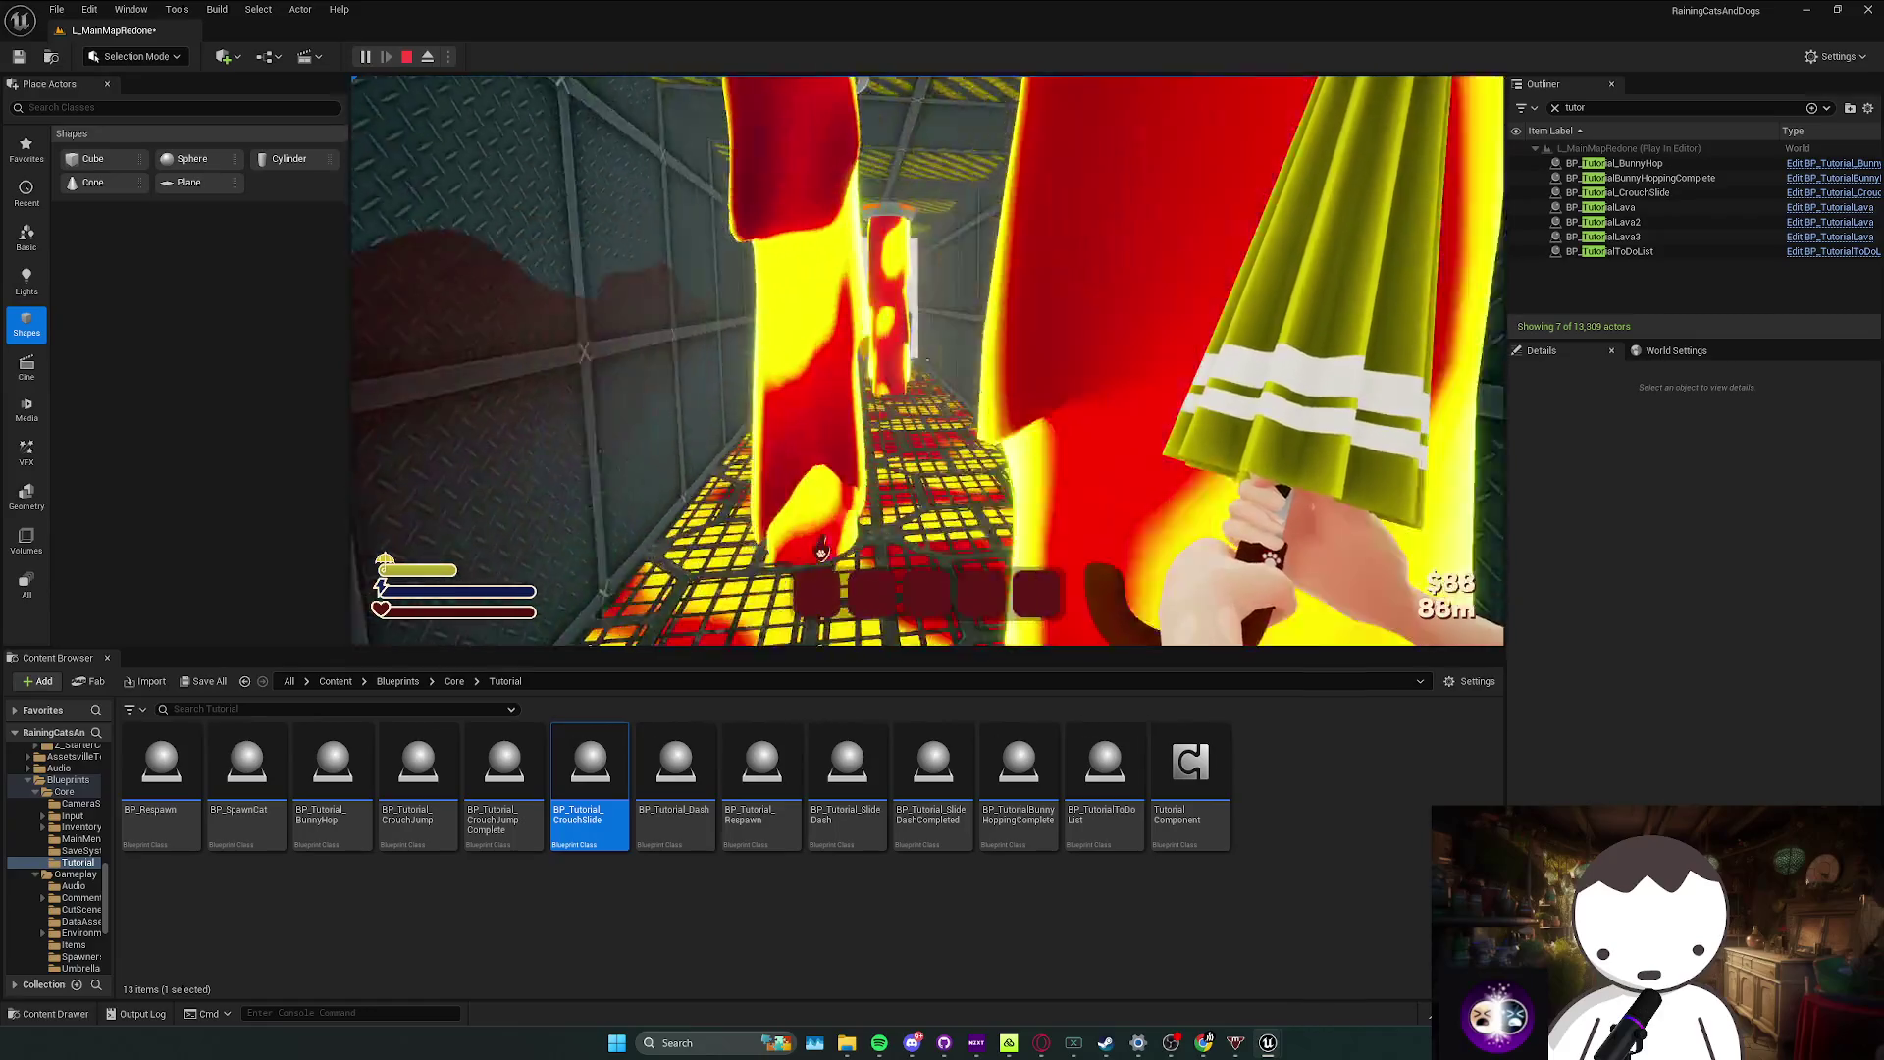
Step: Move the player onto the metal platform and cube top to reach the next checkpoint
key("w")
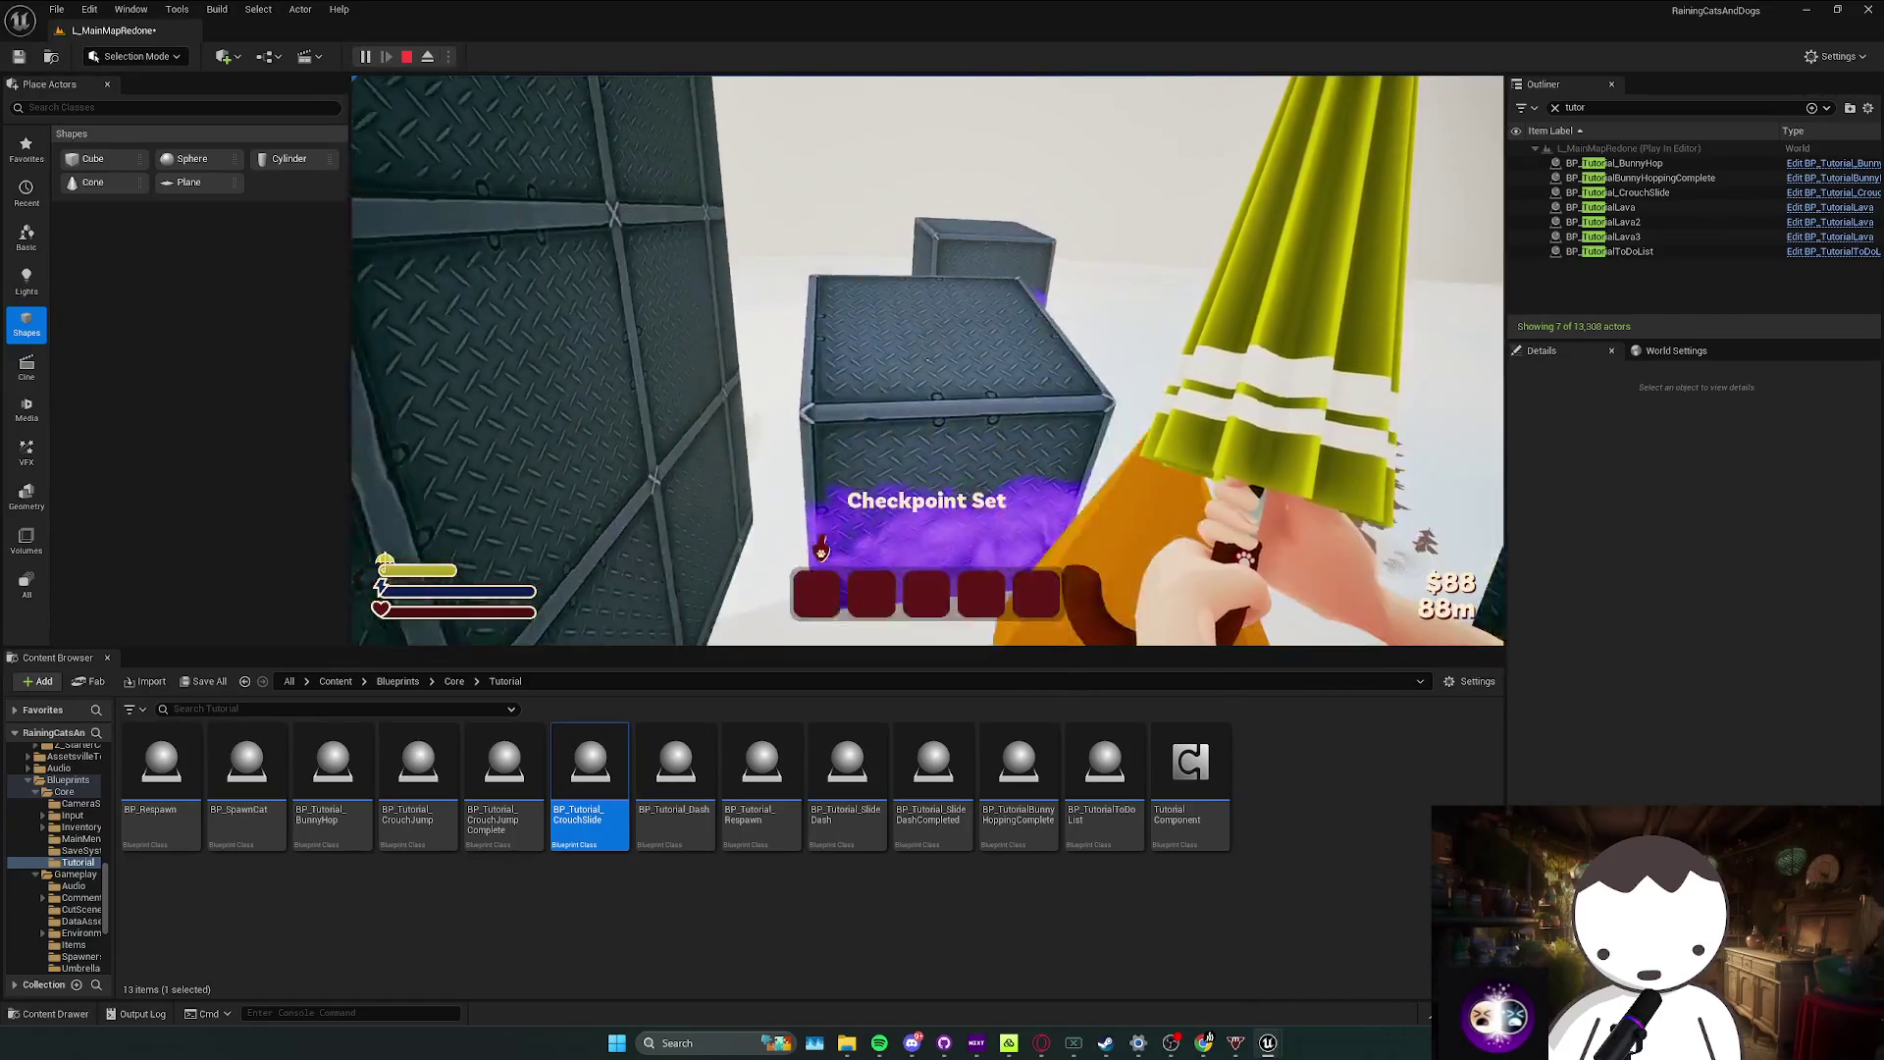
key("space")
key("w")
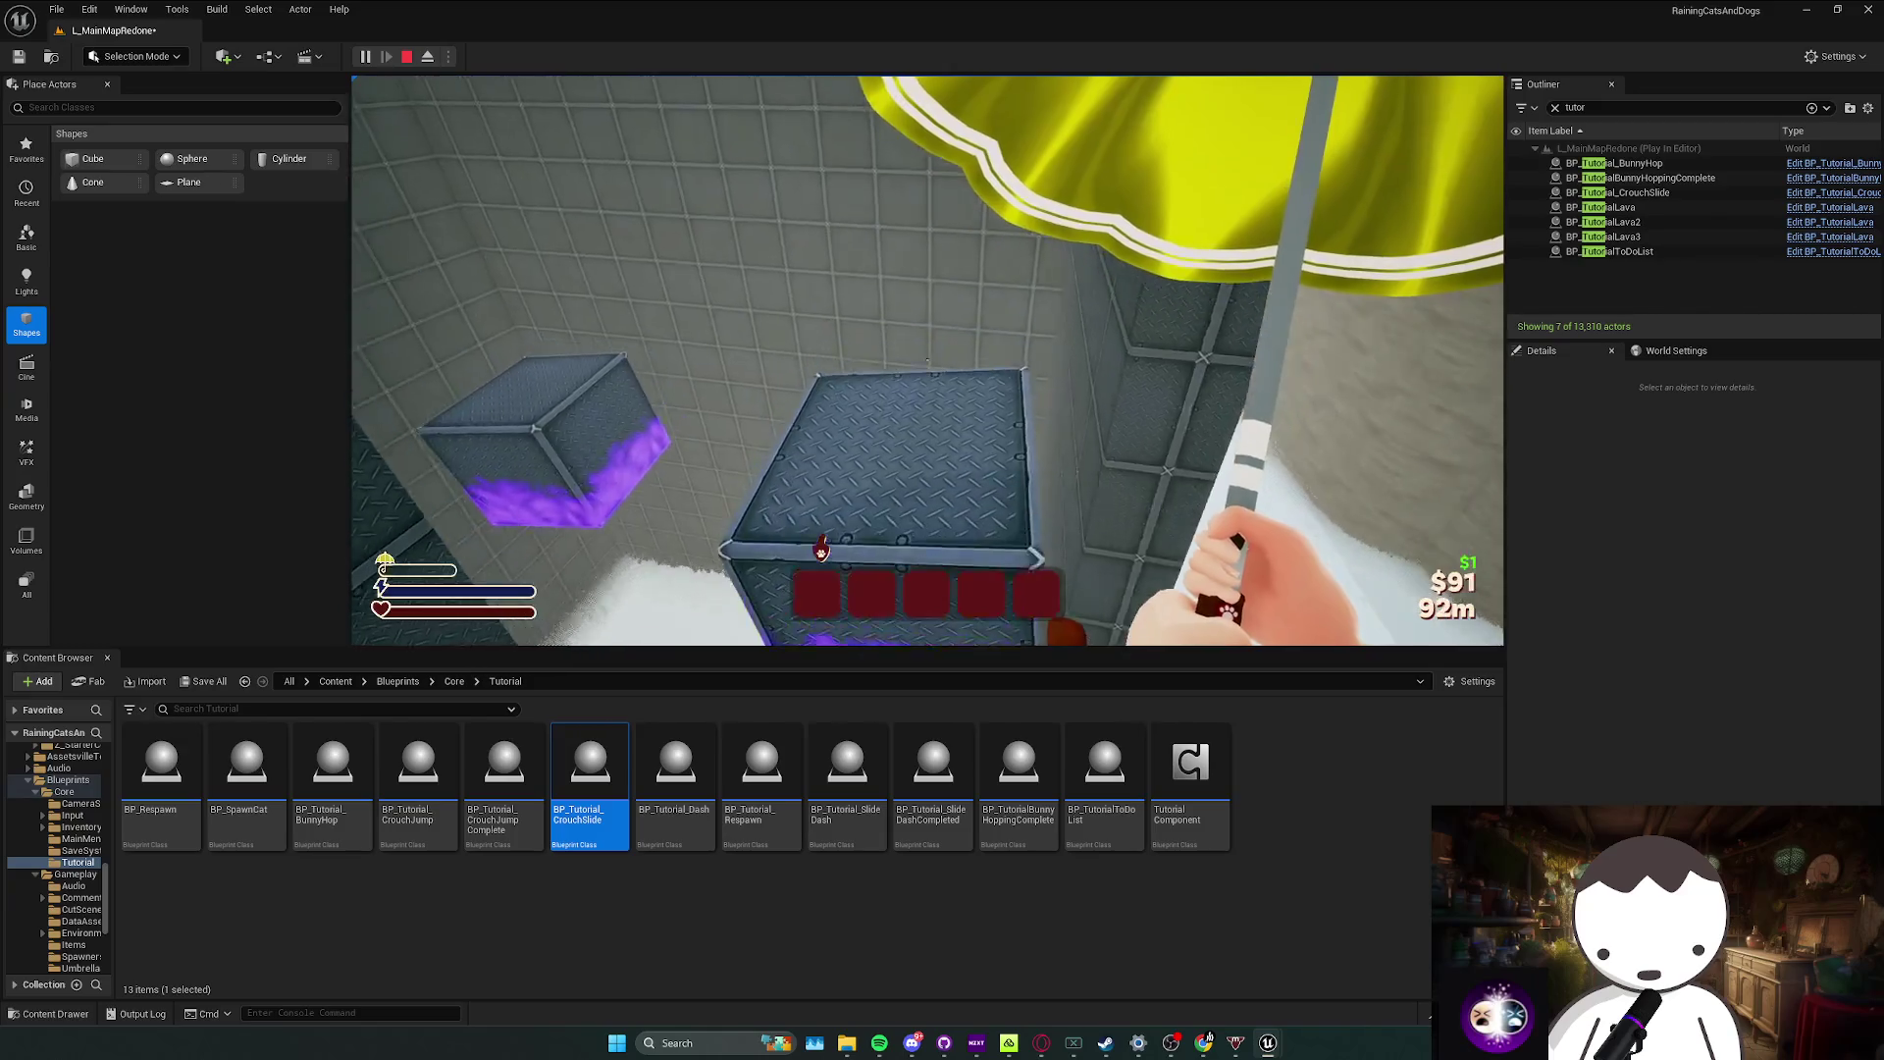
key("w")
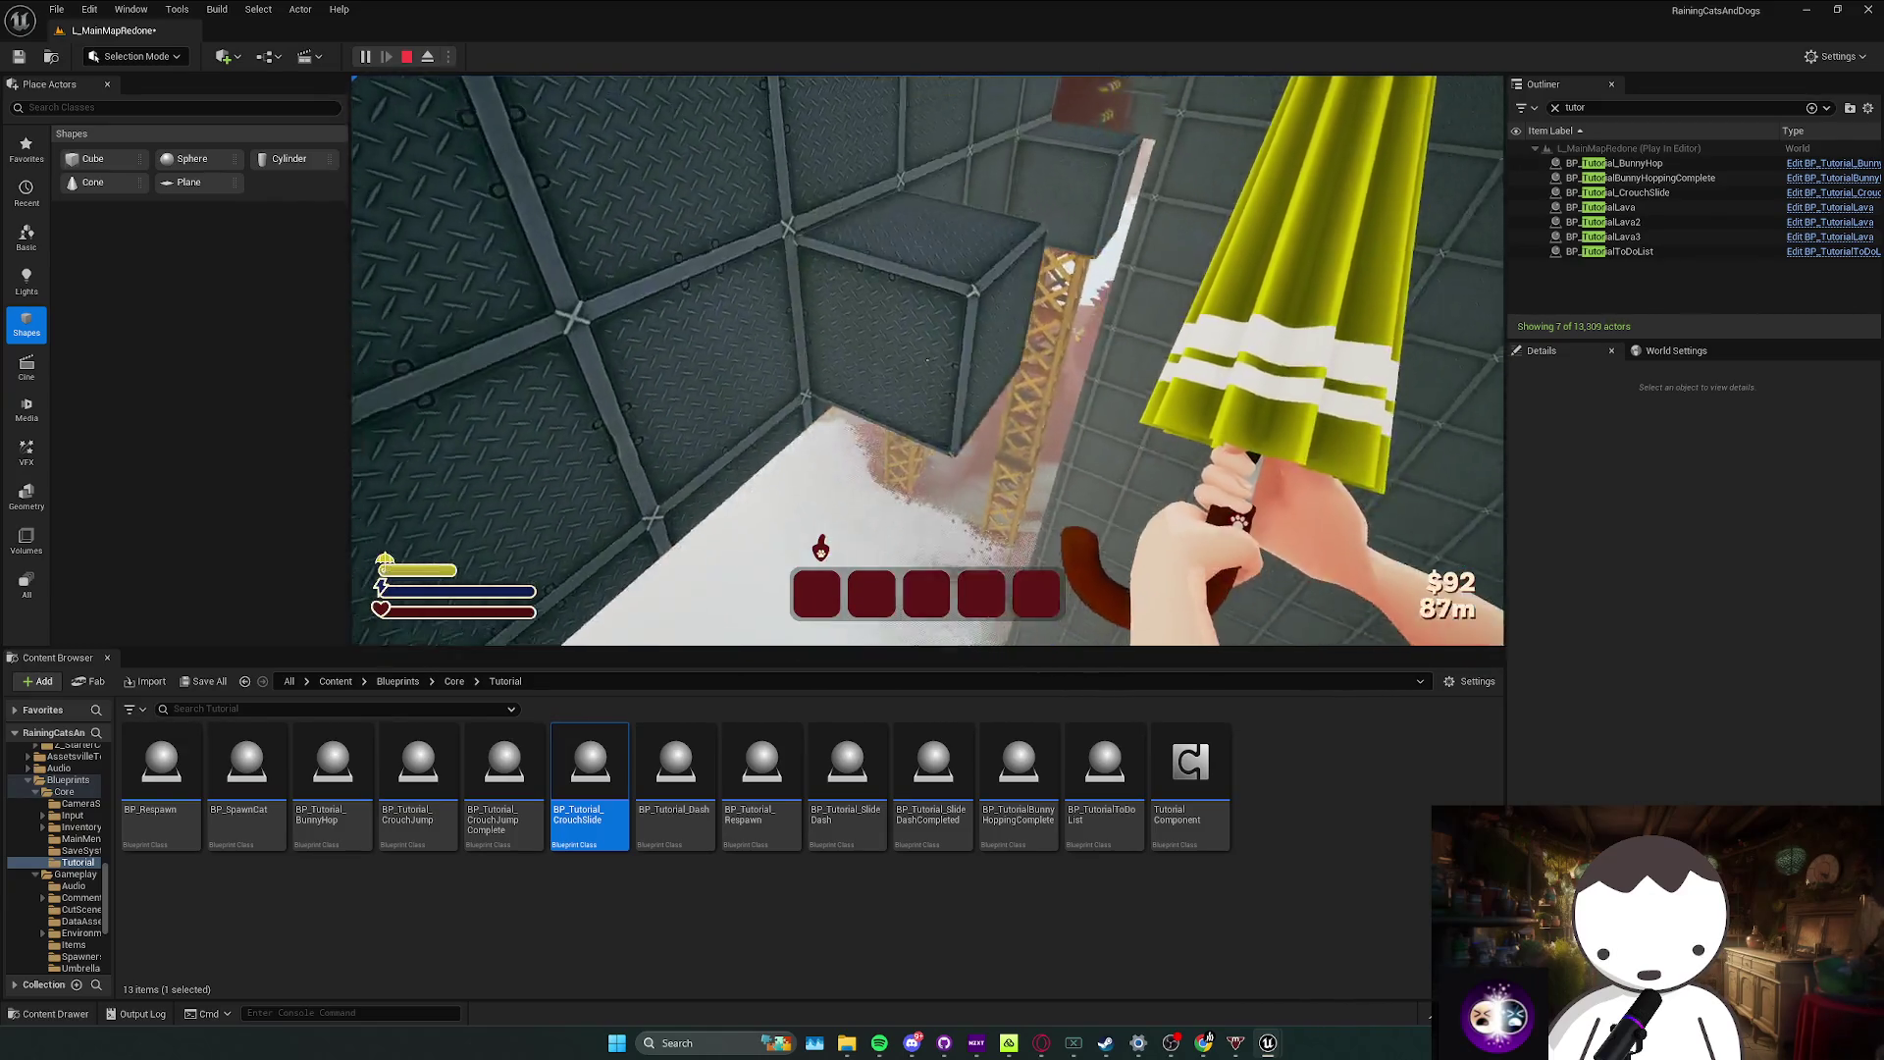
key("w")
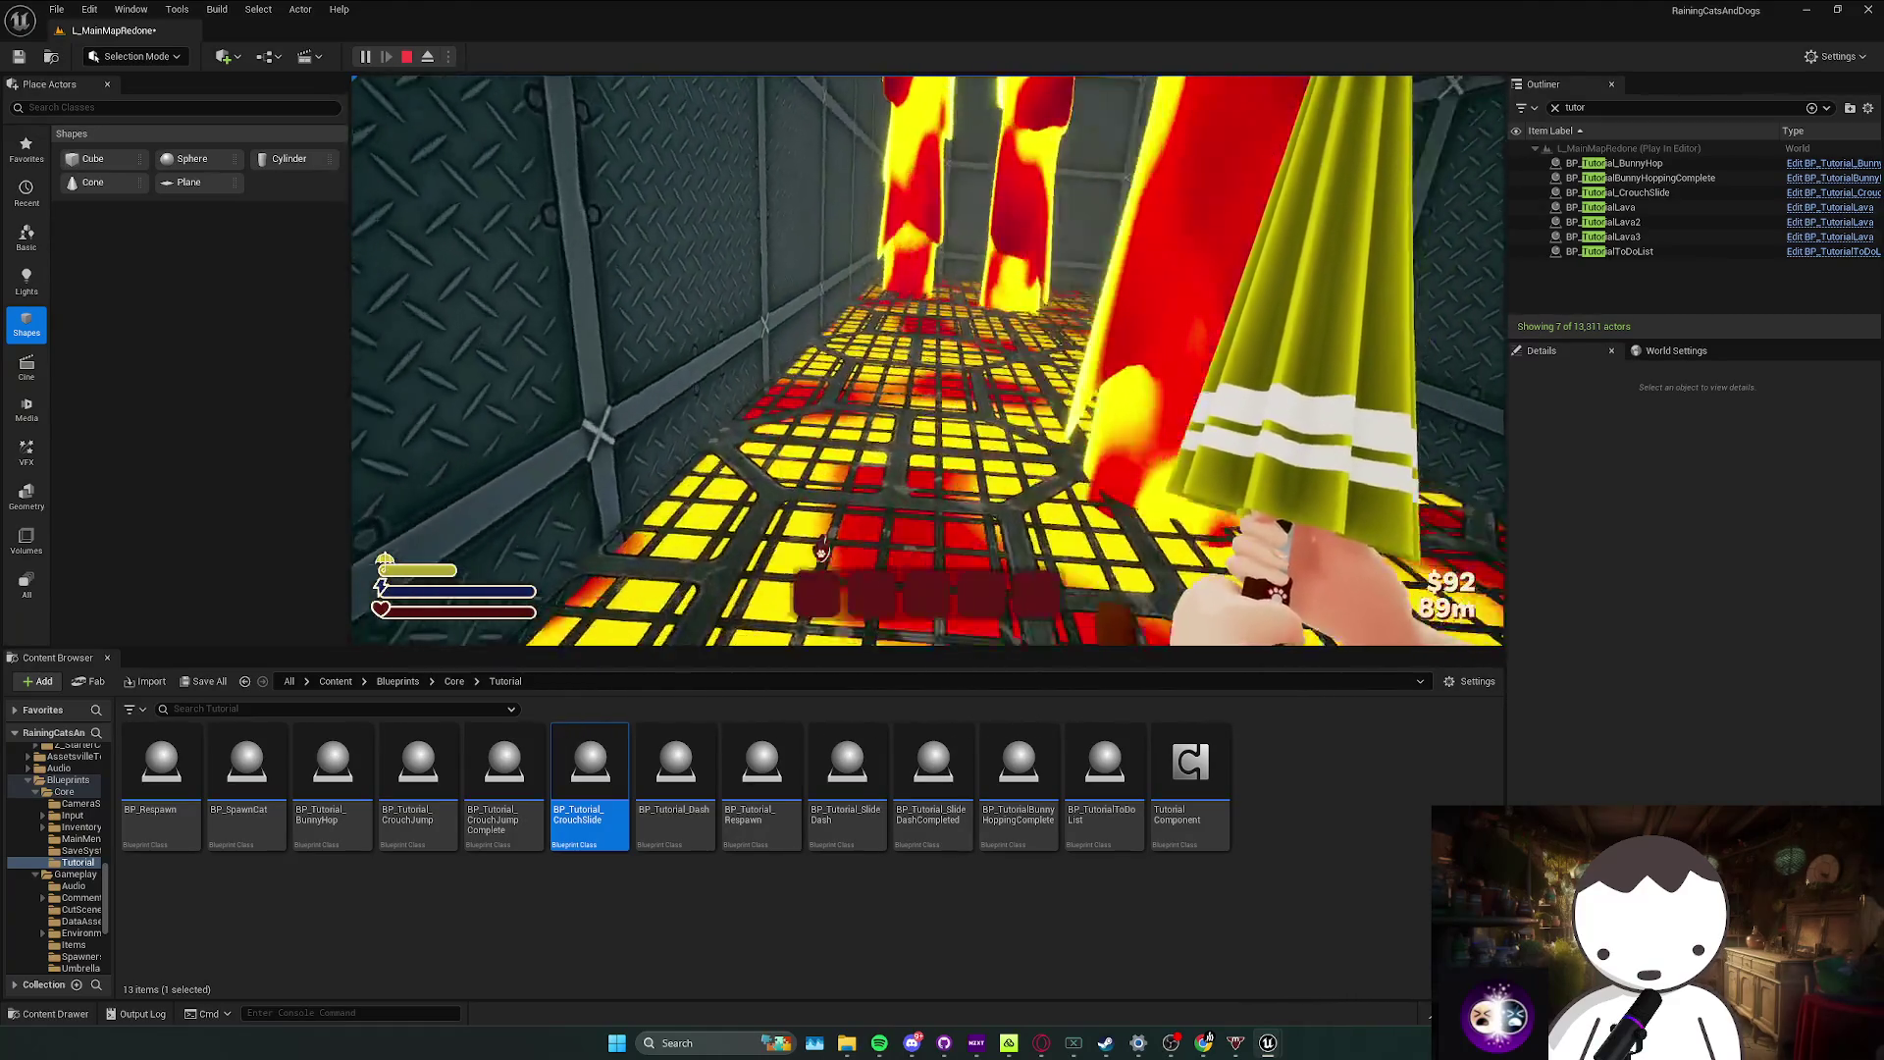
Step: Advance past the lava columns and diamond-plate wall through the lava-grid room, then end the playtest
key("w")
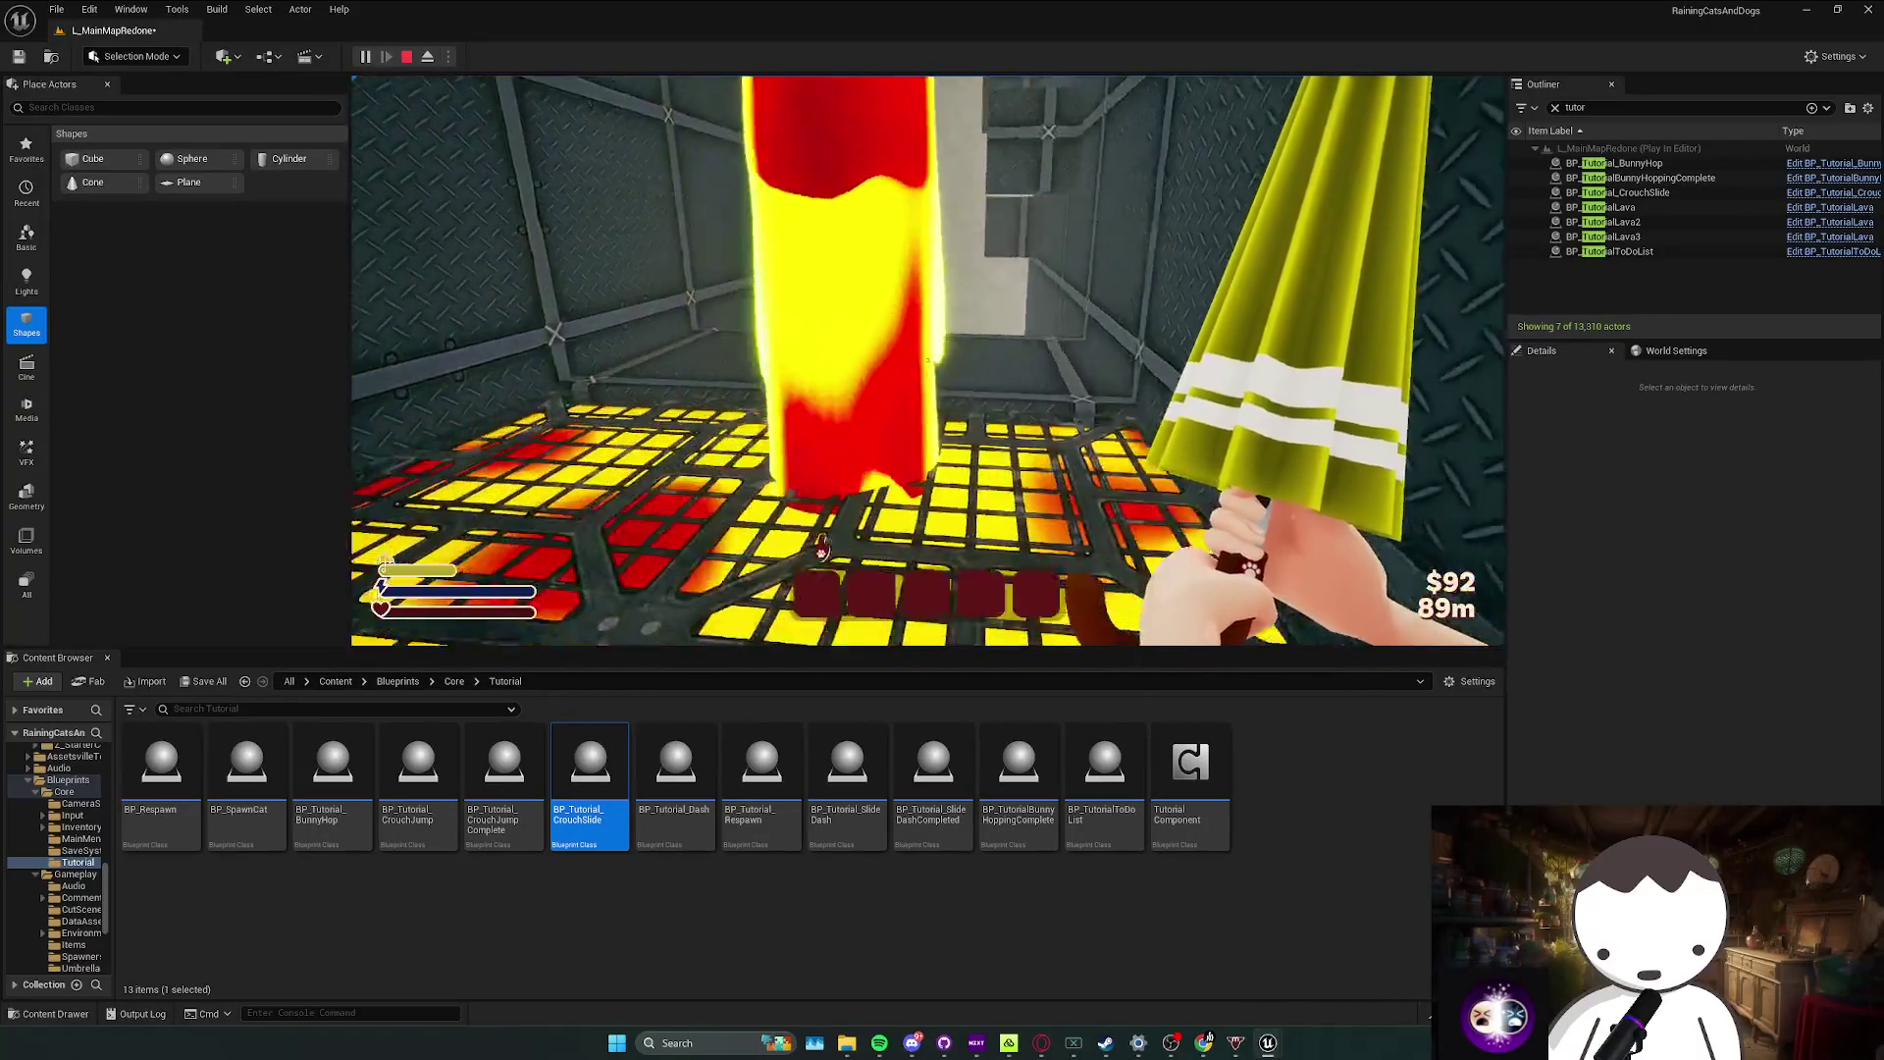
key("w")
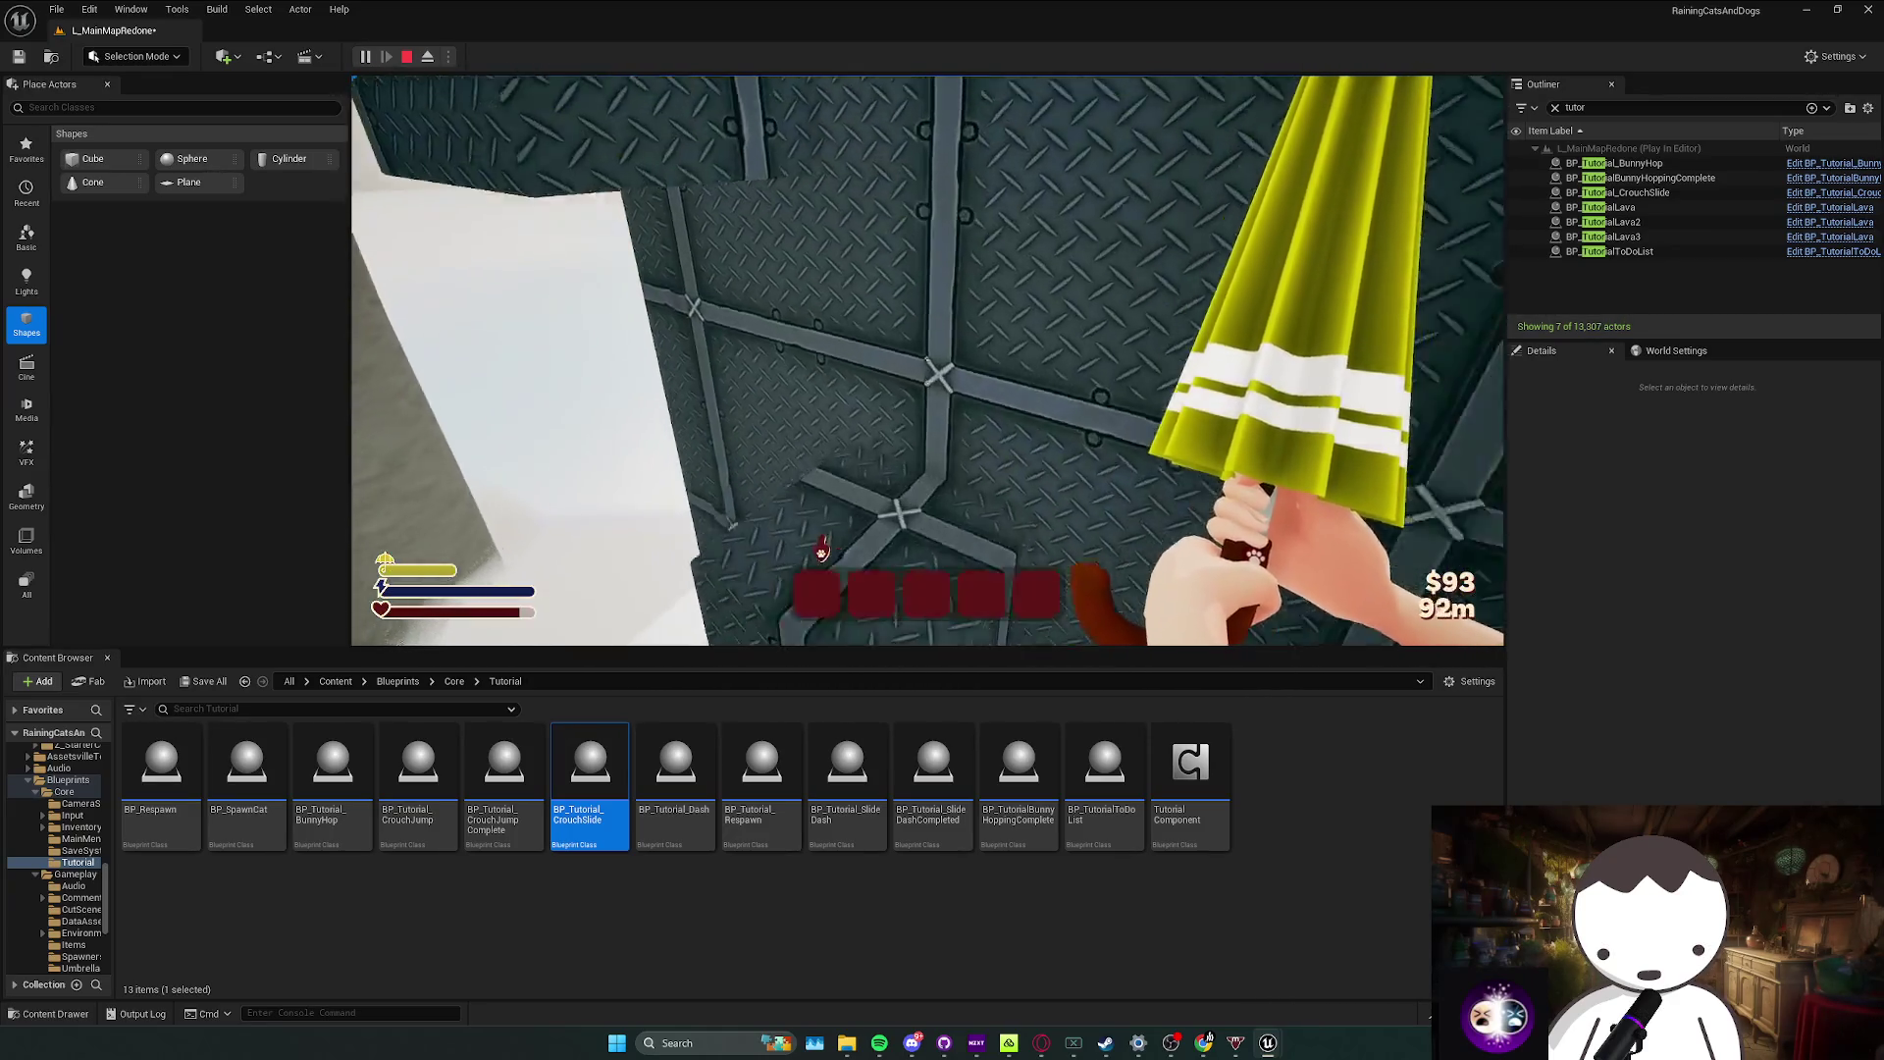
key("w")
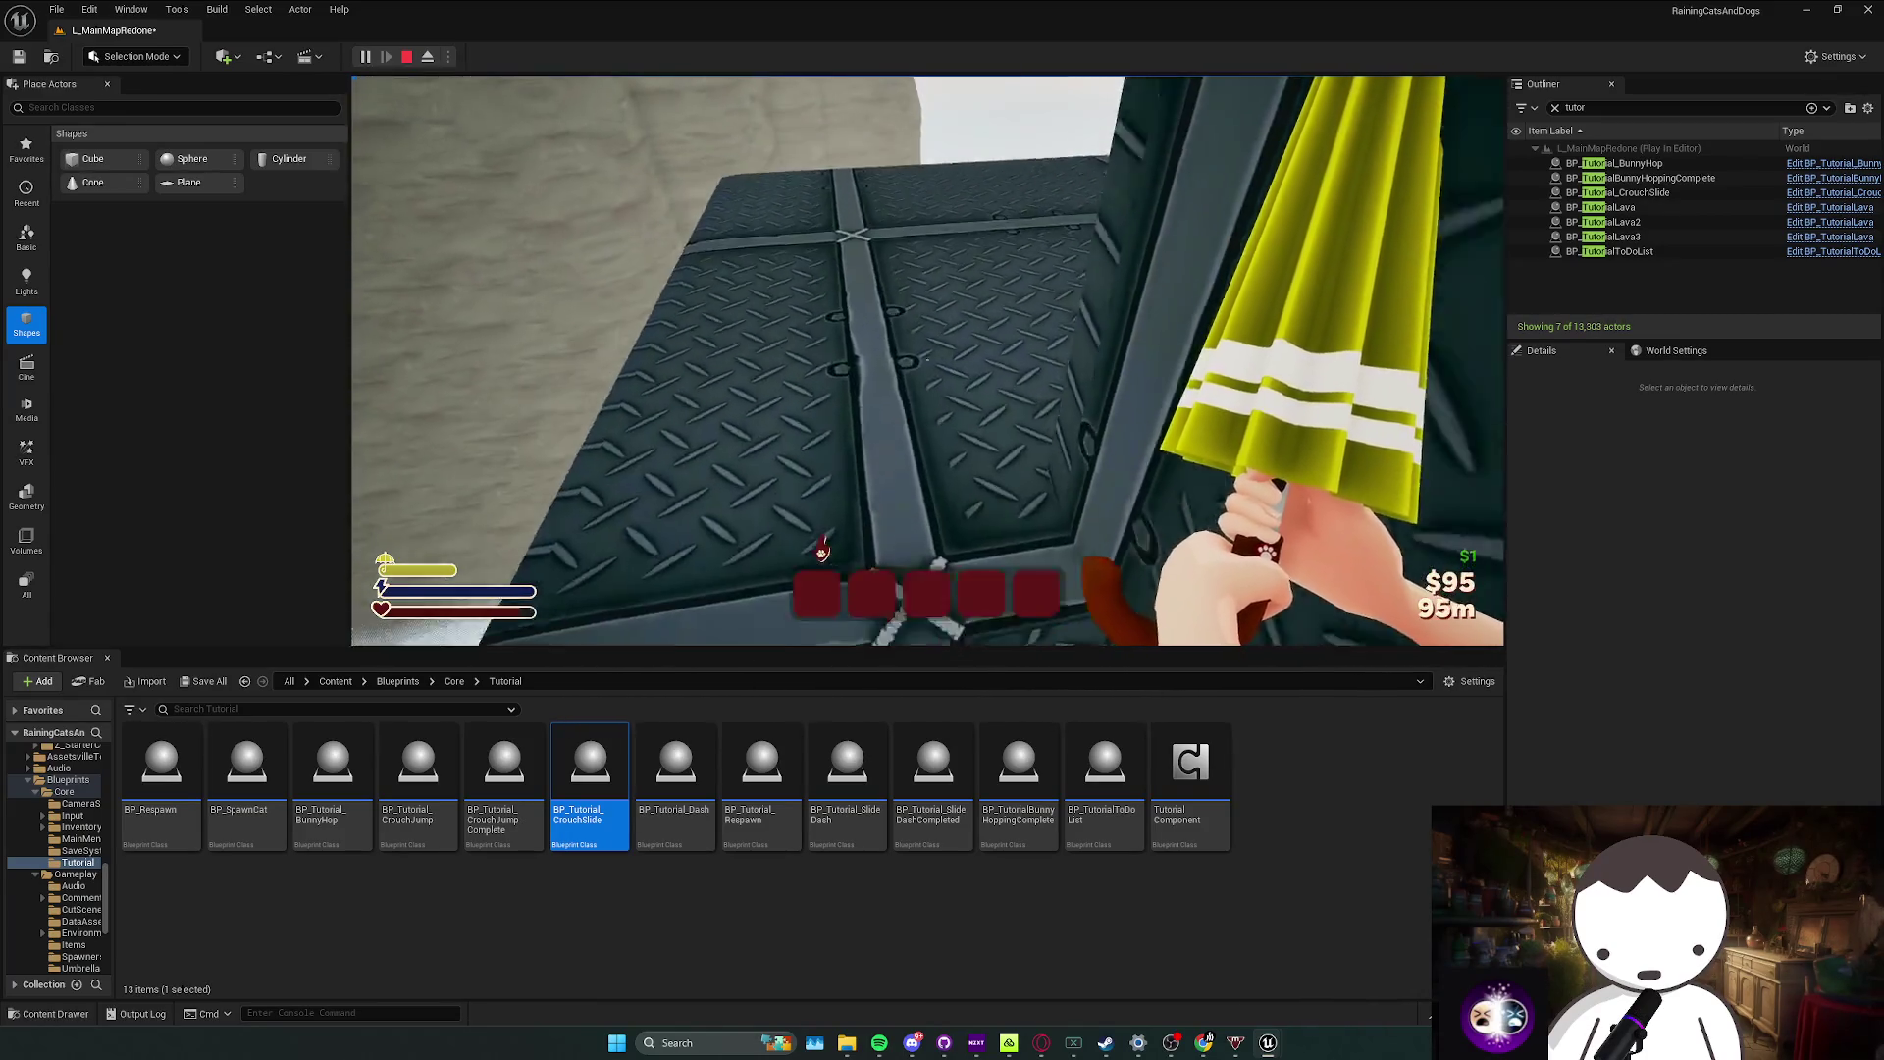
key("w")
key("w")
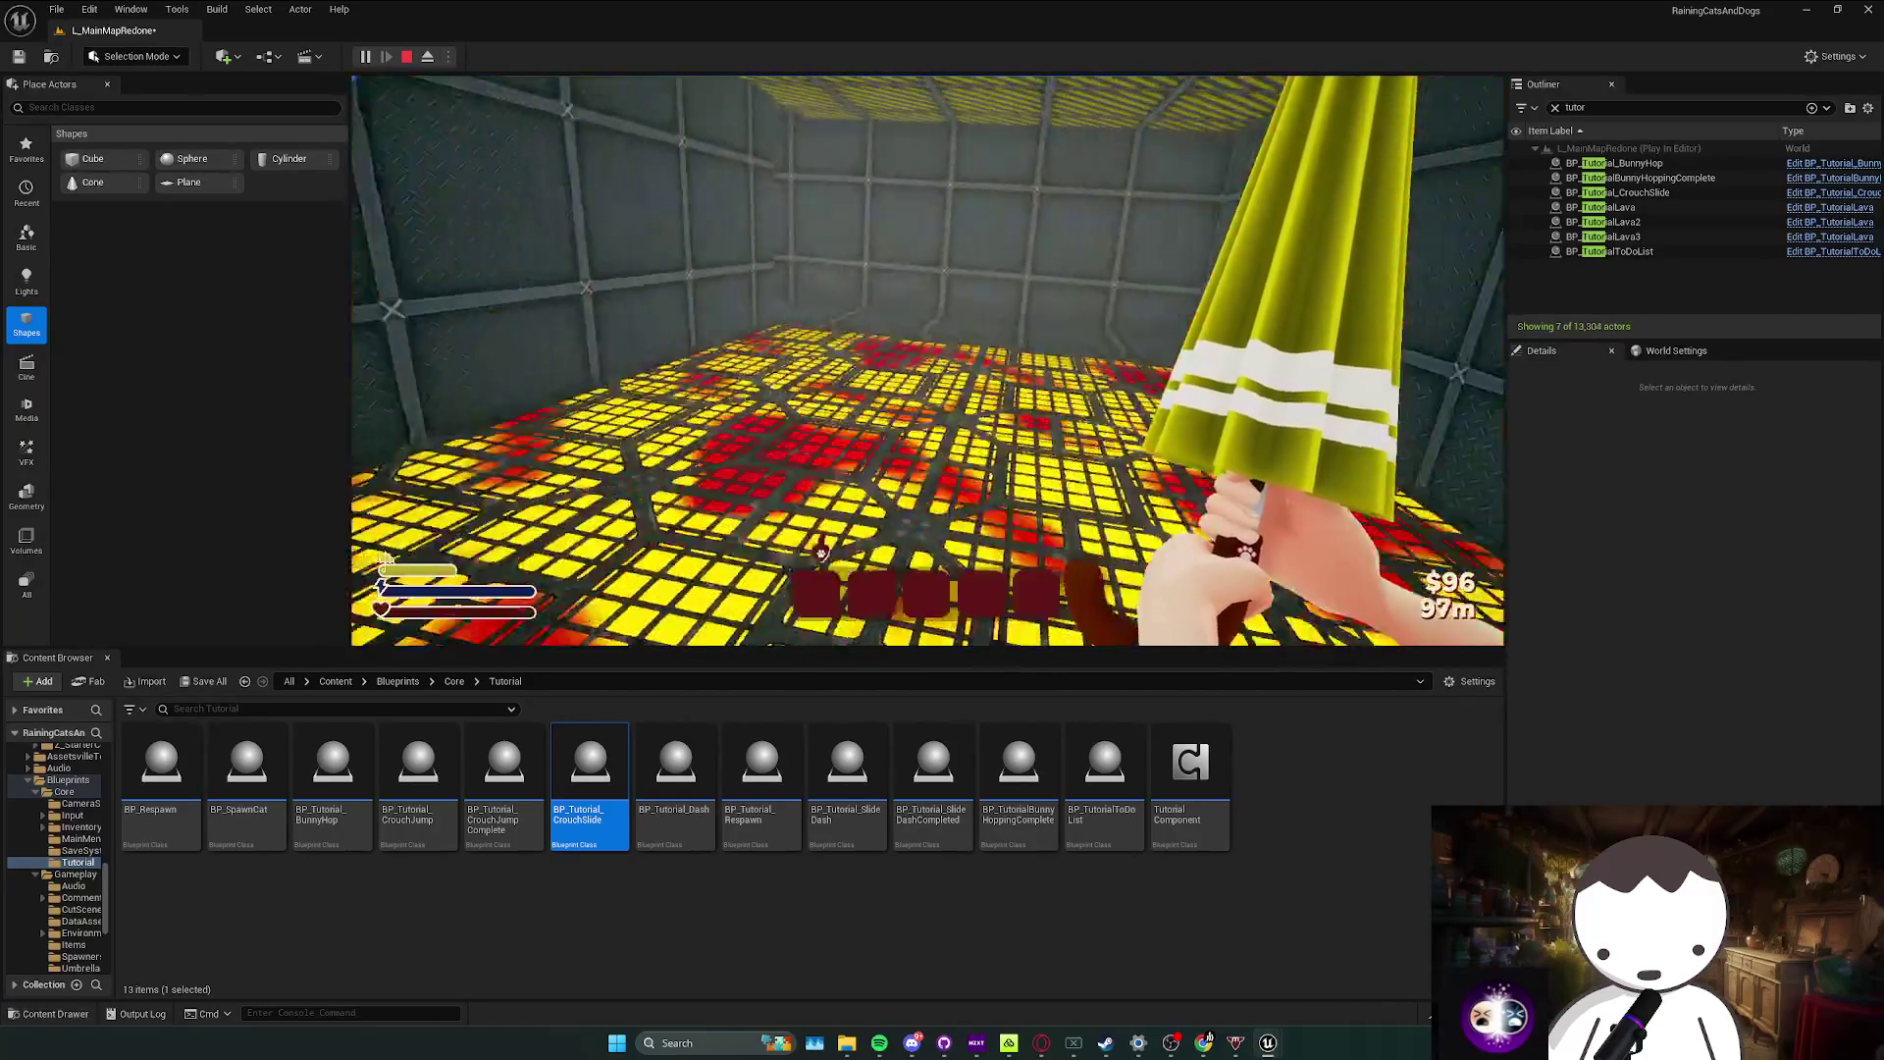
key("w")
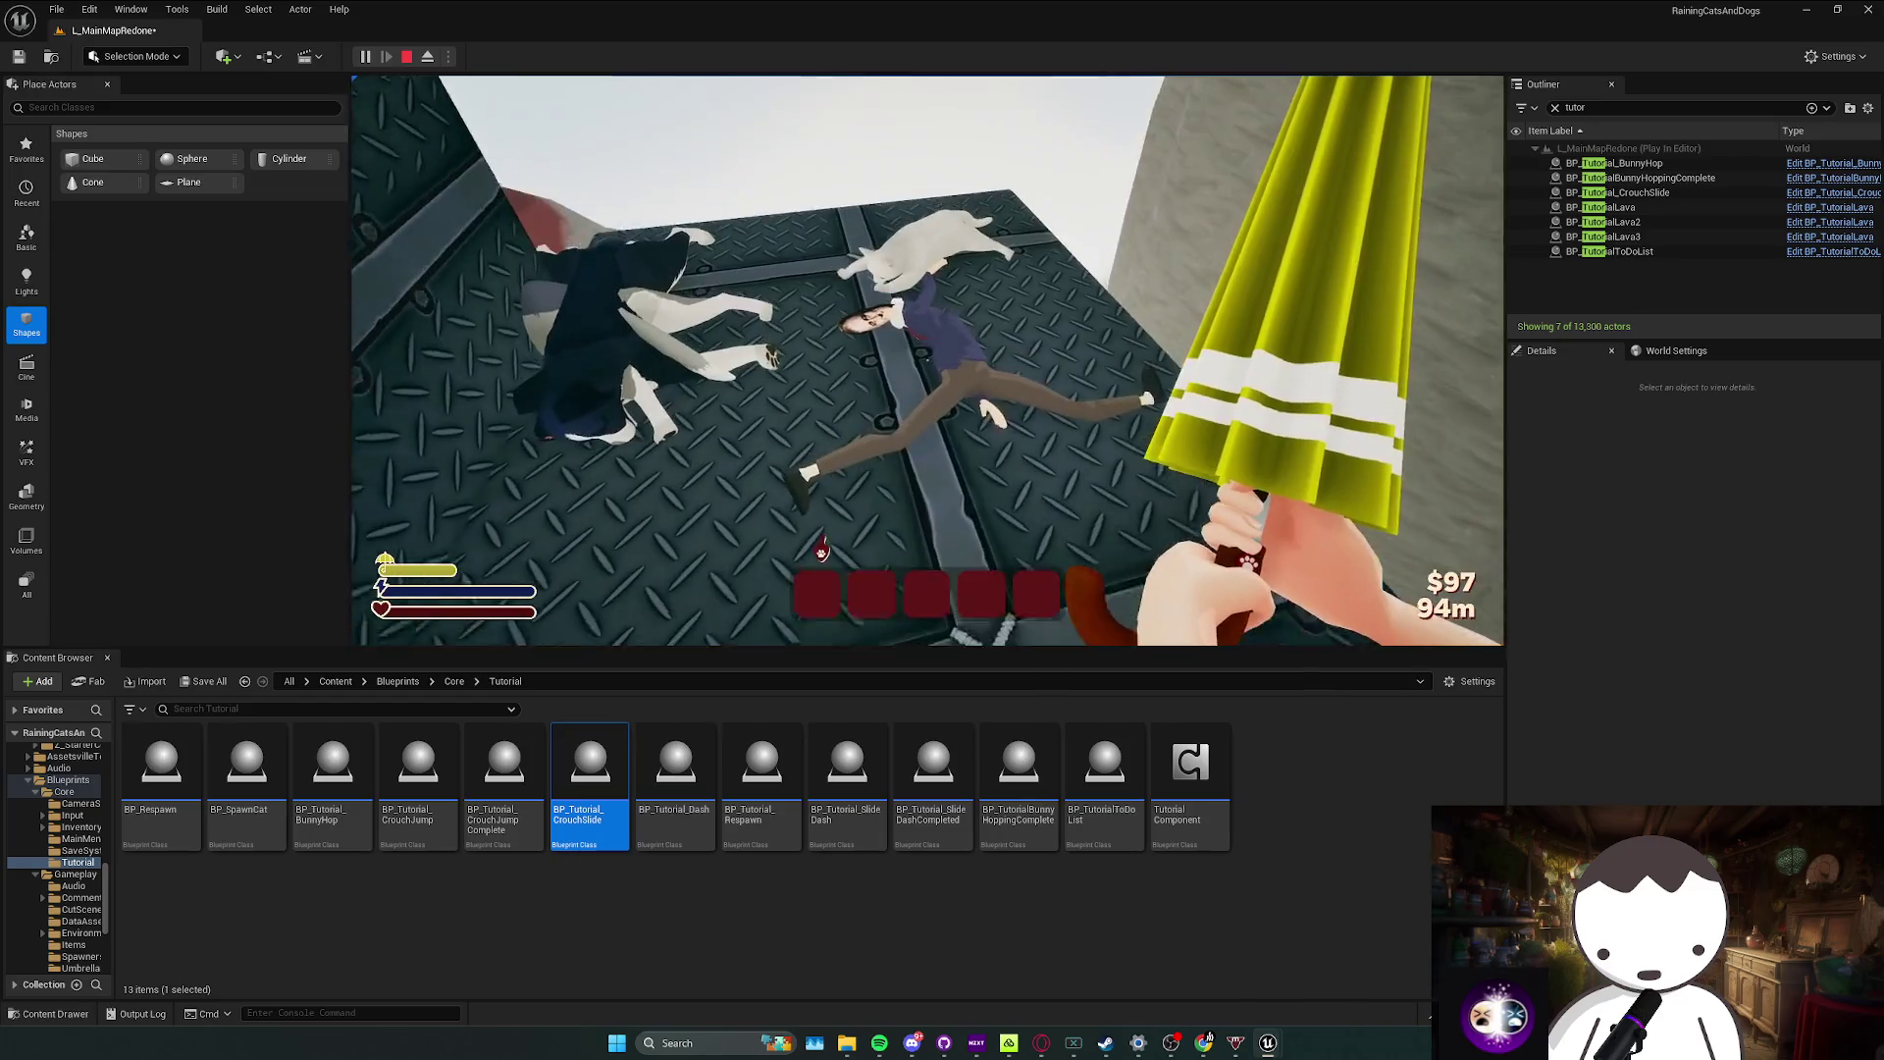
key("Escape")
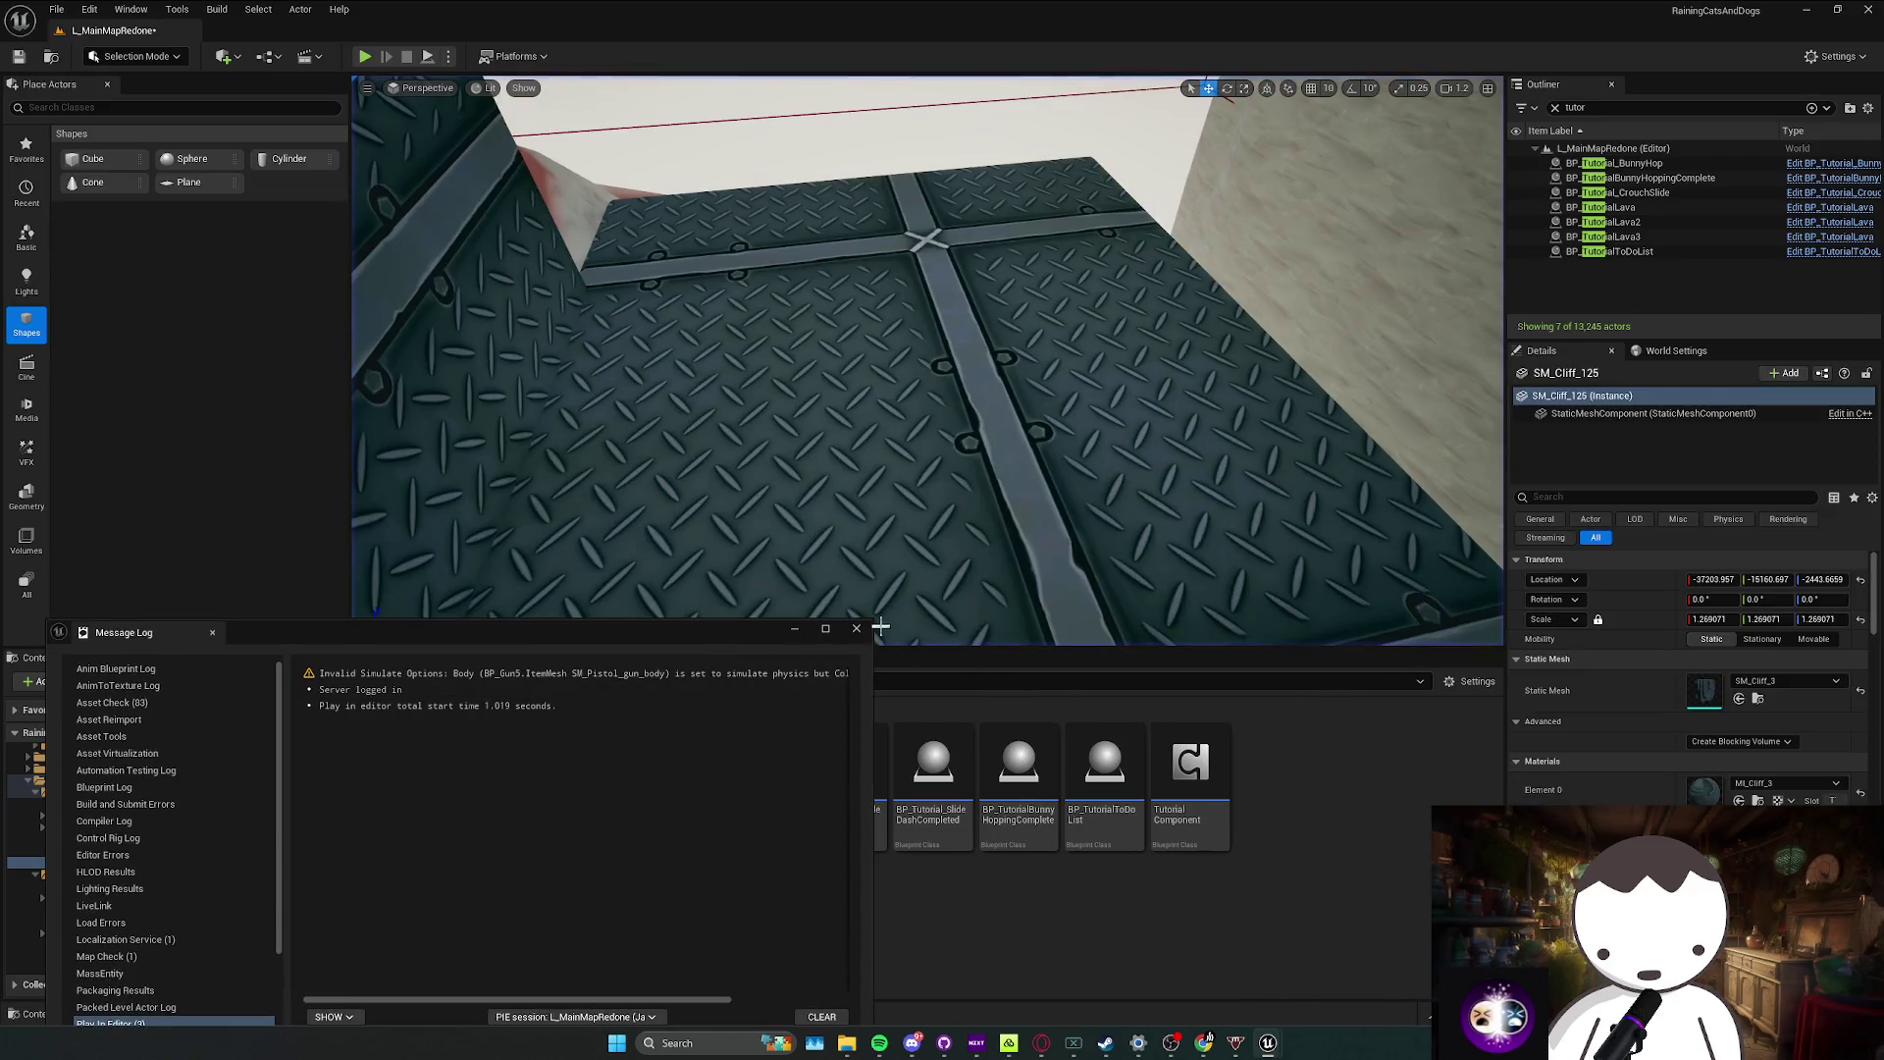
Step: Search the Content folder for 'fran' and open the BP_FranklinDRoosevelt blueprint
left_click(336, 681)
left_click(356, 708)
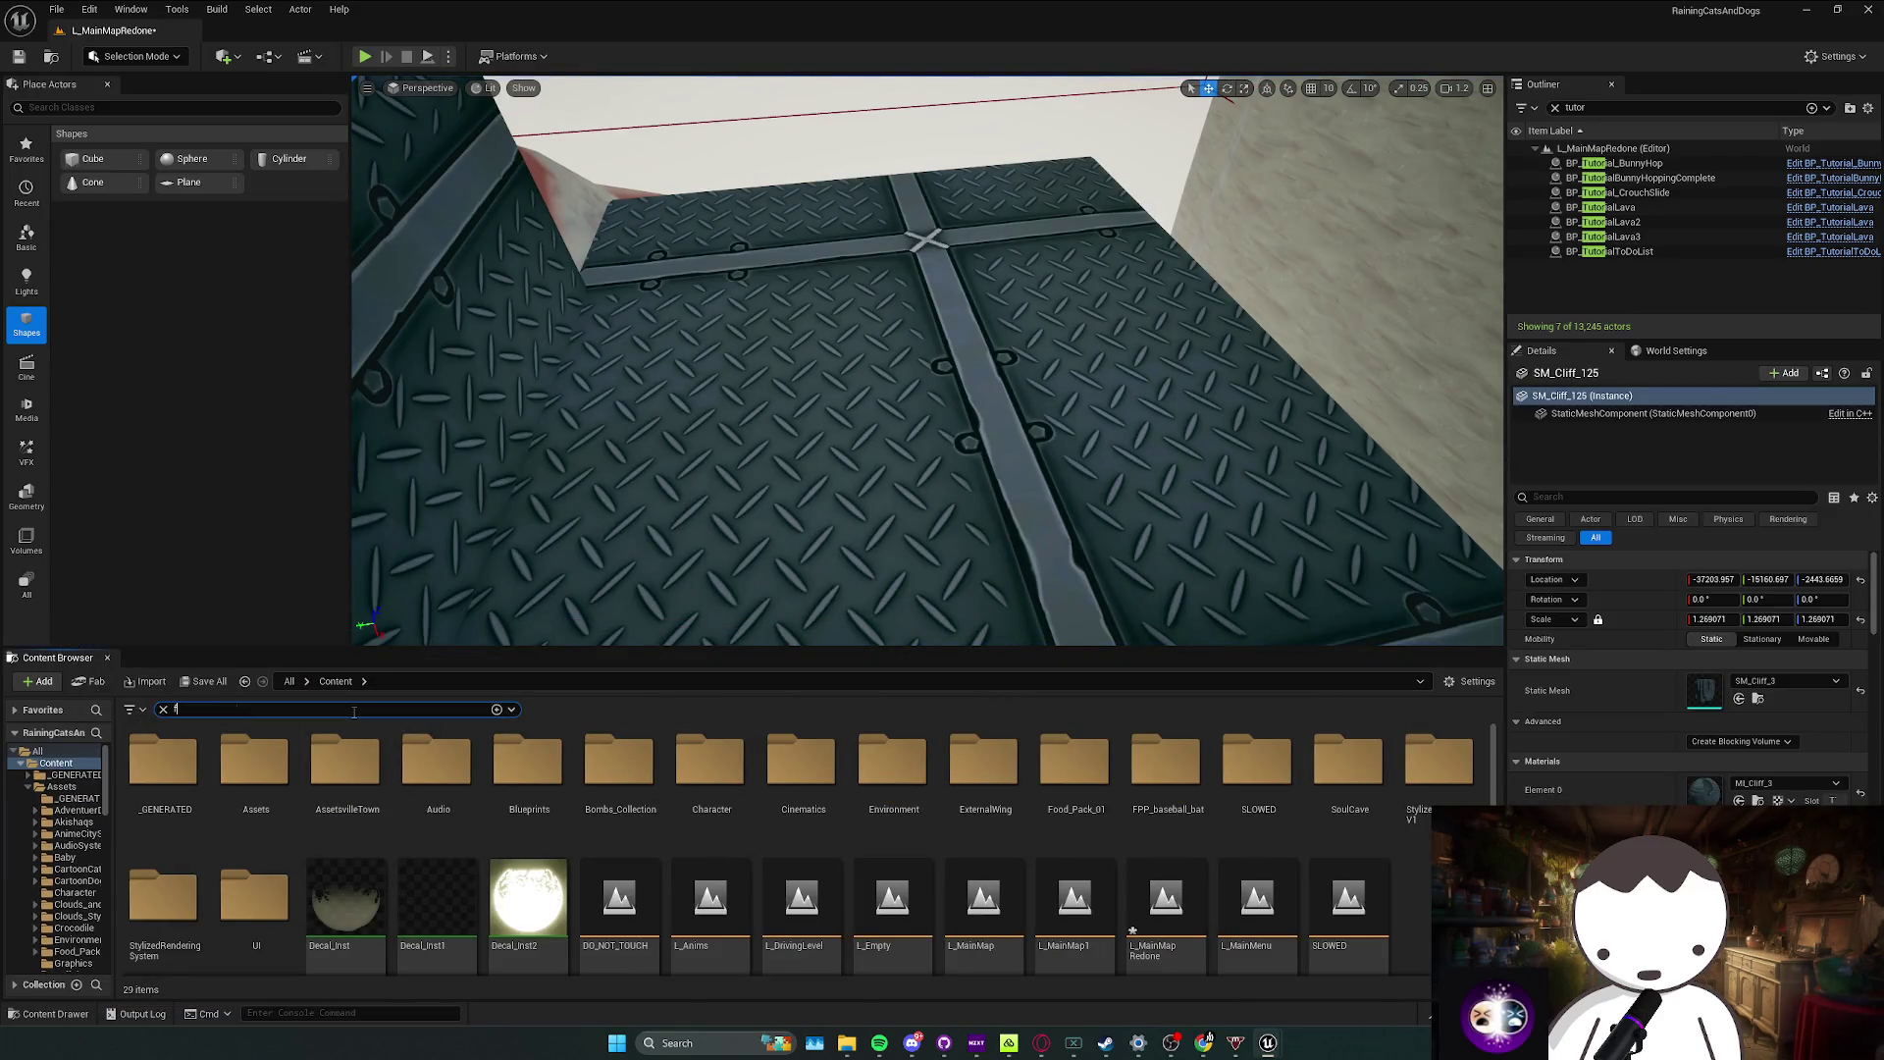
type("fdr")
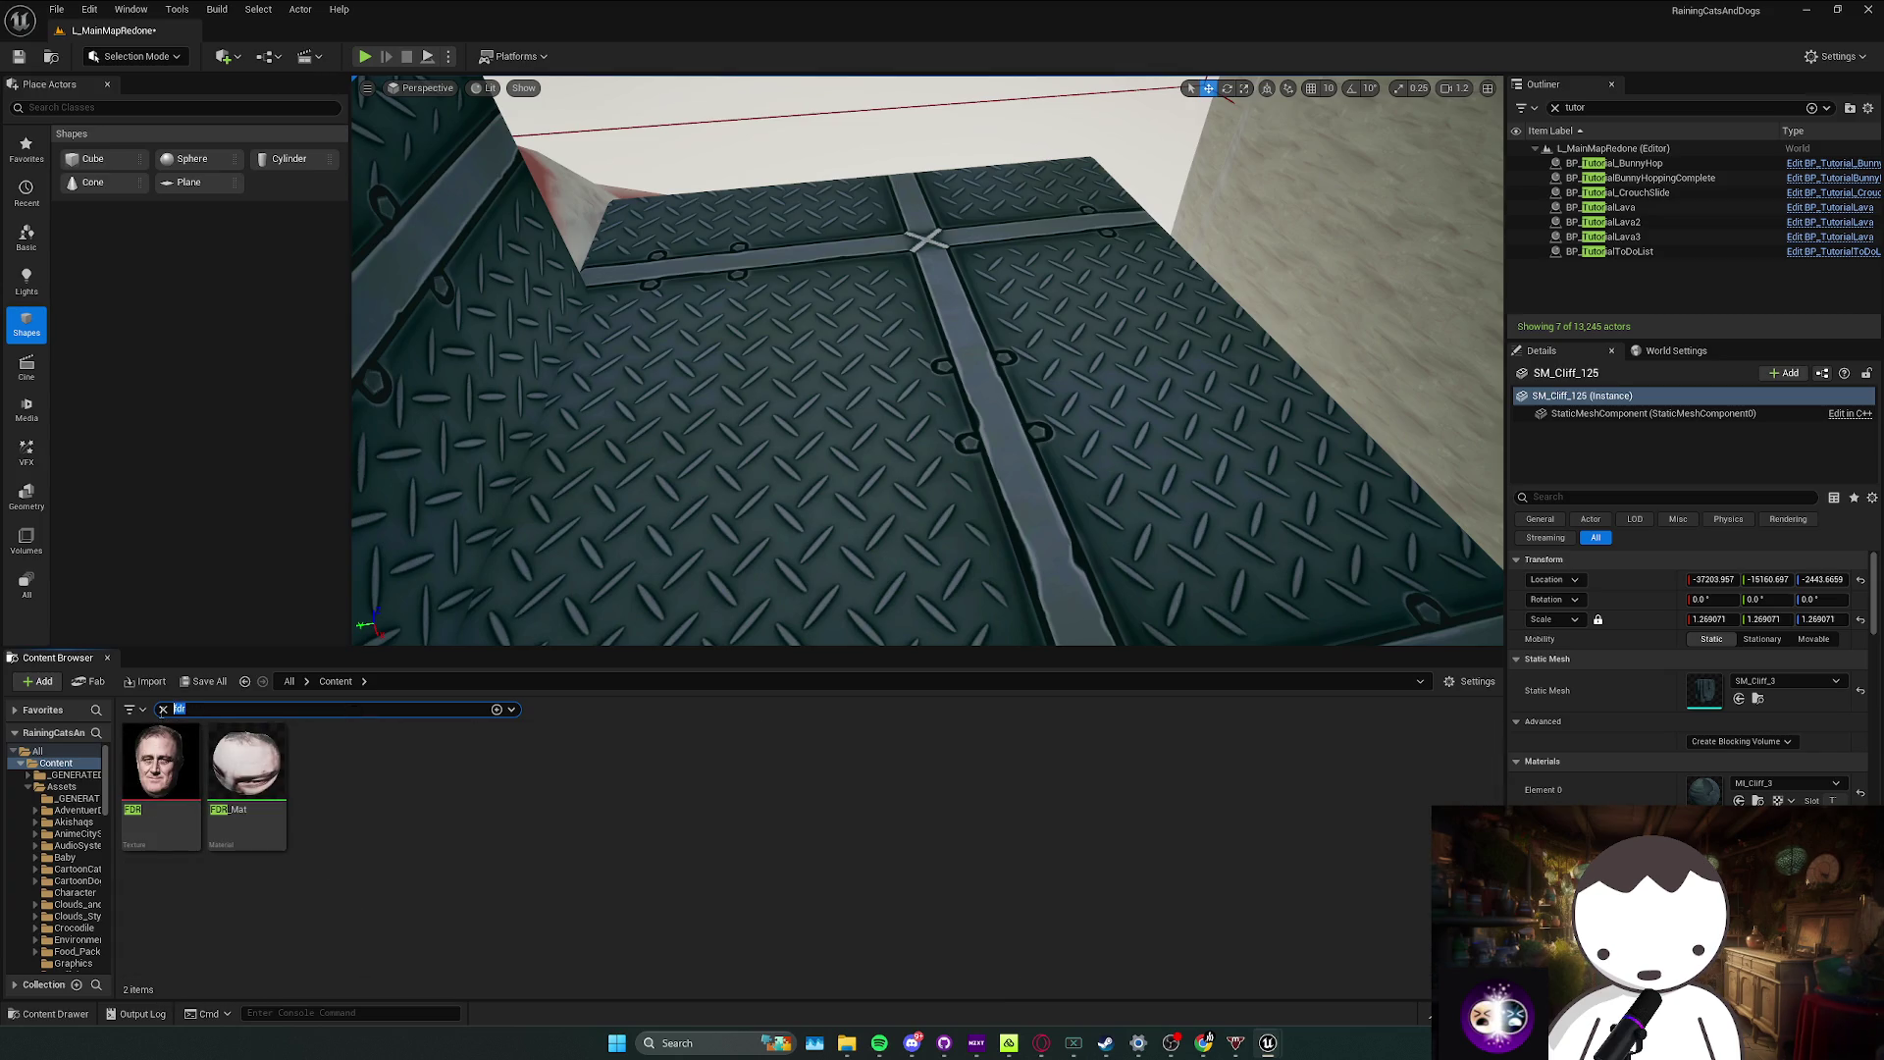
key("BackSpace")
key("BackSpace")
type("ran")
double_click(202, 815)
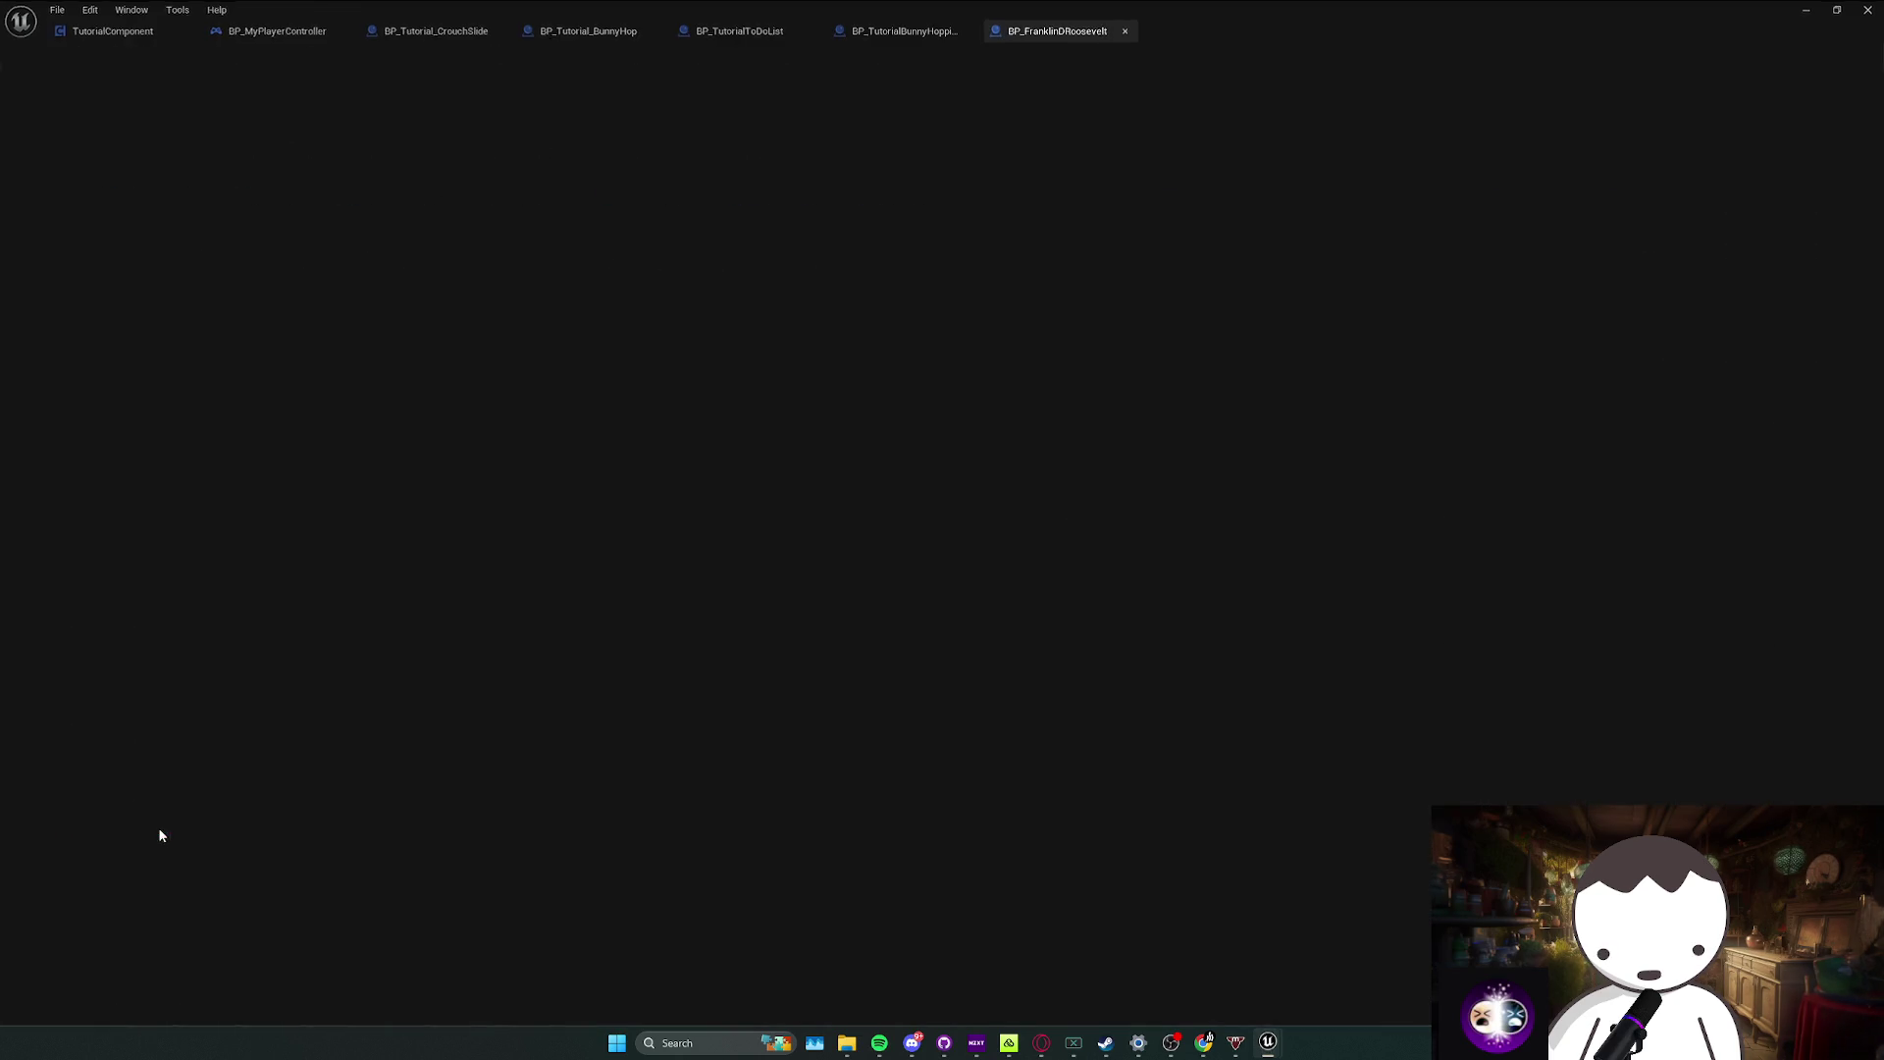
Step: Inspect the Cube and SkeletalMesh collision settings with the Details panel filtered to 'coll'
left_click(324, 84)
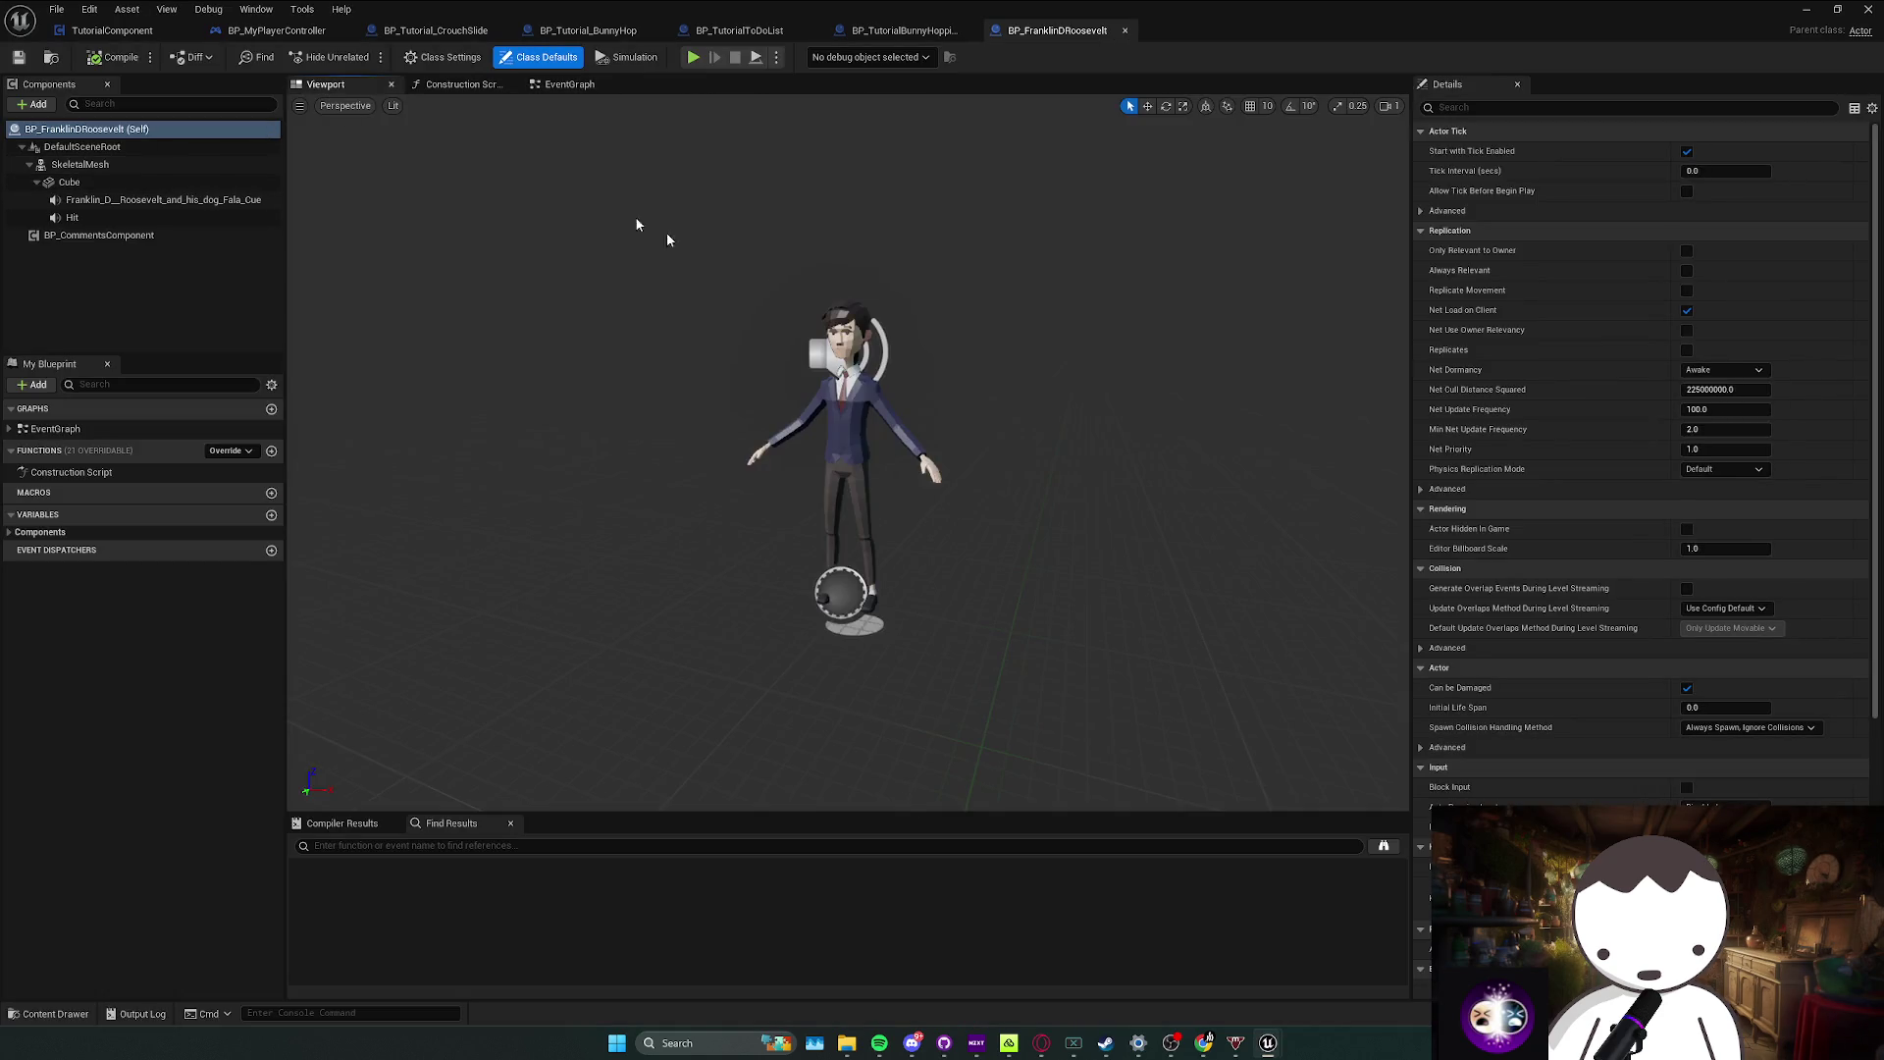
left_click(844, 354)
left_click(89, 183)
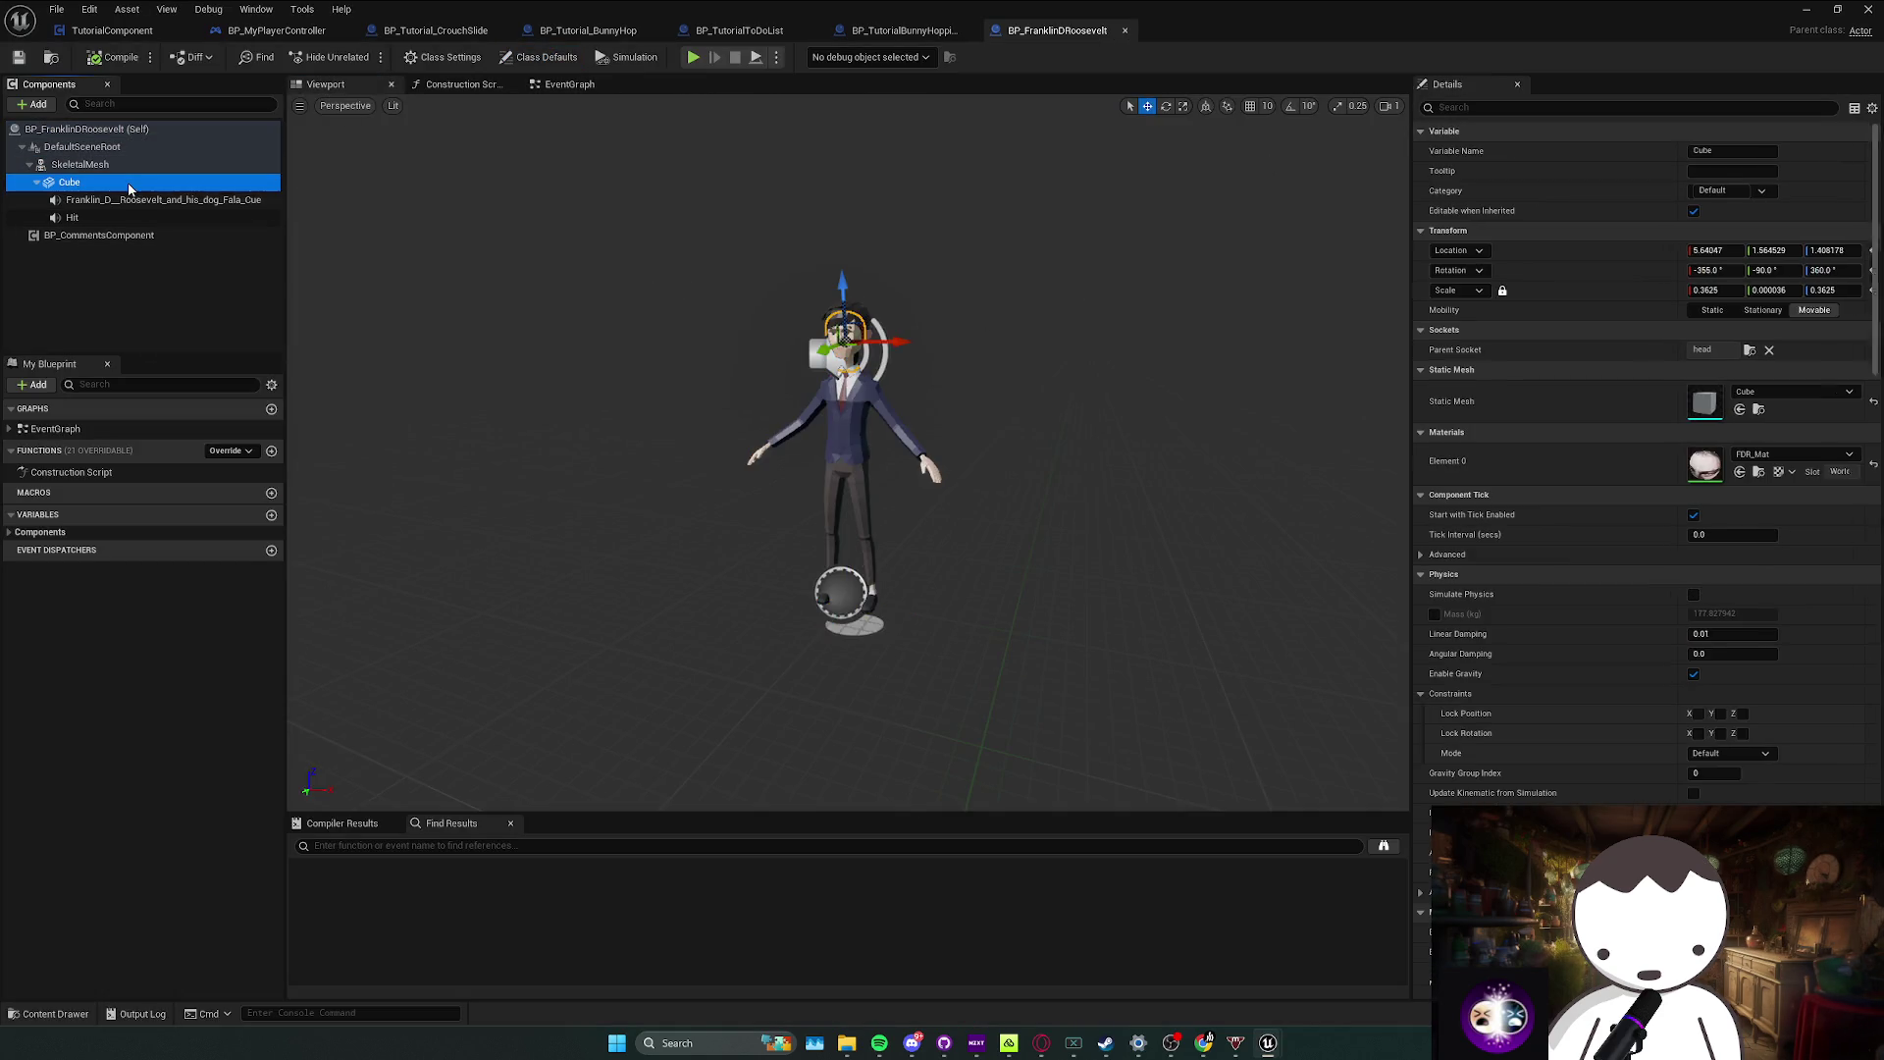
left_click(1517, 108)
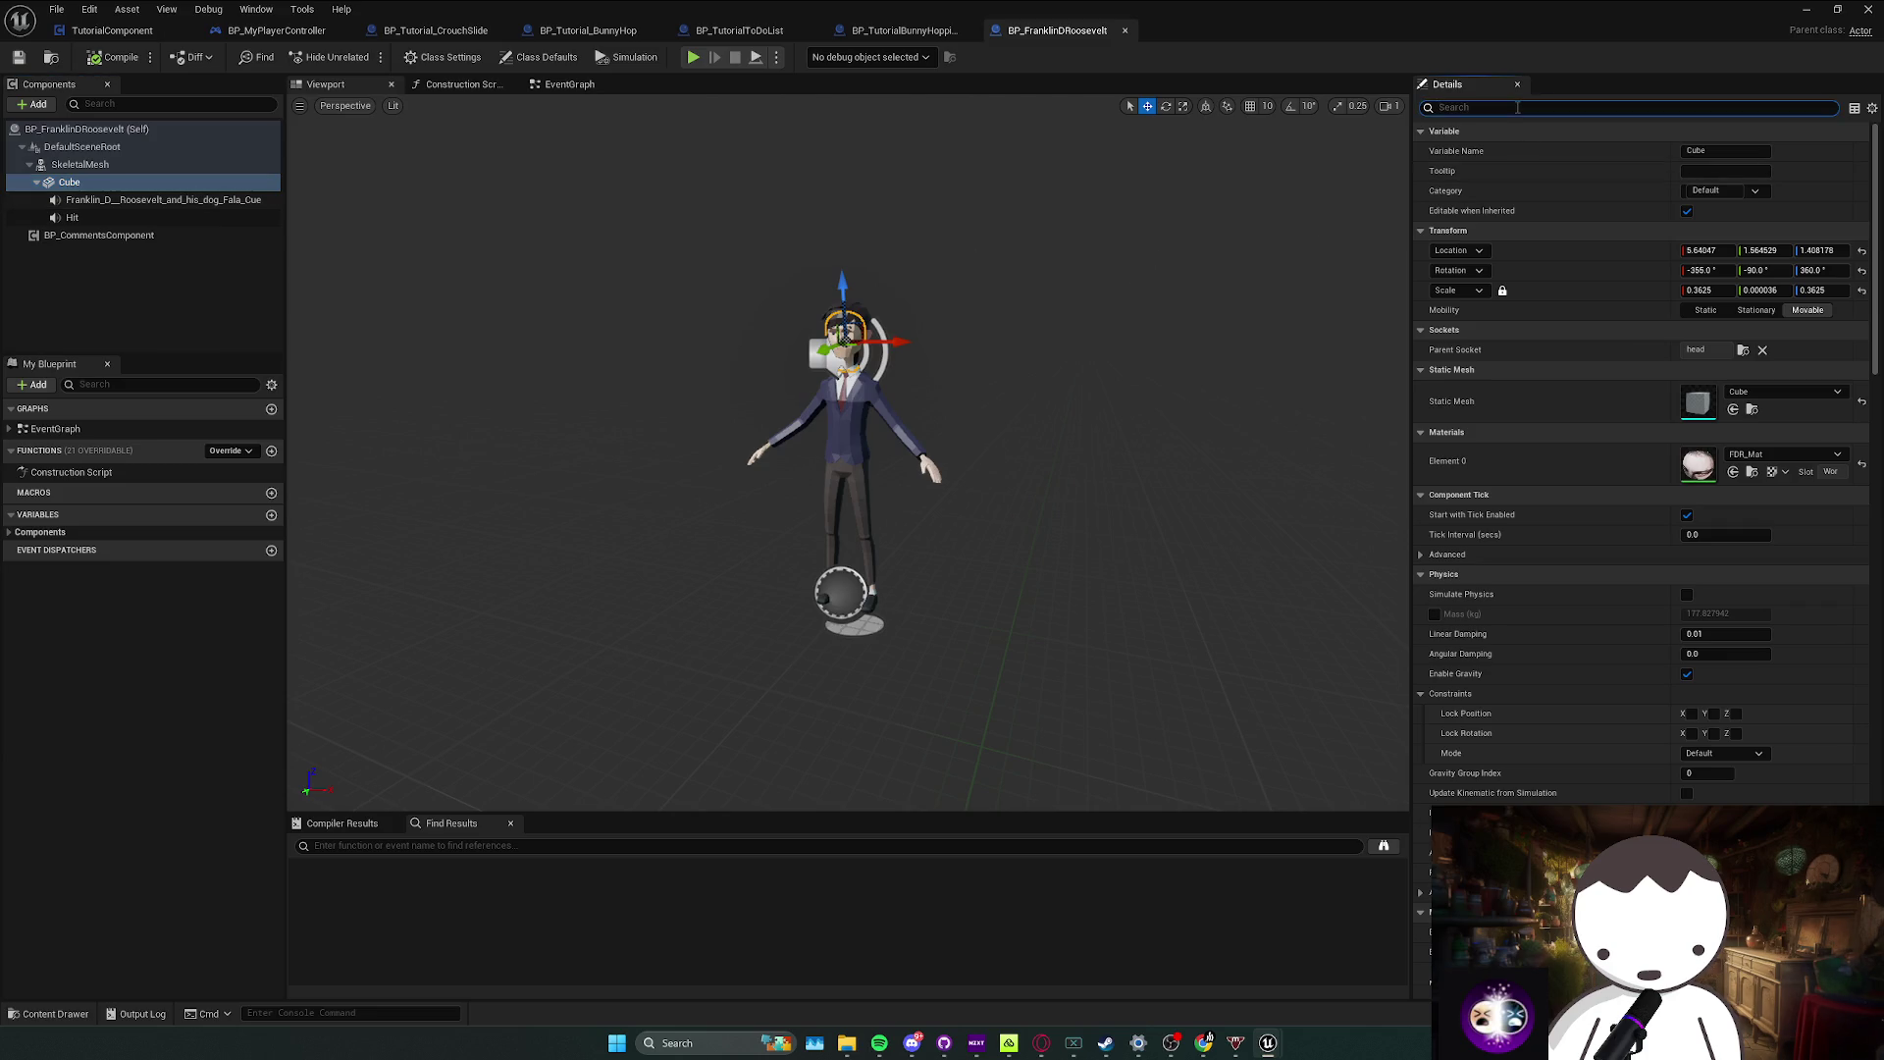
type("coll")
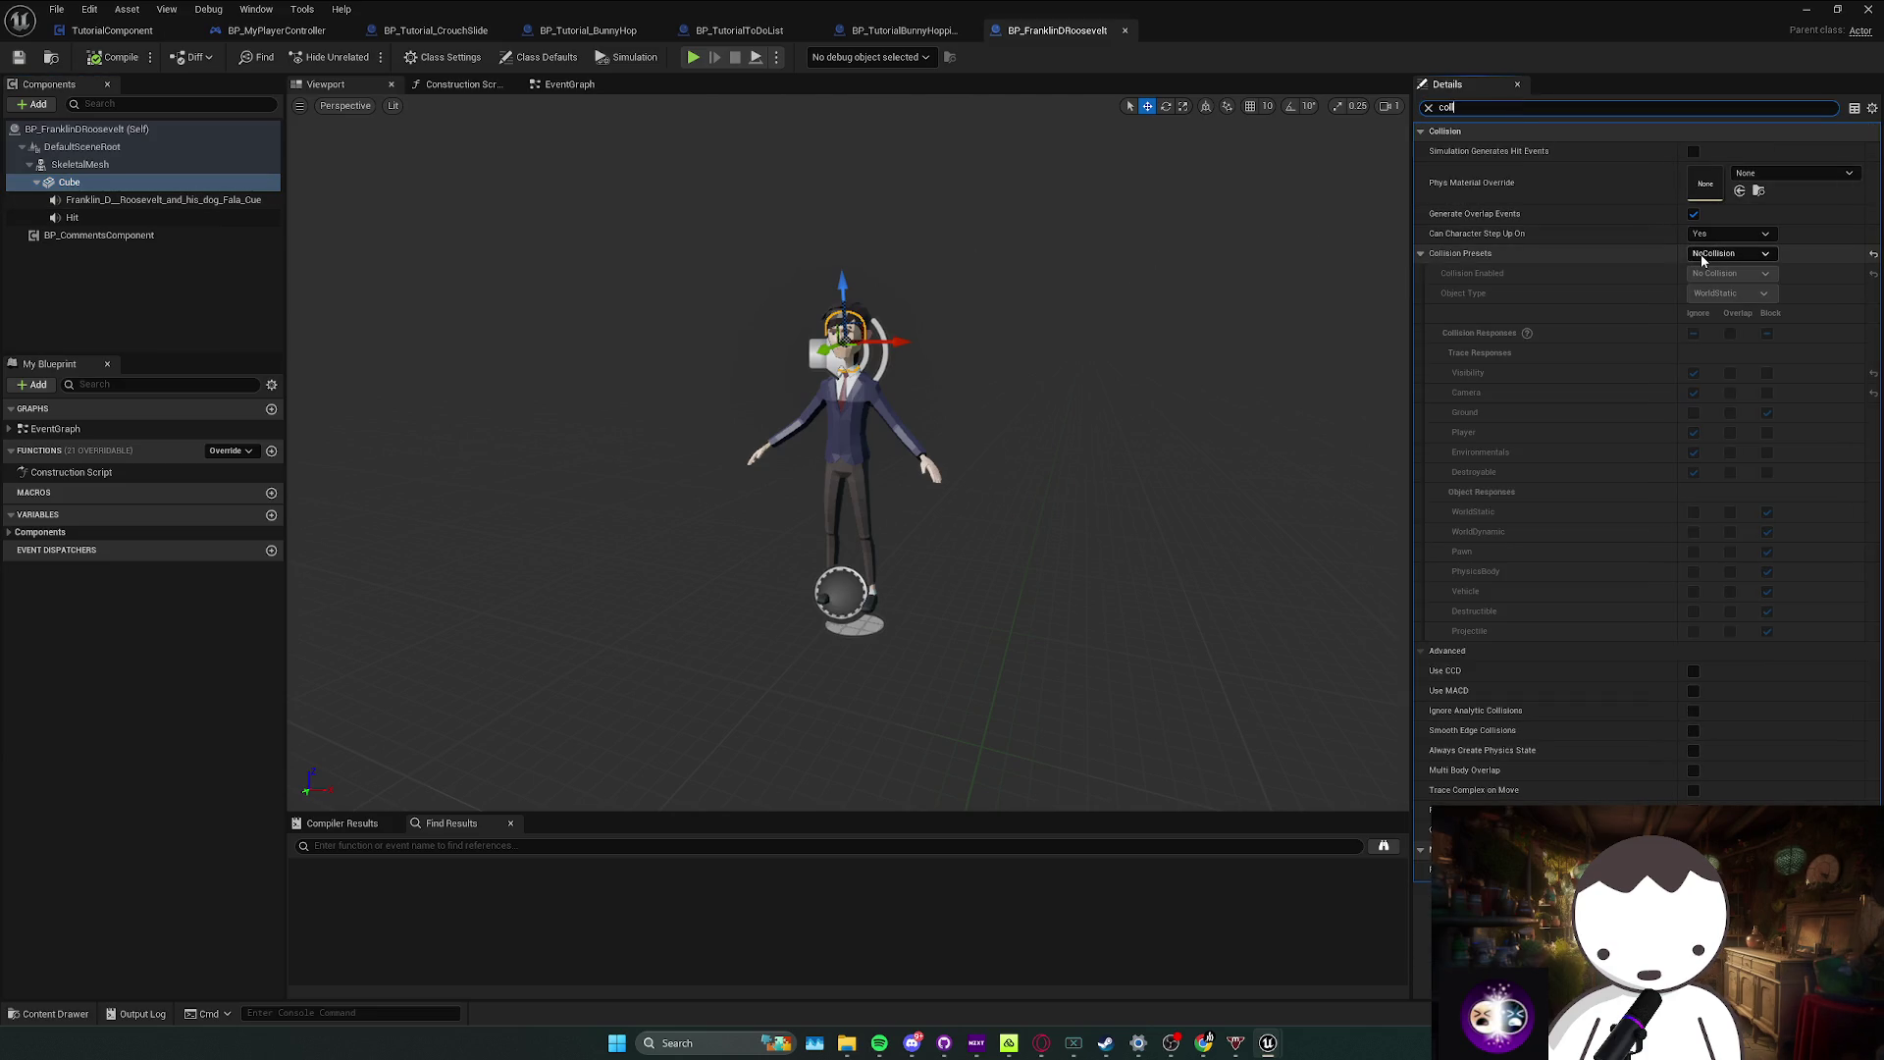
left_click(168, 177)
left_click(167, 164)
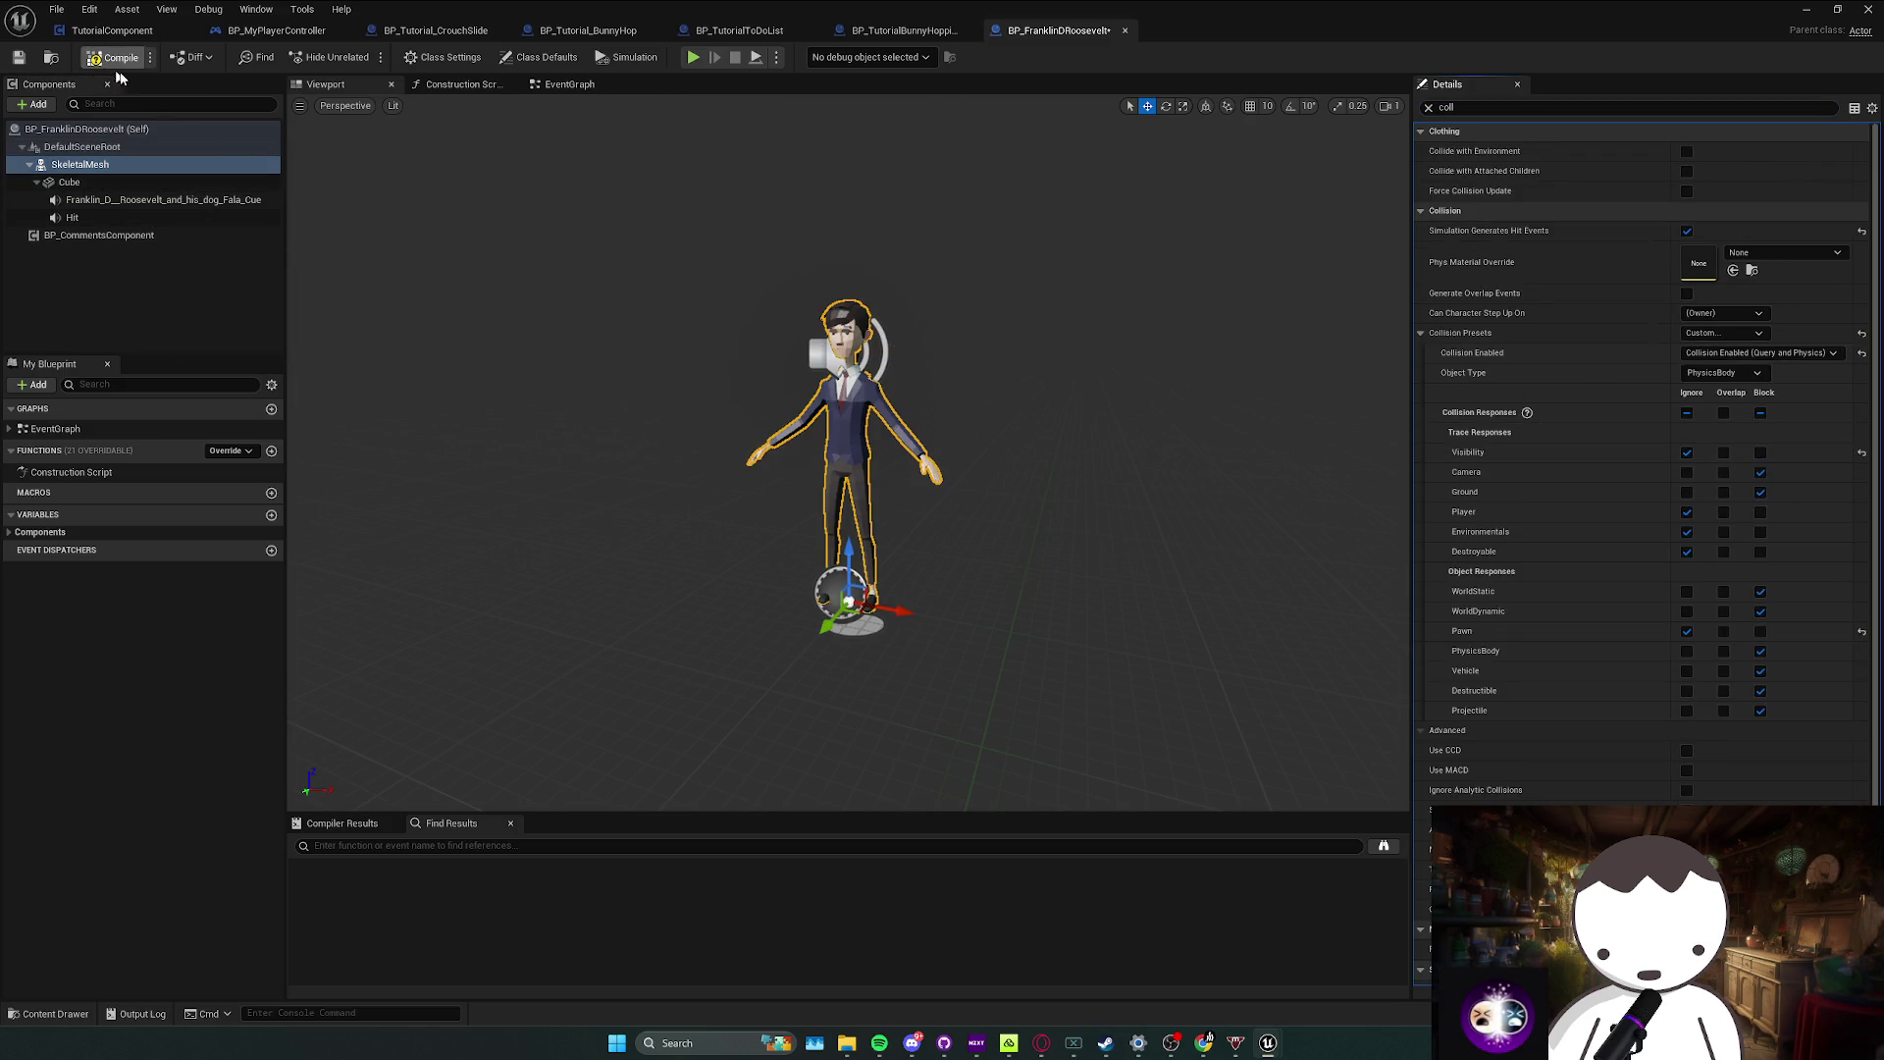
Step: Return to the level editor and aim the view at the floor near the lava
key("alt+Tab")
left_click_drag(873, 294, 873, 294)
scroll(873, 293, "down", 2)
left_click_drag(896, 392, 896, 392)
scroll(896, 392, "down", 2)
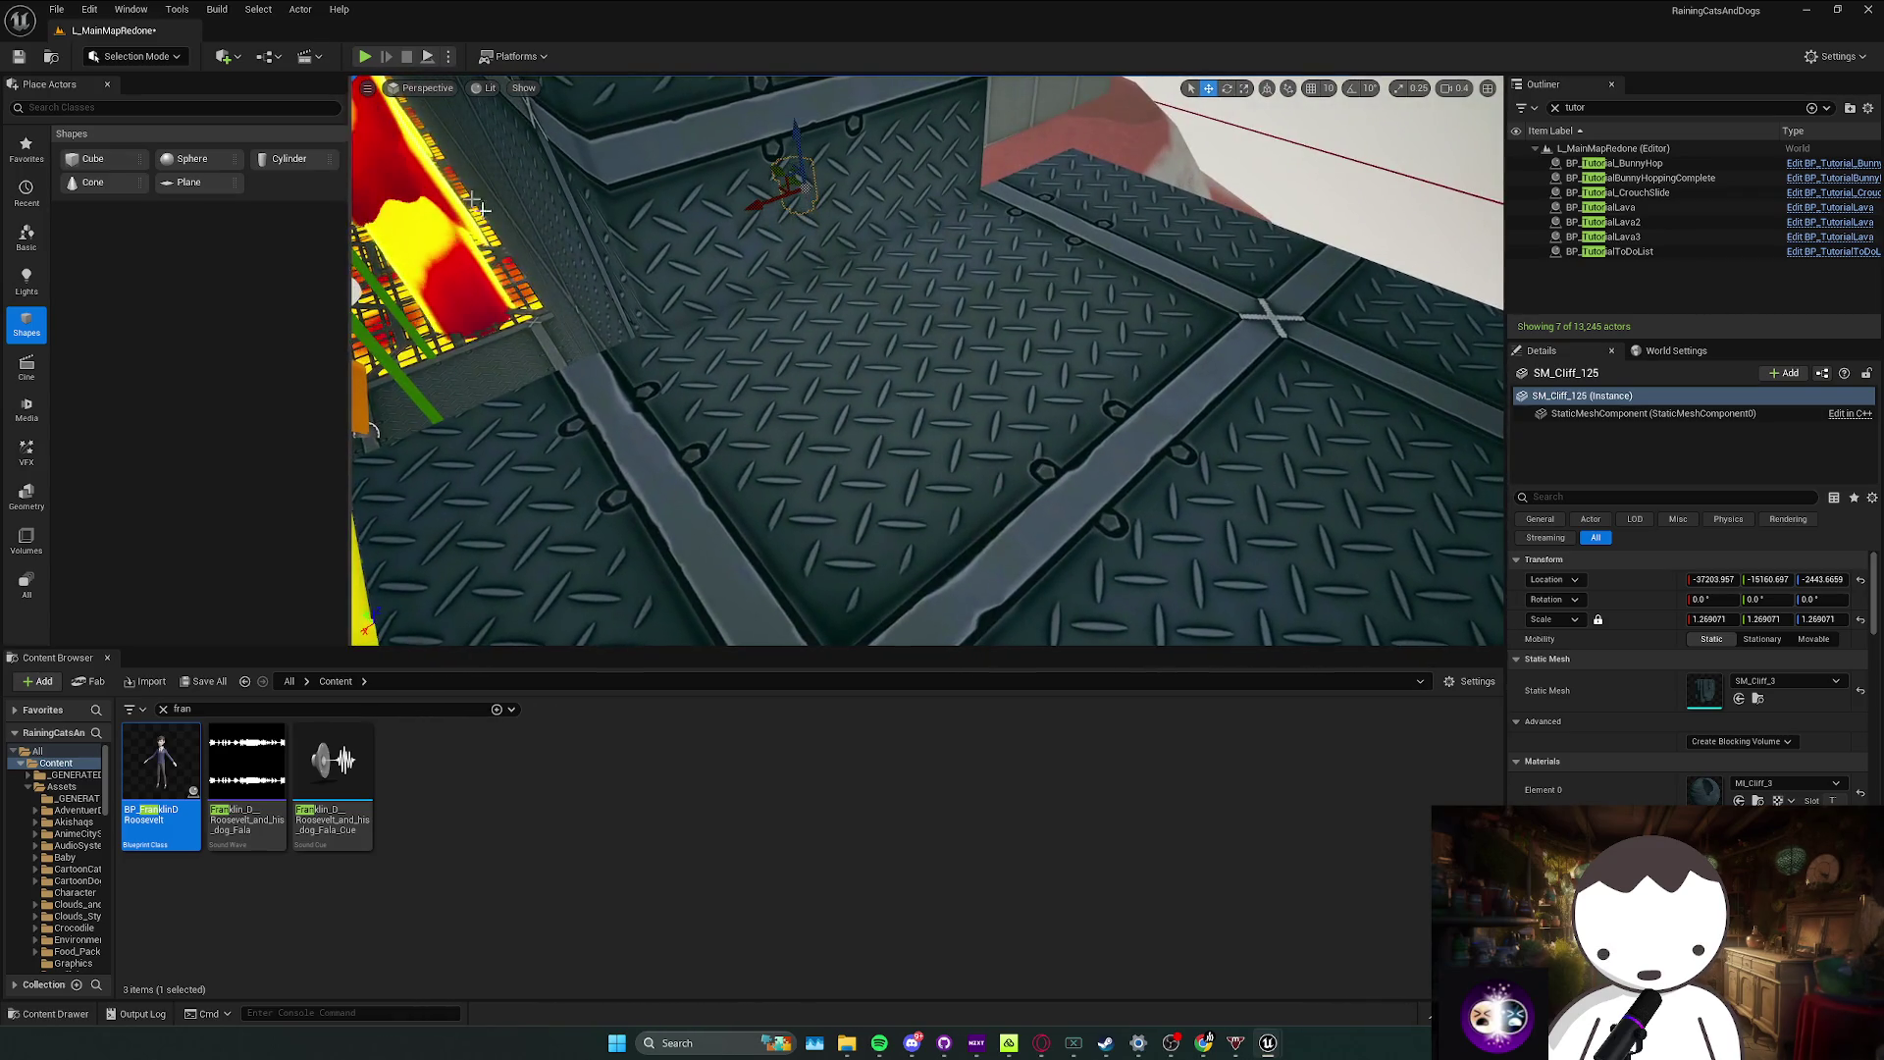
Step: Search the Content Browser for 'vertexc' and open the BP_VertexCat blueprint
left_click(172, 708)
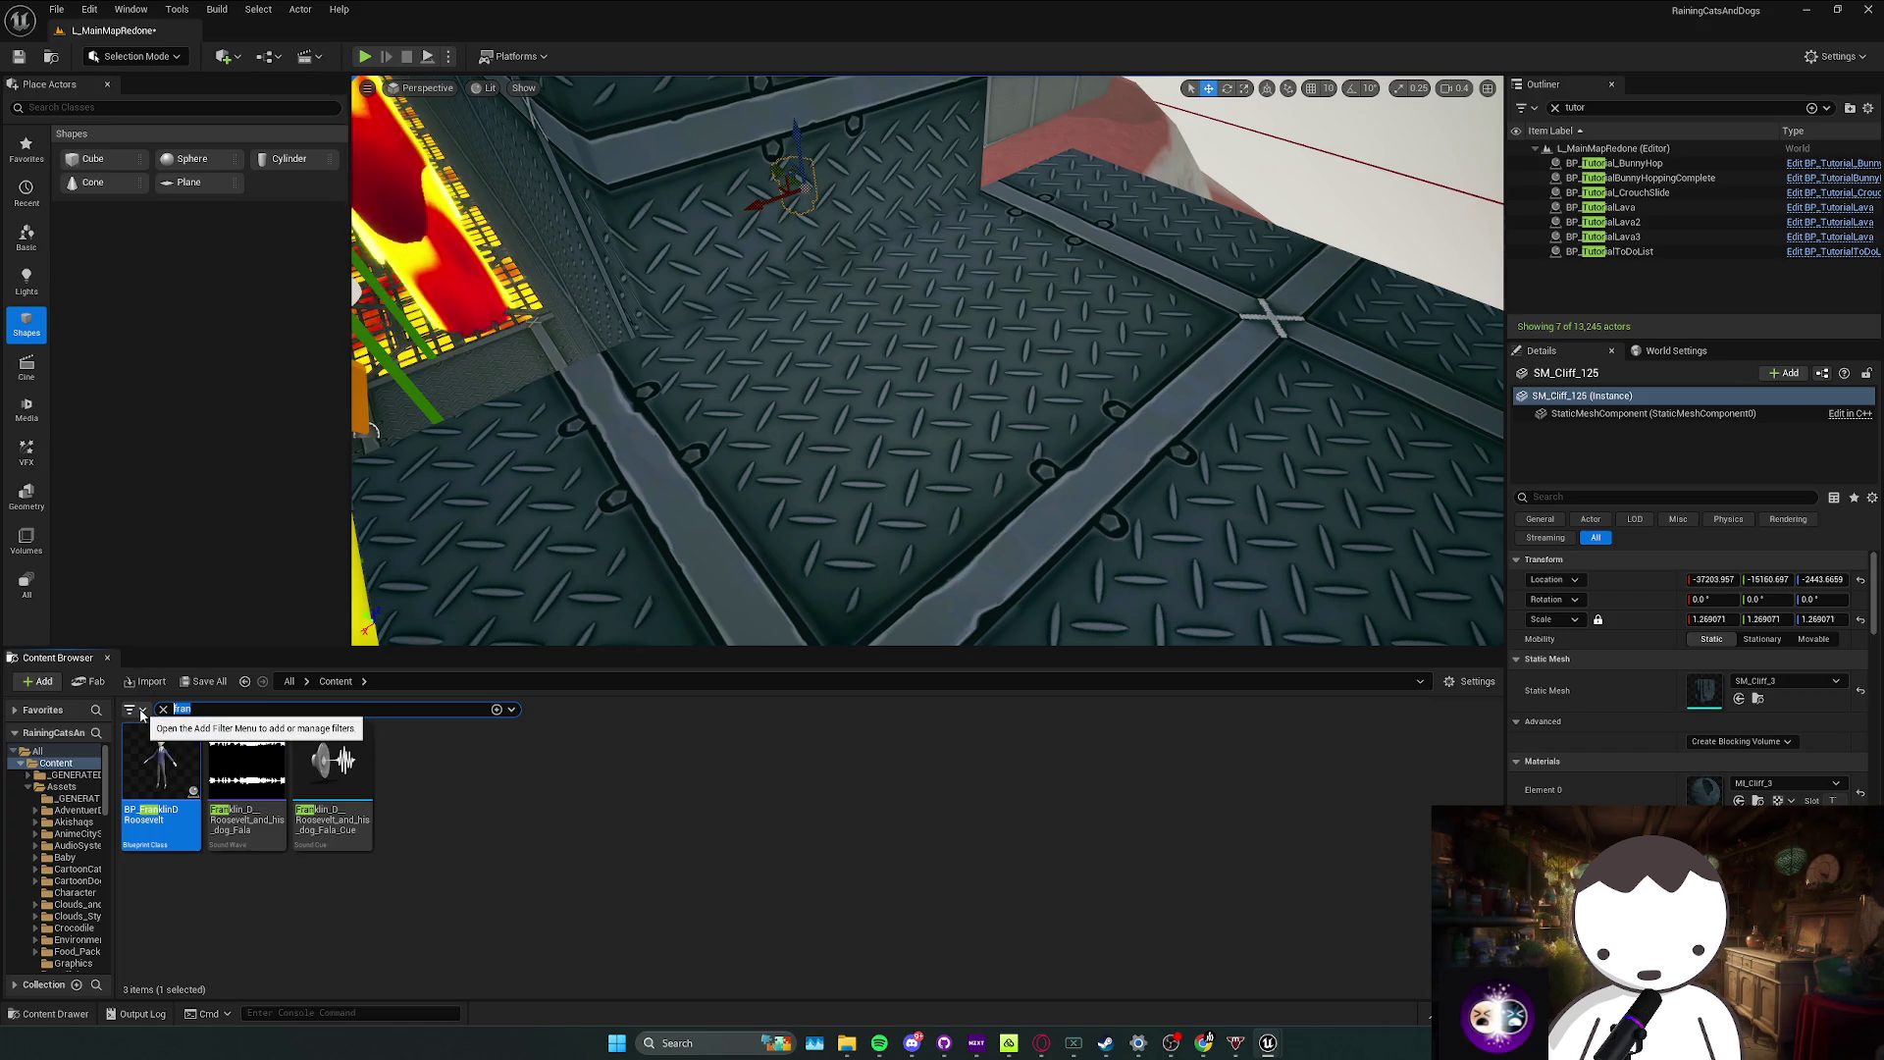
key("BackSpace")
type("vertex")
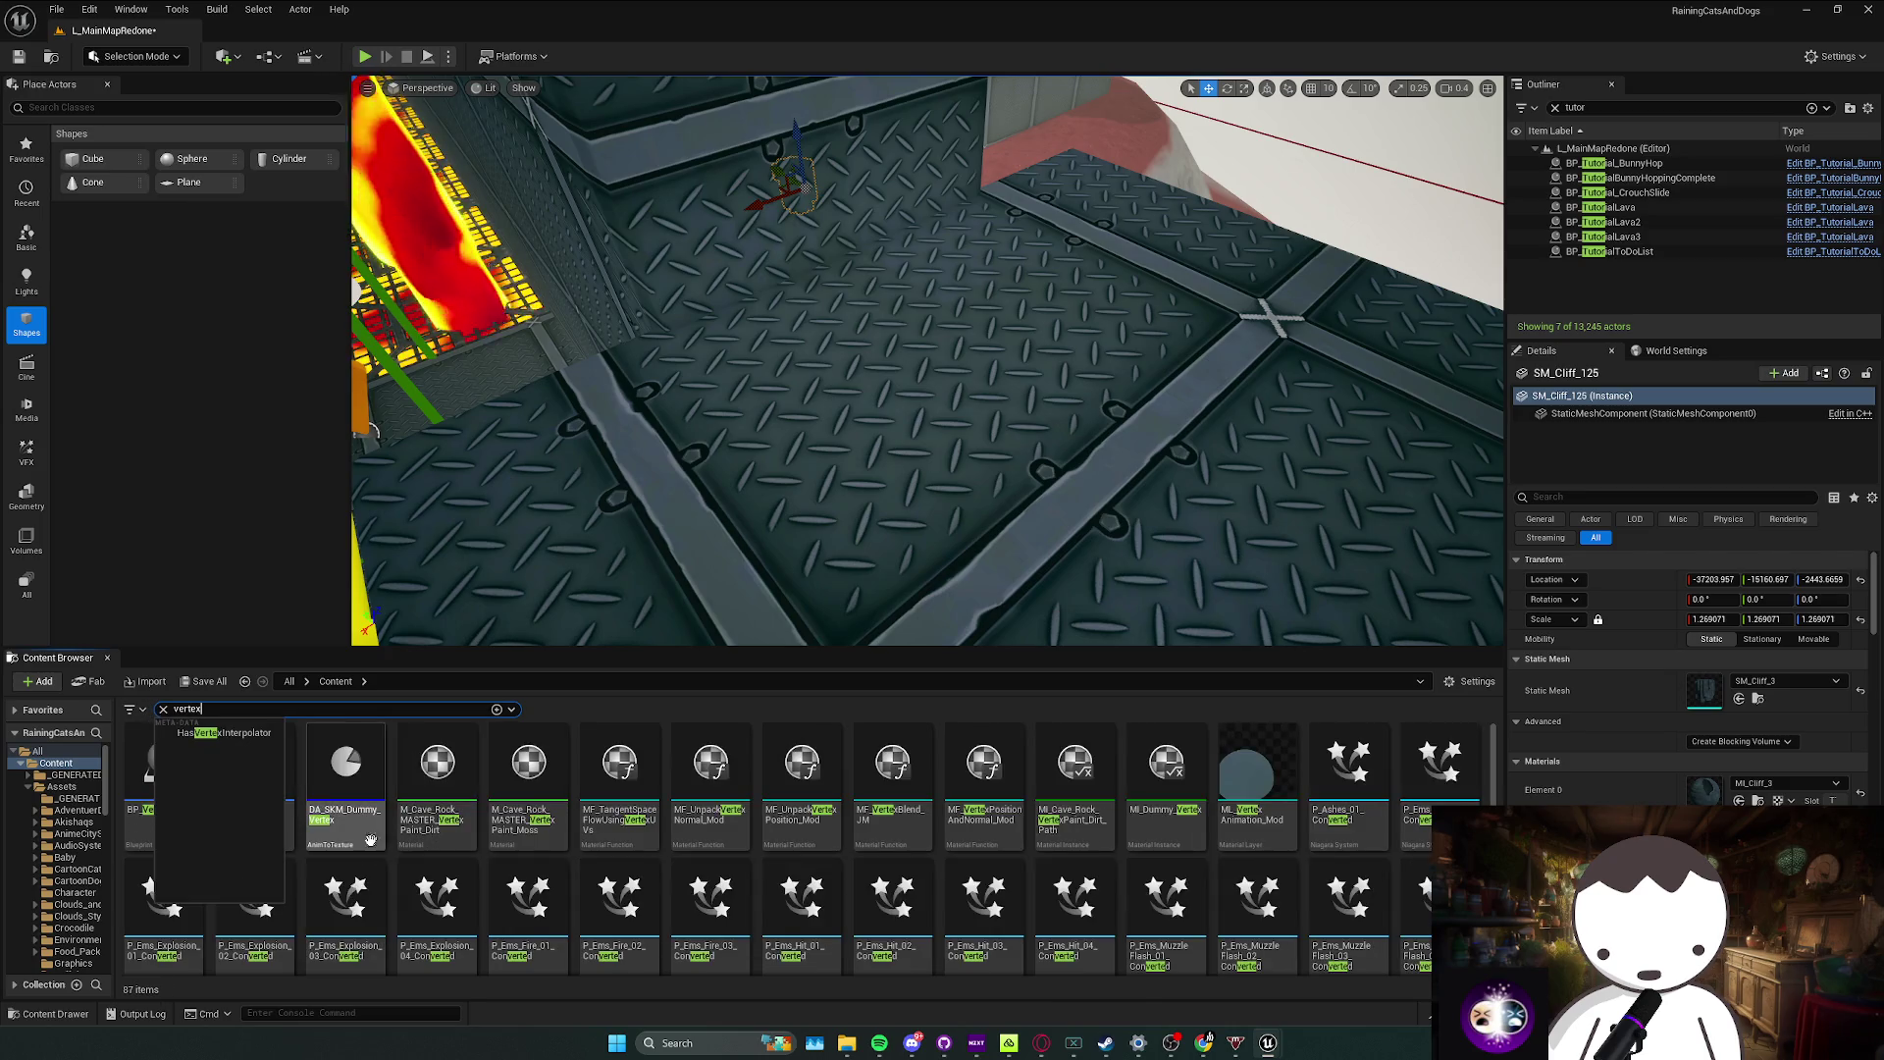
type("c")
double_click(161, 775)
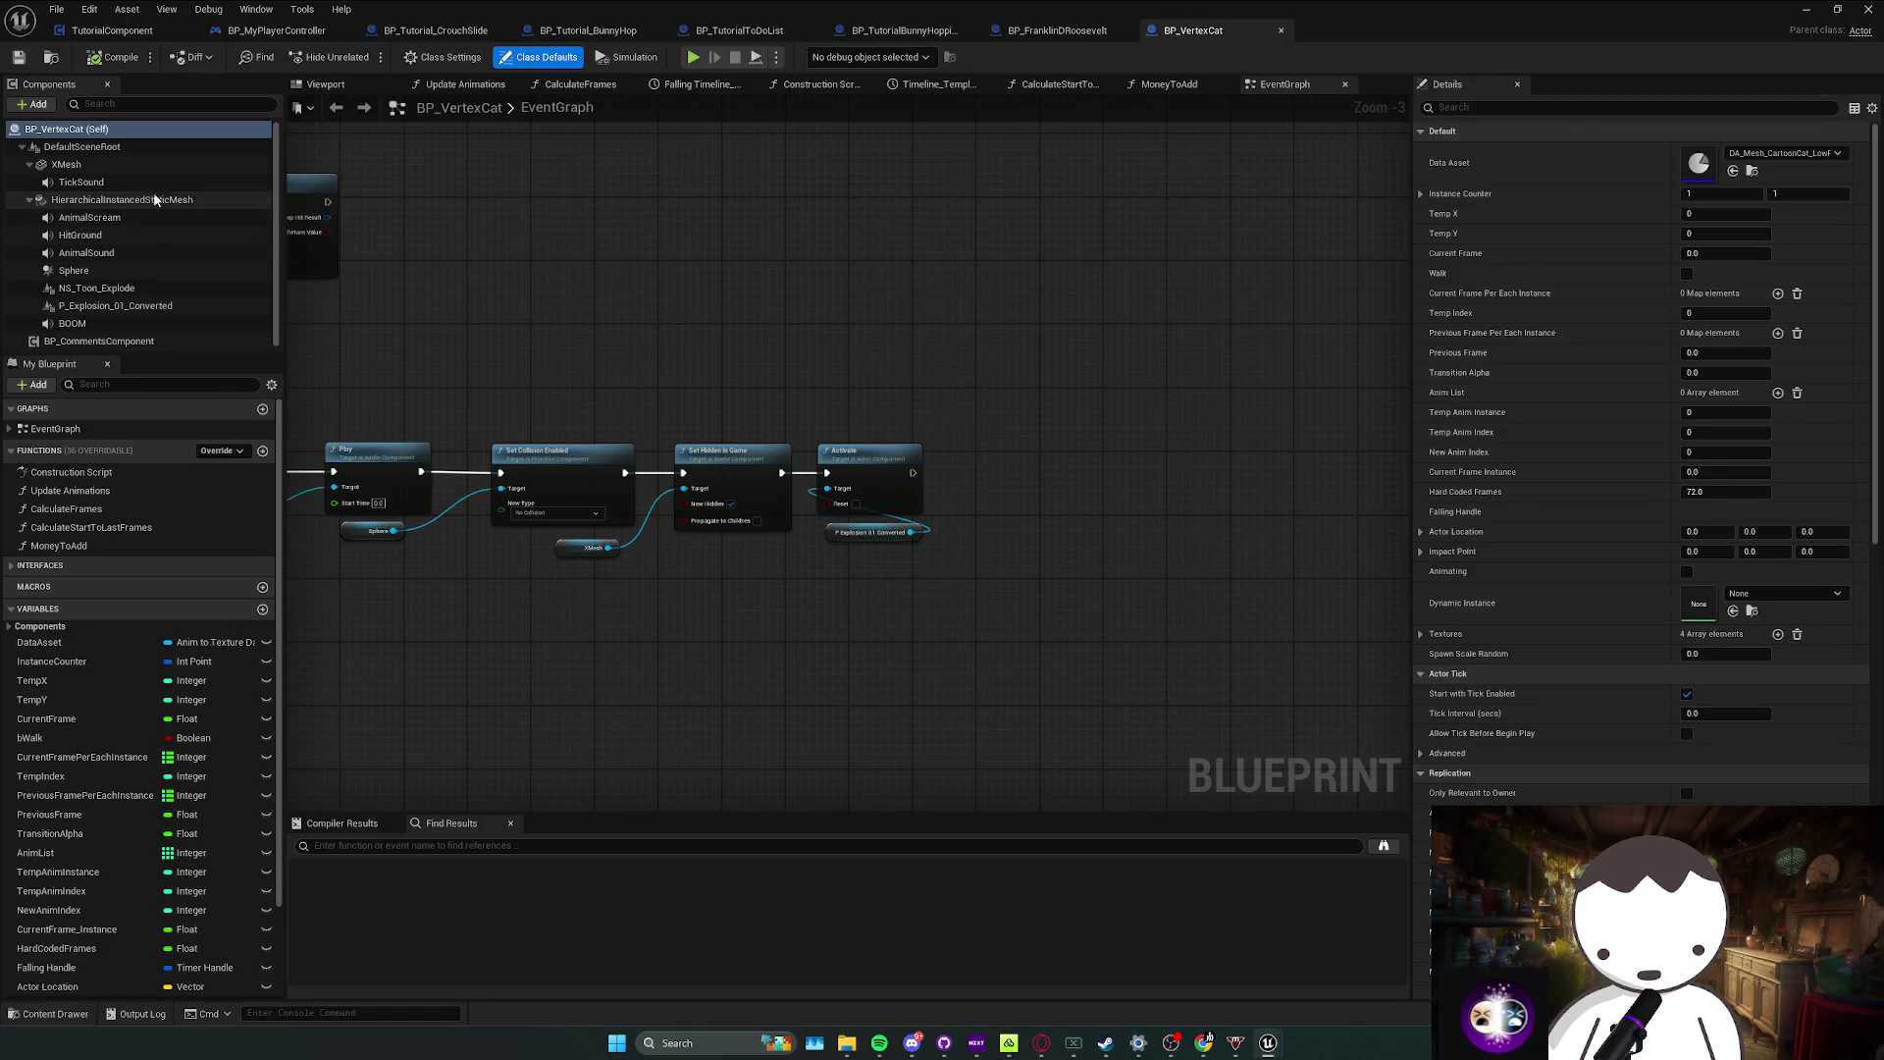
Step: Filter Details to 'coll' and confirm XMesh uses NoCollision, then return to the level view
left_click(88, 181)
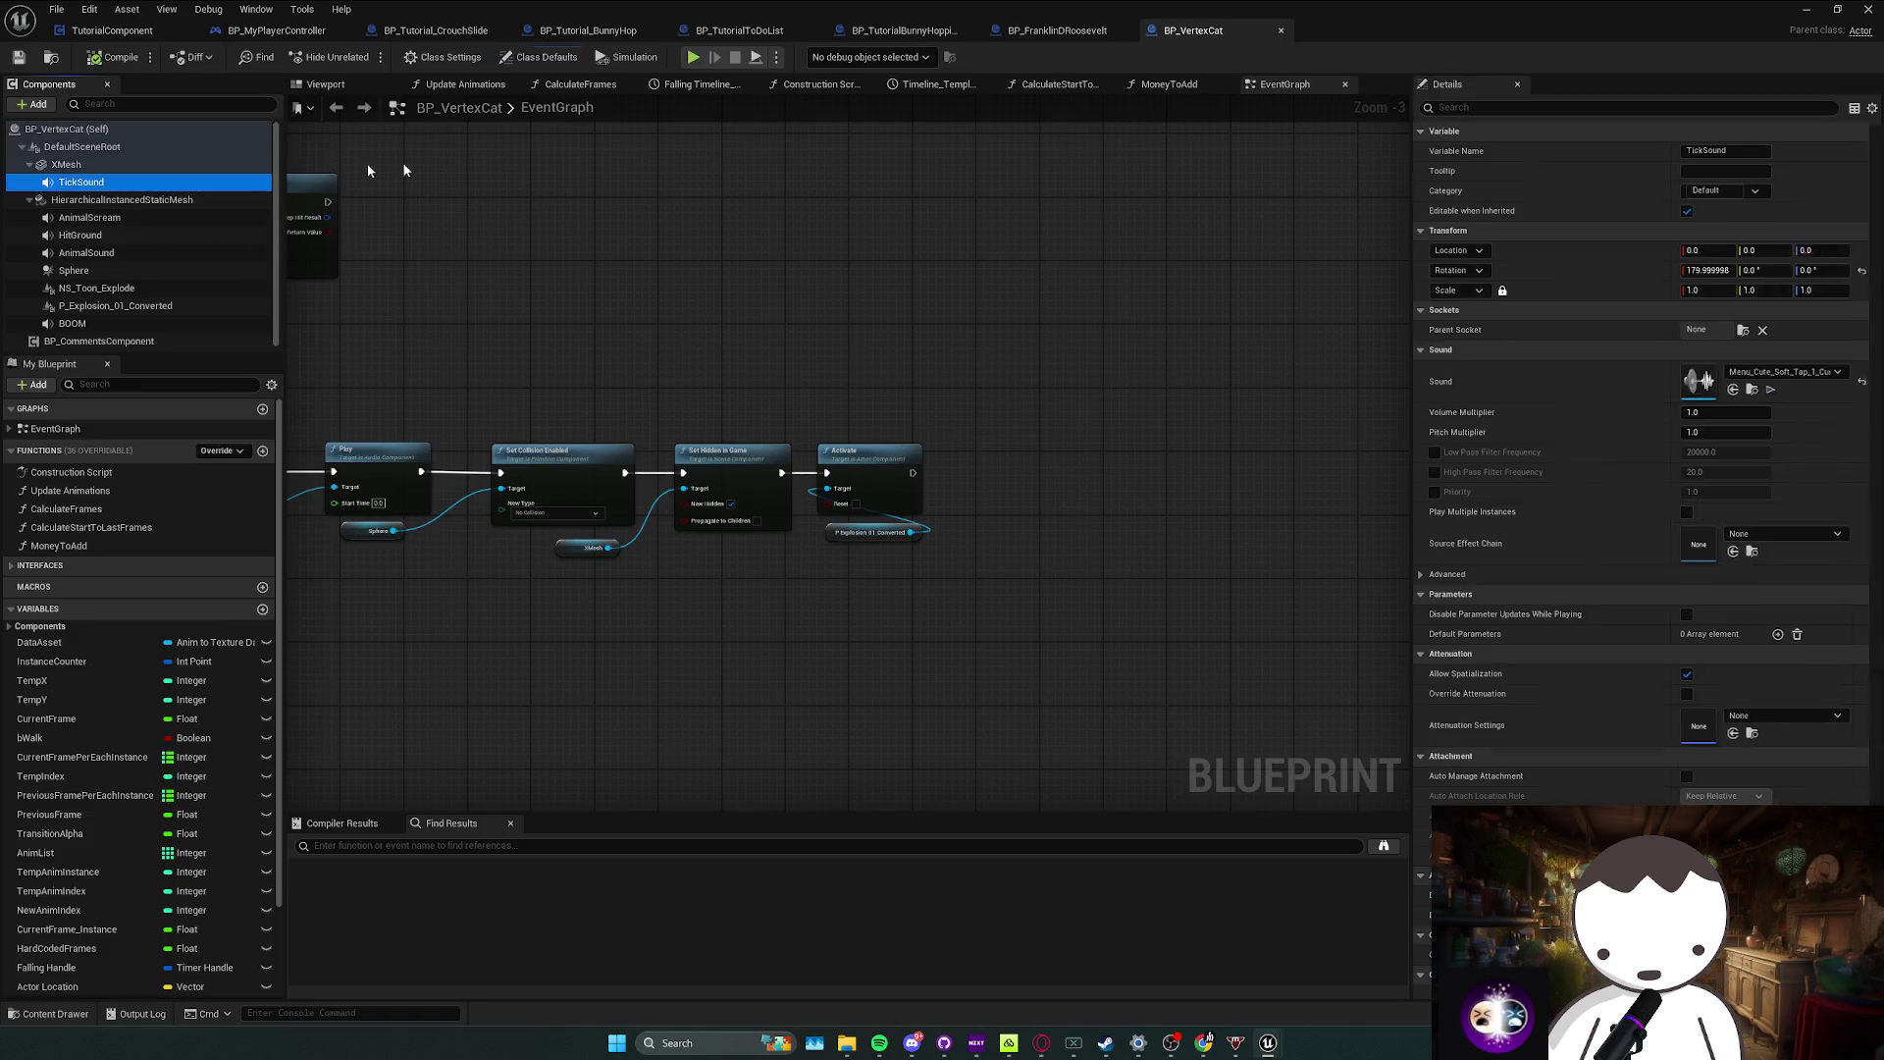
left_click(1496, 107)
type("coll")
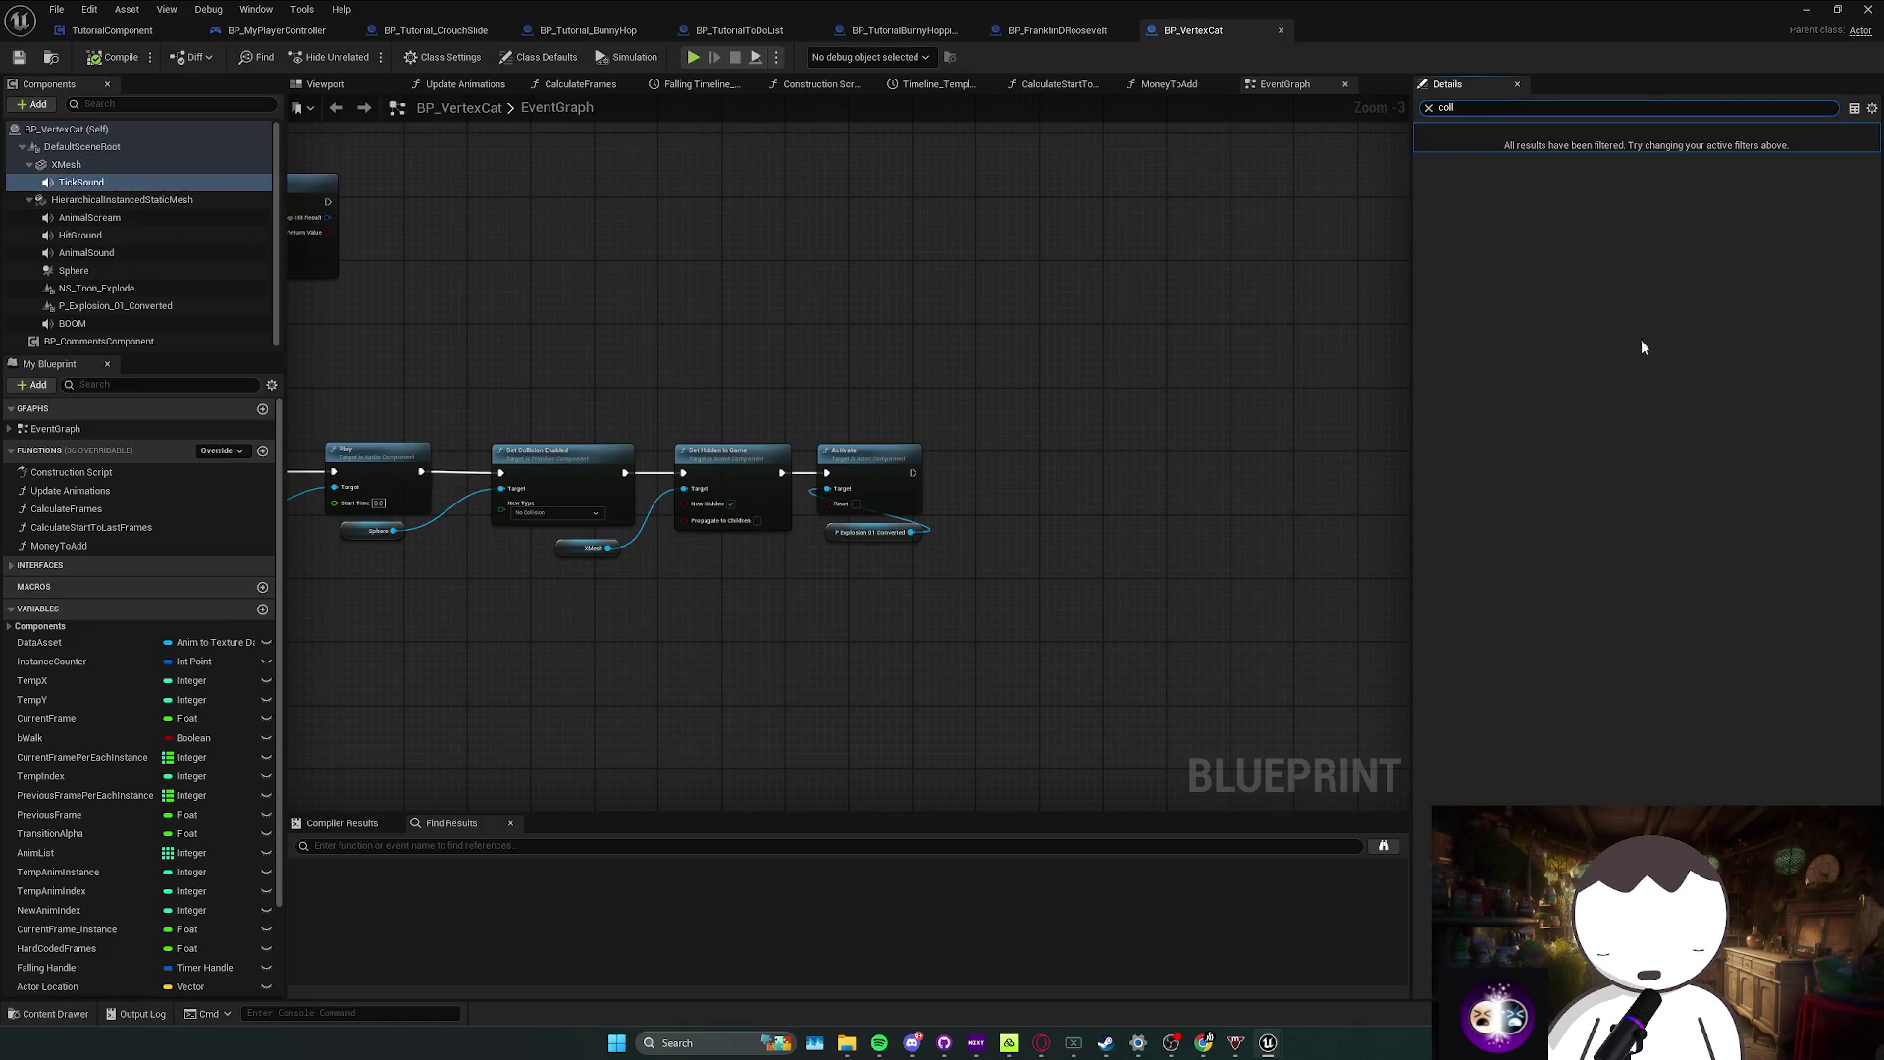
left_click(88, 164)
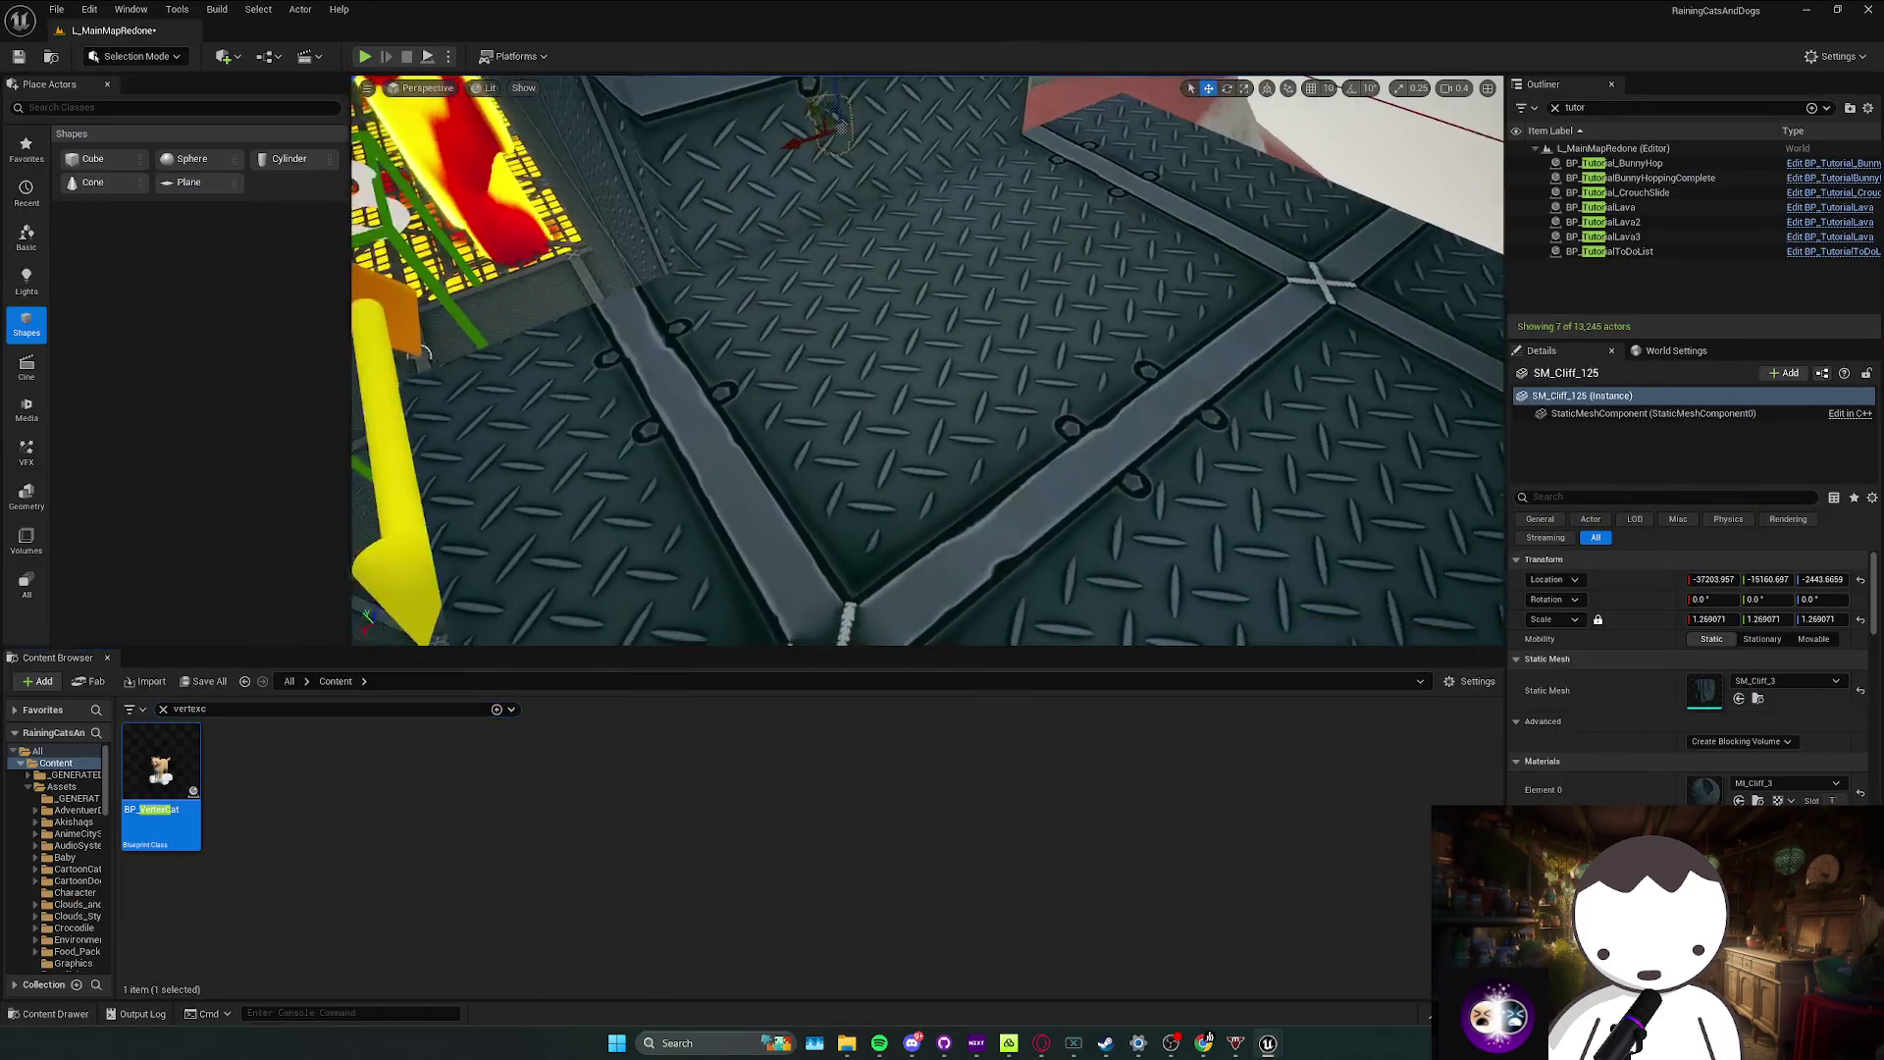
mouse_move(707, 181)
left_mouse_down()
mouse_move(687, 186)
mouse_move(707, 181)
left_mouse_up()
key("Escape")
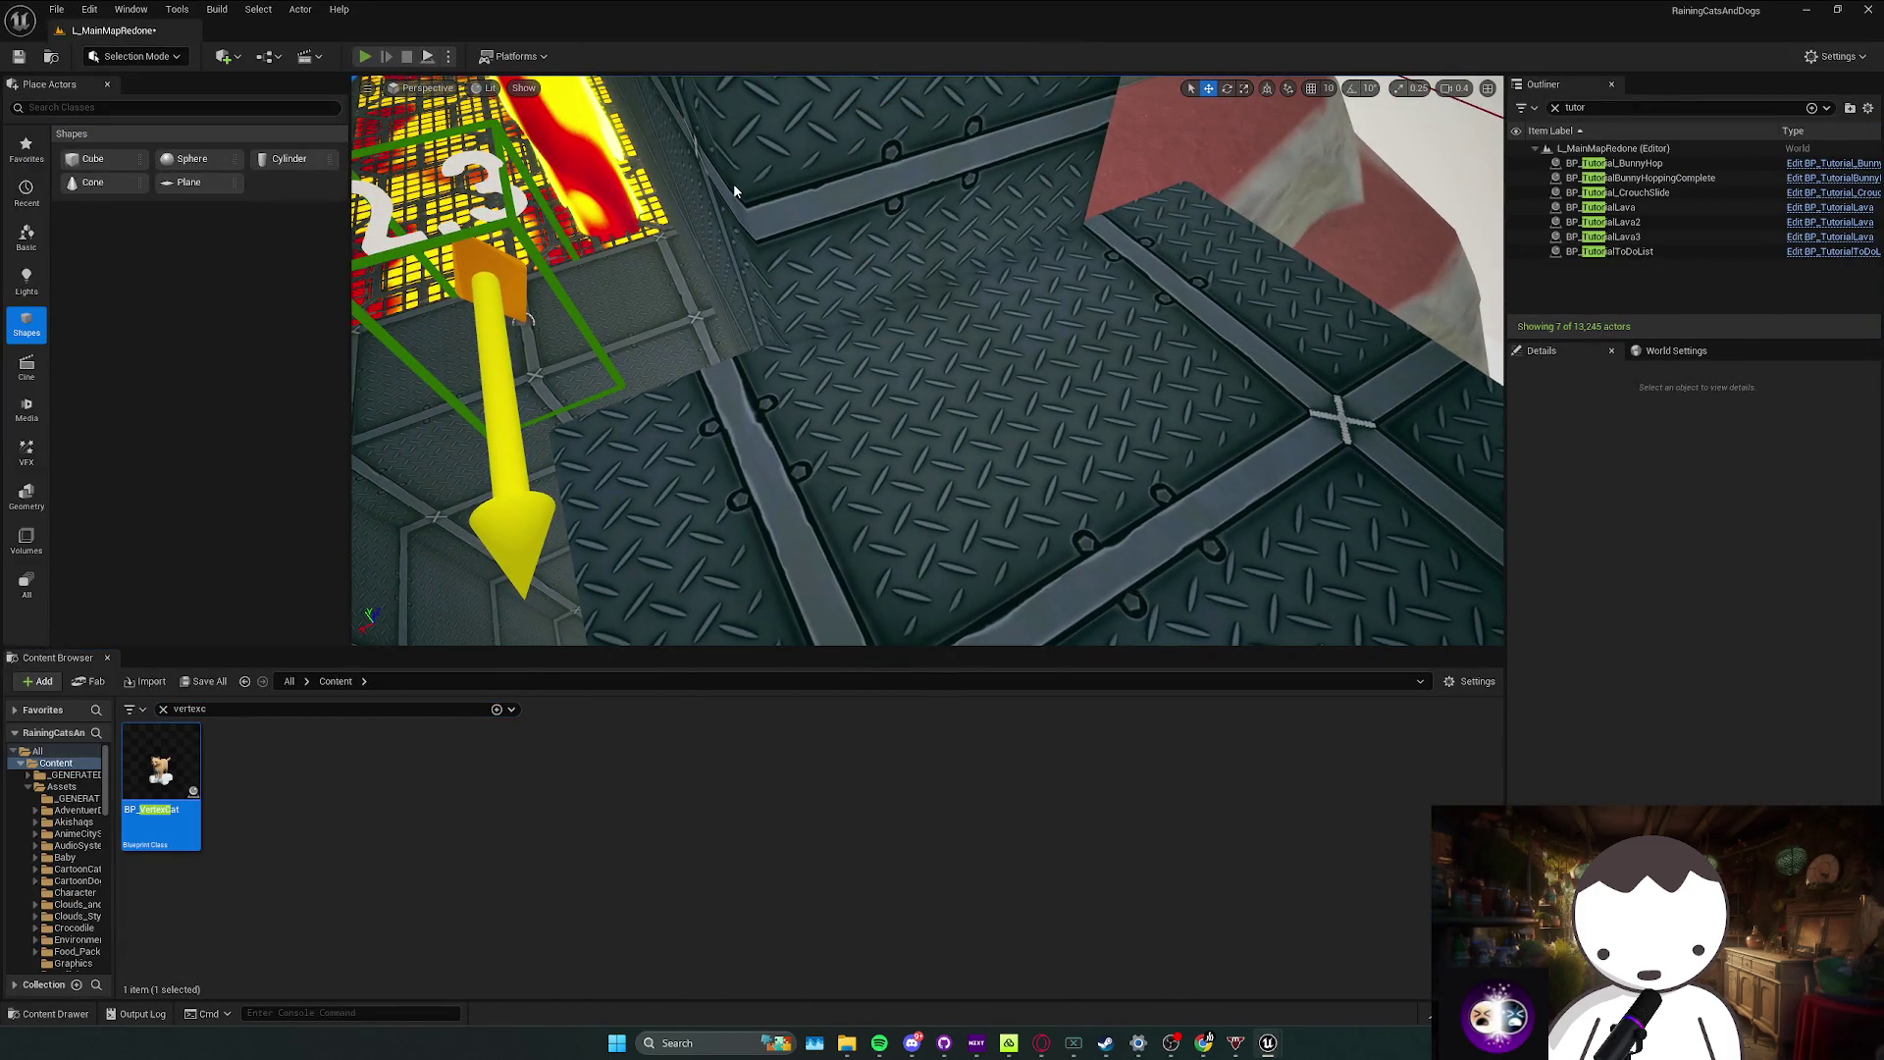
key("alt+p")
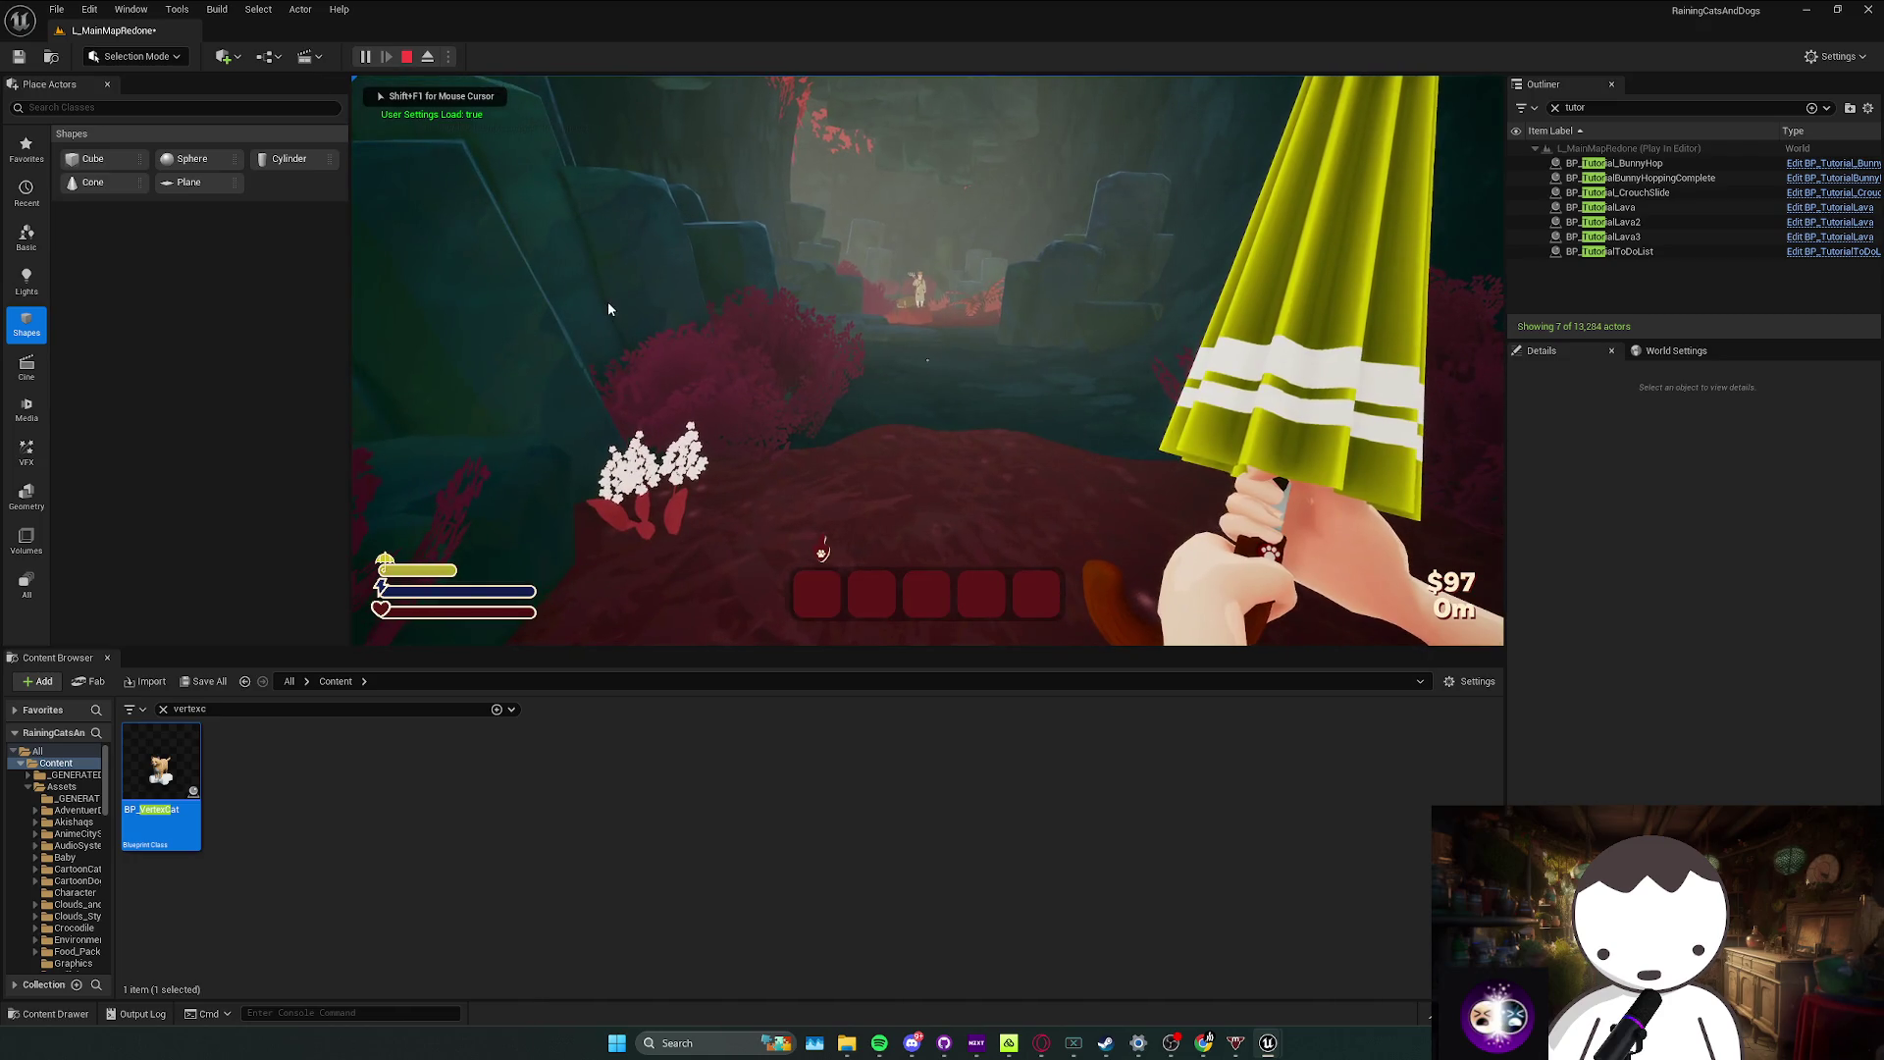
key("Escape")
left_click(448, 56)
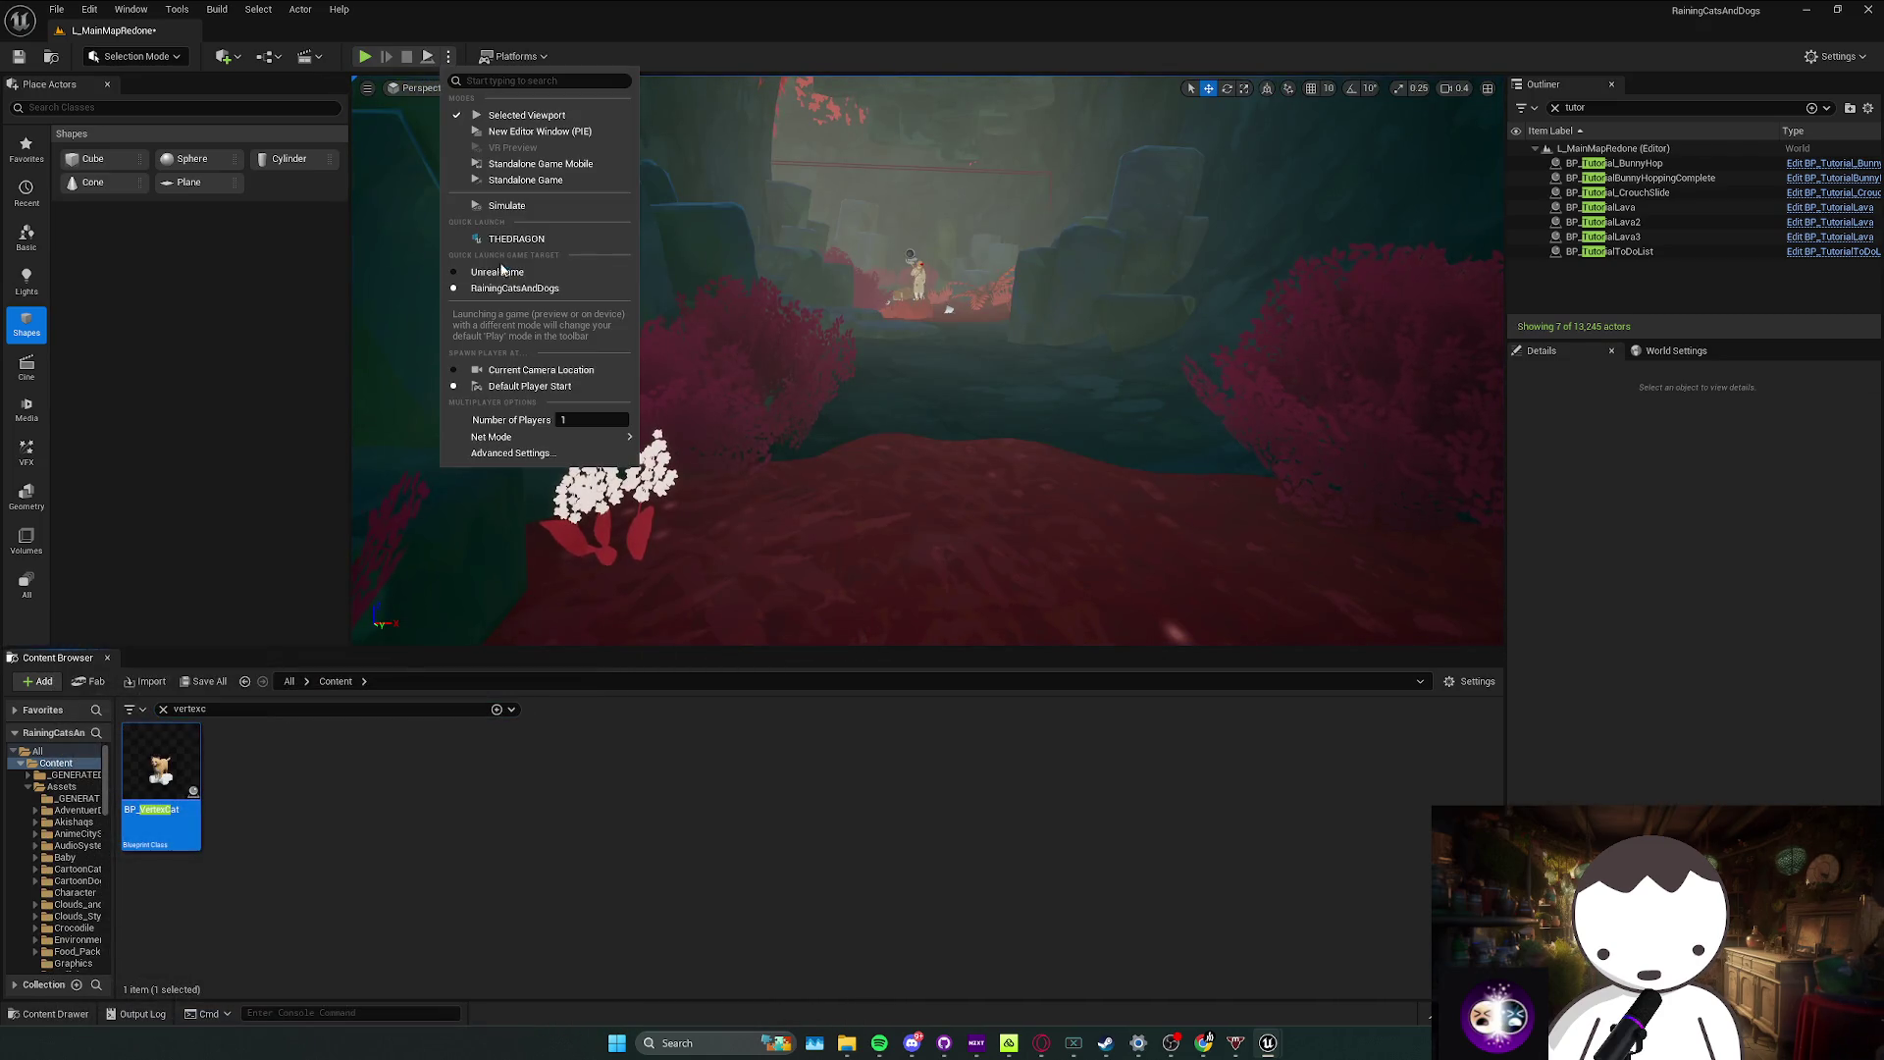
left_click(541, 370)
scroll(715, 366, "down", 3)
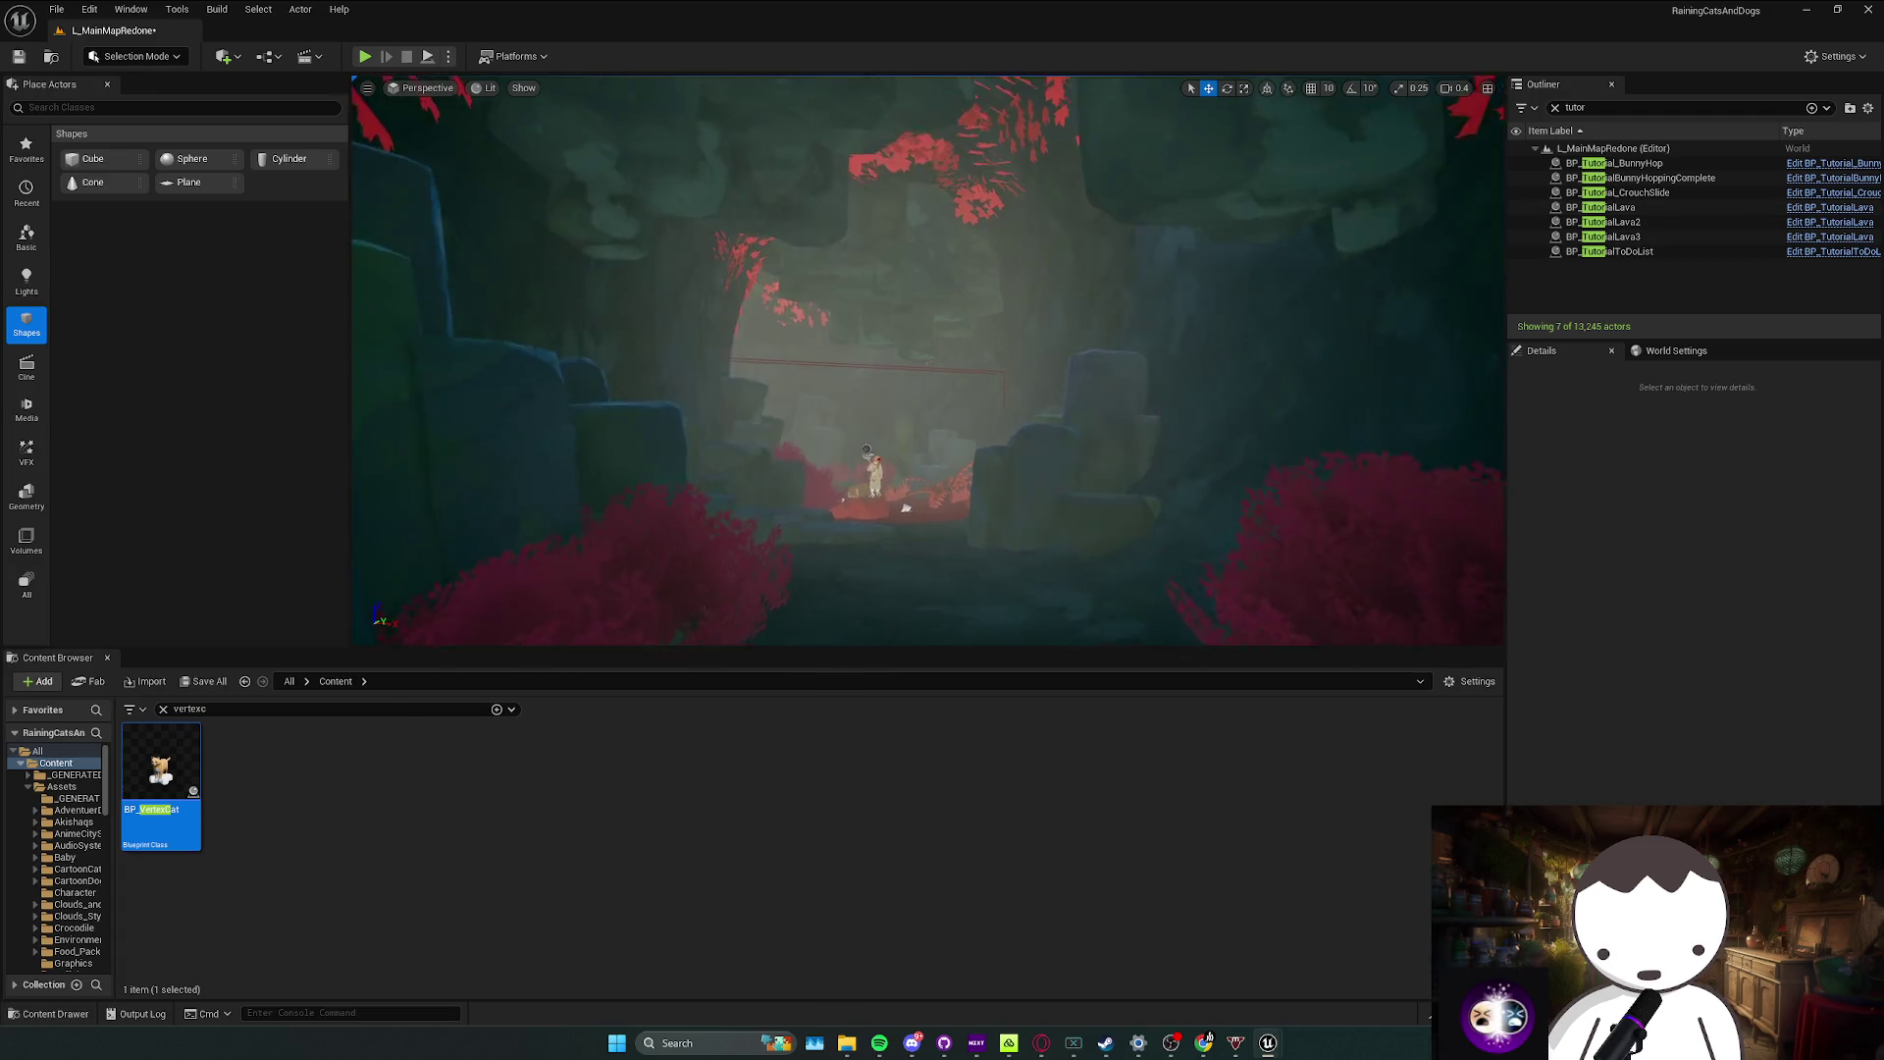
scroll(927, 360, "up", 4)
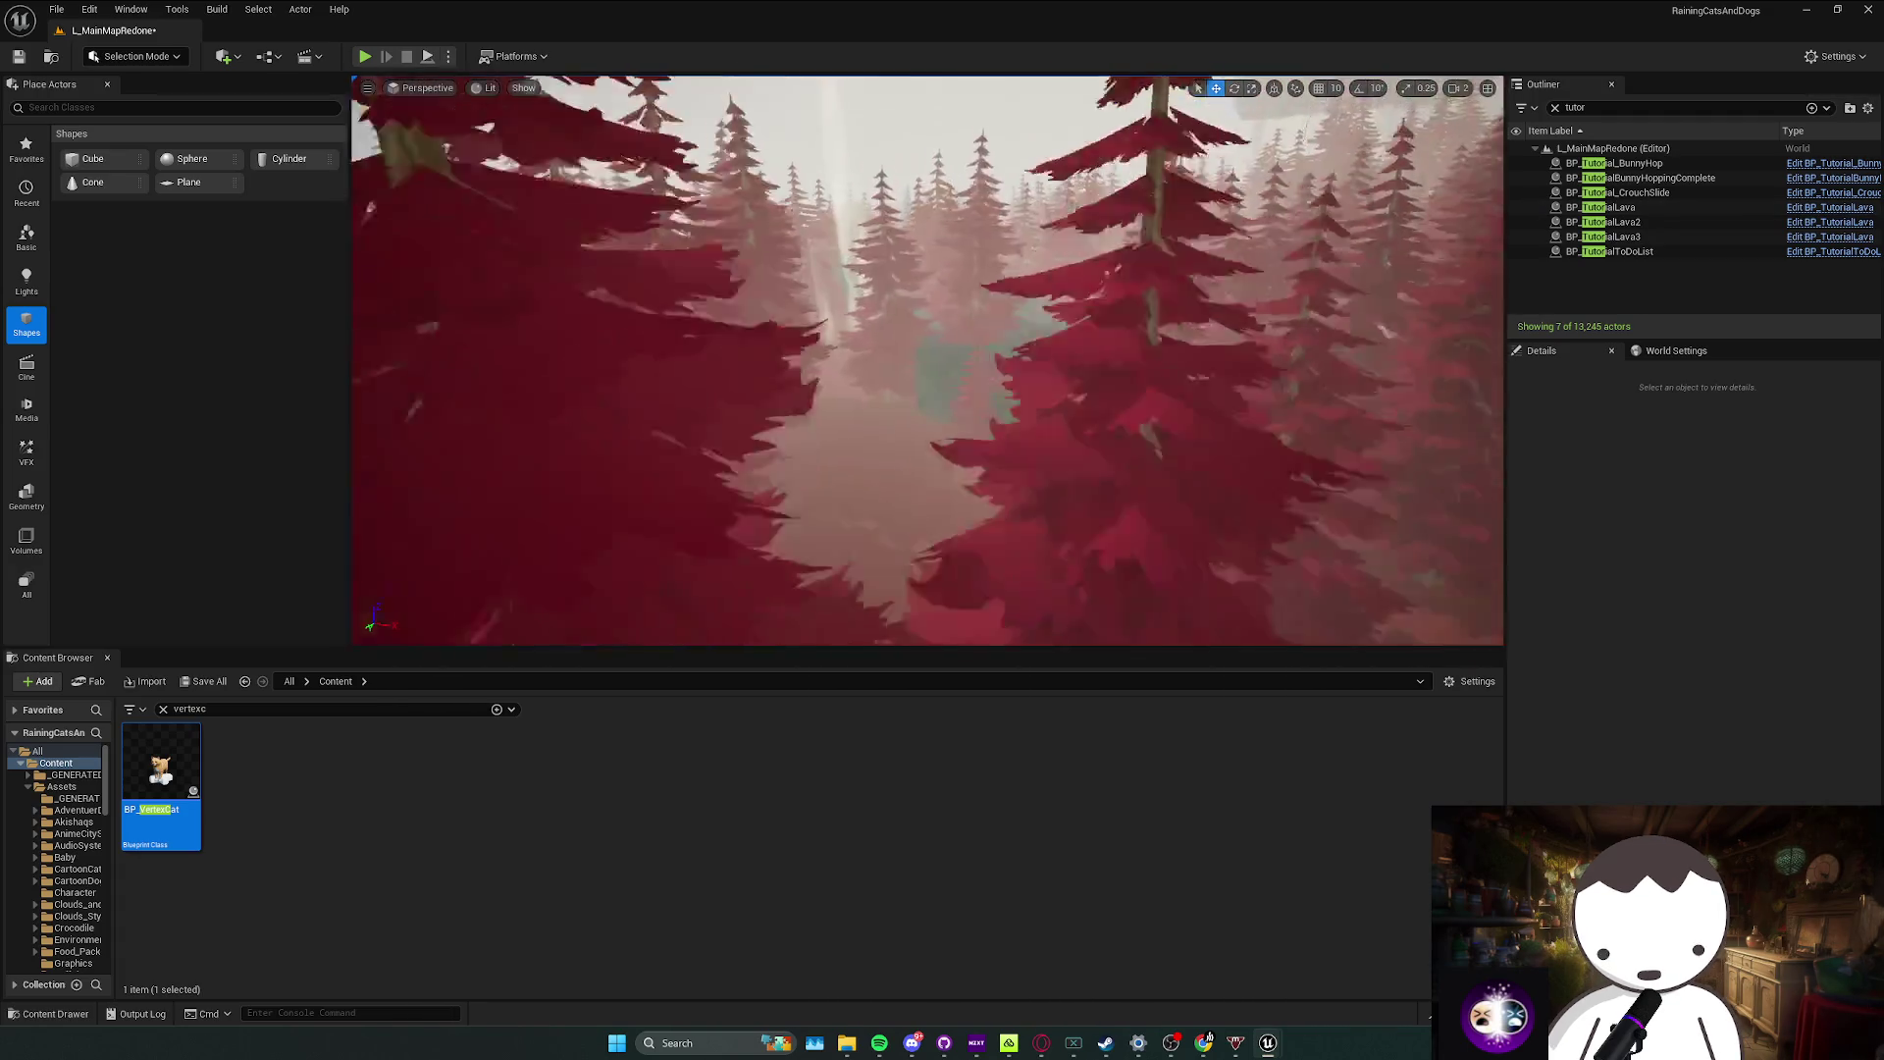
scroll(927, 360, "up", 1)
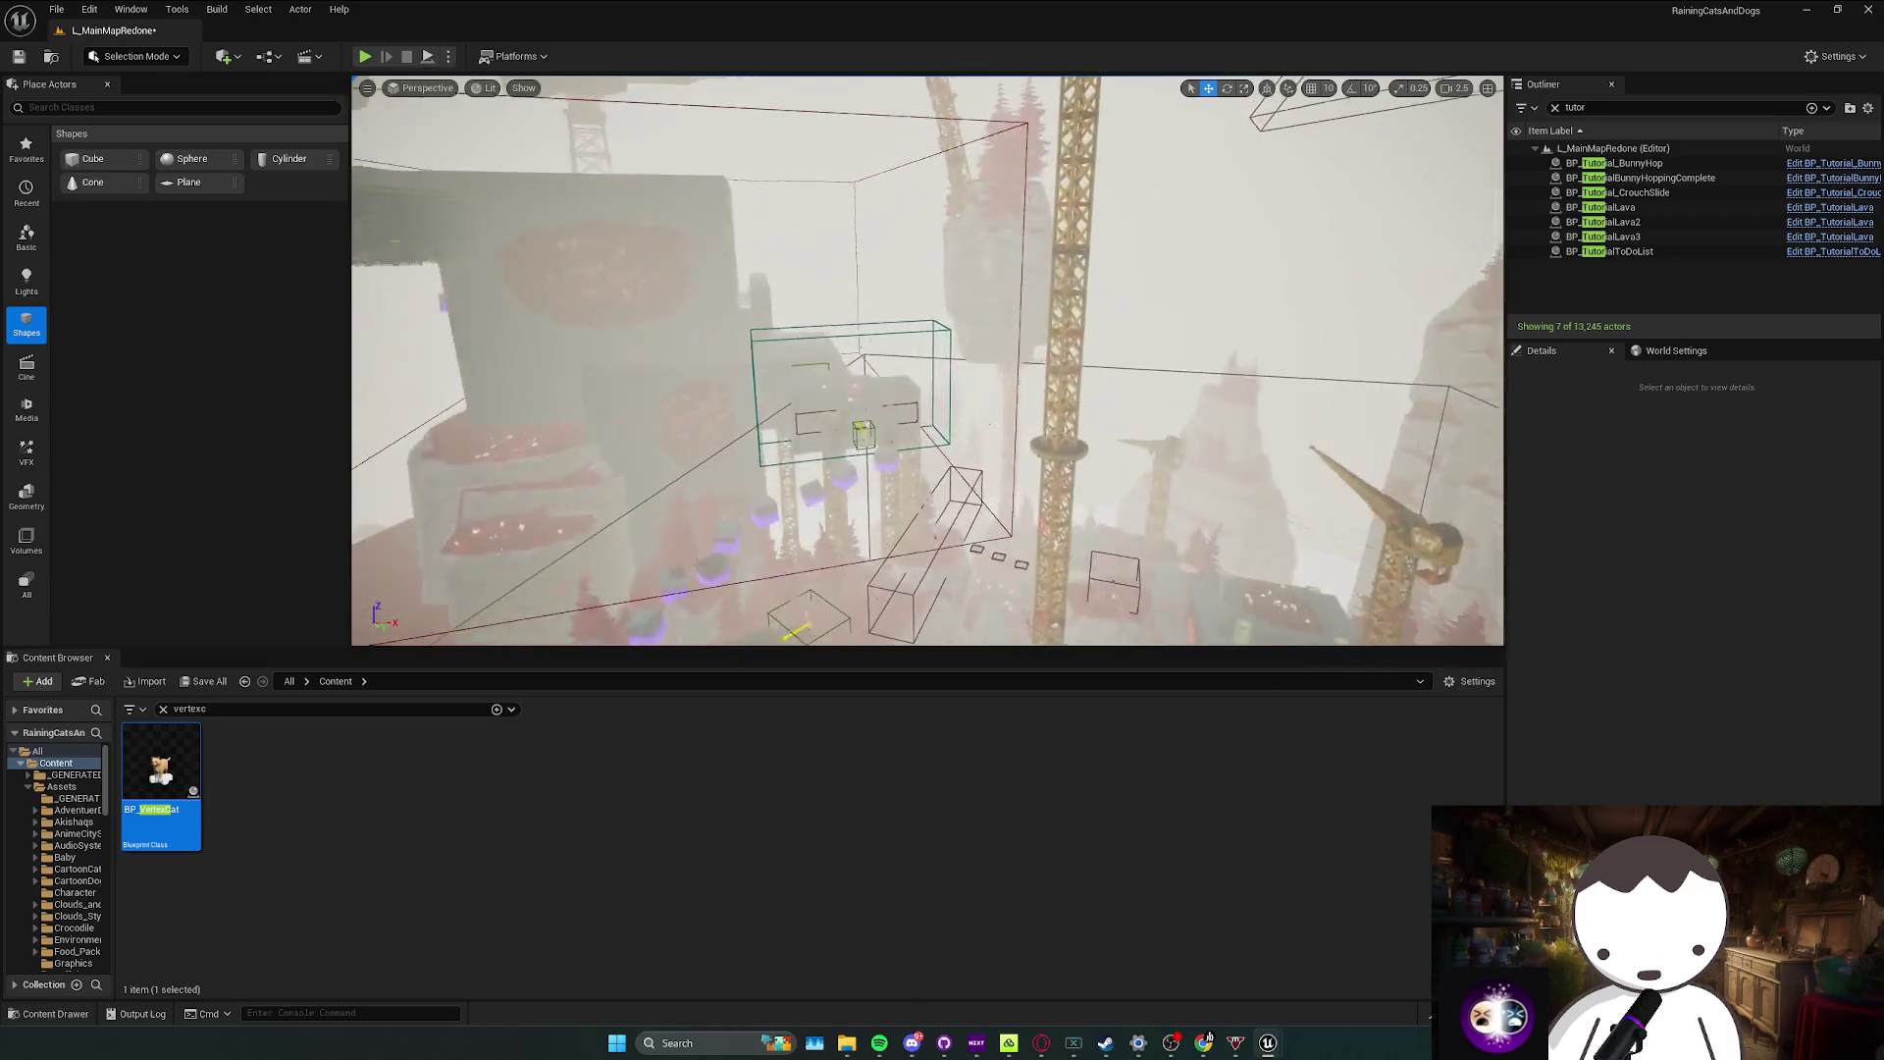
scroll(927, 361, "down", 3)
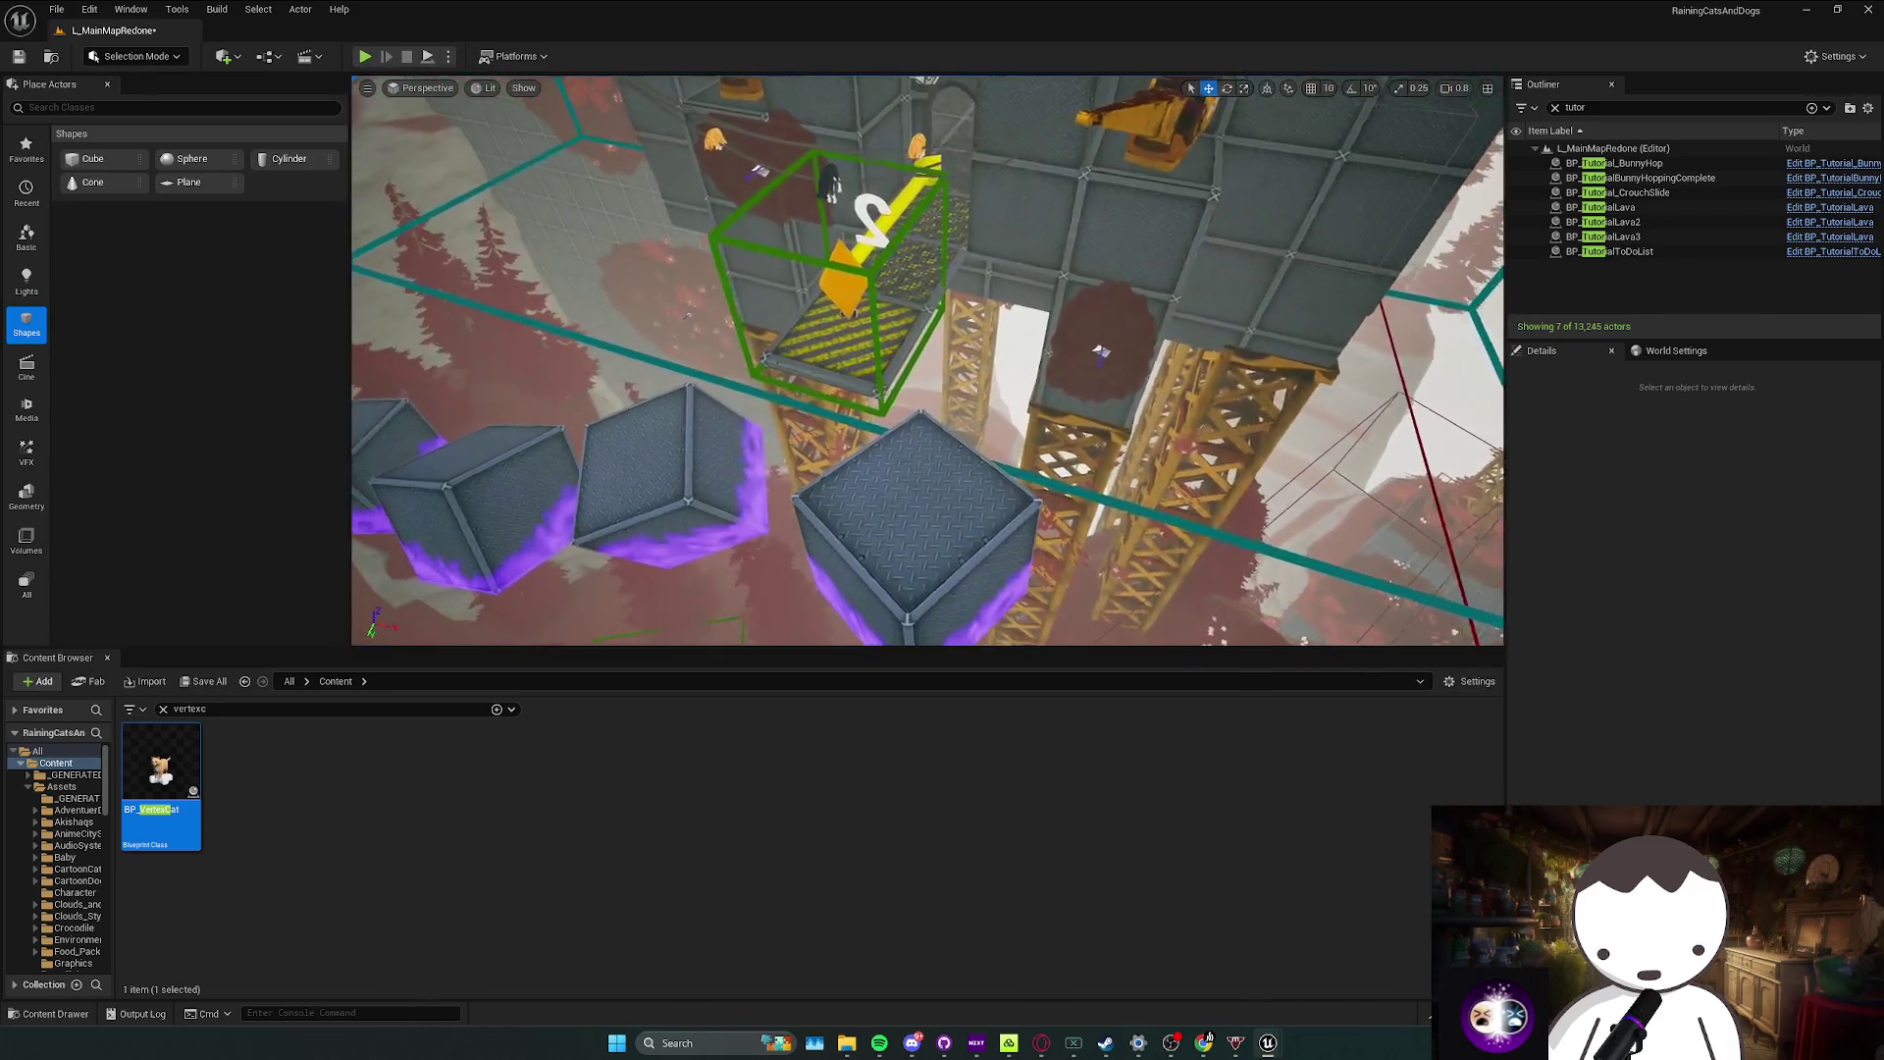
scroll(928, 360, "up", 2)
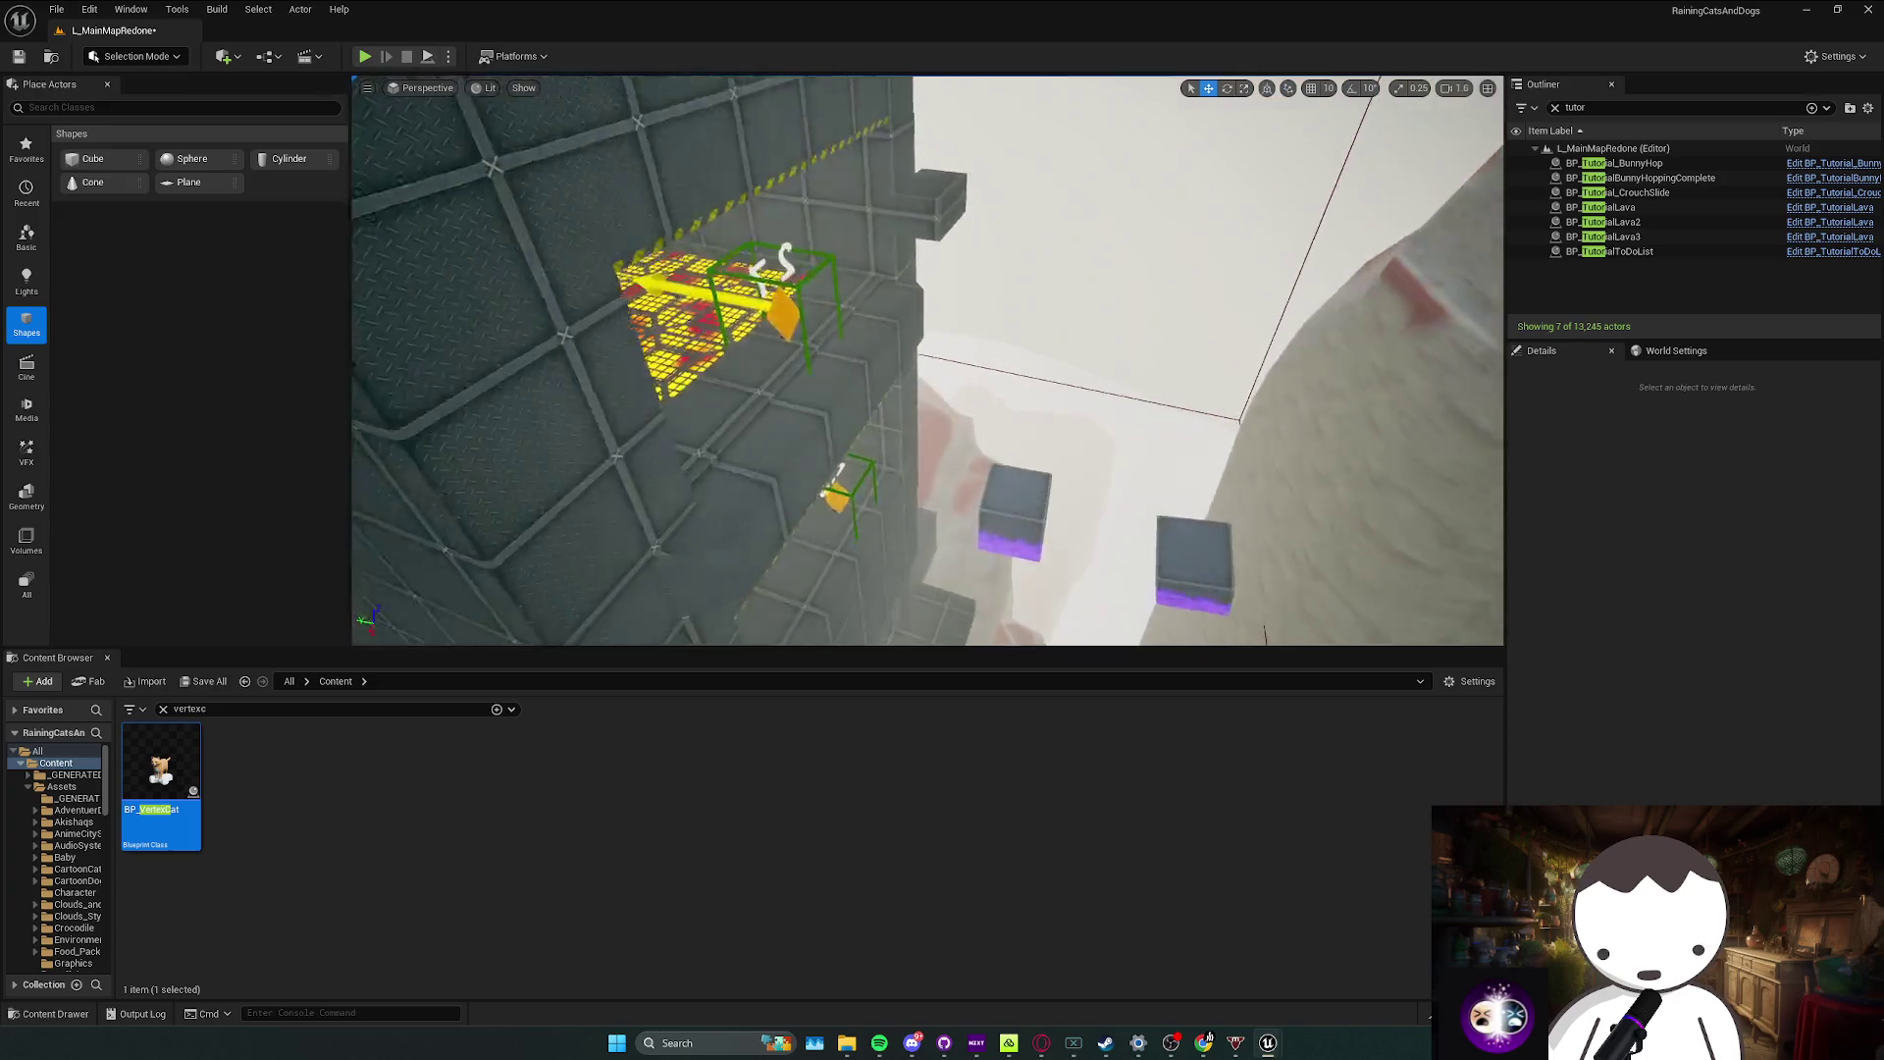
scroll(927, 360, "down", 2)
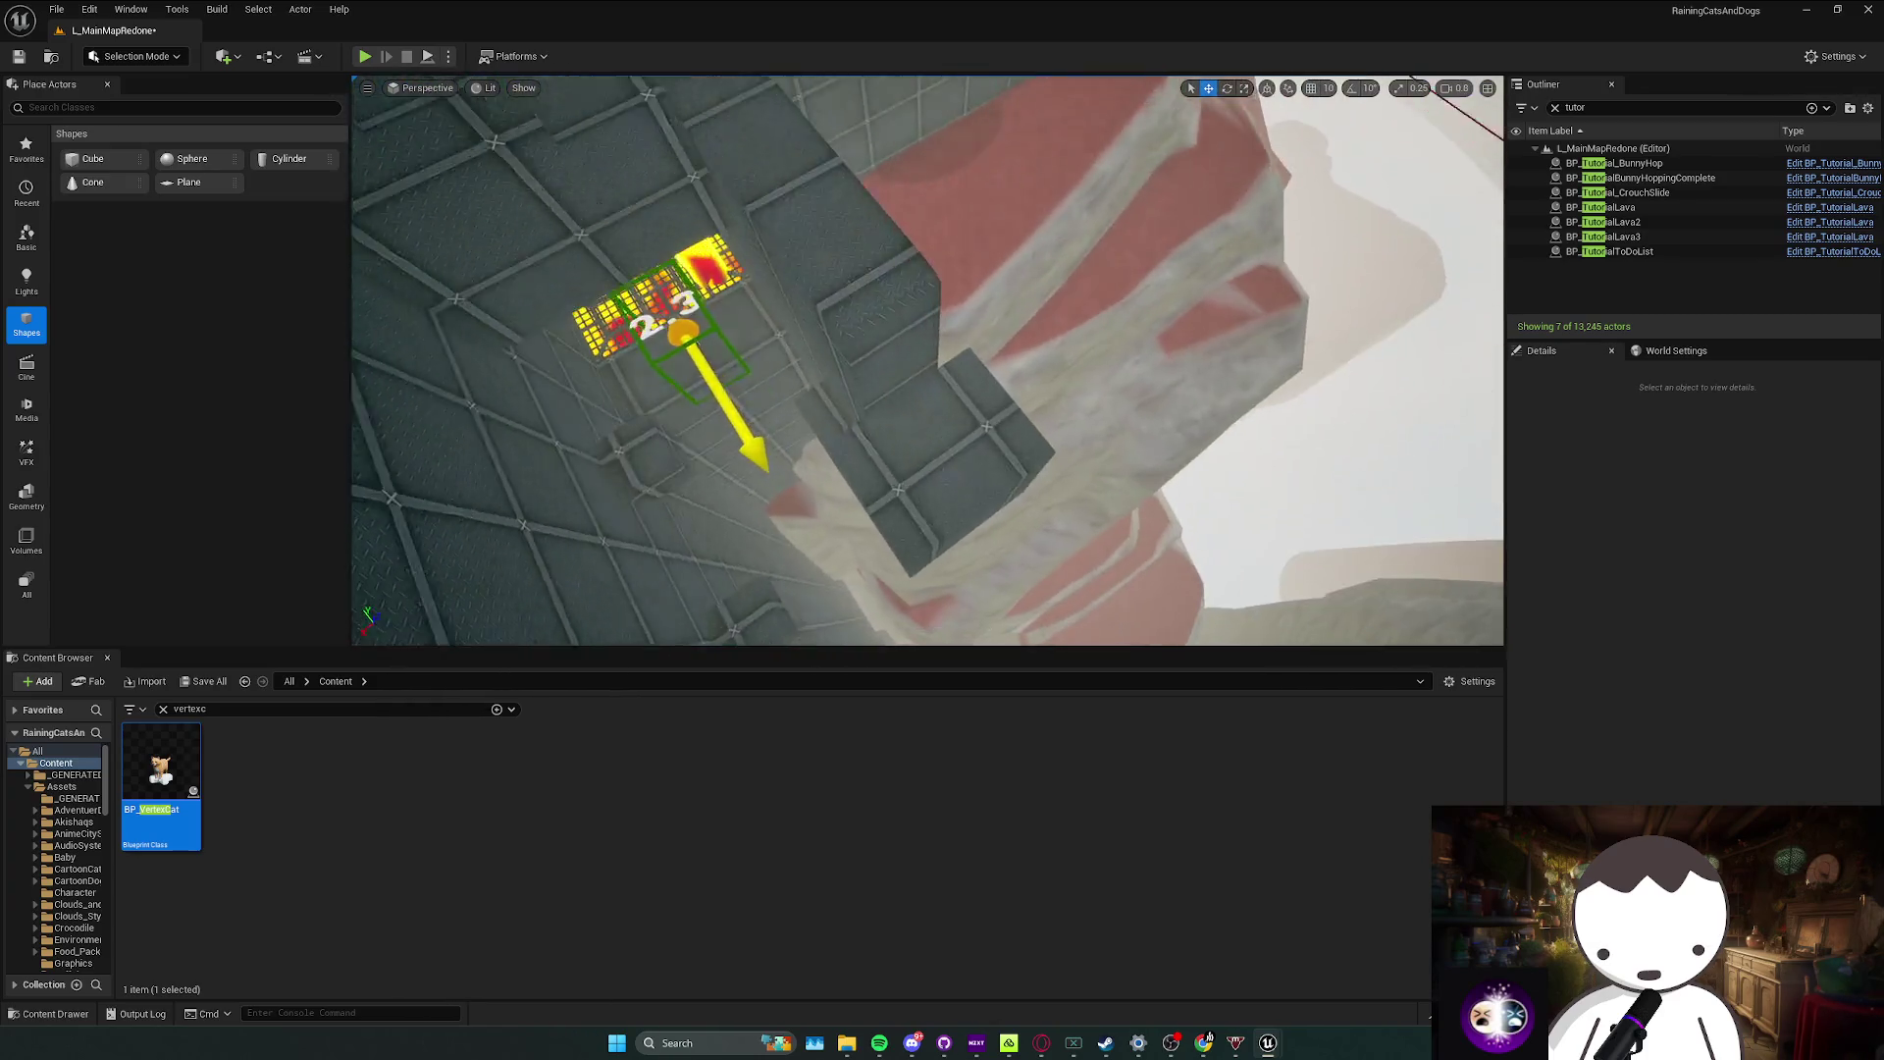
scroll(927, 360, "down", 1)
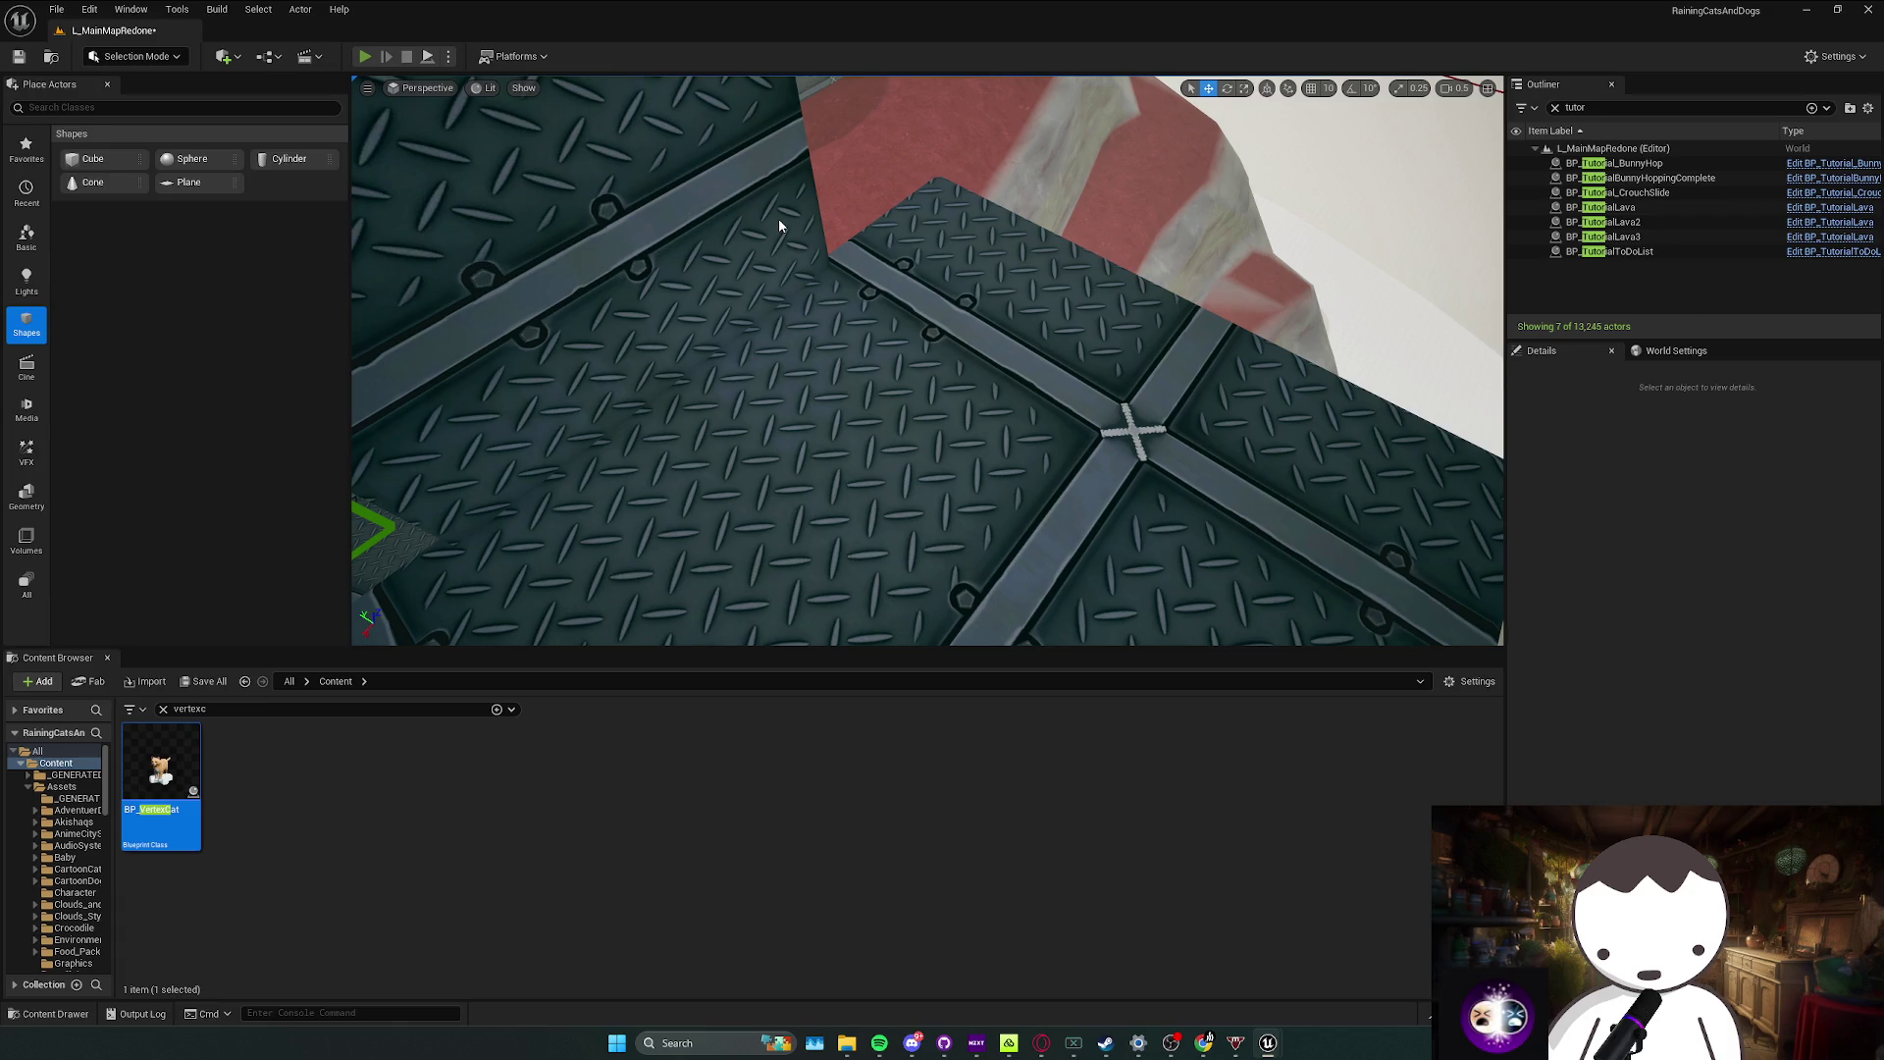
key("alt+p")
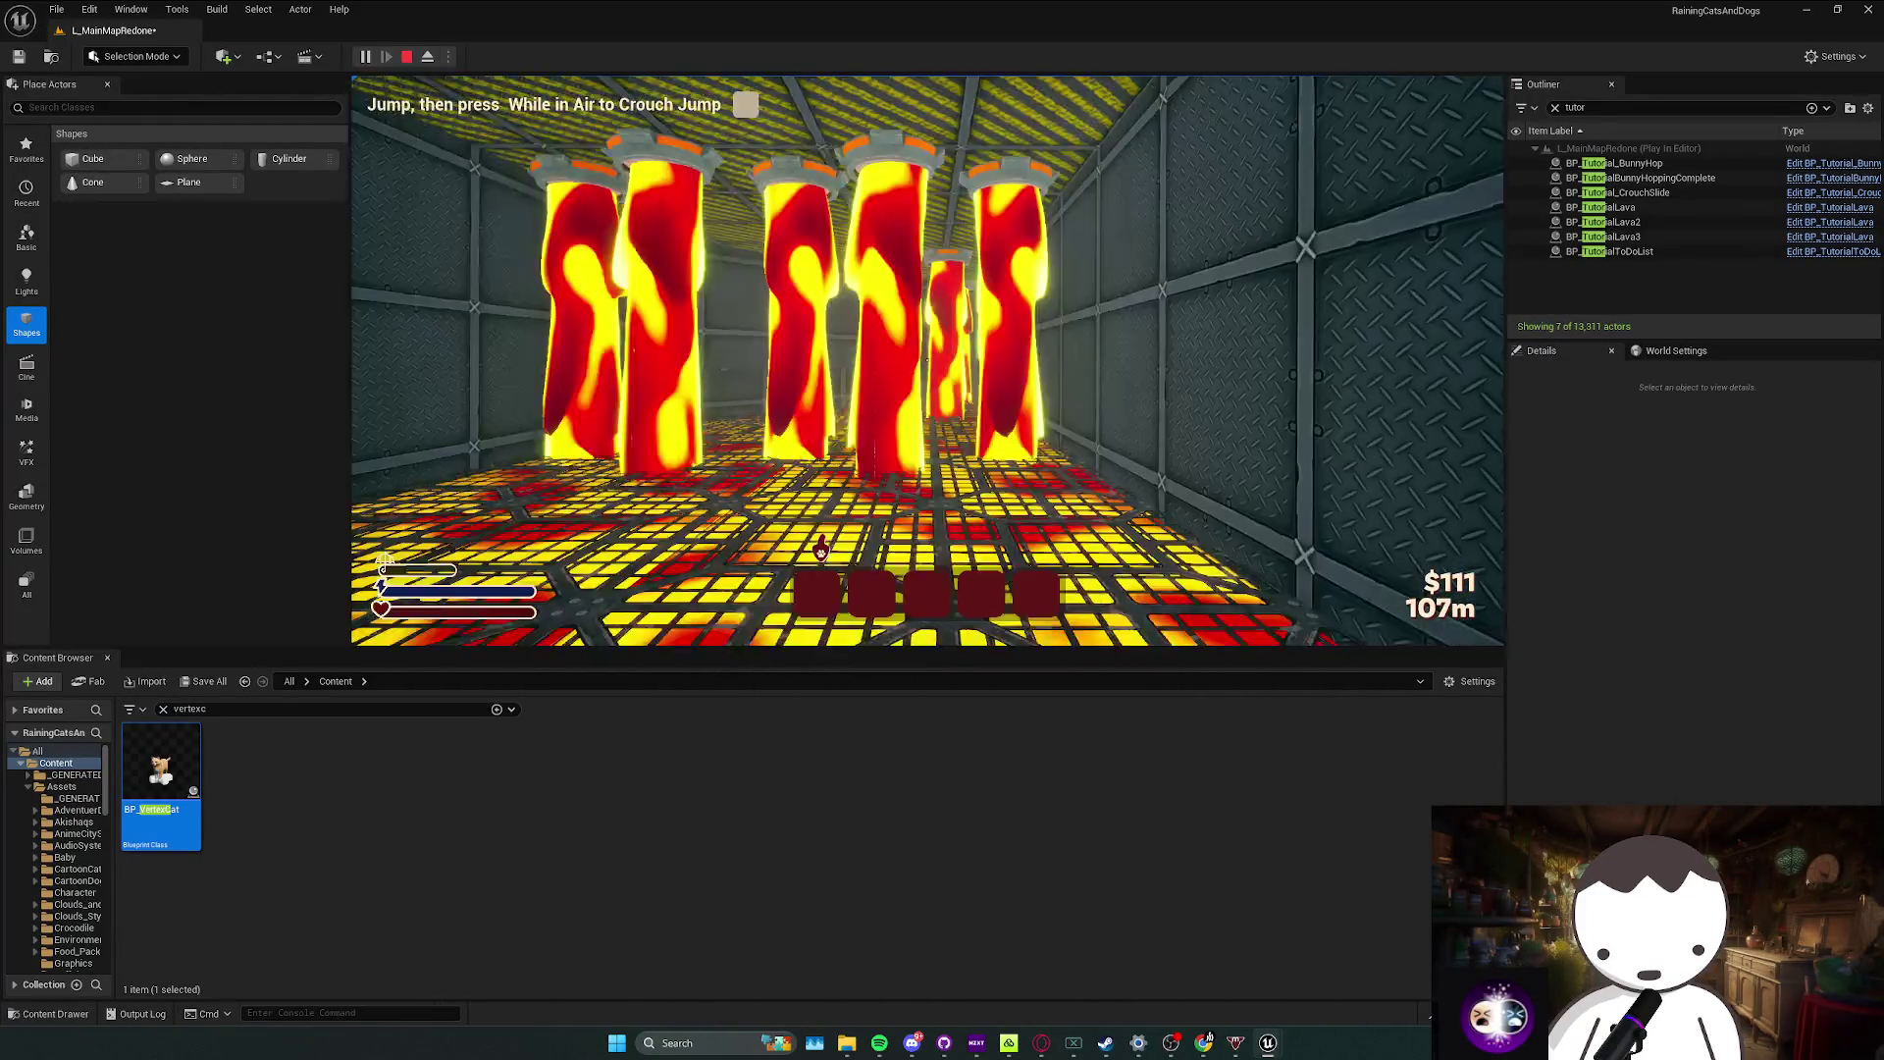
Step: Stop the lava-room playtest and return to the level editor
key("Escape")
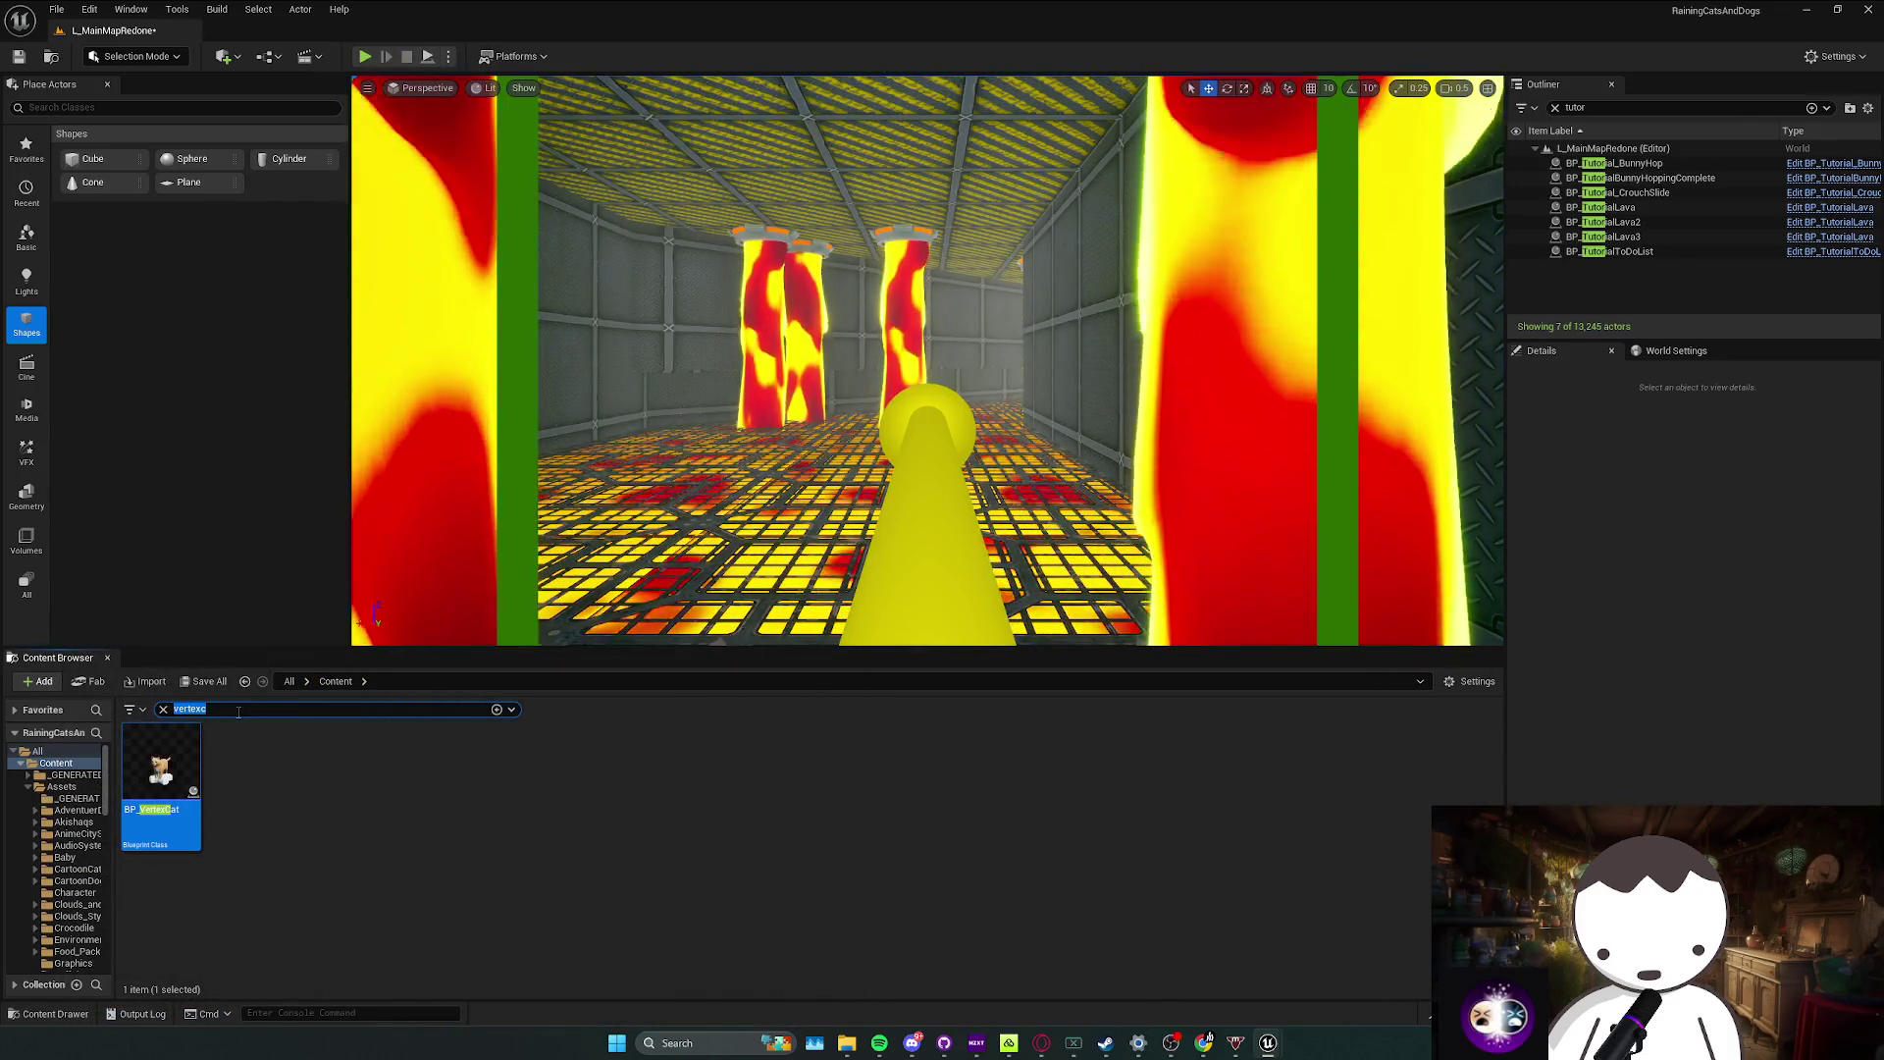
Step: Open BP_MyFirstPersonCharacter from a 'first' search and jump to its Respawn event
key("BackSpace")
type("first")
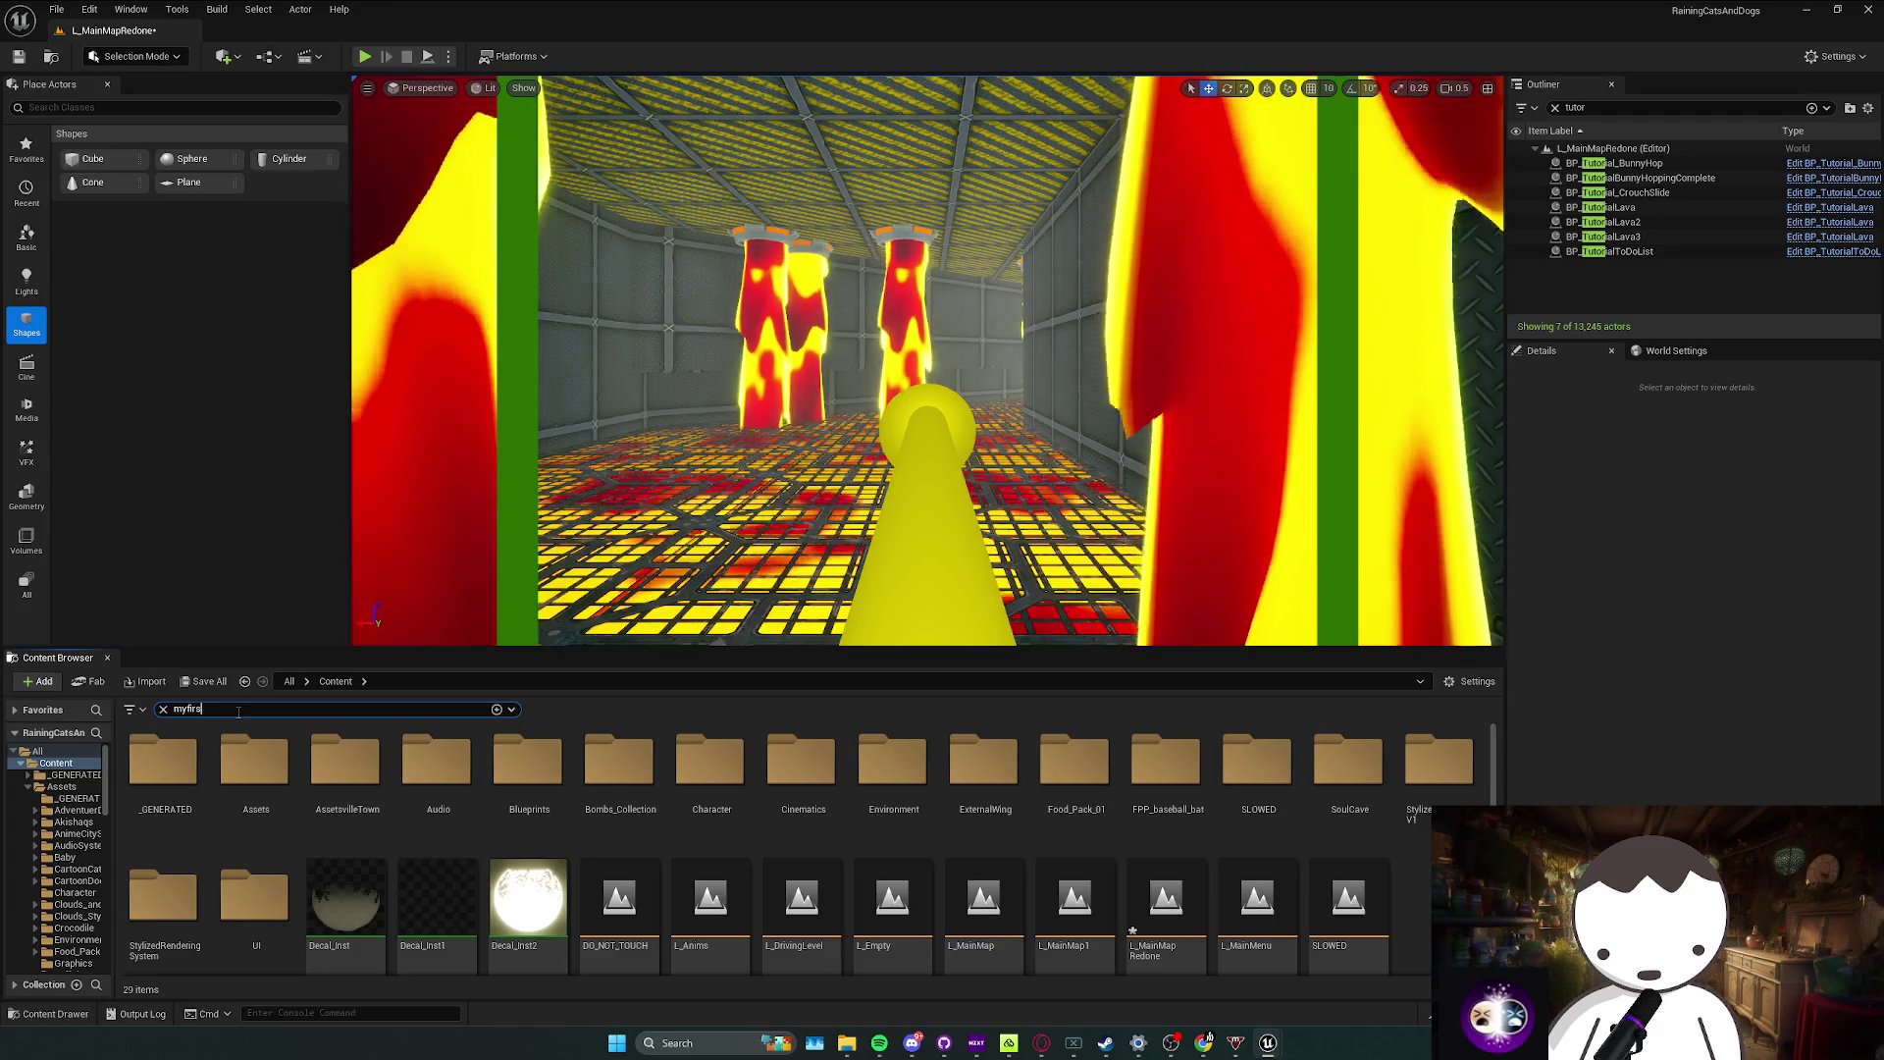
double_click(255, 780)
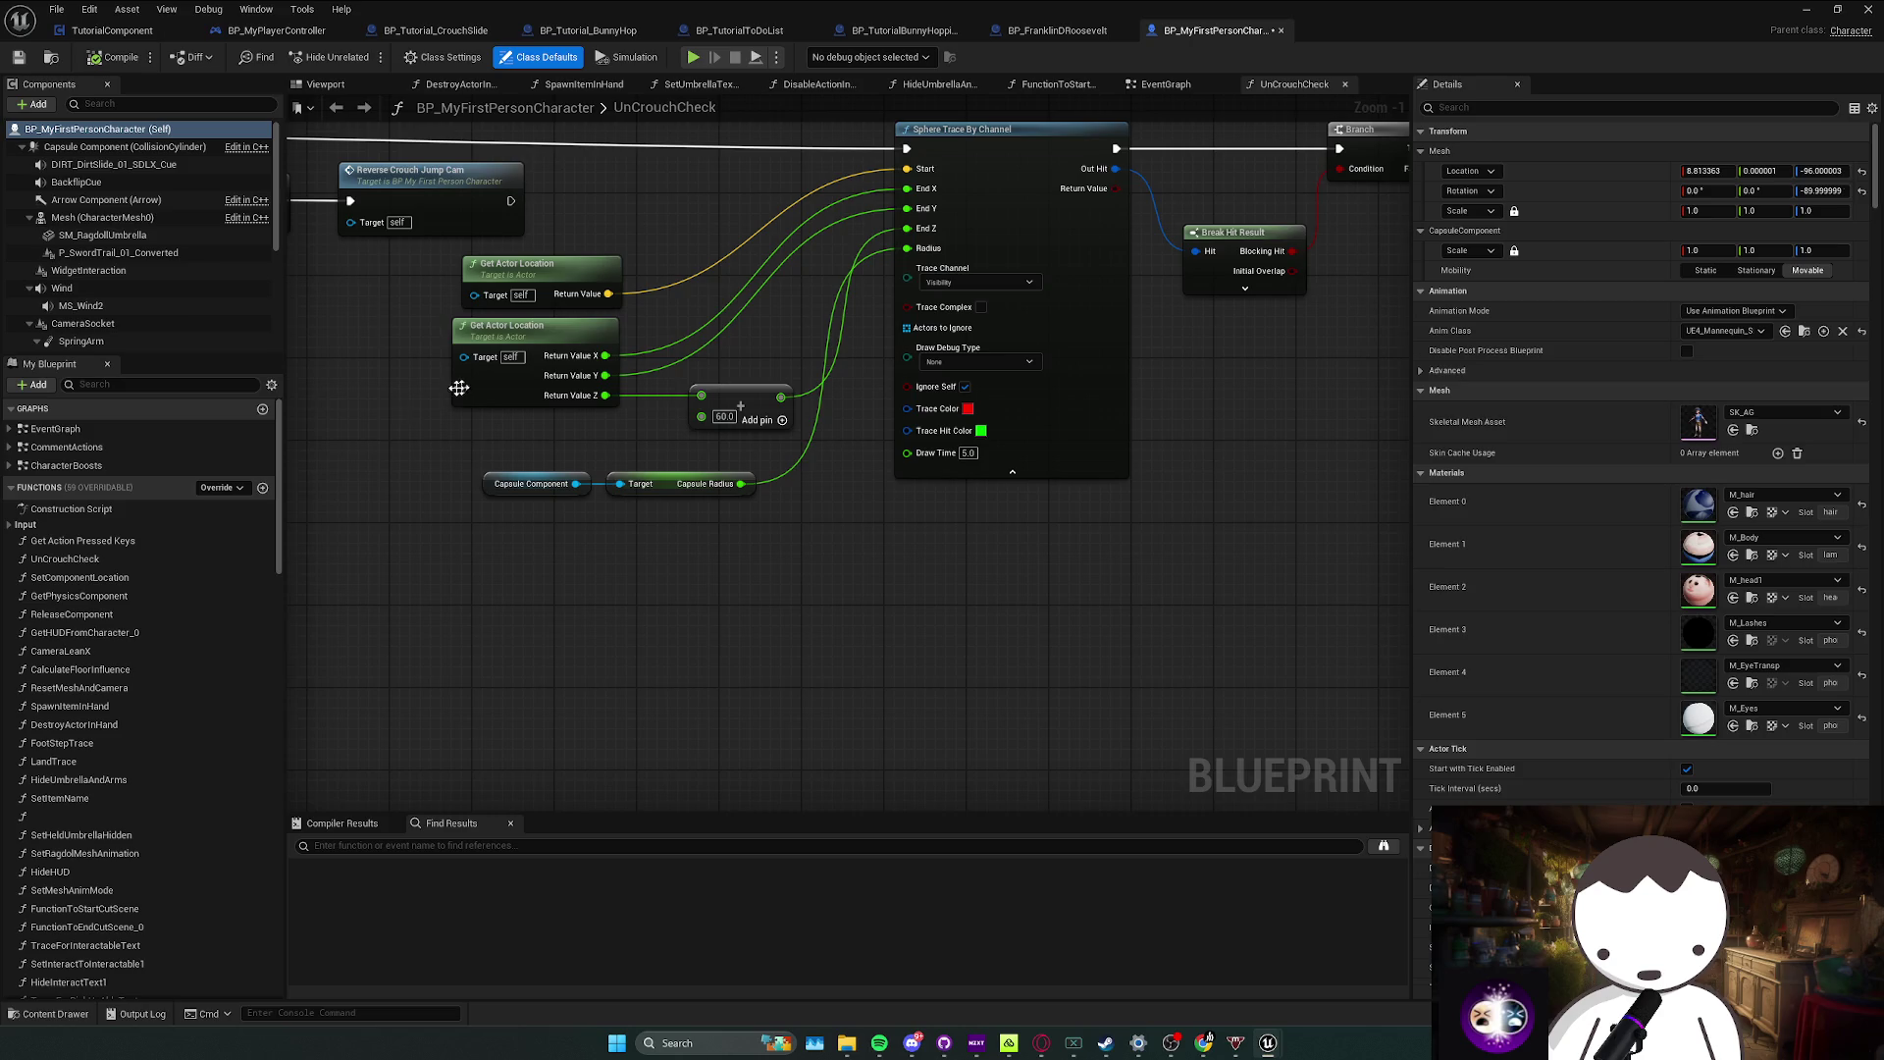
type("resp")
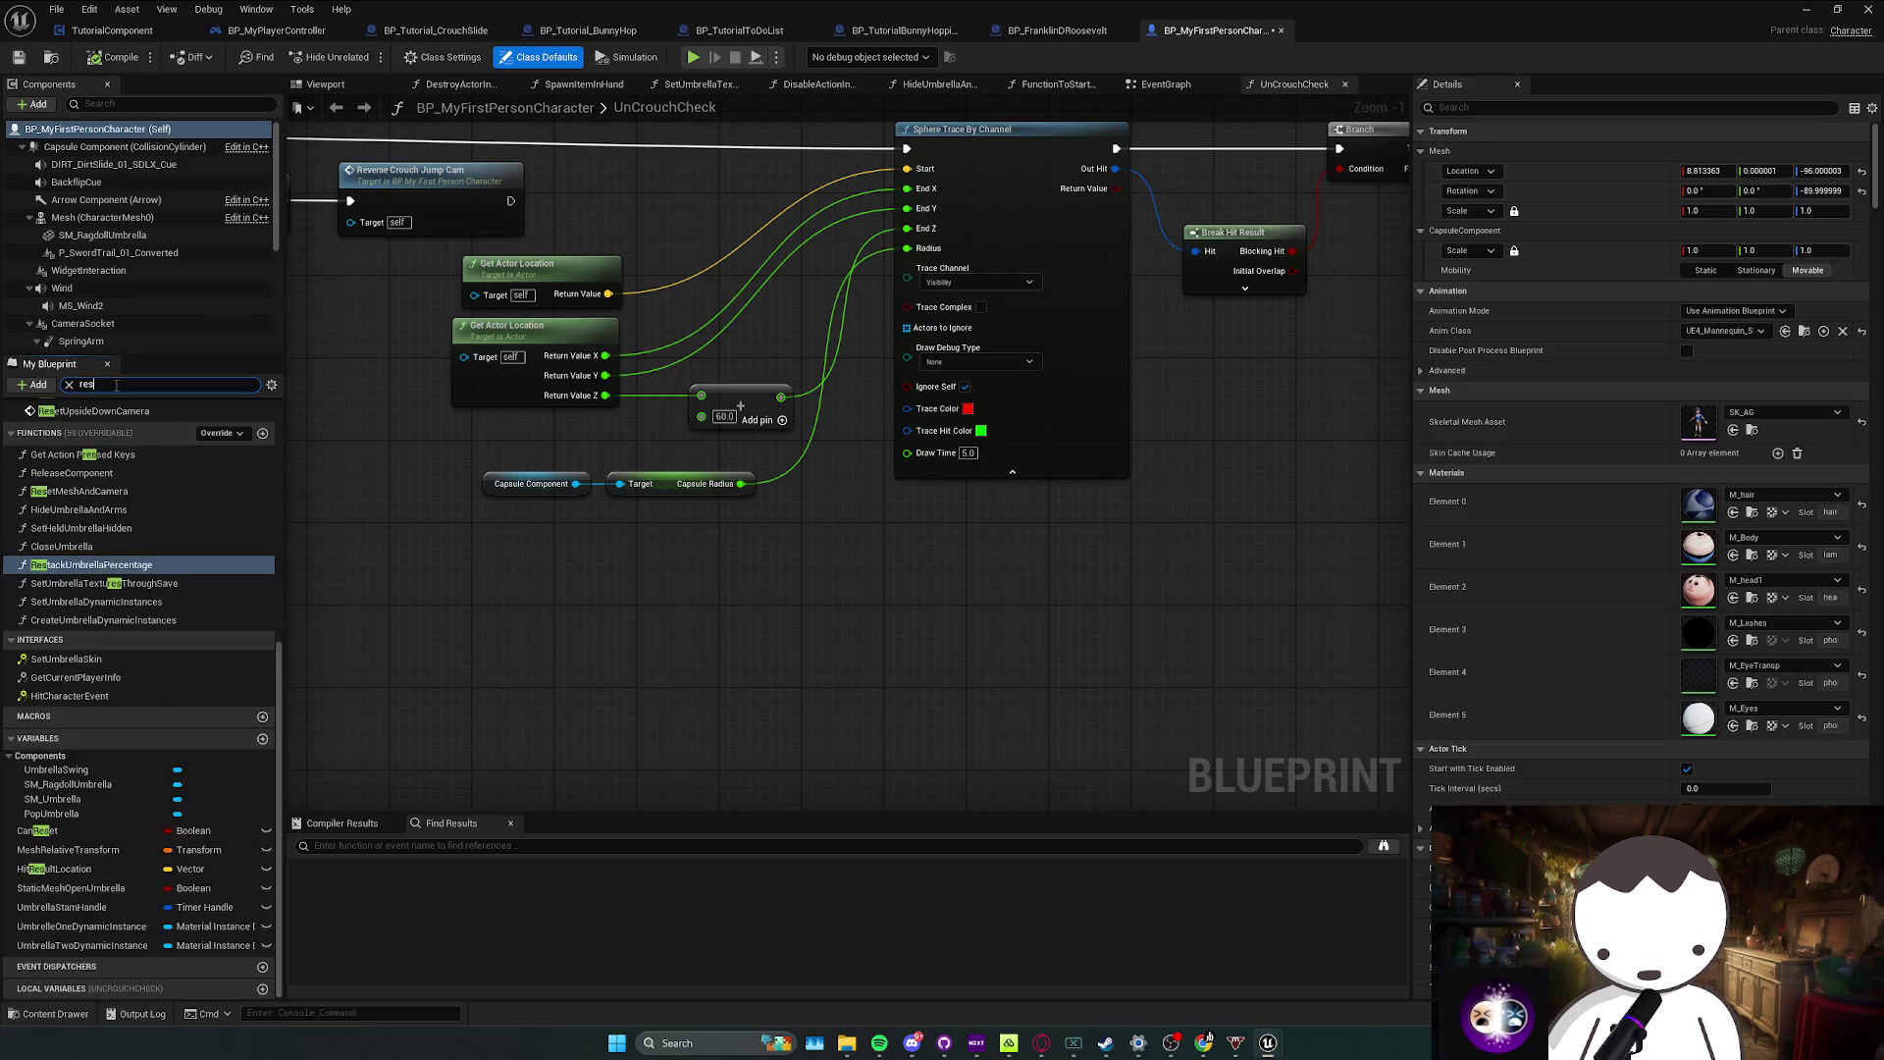
left_click(87, 442)
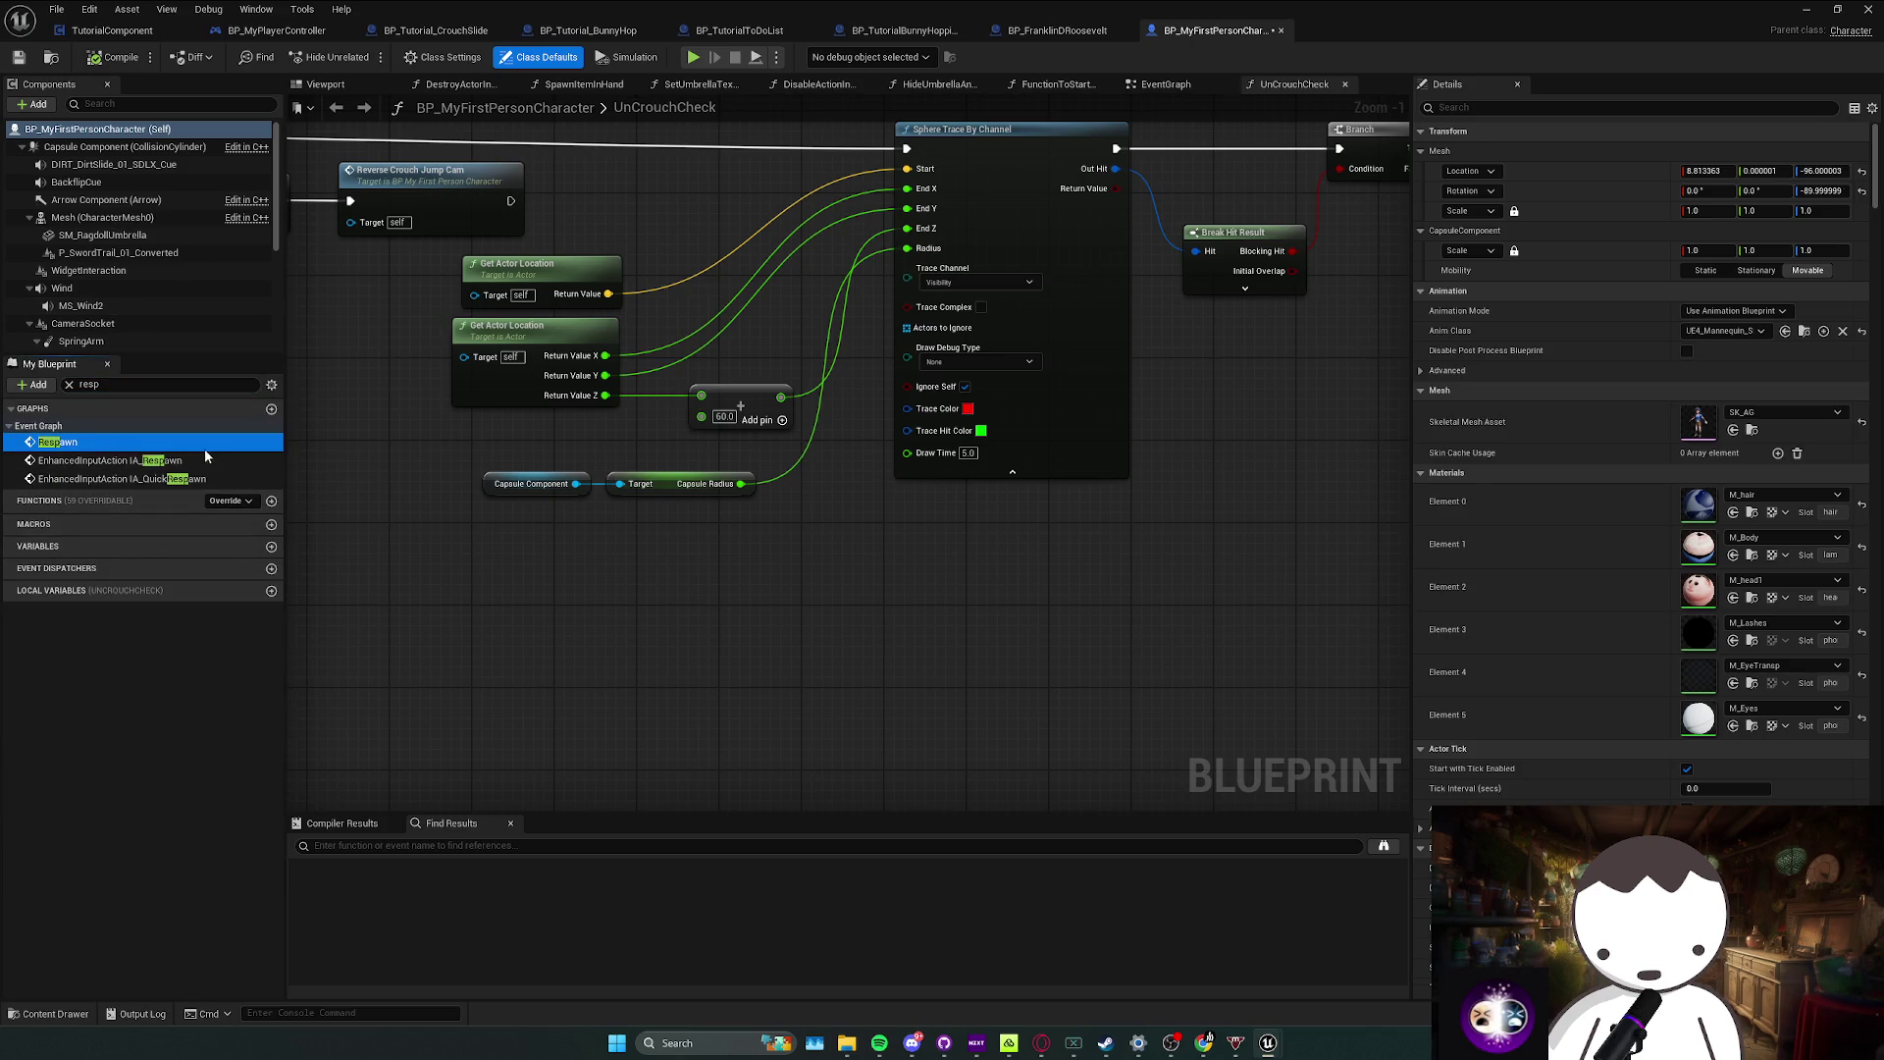
double_click(204, 450)
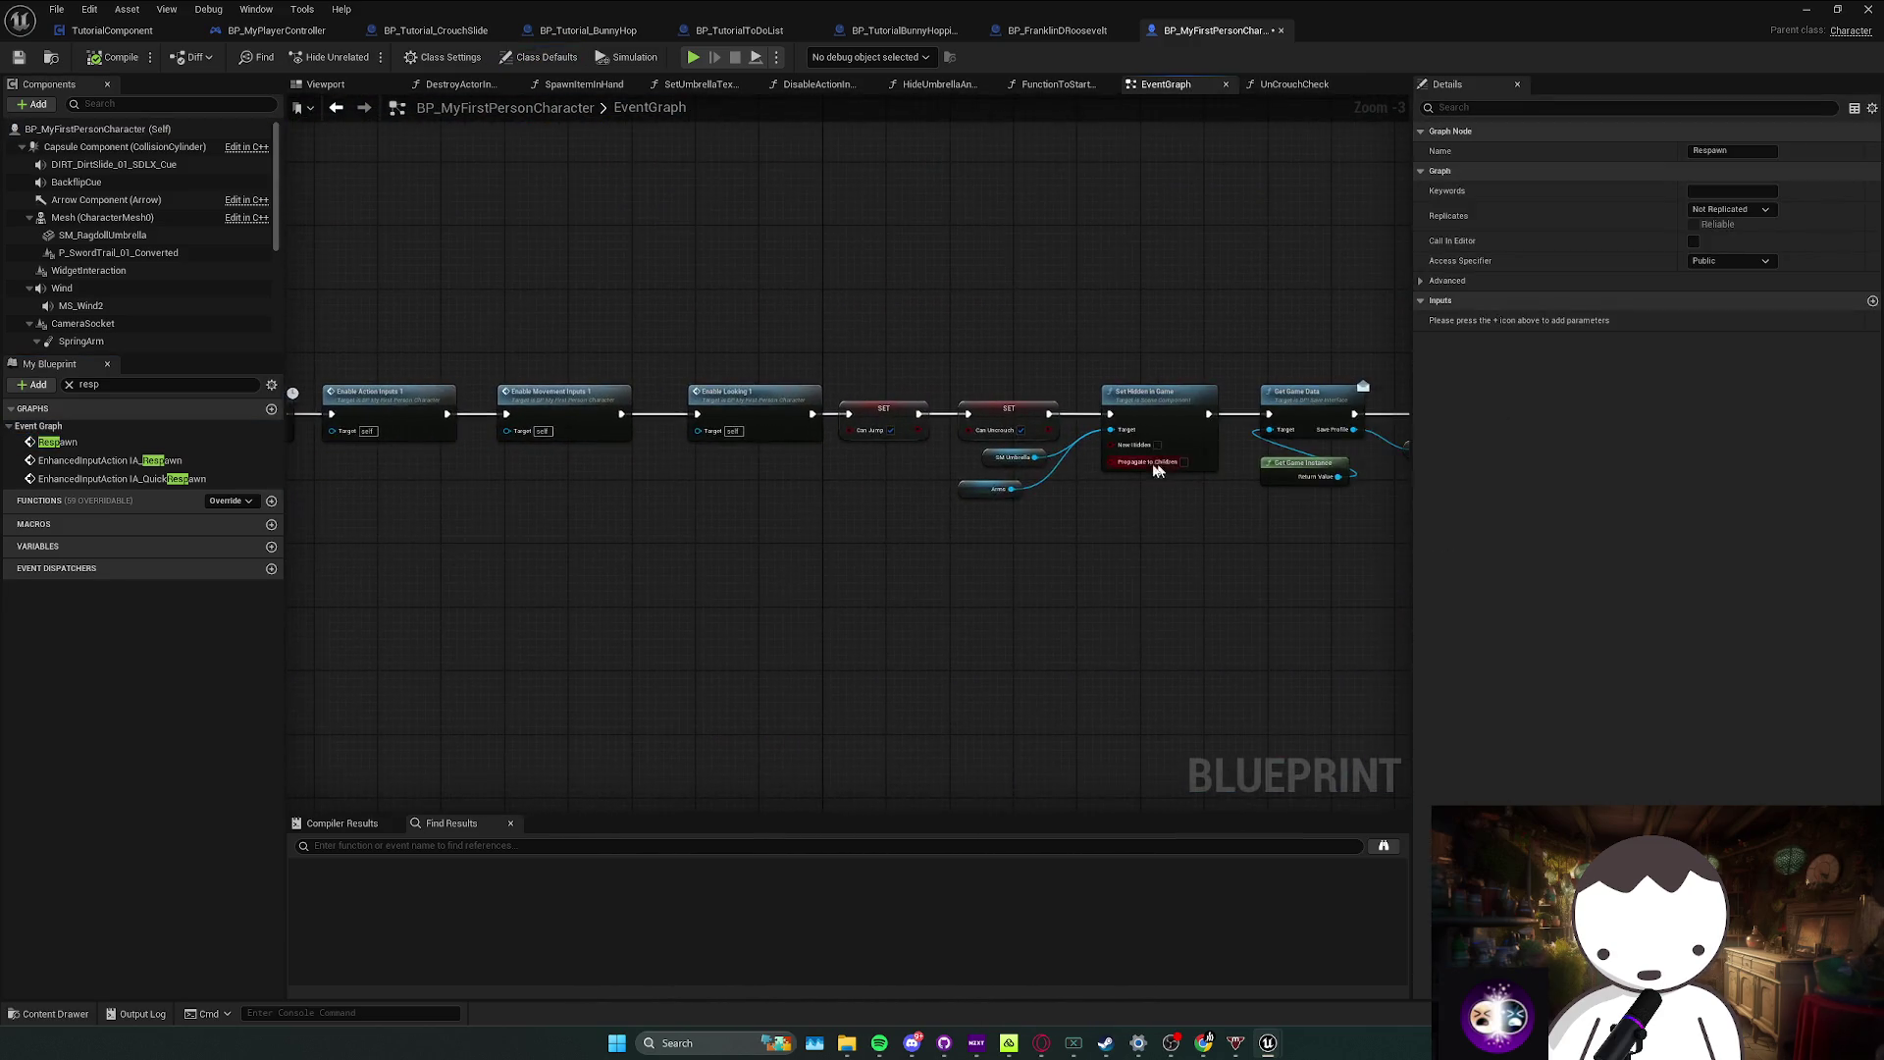
Step: Set the Random Bool with Weight's Weight to 0.01 in the Respawn graph
scroll(813, 476, "up", 2)
left_click(787, 518)
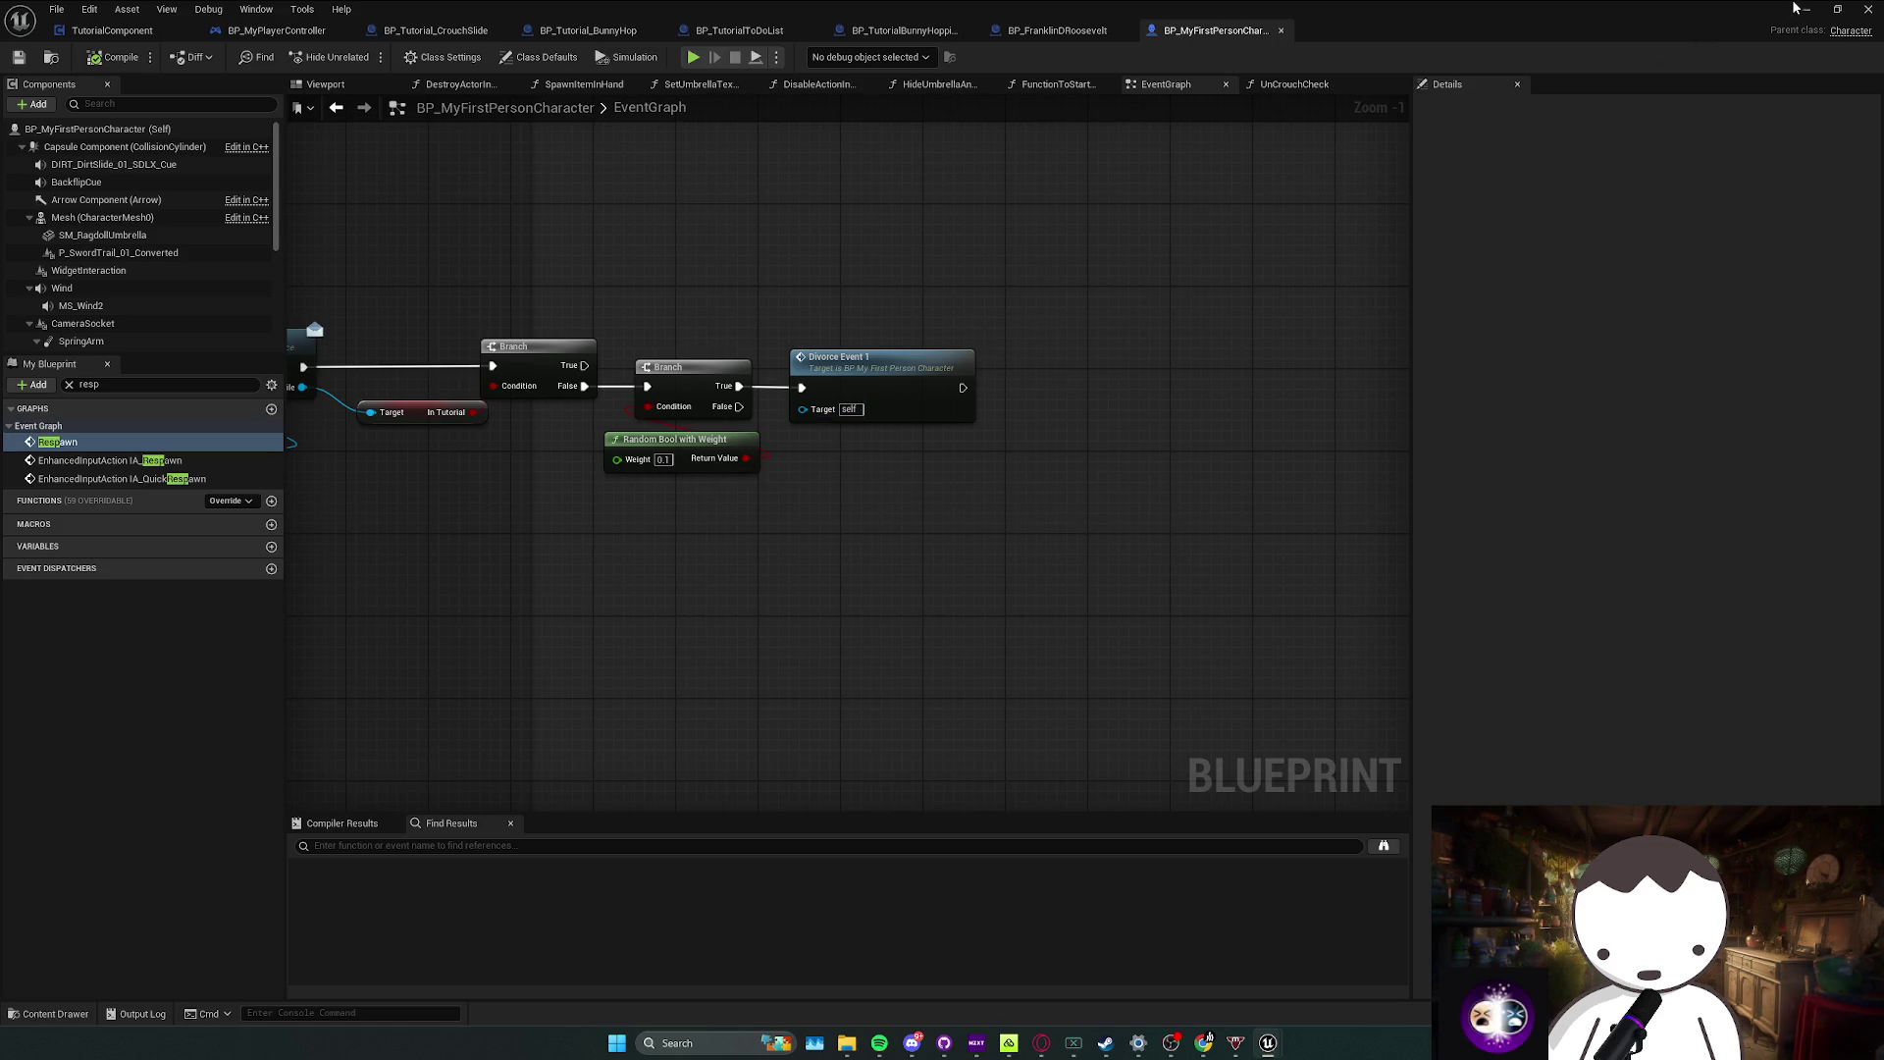
left_click(664, 459)
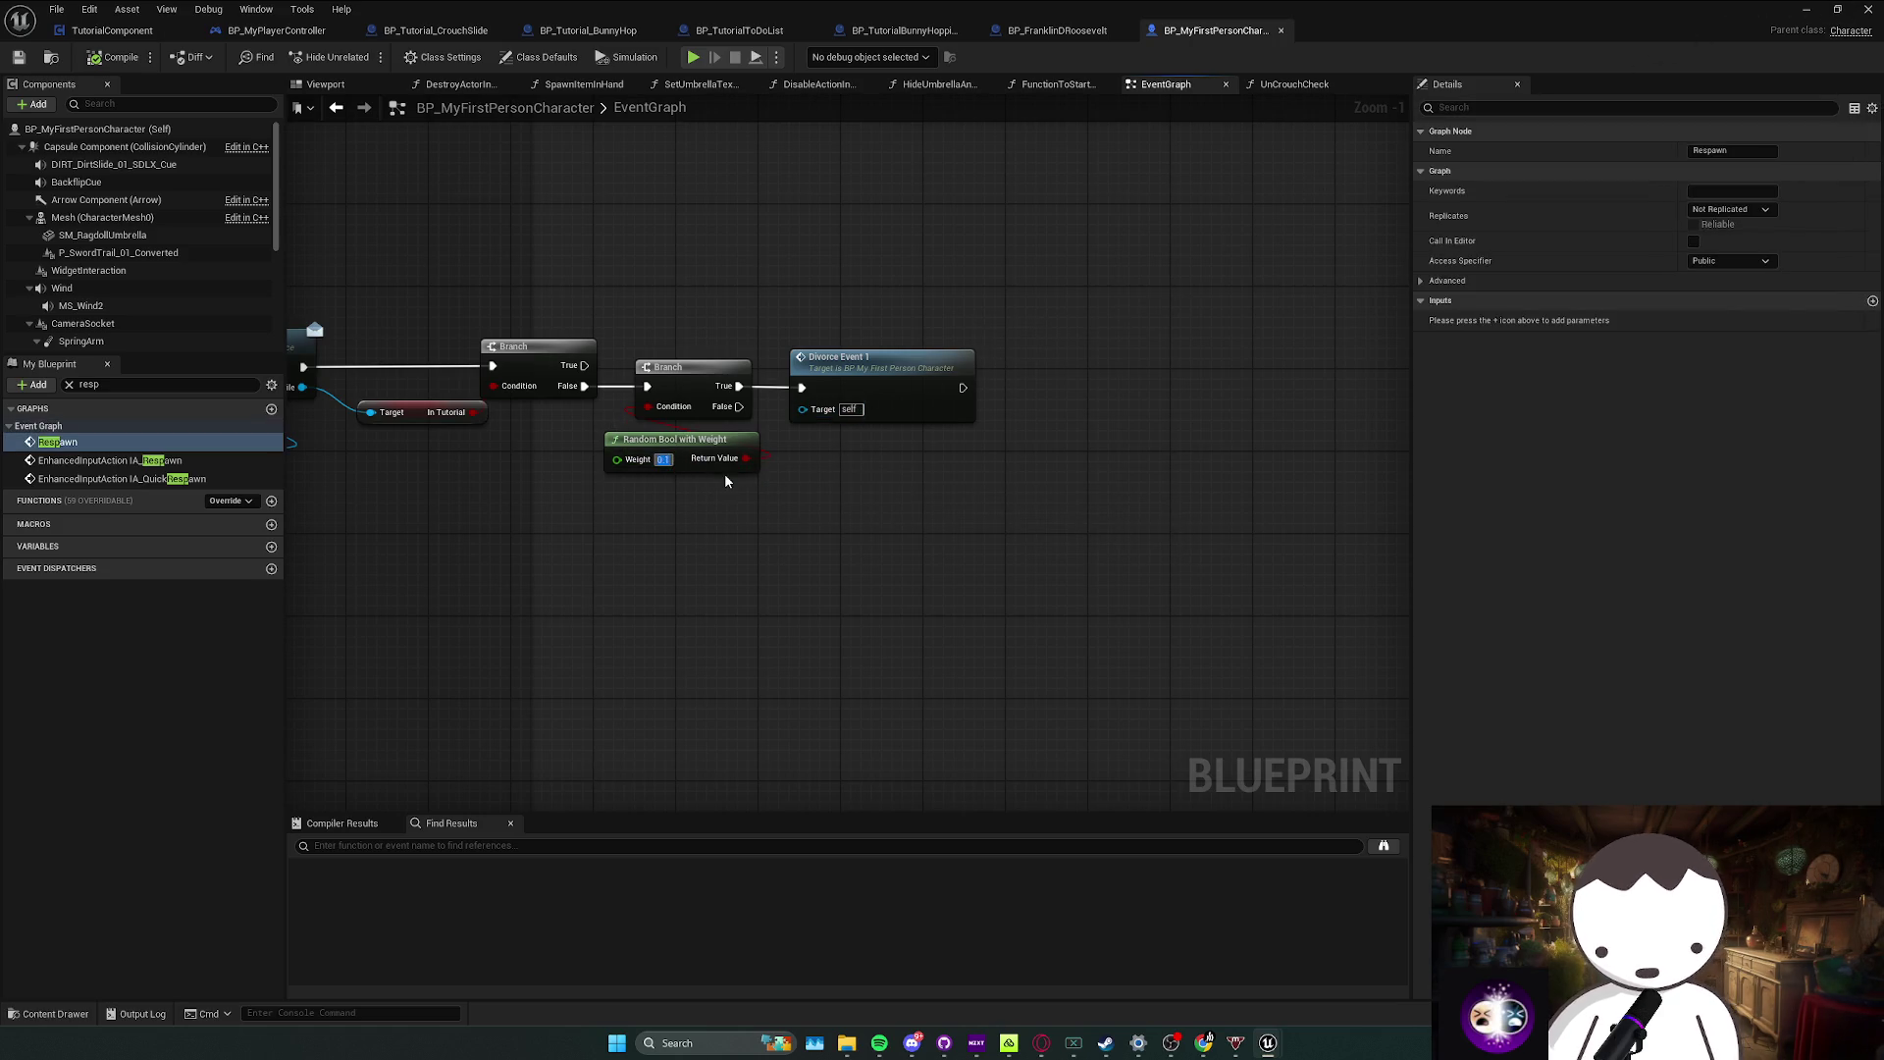
type("0.01")
key("Return")
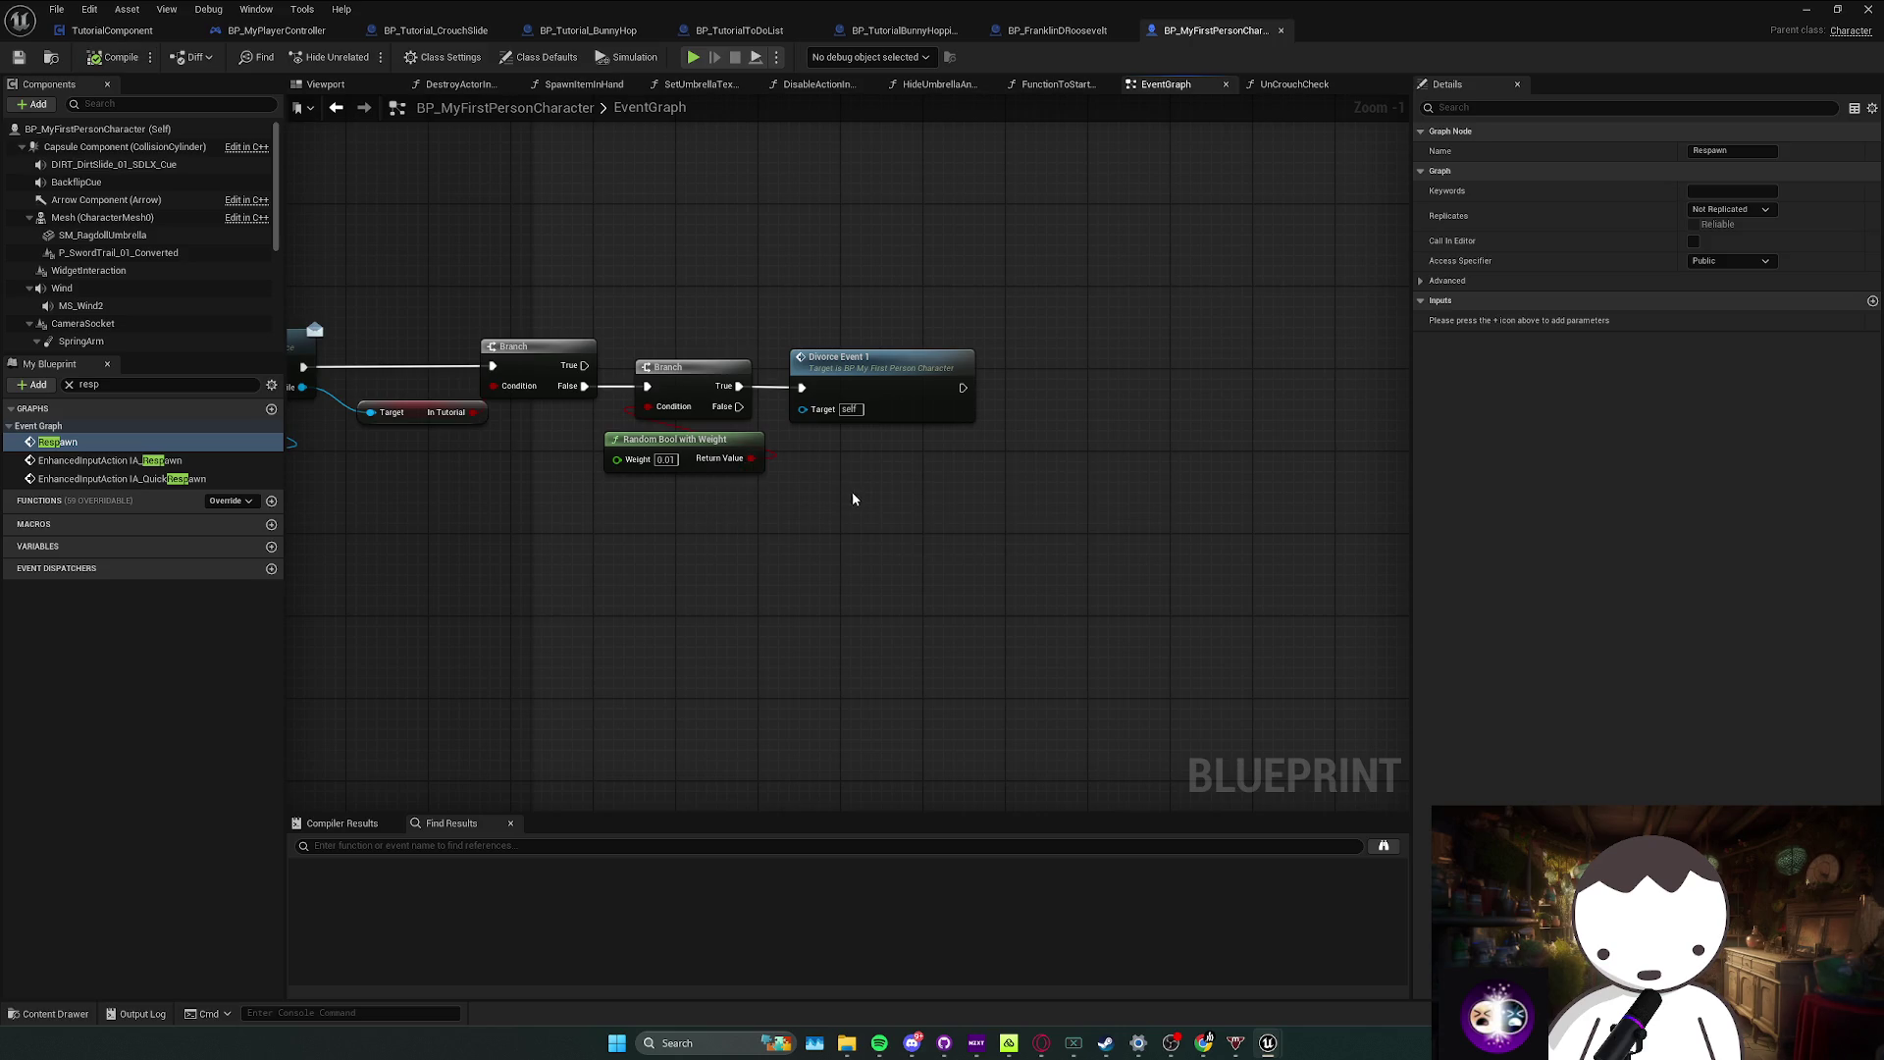
mouse_move(902, 380)
left_mouse_down()
mouse_move(1255, 390)
mouse_move(922, 389)
mouse_move(952, 389)
left_mouse_up()
key("alt+Tab")
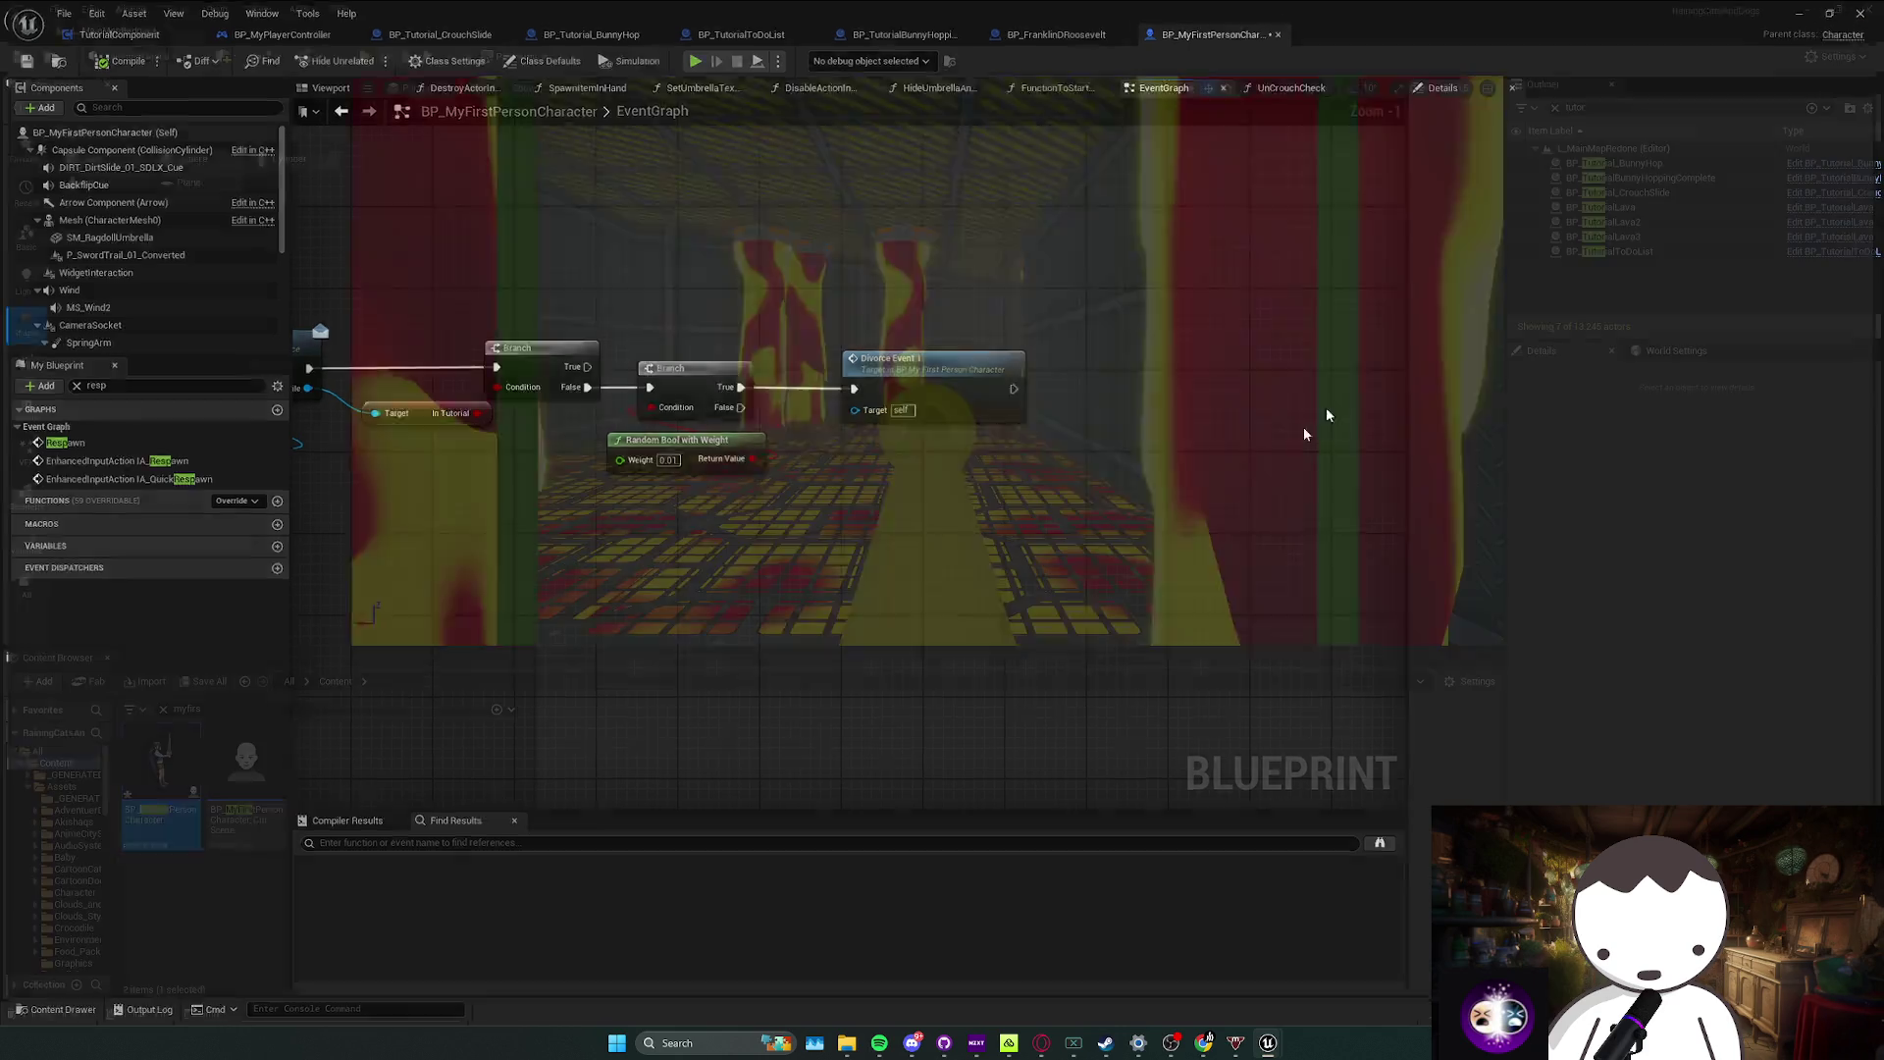
Step: Save the L_MainMapRedone level while flying the camera through the lava room
left_click_drag(969, 524, 907, 543)
key("ctrl+s")
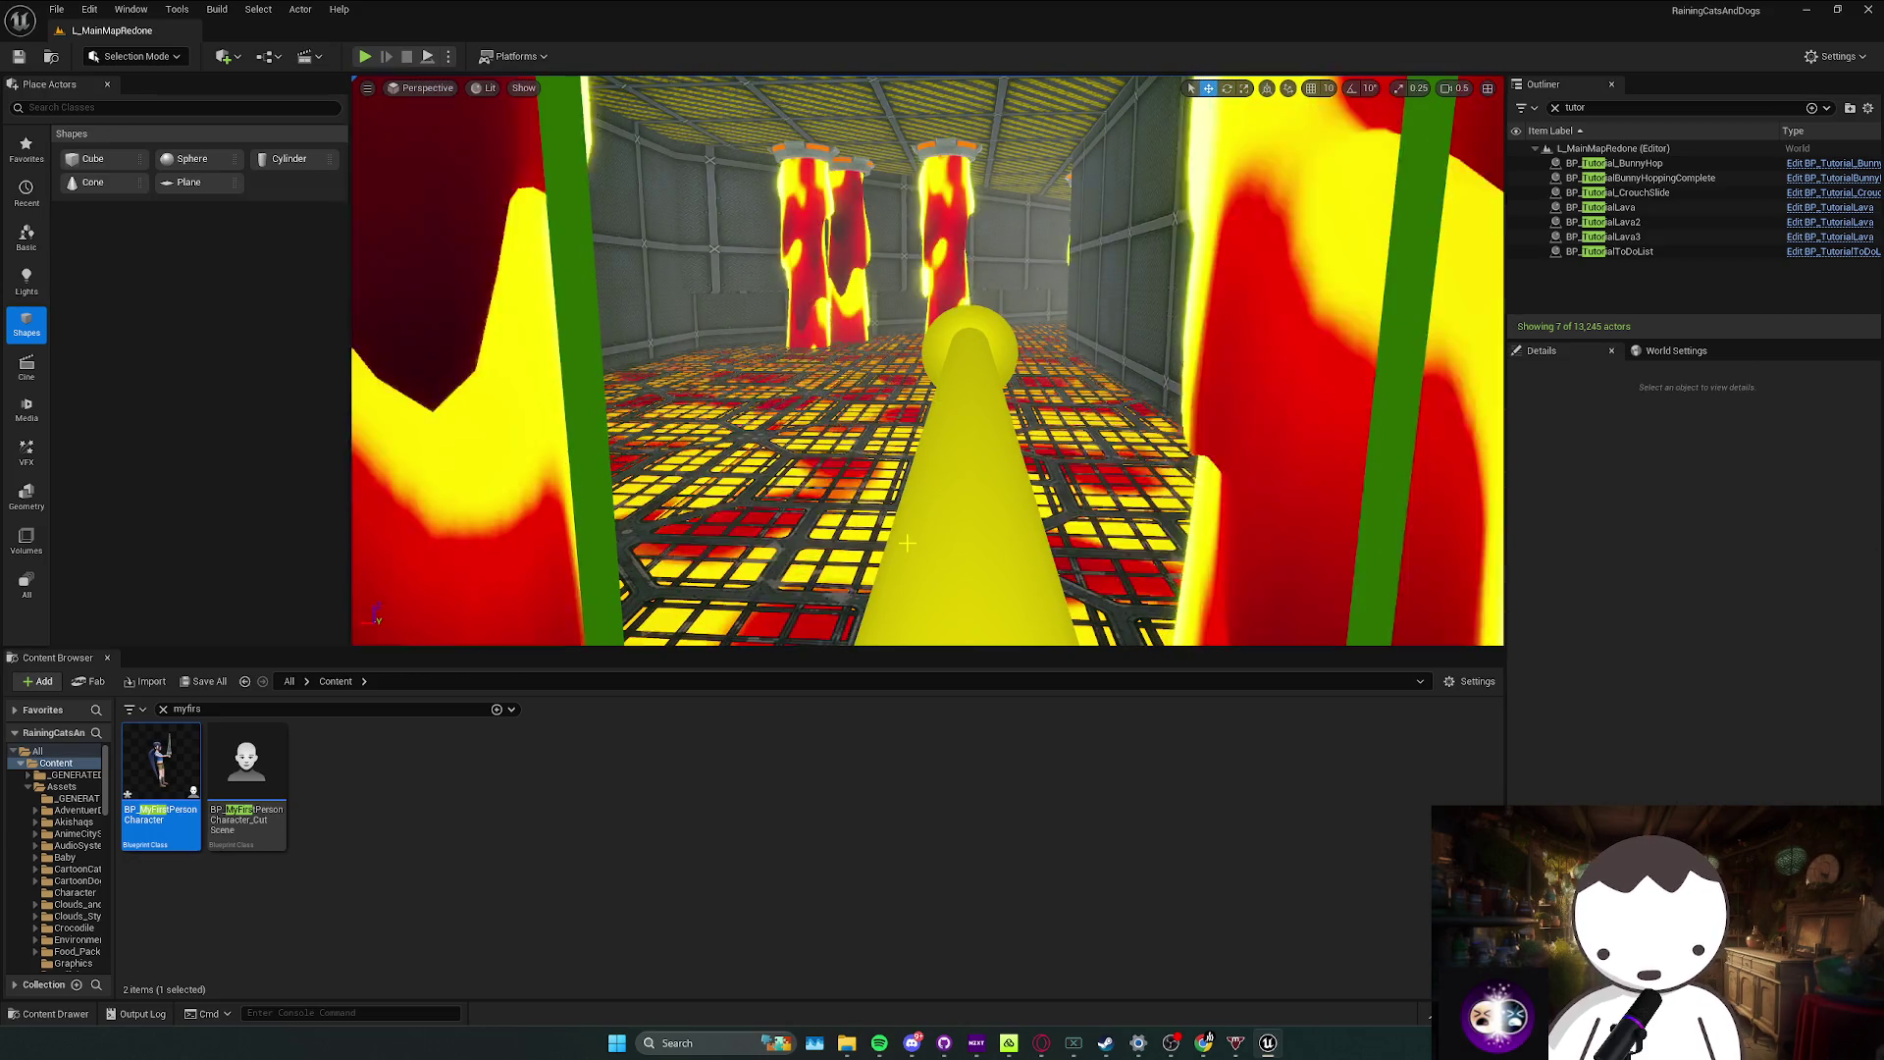
mouse_move(907, 542)
left_mouse_down()
mouse_move(838, 540)
mouse_move(839, 589)
mouse_move(827, 424)
mouse_move(819, 451)
left_mouse_up()
scroll(839, 549, "up", 2)
scroll(830, 466, "up", 1)
scroll(824, 441, "down", 1)
scroll(824, 442, "up", 1)
scroll(824, 441, "down", 1)
Step: Fly to the foggy corridor, save all modified packages, and switch to the to-do document
left_click_drag(702, 386, 921, 465)
scroll(702, 386, "down", 1)
scroll(813, 425, "up", 3)
scroll(921, 465, "down", 2)
scroll(921, 465, "down", 1)
scroll(922, 466, "down", 1)
scroll(922, 466, "up", 1)
key("ctrl+s")
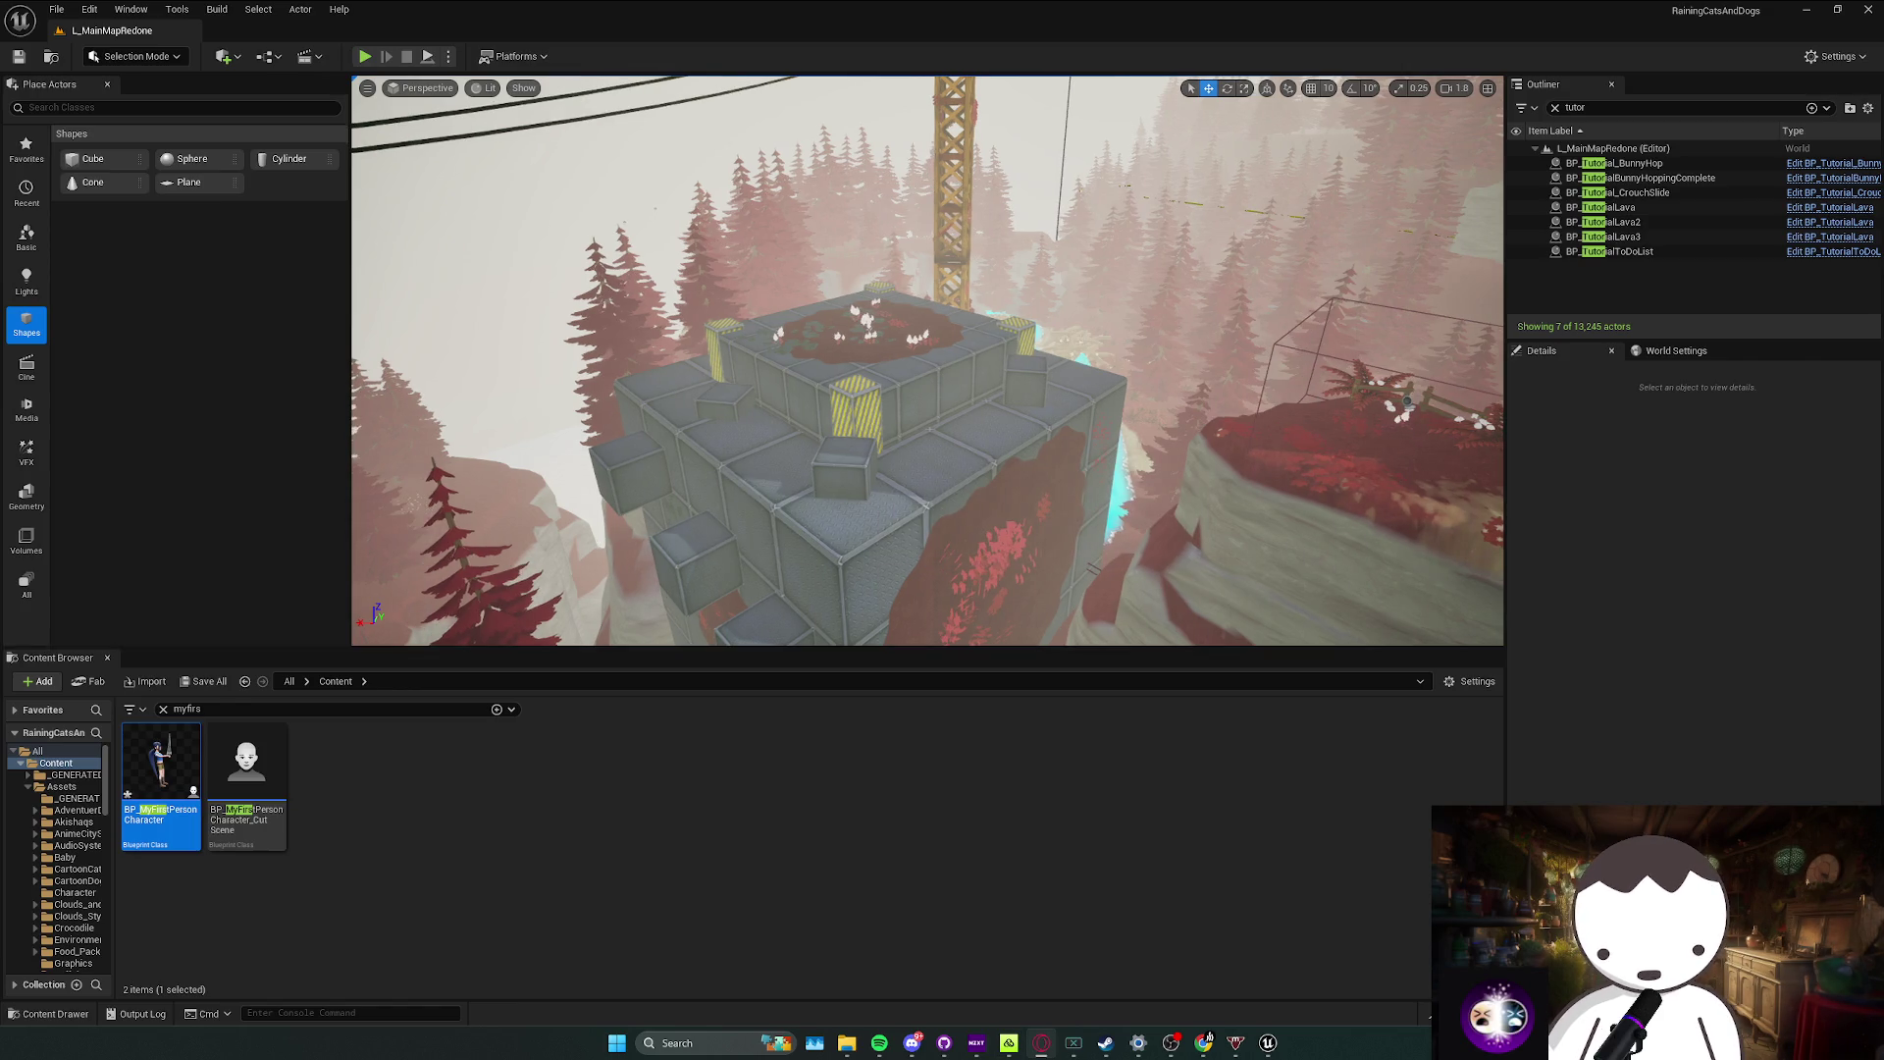
key("alt+Tab")
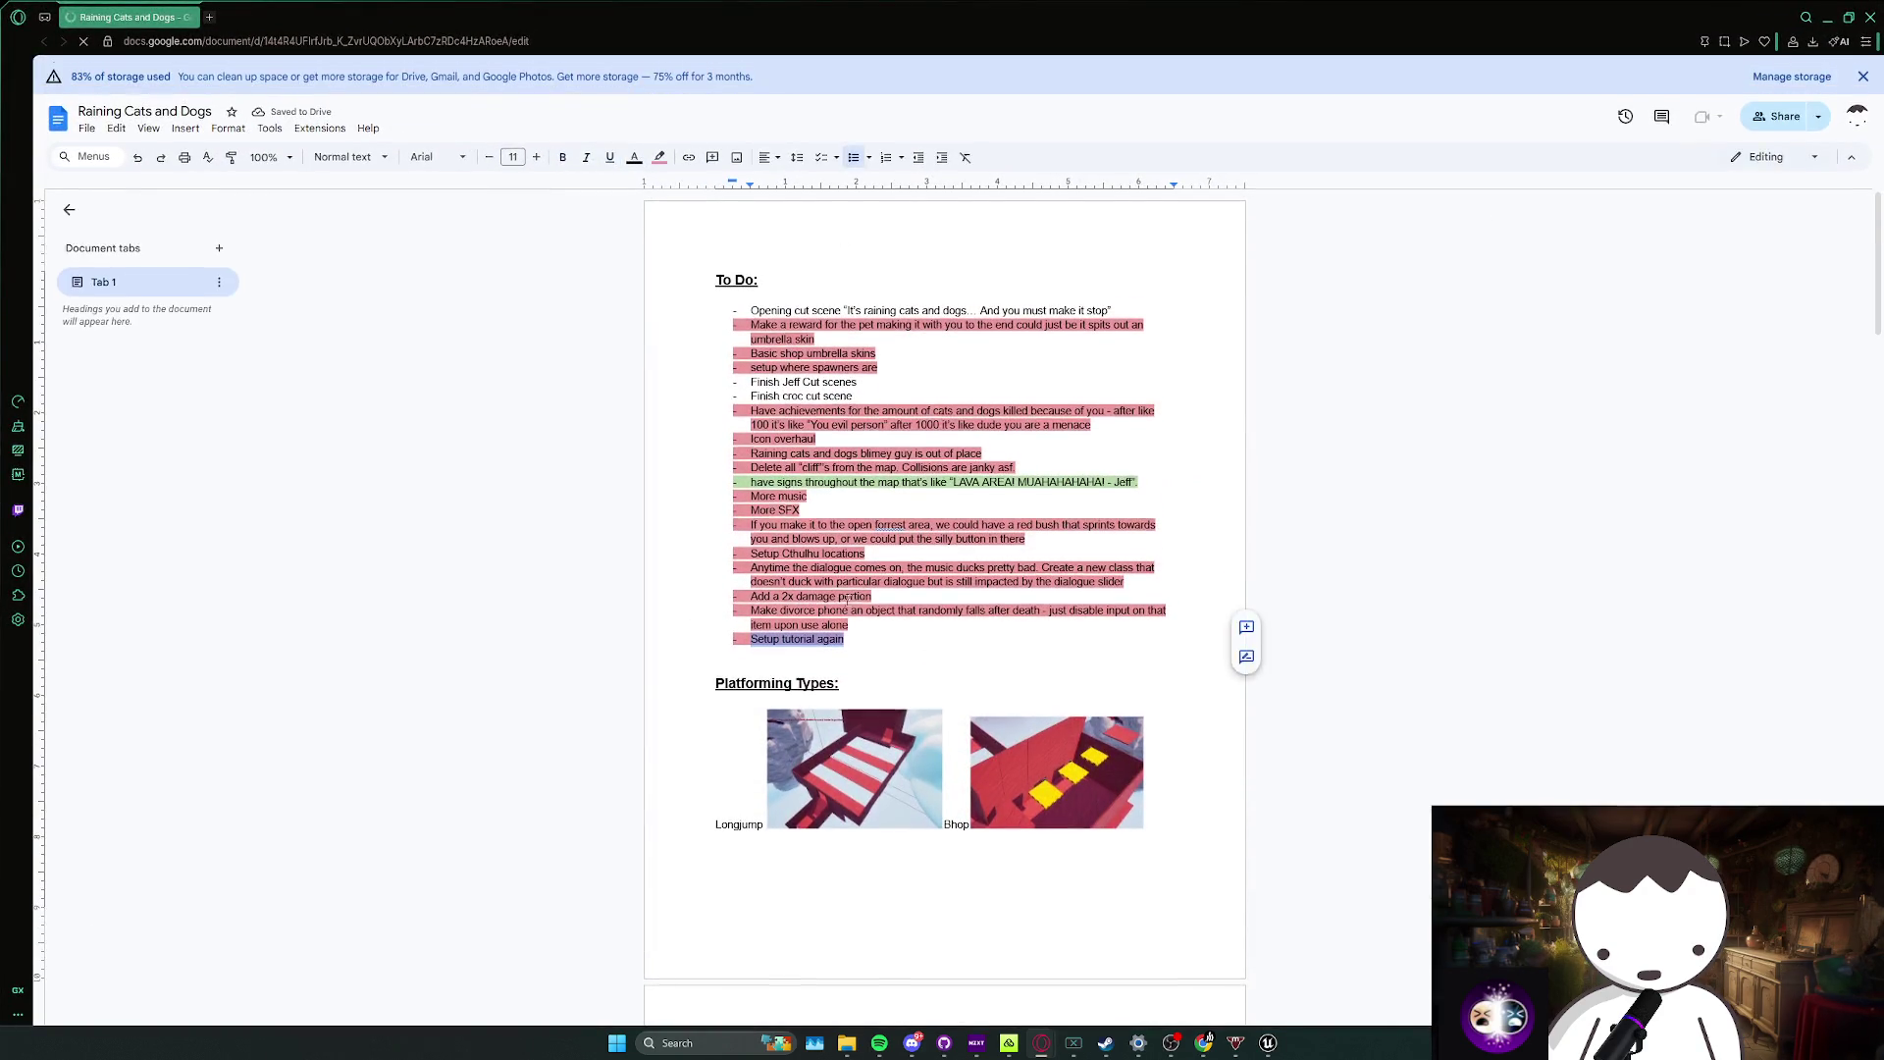
Step: Delete the finished 'Setup tutorial again' item from the To Do list
key("BackSpace")
key("BackSpace")
key("BackSpace")
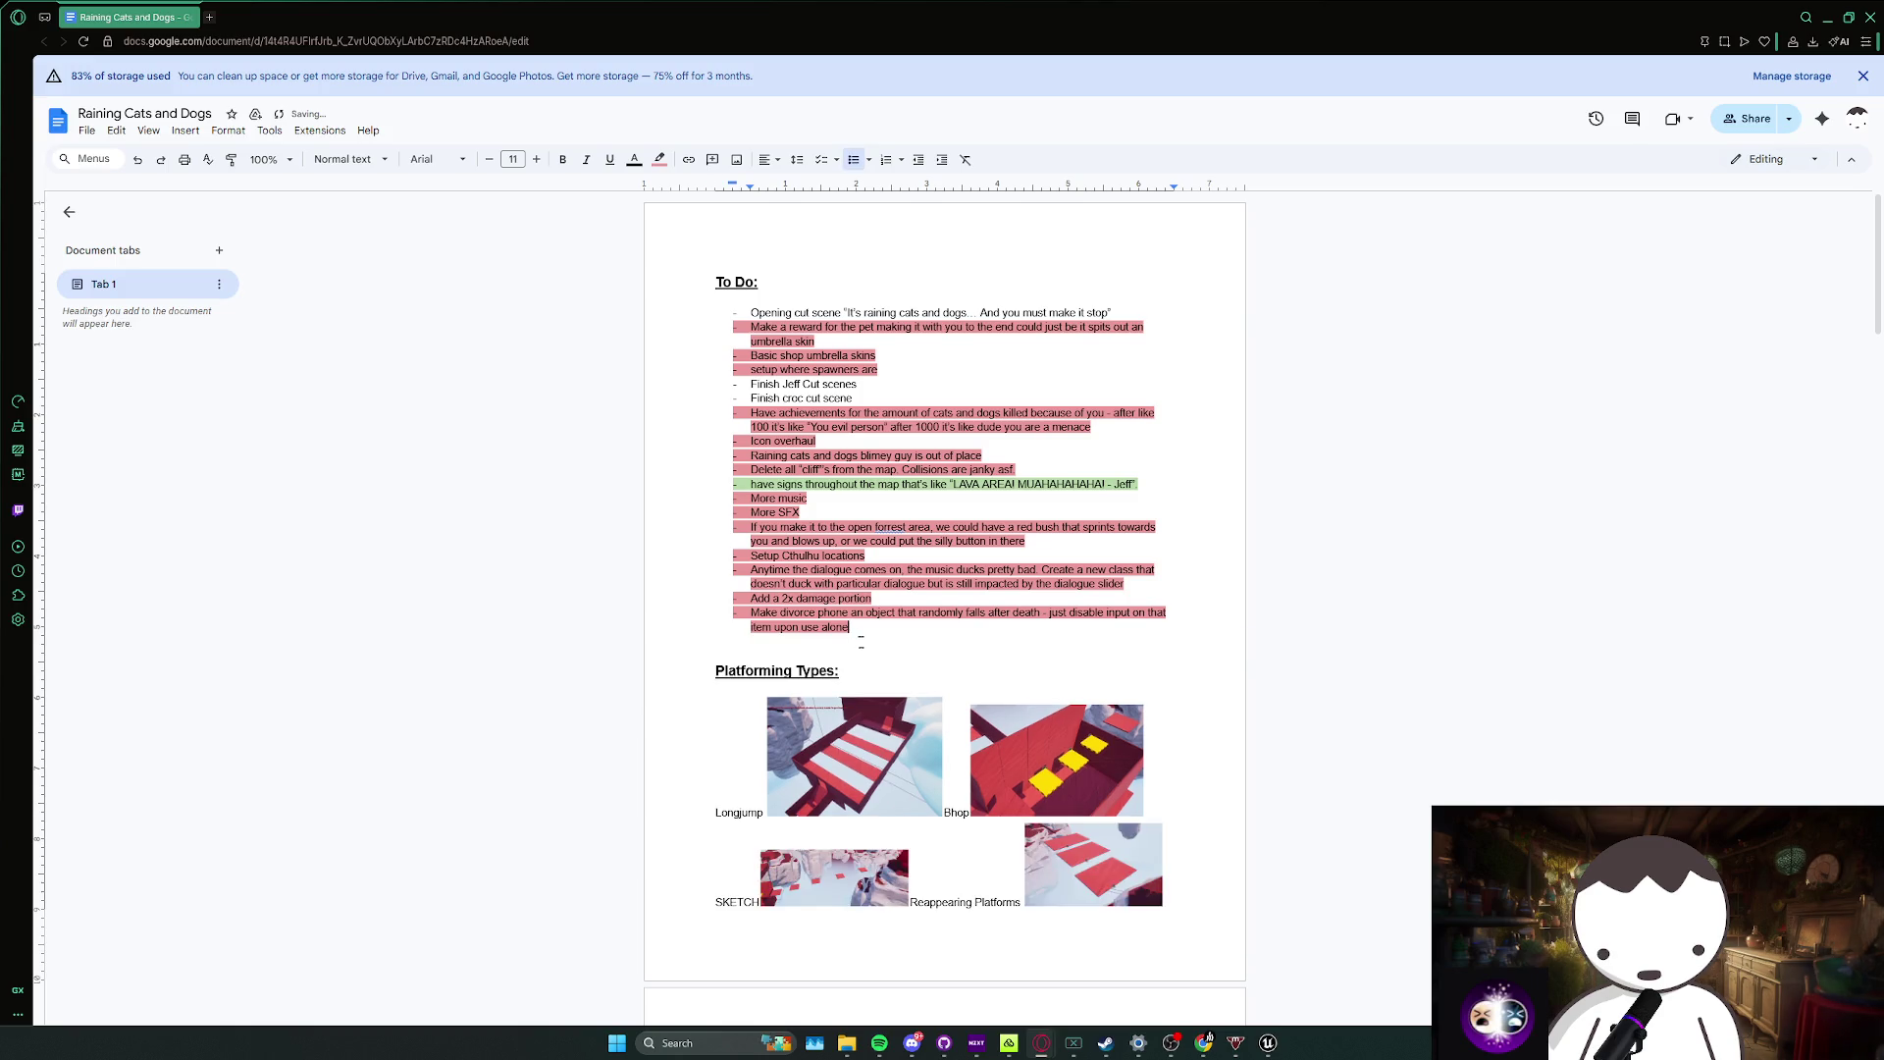
mouse_move(860, 639)
left_mouse_down()
mouse_move(748, 614)
mouse_move(846, 614)
left_mouse_up()
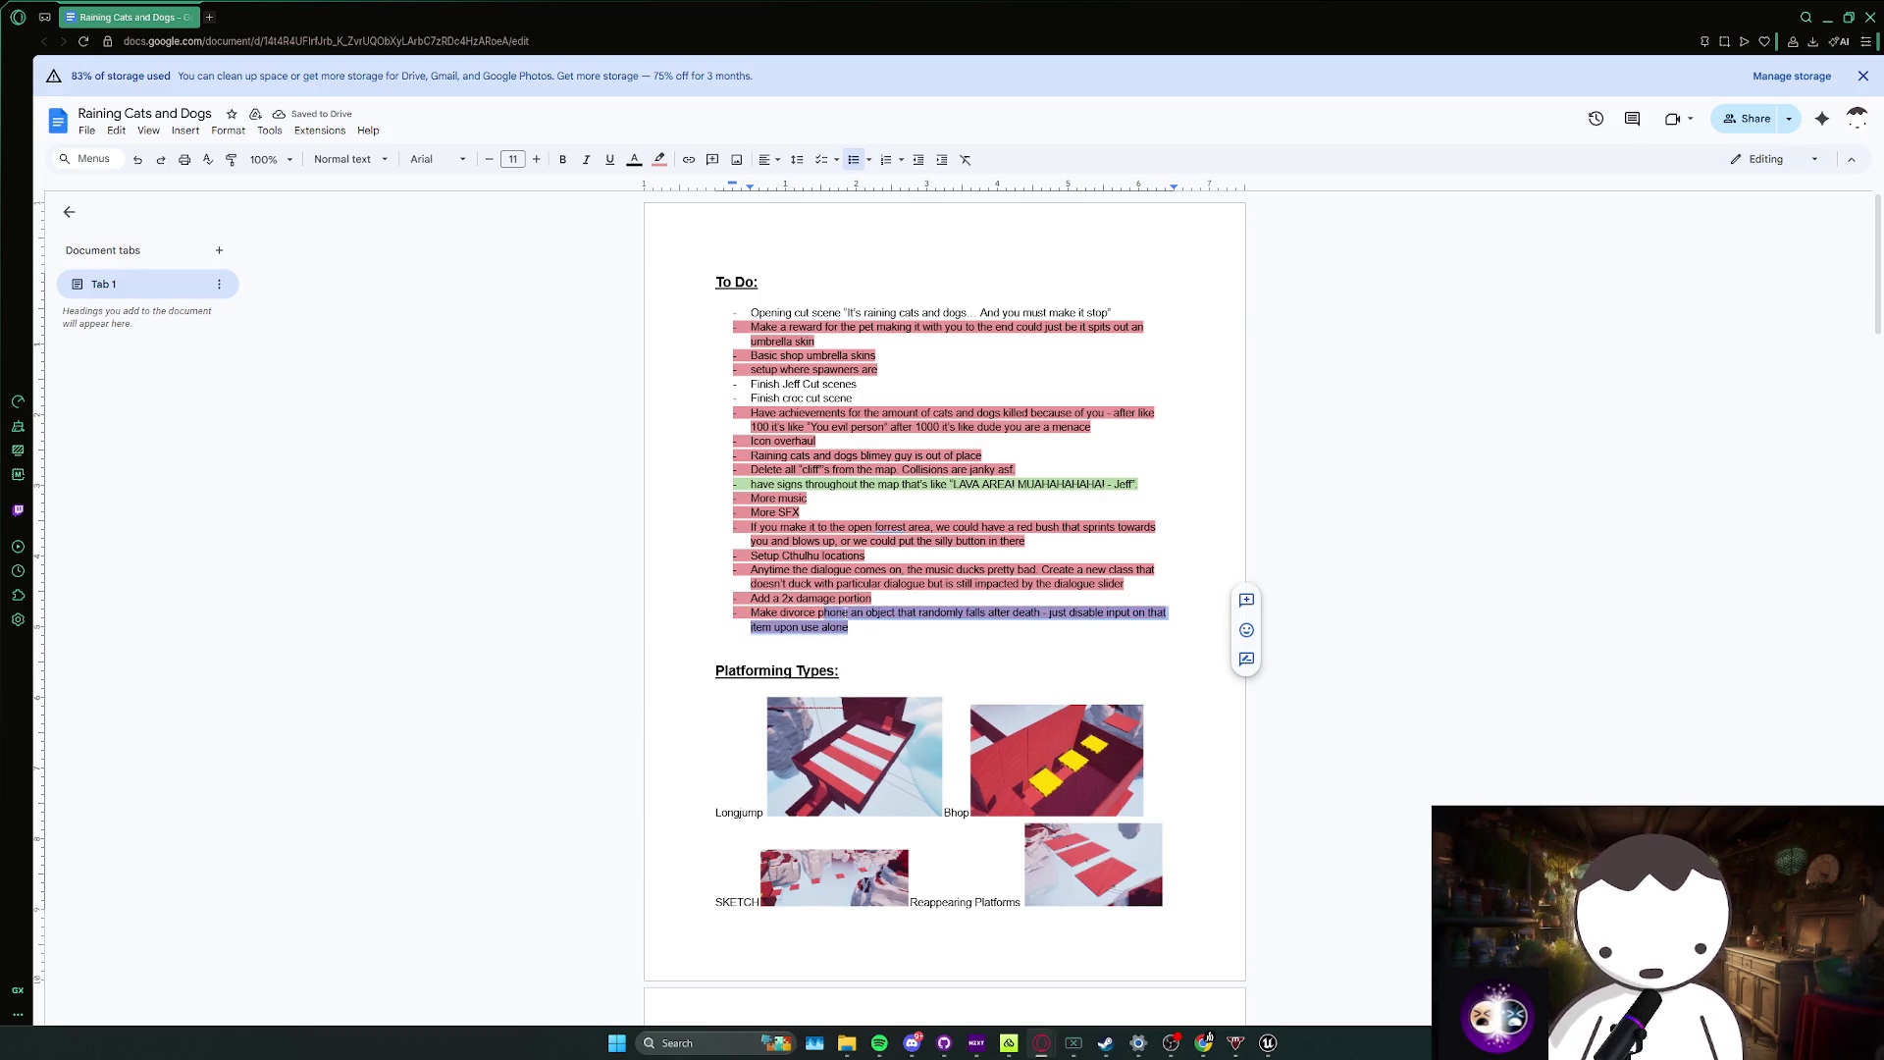
left_click(872, 598)
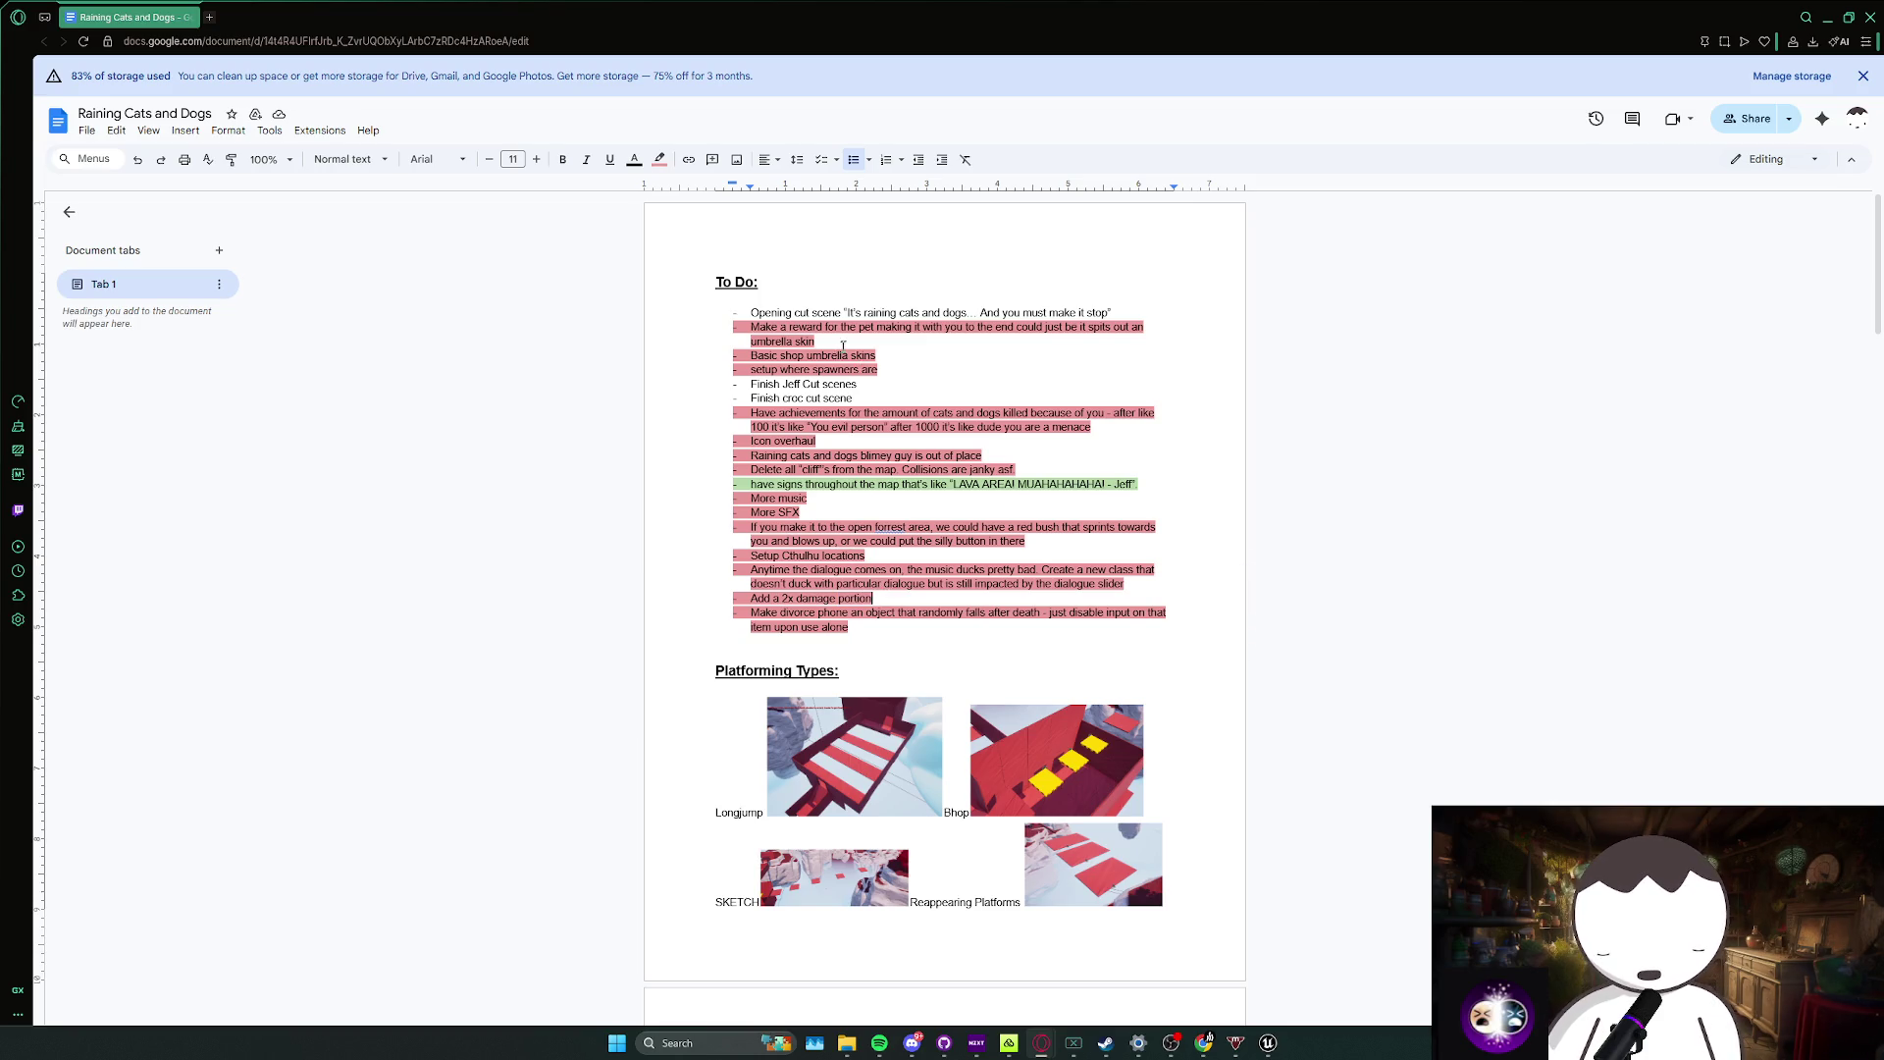
left_click_drag(812, 327, 761, 329)
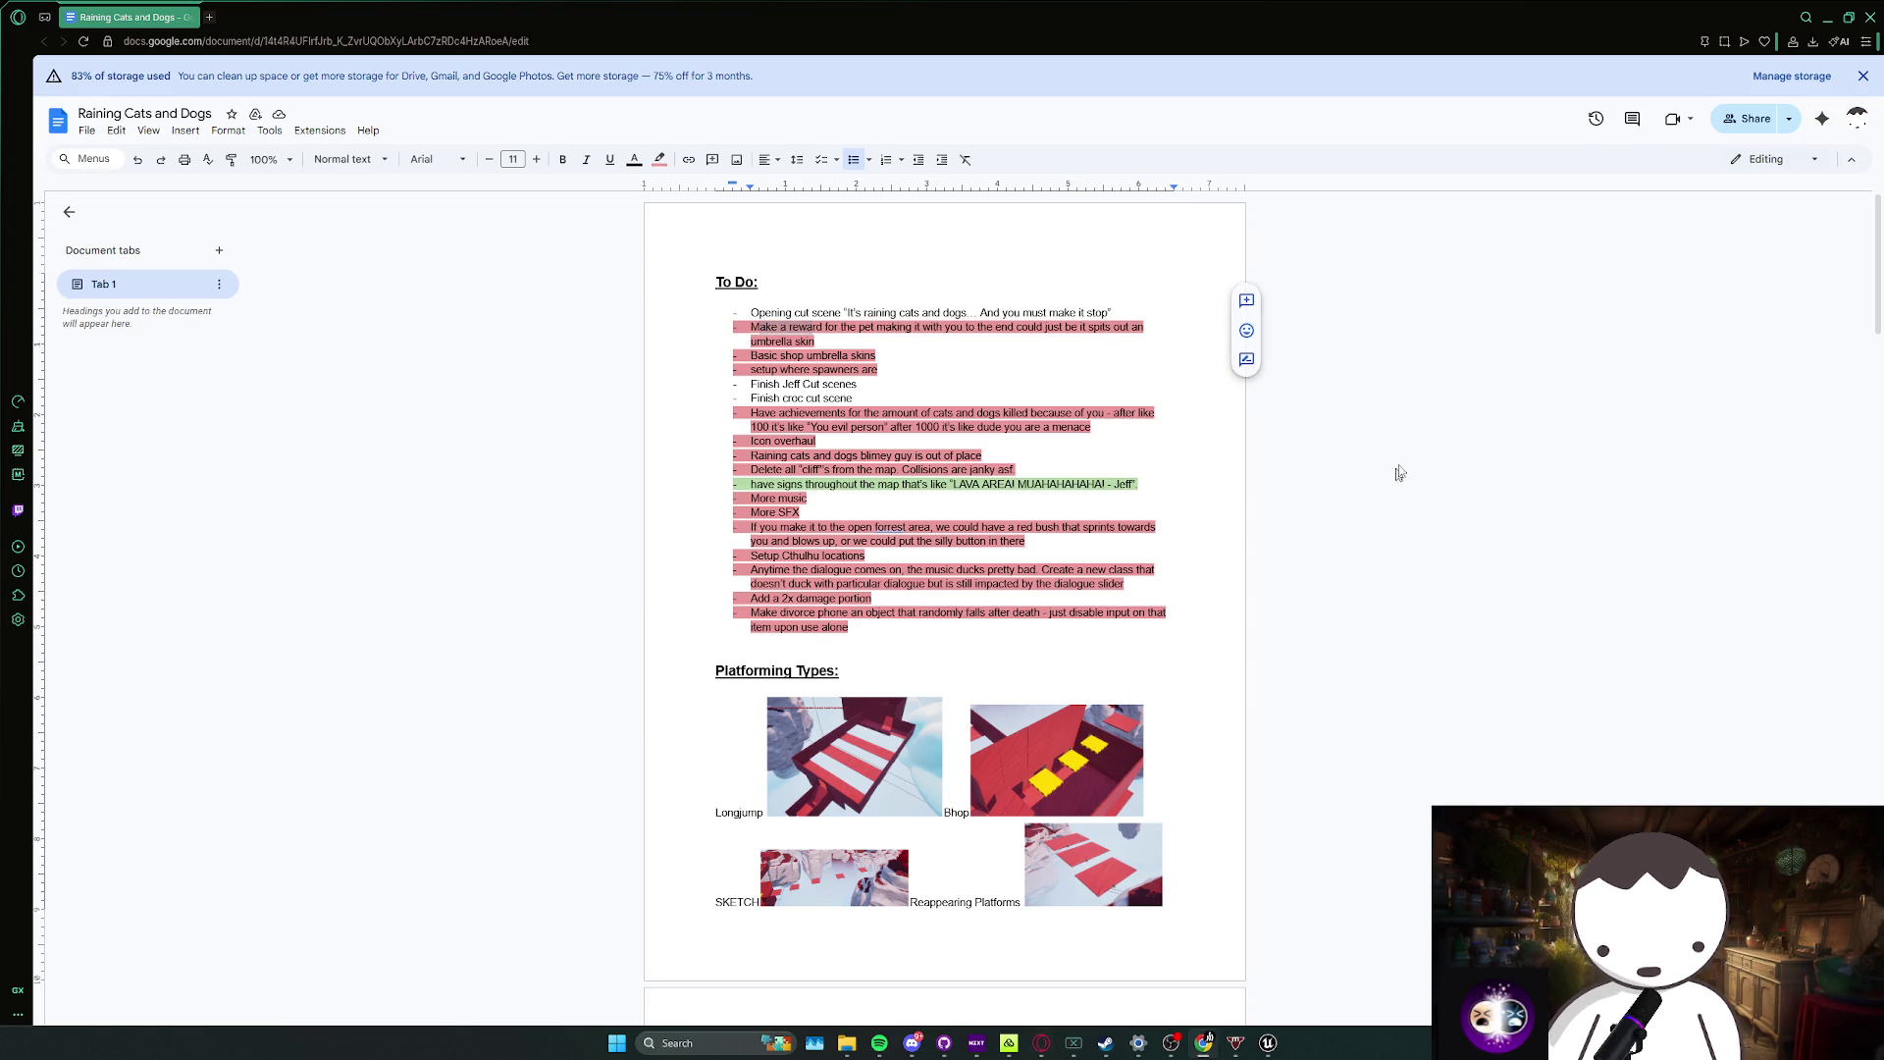
Step: Select and delete the finished opening cut scene item at the top of the list
left_click(936, 313)
triple_click(1085, 312)
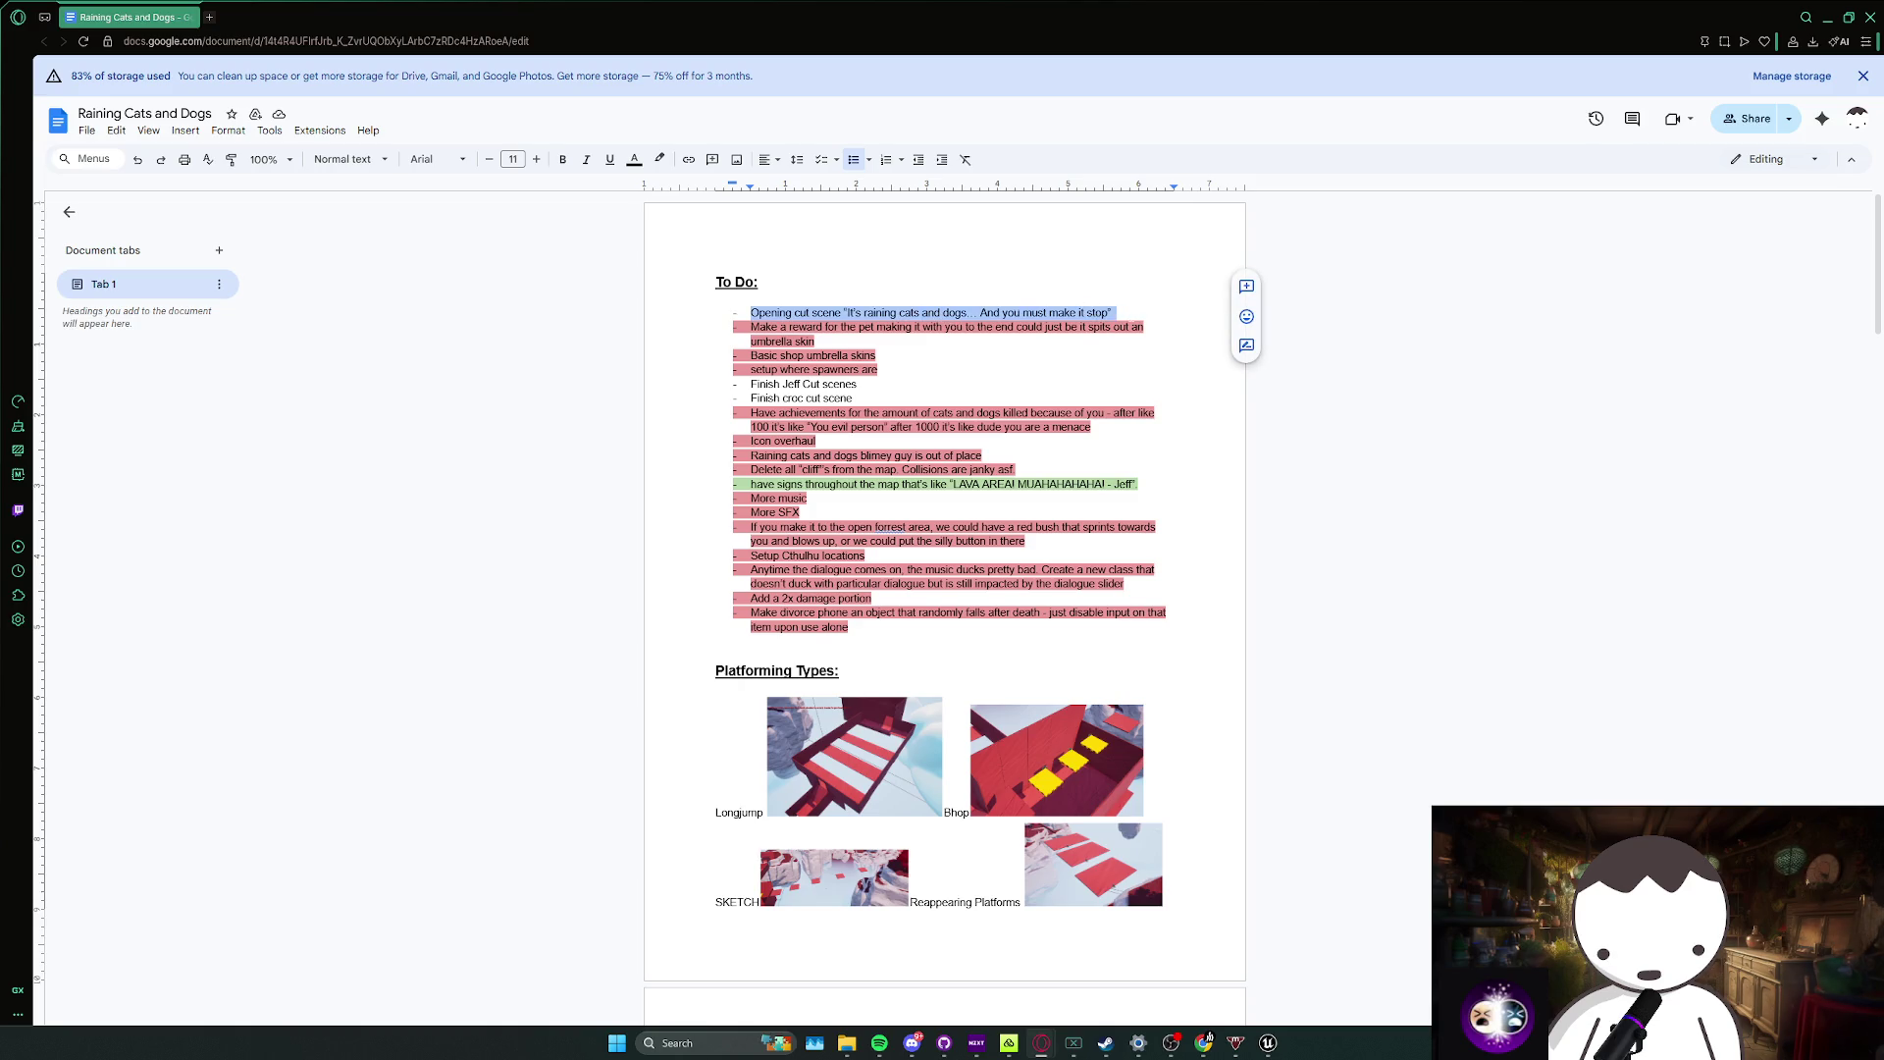
key("BackSpace")
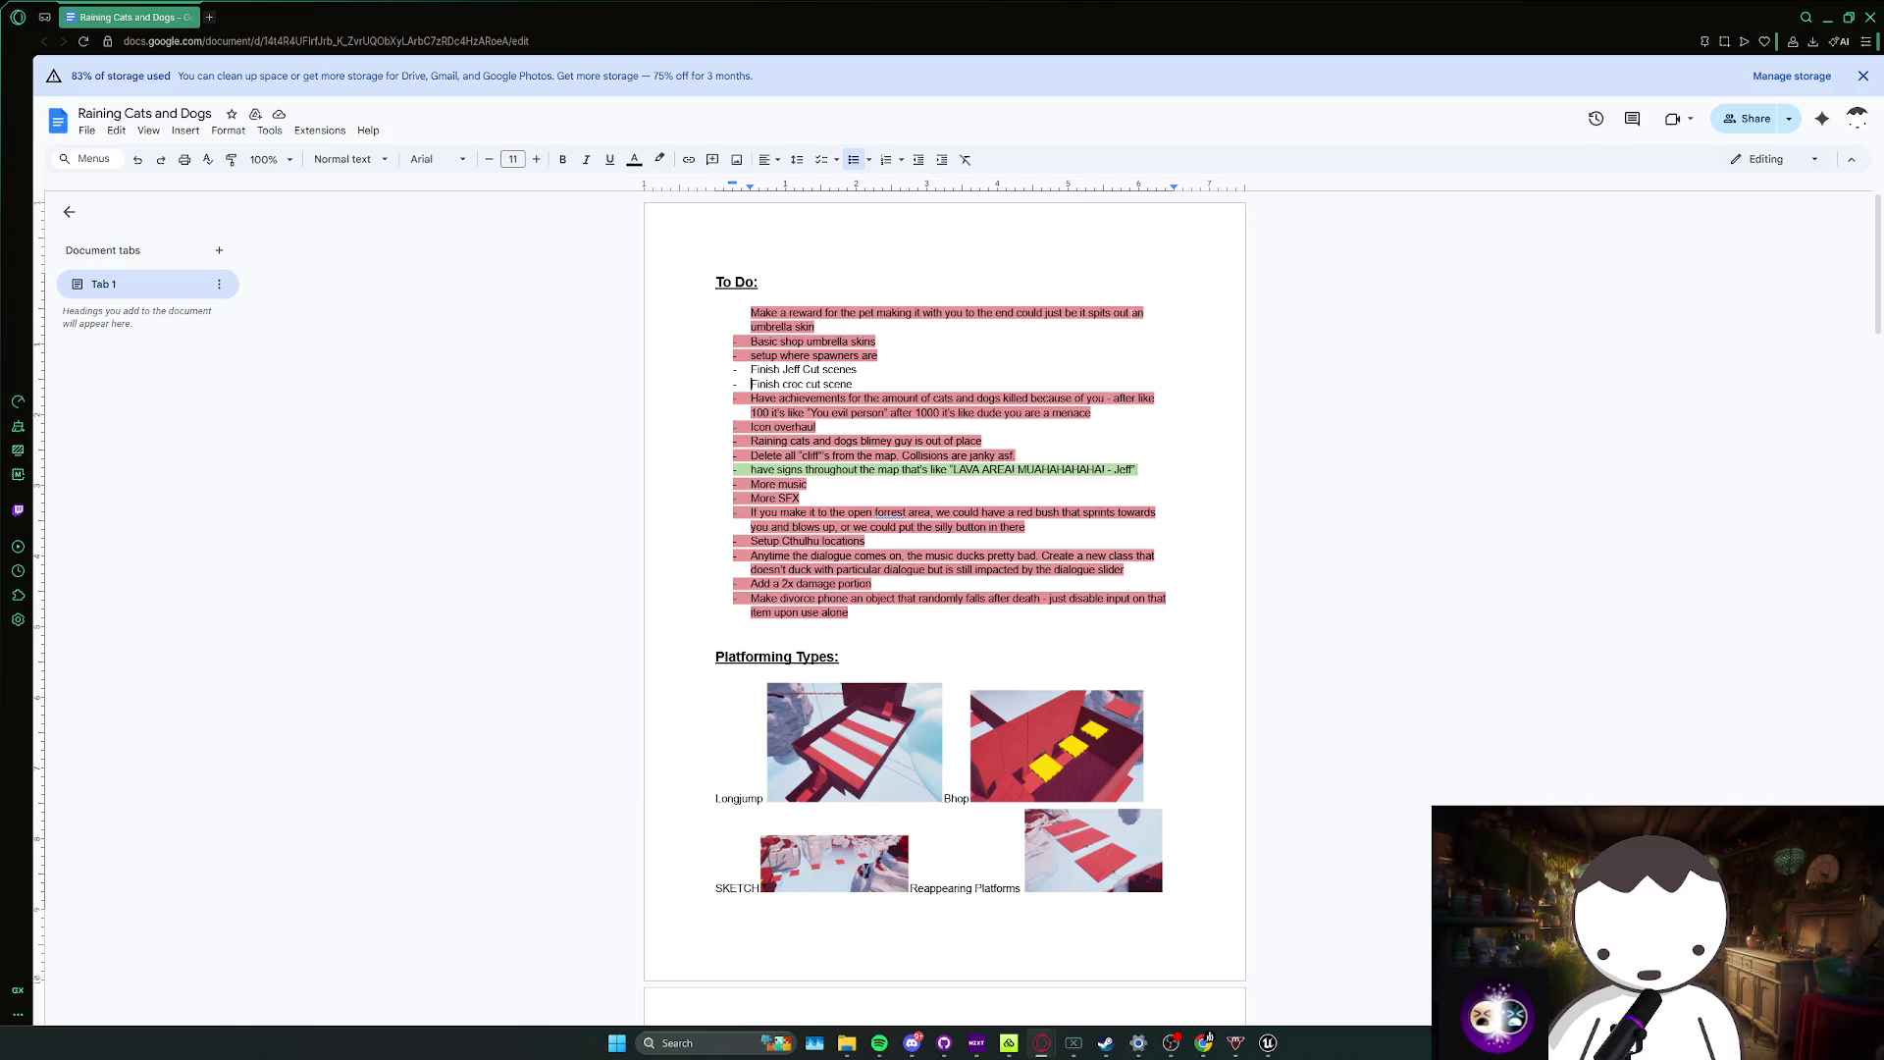
left_click(857, 397)
Step: Delete the 'Delete all cliffs from the map' and janky collisions item
triple_click(986, 456)
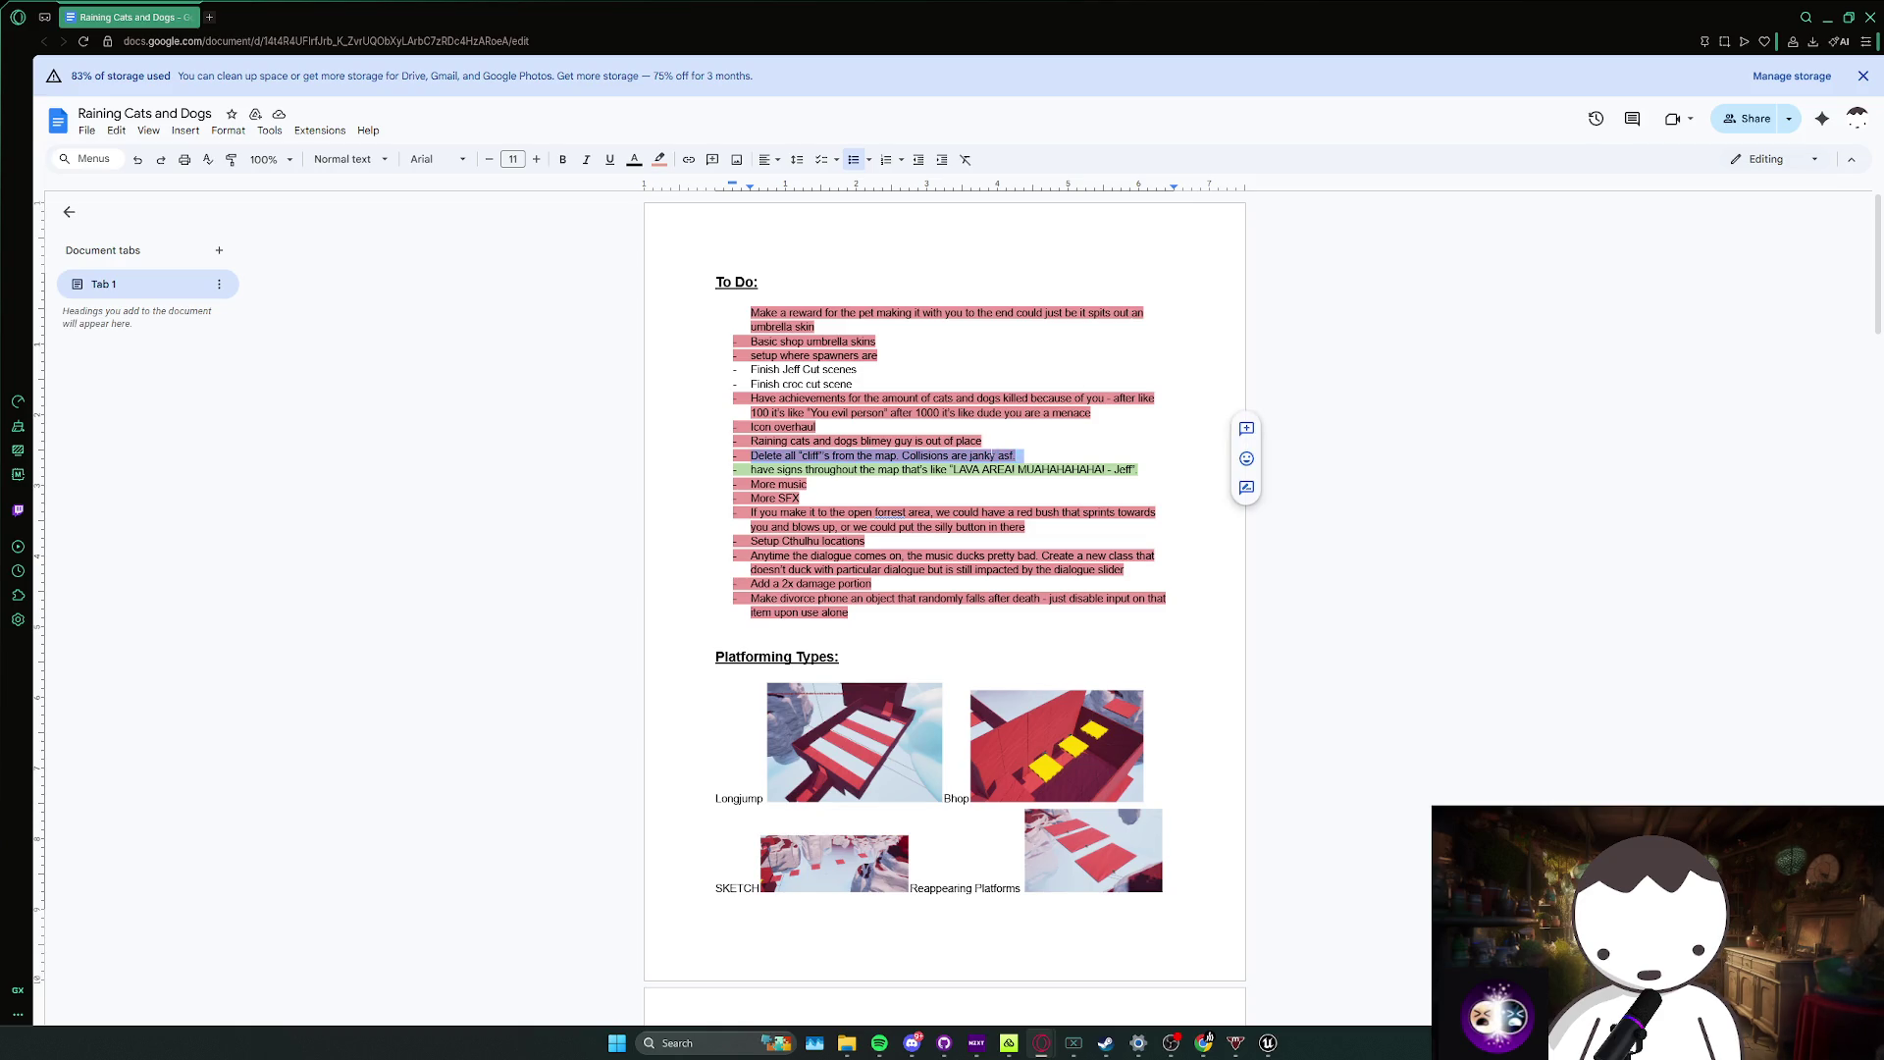
key("BackSpace")
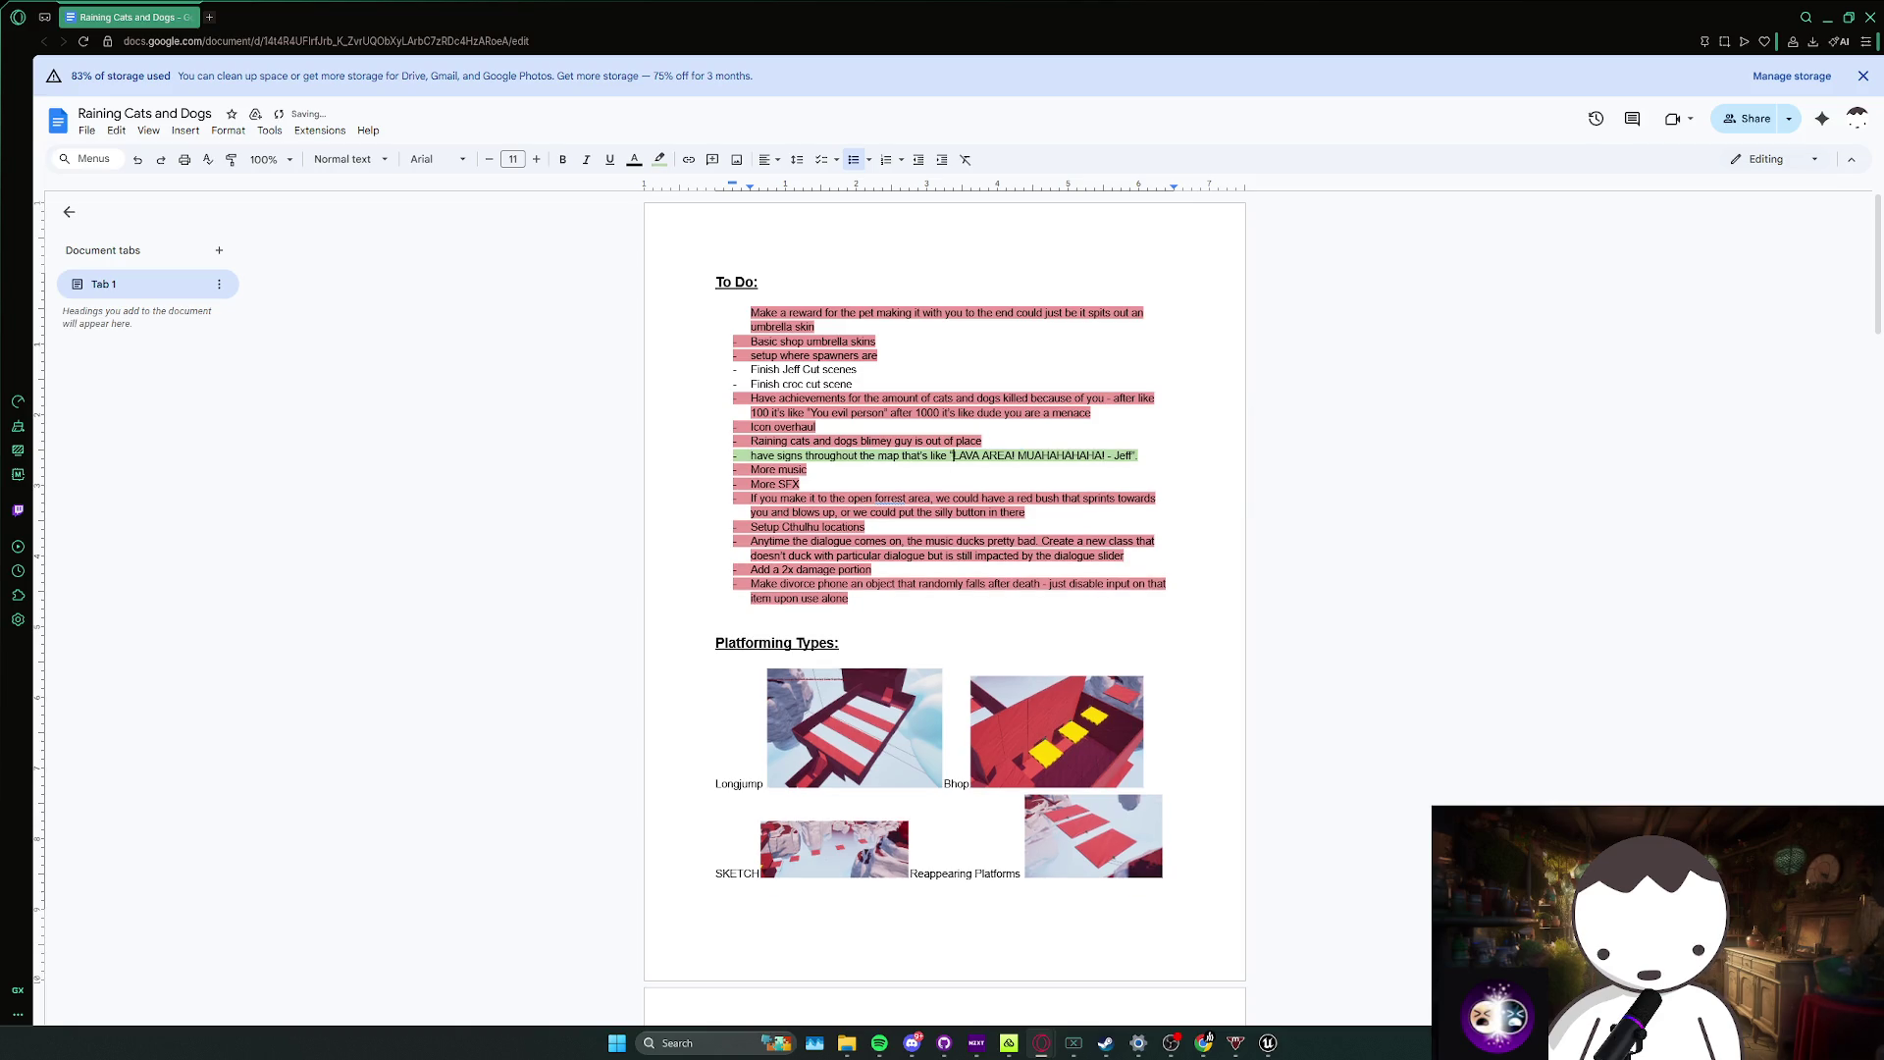
left_click(923, 488)
double_click(793, 470)
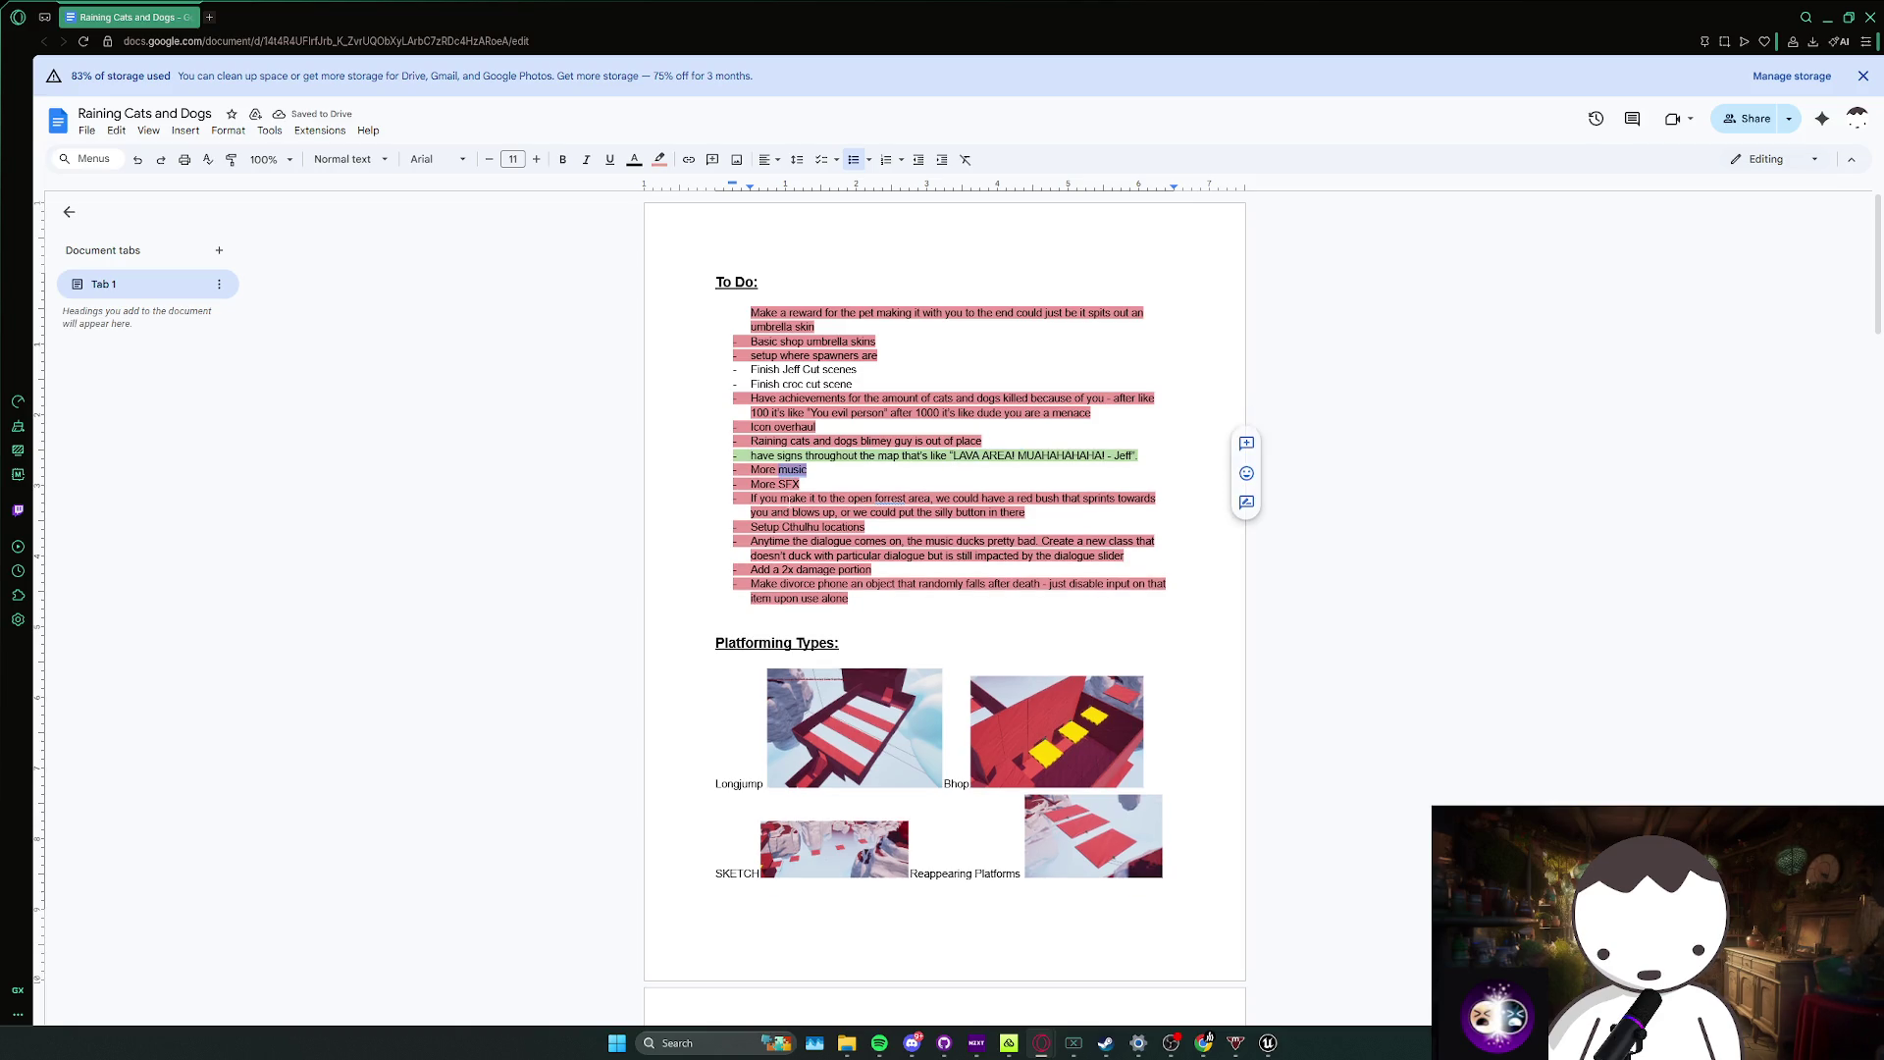
double_click(794, 498)
Step: Select across the remaining To Do items to review them, then clear the selection
left_click(902, 529)
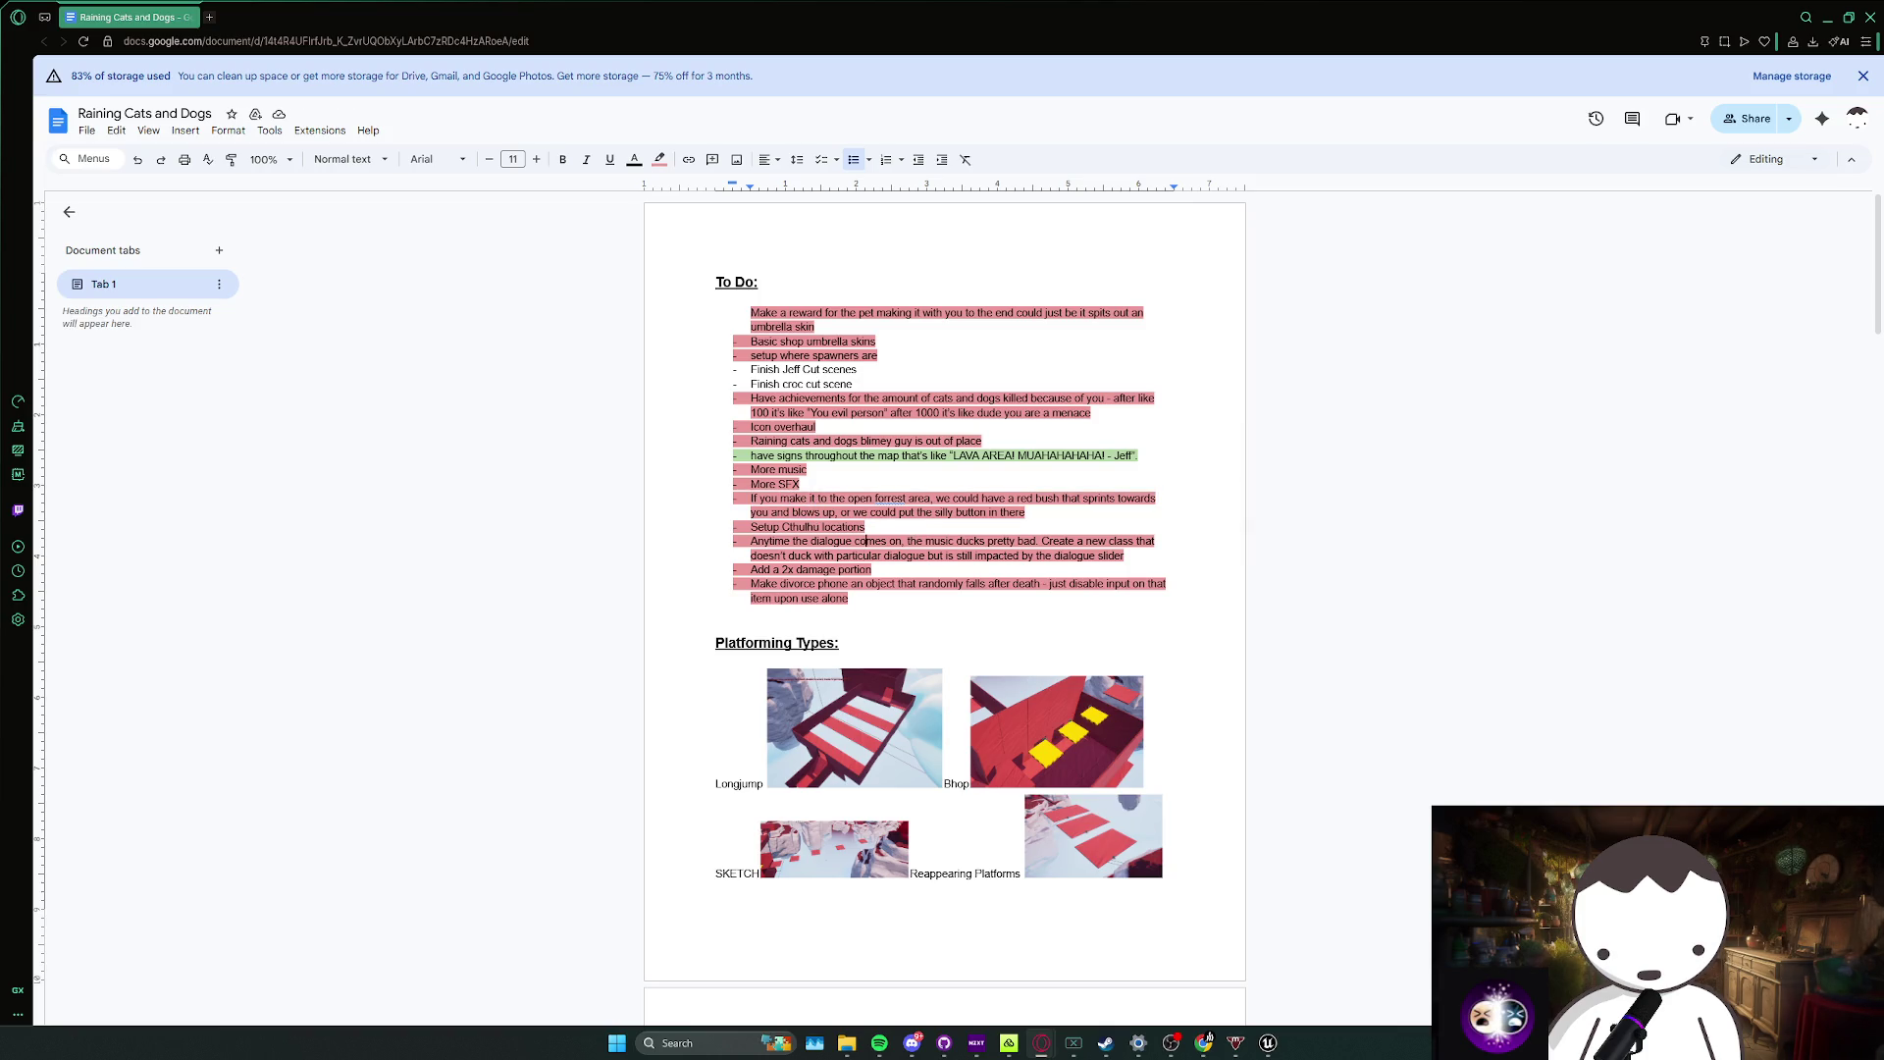
left_click(865, 527)
key("shift+Down")
key("shift+Down")
key("shift+Down")
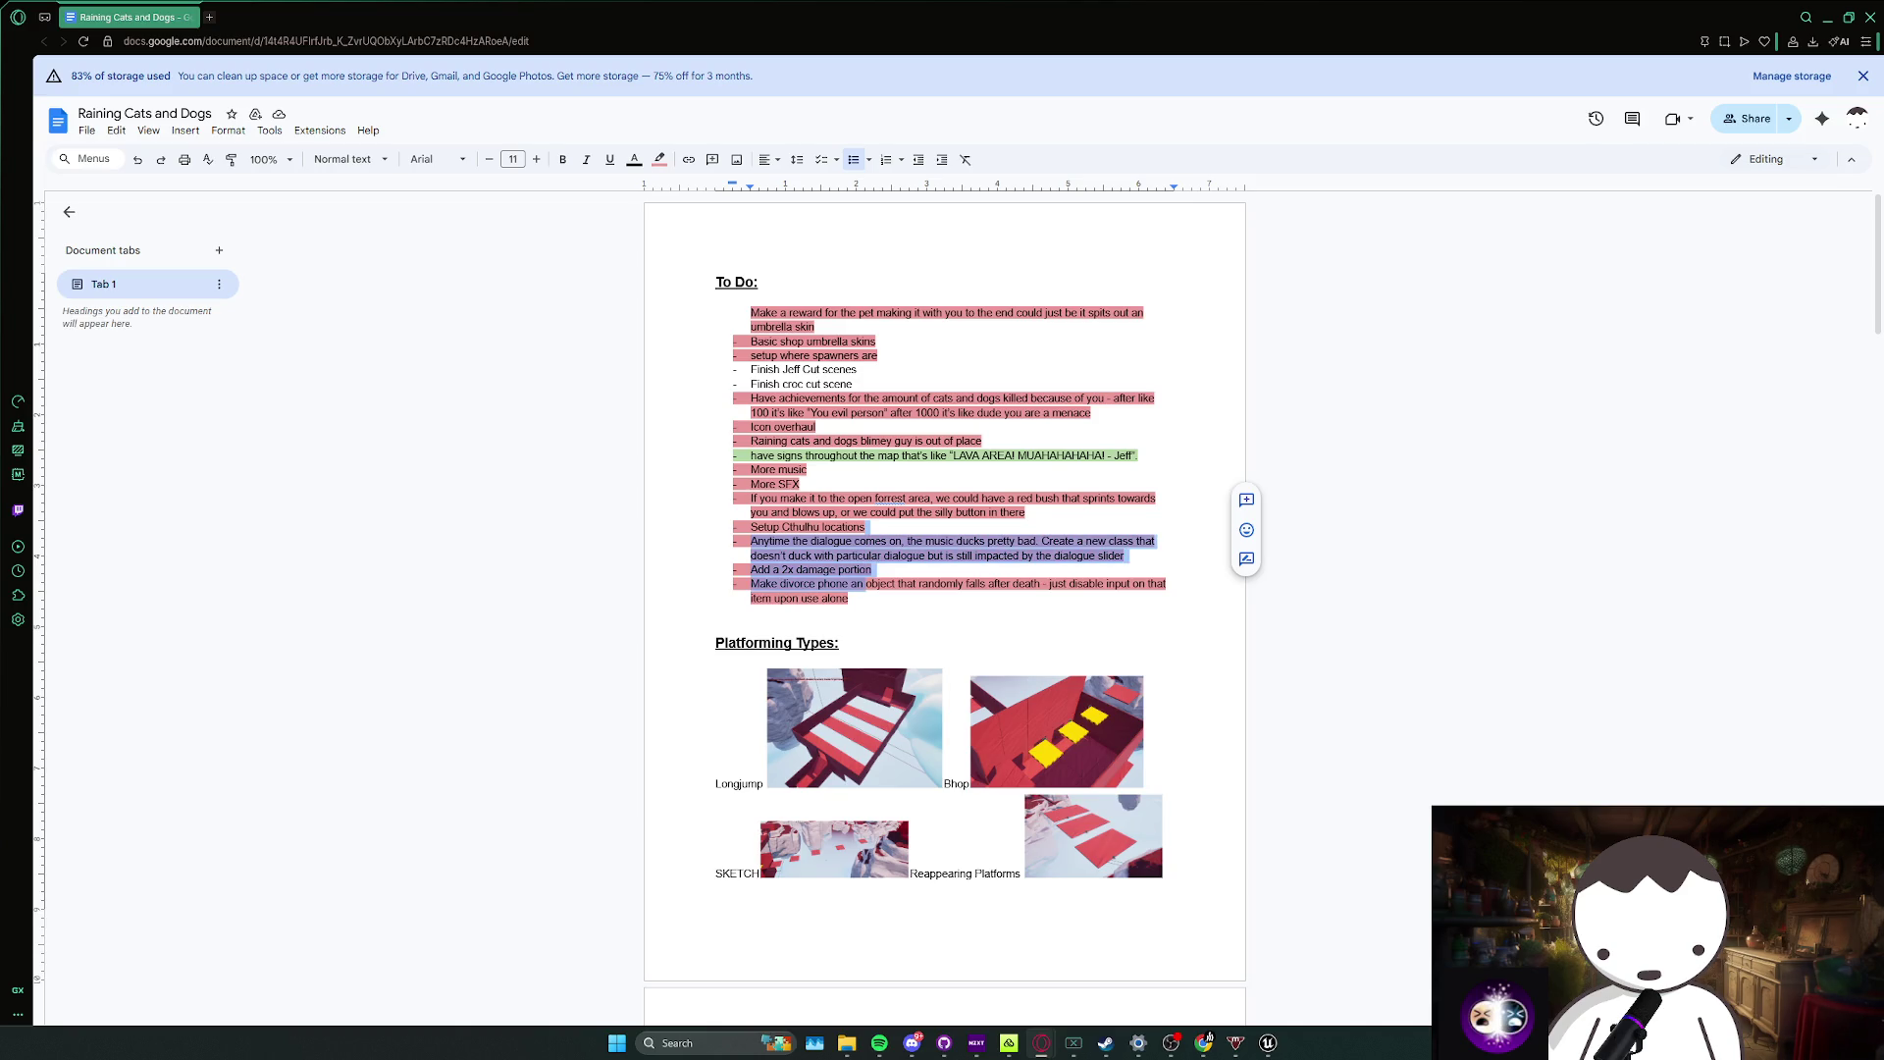
key("shift+Down")
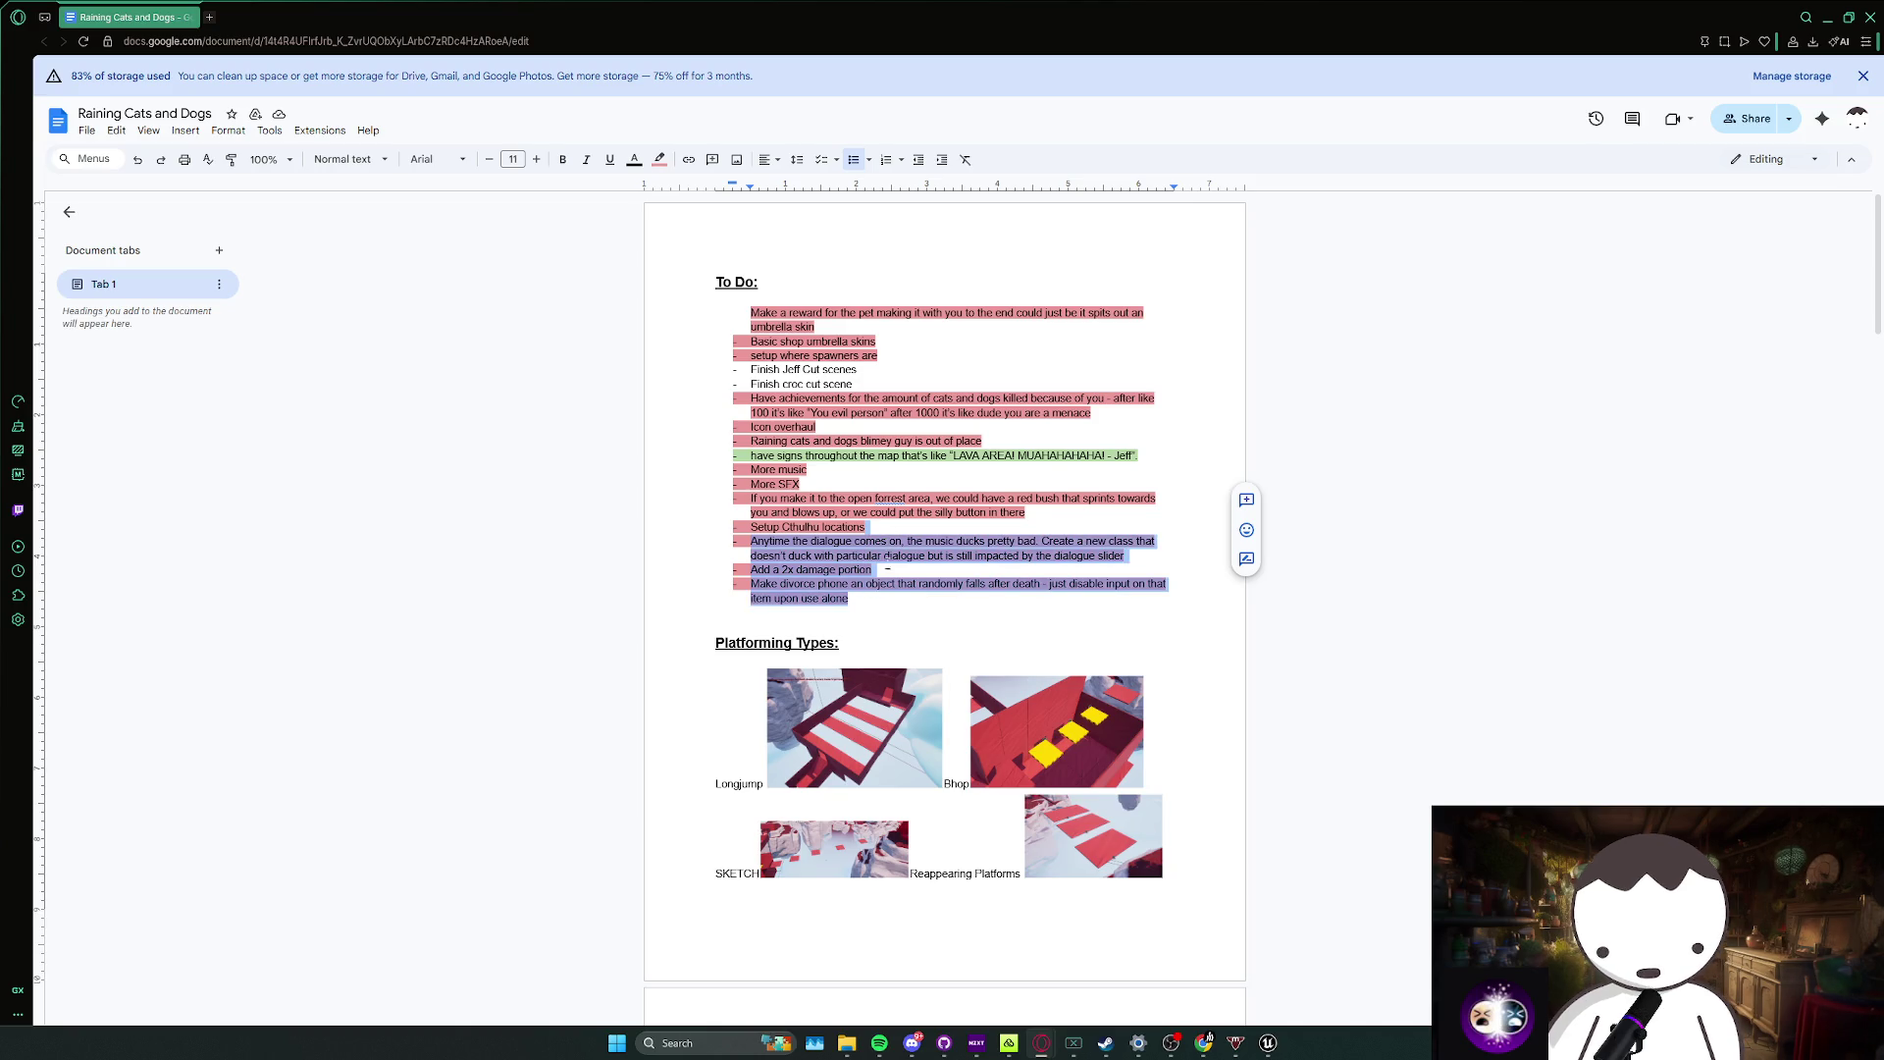
mouse_move(849, 598)
left_mouse_down()
mouse_move(697, 357)
mouse_move(746, 312)
left_mouse_up()
left_click(858, 369)
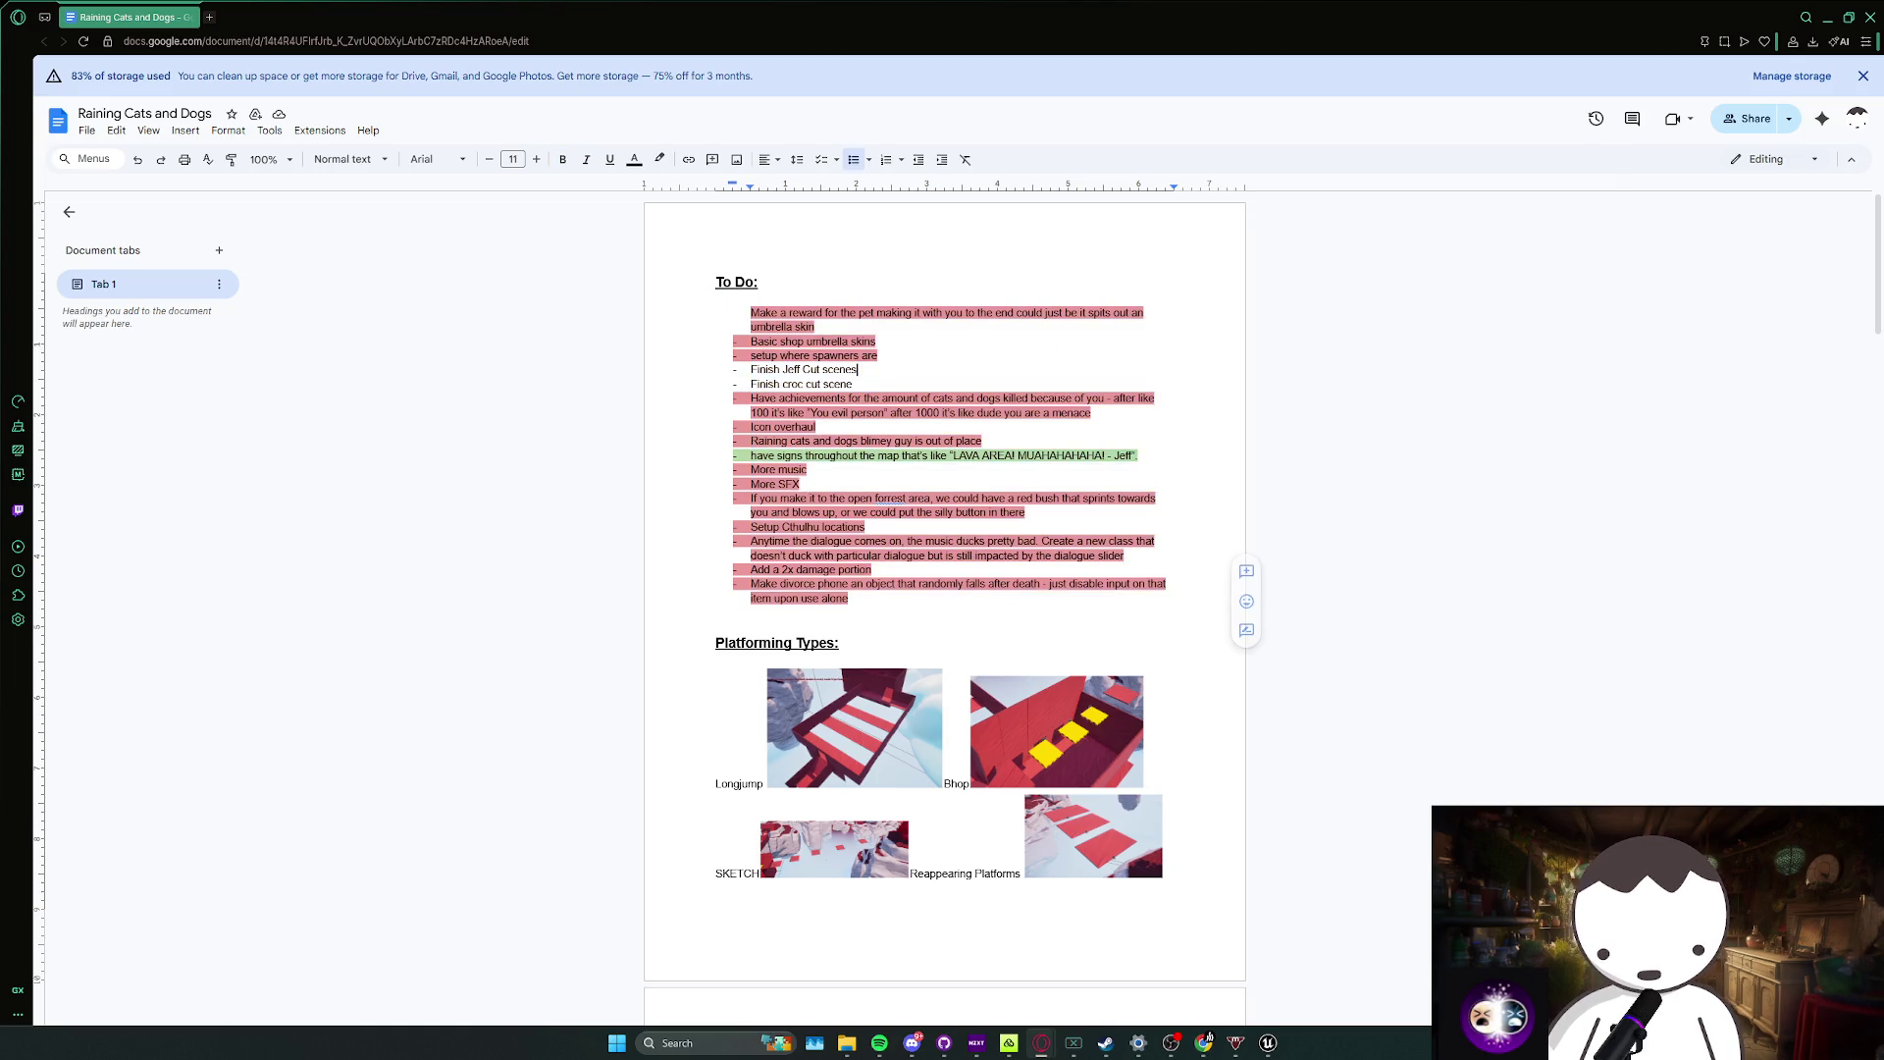